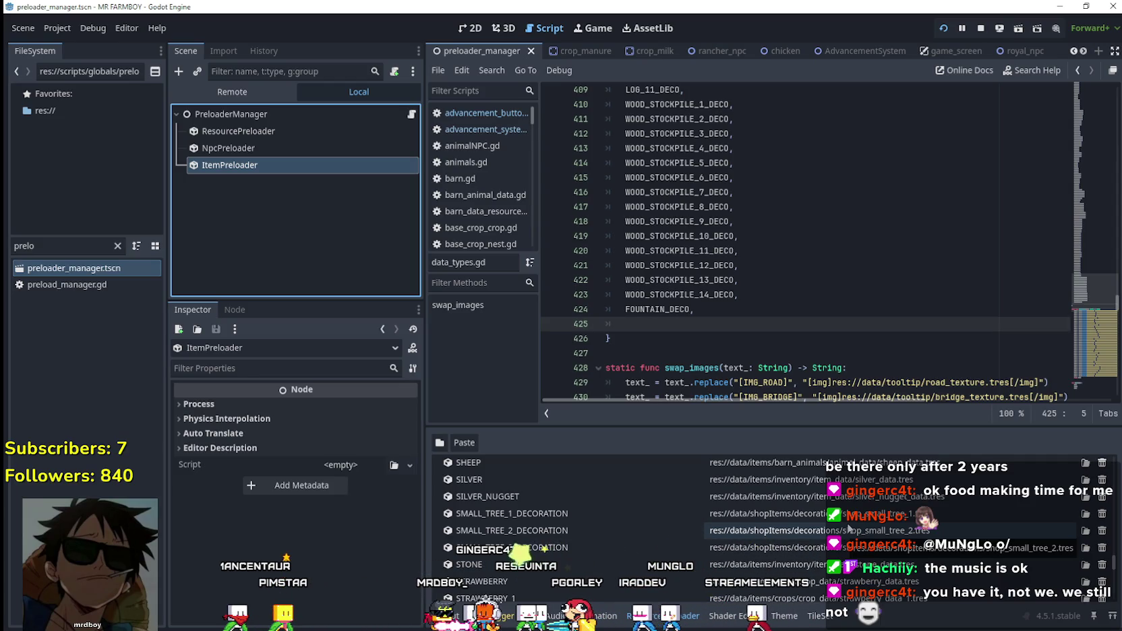
- Trim the three SMALL_TREE_n_DECORATION preload entries to SMALL_TREE_1_DECO, SMALL_TREE_2_DECO and SMALL_TREE_3_DECO
double_click(551, 512)
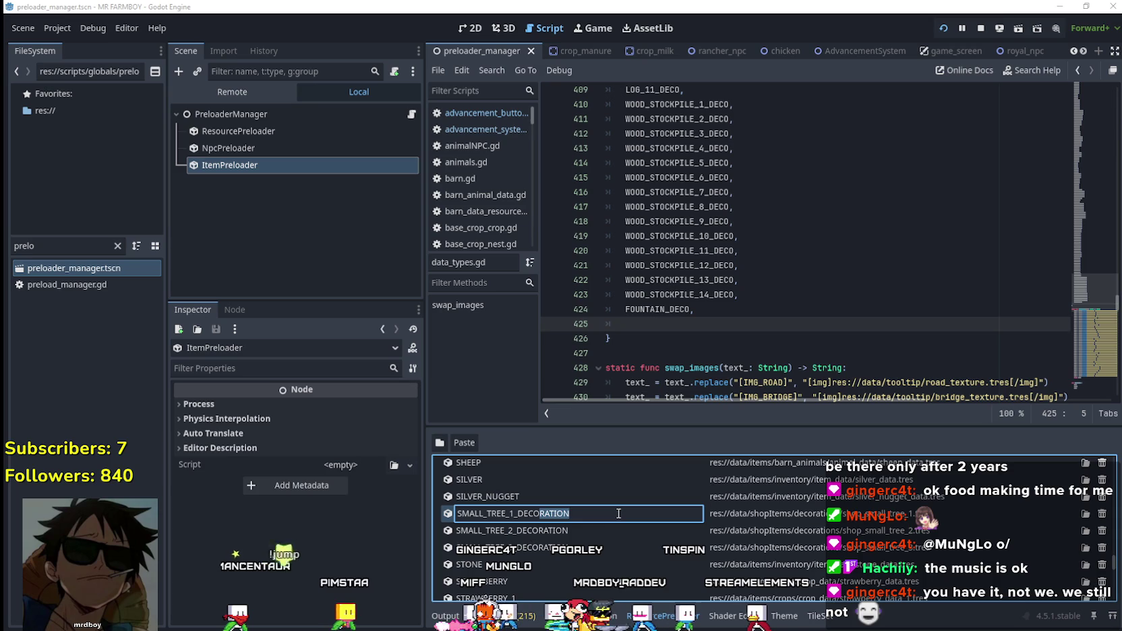
double_click(550, 530)
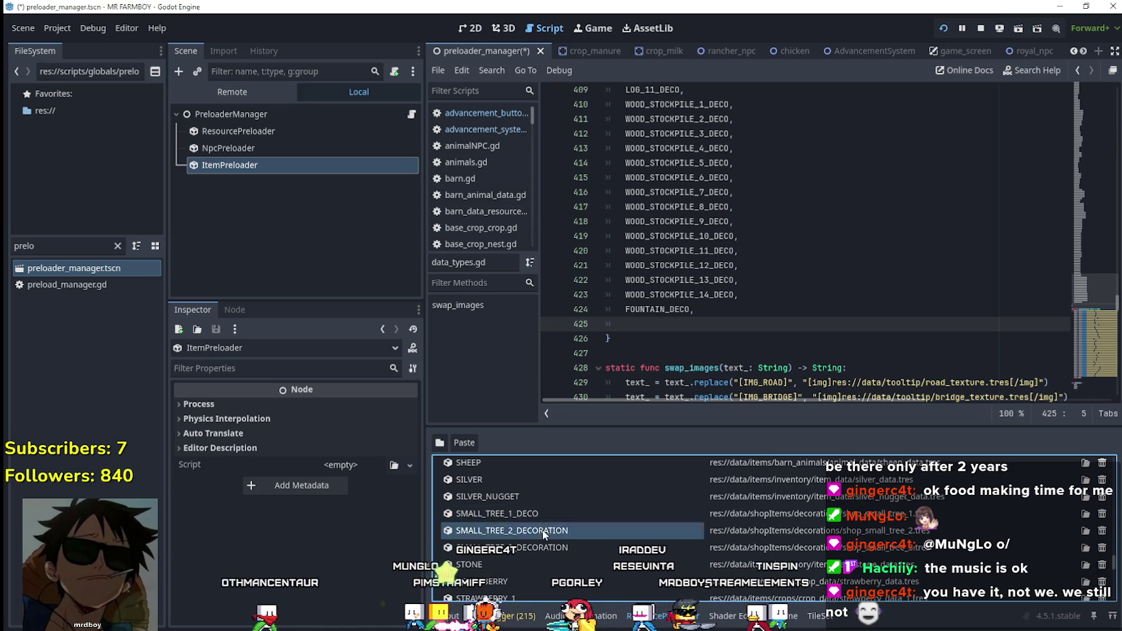
key(Delete)
key(Delete)
key(Delete)
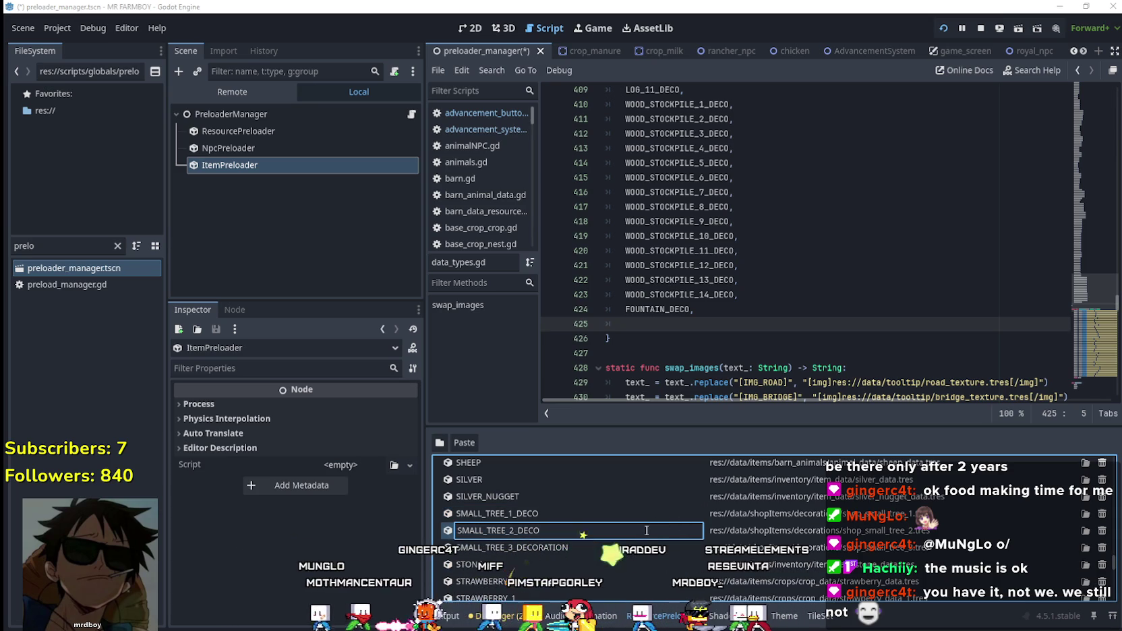
key(Return)
double_click(532, 548)
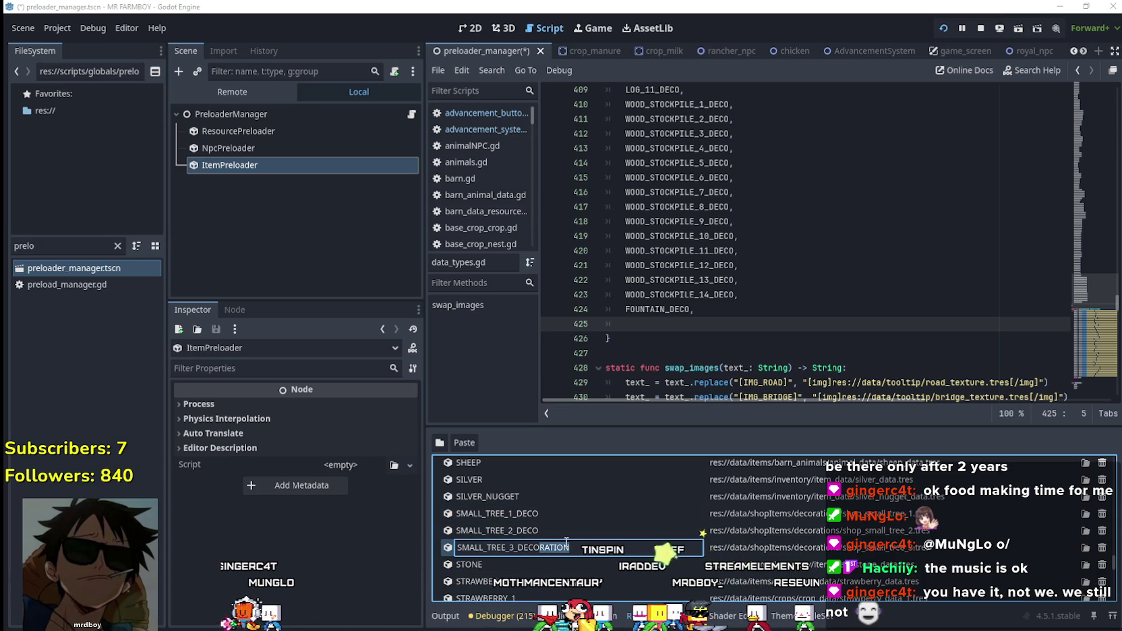
key(Return)
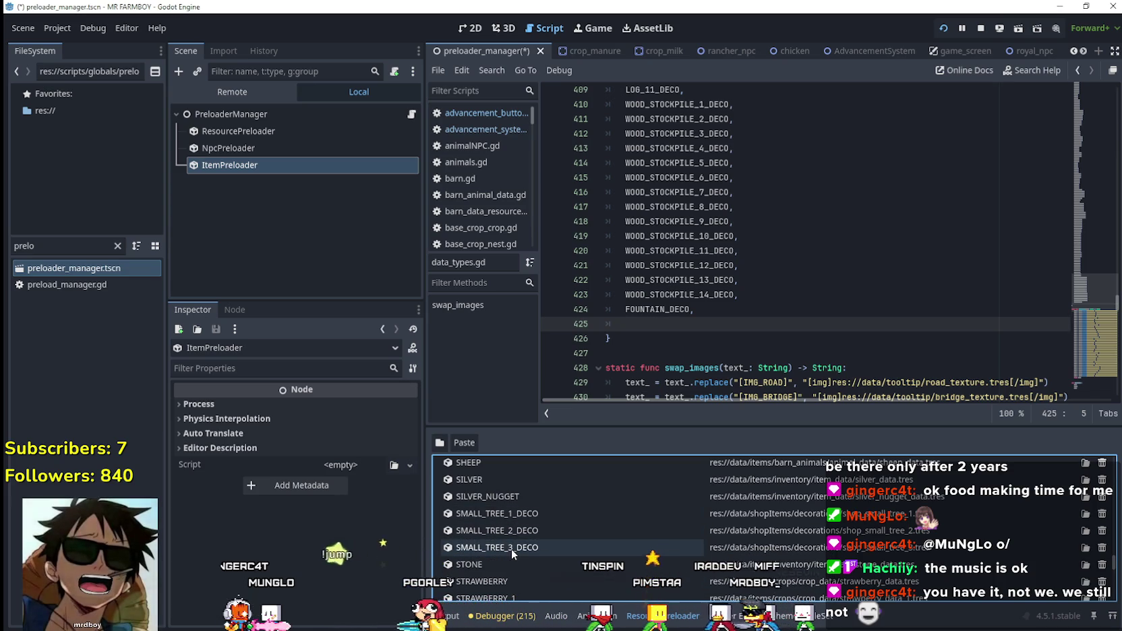
- Open the preloader's file picker at res://data/shopItems/decorations and show files as a list
click(443, 445)
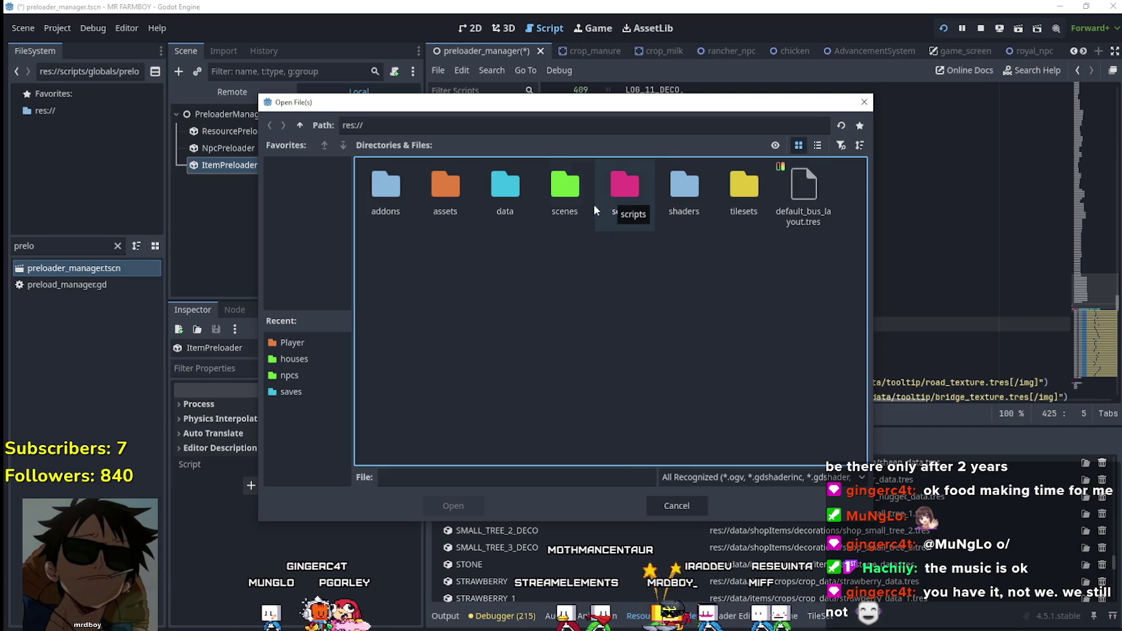
double_click(505, 196)
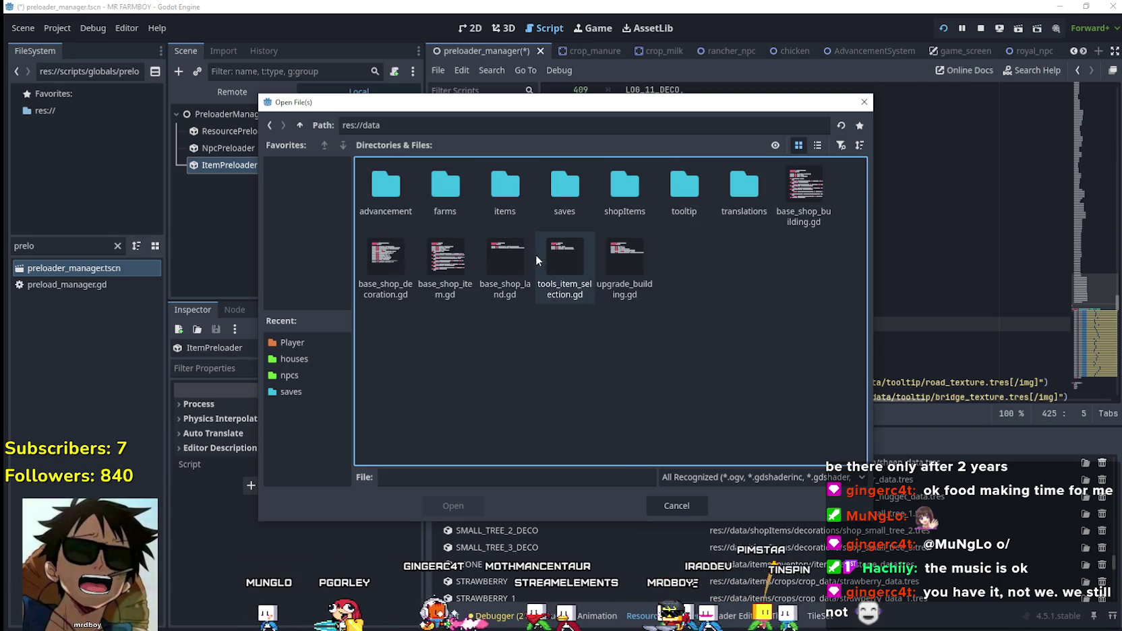
double_click(630, 191)
double_click(487, 188)
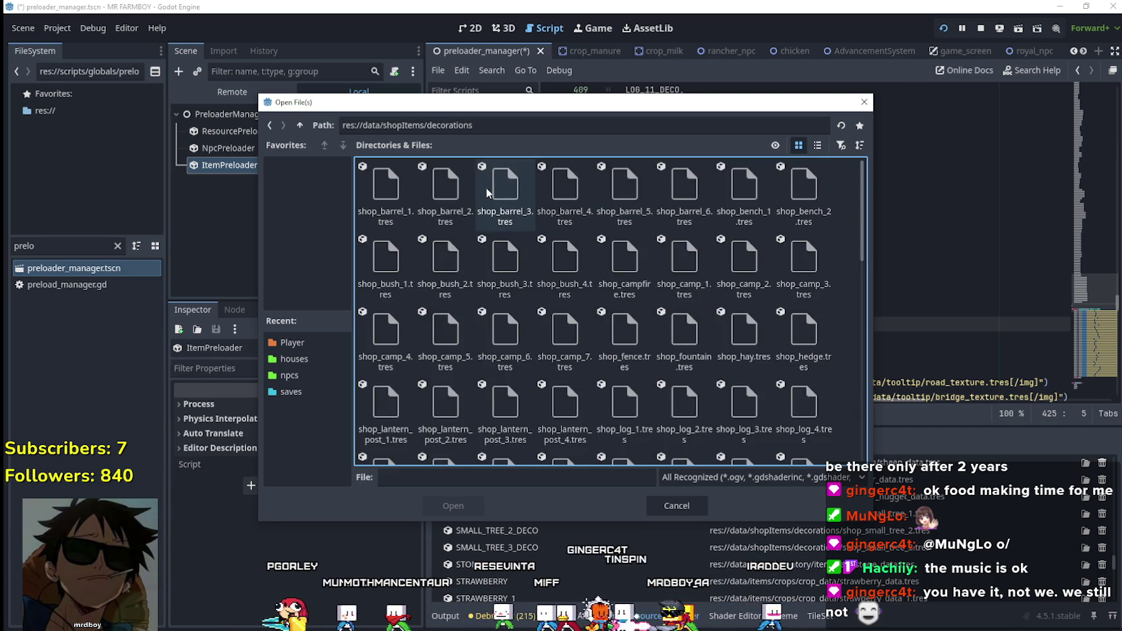
click(817, 145)
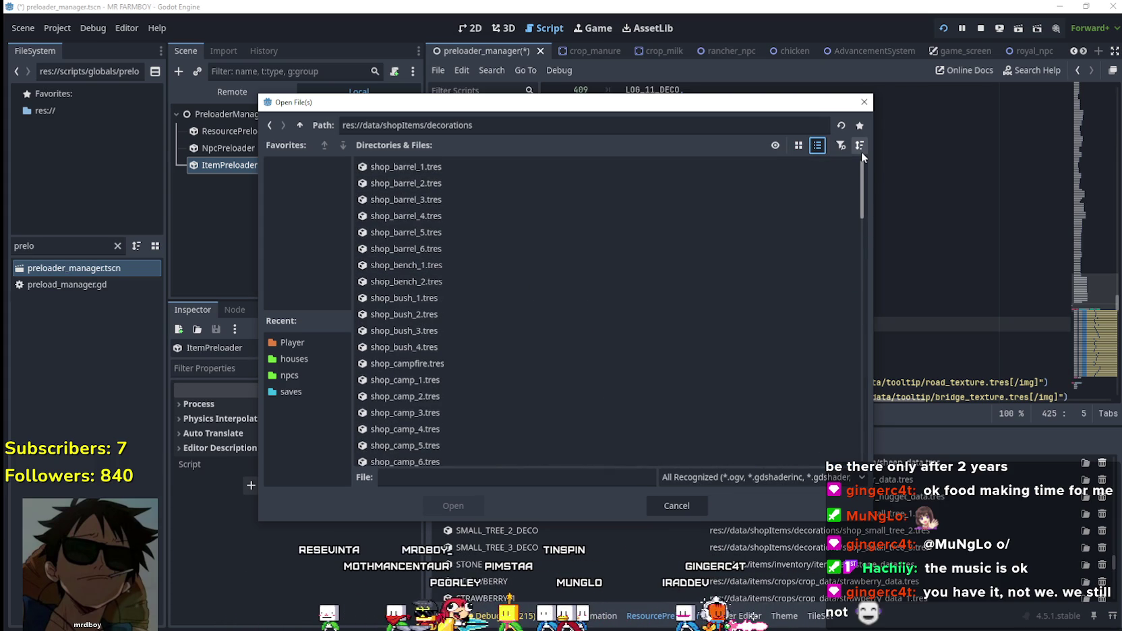
scroll(835, 302, down, 15)
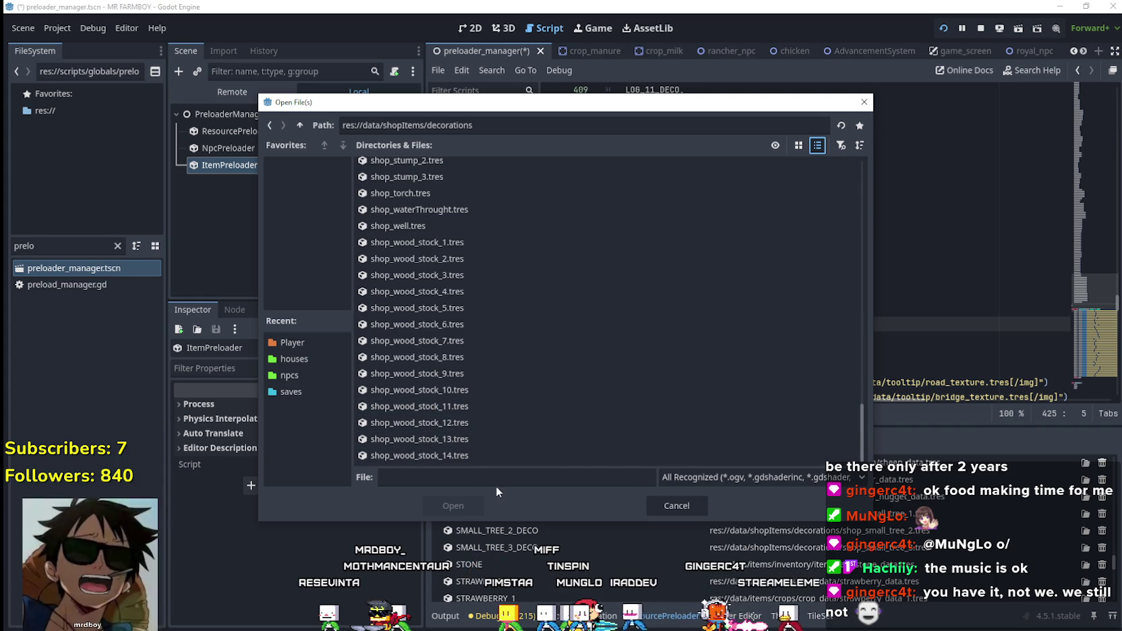
scroll(537, 413, up, 10)
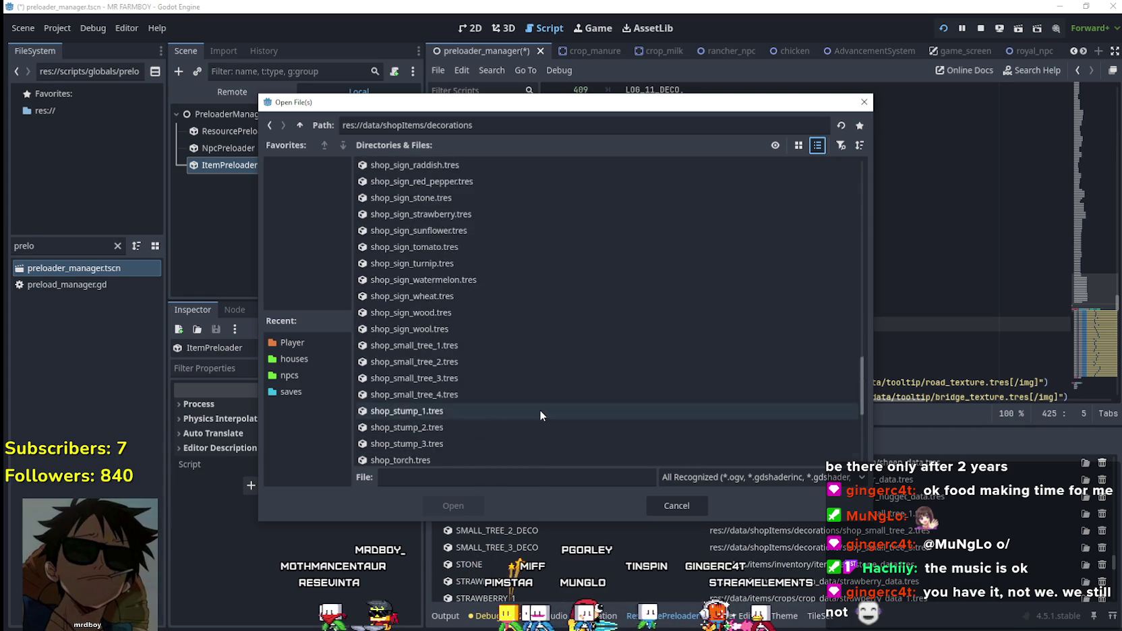
scroll(527, 415, up, 10)
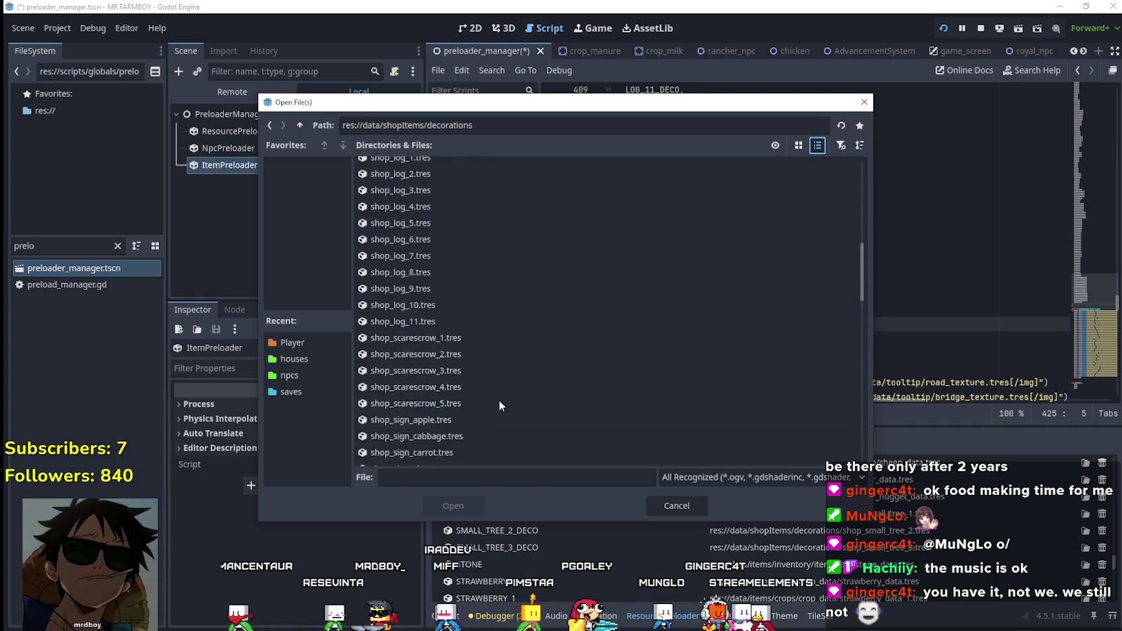
scroll(510, 405, up, 8)
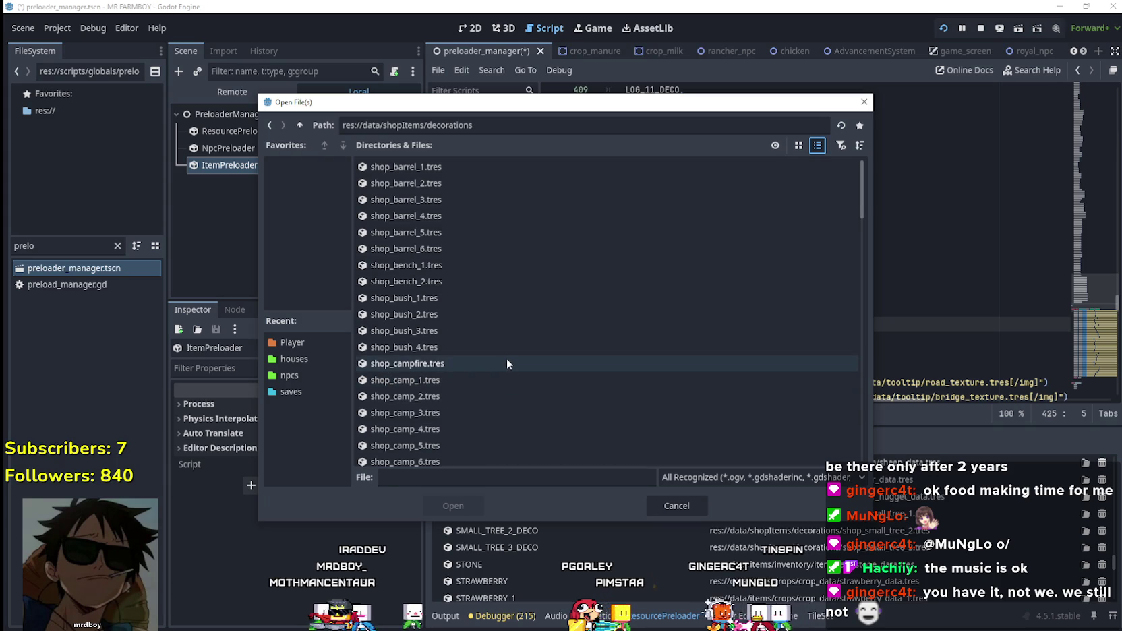
- Select shop_barrel_1 through shop_fountain, except shop_fence, plus the shop_lantern_post files
click(431, 169)
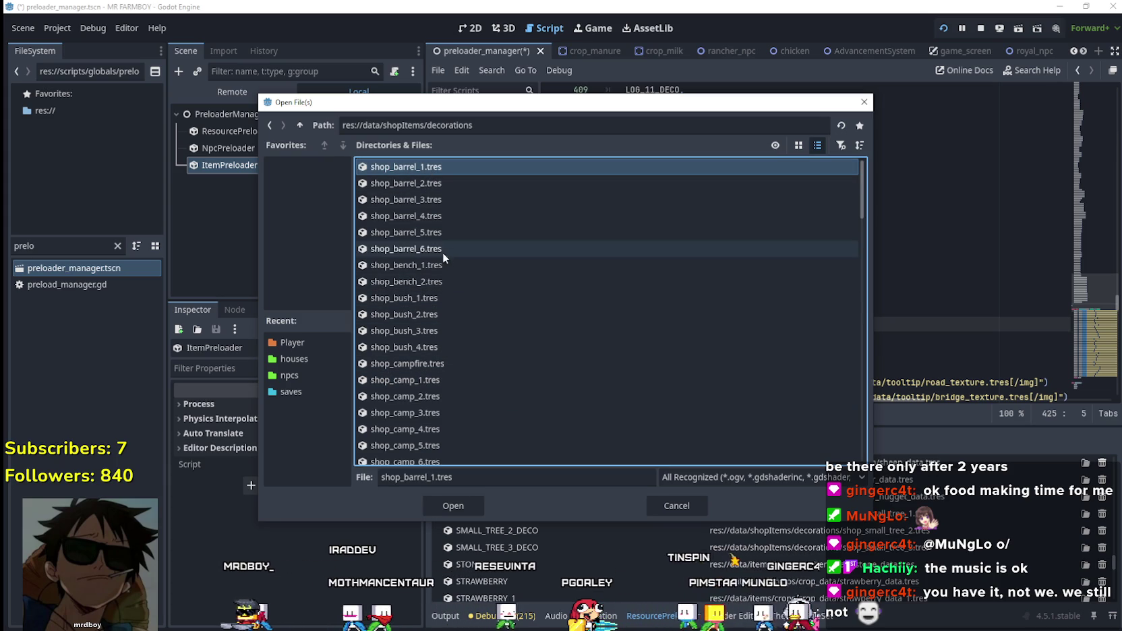
shift+click(424, 352)
scroll(480, 355, down, 3)
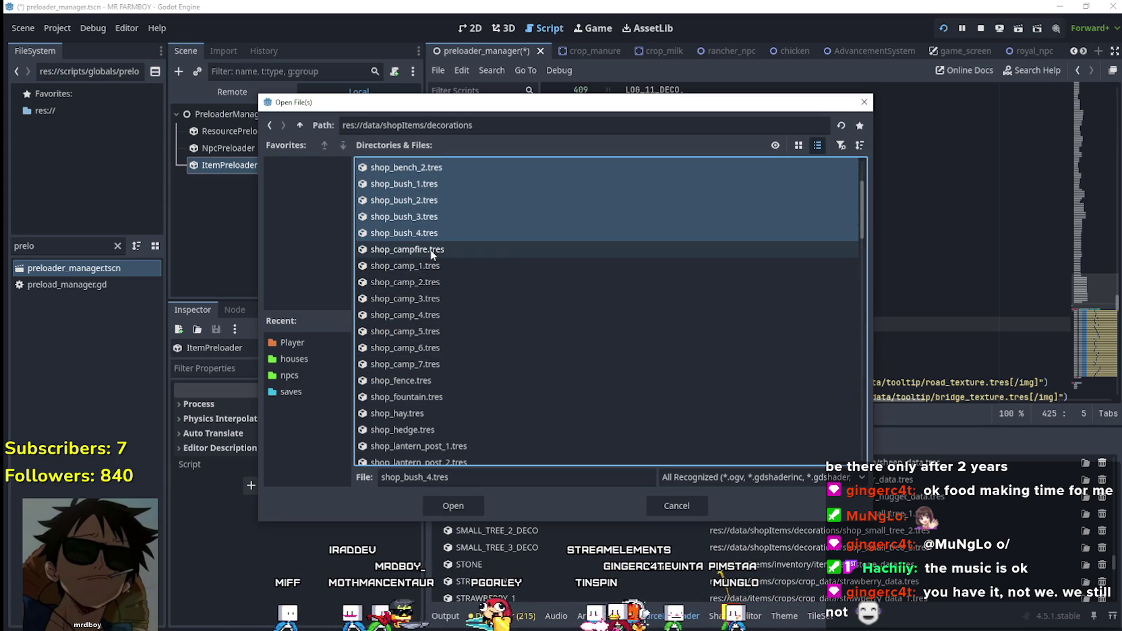
shift+click(446, 360)
scroll(454, 354, down, 3)
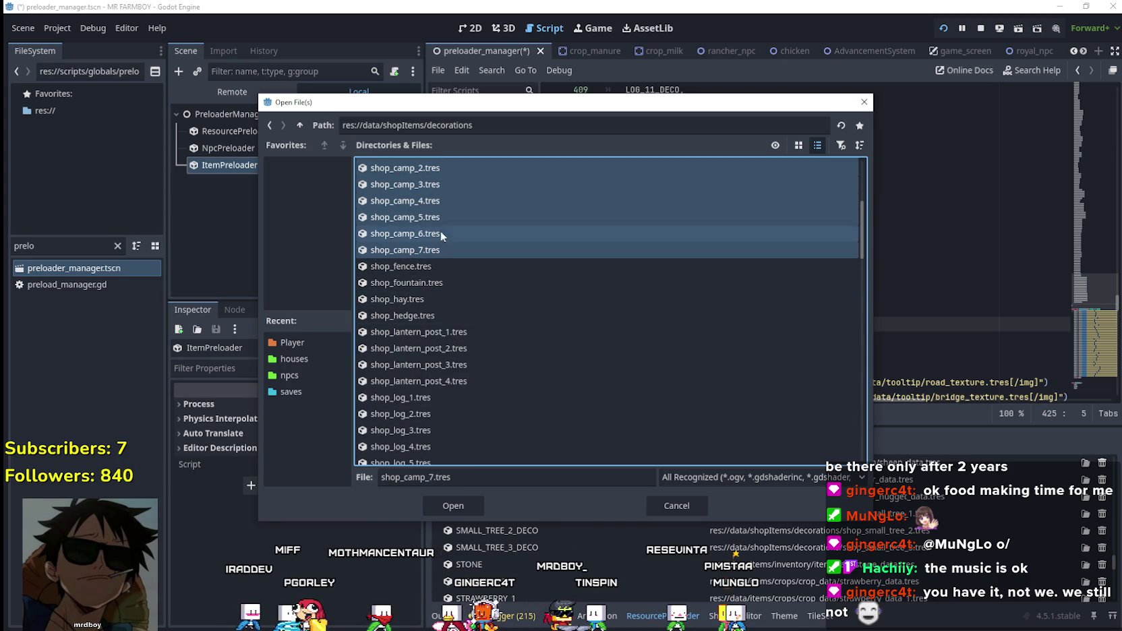
shift+click(423, 284)
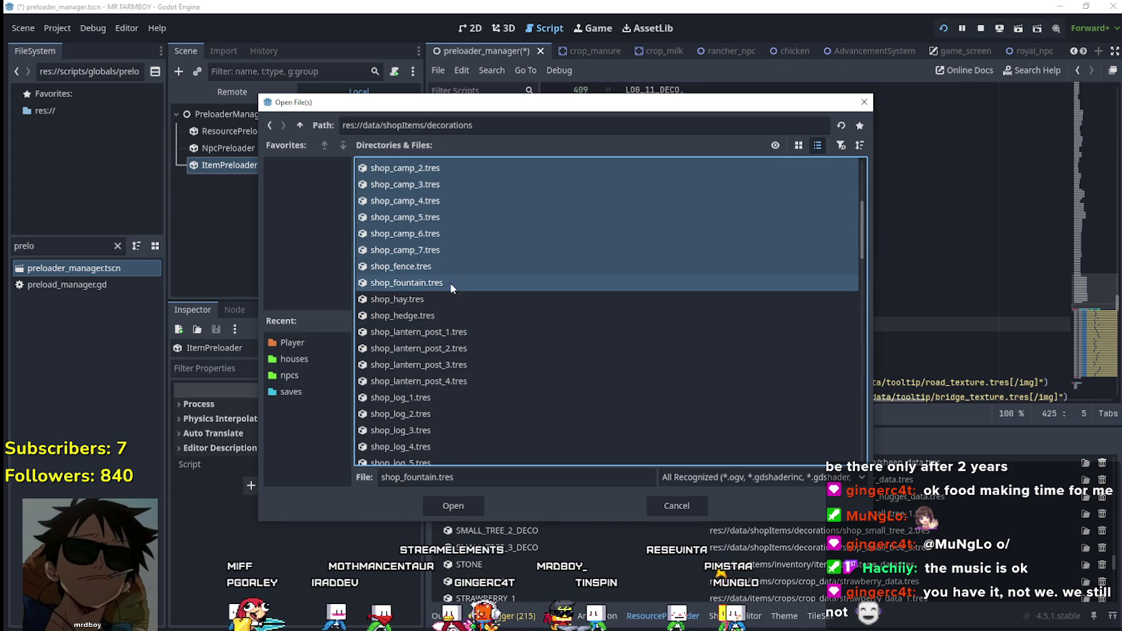
ctrl+click(422, 265)
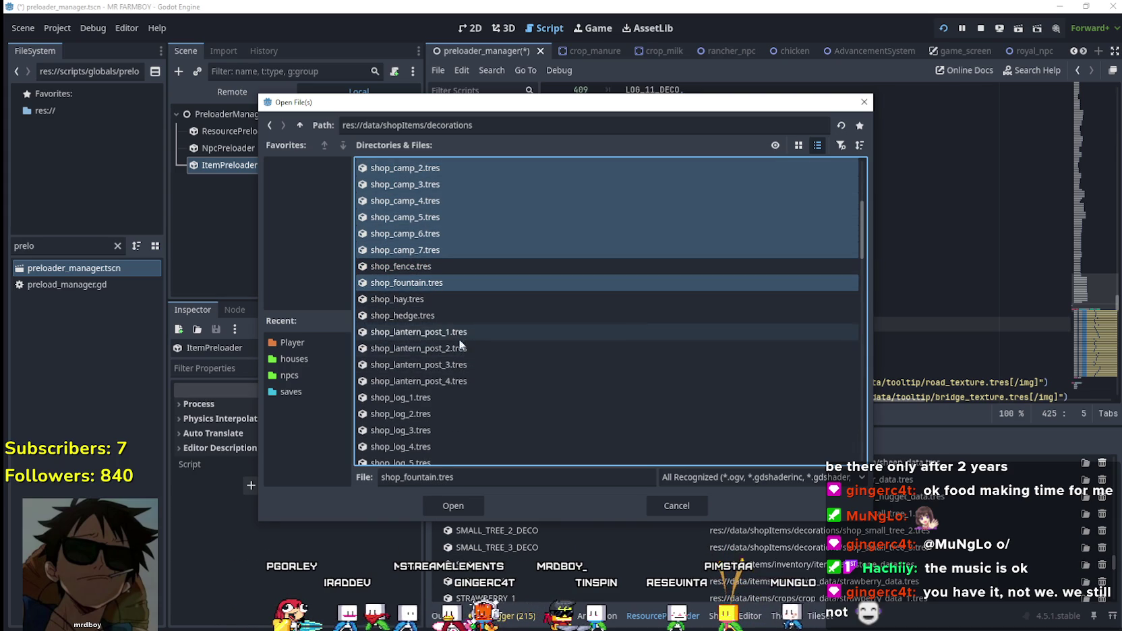
ctrl+click(458, 331)
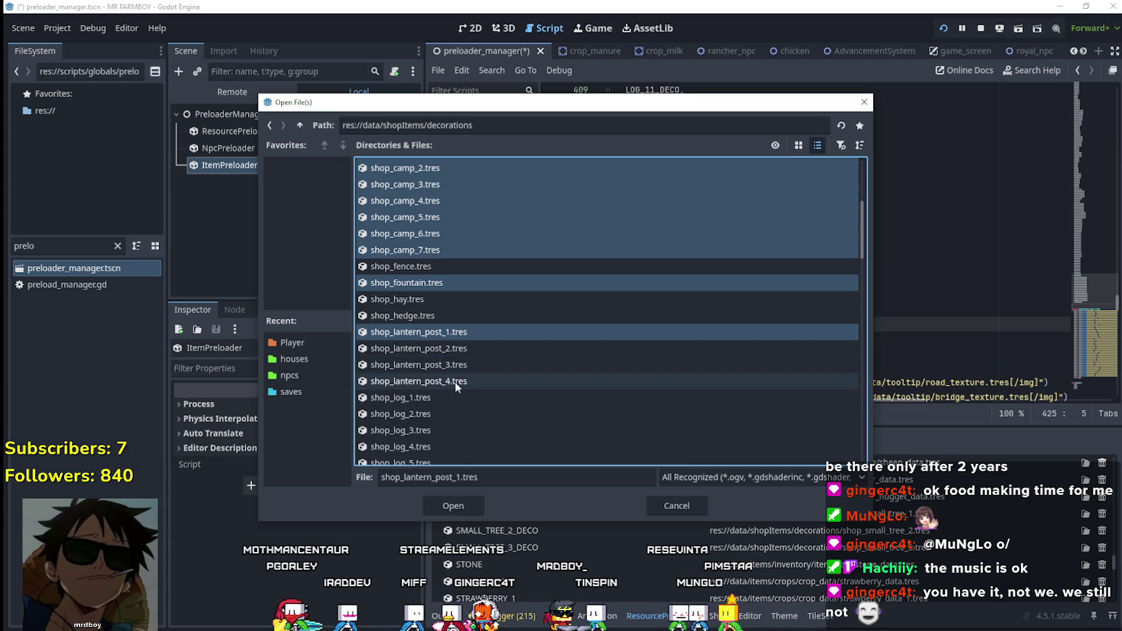
shift+click(454, 382)
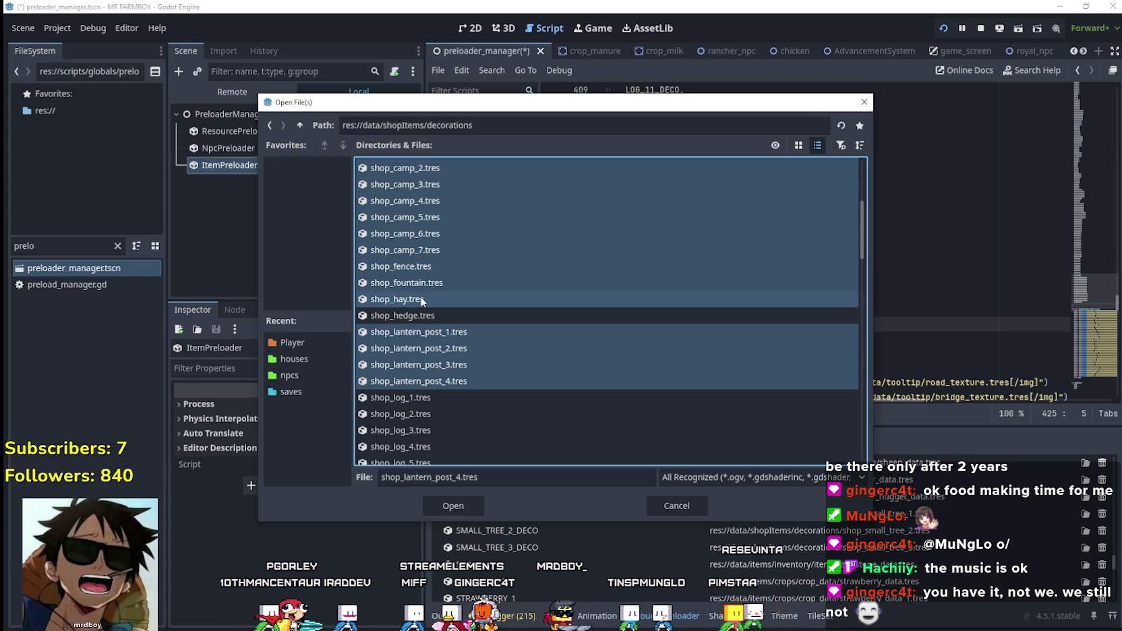
key(ctrl+a)
- Add shop_log_1 through shop_log_11 to the file selection
scroll(486, 339, up, 5)
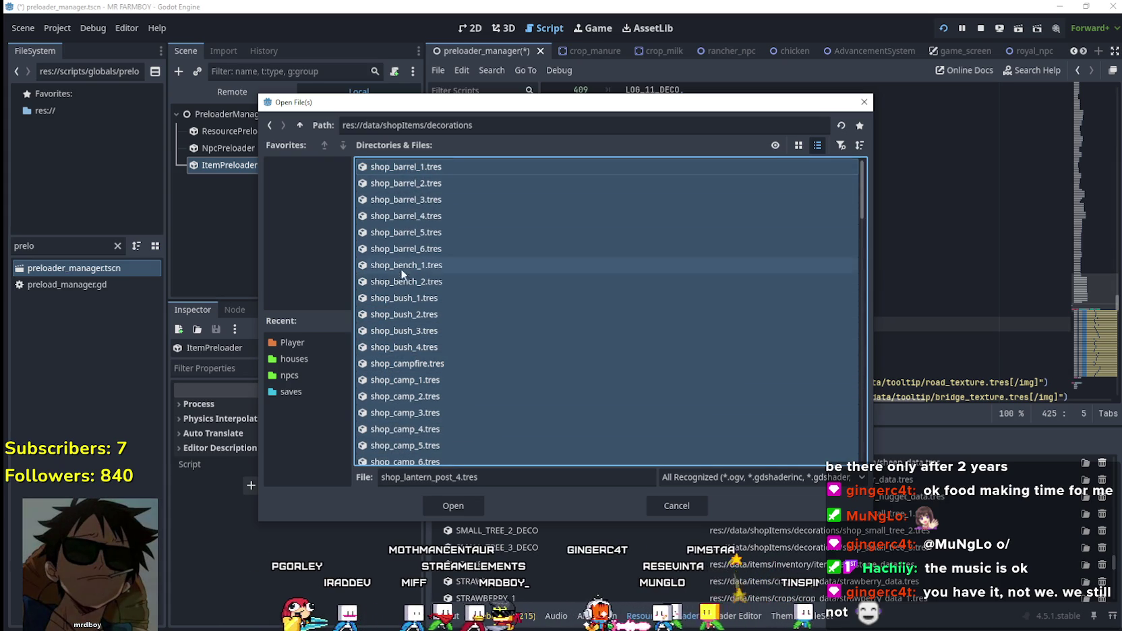
scroll(402, 272, down, 3)
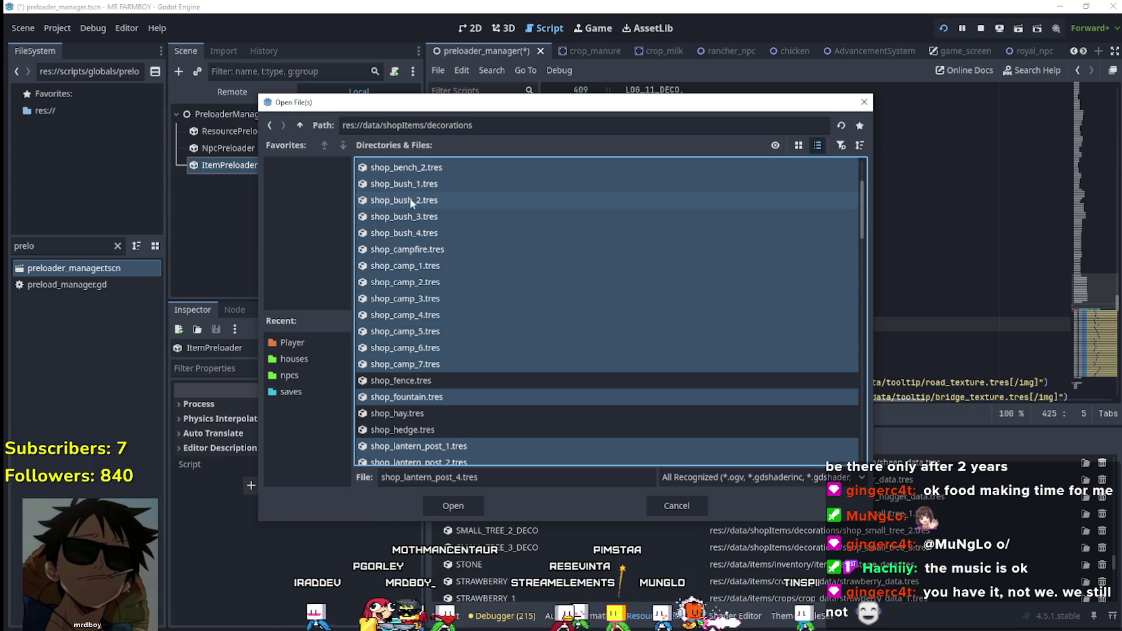
scroll(423, 290, down, 3)
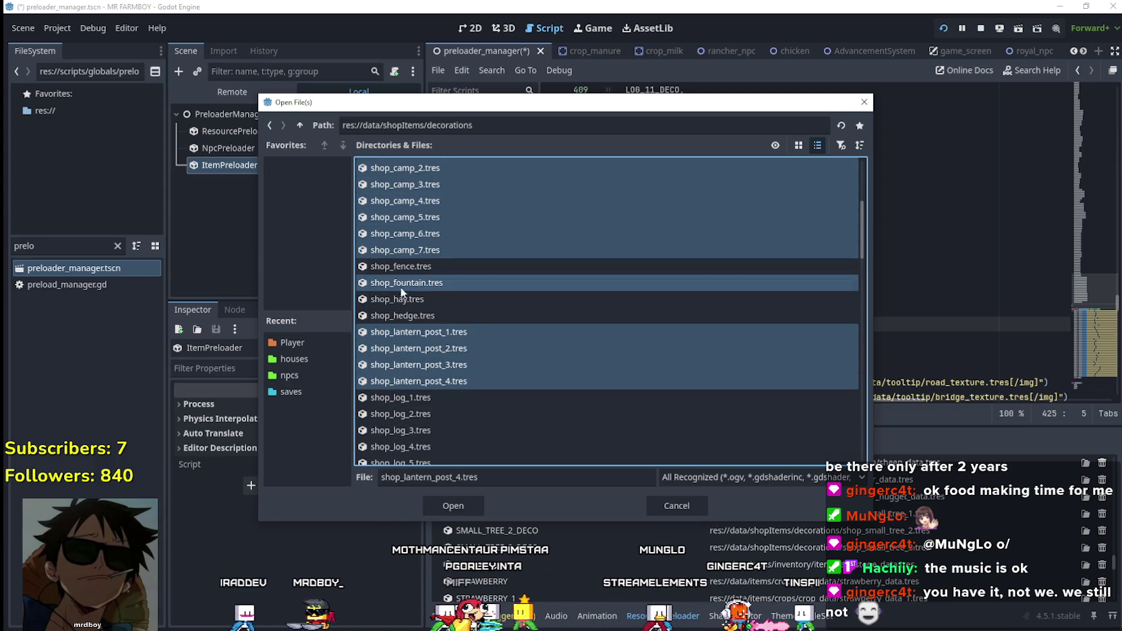
scroll(401, 360, down, 3)
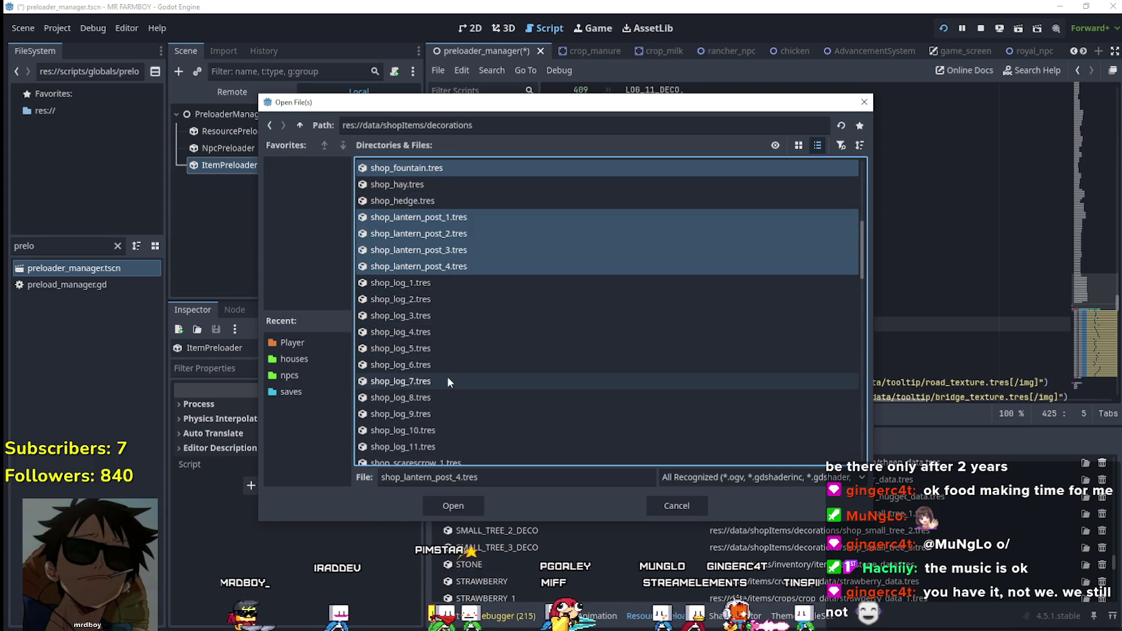
ctrl+click(435, 283)
ctrl+click(434, 302)
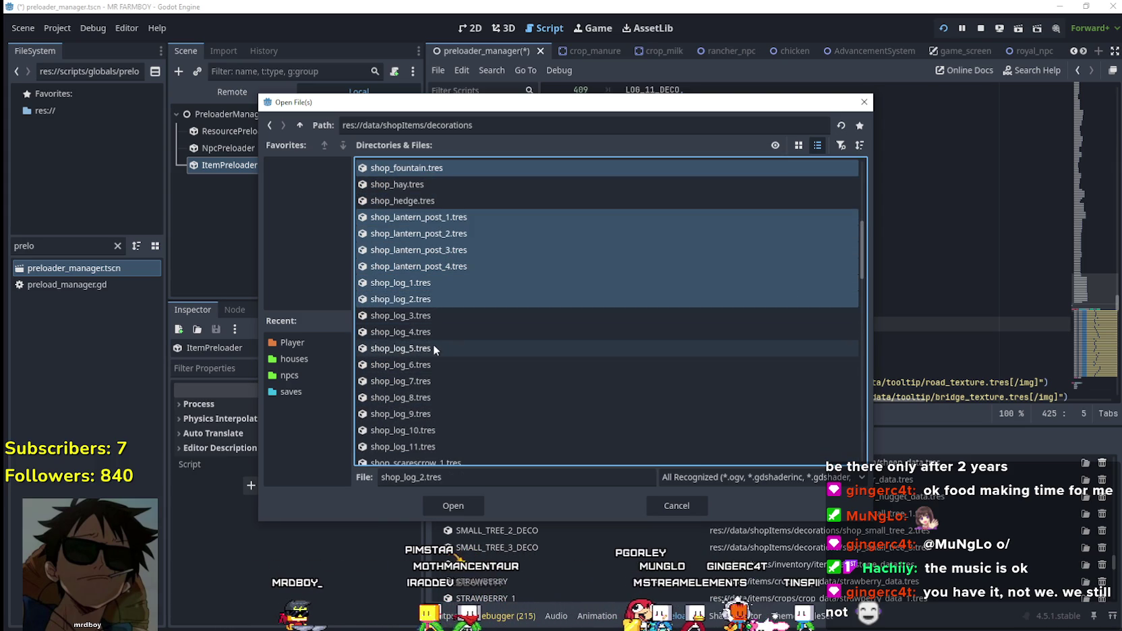
ctrl+click(432, 315)
ctrl+click(431, 330)
ctrl+click(430, 363)
ctrl+click(431, 348)
scroll(459, 389, down, 2)
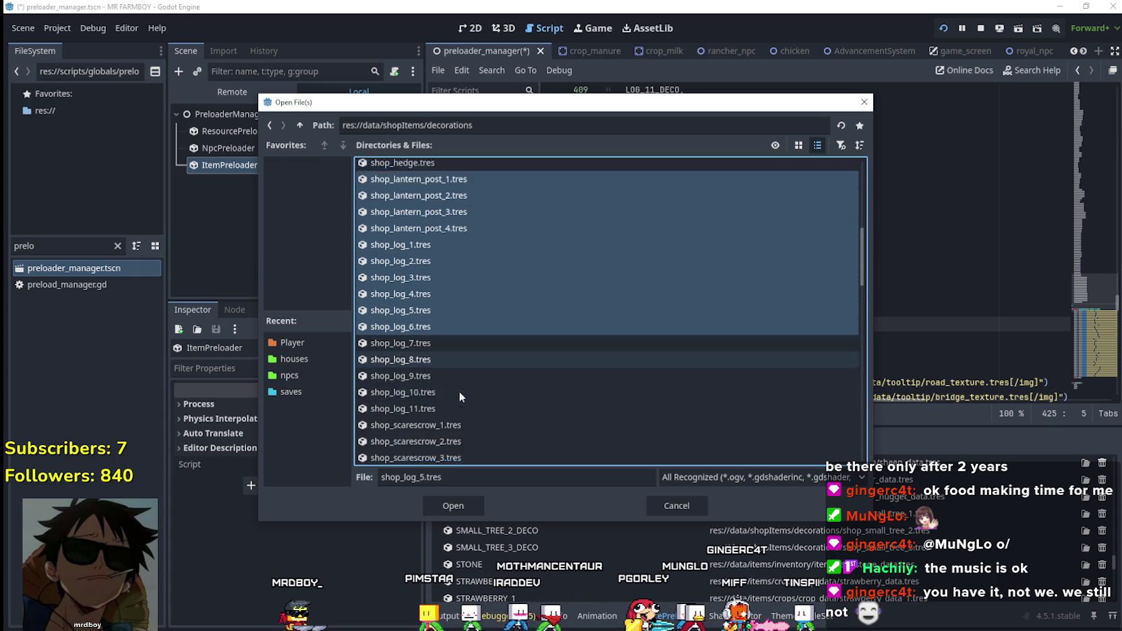
ctrl+click(439, 307)
ctrl+click(439, 320)
ctrl+click(438, 339)
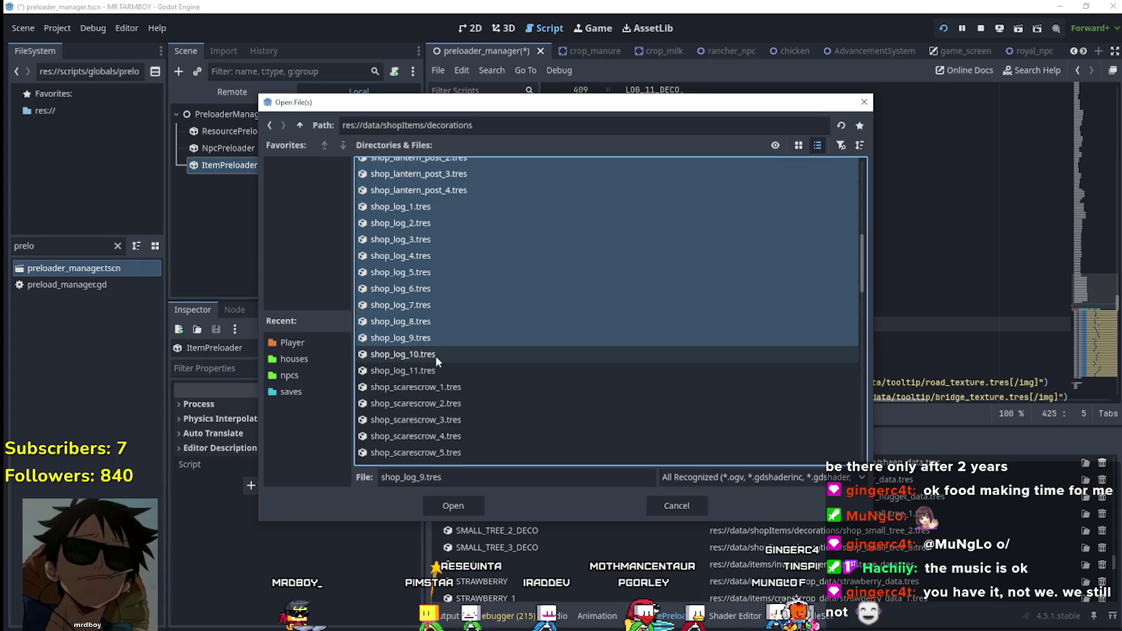
ctrl+click(436, 355)
ctrl+click(437, 370)
scroll(481, 385, down, 3)
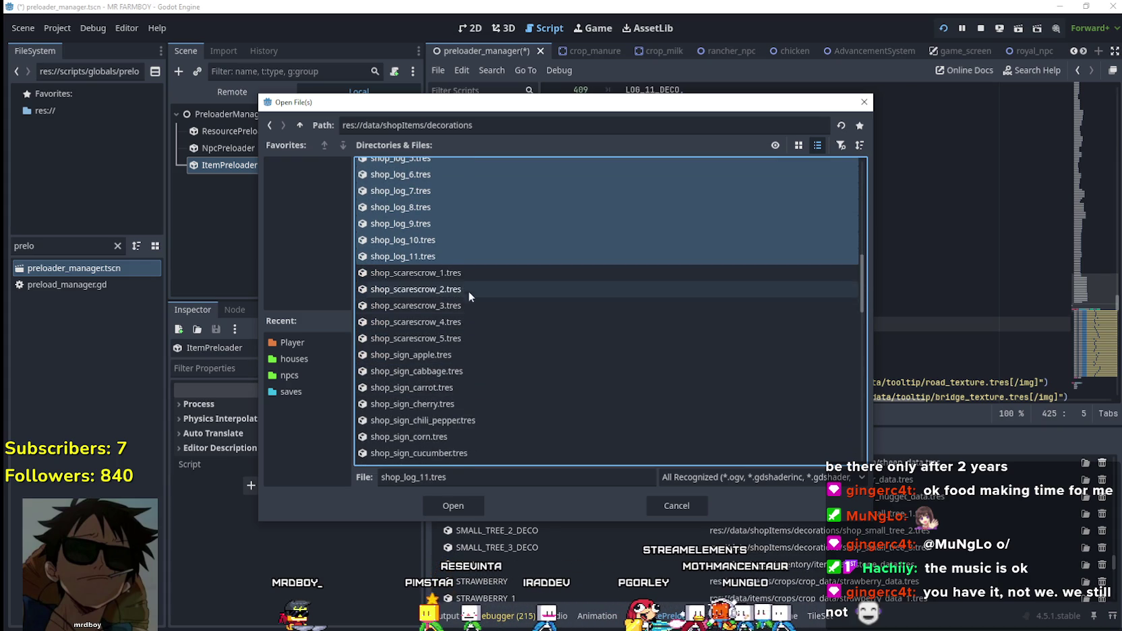
- Add shop_scarescrow_1 through shop_scarescrow_5 to the file selection
ctrl+click(460, 272)
ctrl+click(460, 289)
ctrl+click(461, 305)
ctrl+click(461, 321)
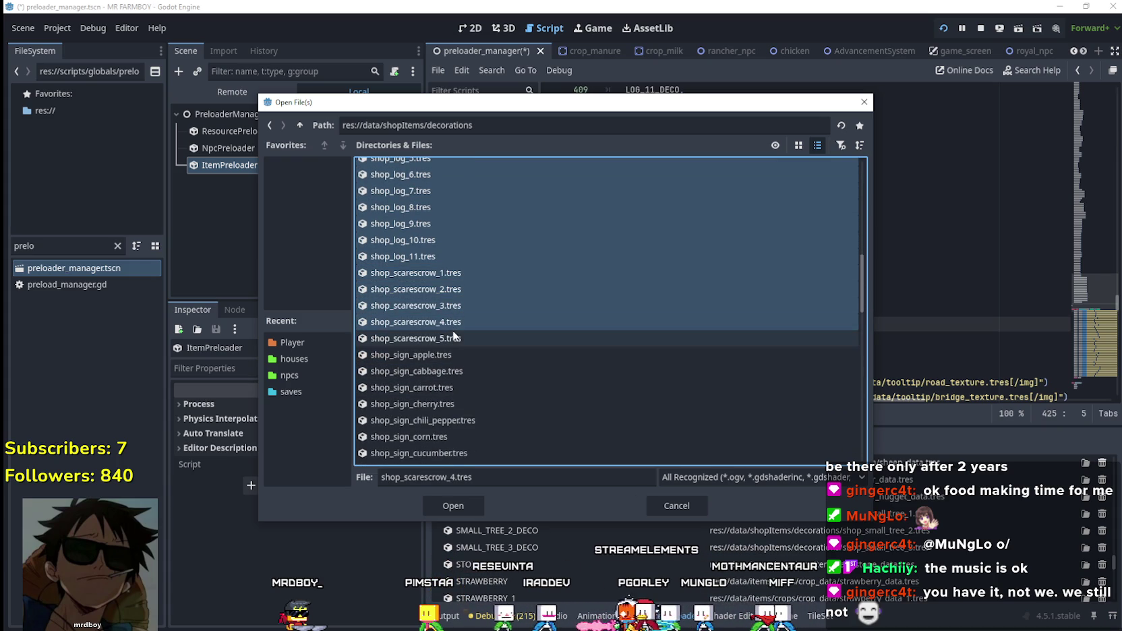
ctrl+click(461, 338)
- Add the shop_small_tree files, shop_stump_1–3, shop_torch, shop_waterThrought and shop_well to the selection
scroll(445, 303, down, 2)
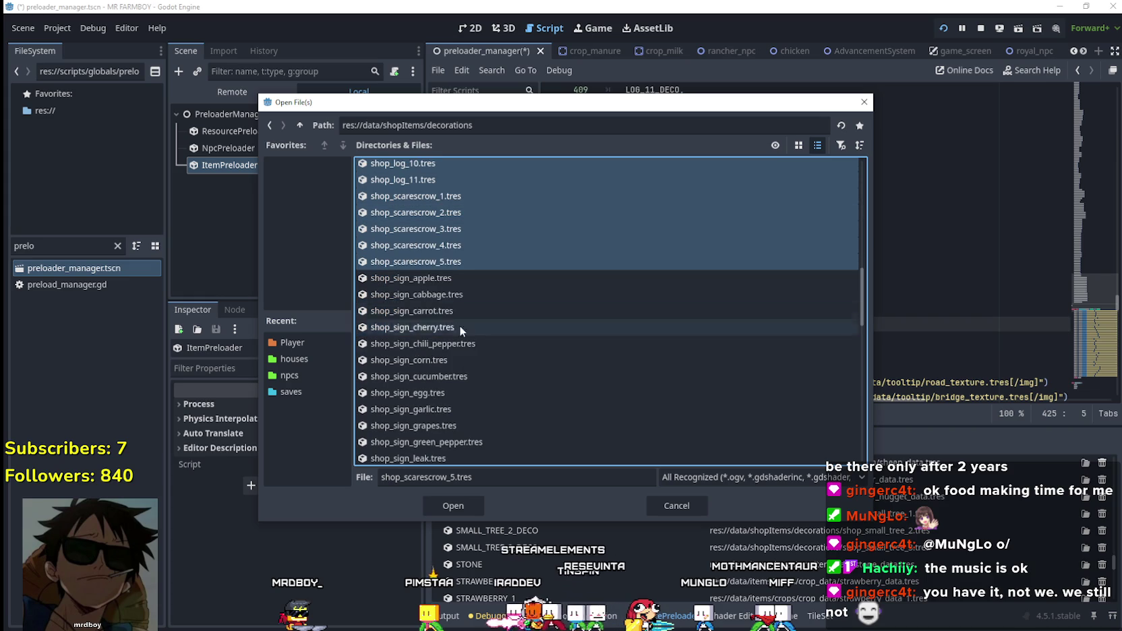
scroll(422, 288, down, 4)
scroll(414, 290, down, 10)
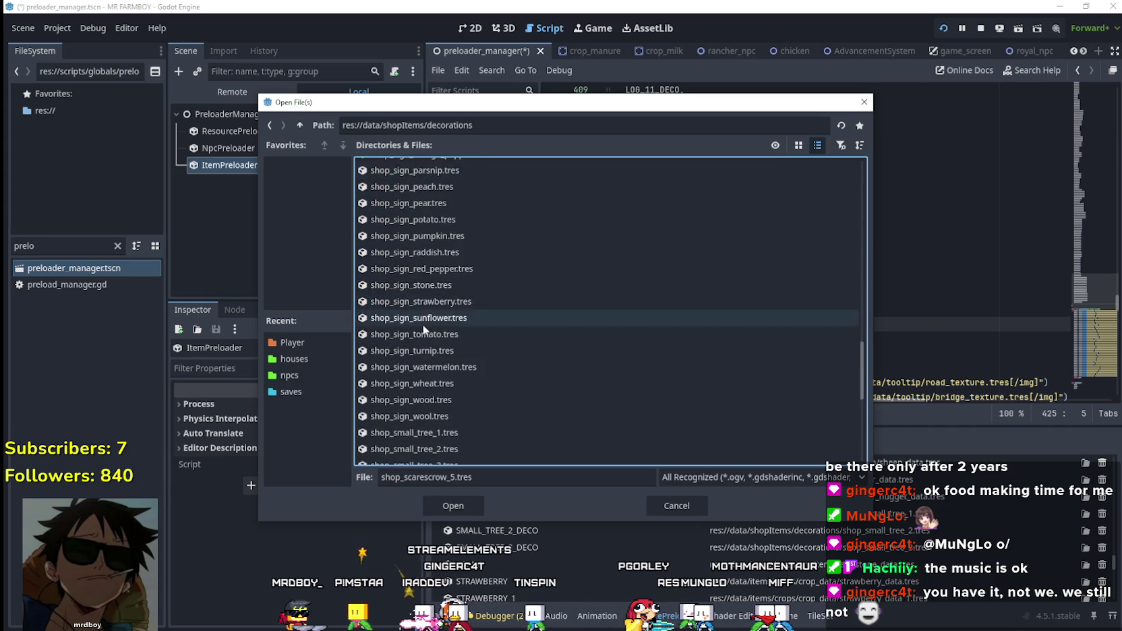
ctrl+click(455, 320)
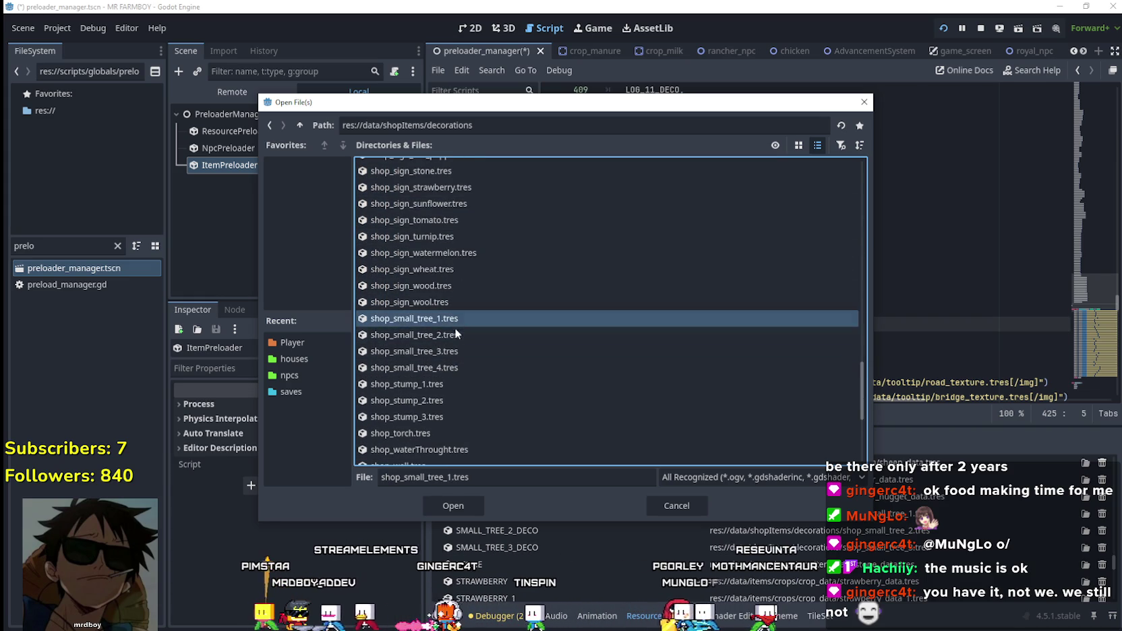
ctrl+click(453, 335)
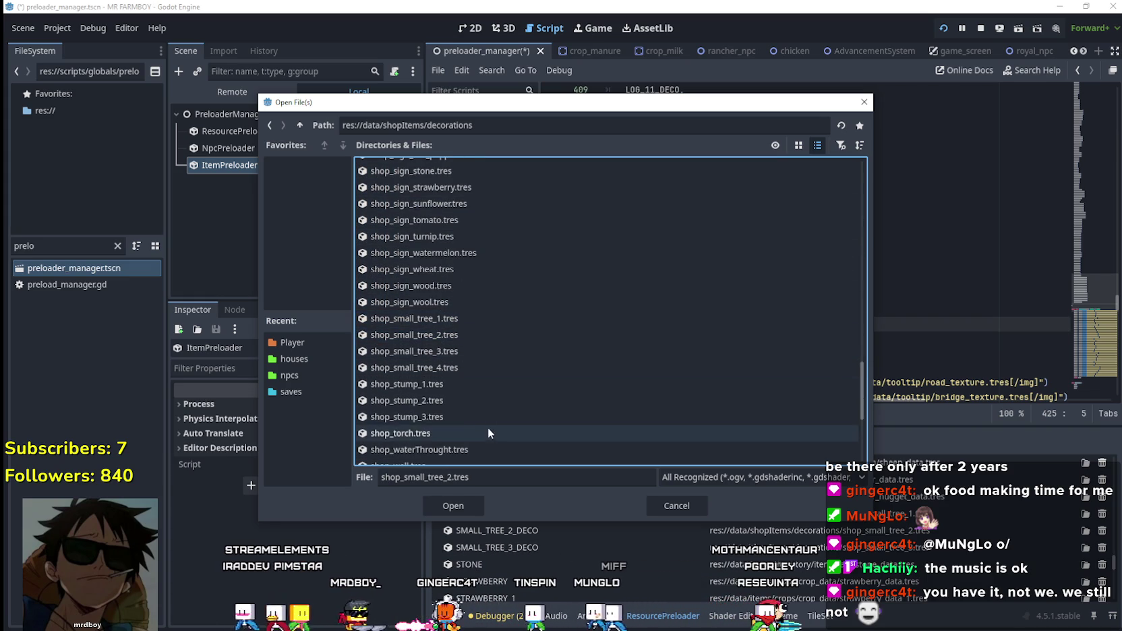
scroll(480, 395, down, 3)
click(458, 252)
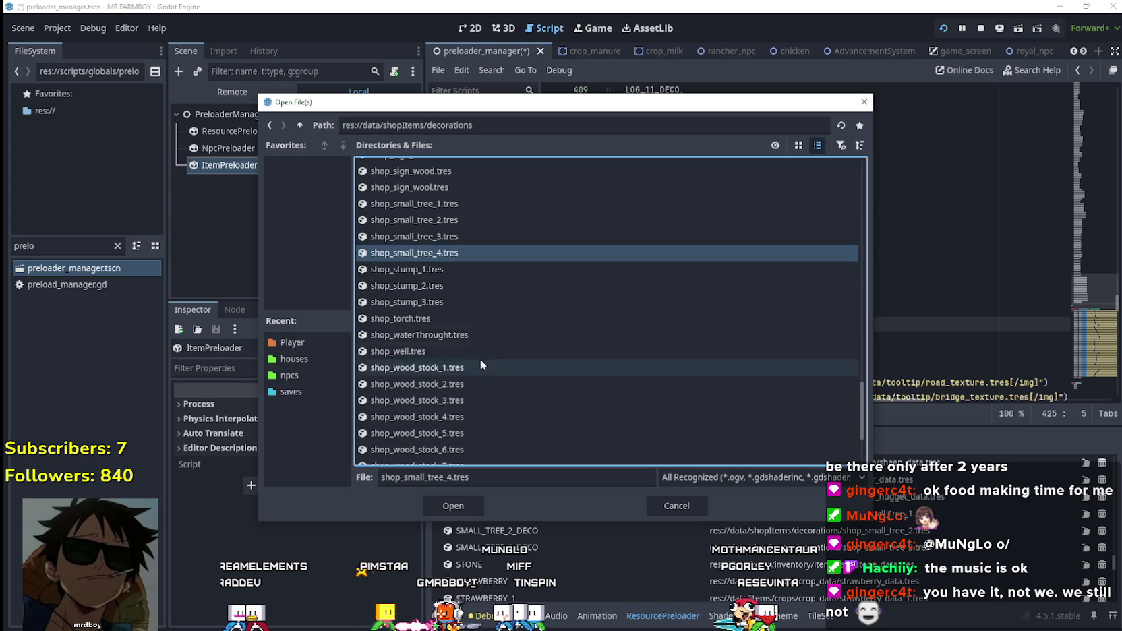
ctrl+click(424, 270)
ctrl+click(427, 286)
ctrl+click(428, 302)
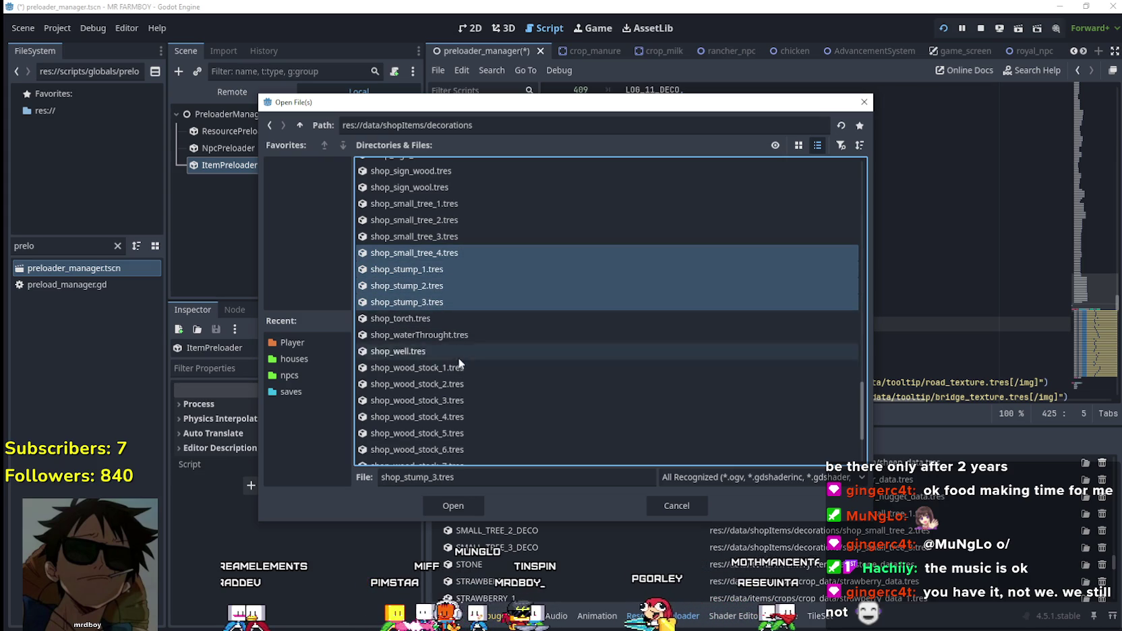
ctrl+click(433, 319)
ctrl+click(441, 335)
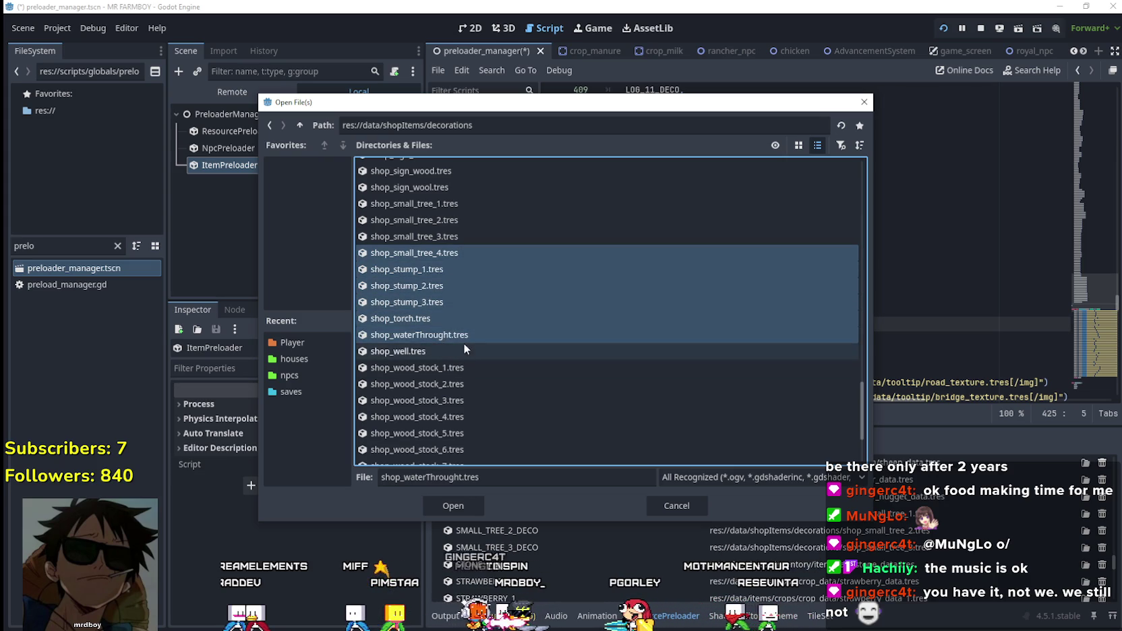
ctrl+click(462, 337)
ctrl+click(427, 351)
scroll(504, 386, down, 3)
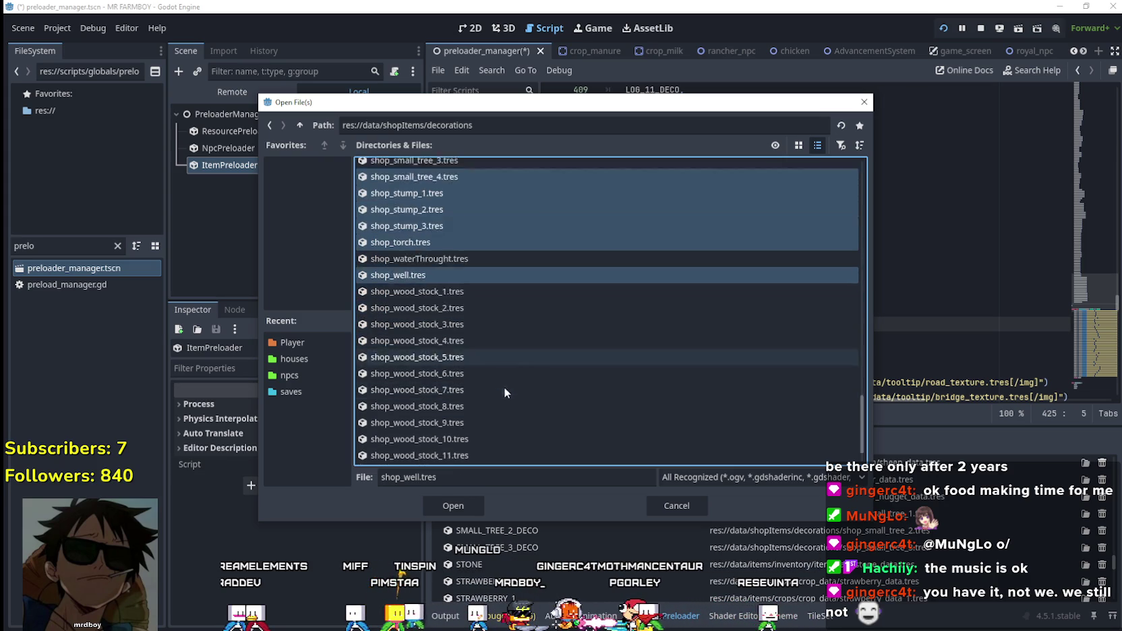
- Add shop_wood_stock_1 through shop_wood_stock_8 to the file selection
ctrl+click(462, 255)
ctrl+click(459, 270)
ctrl+click(452, 286)
ctrl+click(451, 303)
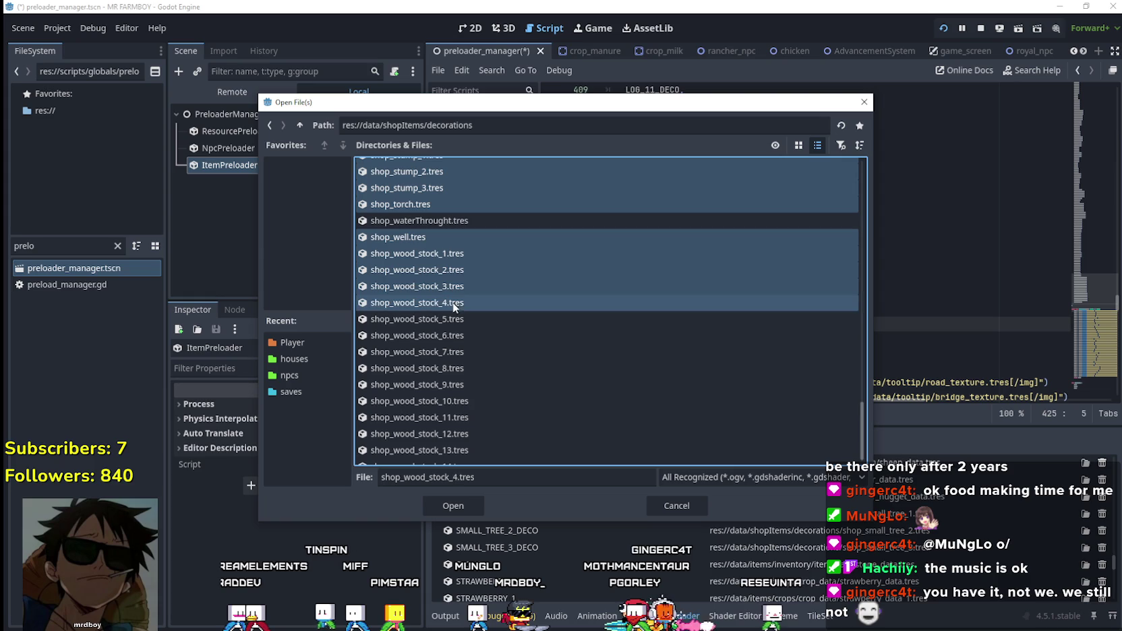
ctrl+click(450, 319)
ctrl+click(449, 335)
ctrl+click(450, 351)
ctrl+click(447, 367)
- Add shop_wood_stock_9 through shop_wood_stock_14 to the file selection
scroll(471, 384, down, 1)
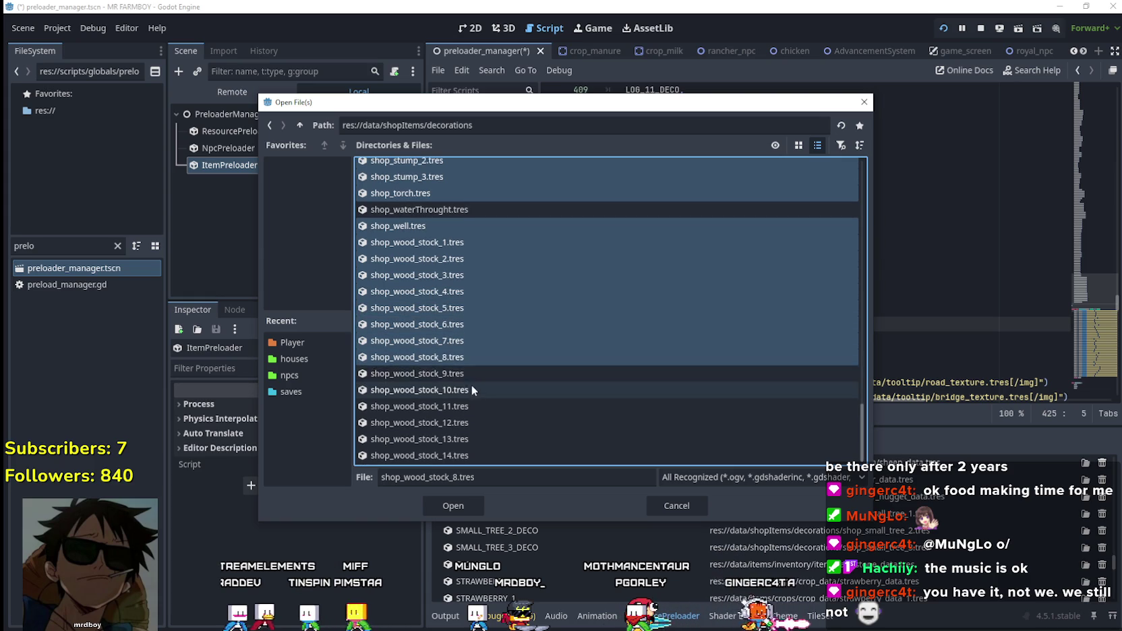
ctrl+click(467, 373)
ctrl+click(470, 391)
ctrl+click(469, 406)
ctrl+click(469, 422)
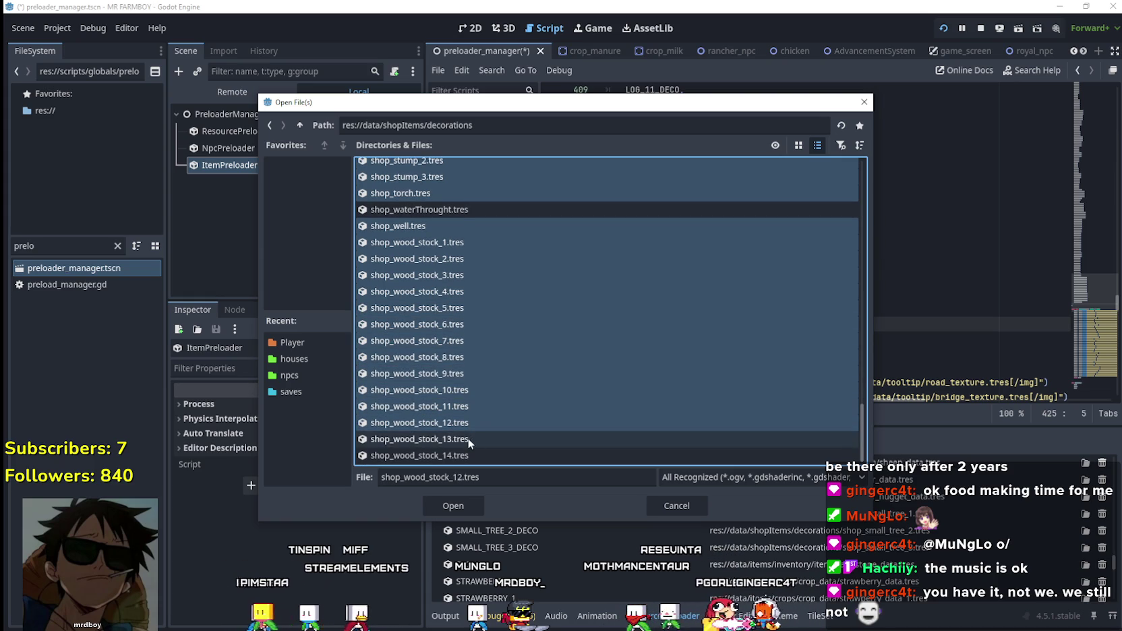
ctrl+click(472, 439)
ctrl+click(475, 456)
scroll(566, 379, up, 1)
scroll(567, 382, down, 2)
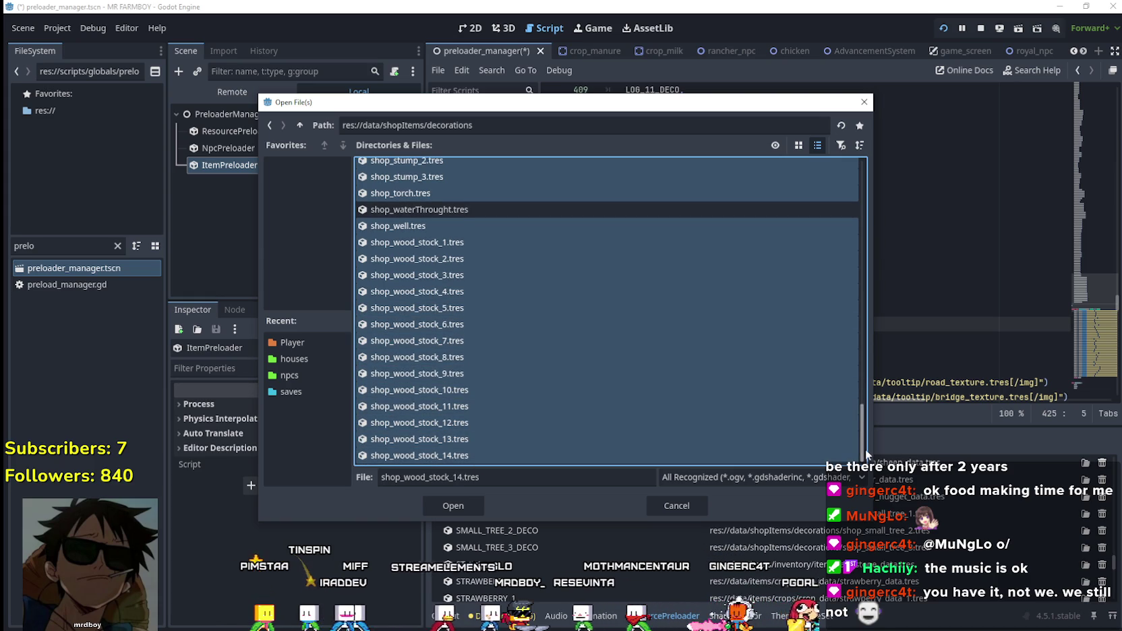
mouse_move(865, 449)
mouse_down()
mouse_move(856, 259)
mouse_move(870, 138)
mouse_move(844, 301)
mouse_move(876, 446)
mouse_up()
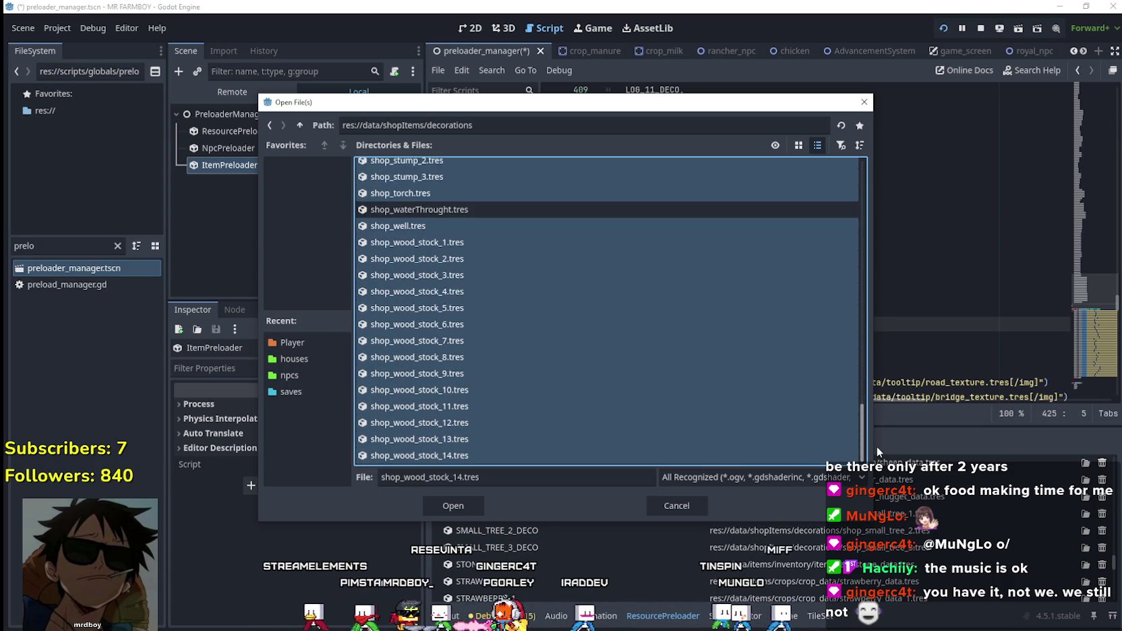
- Load the selected decoration .tres files into the ItemPreloader list and review the new entries
click(466, 509)
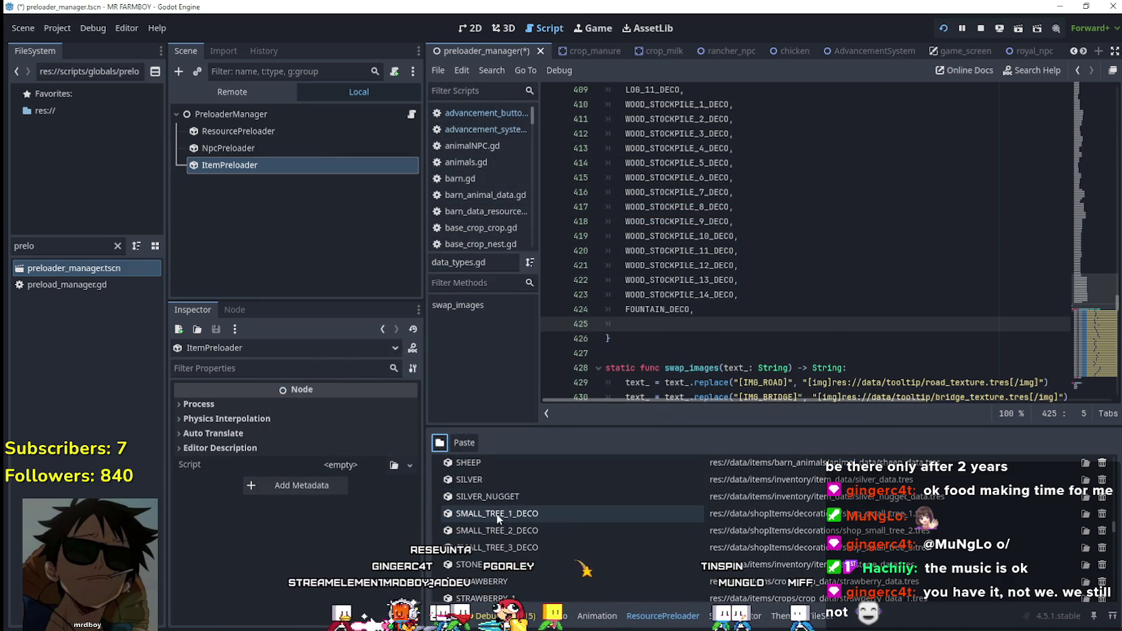
scroll(857, 226, up, 1)
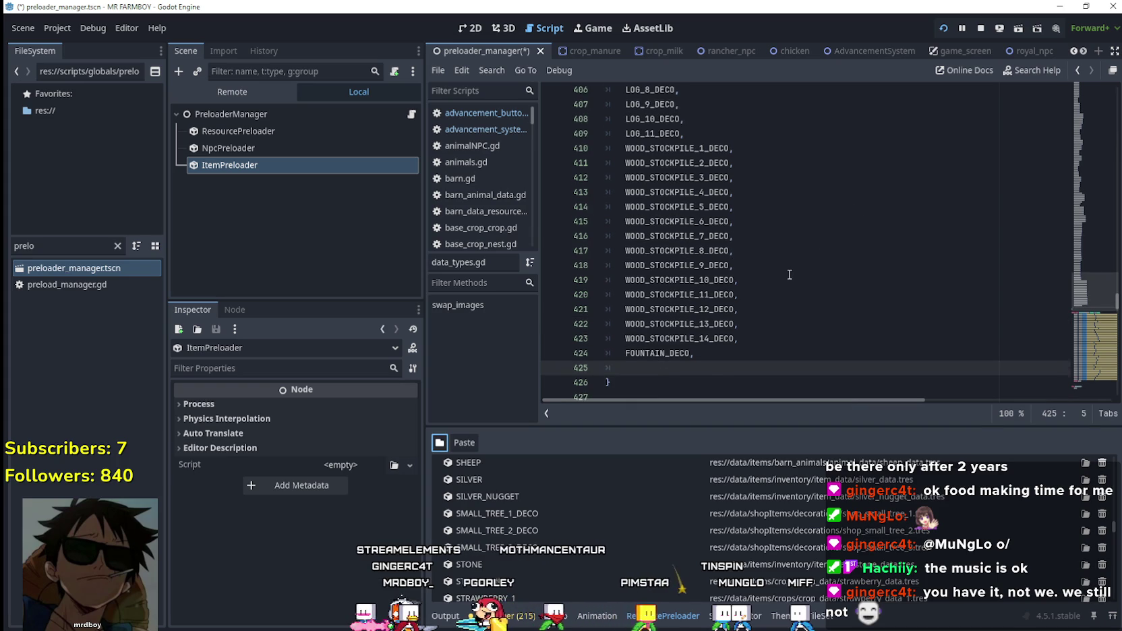
scroll(789, 274, up, 14)
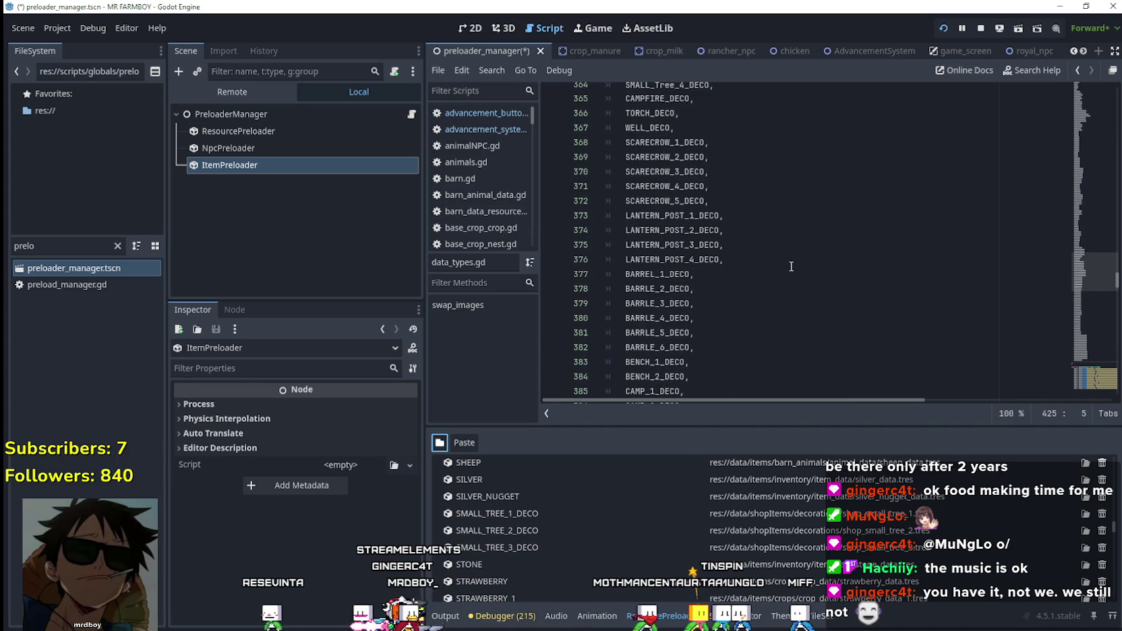
scroll(791, 266, down, 2)
scroll(563, 546, down, 5)
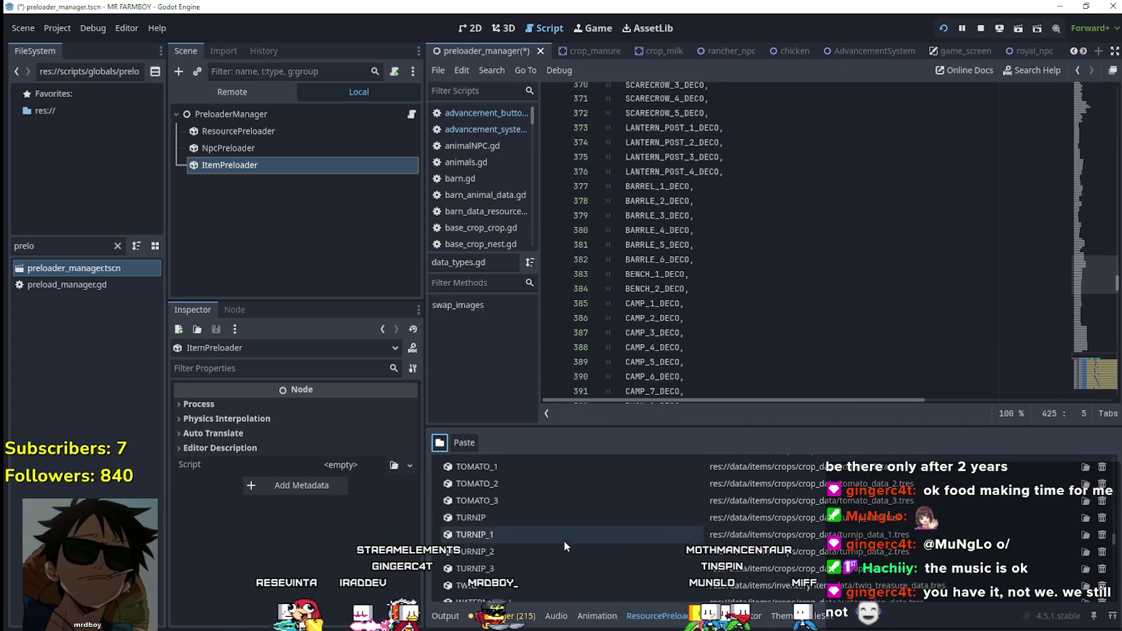
scroll(564, 540, down, 5)
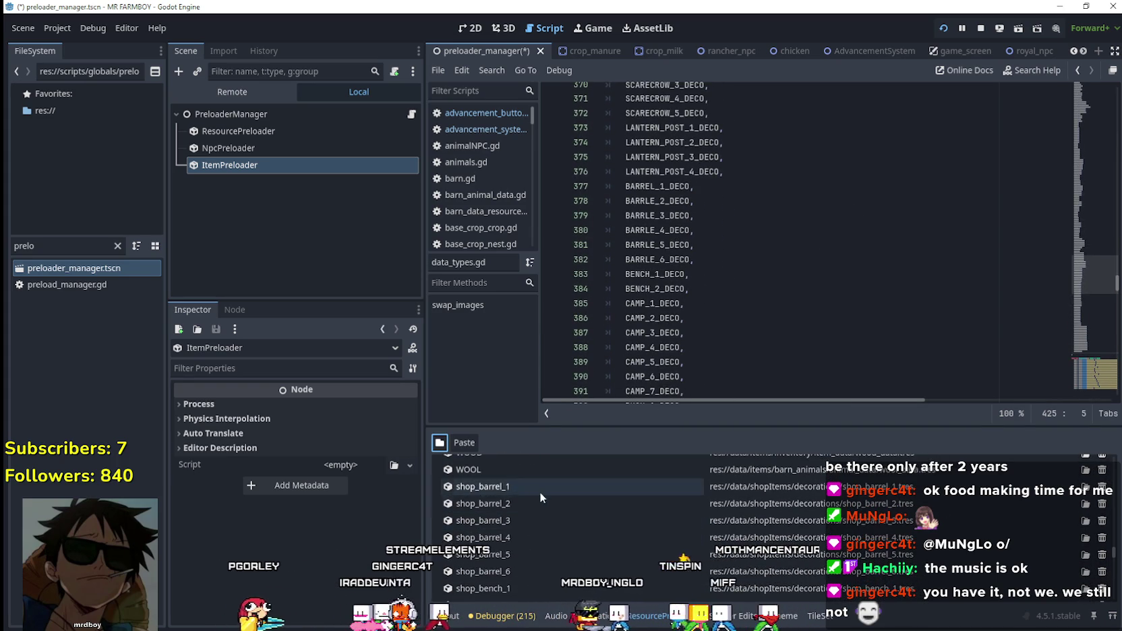
scroll(565, 504, up, 1)
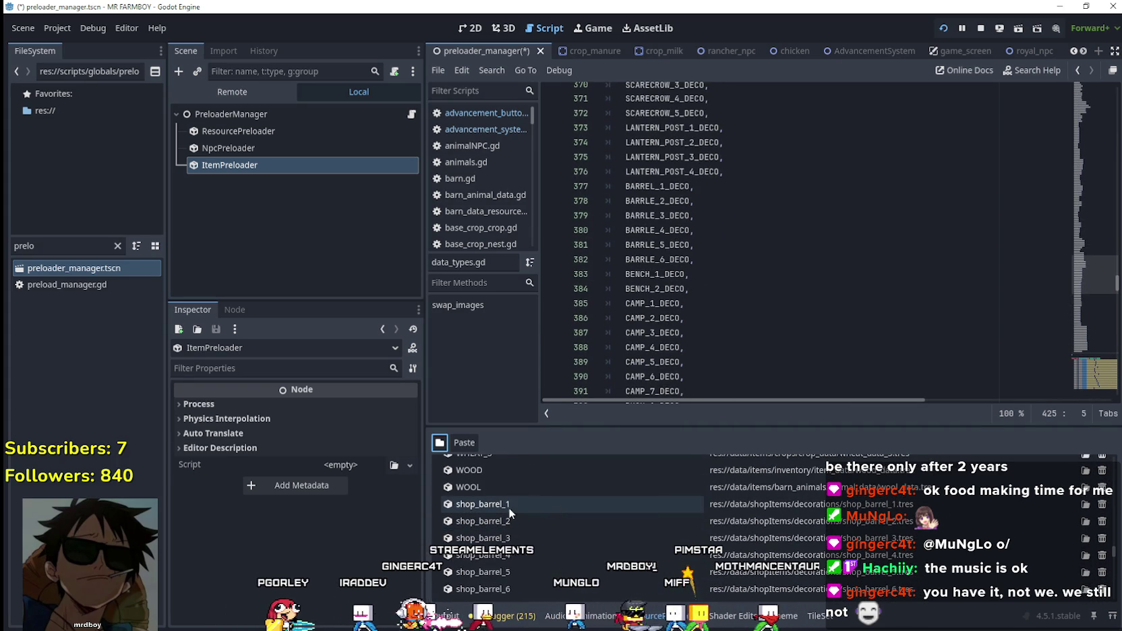
- Copy BARREL_1_DECO from the script and rename shop_barrel_1–3 to BARREL_1_DECO through BARREL_3_DECO
double_click(546, 507)
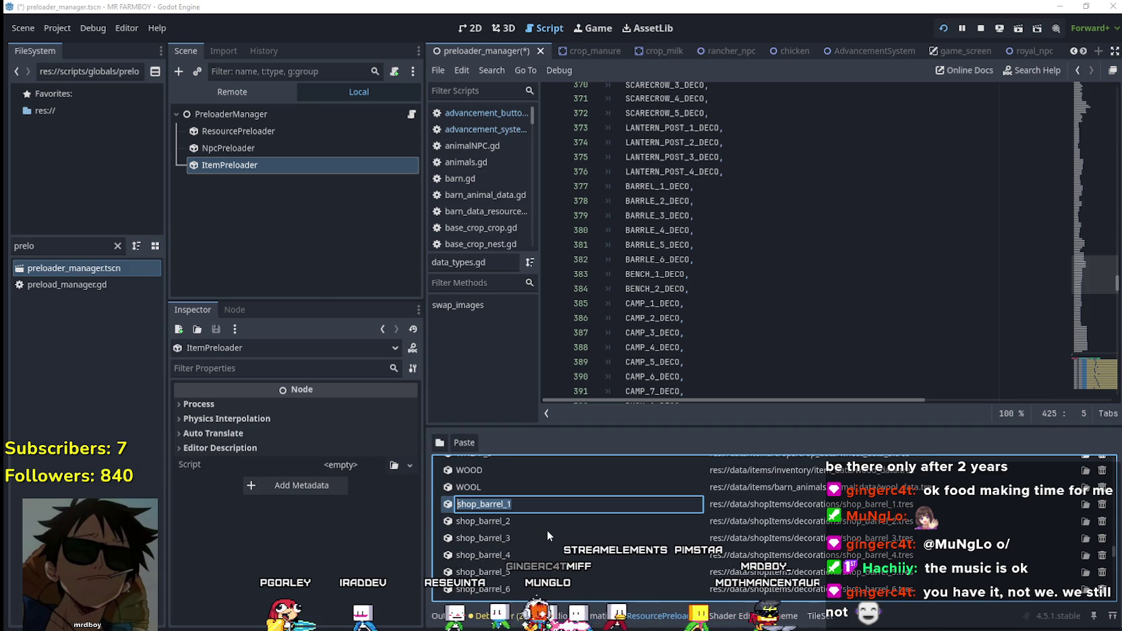
drag(667, 186, 675, 398)
click(668, 186)
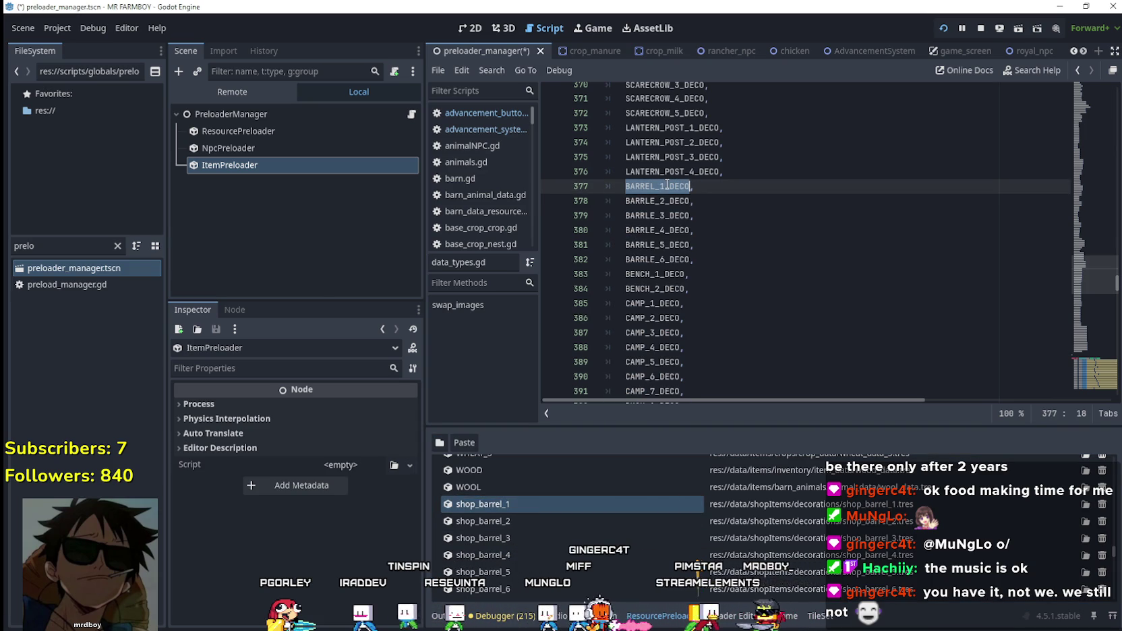
double_click(507, 503)
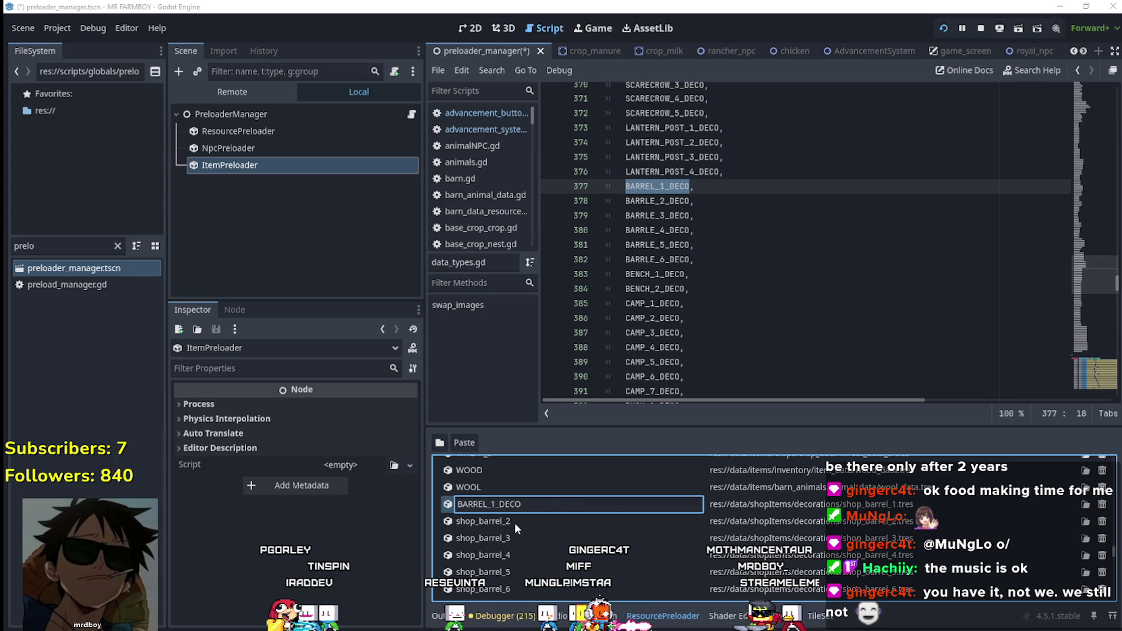
key(Return)
double_click(493, 525)
text(BARREL_1_DECO)
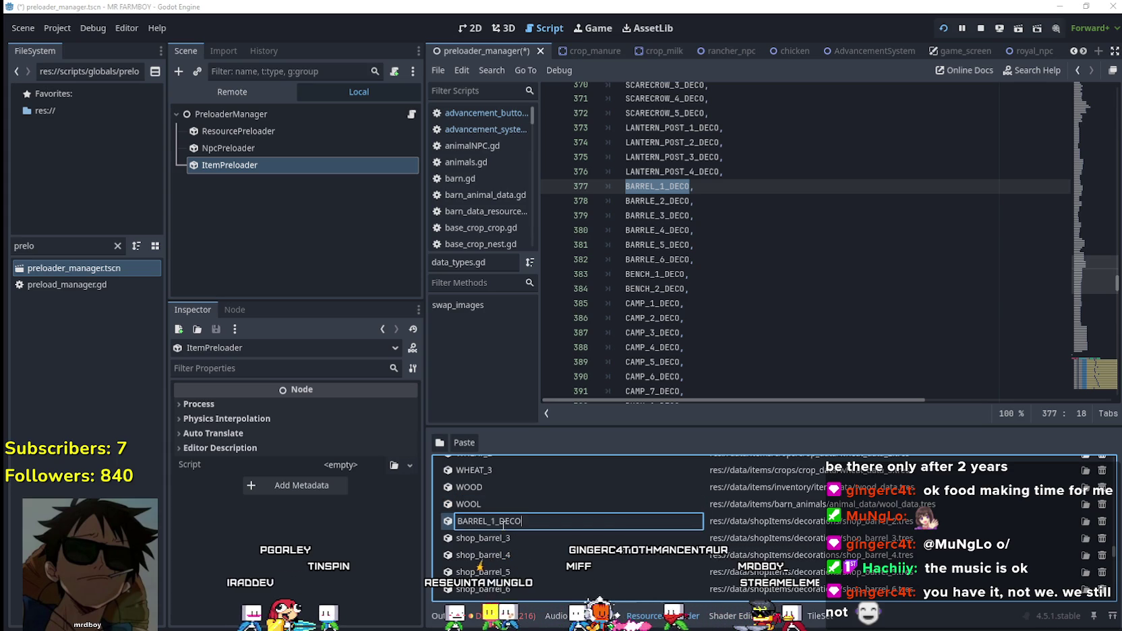
key(Return)
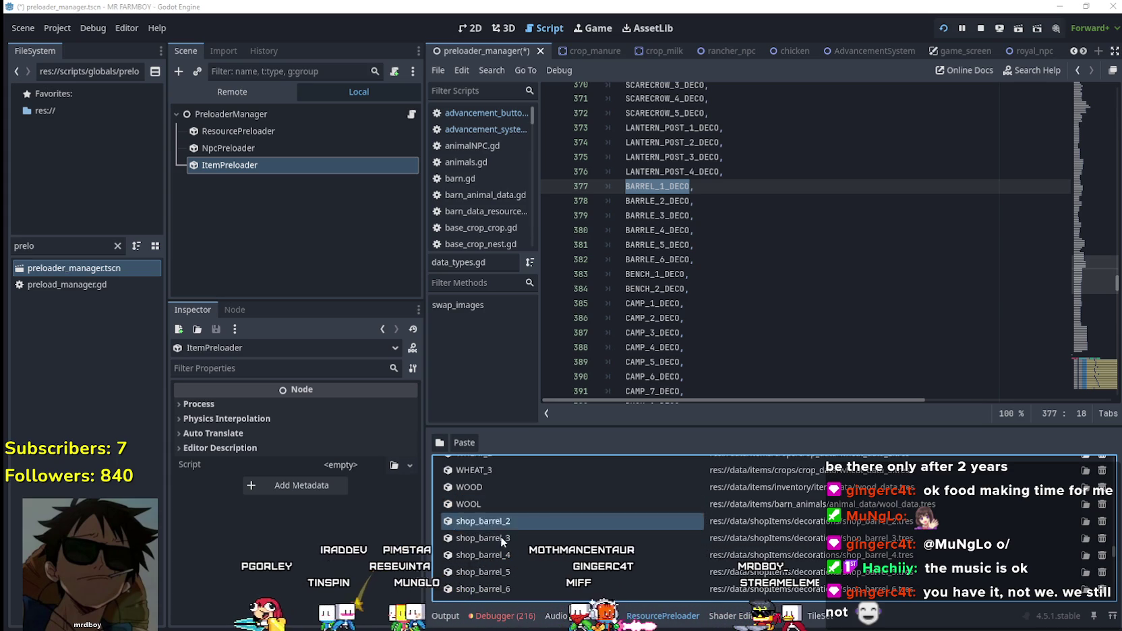
double_click(502, 538)
key(BackSpace)
text(3_DECO)
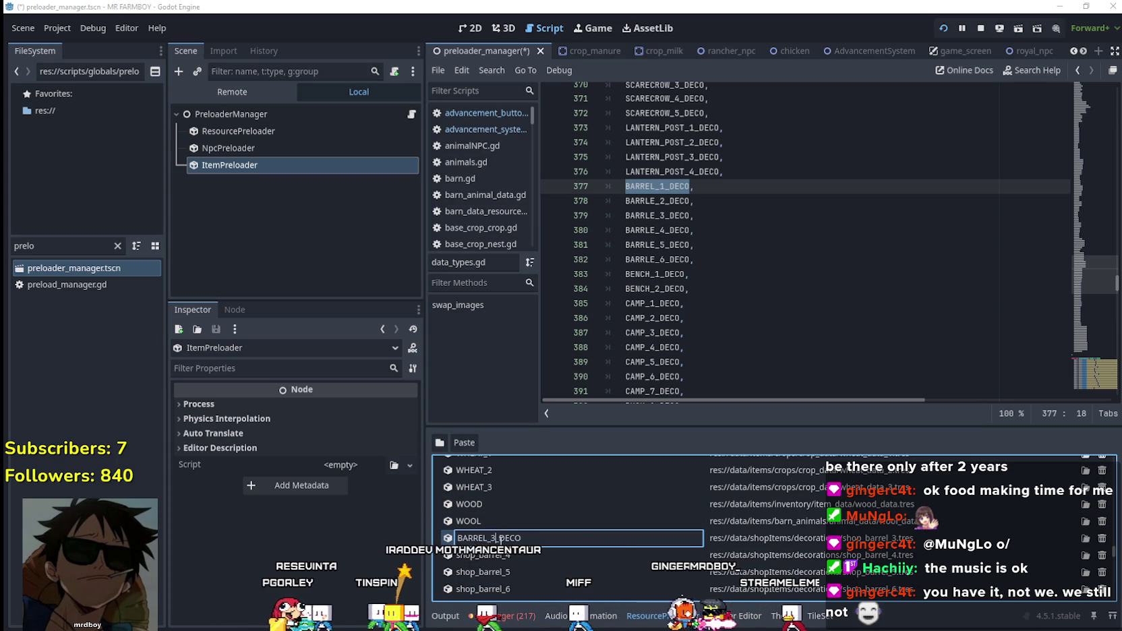
key(Return)
- Rename shop_barrel_4, shop_barrel_5 and shop_barrel_6 to BARREL_4_DECO through BARREL_6_DECO
double_click(505, 535)
text(BARREL_1_DECO)
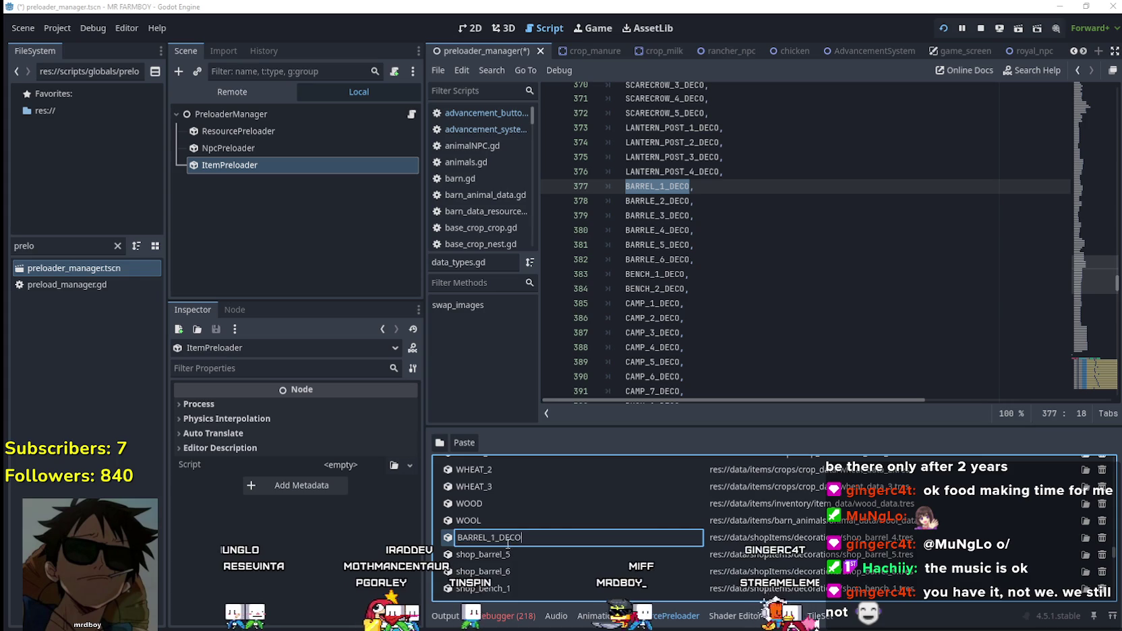
key(BackSpace)
text(4)
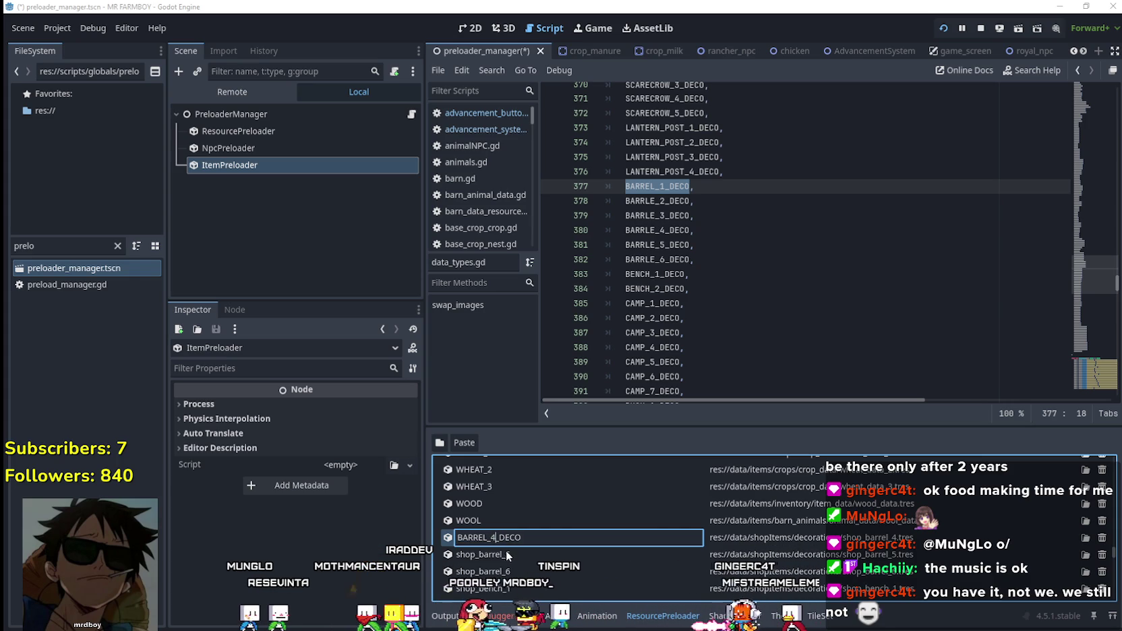
key(Return)
double_click(504, 519)
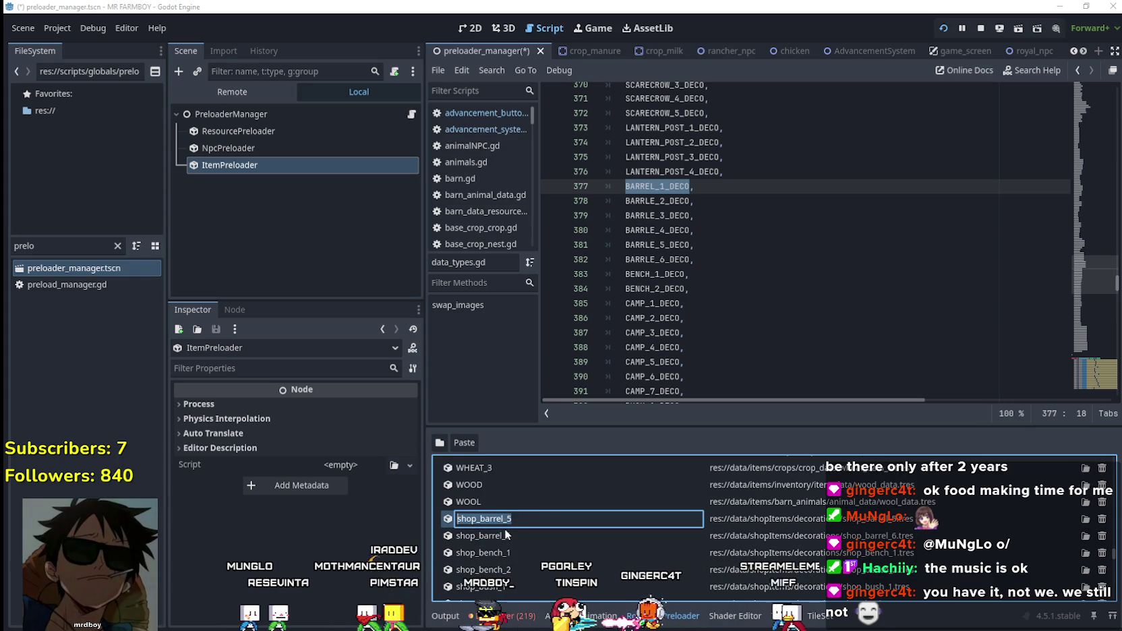
click(496, 519)
key(BackSpace)
text(5_DECO)
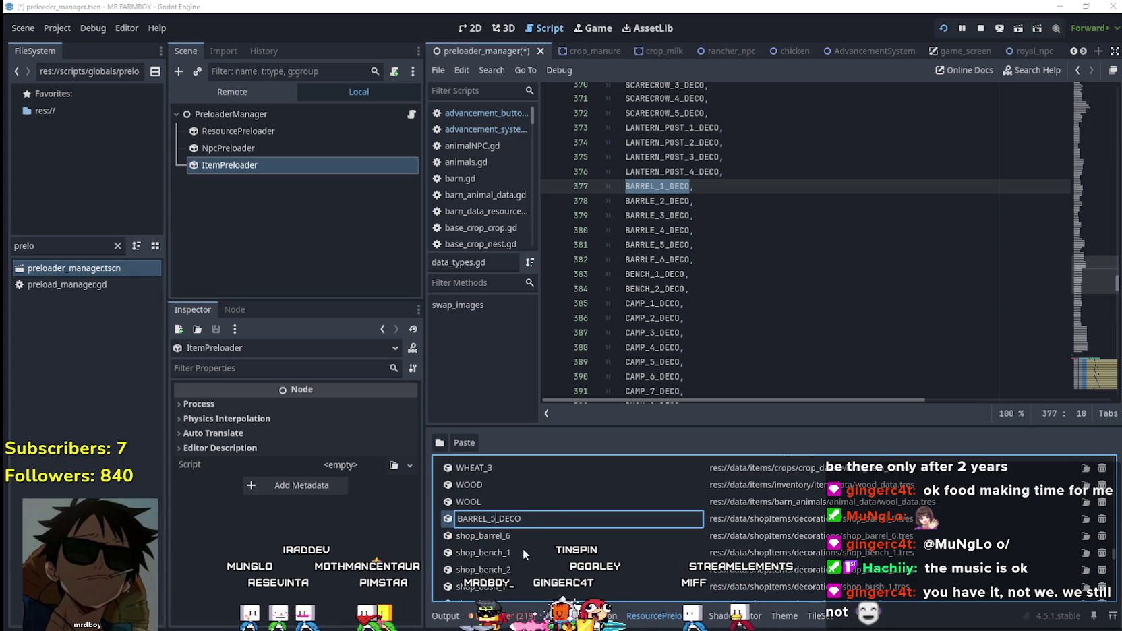
key(Return)
double_click(507, 541)
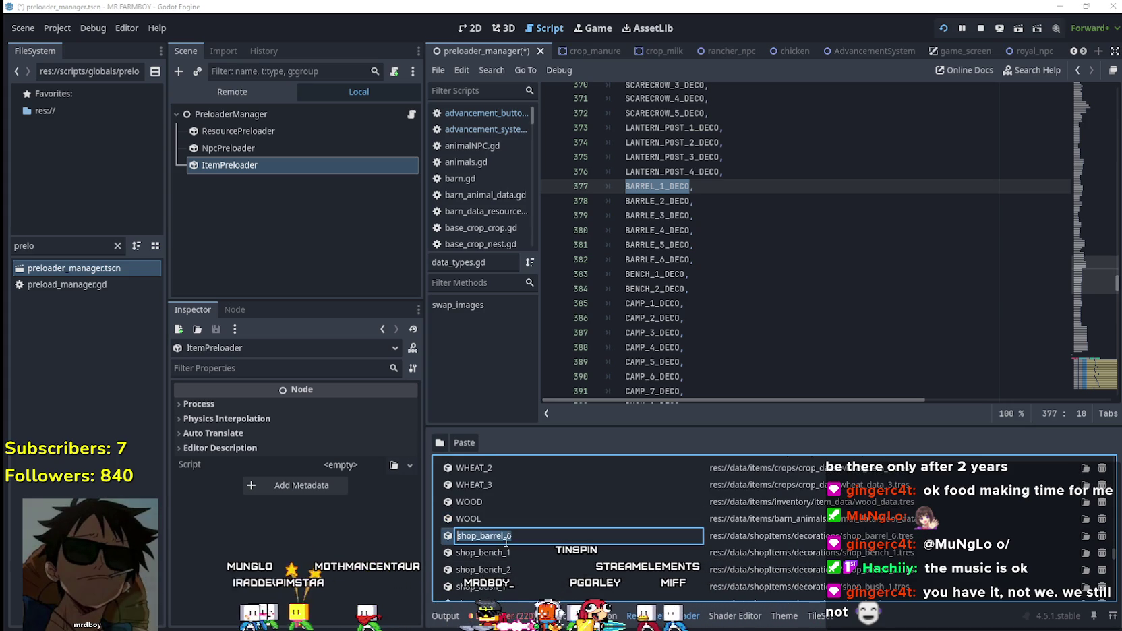
text(BARREL_1_DECO)
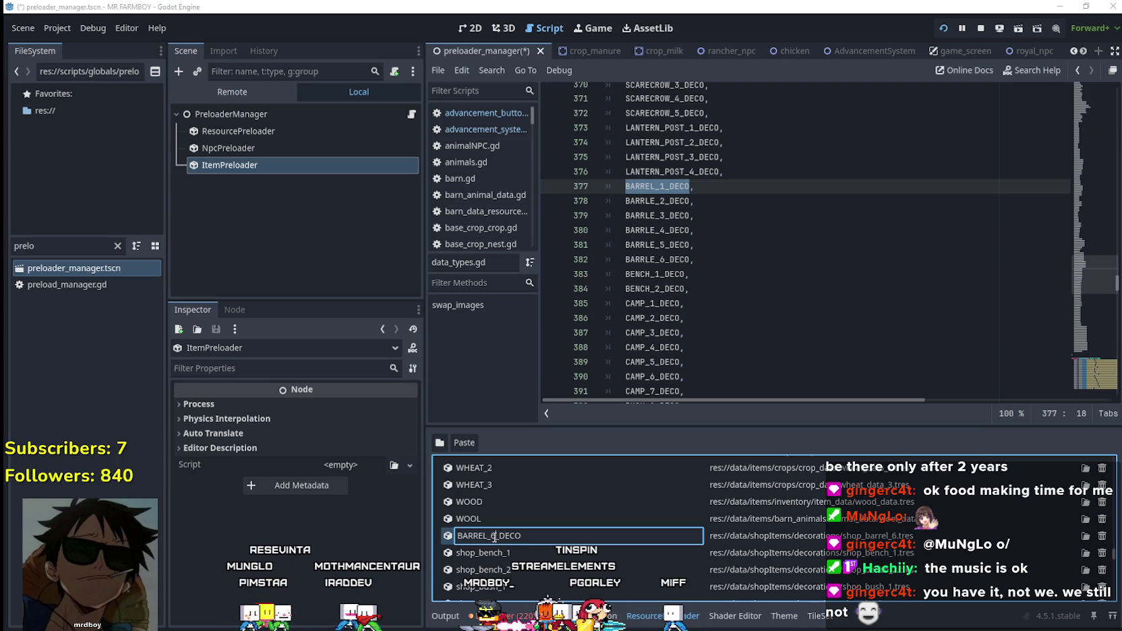
key(Return)
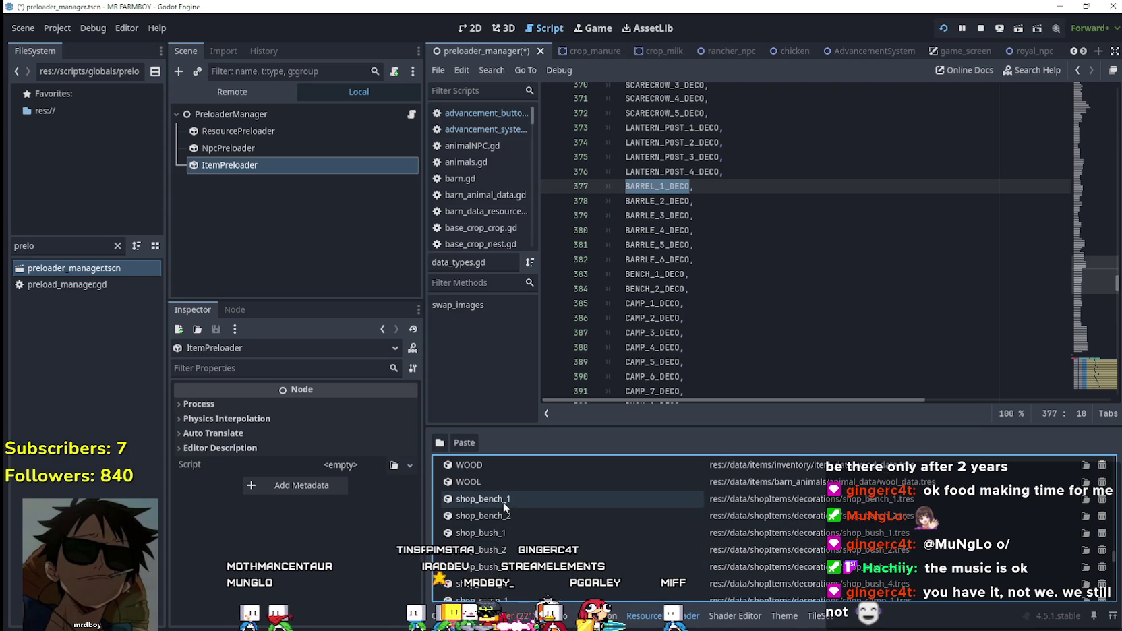
- Rename shop_bench_1 to BENCH_1_DECO and shop_bench_2 to BENCH_2_DECO
double_click(504, 502)
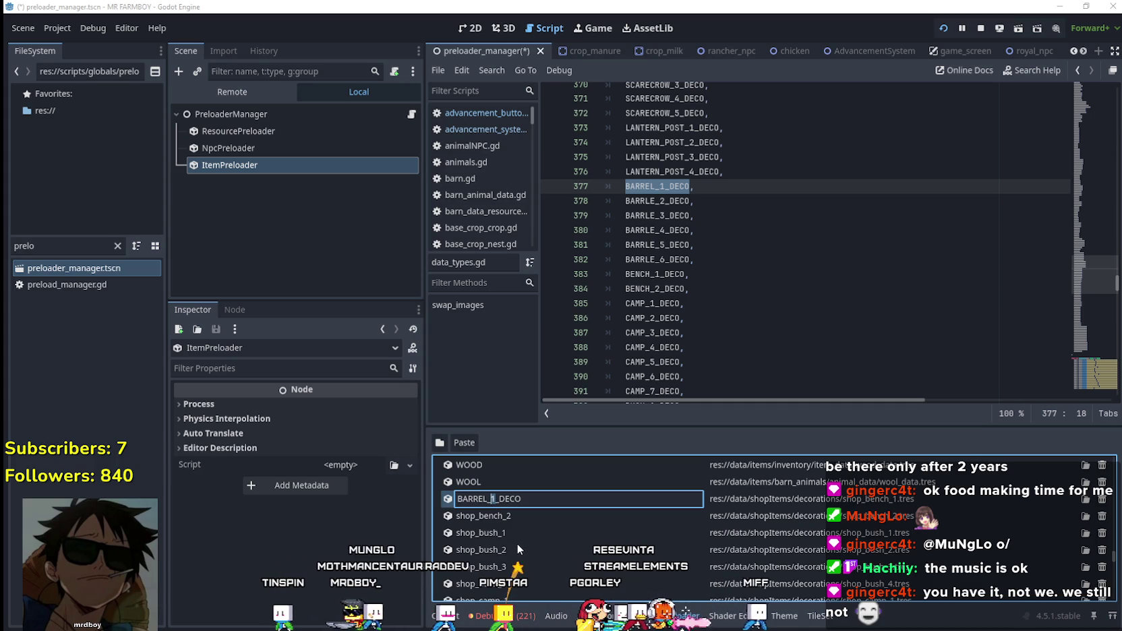
scroll(695, 259, down, 1)
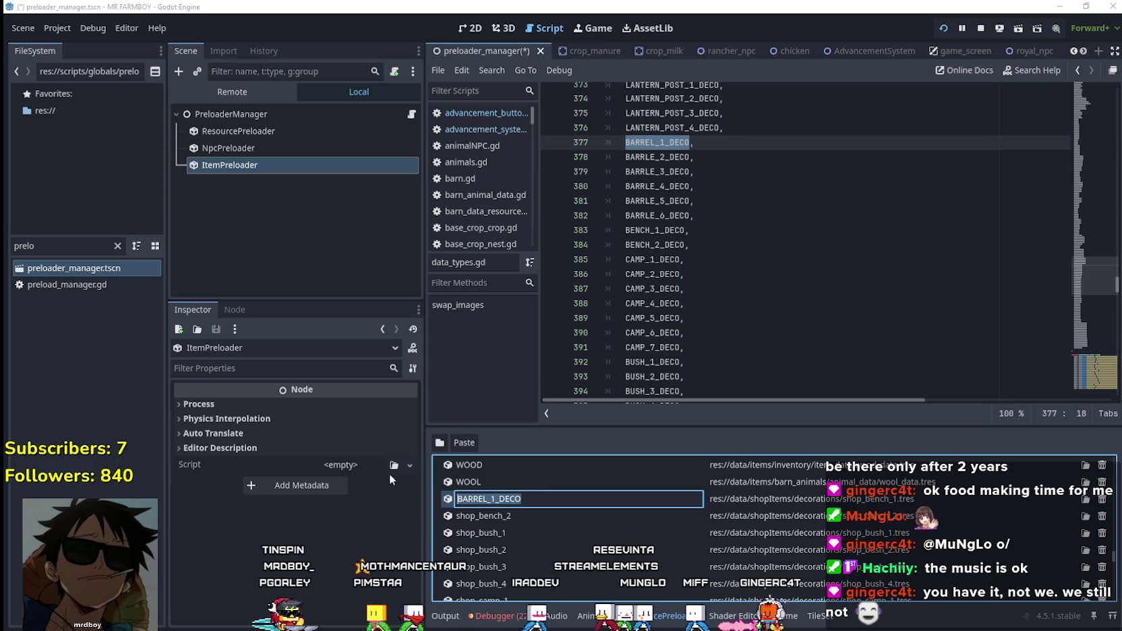
text(BENCHJ_)
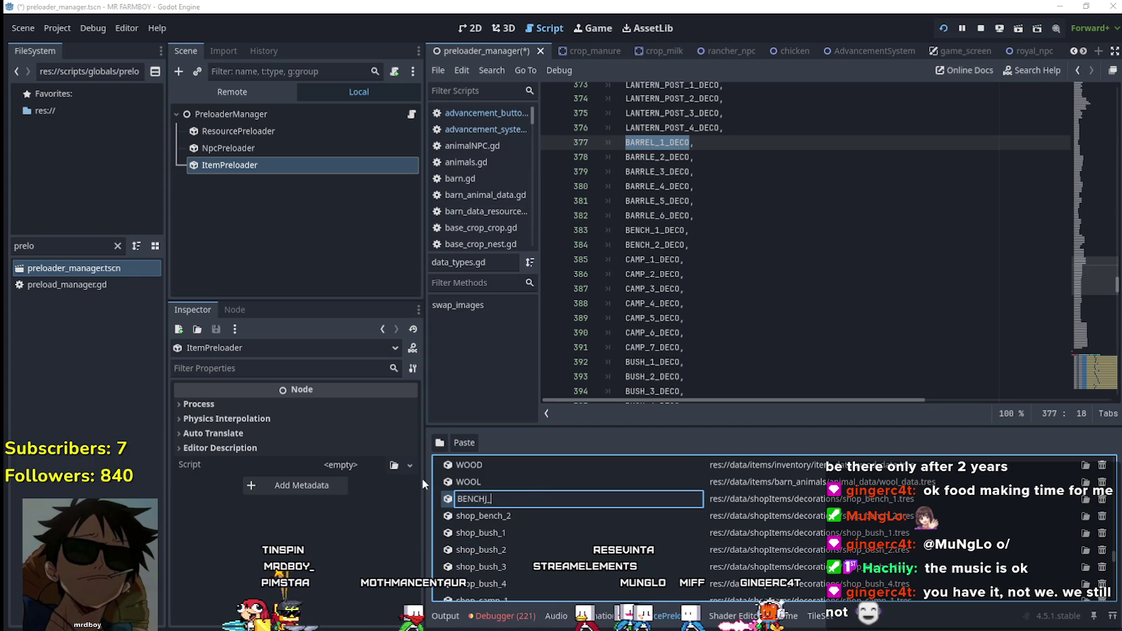
key(BackSpace)
key(BackSpace)
text(_D)
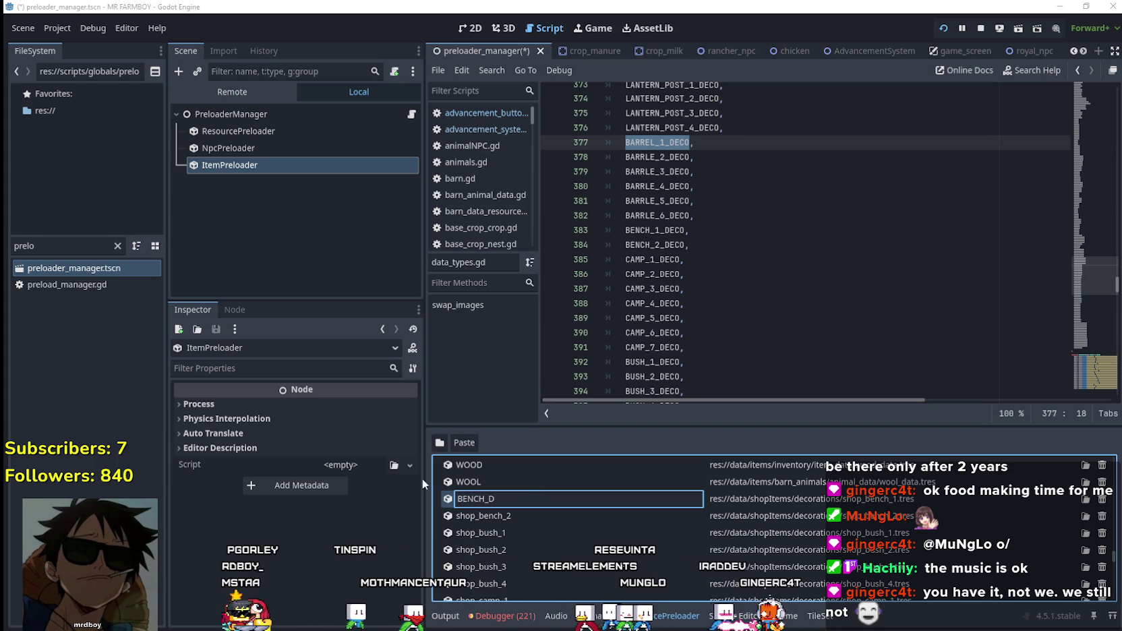
key(BackSpace)
text(1_)
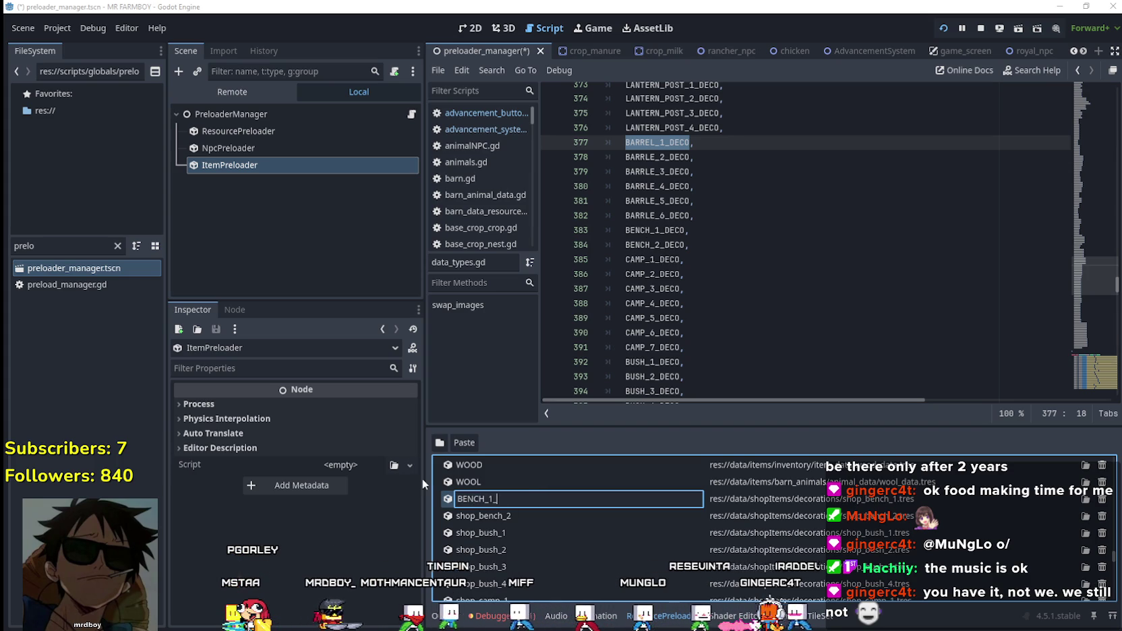
text(DECO)
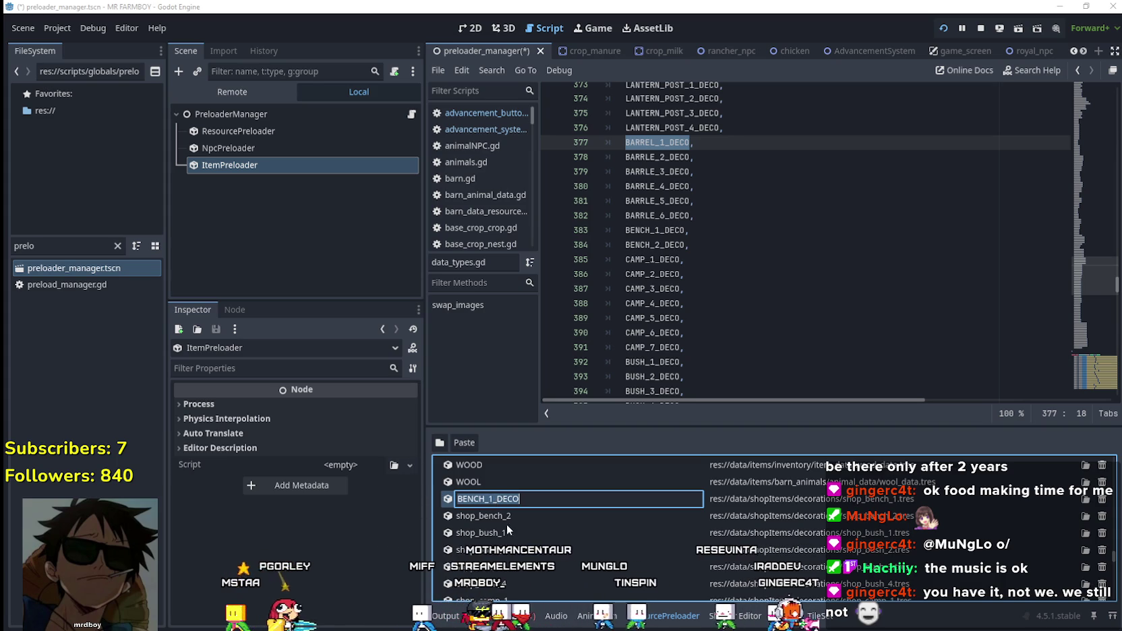
key(Return)
double_click(506, 516)
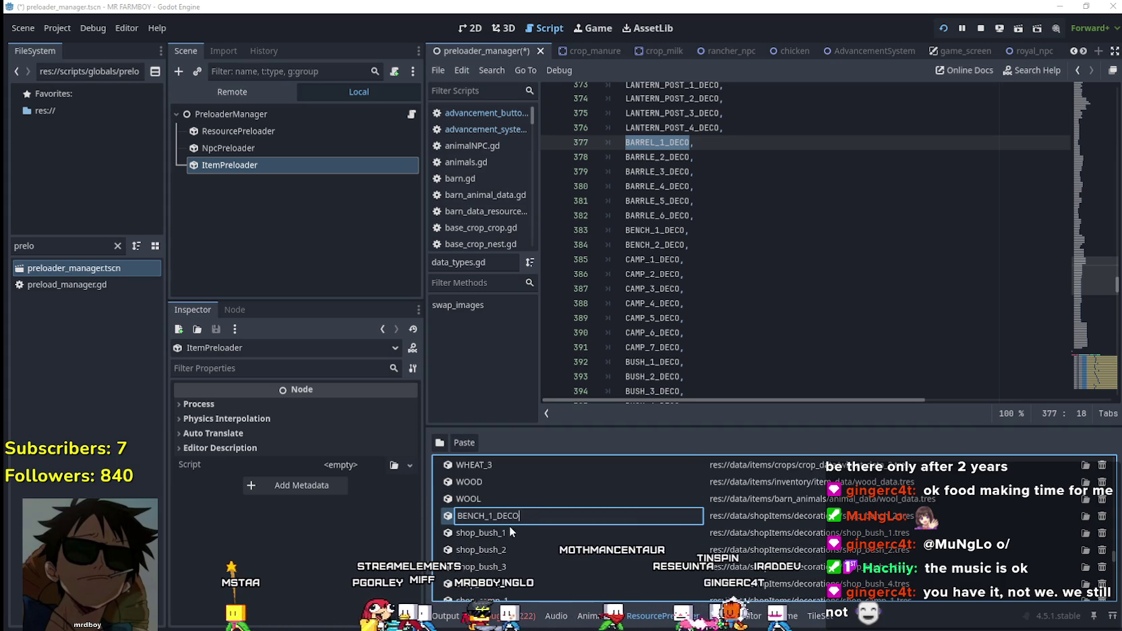
key(Return)
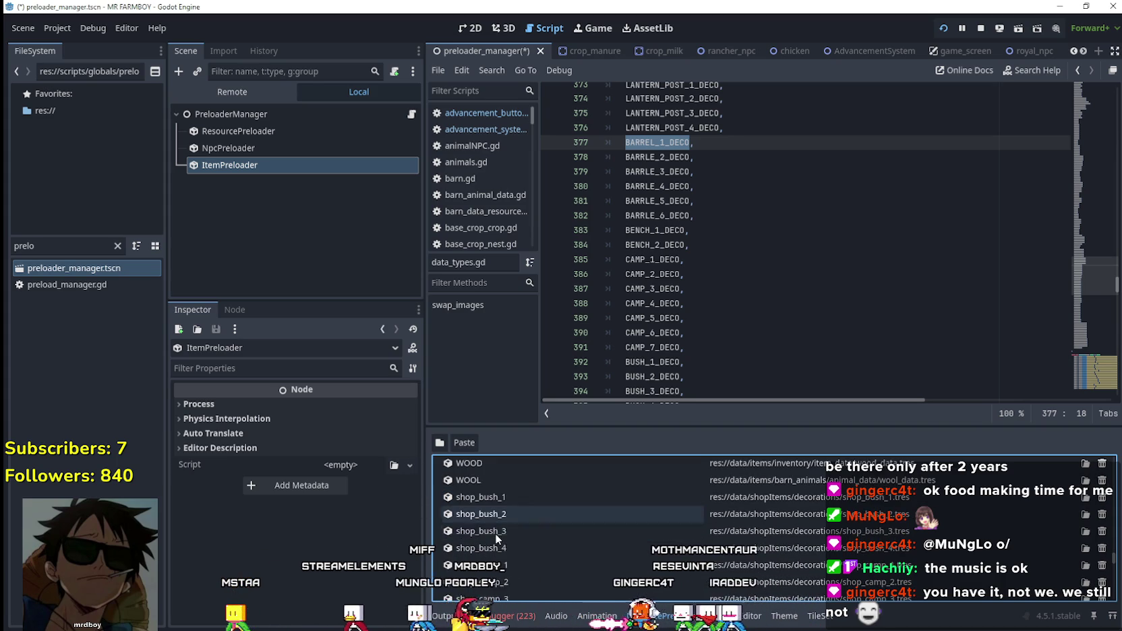
scroll(671, 261, down, 1)
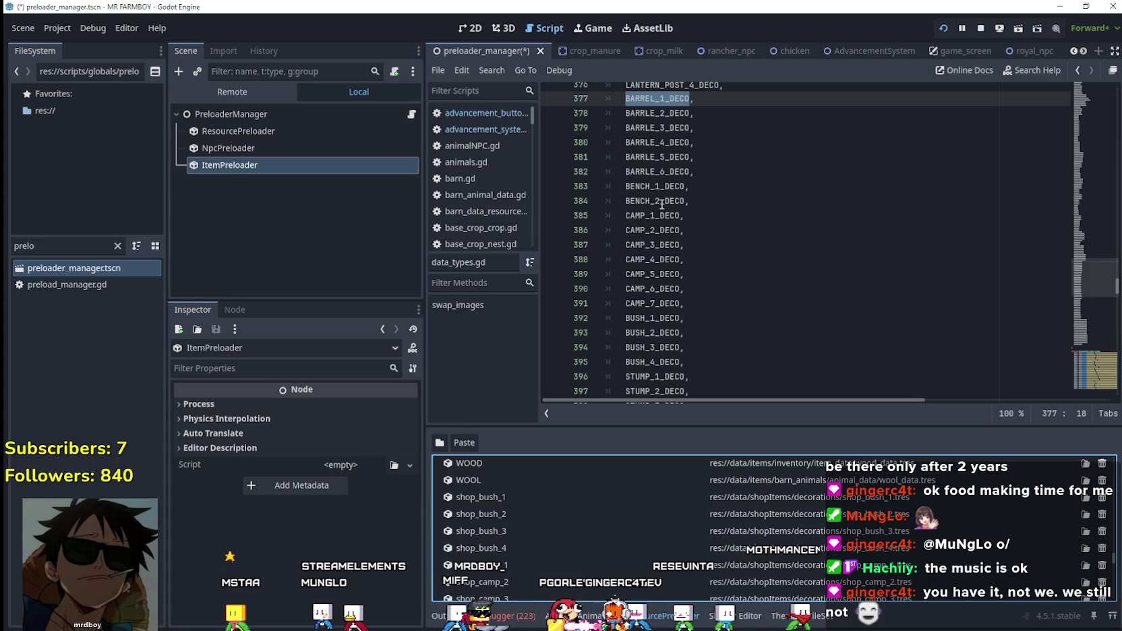
click(660, 186)
scroll(660, 187, down, 1)
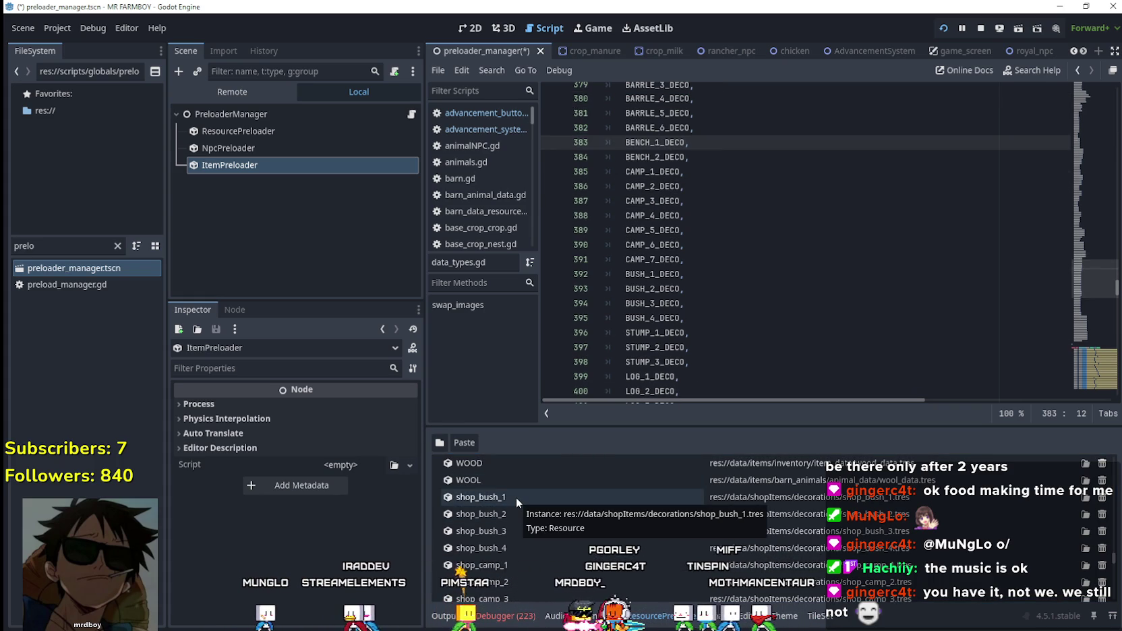
scroll(627, 365, down, 9)
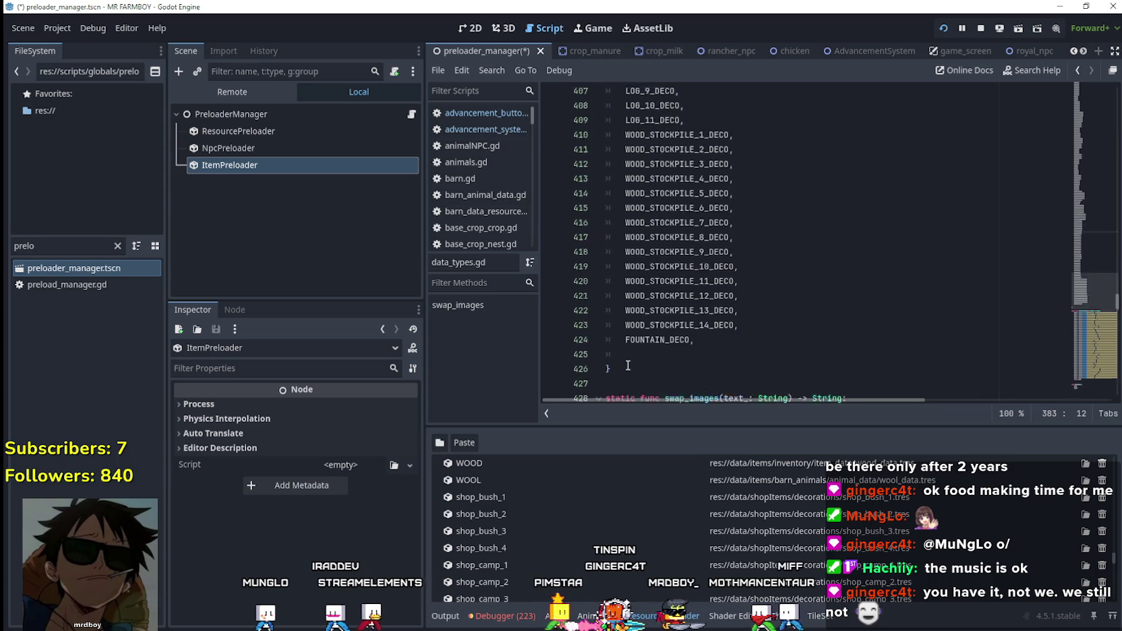
scroll(628, 365, up, 11)
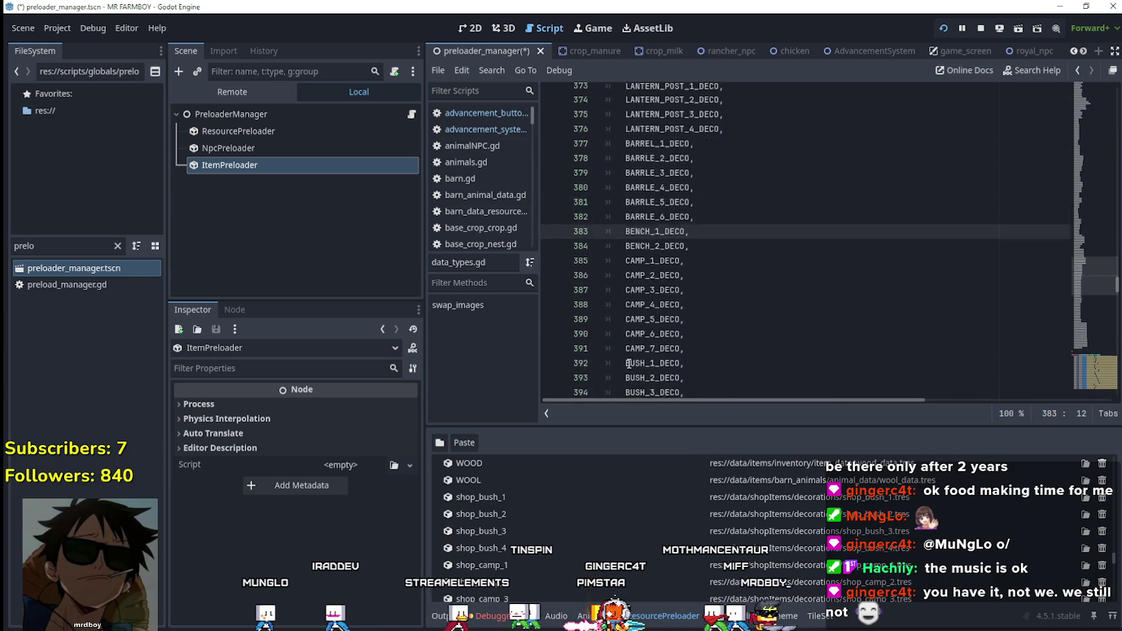
scroll(628, 364, up, 4)
scroll(628, 364, up, 3)
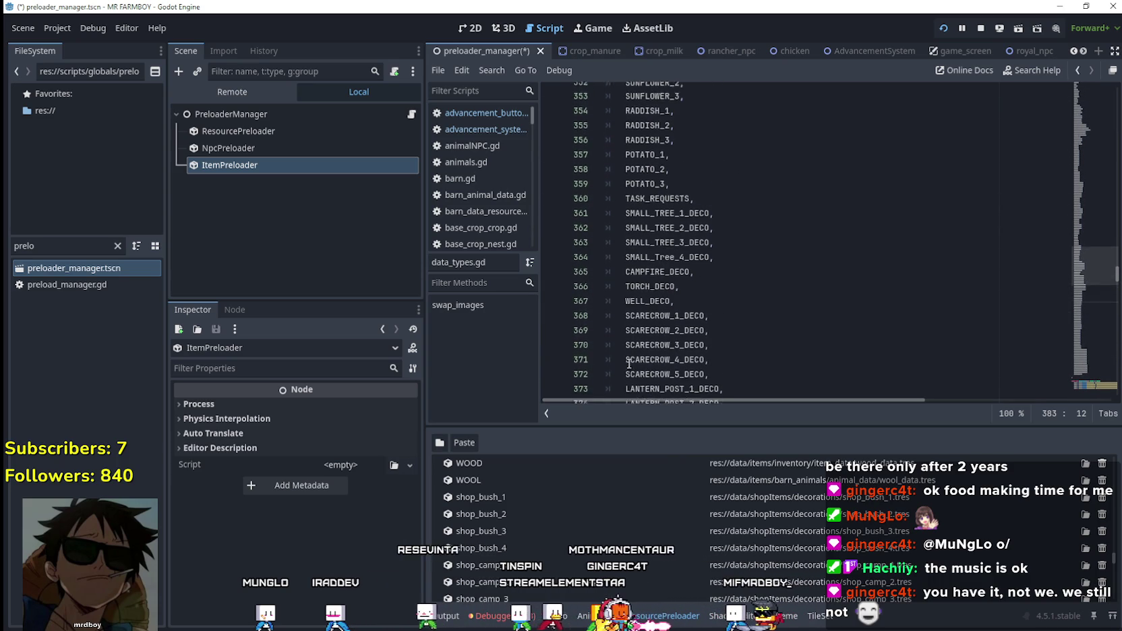
scroll(628, 364, down, 5)
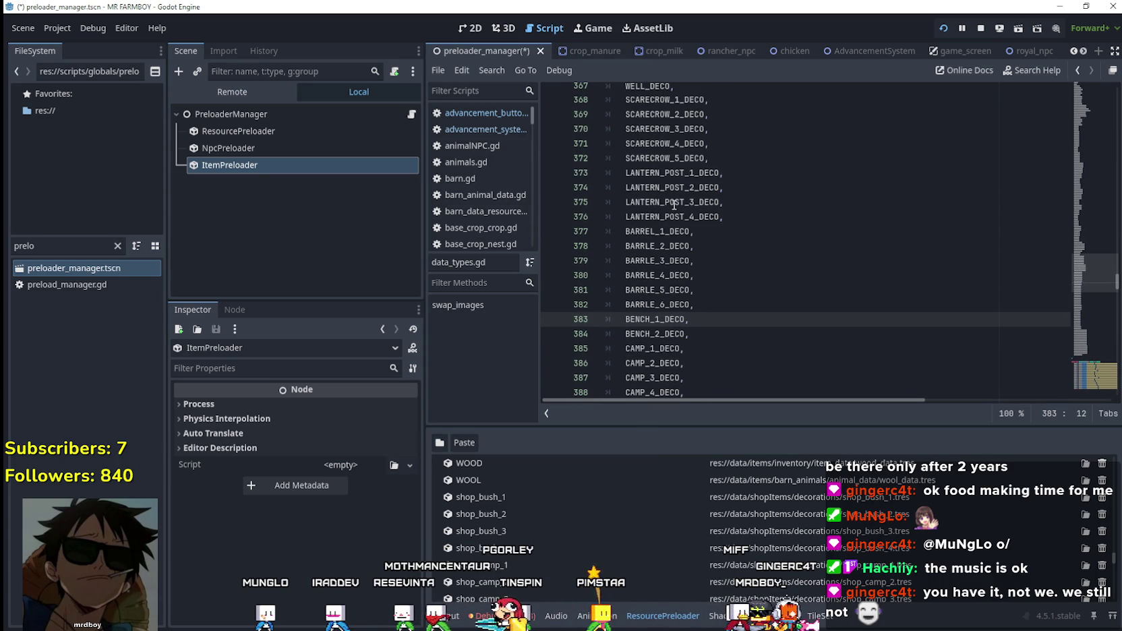
scroll(674, 204, down, 4)
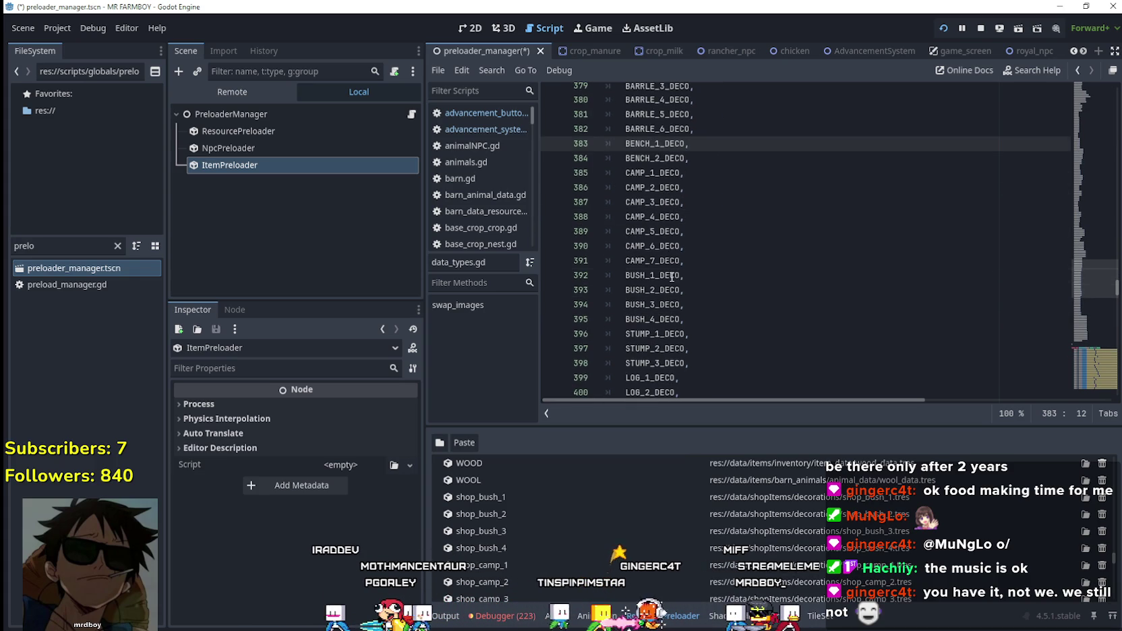
- Copy BUSH_1_DECO from the script and rename shop_bush_1 and shop_bush_2 with it
double_click(671, 277)
key(ctrl+c)
double_click(486, 499)
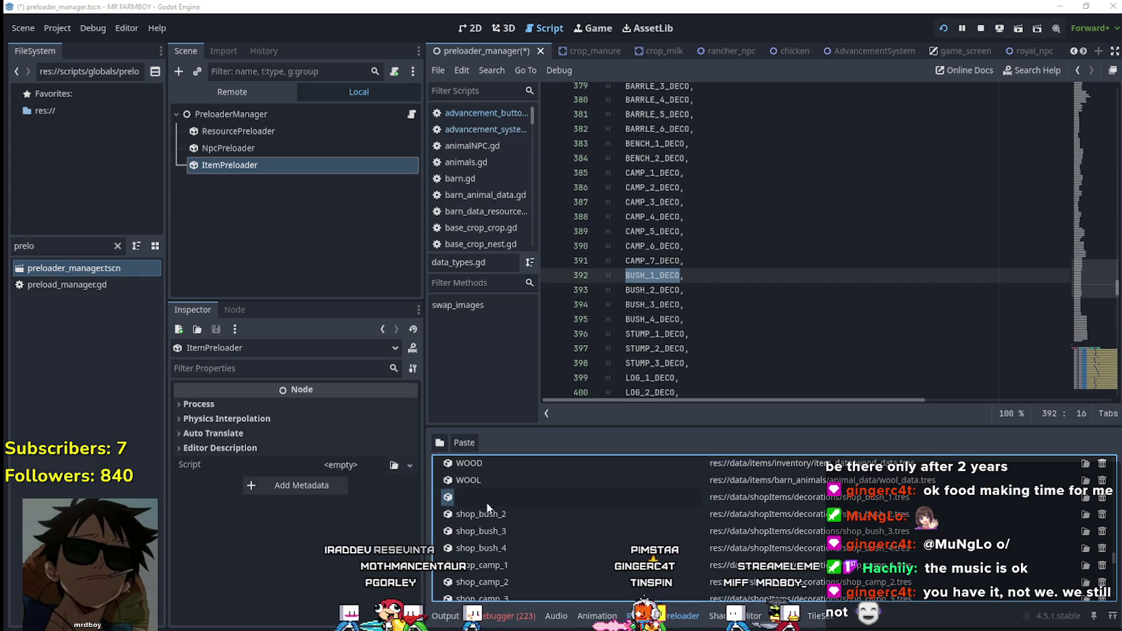
key(ctrl+v)
key(Return)
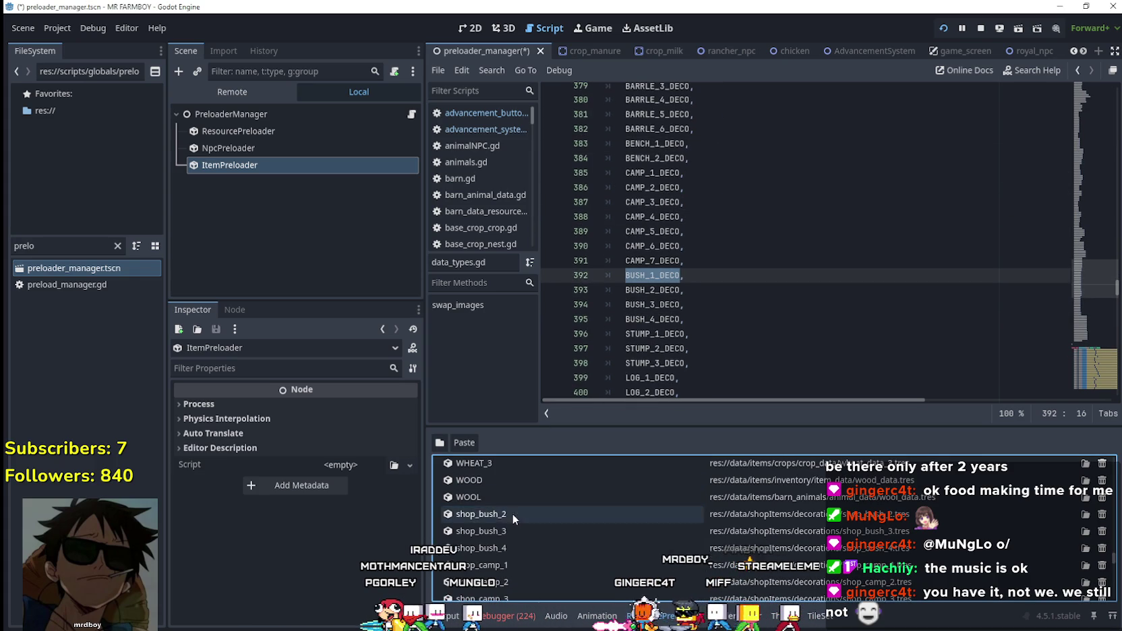
double_click(492, 516)
key(ctrl+v)
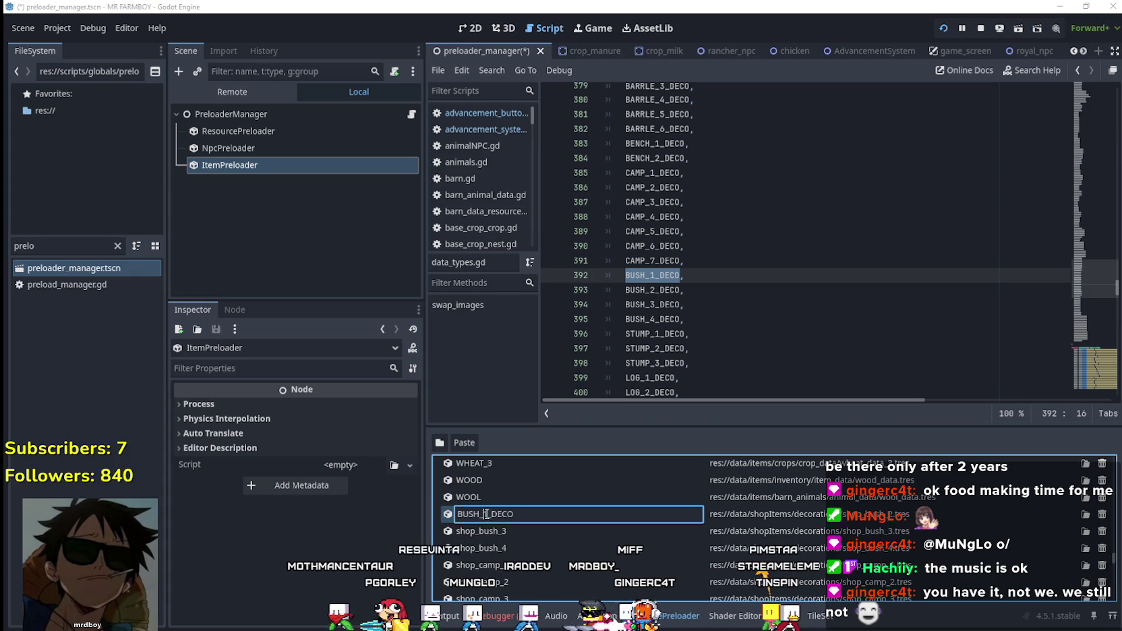
key(Return)
- Rename shop_bush_3 and shop_bush_4 to BUSH_3_DECO and BUSH_4_DECO
double_click(496, 537)
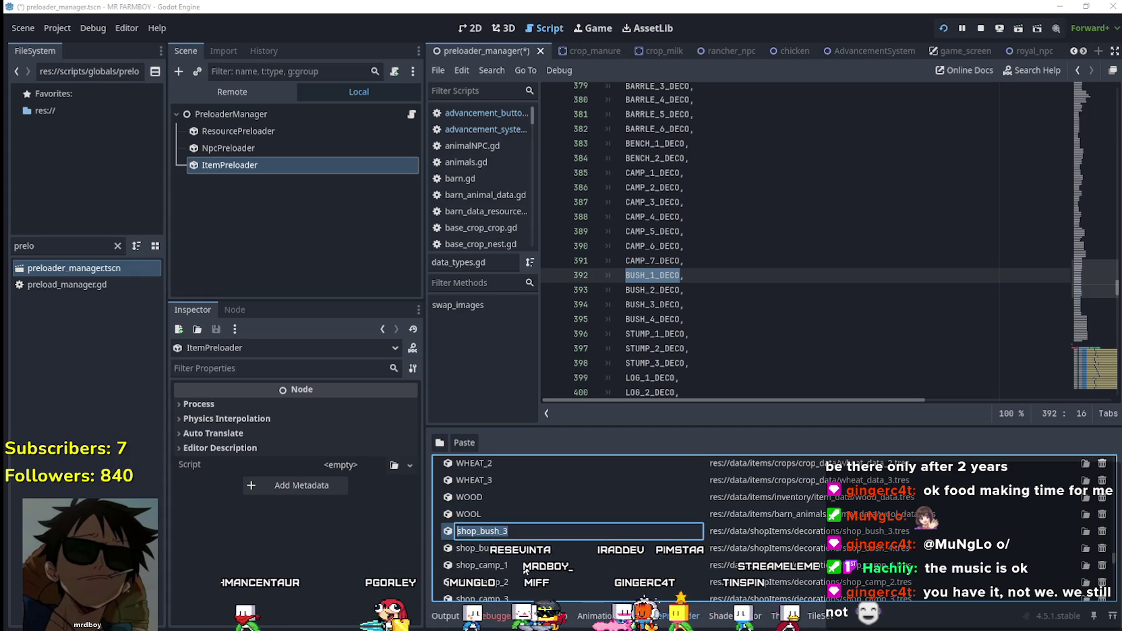
key(Left)
key(Left)
key(Left)
key(BackSpace)
text(3)
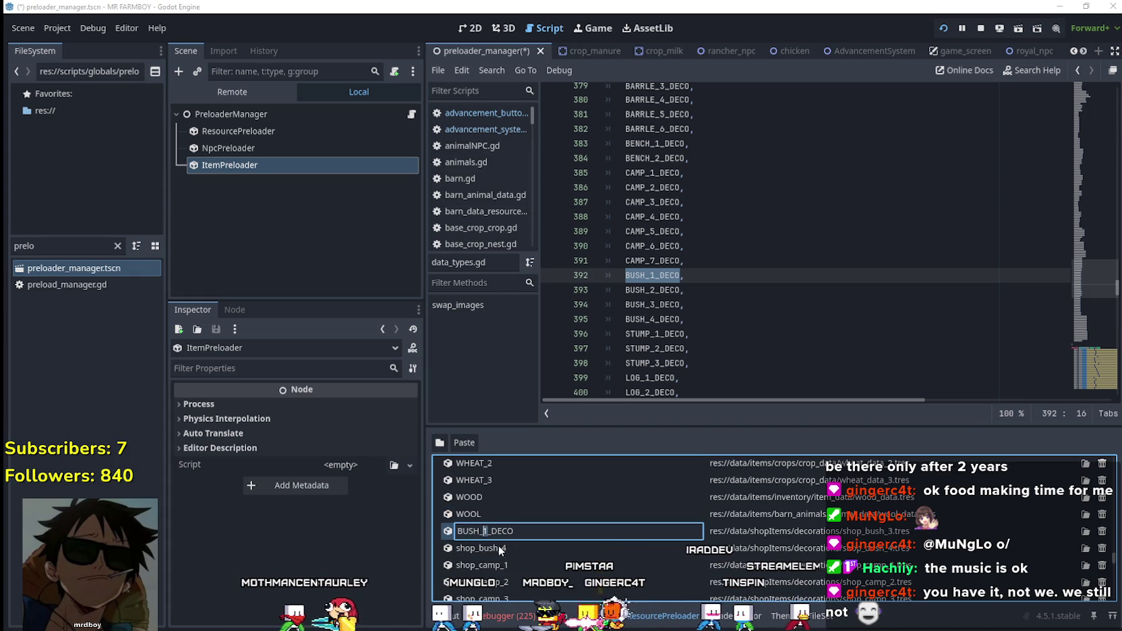
key(Return)
double_click(500, 547)
key(ctrl+v)
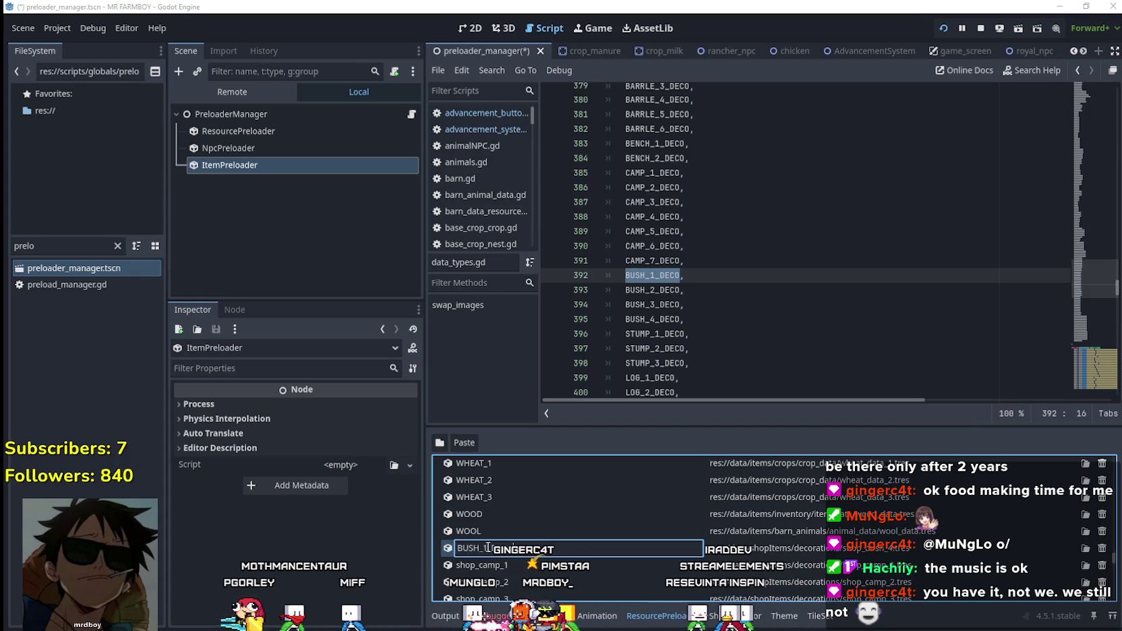
shift+click(723, 319)
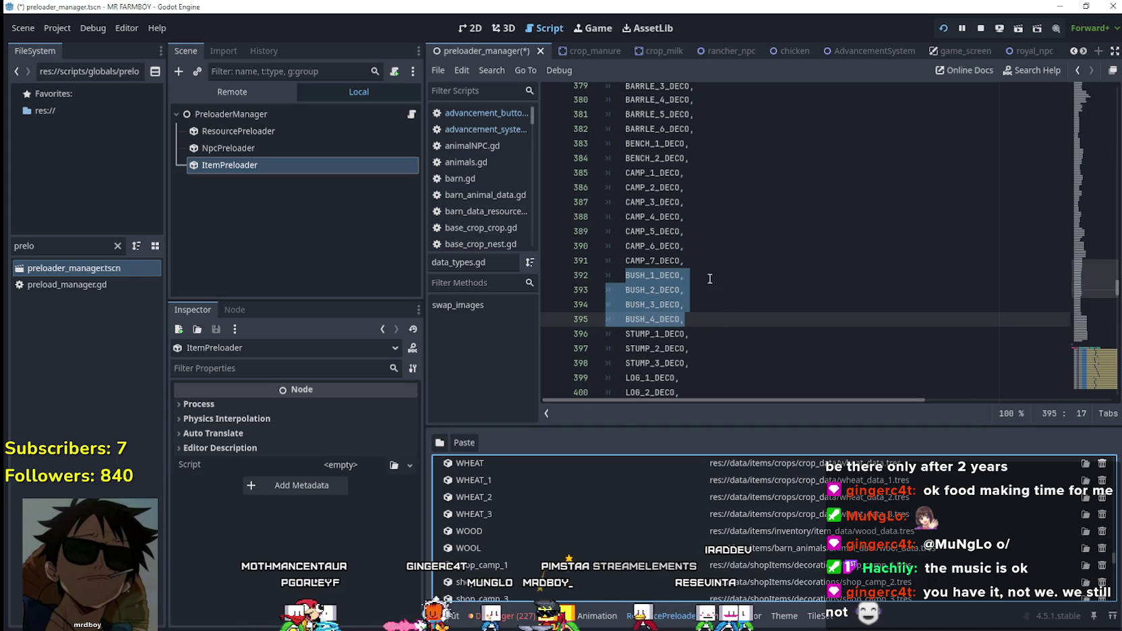
click(675, 216)
double_click(652, 173)
key(ctrl+c)
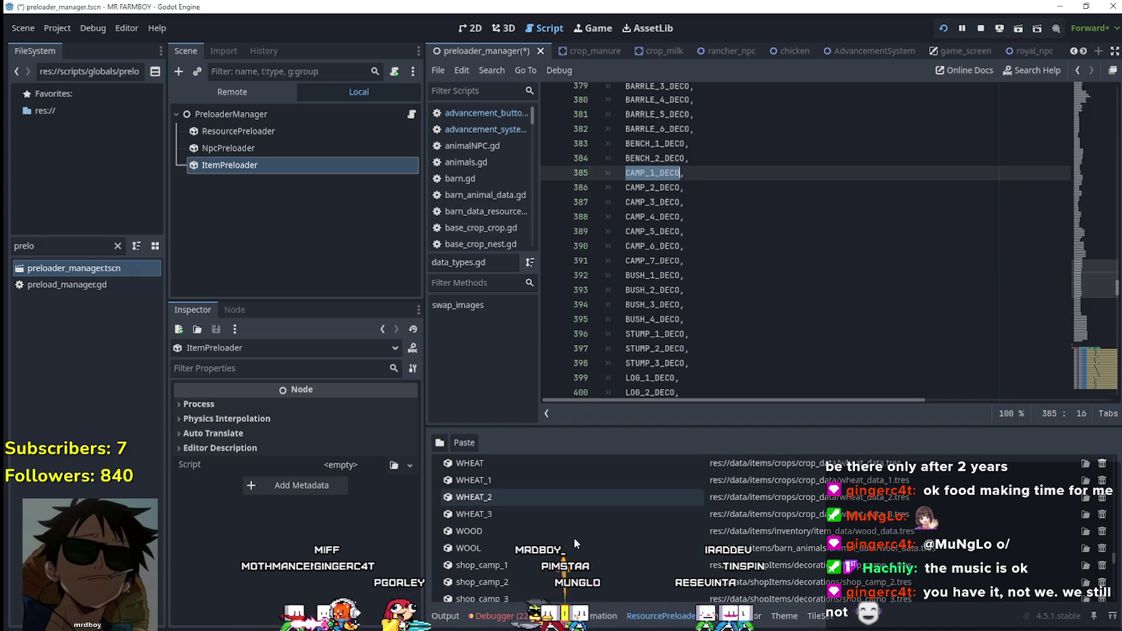
- Rename the shop_camp_1 to shop_camp_4 resources to CAMP_1_DECO through CAMP_4_DECO
scroll(561, 542, down, 2)
double_click(505, 532)
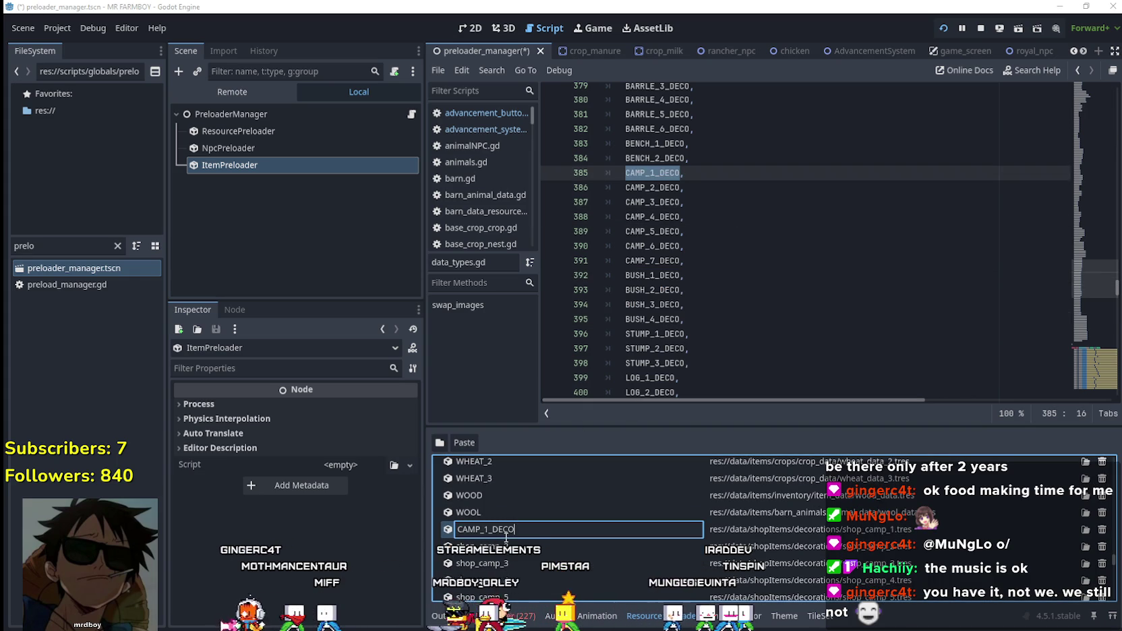
key(Return)
double_click(506, 550)
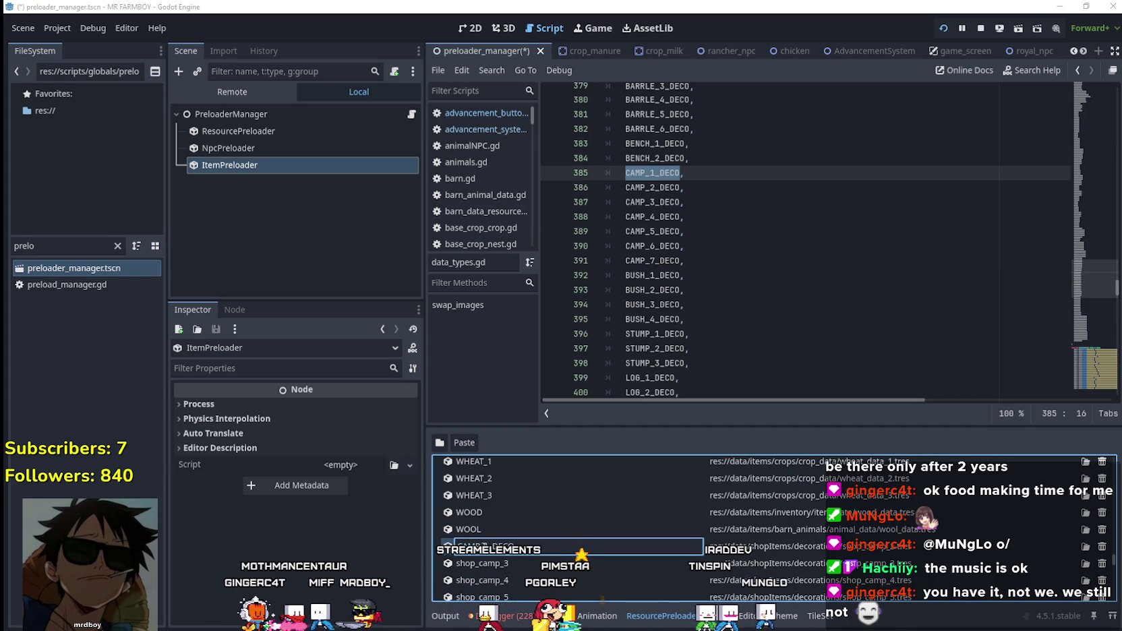
key(Return)
double_click(504, 566)
key(ctrl+v)
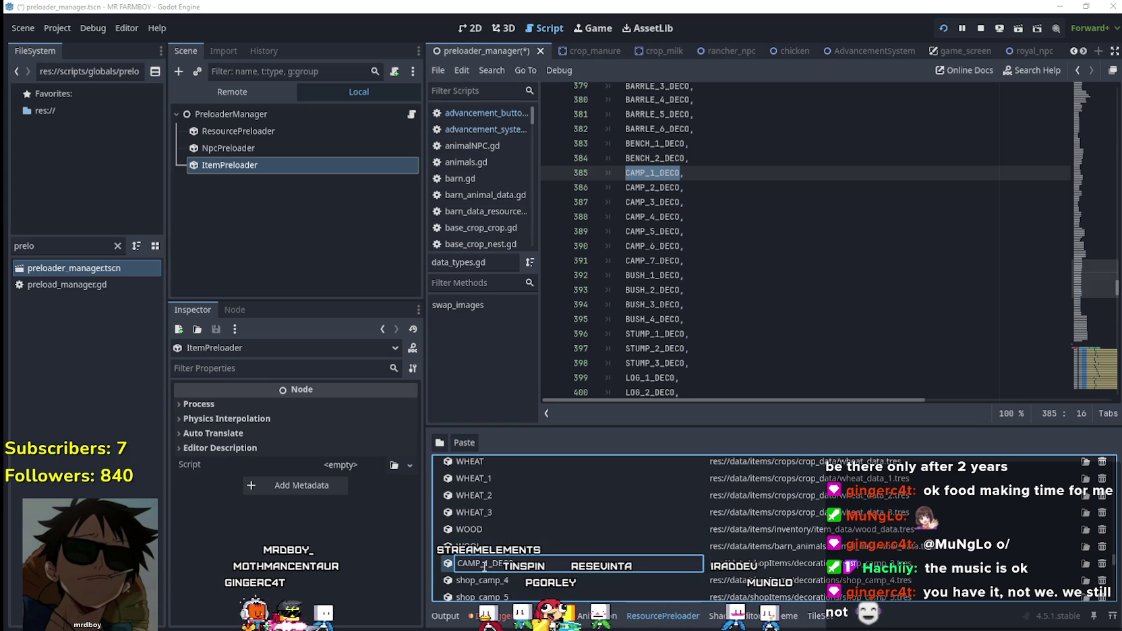
key(Return)
double_click(509, 575)
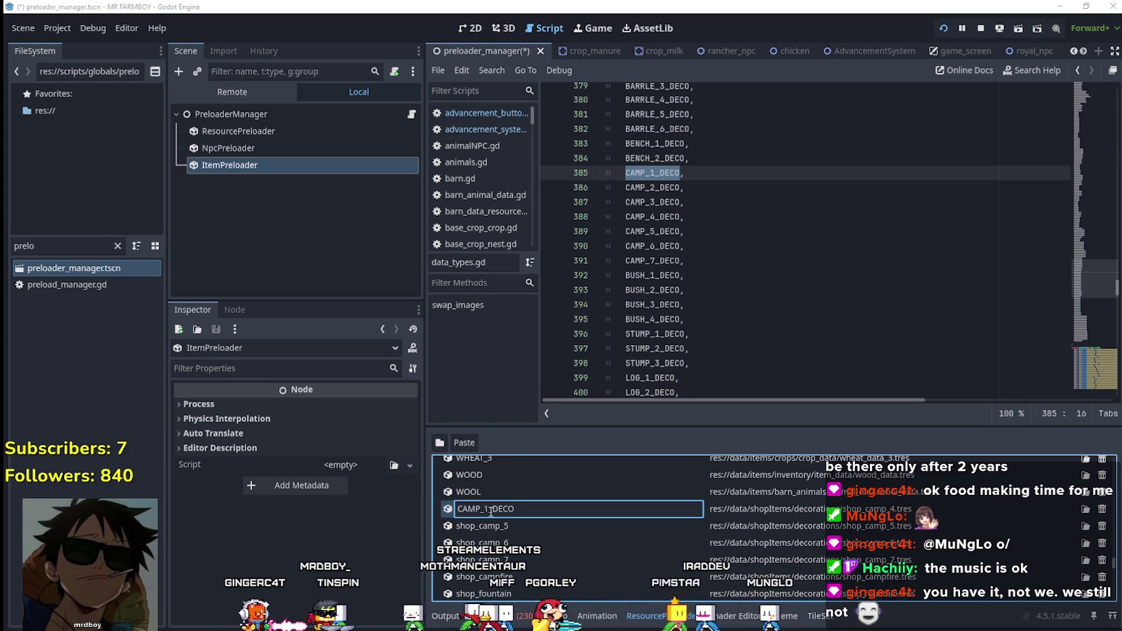
key(Return)
- Rename the shop_camp_5 to shop_camp_7 resources to CAMP_5_DECO through CAMP_7_DECO
double_click(489, 525)
key(ctrl+v)
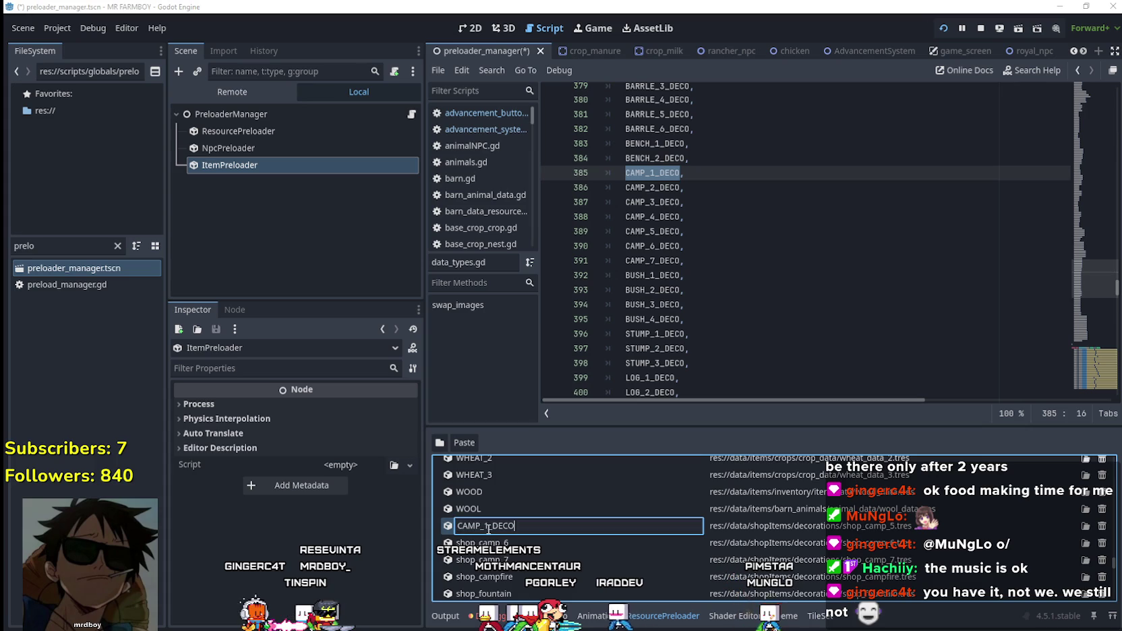
key(Return)
double_click(488, 543)
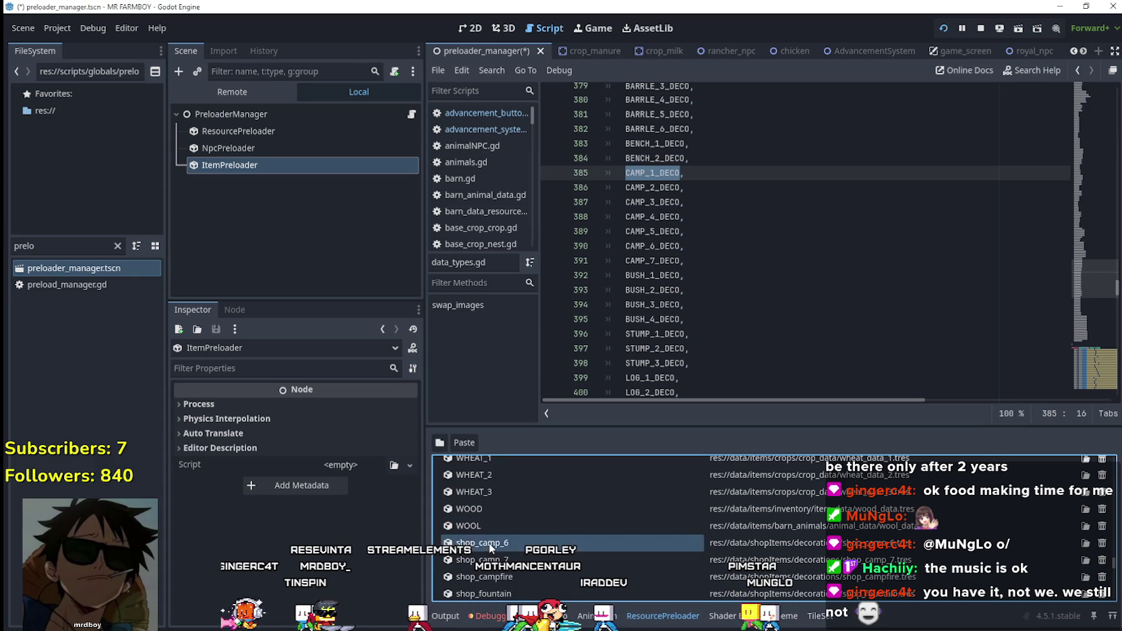
key(ctrl+v)
key(Return)
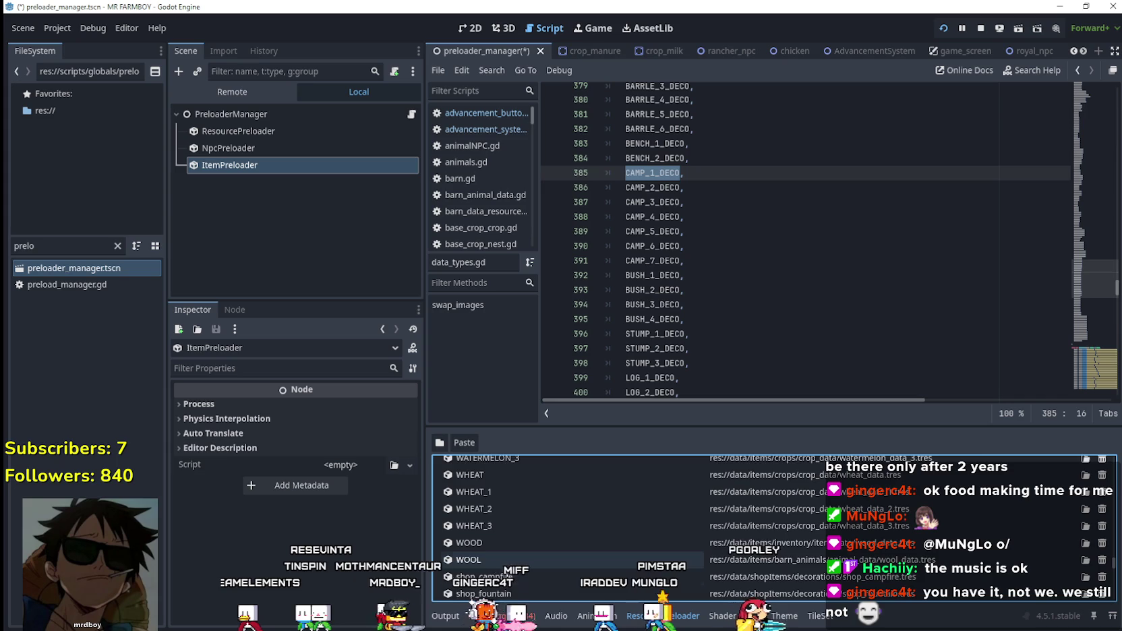
key(Return)
- Rename the shop_campfire resource to CAMPFIRE_DECO, taken from the script
scroll(511, 527, down, 1)
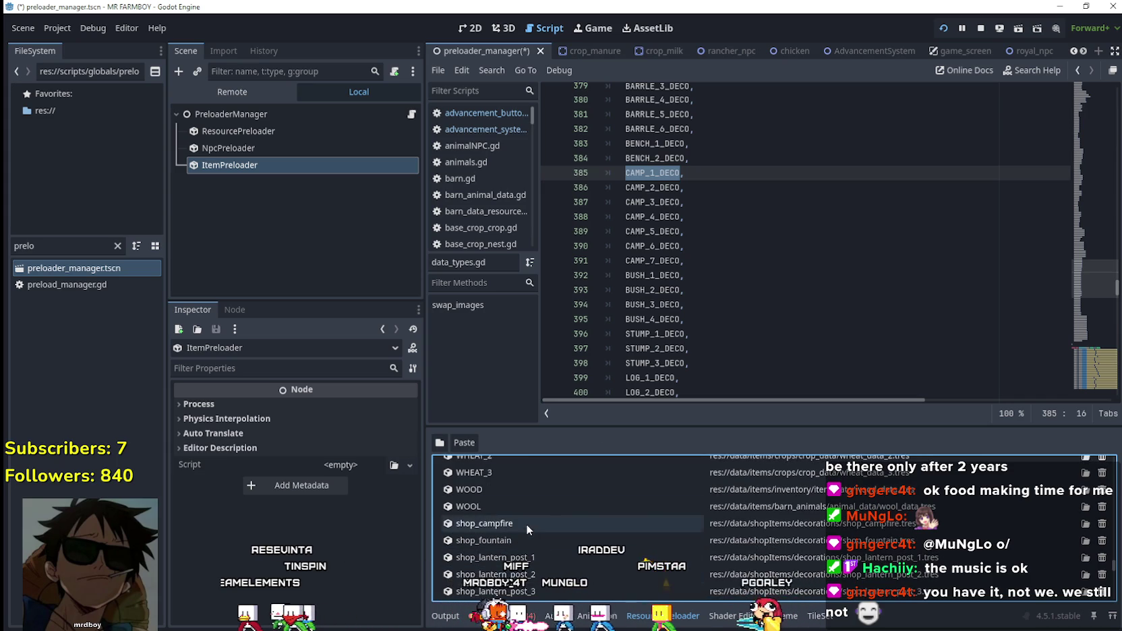
scroll(697, 235, up, 5)
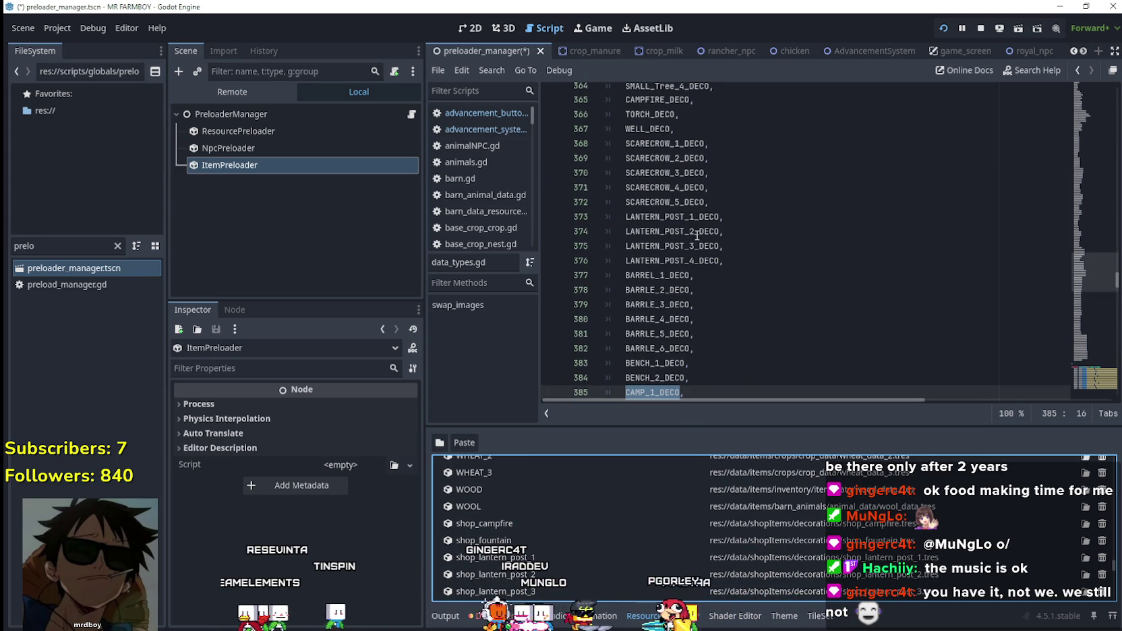
scroll(685, 236, up, 2)
double_click(657, 188)
key(ctrl+c)
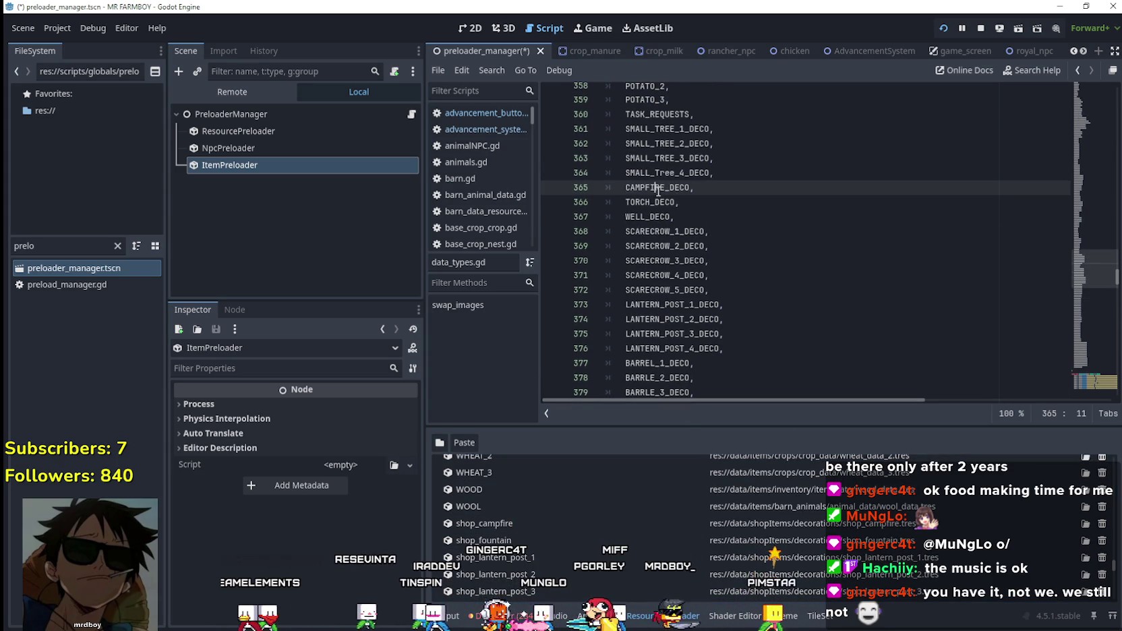
double_click(495, 525)
key(ctrl+v)
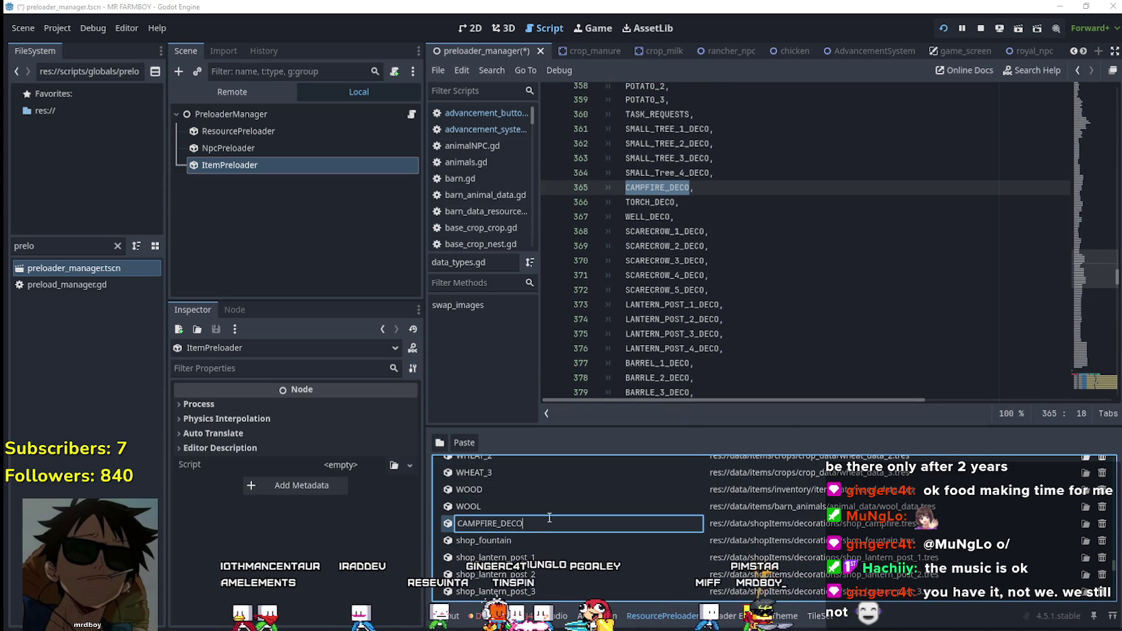
click(672, 217)
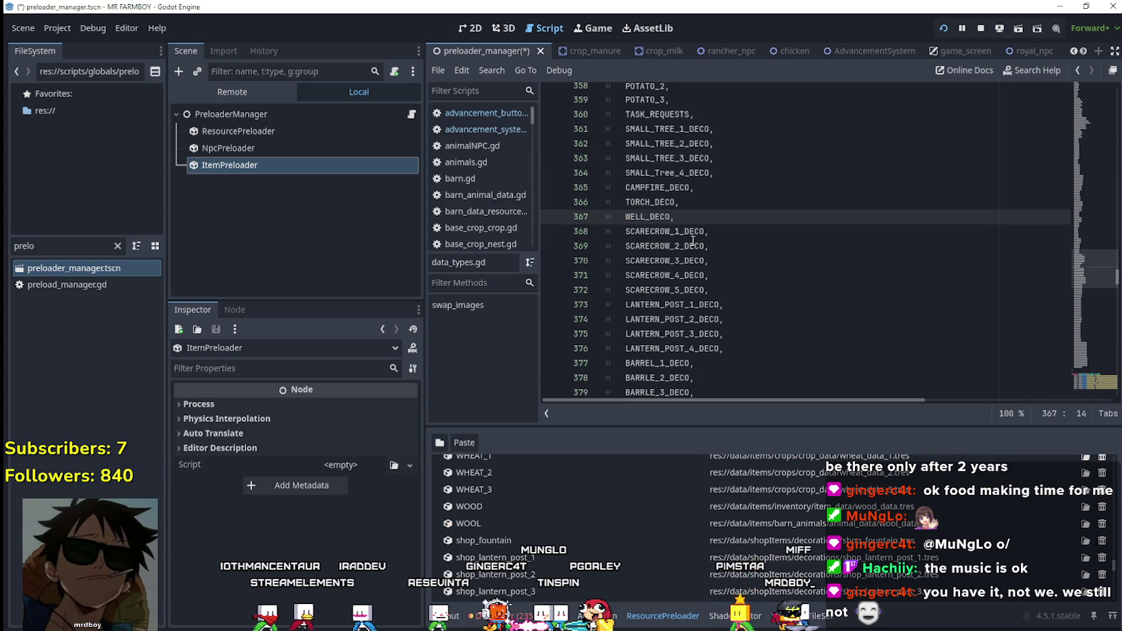
- Copy FOUNTAIN_DECO from the script and rename shop_fountain to it
scroll(658, 283, down, 19)
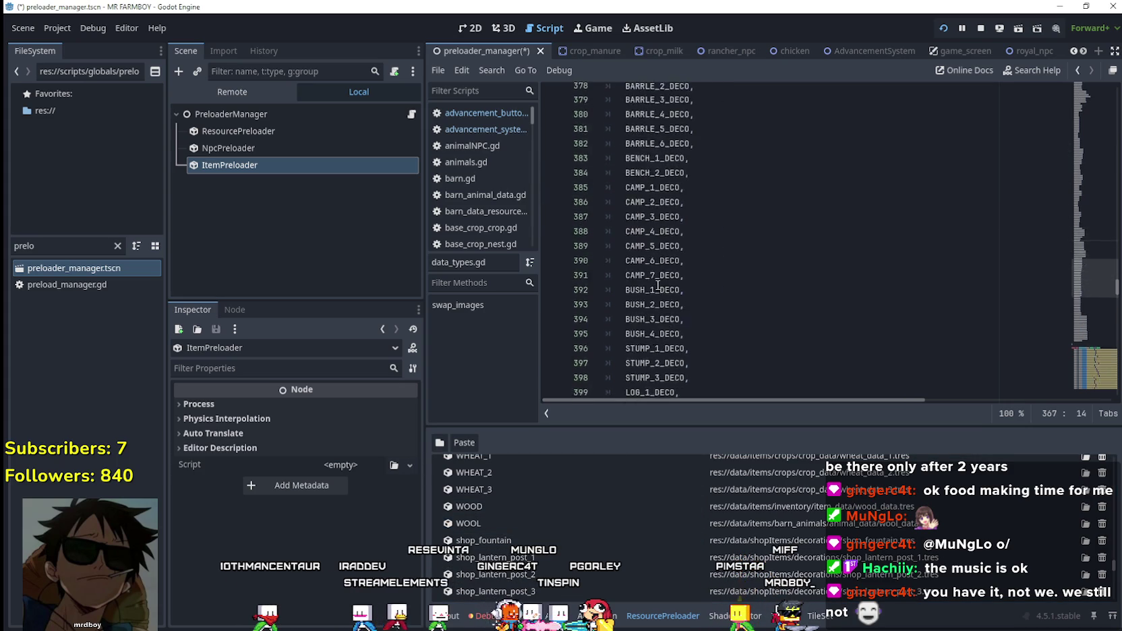
double_click(658, 216)
key(ctrl+c)
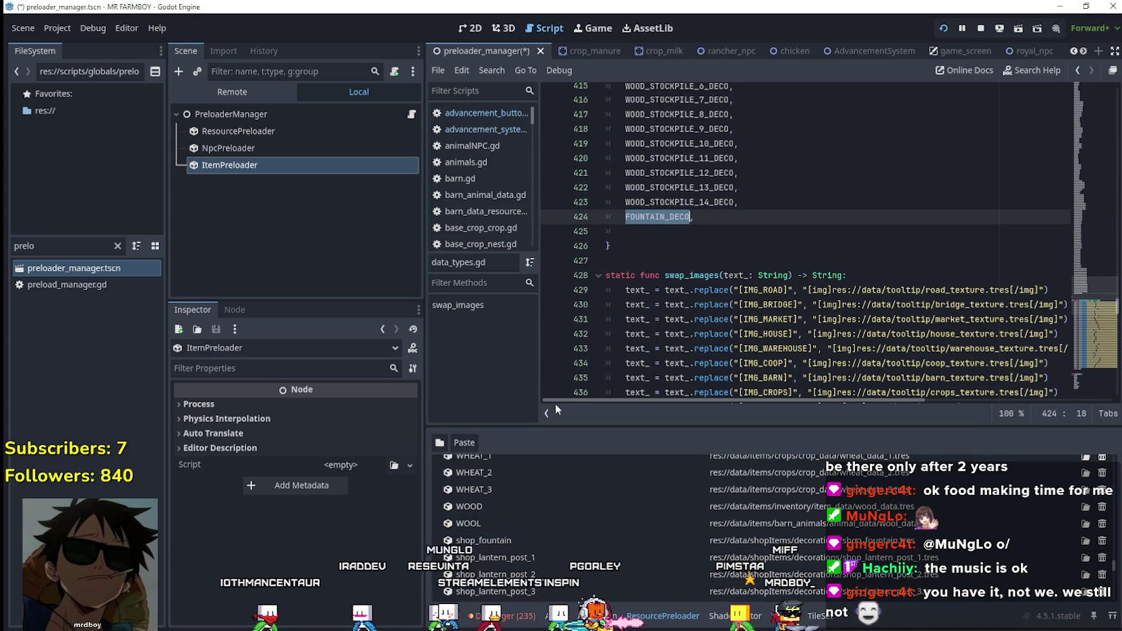
double_click(496, 540)
key(ctrl+v)
key(Return)
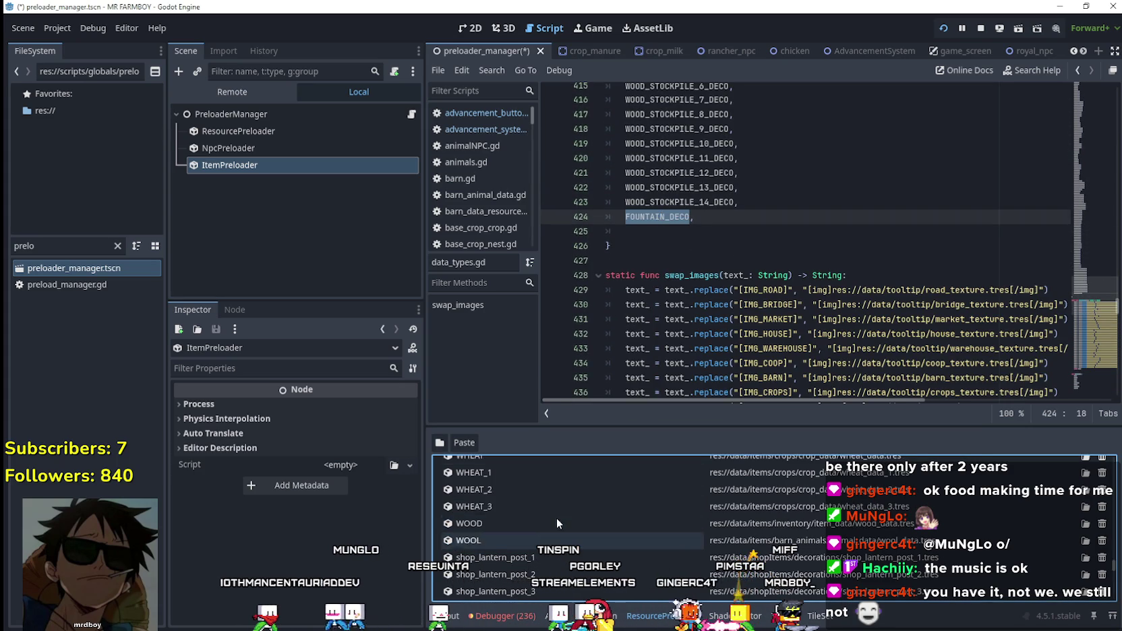
- Copy LANTERN_POST_1_DECO from the script and rename shop_lantern_post_1 to it
scroll(780, 165, up, 2)
scroll(735, 251, up, 11)
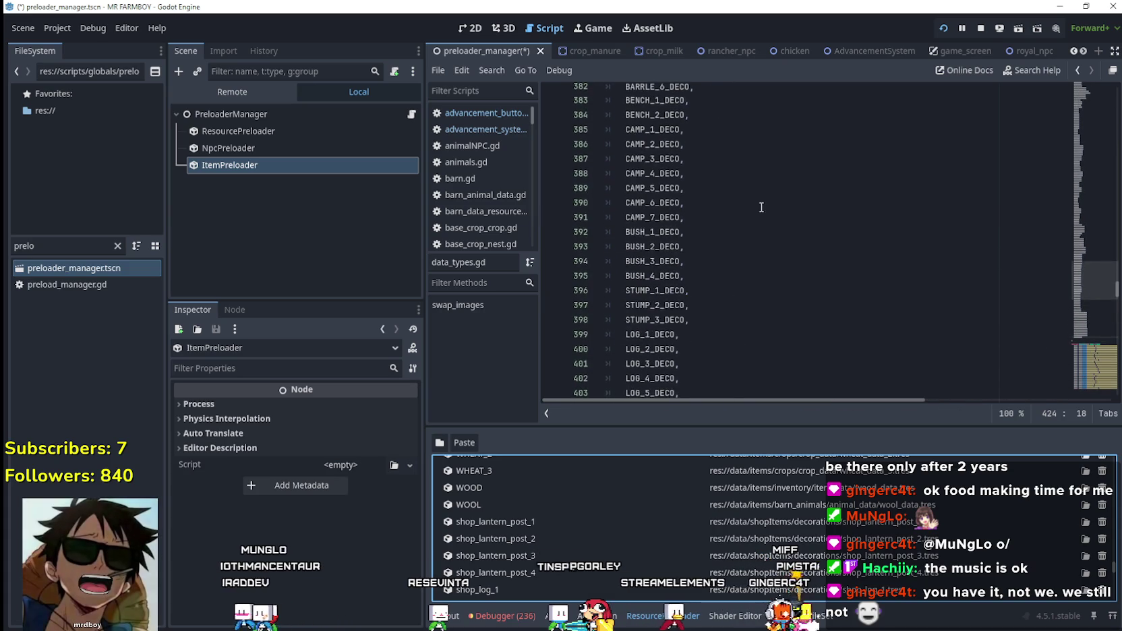
scroll(734, 252, up, 3)
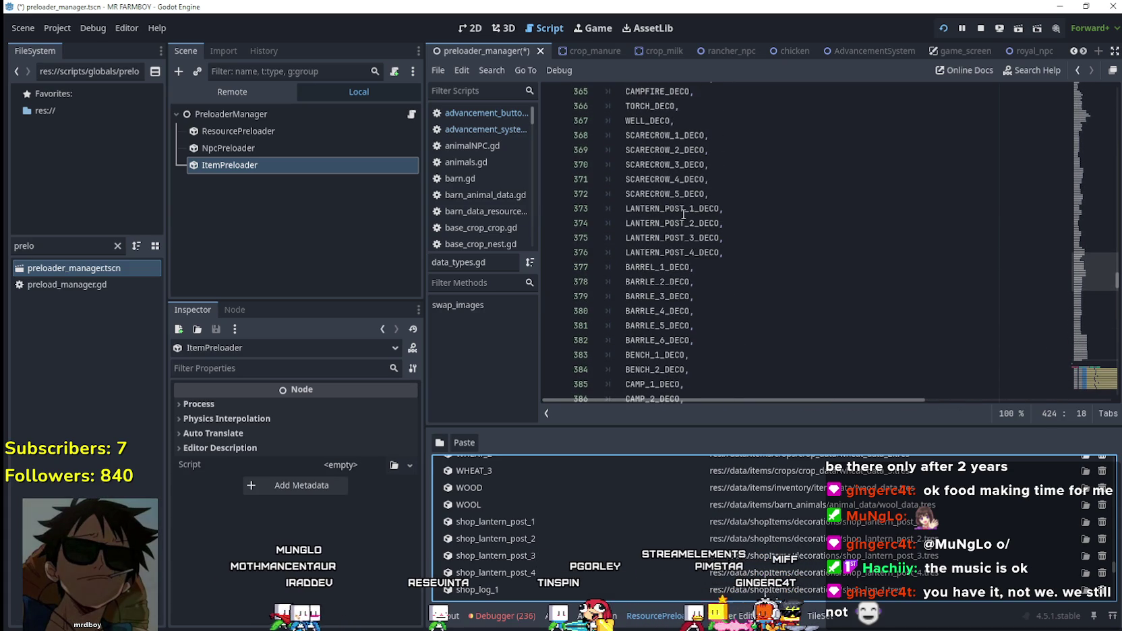
double_click(684, 209)
key(ctrl+c)
double_click(512, 522)
key(ctrl+v)
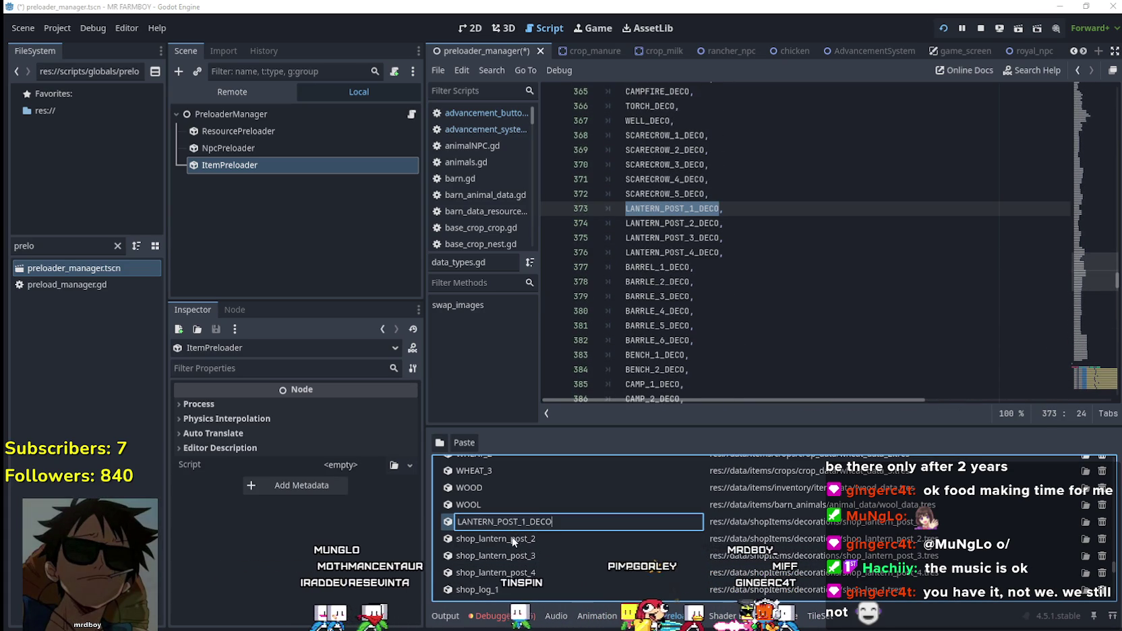
key(Return)
- Rename shop_lantern_post_2 to 4 as LANTERN_POST_2_DECO through LANTERN_POST_4_DECO
double_click(512, 539)
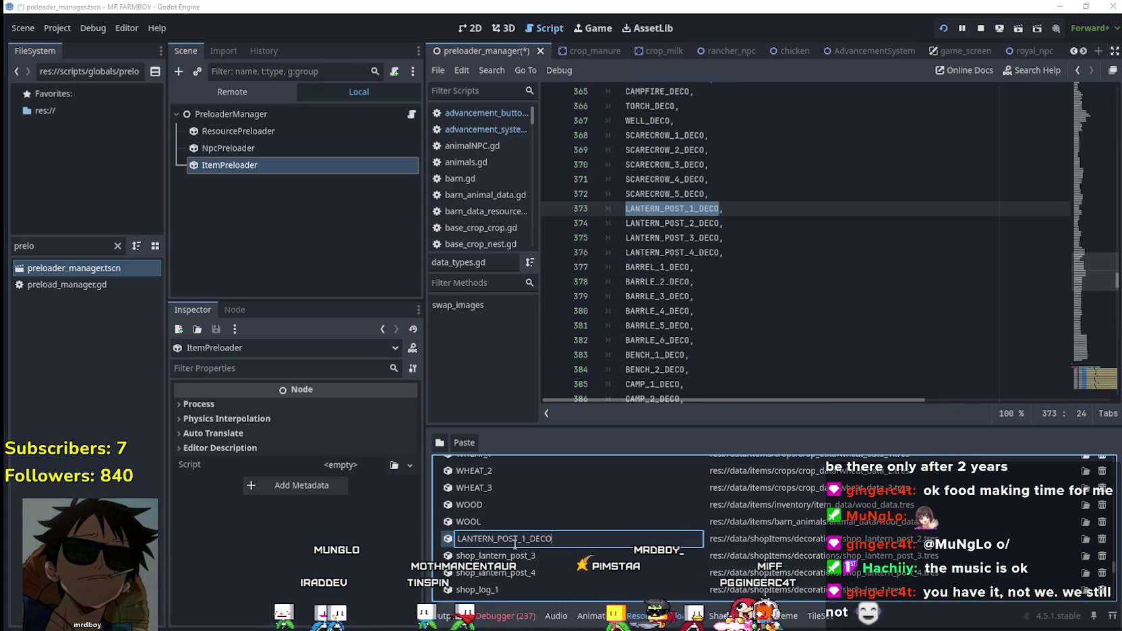
key(Return)
double_click(523, 557)
key(ctrl+v)
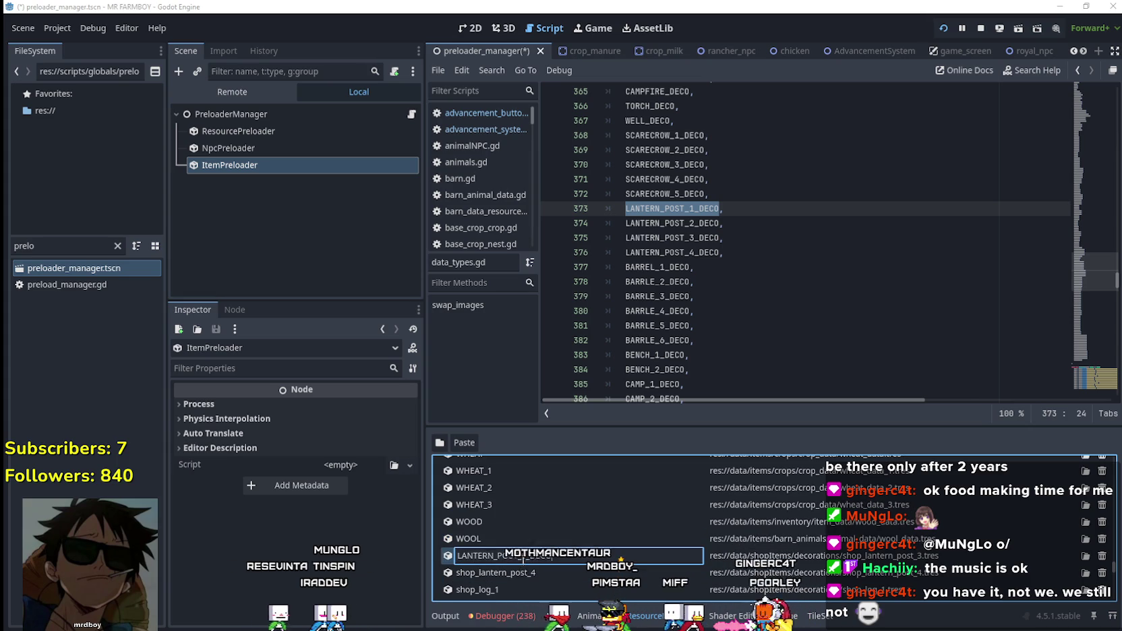
key(Return)
double_click(524, 574)
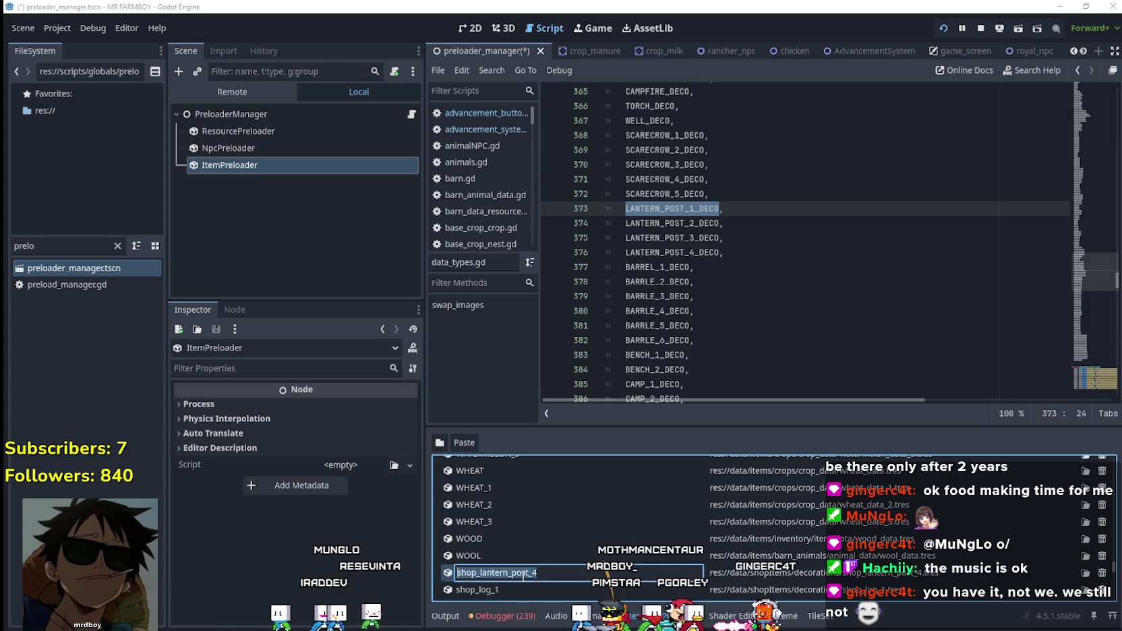
key(Return)
scroll(557, 540, down, 3)
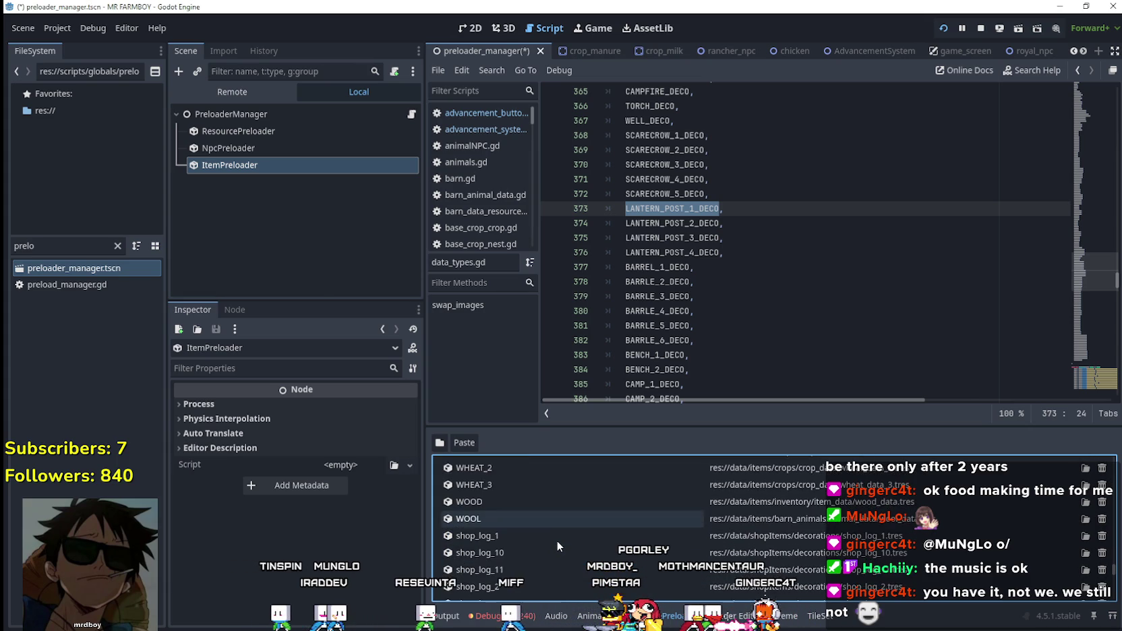
scroll(717, 264, down, 2)
- Copy LOG_1_DECO from the script and rename shop_log_1, shop_log_10 and shop_log_11 accordingly
click(717, 264)
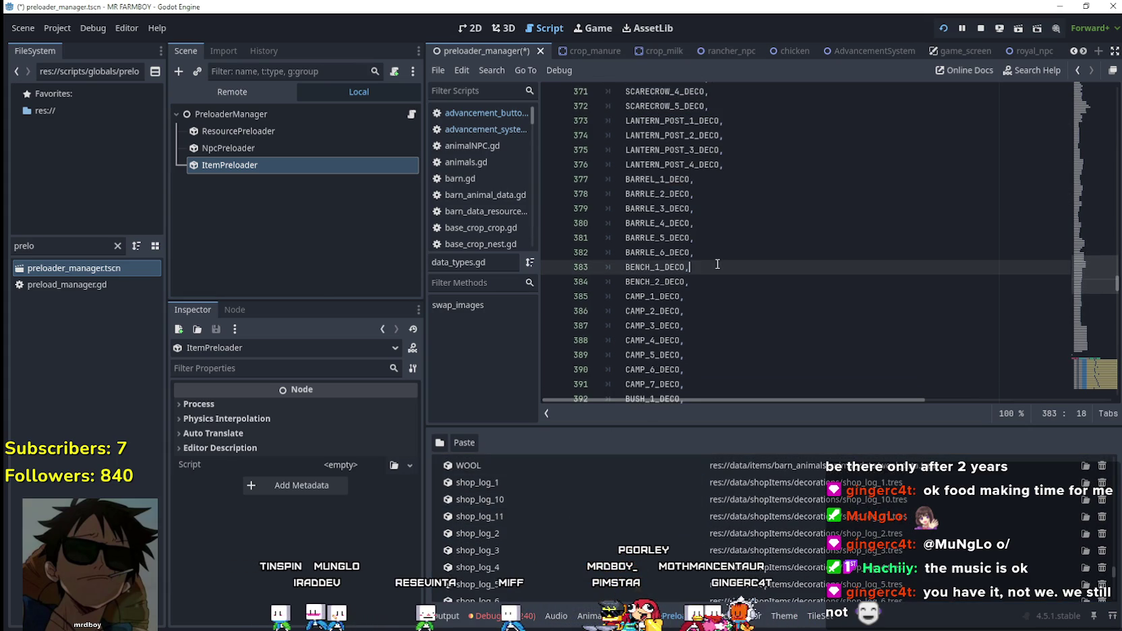
scroll(721, 261, up, 2)
scroll(715, 253, down, 9)
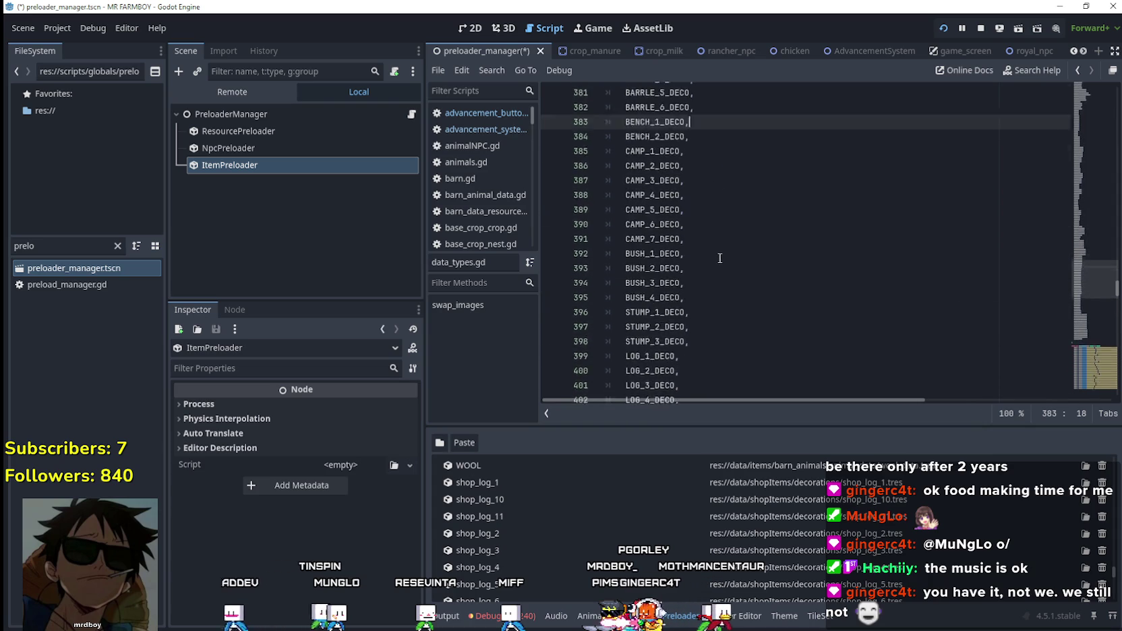
double_click(650, 194)
key(ctrl+c)
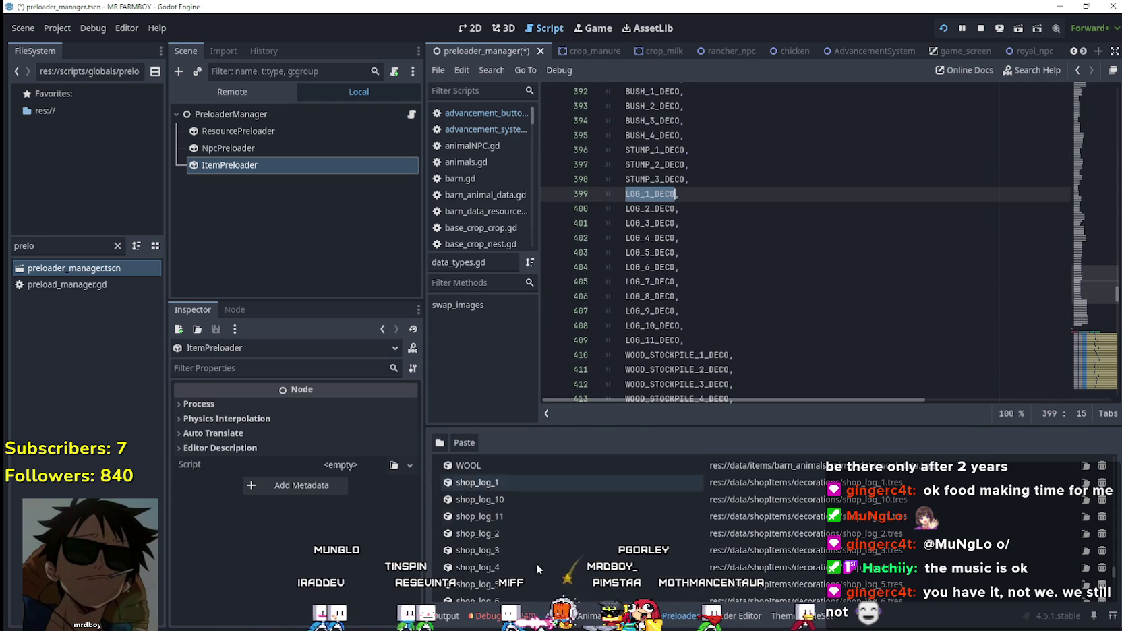
double_click(493, 487)
key(ctrl+v)
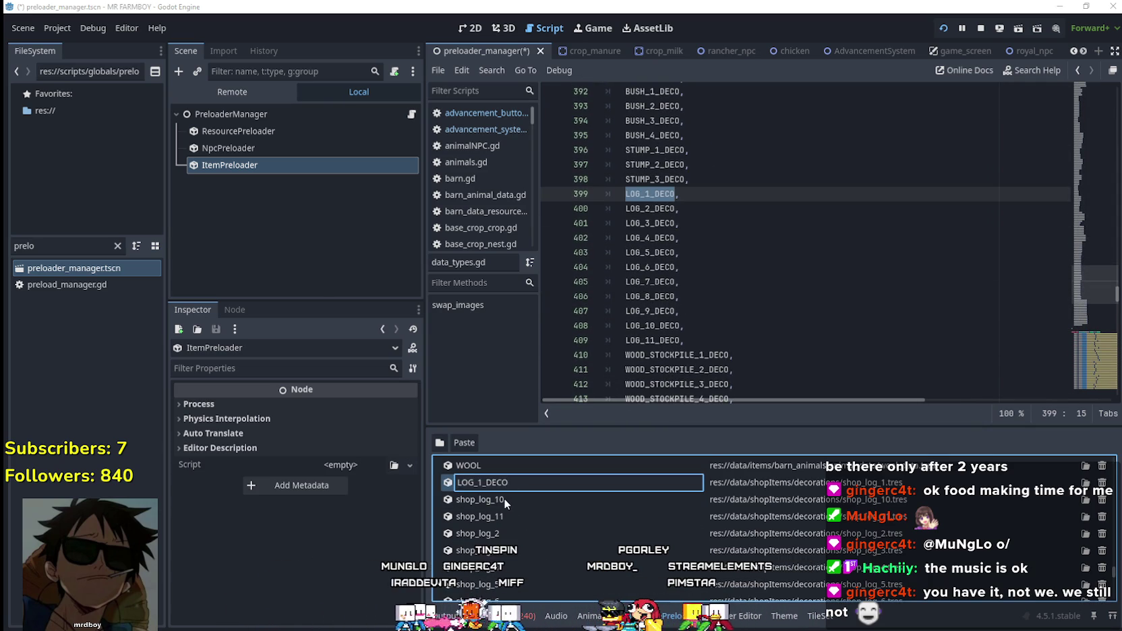
key(Return)
double_click(493, 500)
key(ctrl+v)
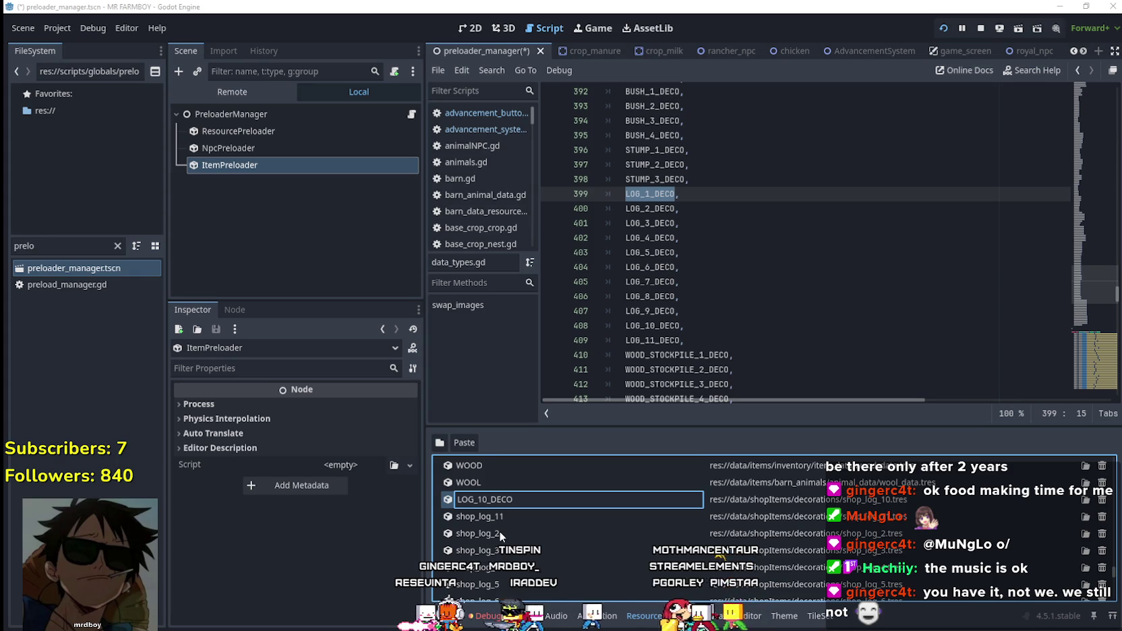
key(Return)
double_click(503, 523)
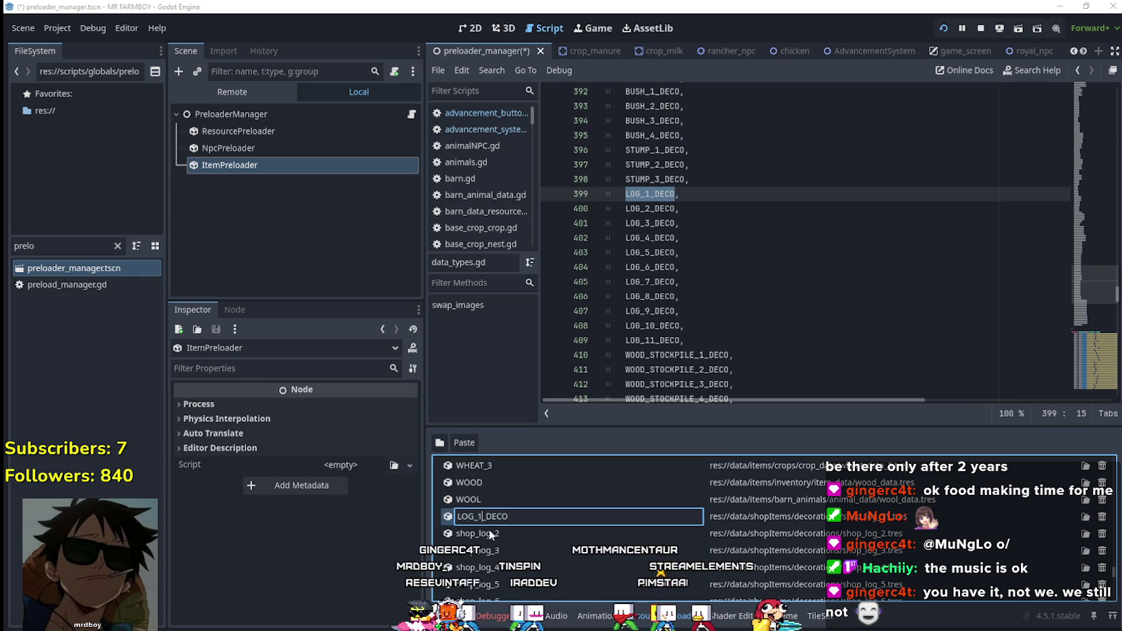
key(Return)
- Rename shop_log_2, shop_log_4 and shop_log_5 to their LOG_n_DECO names
double_click(496, 534)
key(ctrl+v)
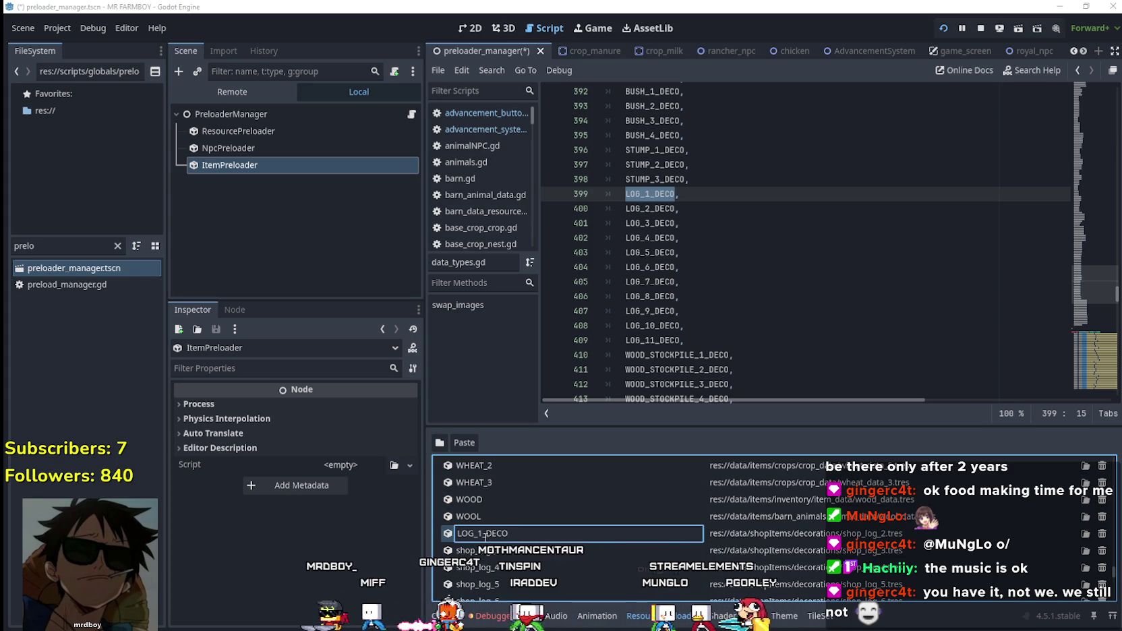
click(479, 534)
scroll(498, 554, up, 1)
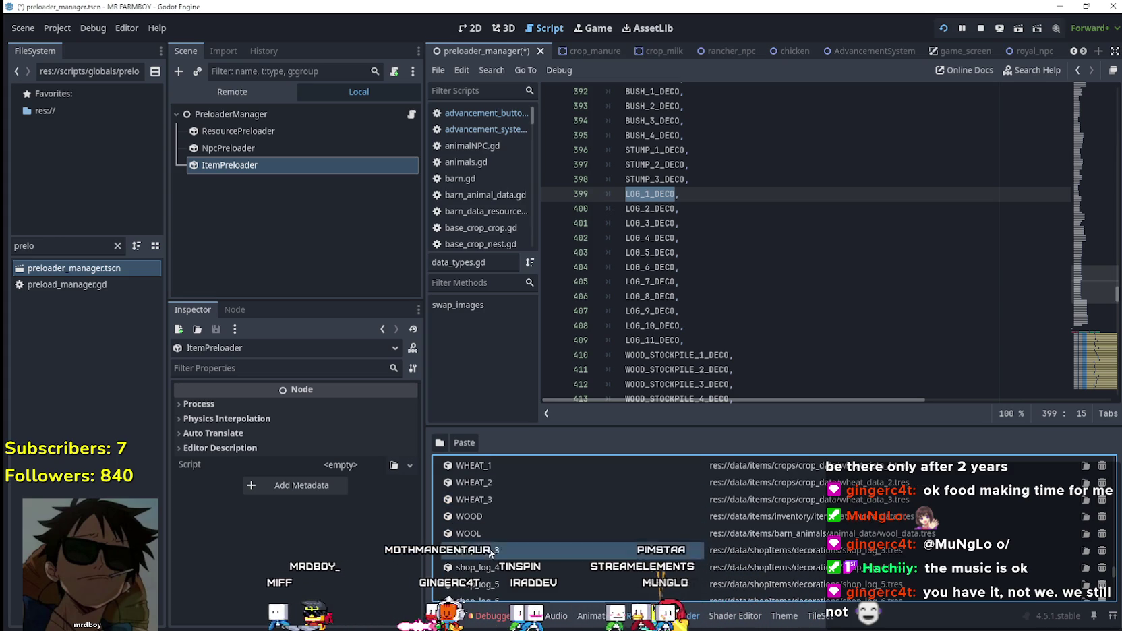
key(Return)
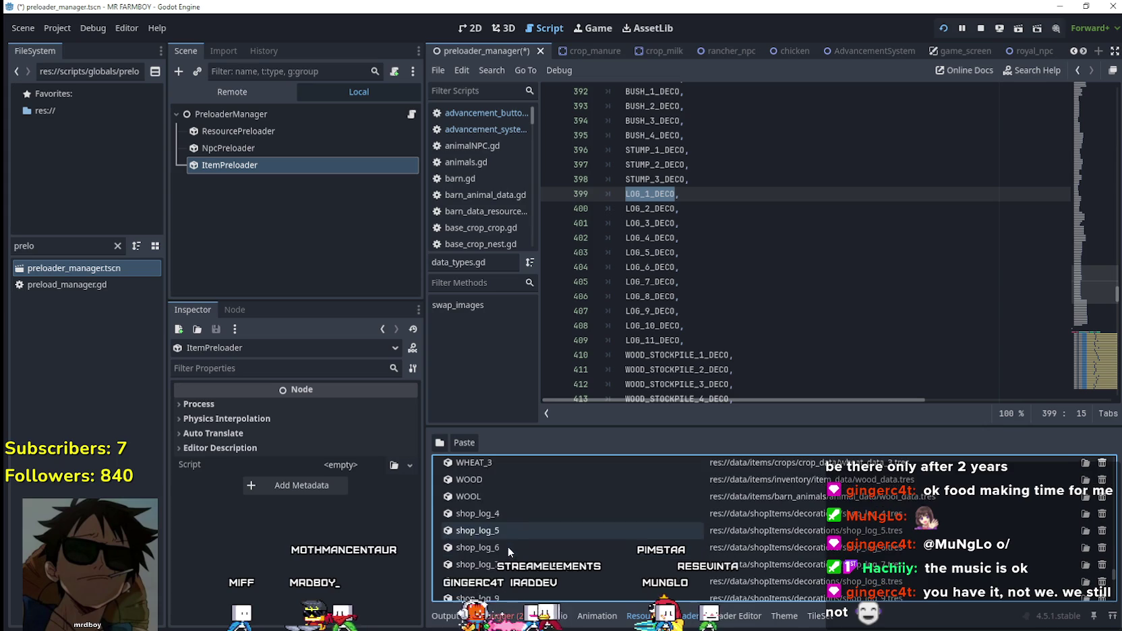
scroll(508, 546, down, 3)
double_click(511, 501)
key(ctrl+v)
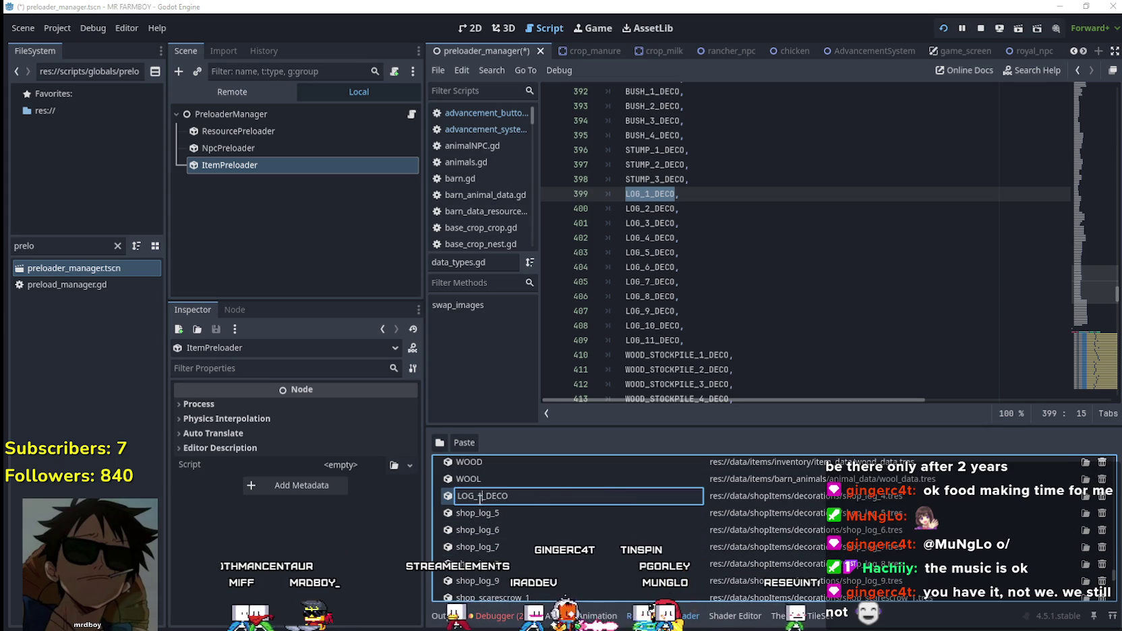
key(Return)
click(494, 516)
click(494, 517)
key(ctrl+v)
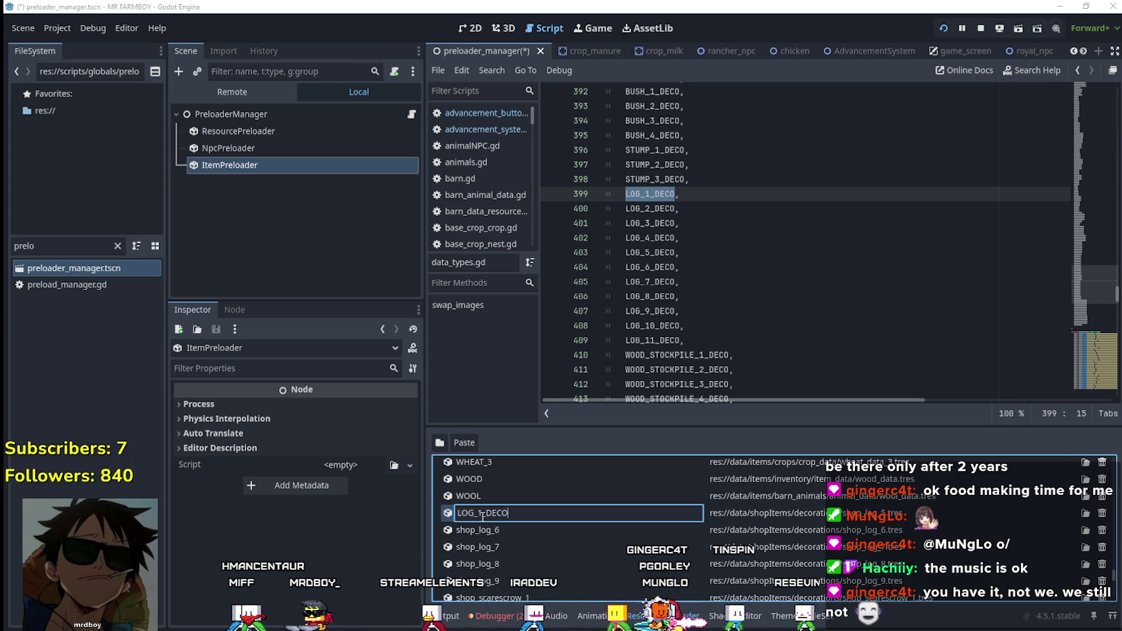
key(Return)
- Rename shop_log_6 and shop_log_7 to LOG_6_DECO and LOG_7_DECO
click(495, 532)
click(495, 532)
key(ctrl+v)
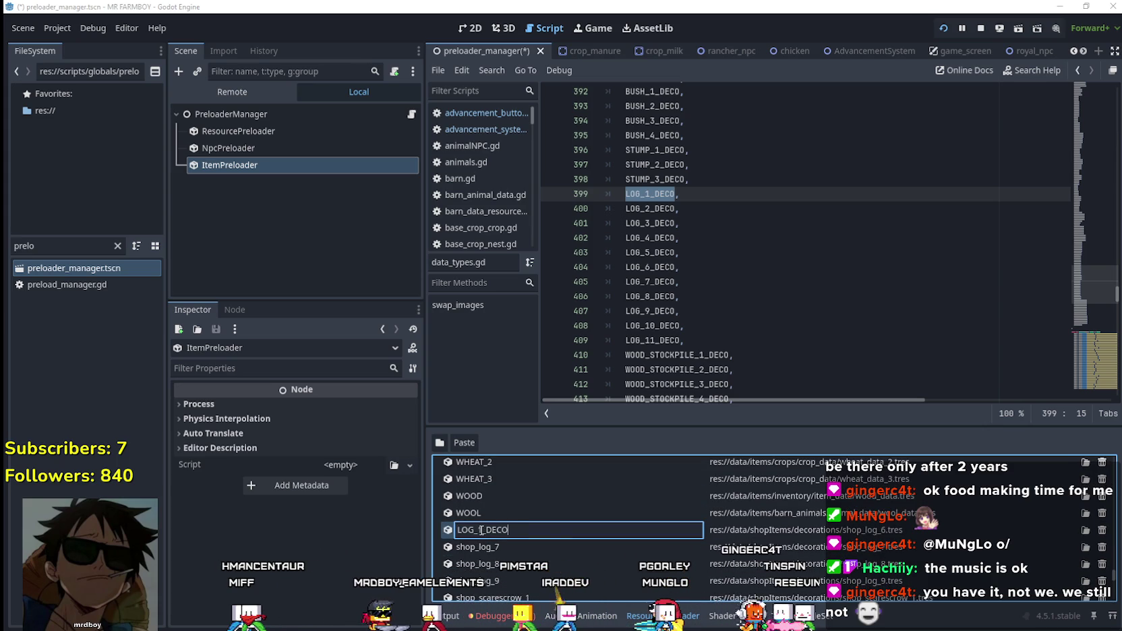
key(Return)
click(500, 549)
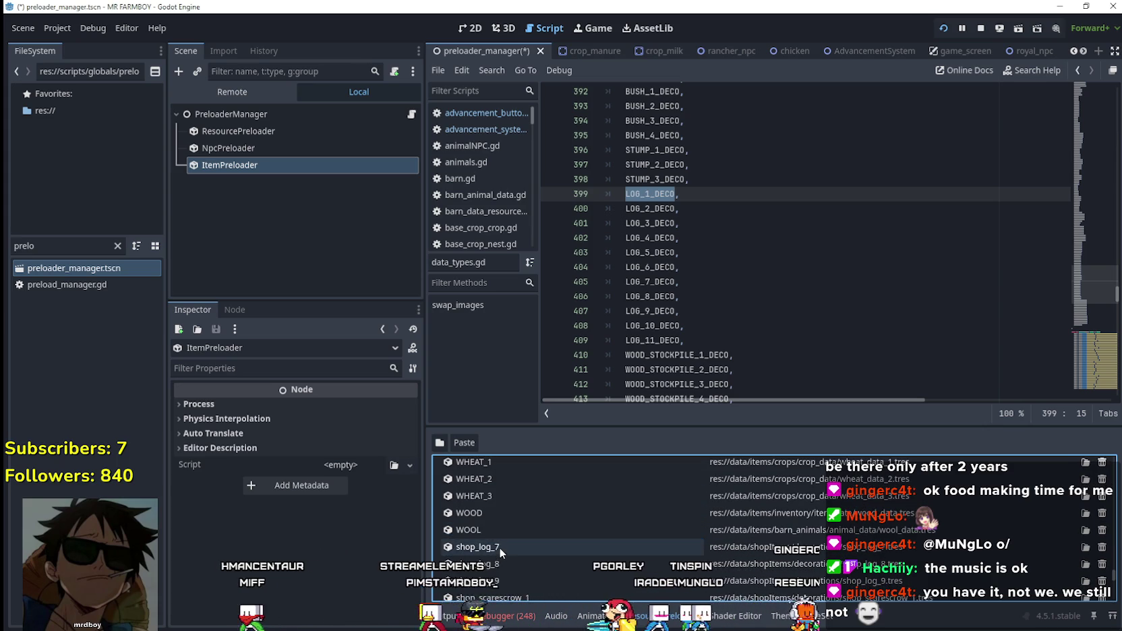
click(499, 547)
key(ctrl+v)
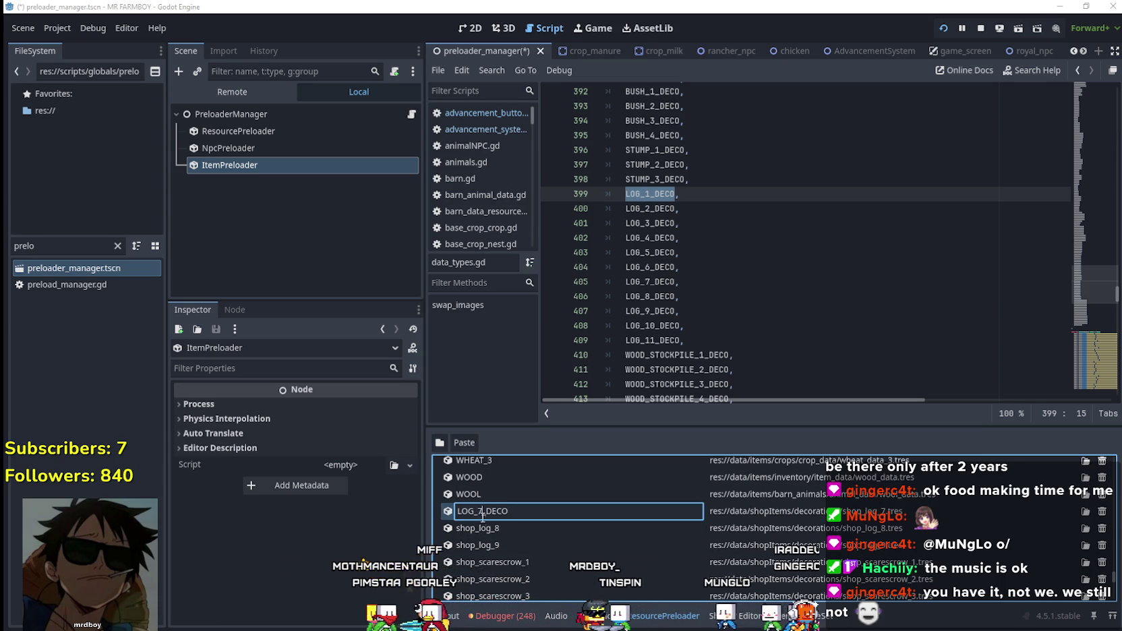
key(Return)
- Rename shop_log_8 and shop_log_9 to LOG_8_DECO and LOG_9_DECO
click(505, 535)
click(493, 496)
key(ctrl+v)
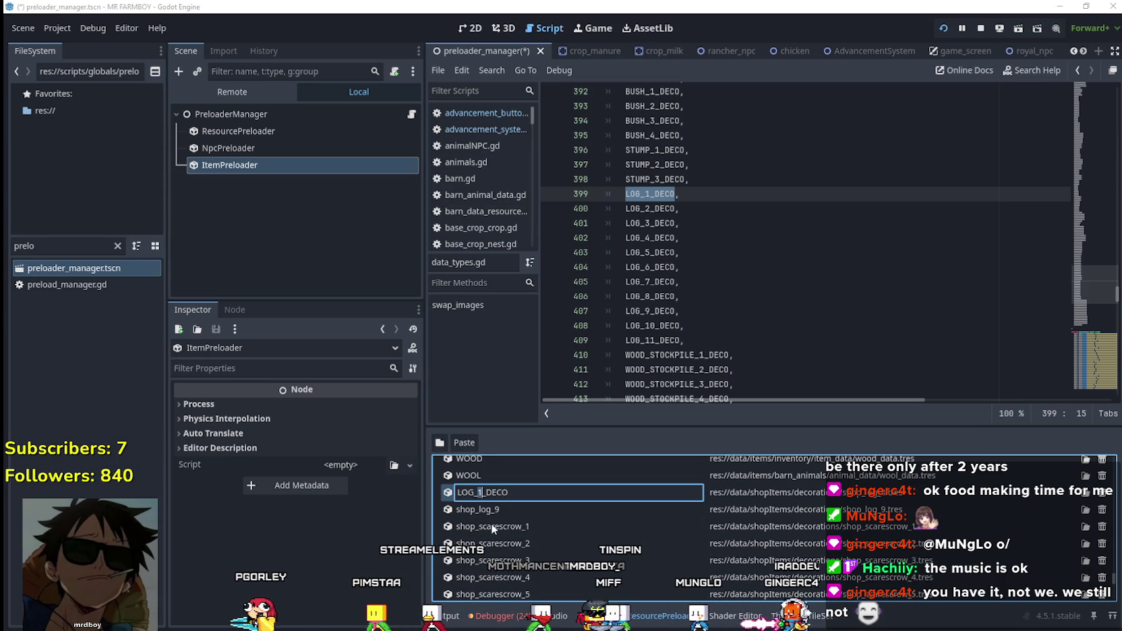
key(Return)
click(487, 512)
click(488, 511)
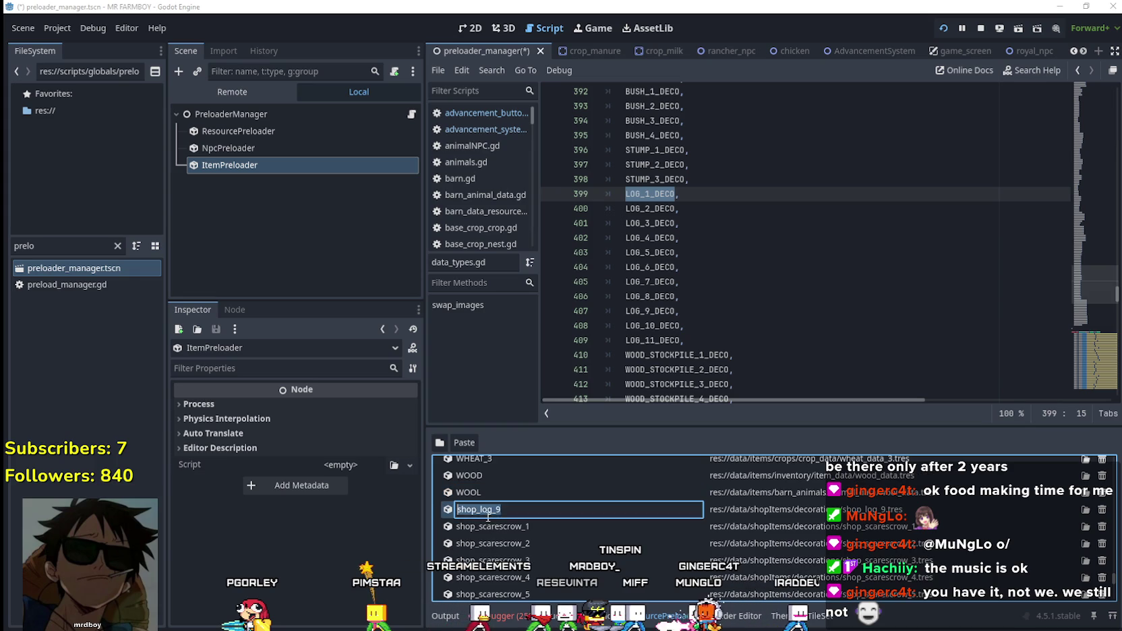
key(ctrl+v)
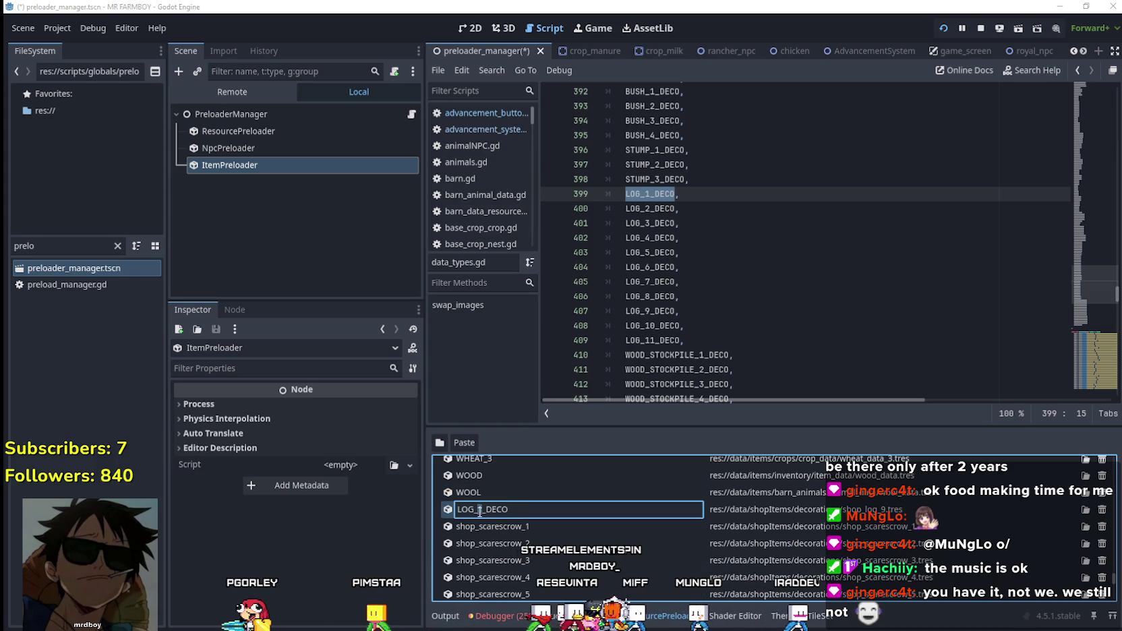
key(Return)
scroll(738, 231, up, 8)
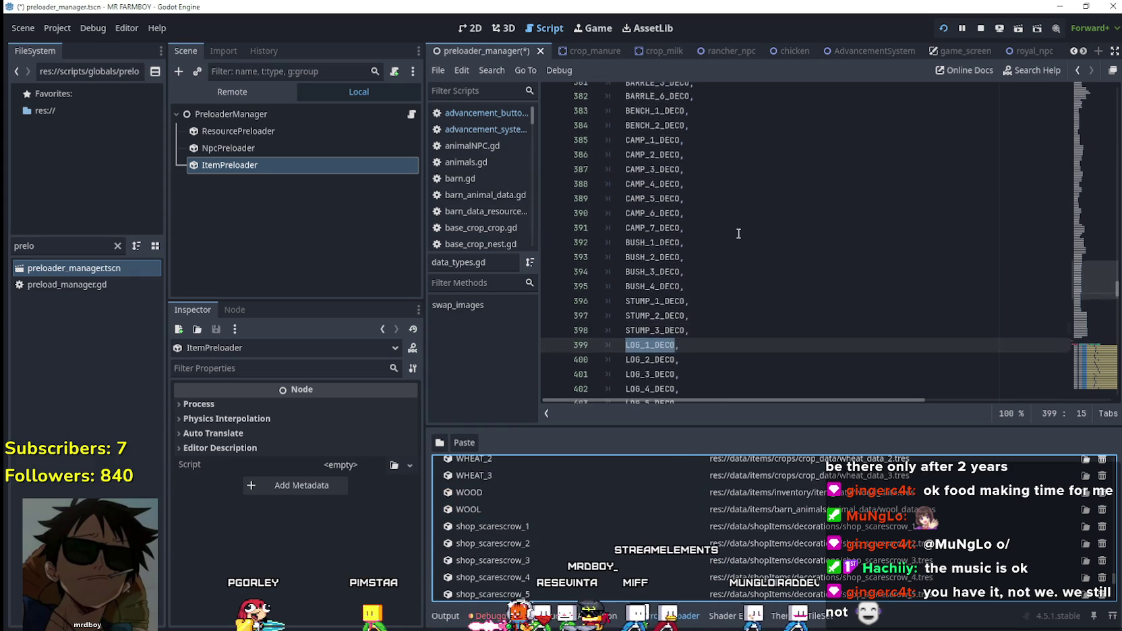
- Rename shop_scarescrow_1 and shop_scarescrow_2 to SCARECROW_1_DECO and SCARECROW_2_DECO
scroll(735, 226, up, 5)
scroll(732, 222, down, 5)
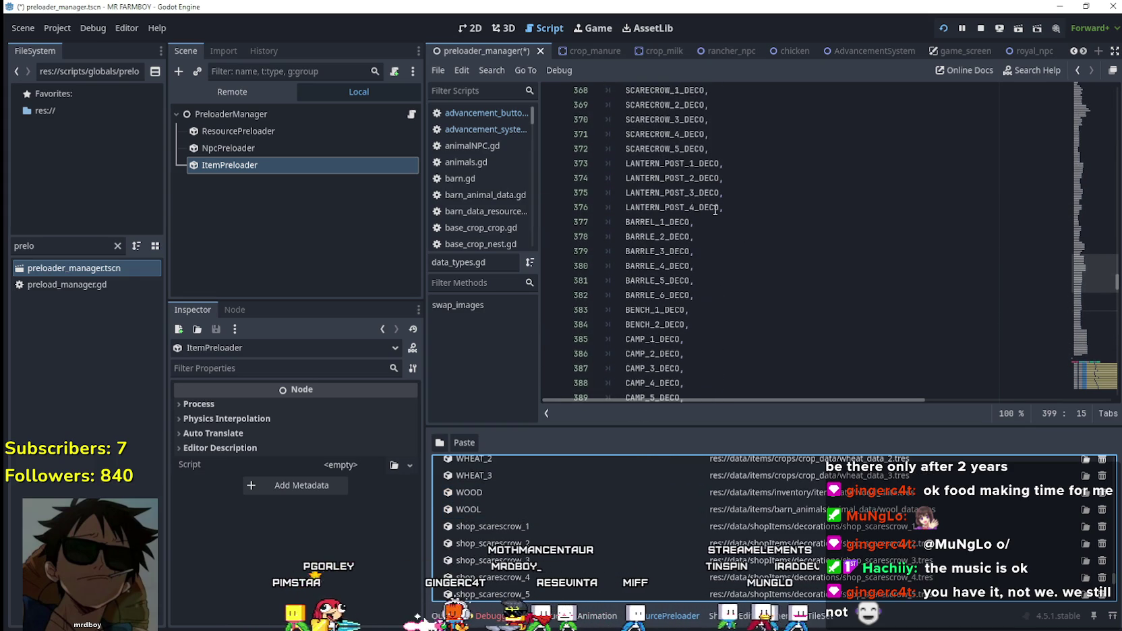
scroll(667, 120, up, 2)
double_click(665, 178)
key(ctrl+c)
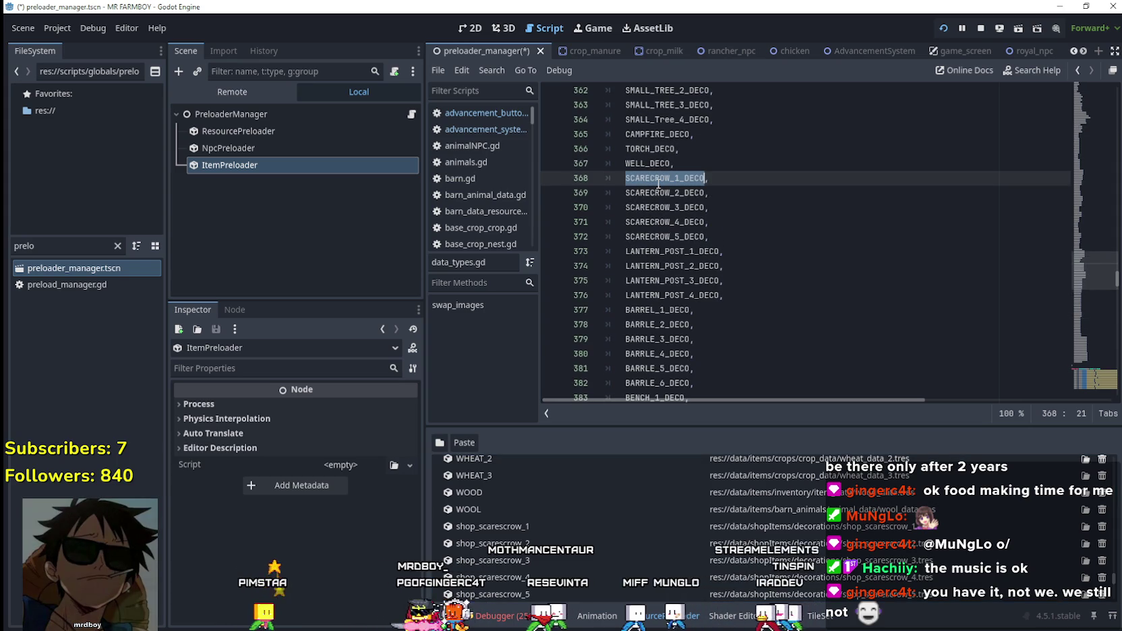
double_click(539, 526)
key(ctrl+v)
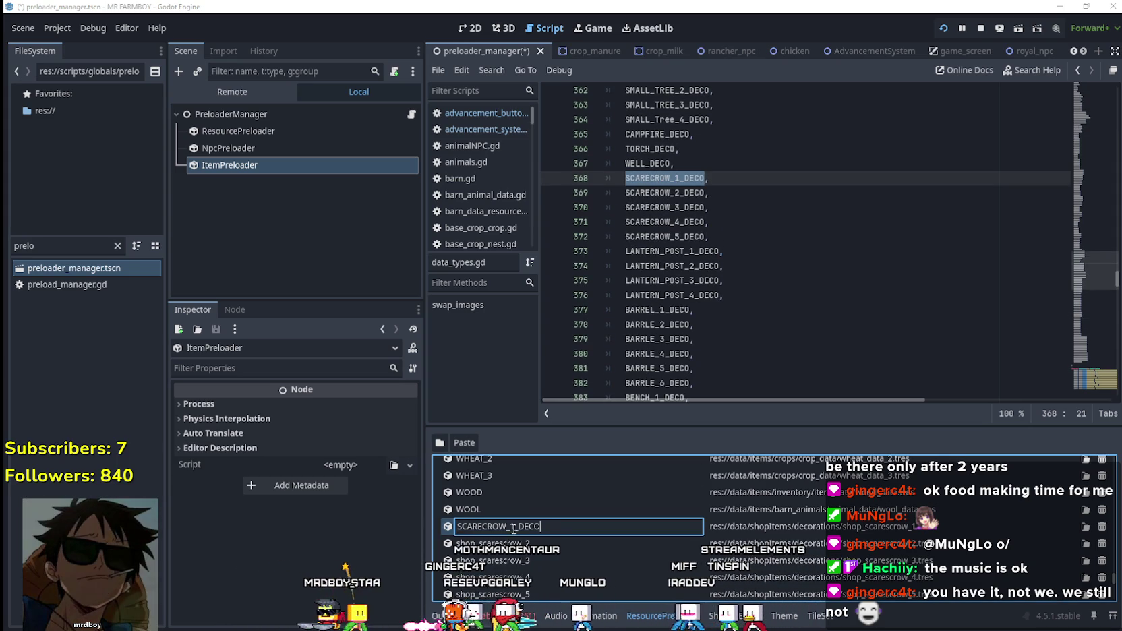
key(Return)
double_click(512, 543)
key(ctrl+v)
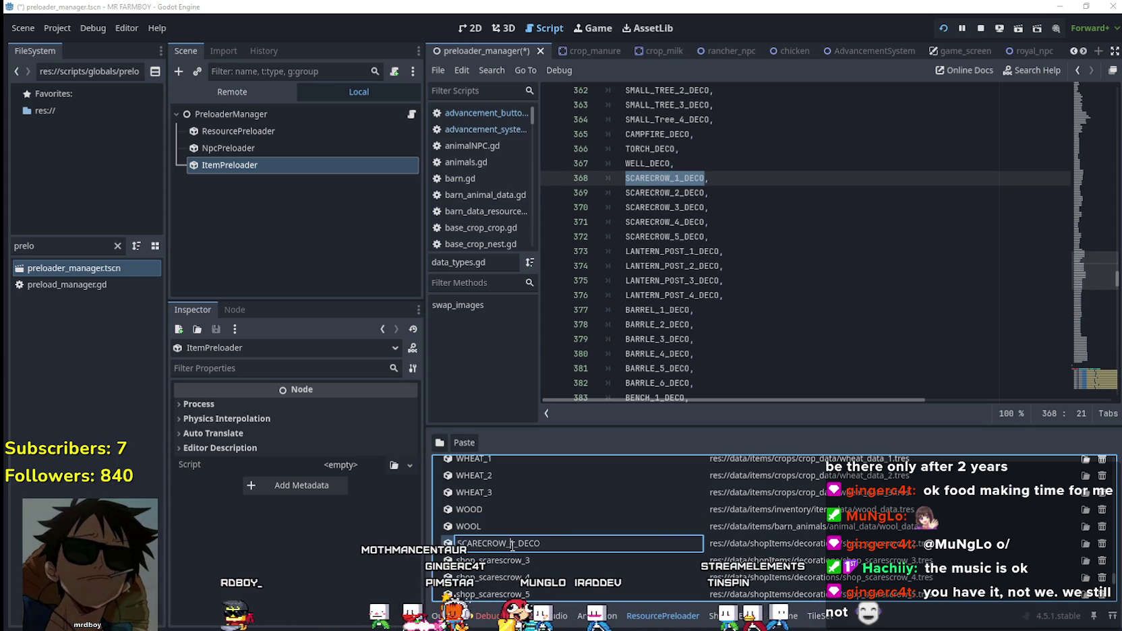
key(Left)
key(Left)
key(Left)
key(BackSpace)
text(2)
key(Return)
- Rename shop_scarescrow_3 to 5 as SCARECROW_3_DECO through SCARECROW_5_DECO
double_click(512, 560)
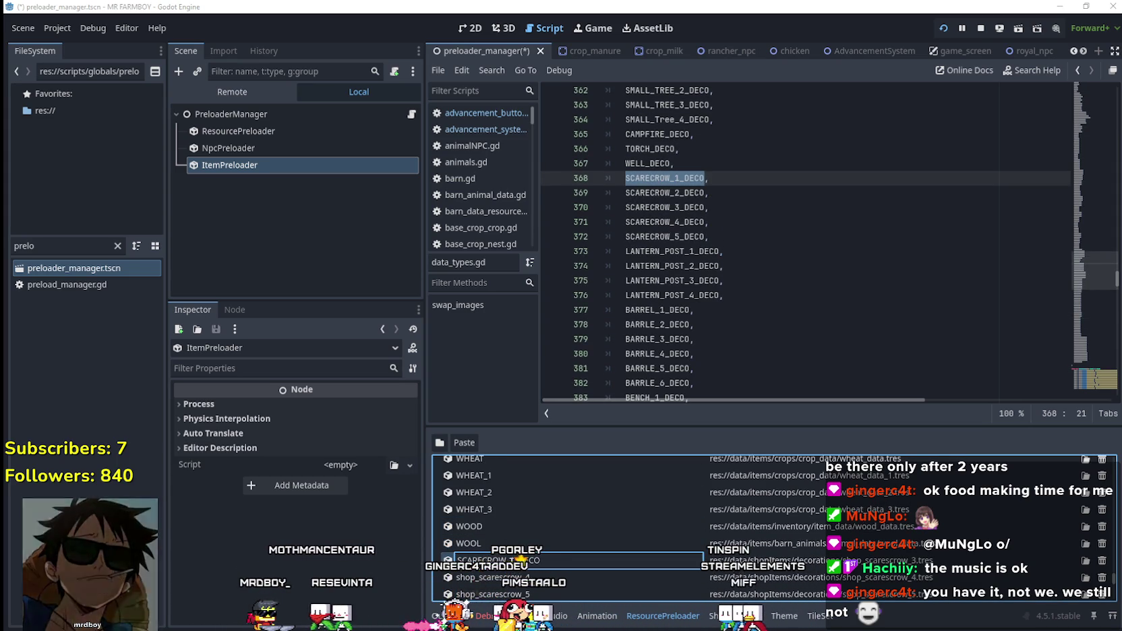
key(ctrl+v)
key(Return)
double_click(513, 524)
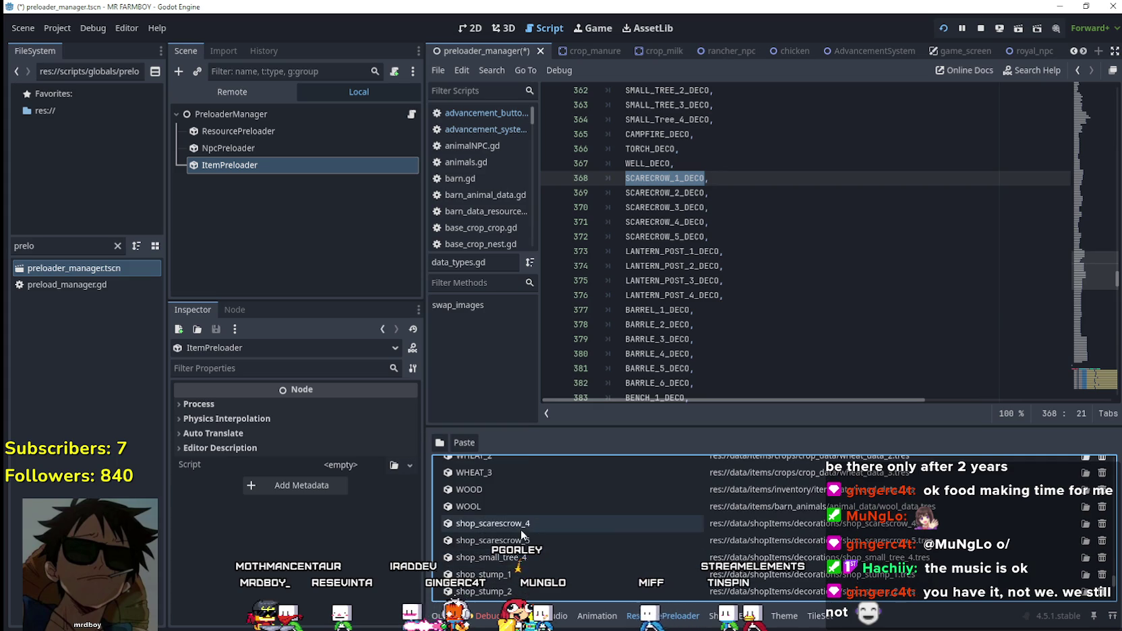
key(ctrl+v)
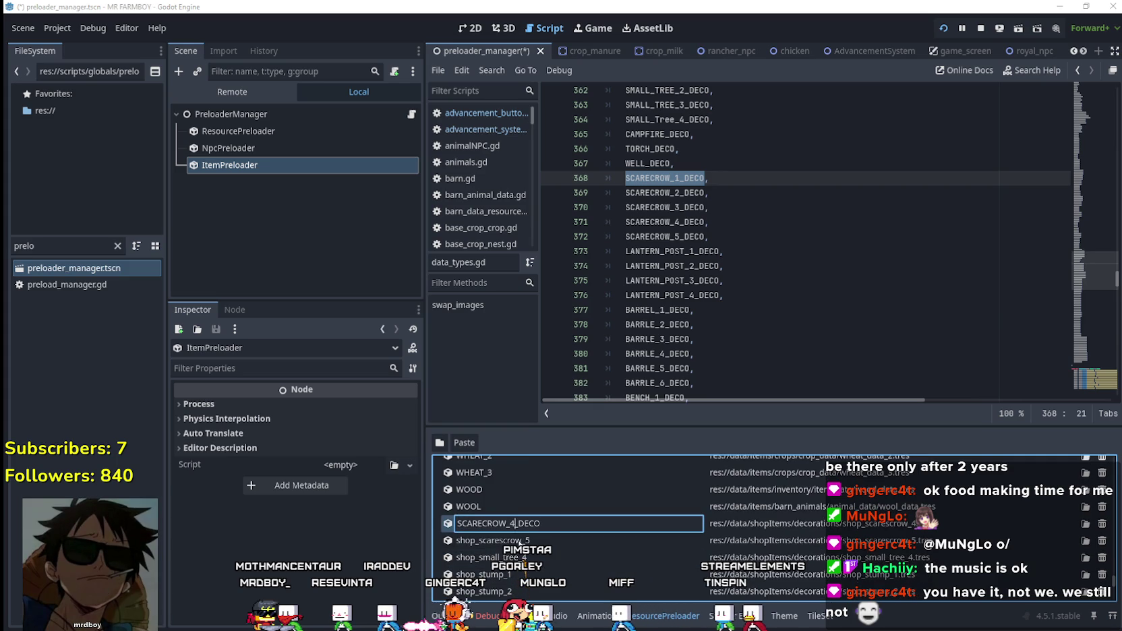
key(Return)
double_click(520, 540)
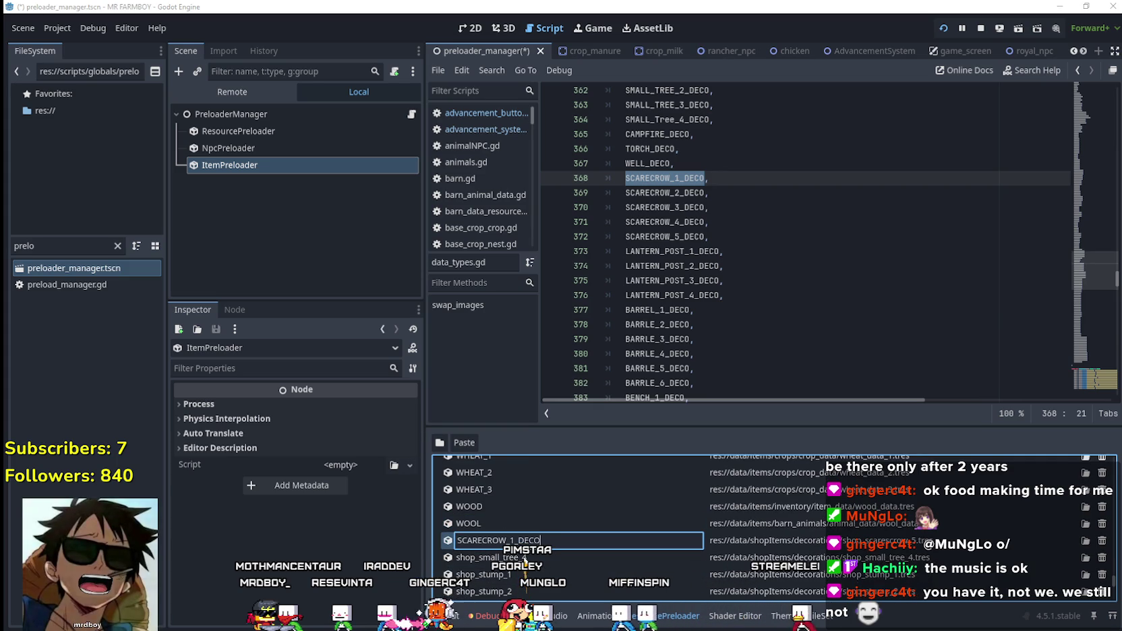
drag(508, 540, 514, 541)
text(5)
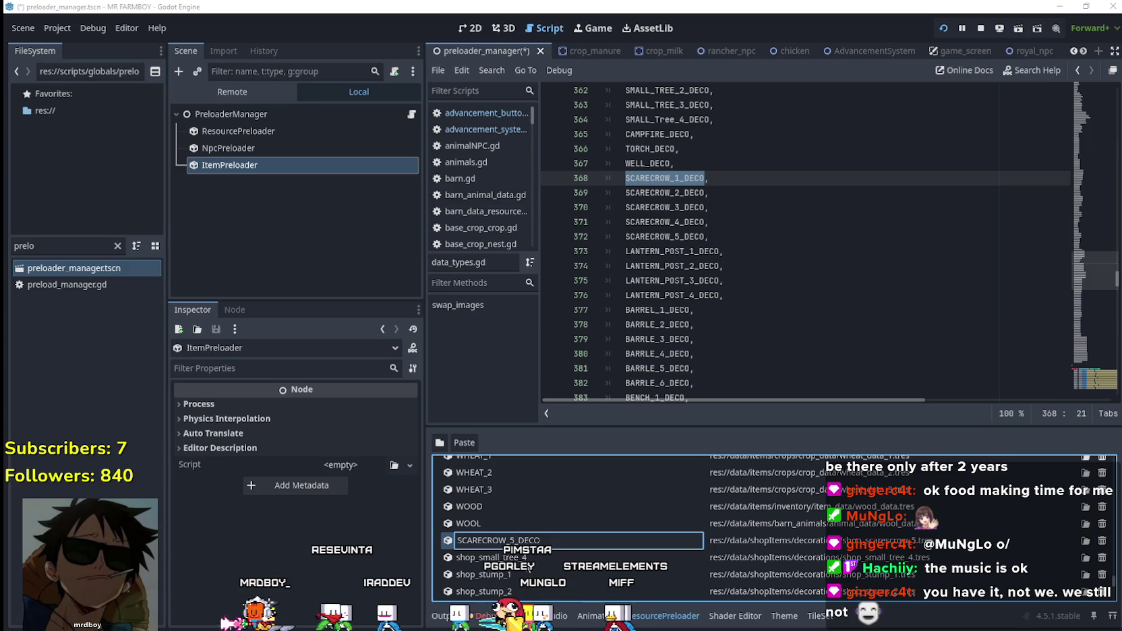
key(Return)
- Copy SMALL_Tree_4_DECO from the script and rename shop_small_tree_4 to it
scroll(782, 246, up, 2)
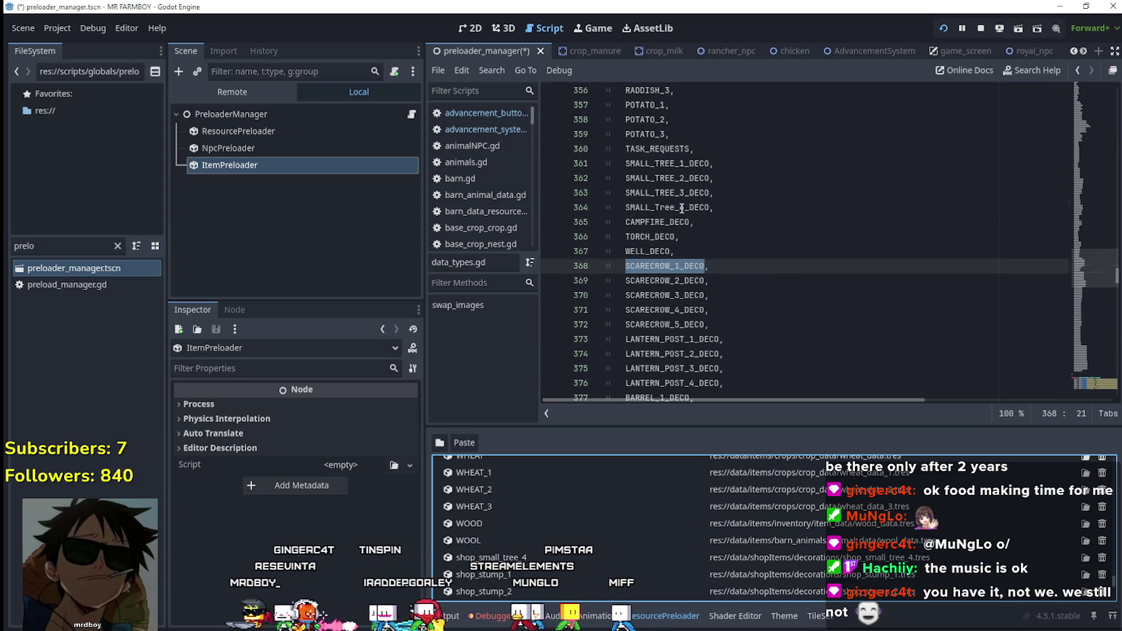
double_click(682, 207)
key(ctrl+c)
double_click(489, 557)
key(ctrl+v)
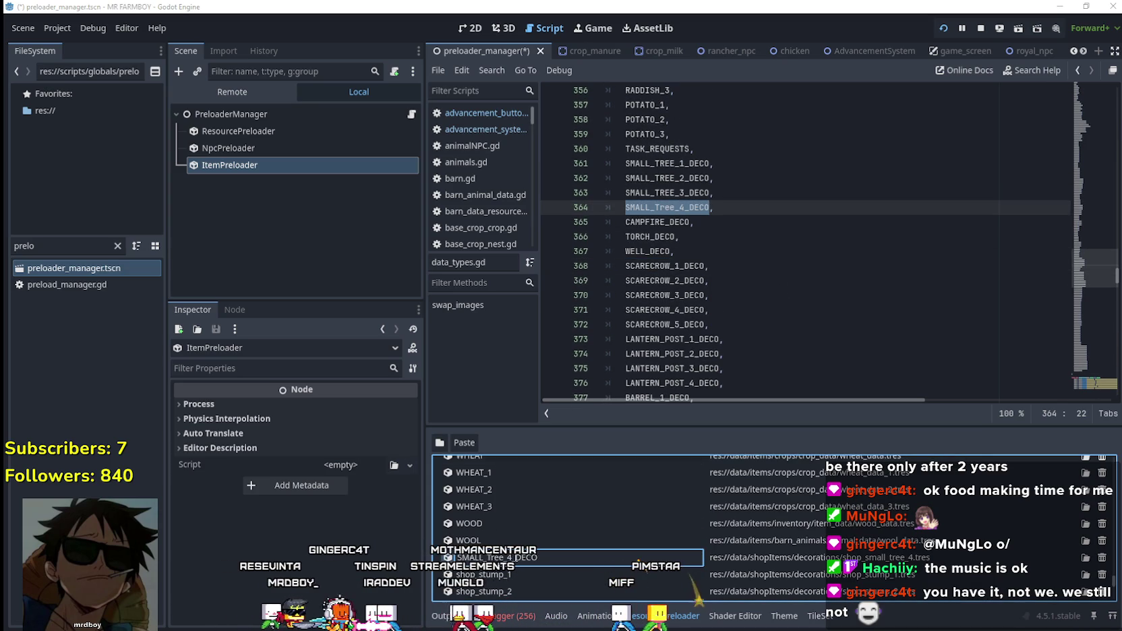
key(shift+Down)
click(599, 541)
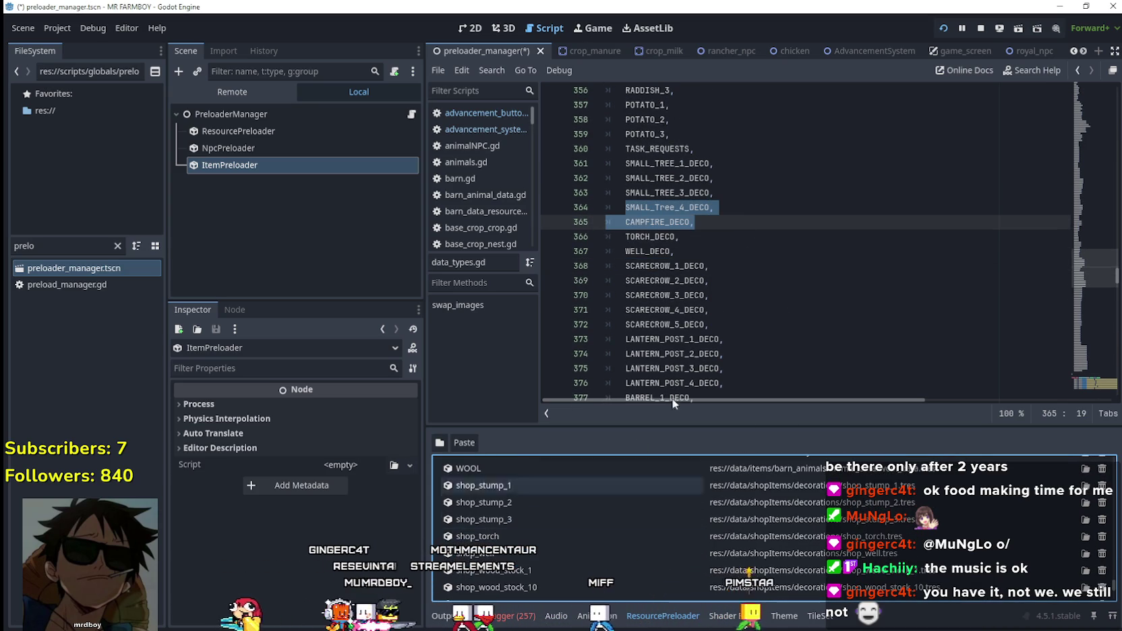
- Copy STUMP_1_DECO and rename shop_stump_1 to 3 to their STUMP_n_DECO names
scroll(722, 287, down, 1)
click(722, 287)
scroll(722, 287, down, 8)
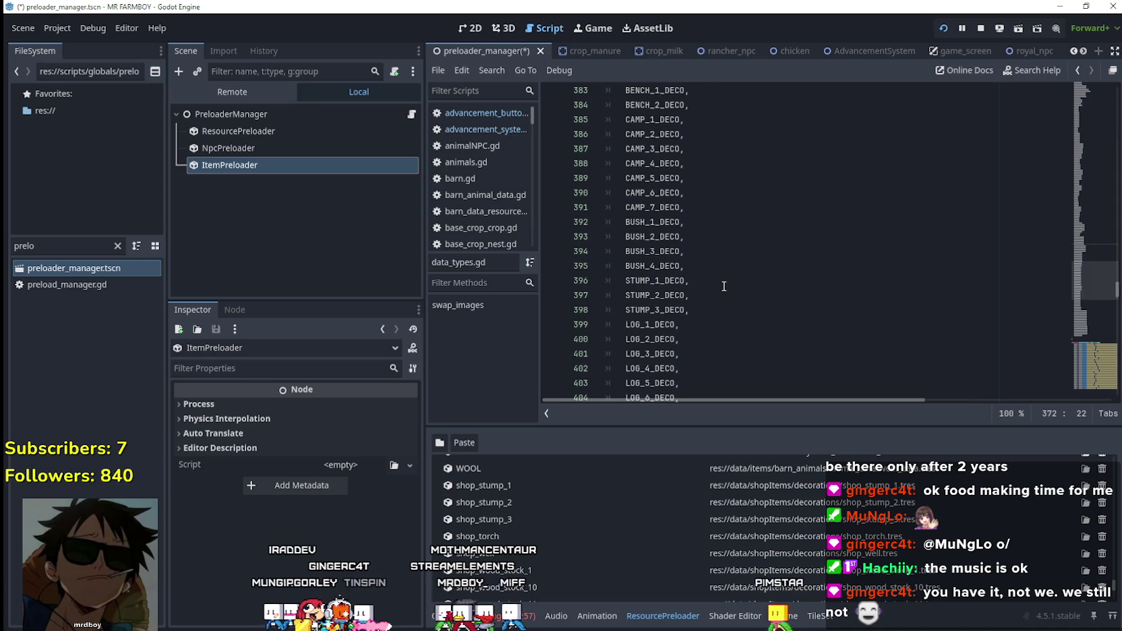
scroll(705, 267, down, 2)
click(658, 196)
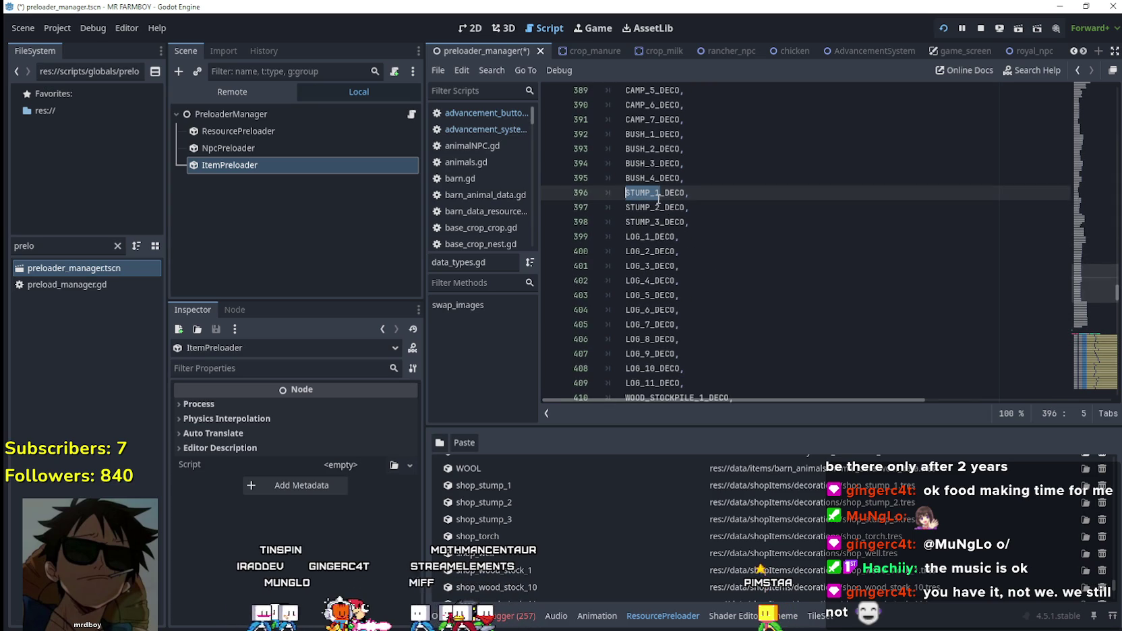
double_click(658, 196)
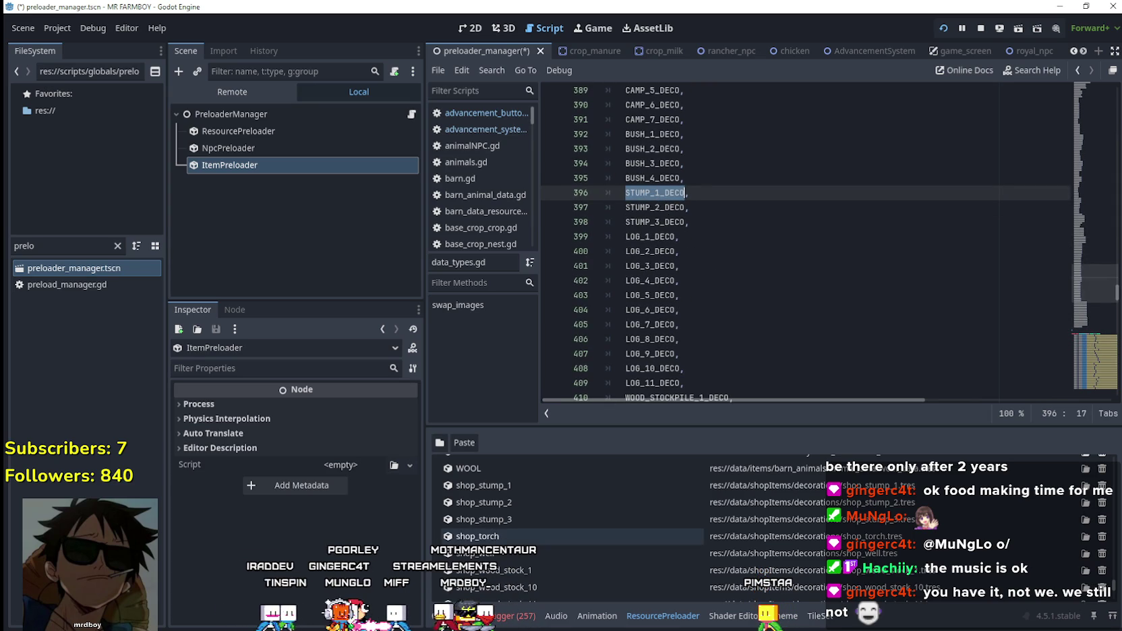
double_click(498, 488)
double_click(493, 505)
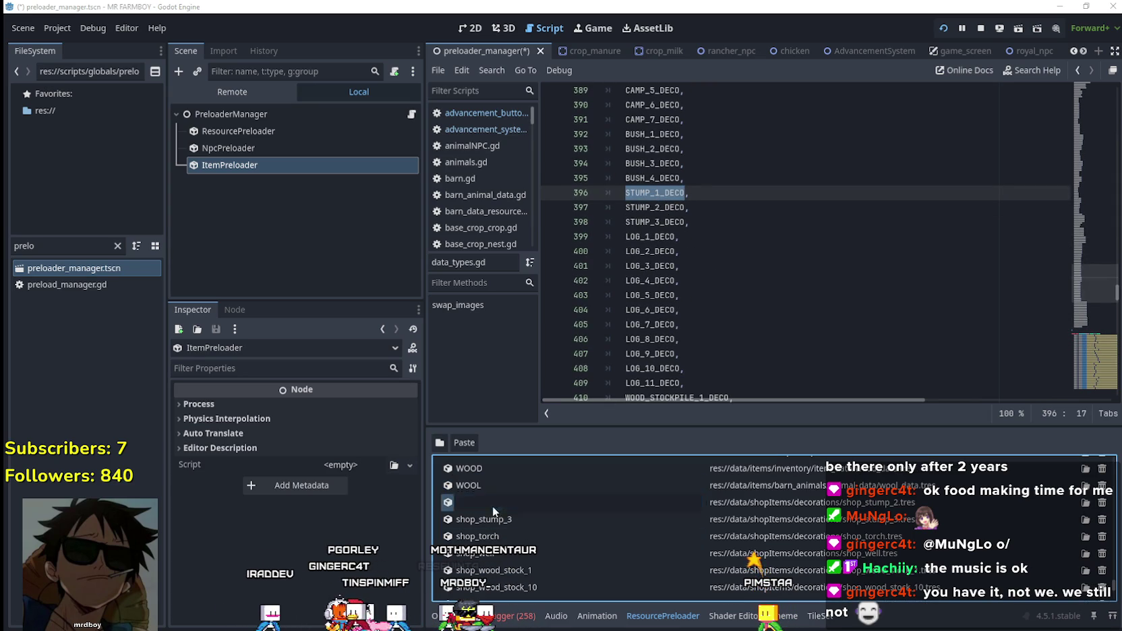
key(Return)
double_click(498, 520)
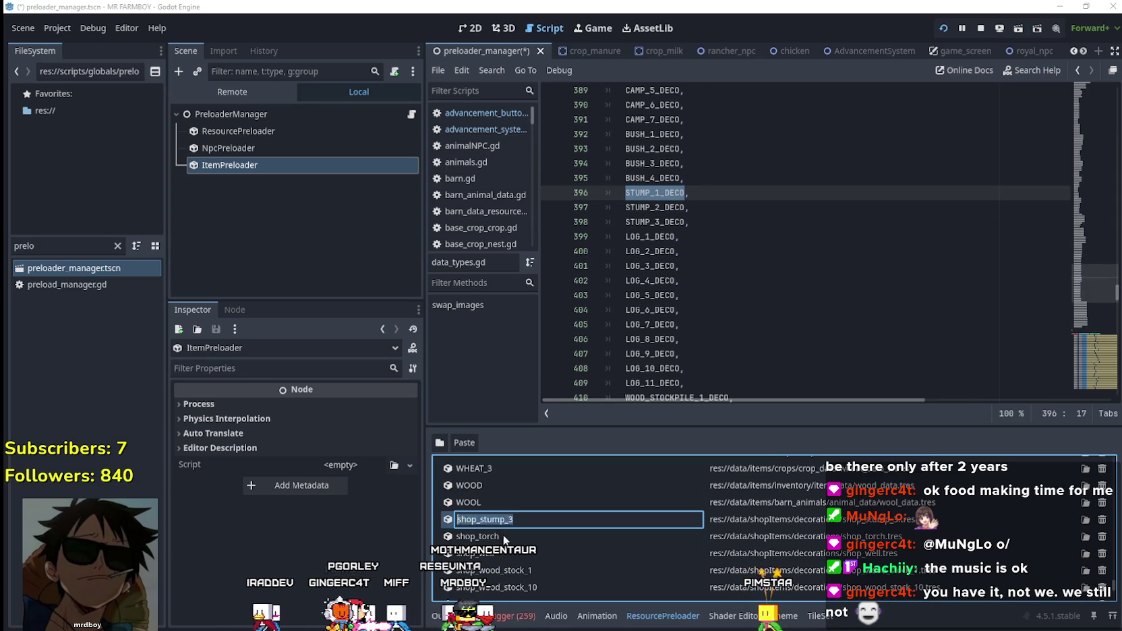
key(ctrl+v)
key(Return)
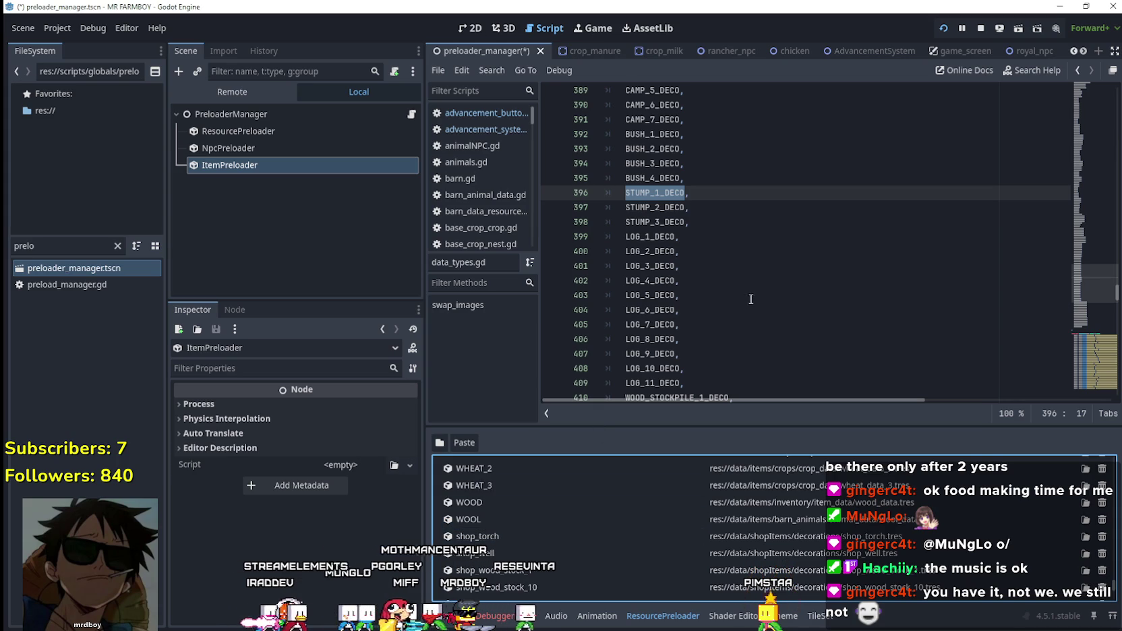
- Rename shop_torch to TORCH_DECO, copied from line 366 of the script
scroll(758, 286, up, 10)
double_click(650, 194)
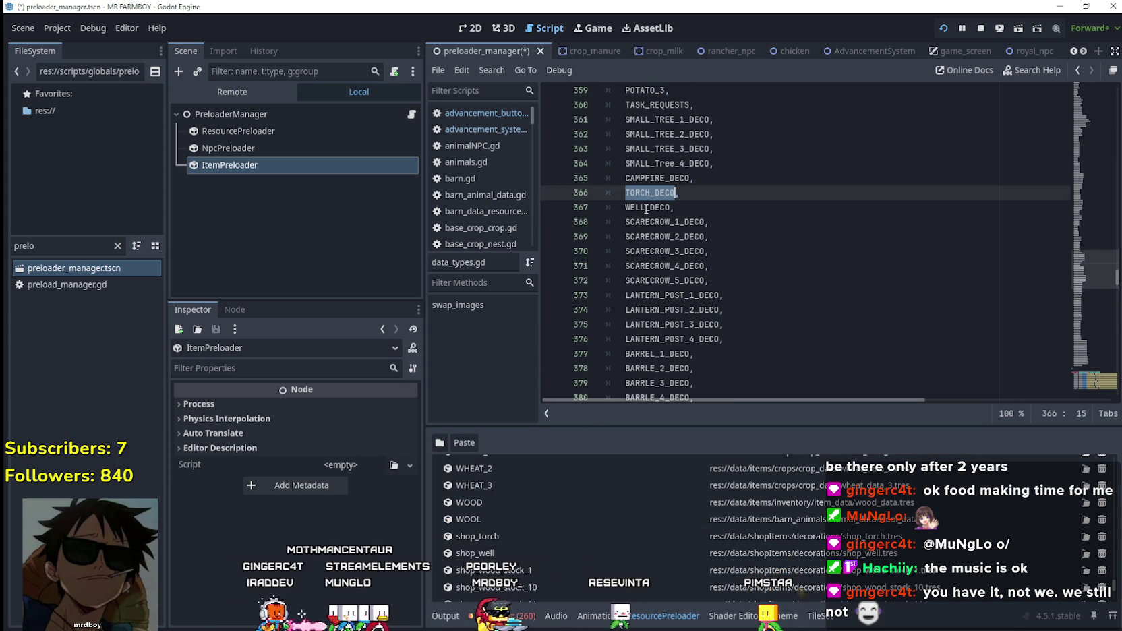
double_click(538, 543)
key(ctrl+v)
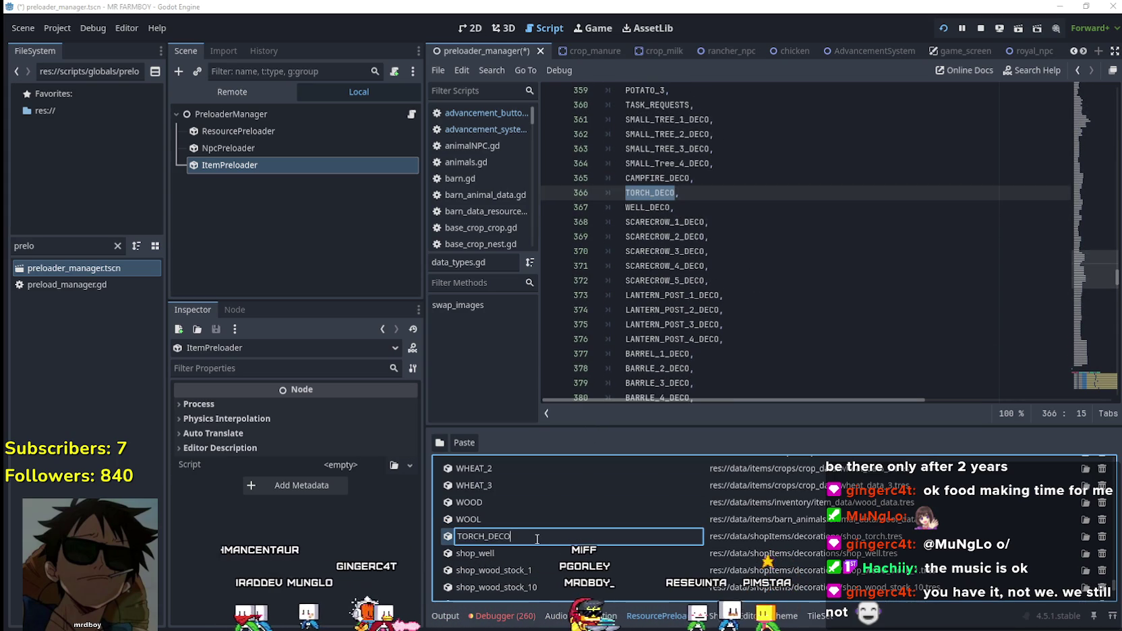
key(Return)
key(shift+Right)
click(607, 207)
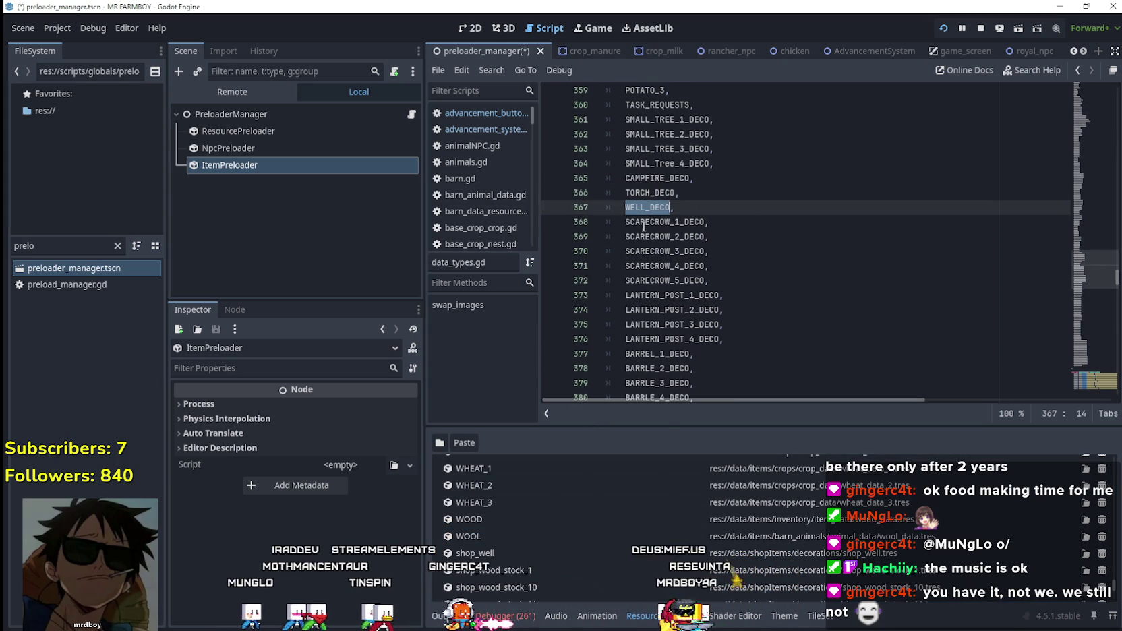
shift+click(709, 280)
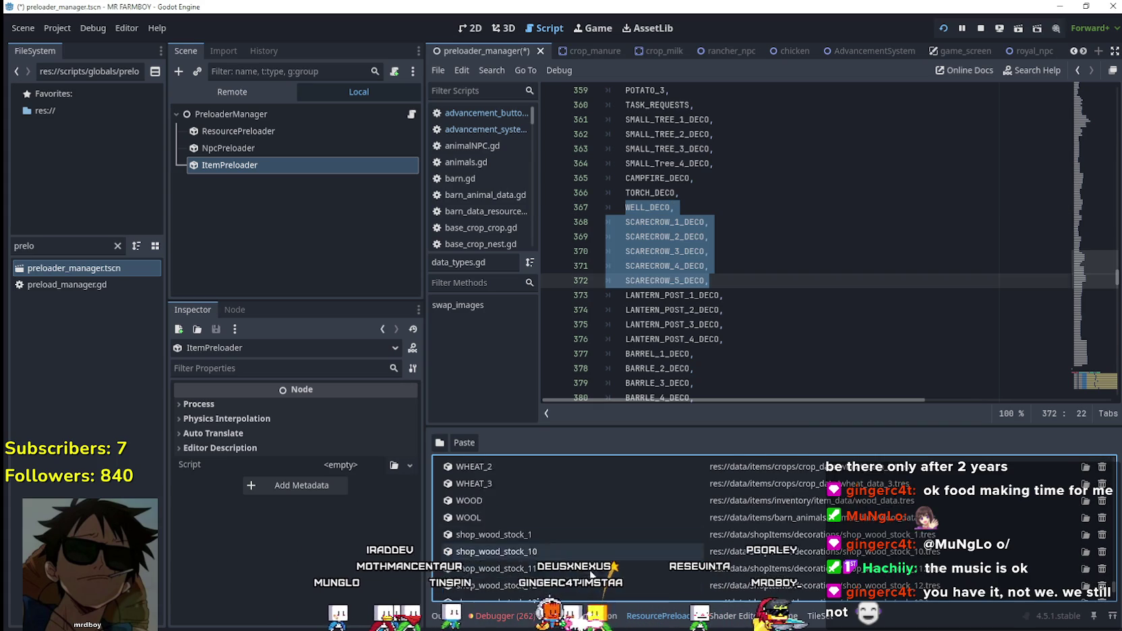
scroll(607, 519, down, 2)
scroll(685, 298, down, 6)
- Rename shop_wood_stock_1, 10 and 11 to WOOD_STOCKPILE_1_DECO, WOOD_STOCKPILE_10_DECO and WOOD_STOCKPILE_11_DECO
scroll(685, 298, down, 8)
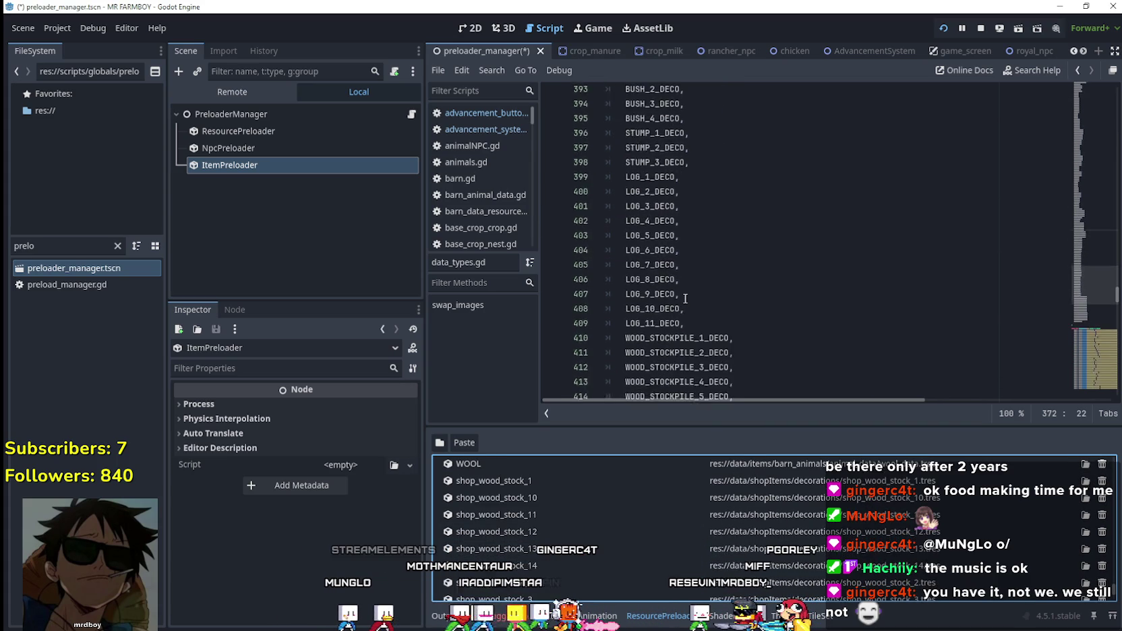
double_click(676, 222)
key(ctrl+c)
double_click(543, 483)
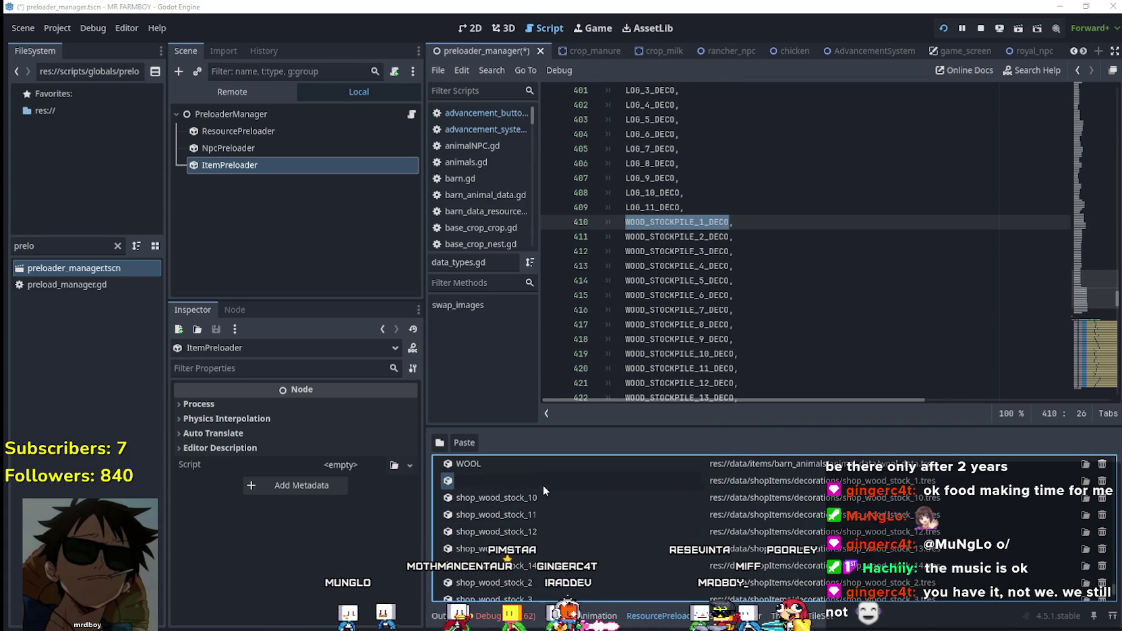
key(ctrl+v)
key(Return)
double_click(531, 499)
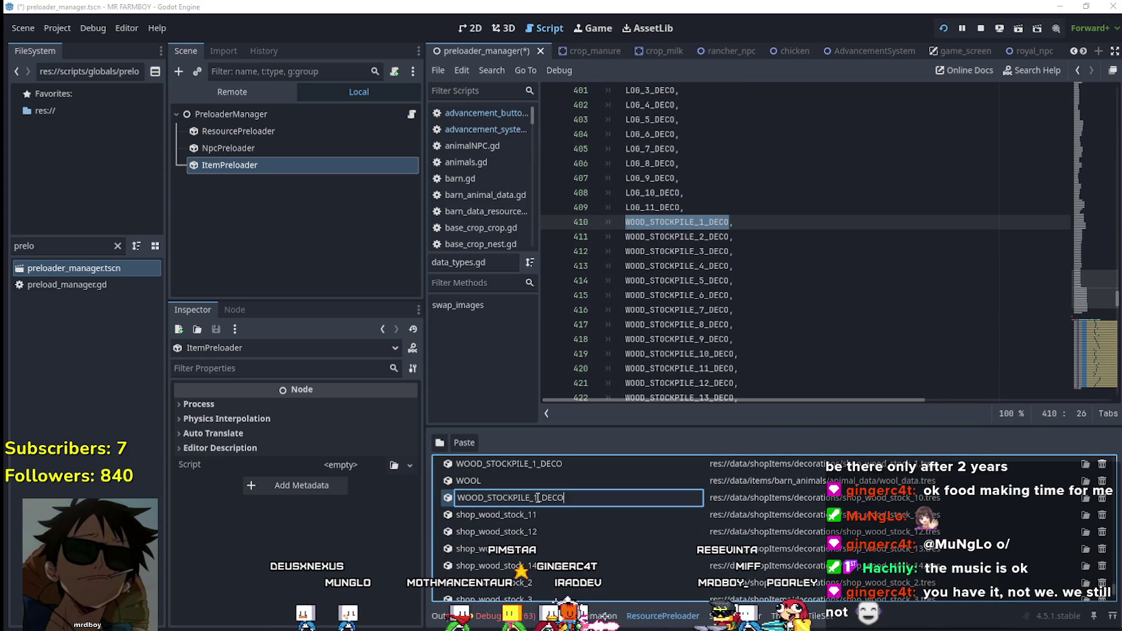
key(Return)
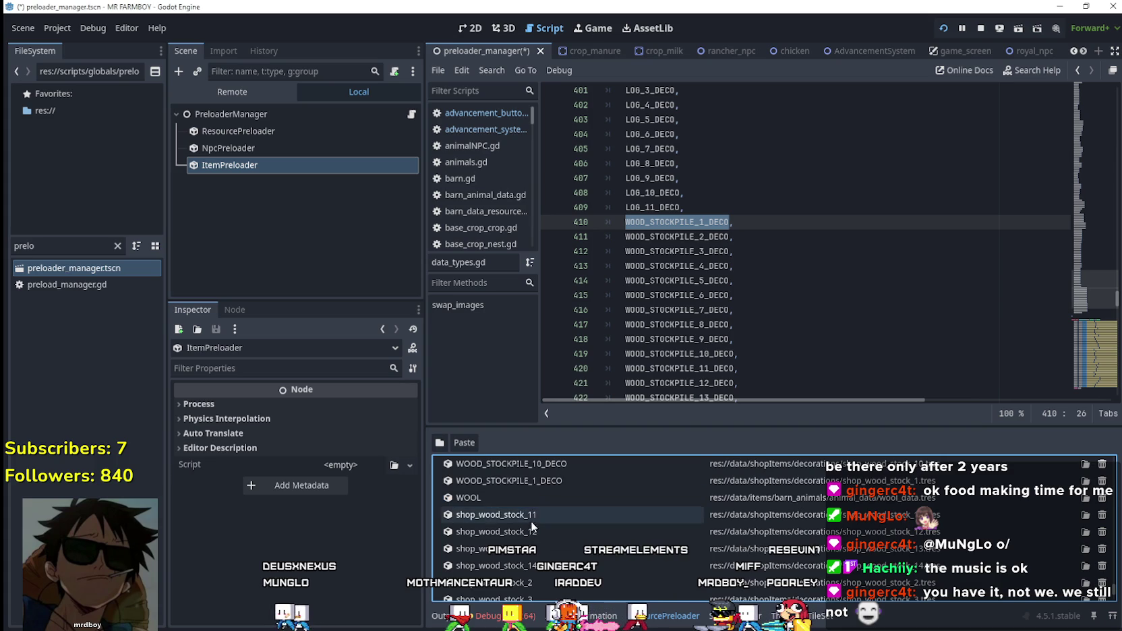
double_click(530, 517)
key(Return)
- Rename shop_wood_stock_12, 13 and 14 to WOOD_STOCKPILE_12_DECO, WOOD_STOCKPILE_13_DECO and WOOD_STOCKPILE_14_DECO
double_click(537, 533)
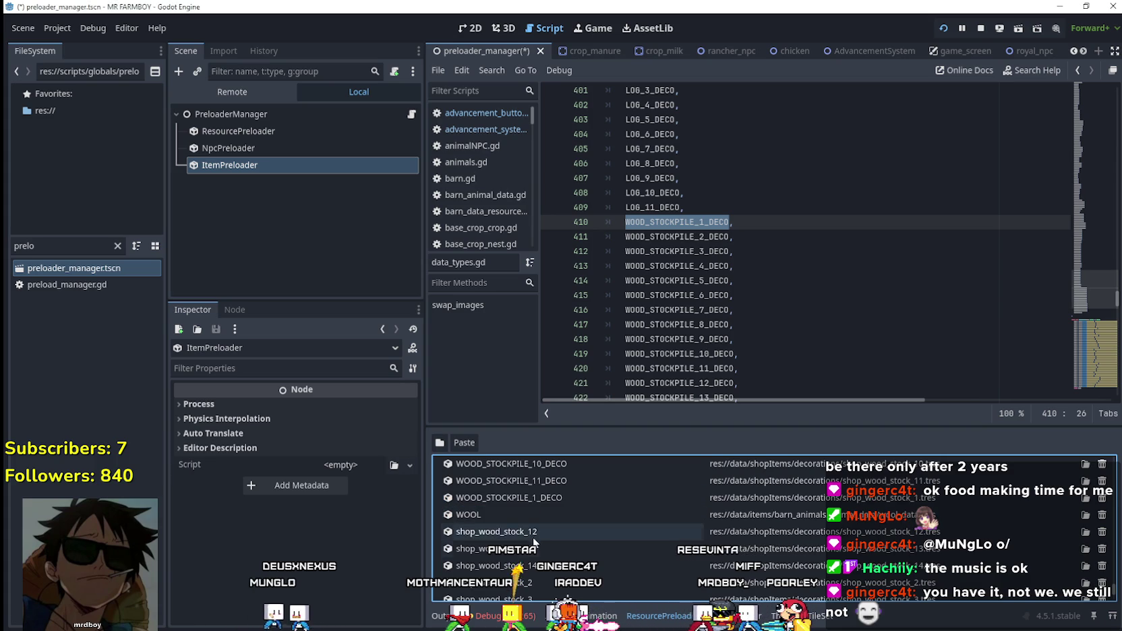
key(ctrl+v)
text(2)
key(Return)
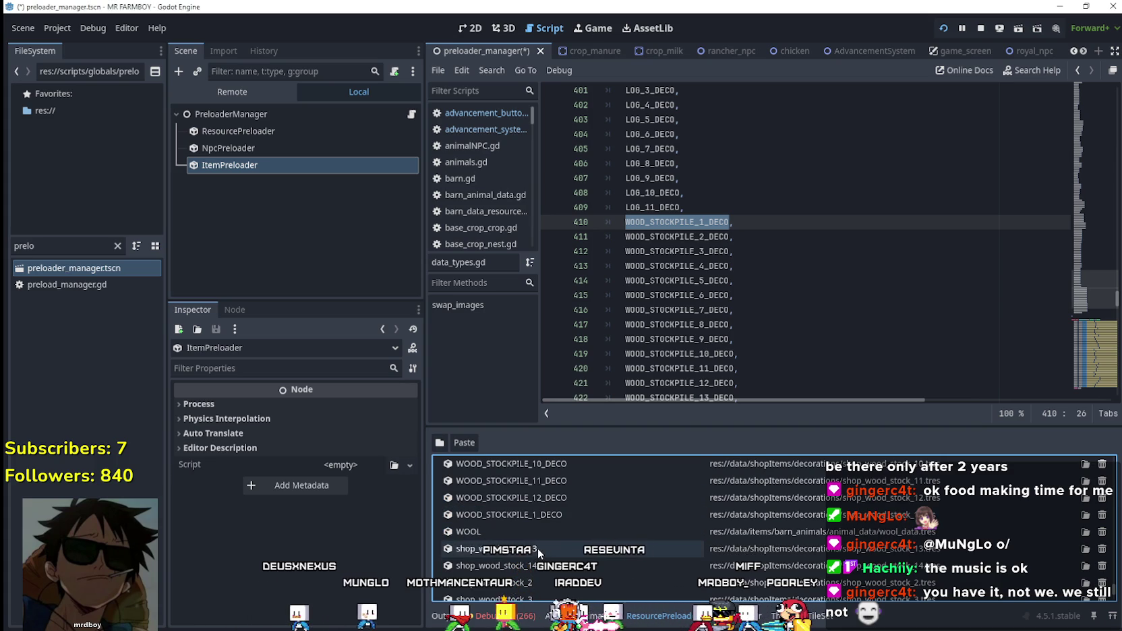
double_click(537, 549)
key(ctrl+v)
text(3)
key(Return)
double_click(539, 566)
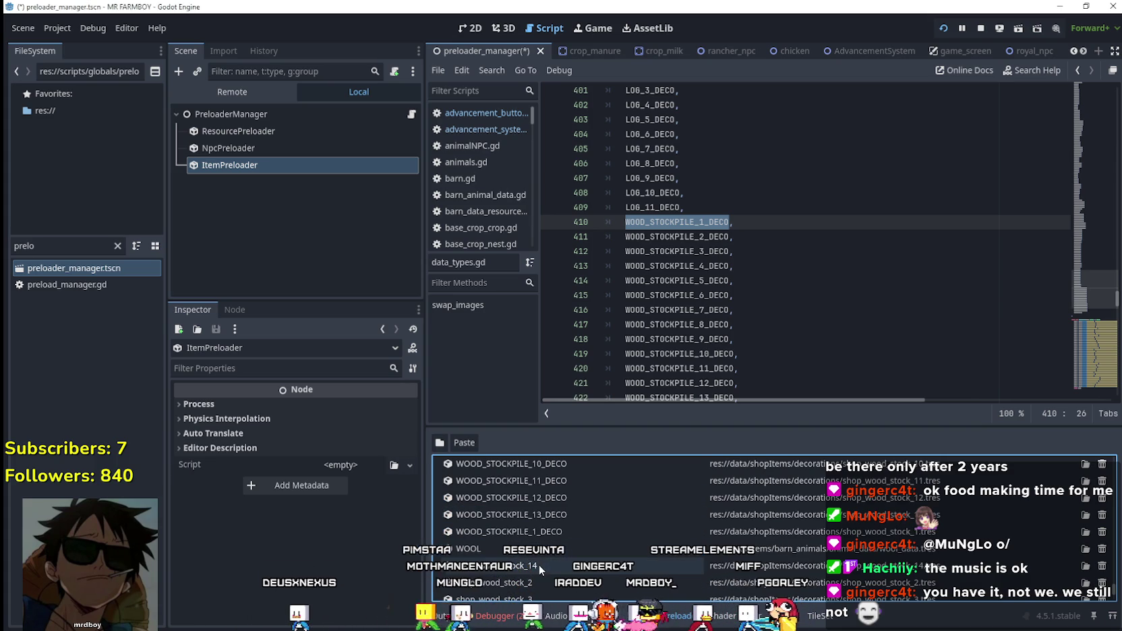
key(ctrl+v)
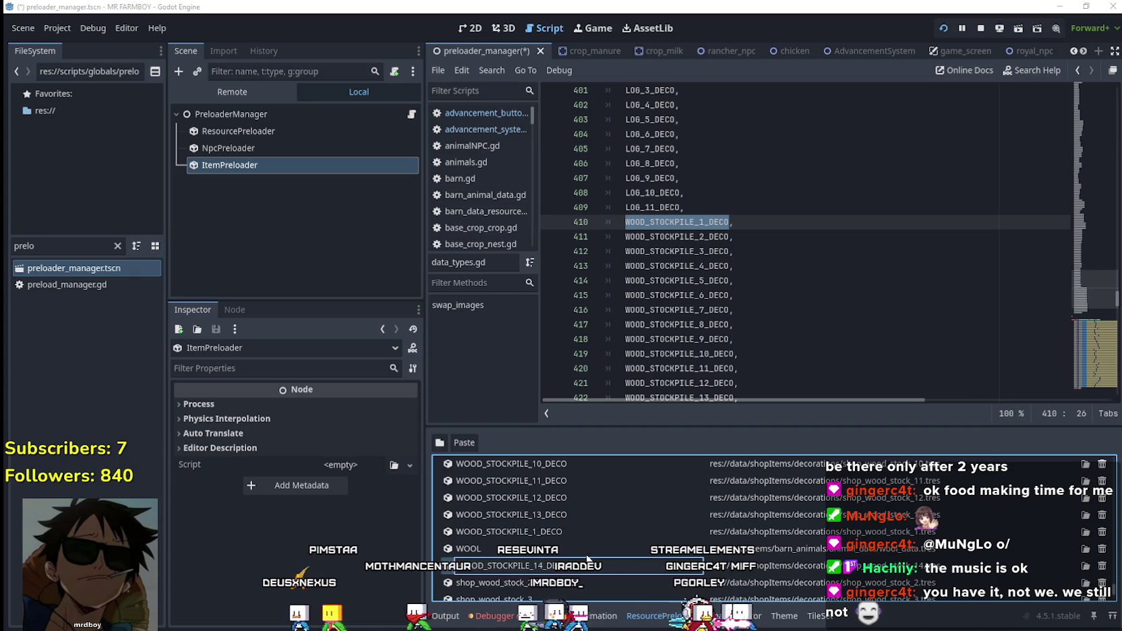
text(4)
key(Return)
scroll(539, 531, down, 3)
scroll(540, 530, up, 2)
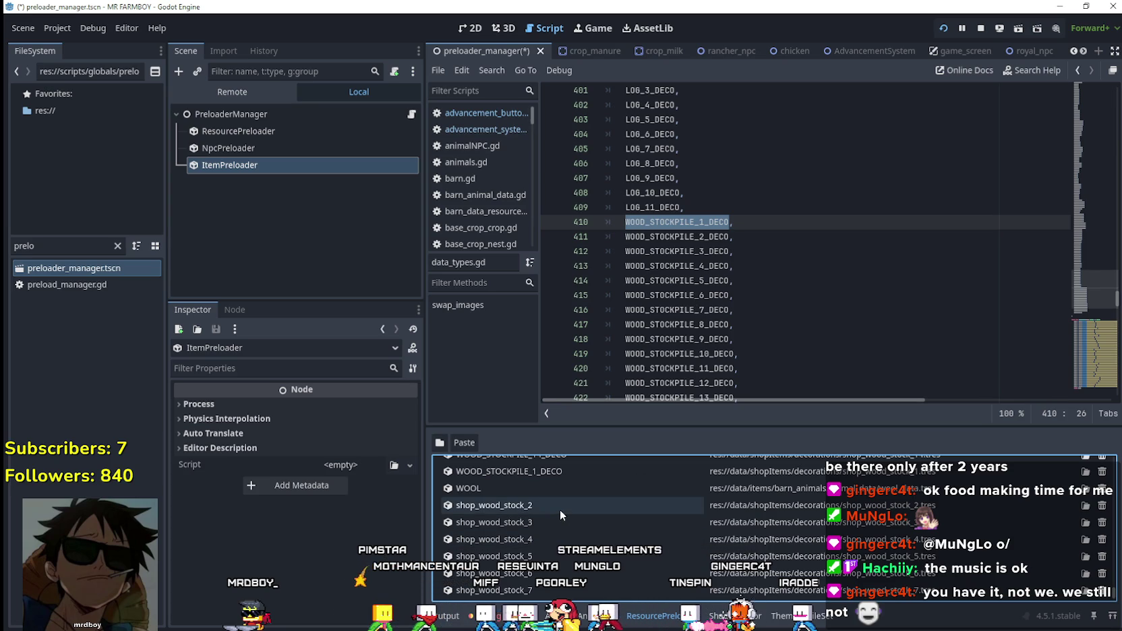
- Rename shop_wood_stock_2 through 5 to WOOD_STOCKPILE_2_DECO through WOOD_STOCKPILE_5_DECO
click(587, 504)
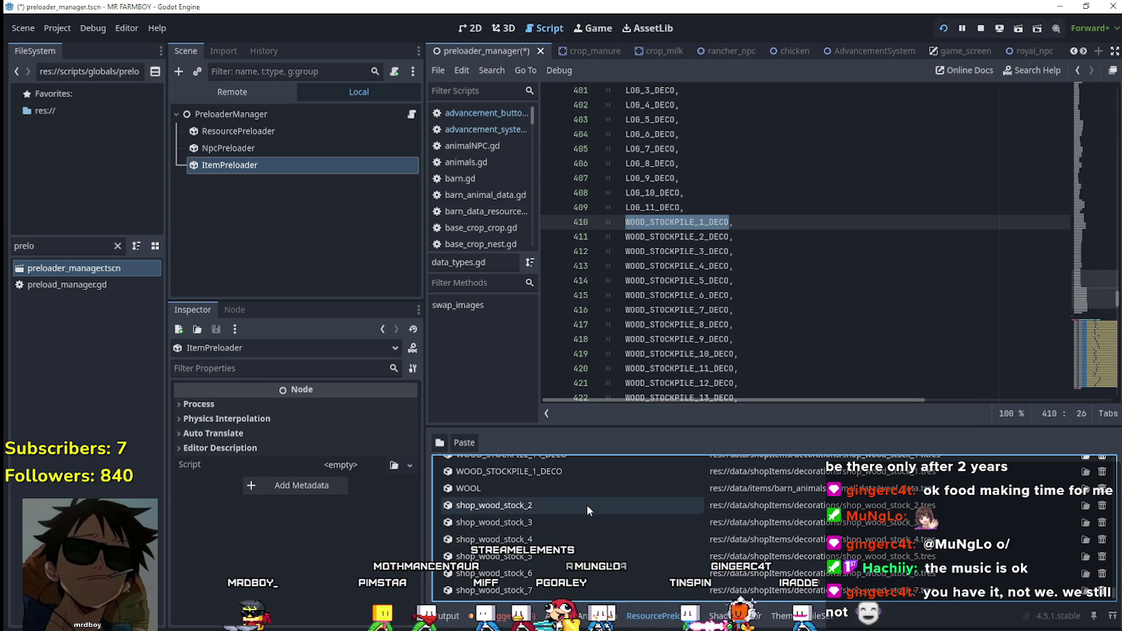
click(586, 504)
text(WOOD_STOCKPILE_2_DECO)
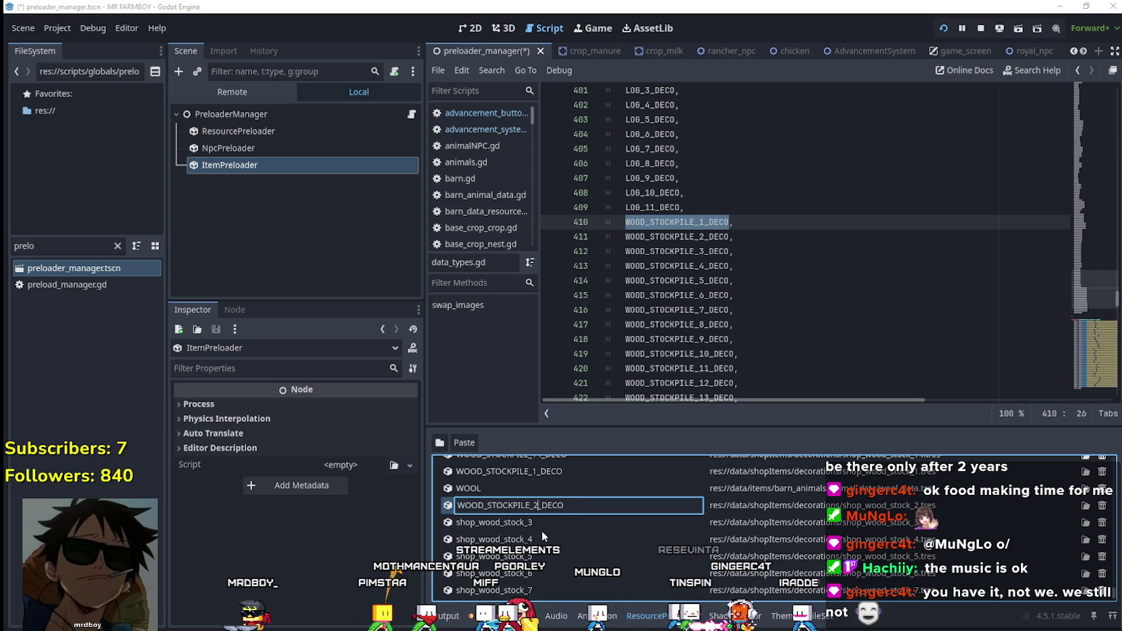
key(Return)
click(533, 524)
click(533, 524)
text(WOOD_STOCKPILE_3_DECO)
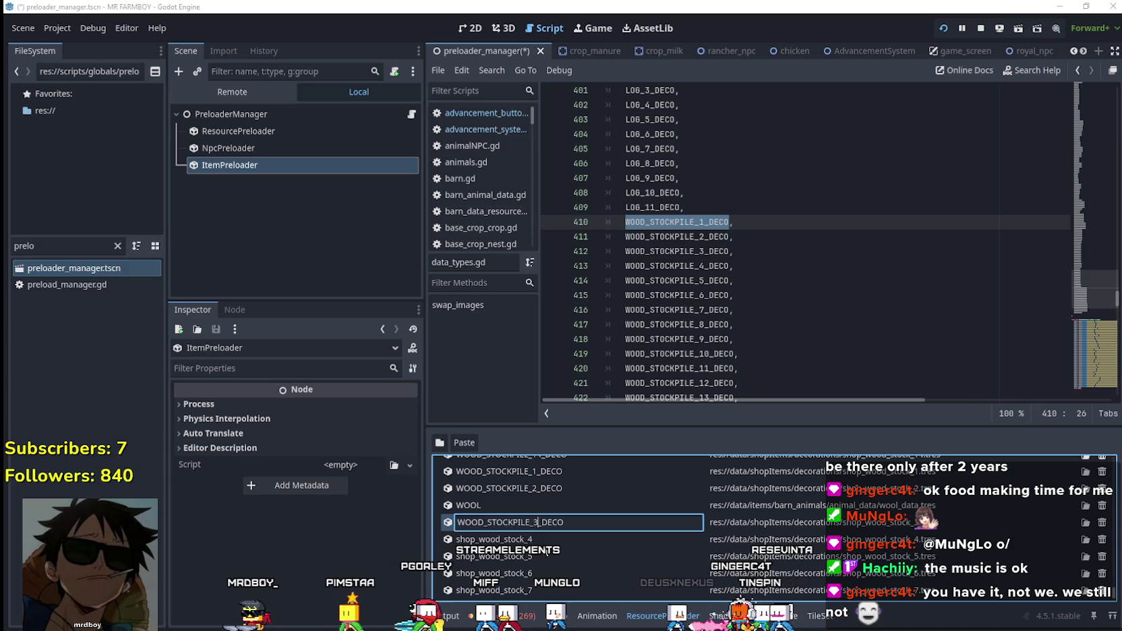
key(Return)
click(533, 538)
text(WOOD_STOCKPILE_4_DECO)
key(Return)
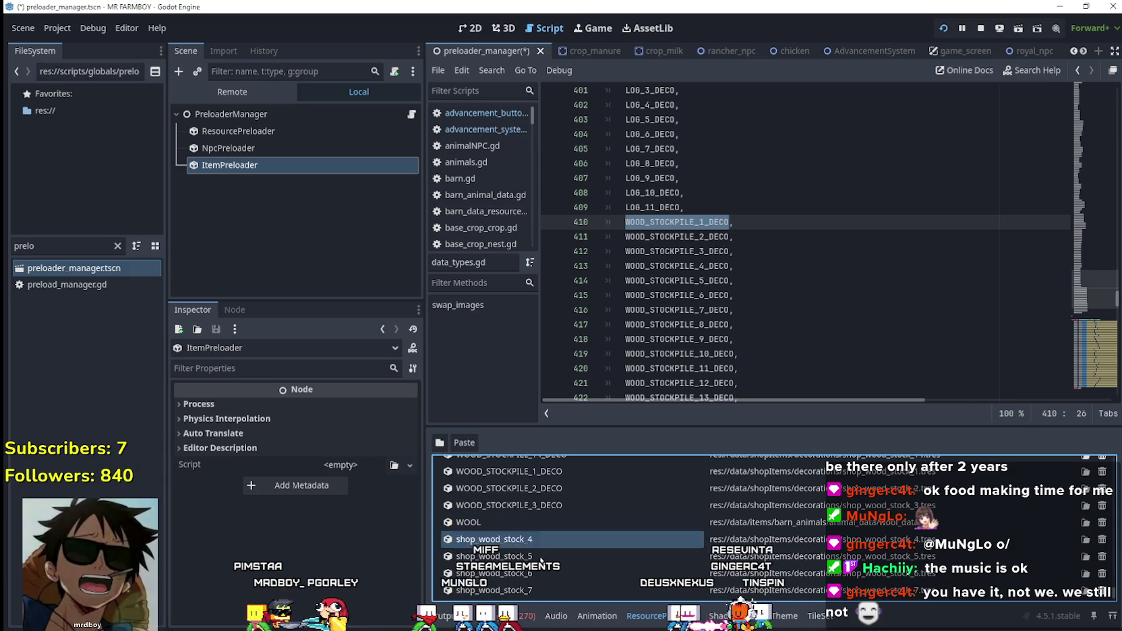
click(531, 556)
click(532, 556)
text(WOOD_STOCKPILE_5_DECO)
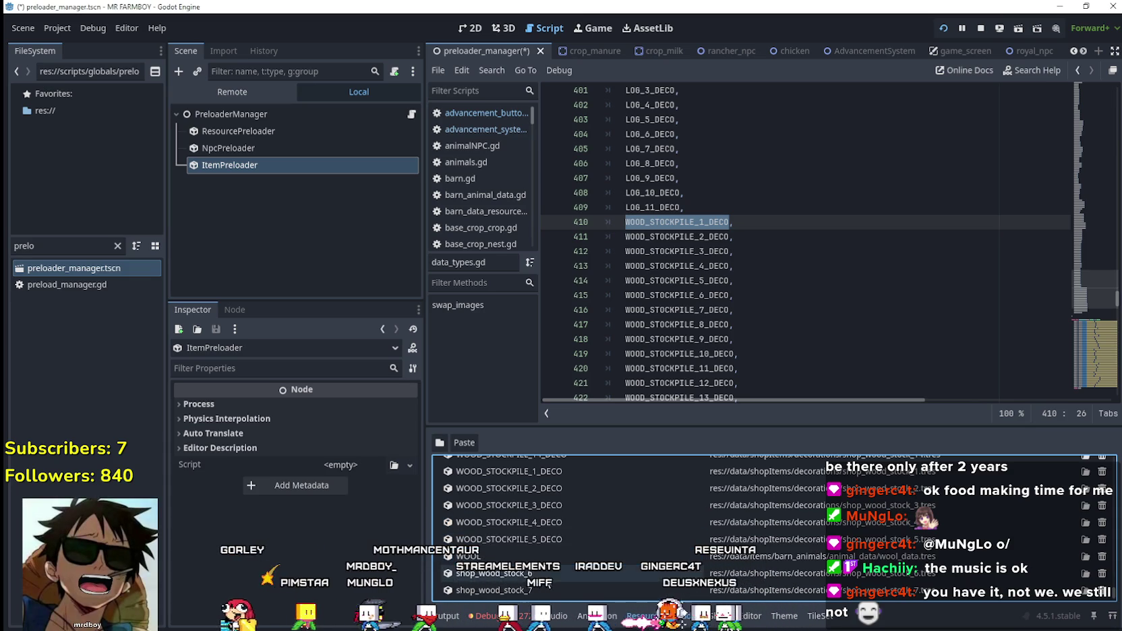
key(Return)
- Rename shop_wood_stock_6 through 9 to WOOD_STOCKPILE_6_DECO through WOOD_STOCKPILE_9_DECO
click(533, 538)
click(533, 537)
text(WOOD_STOCKPILE_6_DECO)
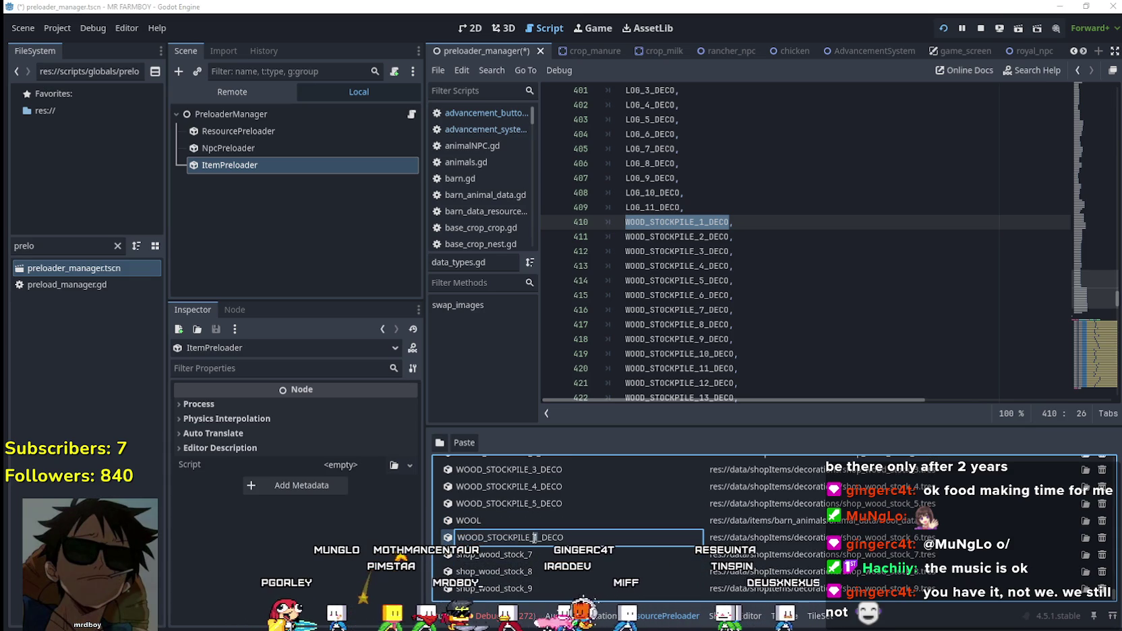
key(Return)
click(536, 554)
click(535, 555)
text(WOOD_STOCKPILE_7_DECO)
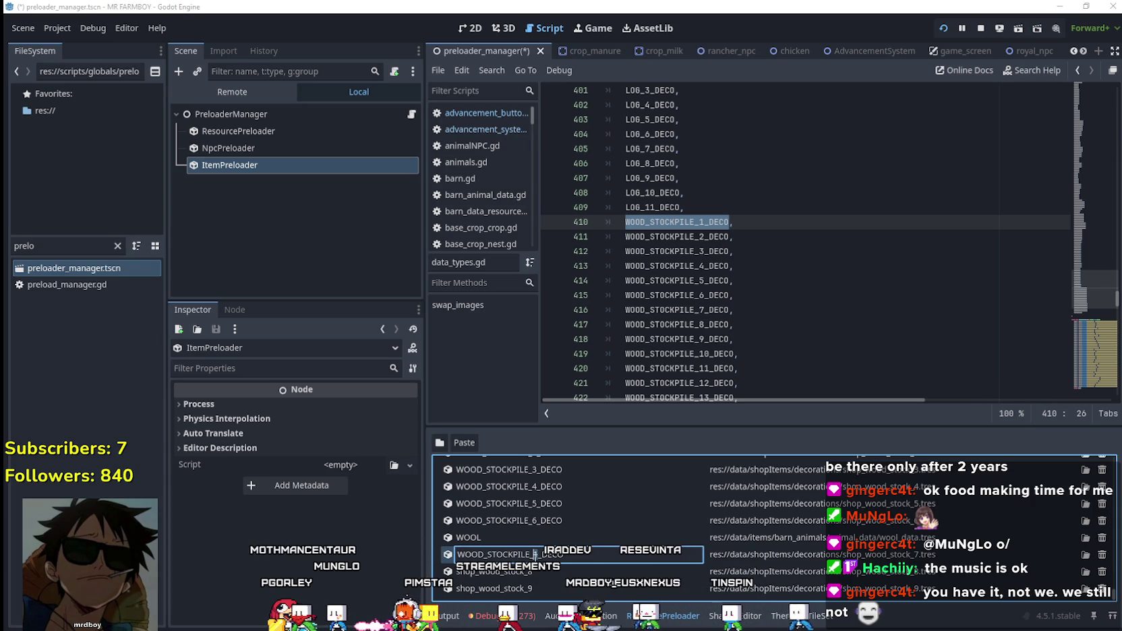
key(Return)
click(543, 573)
click(544, 572)
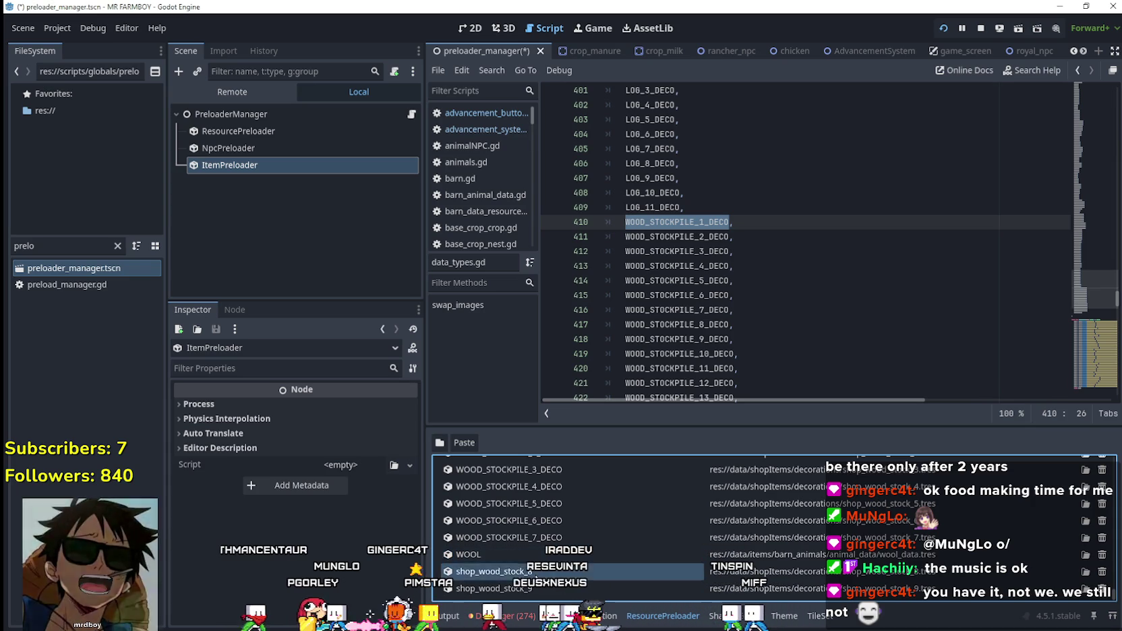
key(ctrl+a)
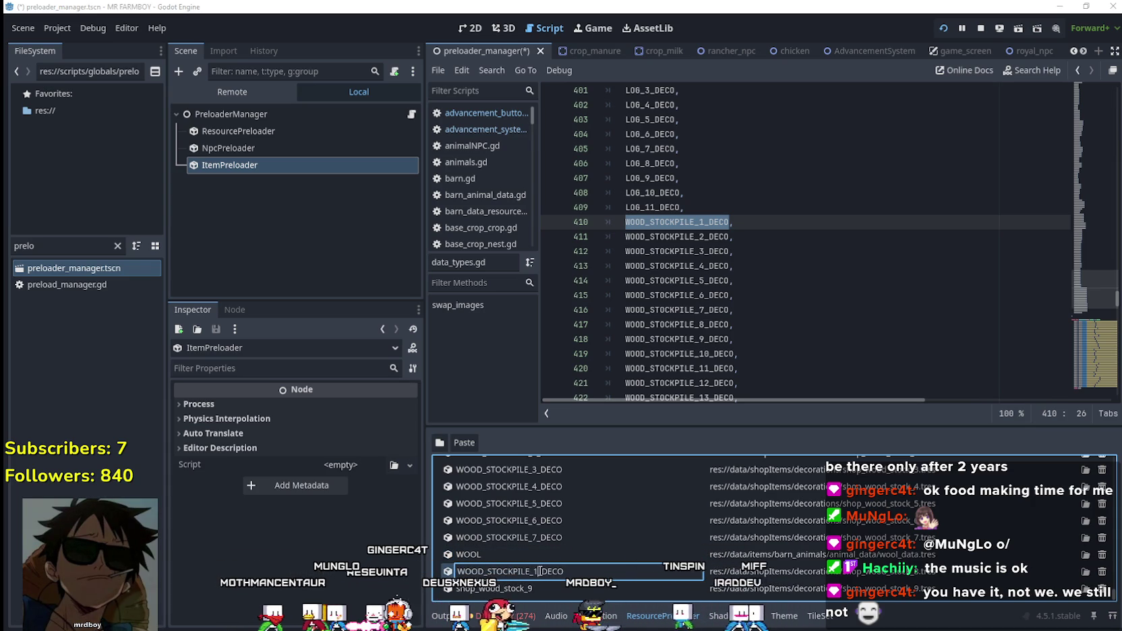
text(8)
key(Return)
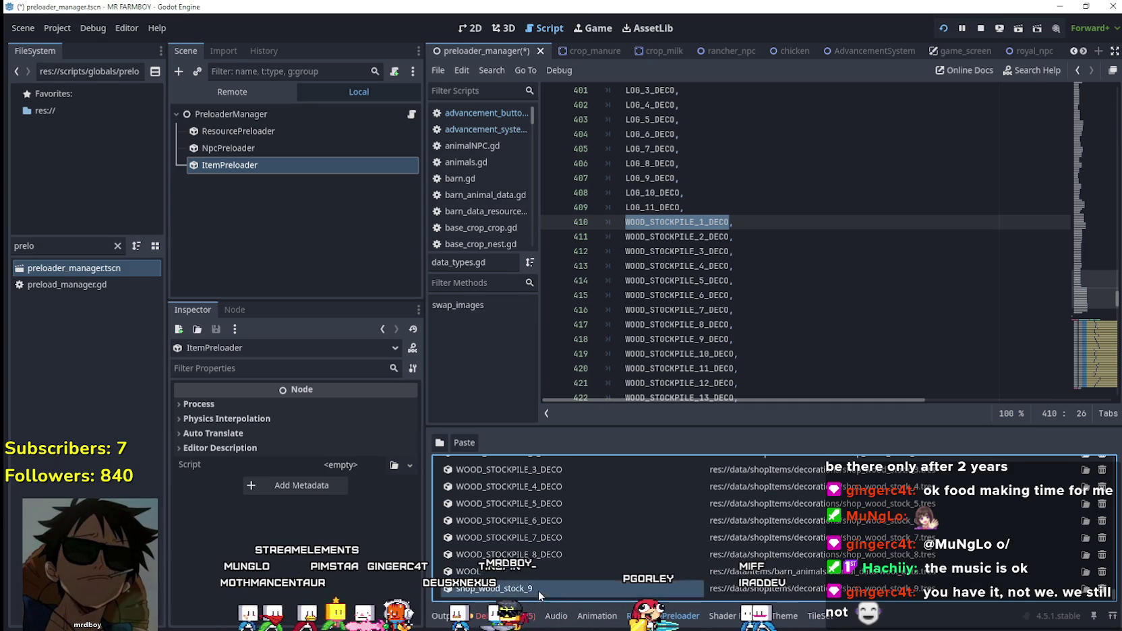
click(538, 590)
click(538, 590)
key(ctrl+v)
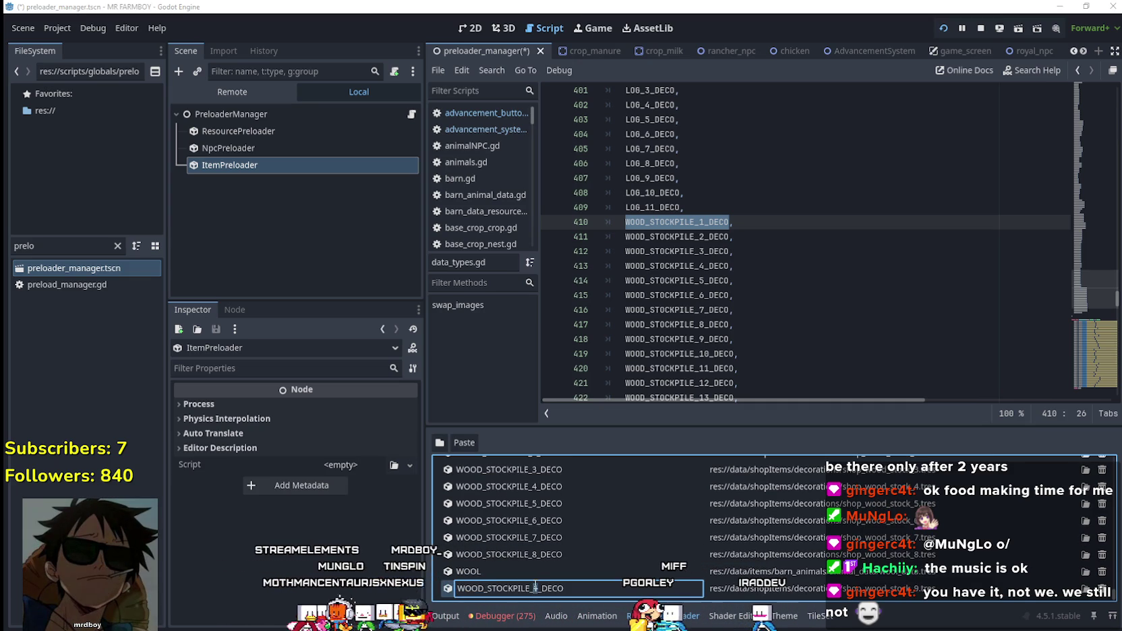
key(Return)
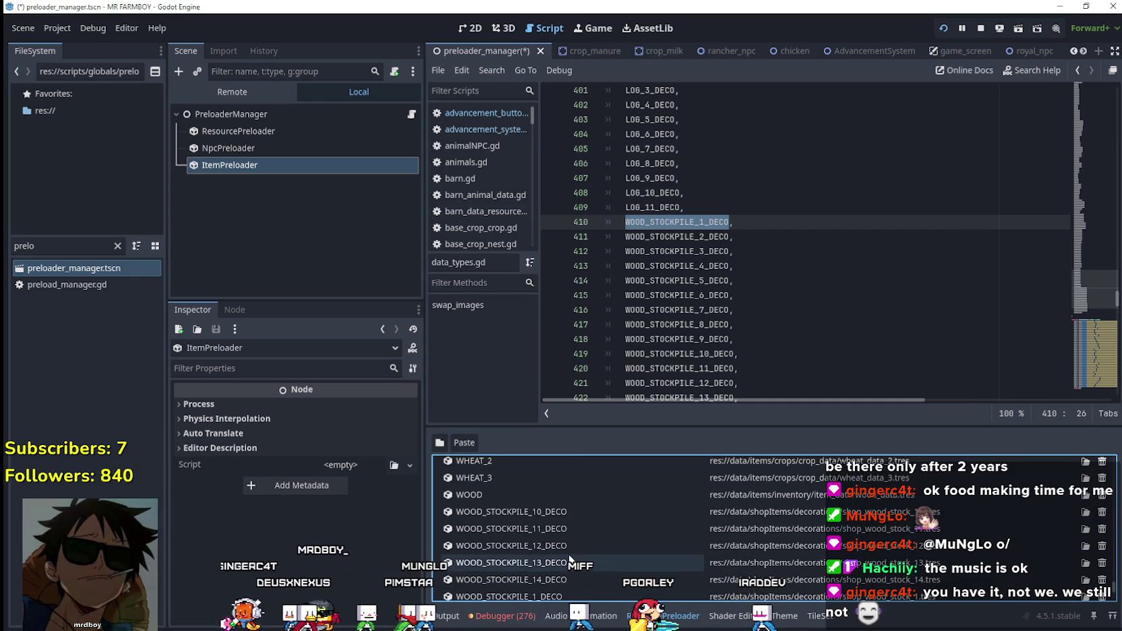
- Save preloader_manager.tscn and switch to the AdvancementSystem script and scene
scroll(567, 553, up, 2)
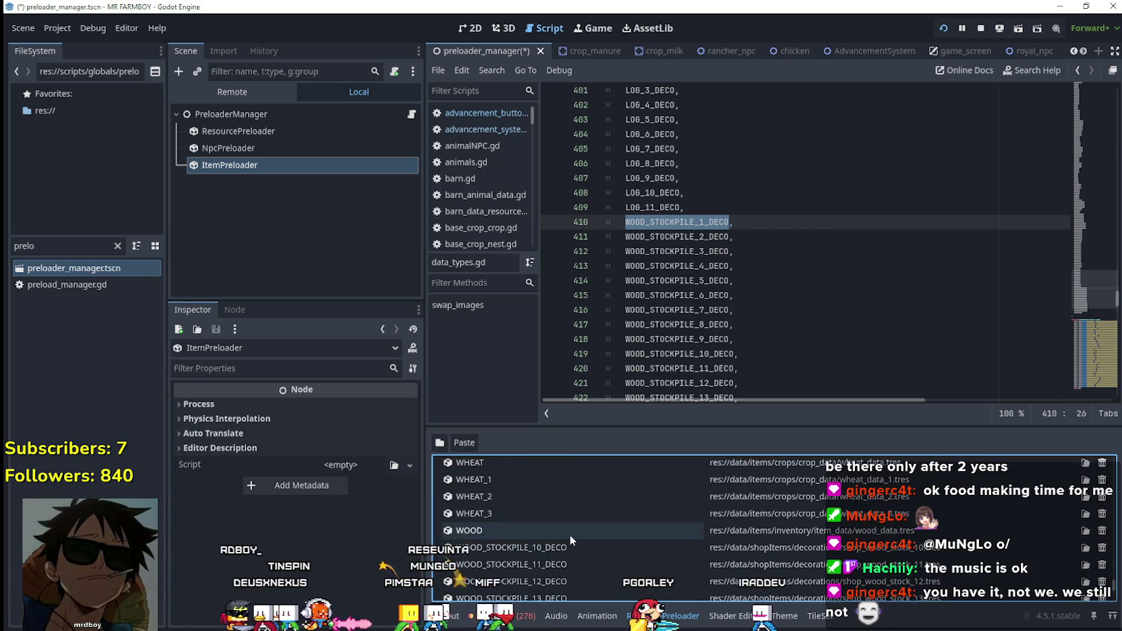
scroll(570, 535, up, 5)
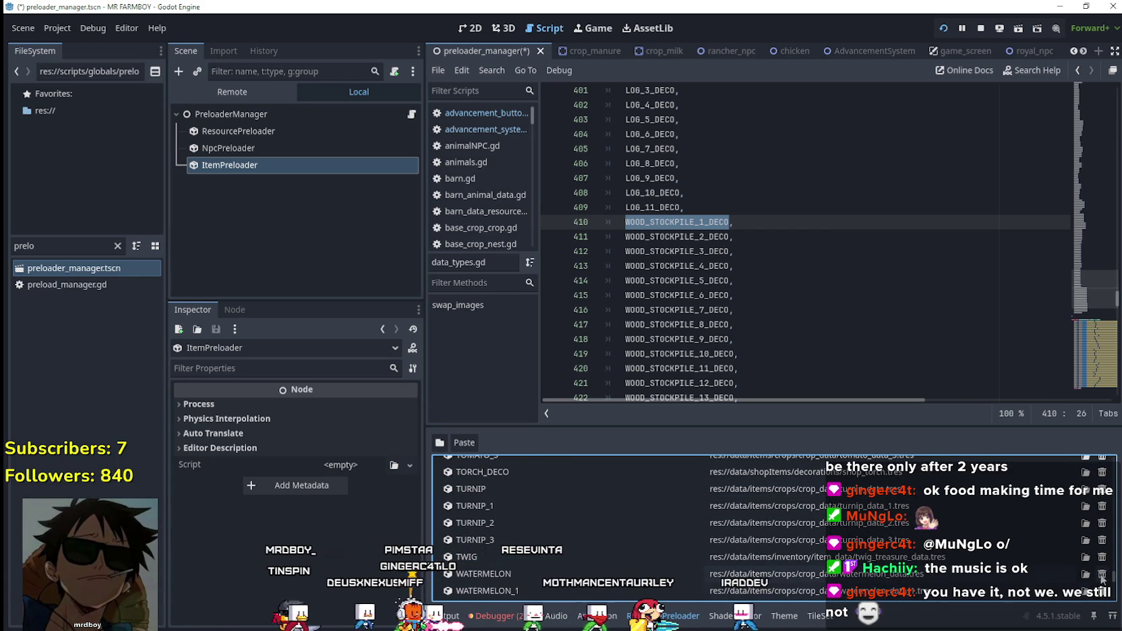
scroll(1110, 572, up, 5)
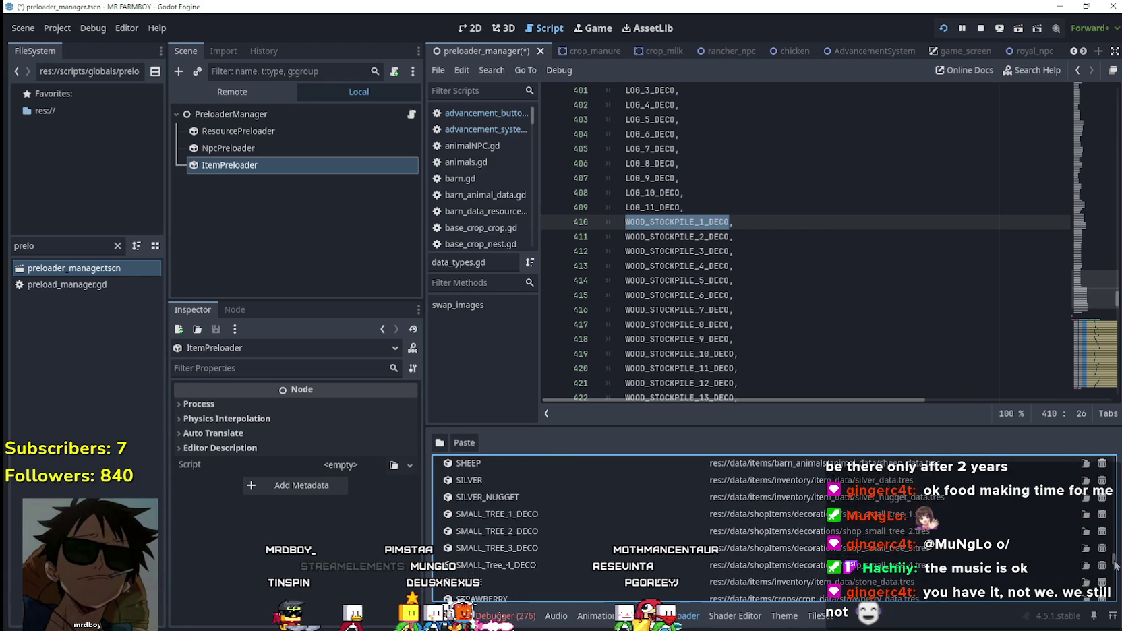
drag(1114, 565, 1114, 459)
click(783, 243)
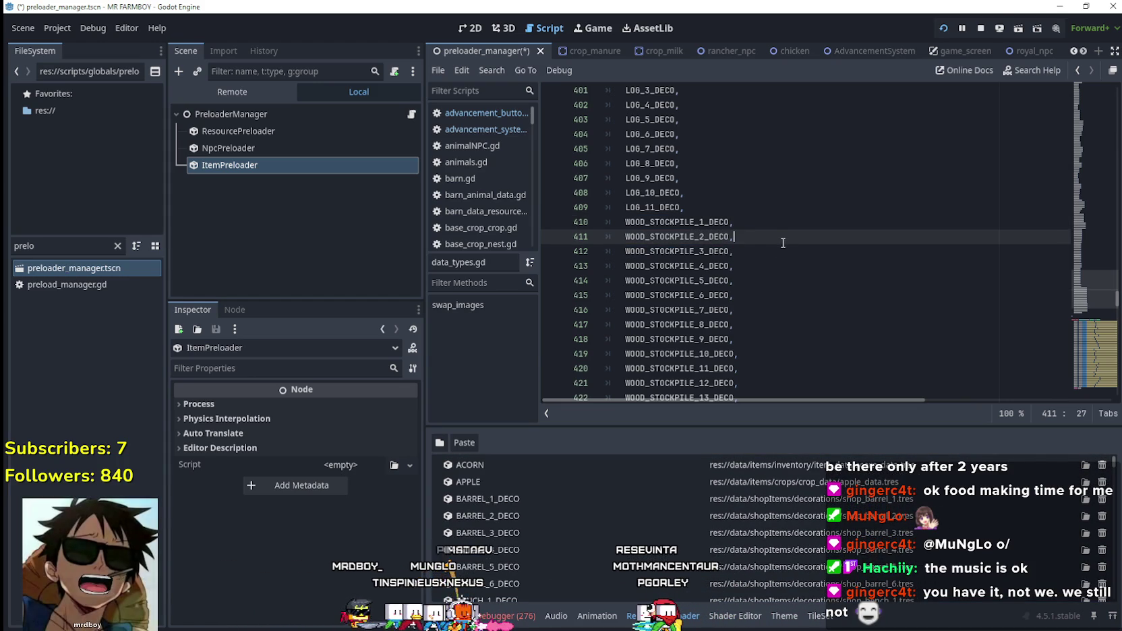
key(ctrl+s)
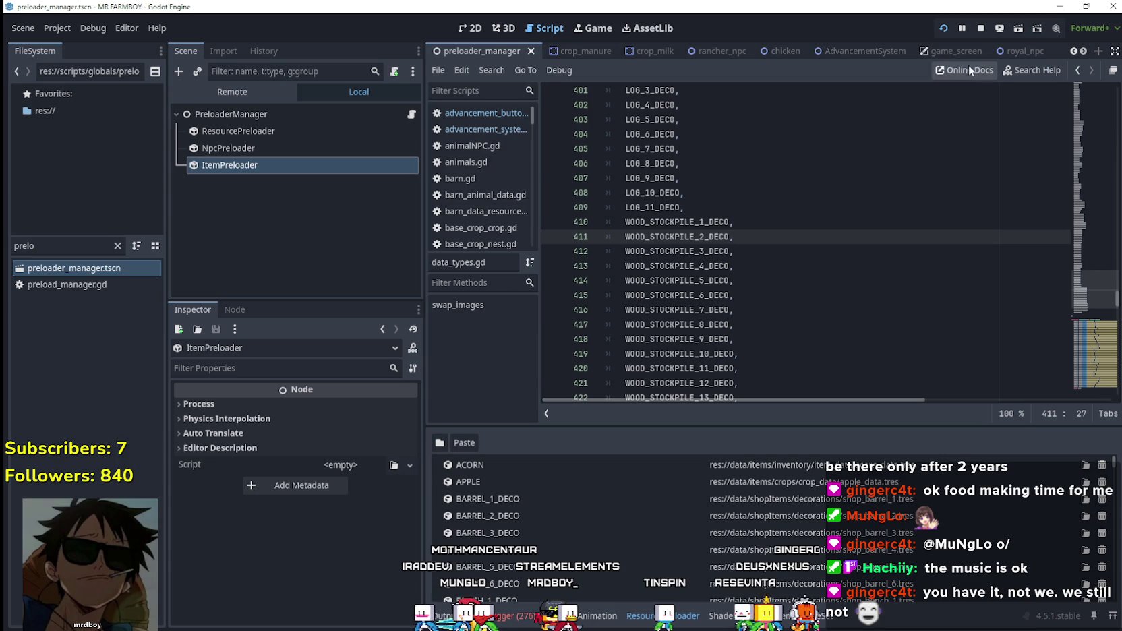
click(861, 53)
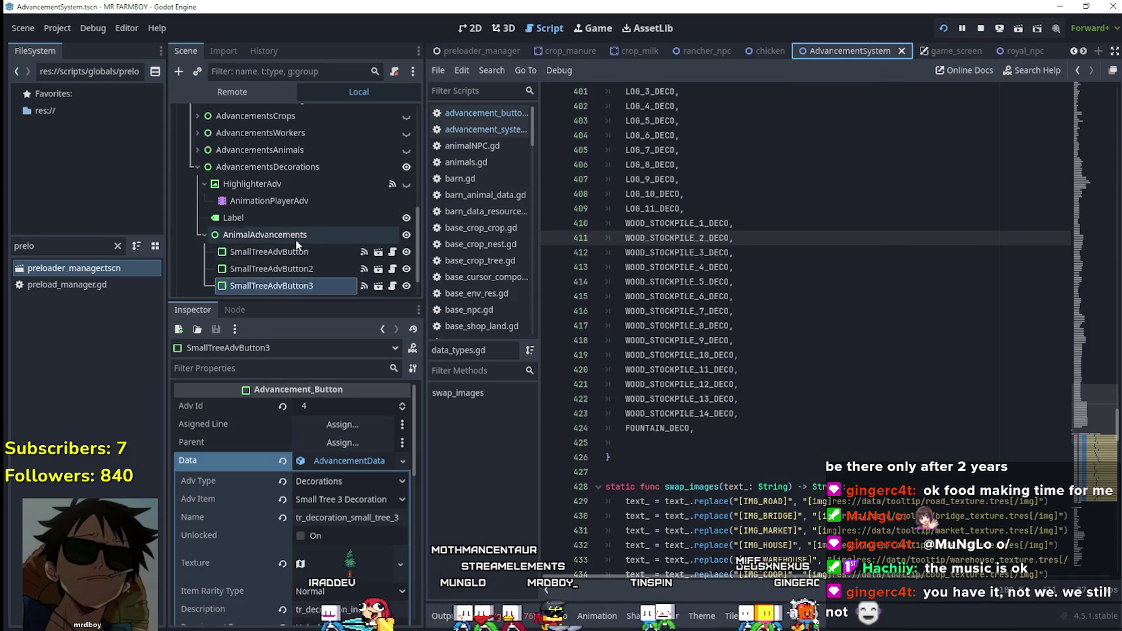
- Set SmallTreeAdvButton's Data > Adv Item to Small Tree 1 Decoration
scroll(297, 242, down, 2)
click(308, 218)
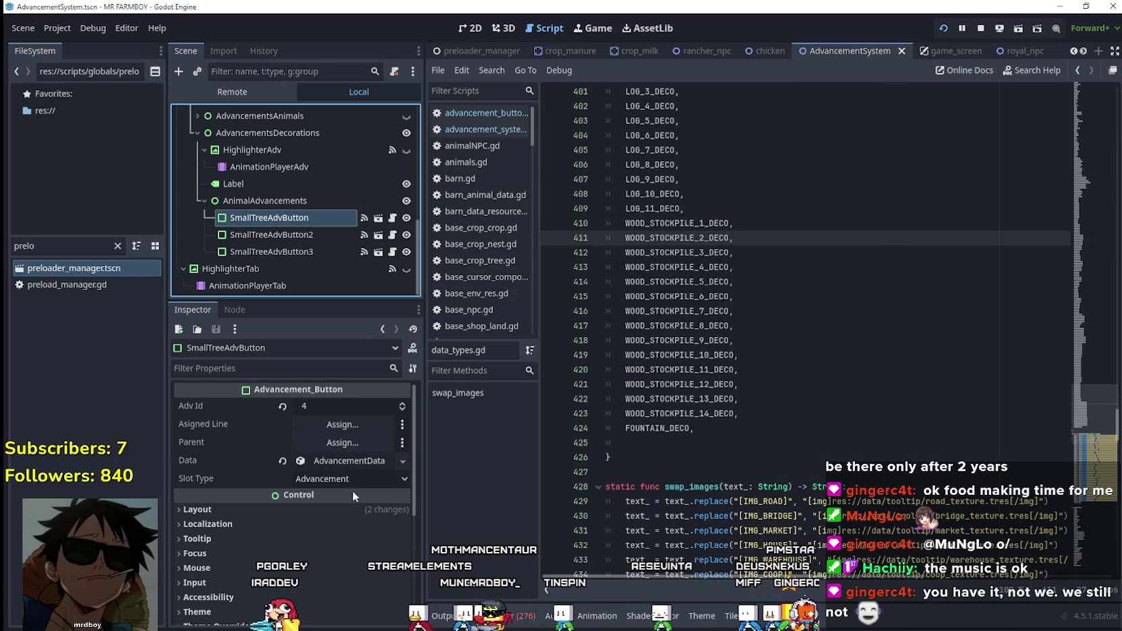
click(344, 461)
click(372, 499)
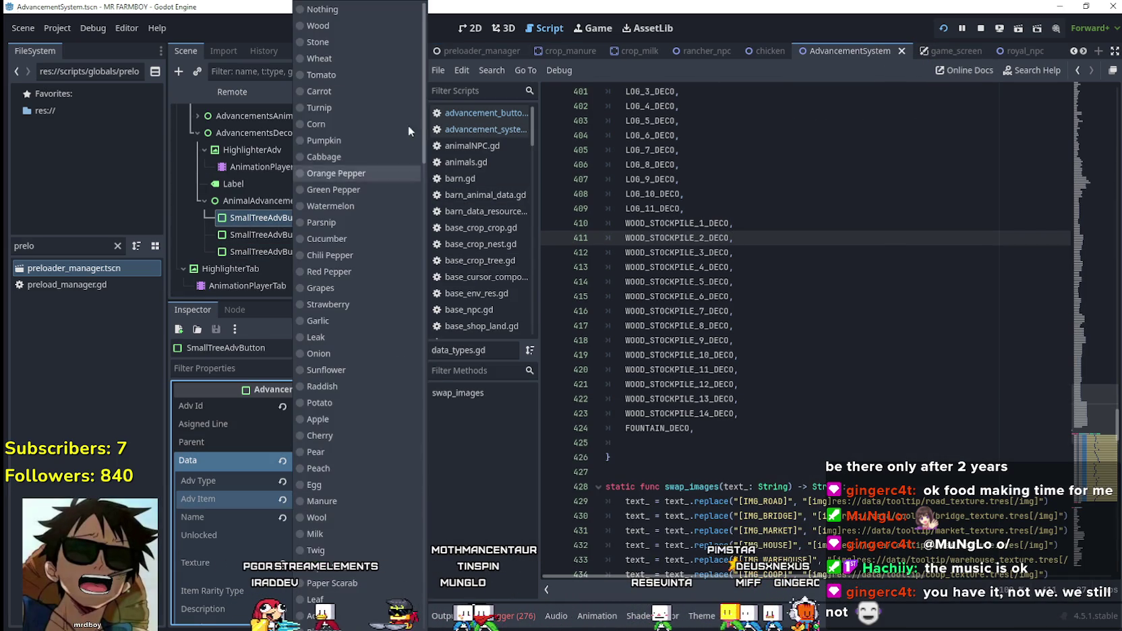
scroll(357, 425, down, 15)
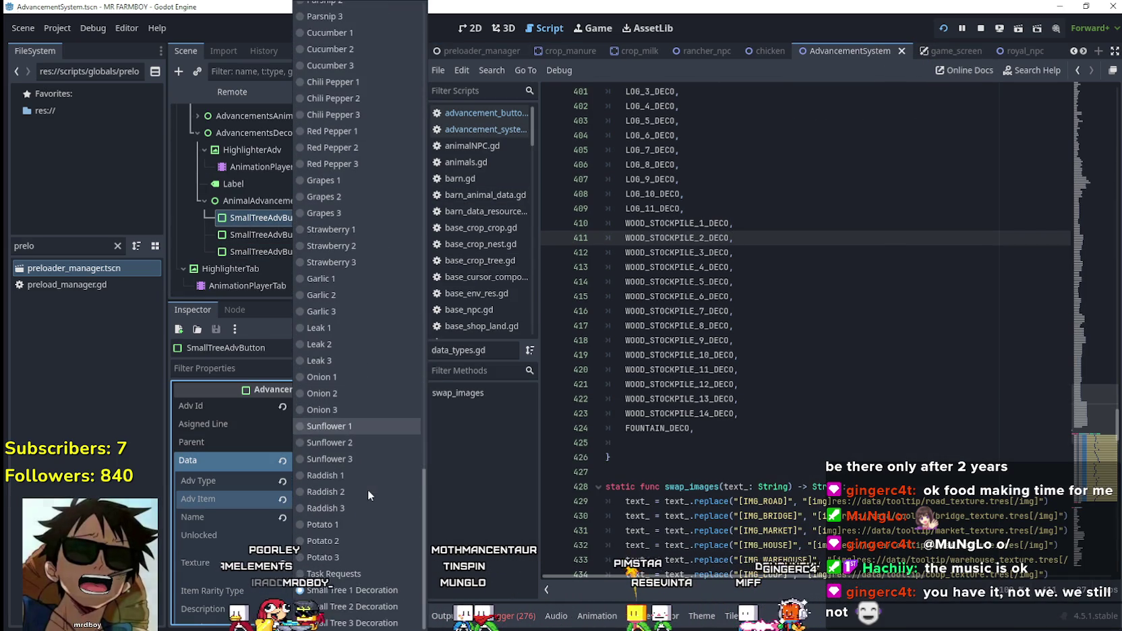
click(971, 195)
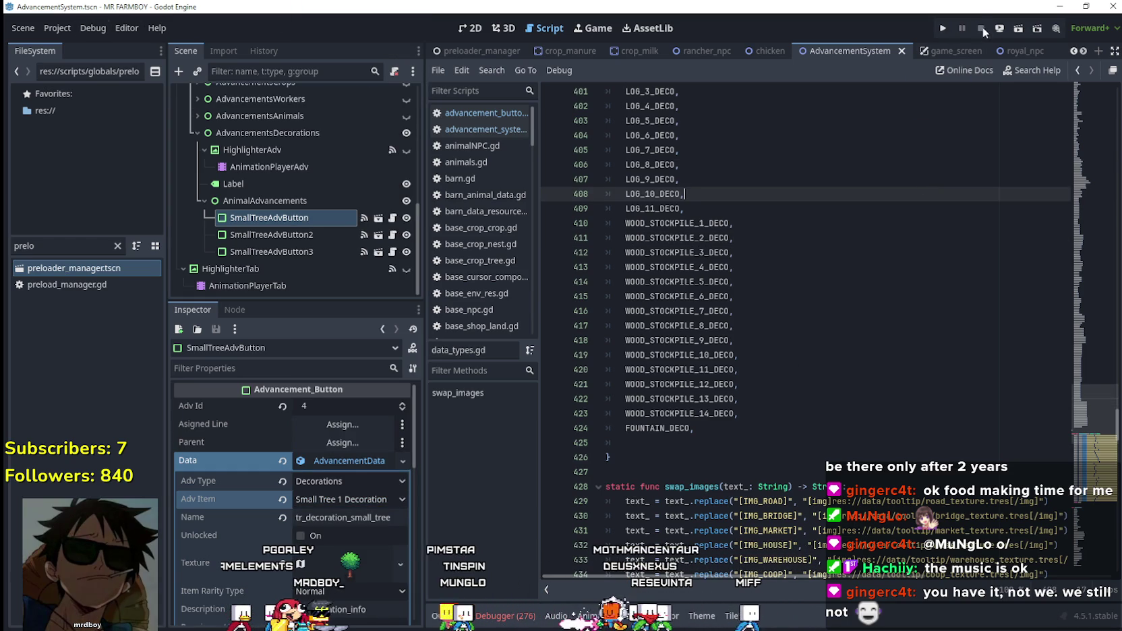
click(61, 33)
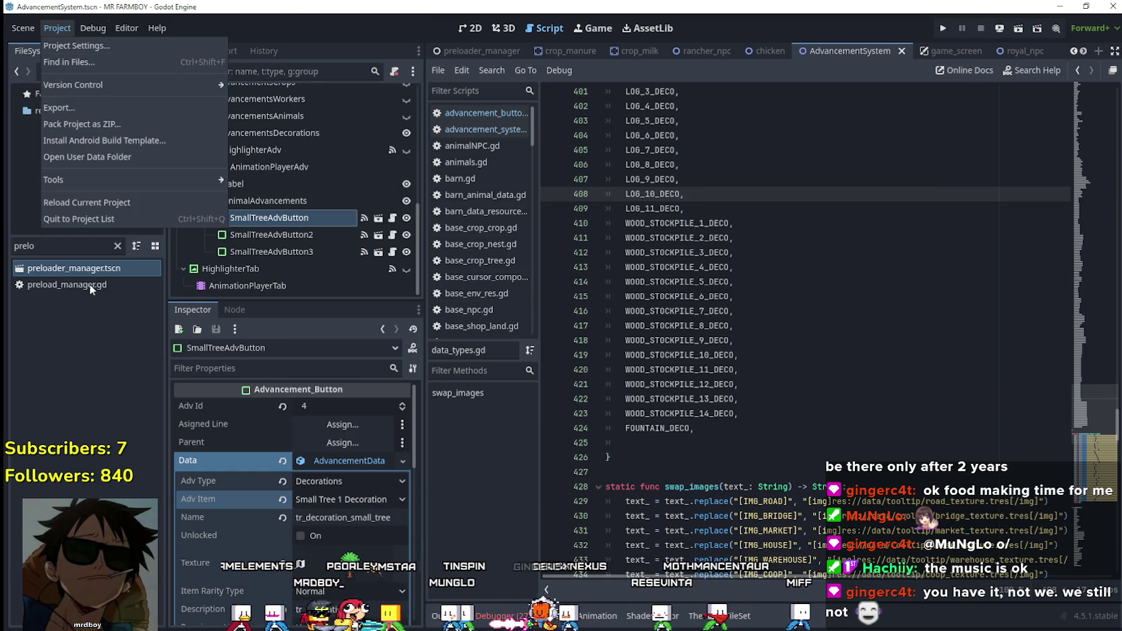
- Reload the current project and review the game_manager.gd parse errors in the Output panel
click(117, 204)
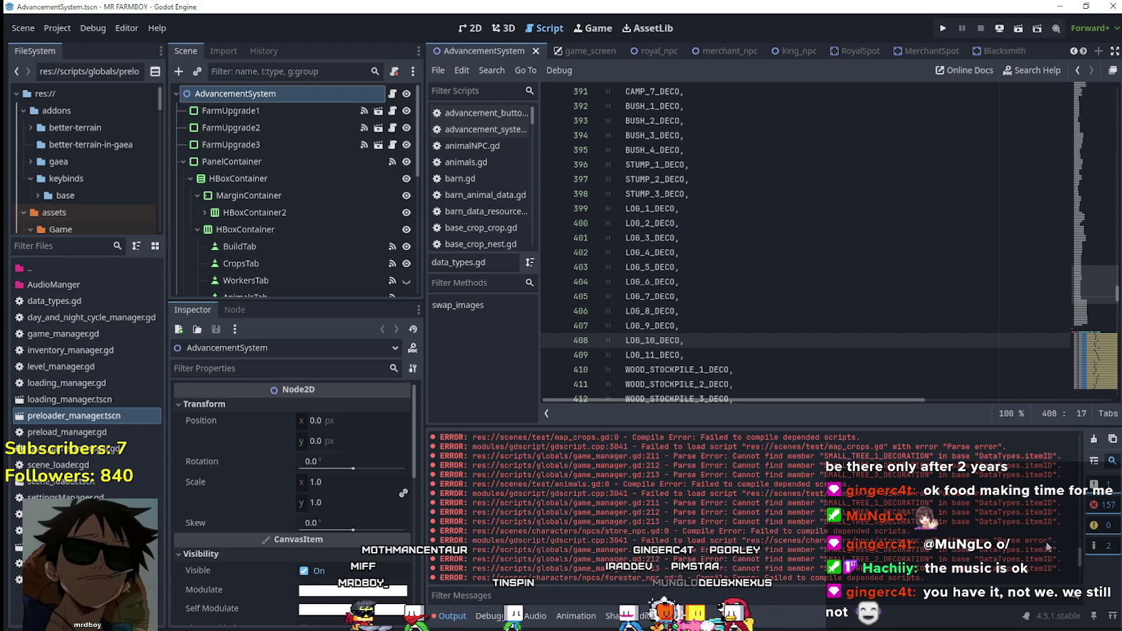
drag(1079, 557, 1077, 435)
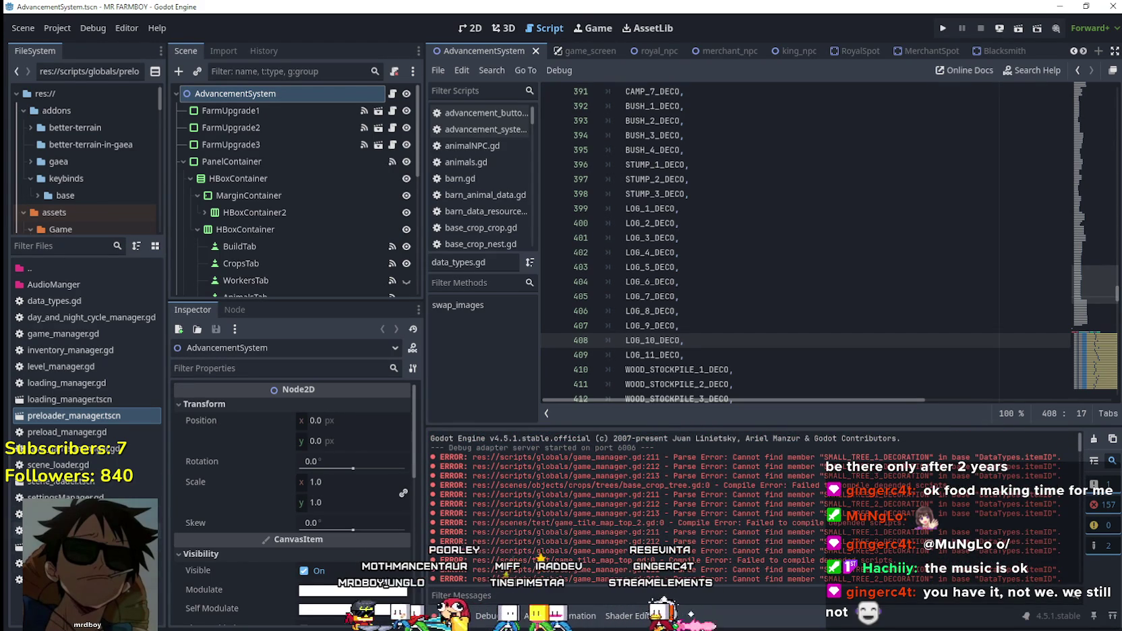
click(54, 336)
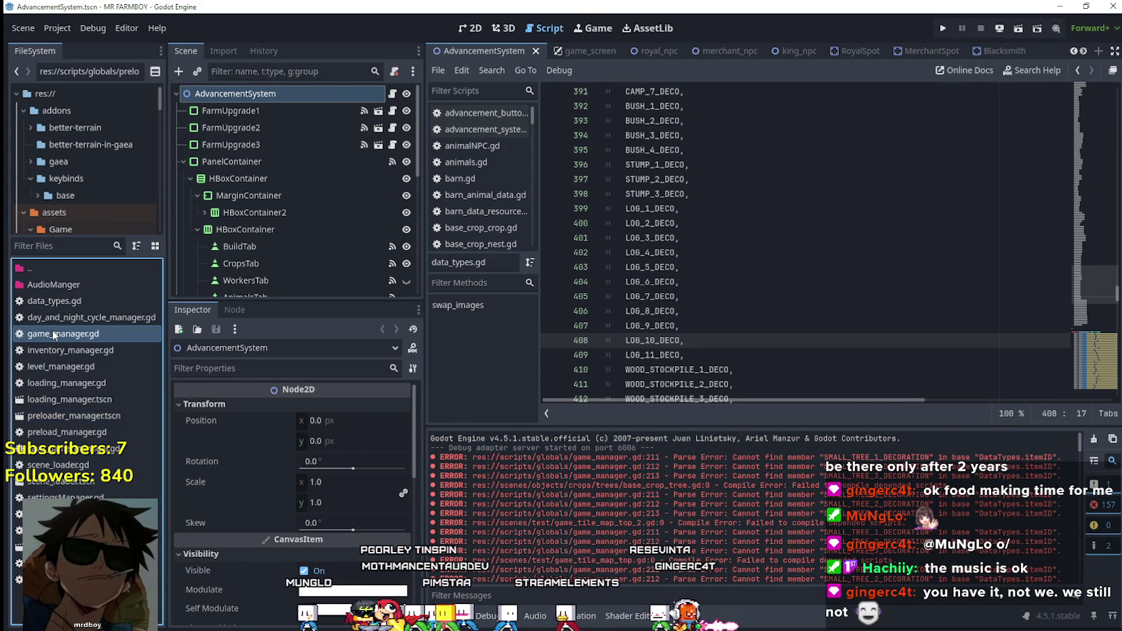
- In game_manager.gd, change the line 211 task name to SMALL_TREE_1_DECORATION
double_click(53, 334)
scroll(822, 277, down, 8)
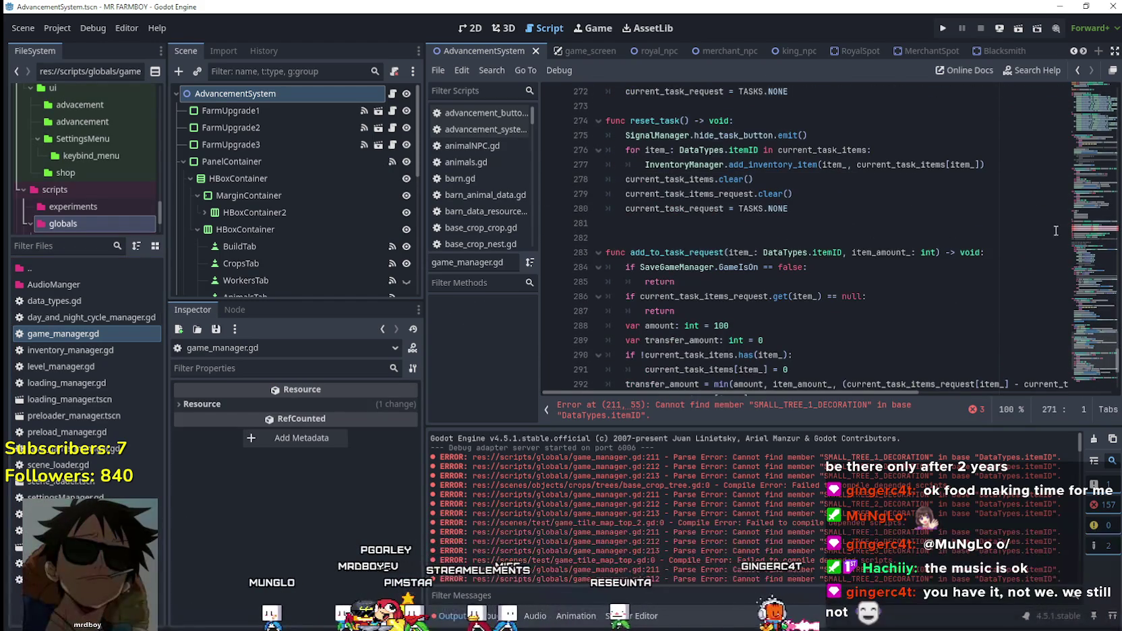
scroll(897, 358, up, 8)
double_click(761, 238)
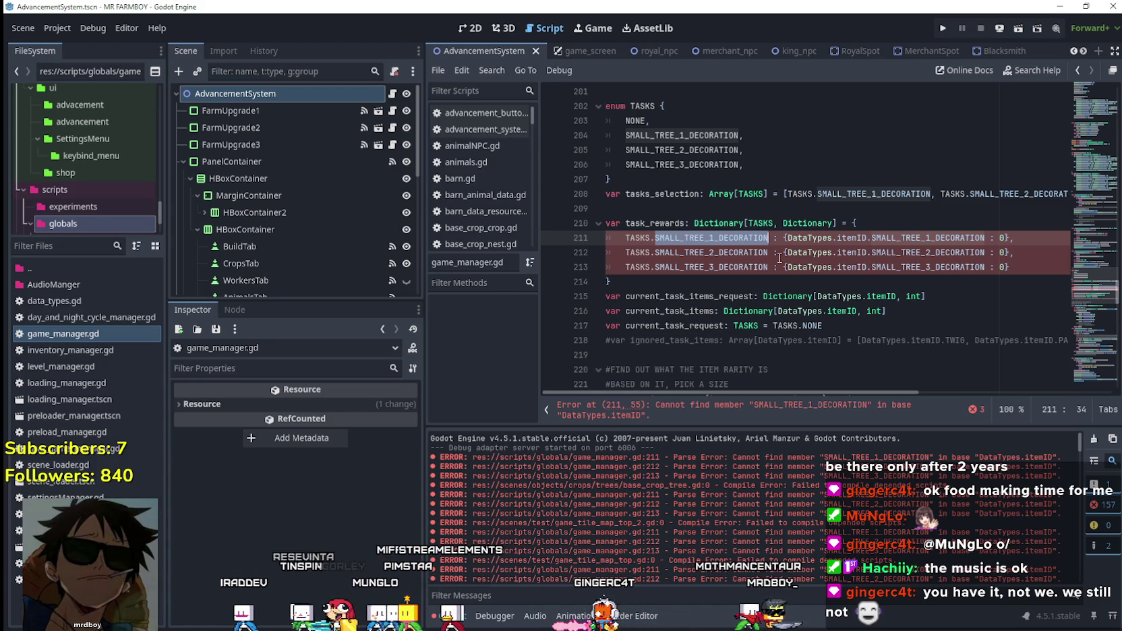
text(Small)
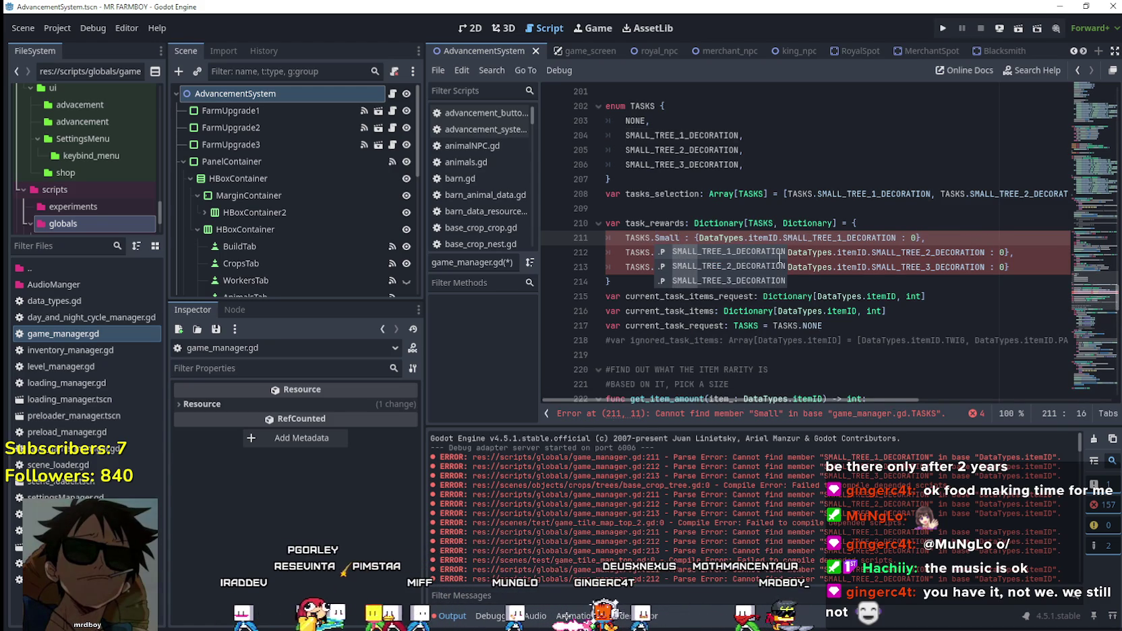
key(Return)
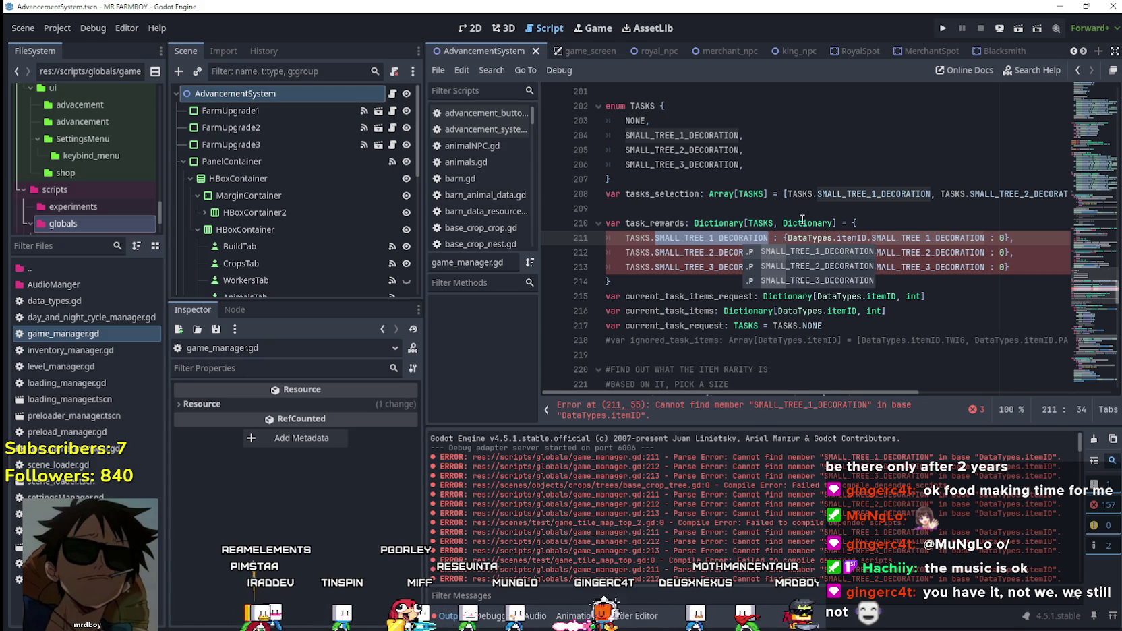
- Set the item ids on lines 211–213 to SMALL_TREE_1_DECO, SMALL_TREE_2_DECO, SMALL_TREE_3_DECO, save, and reload the project
double_click(960, 238)
text(S)
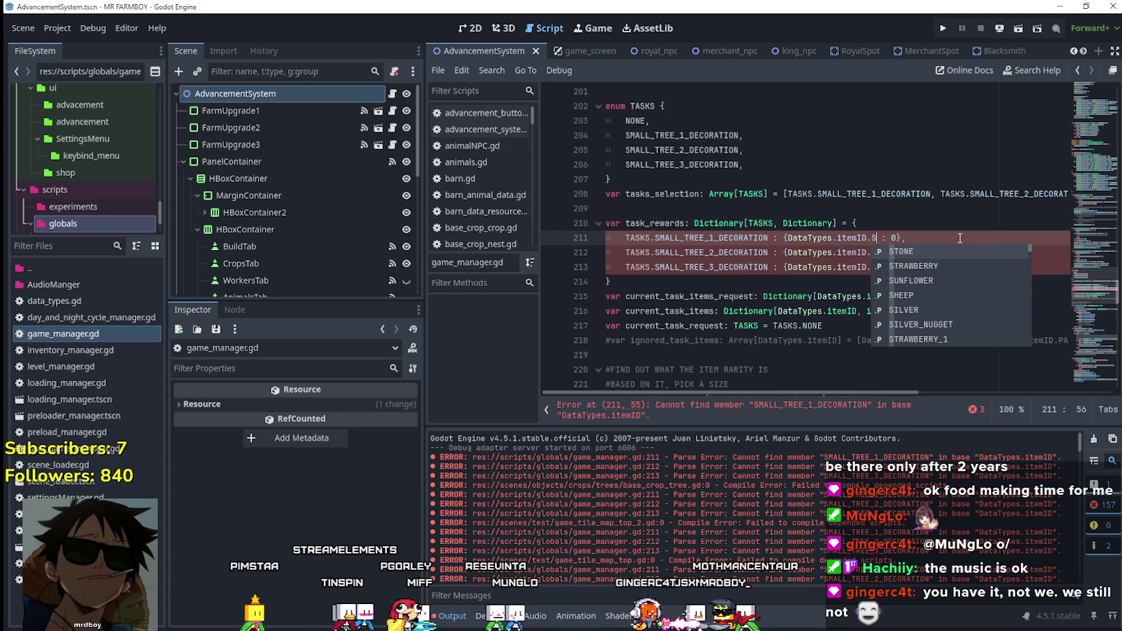
text(MALL_TREE_1_DECO)
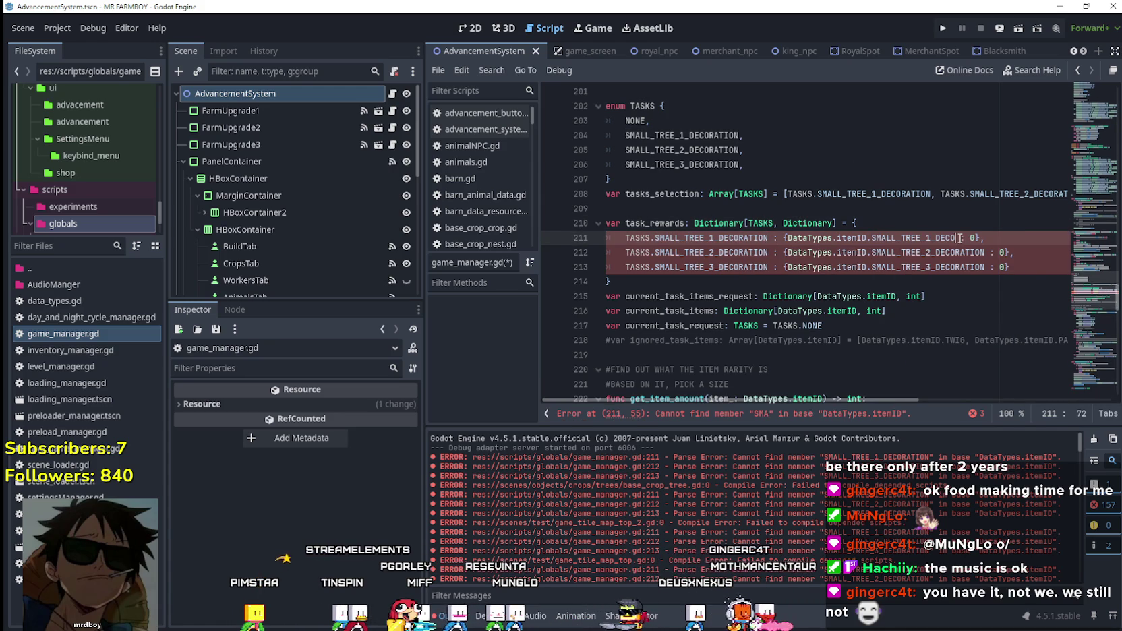
double_click(924, 253)
text(SMA)
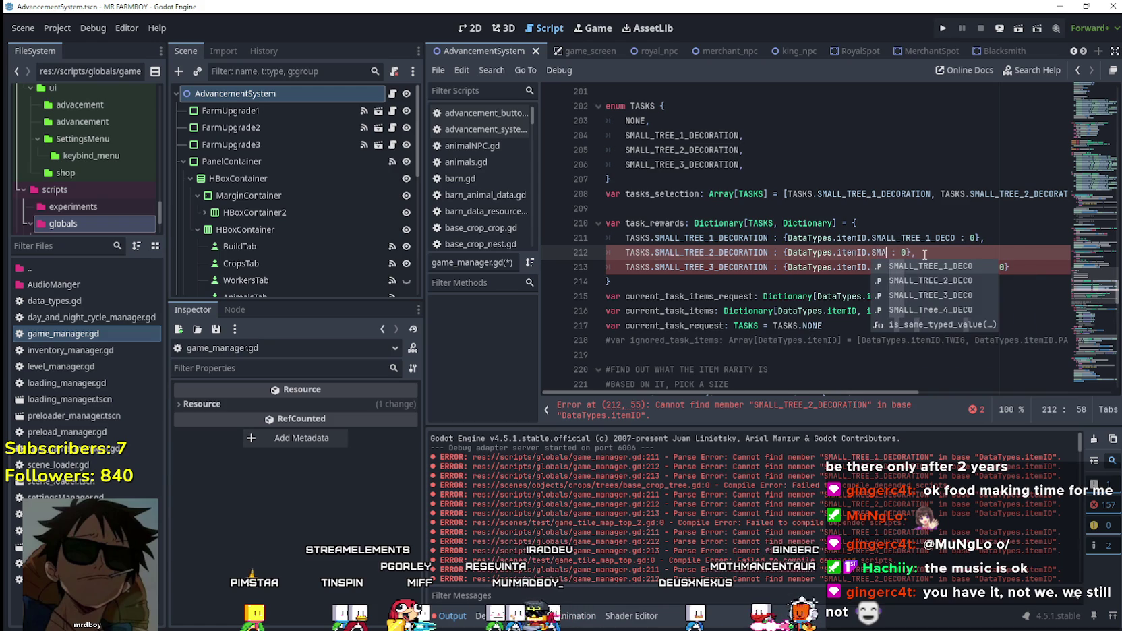
text(LL_TREE_2_DECO)
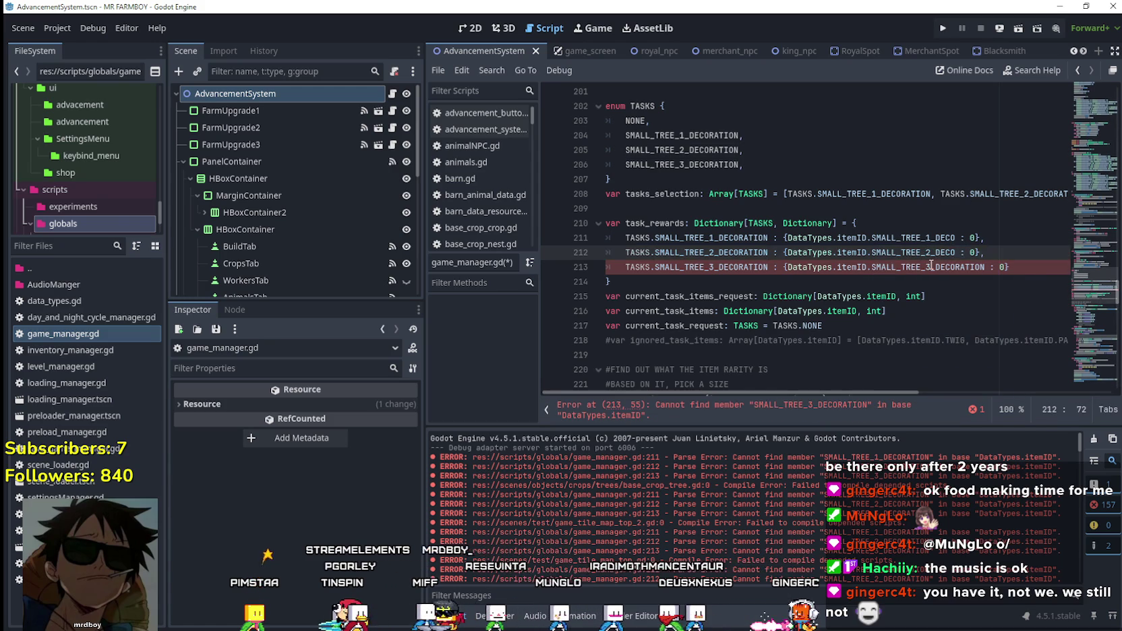
double_click(931, 266)
text(SMAL)
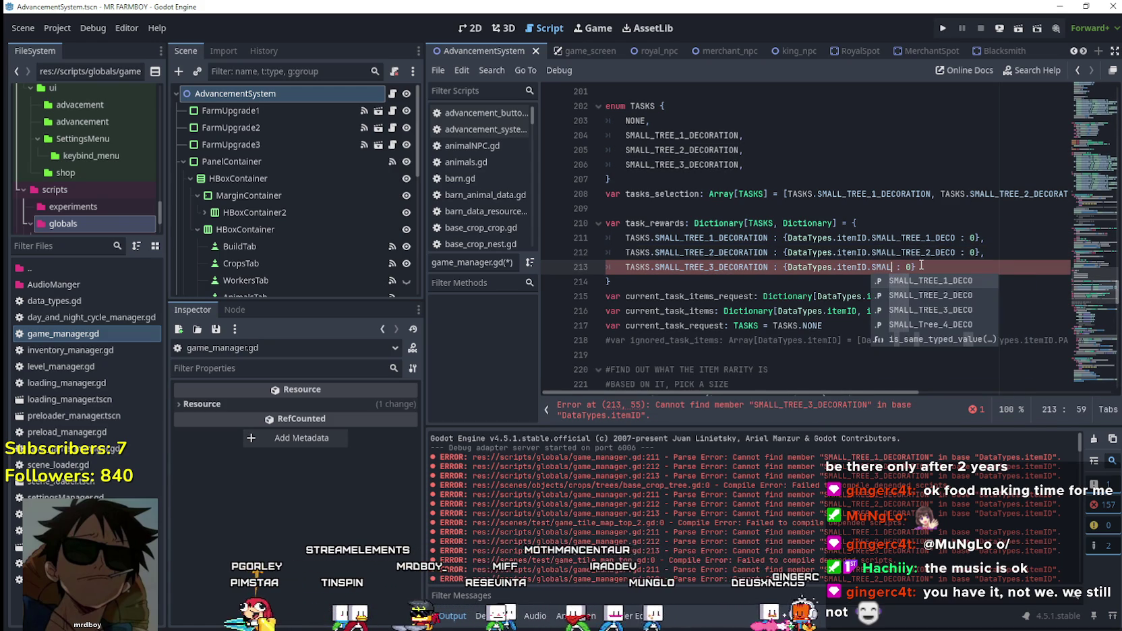
text(L_TREE_3_DECO)
click(919, 276)
scroll(918, 277, down, 1)
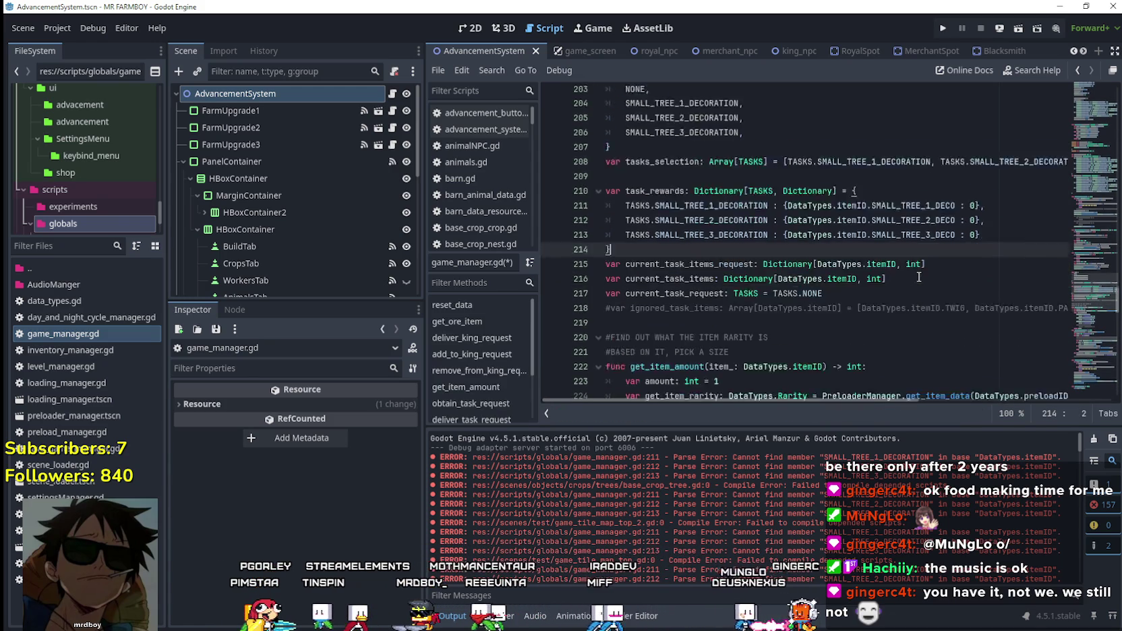
scroll(919, 276, down, 5)
key(ctrl+s)
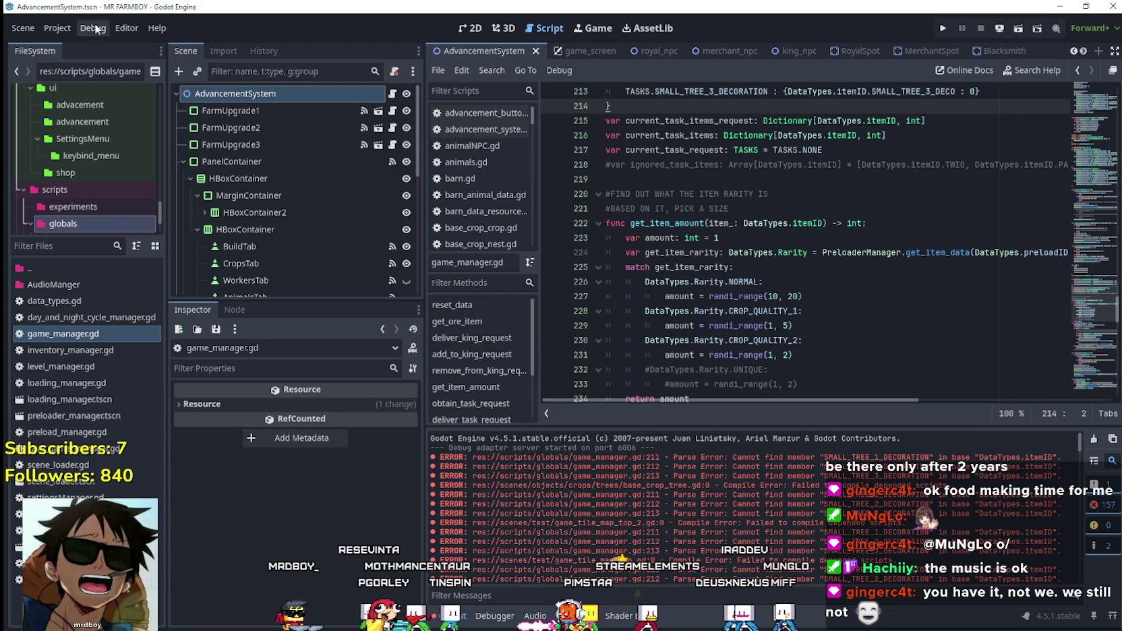
click(58, 27)
click(129, 199)
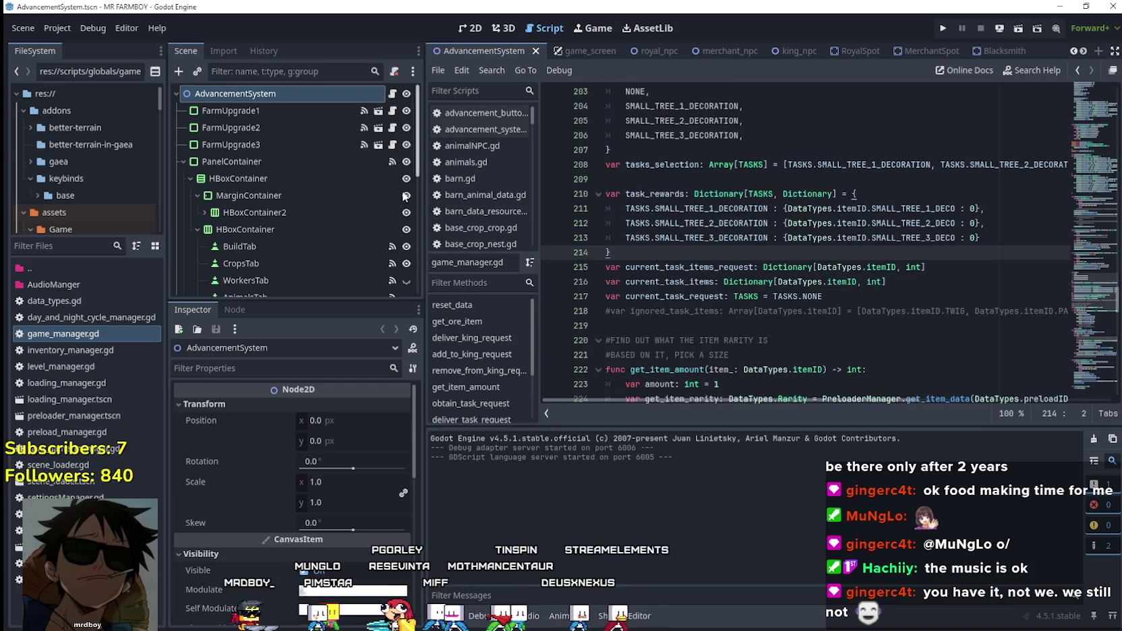
- Review the small-tree reward lines in game_manager.gd and browse the other open scripts
scroll(696, 228, down, 2)
click(696, 223)
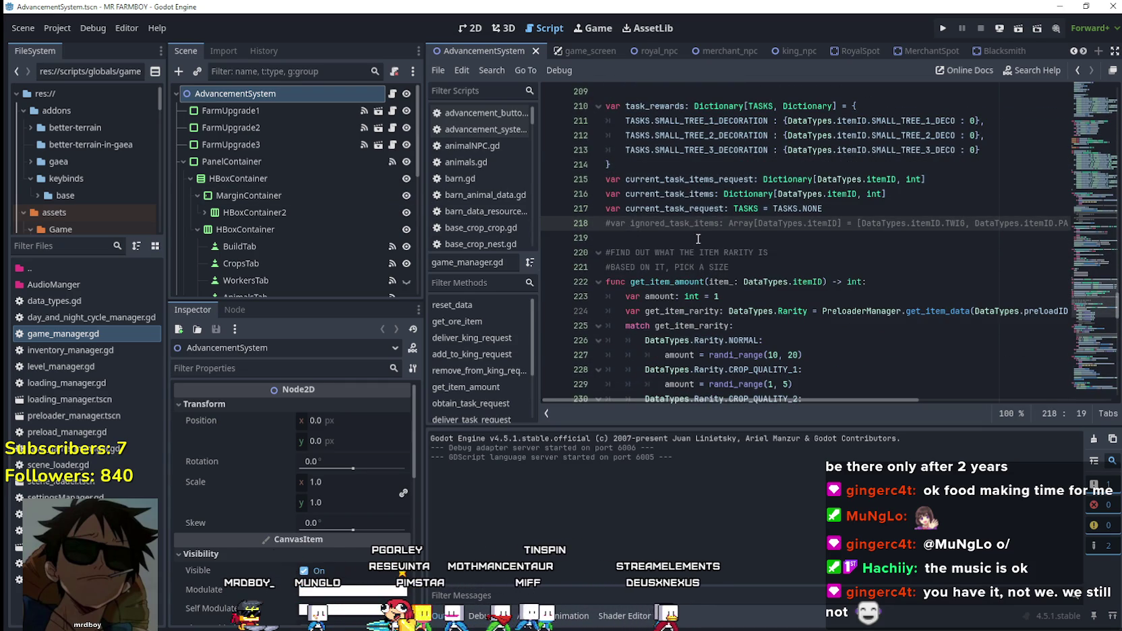
click(698, 238)
scroll(698, 239, up, 2)
click(833, 236)
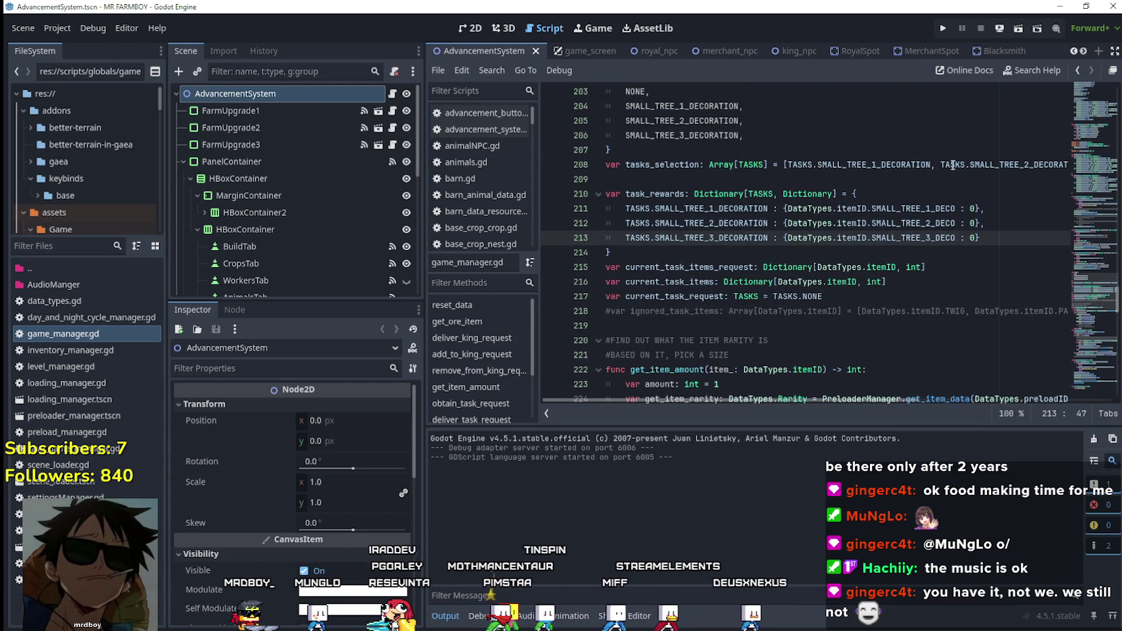
click(1083, 50)
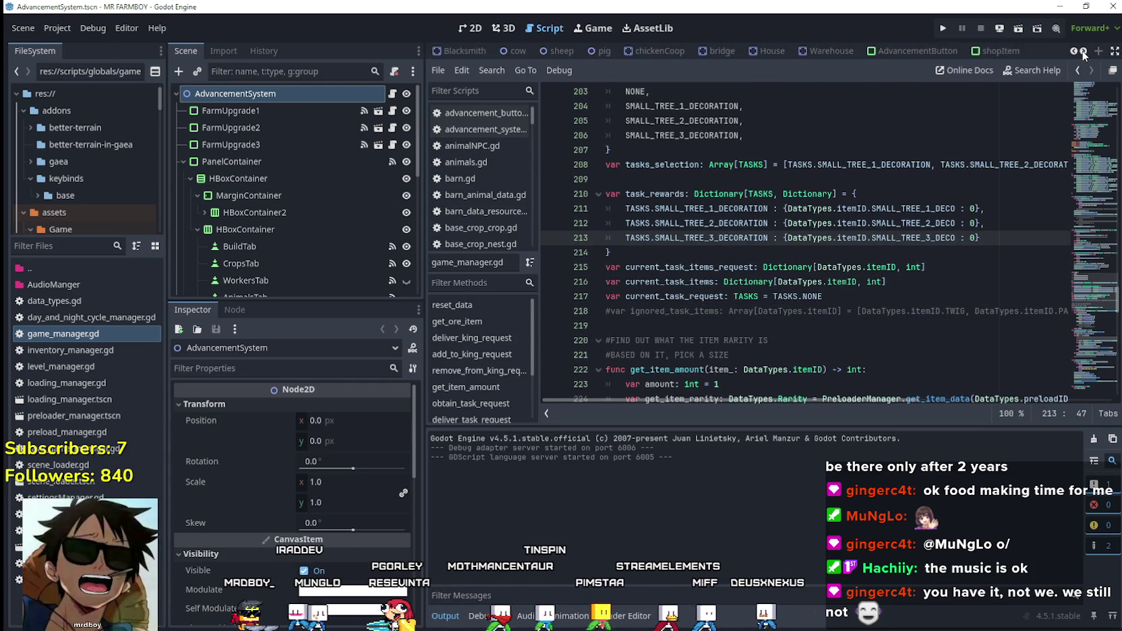
click(1083, 51)
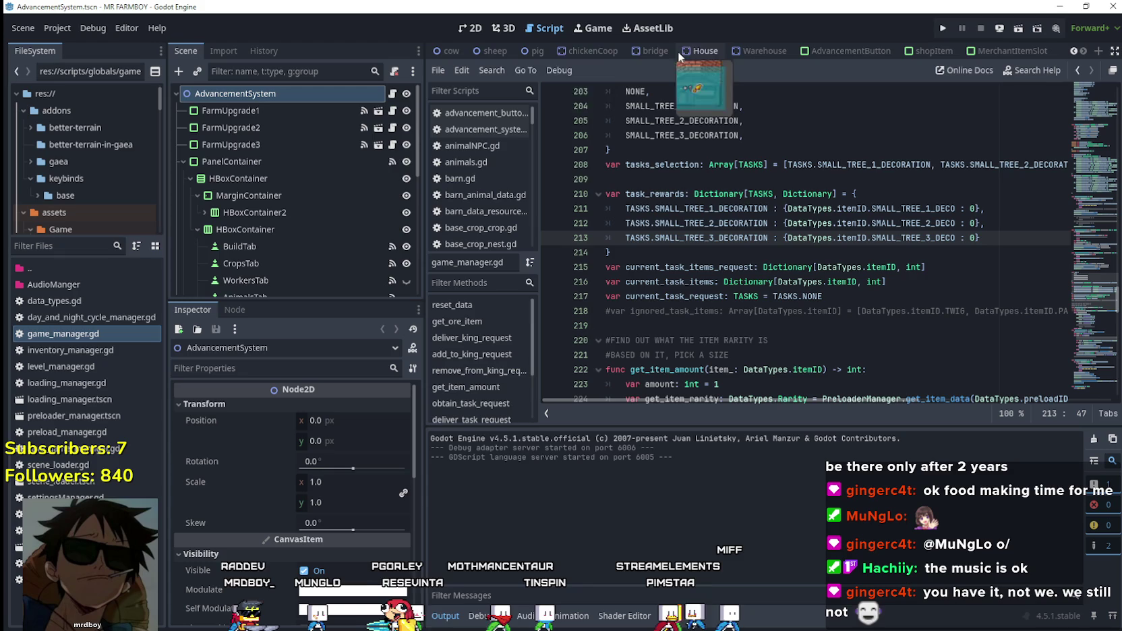
click(1075, 51)
click(1075, 51)
click(1075, 51)
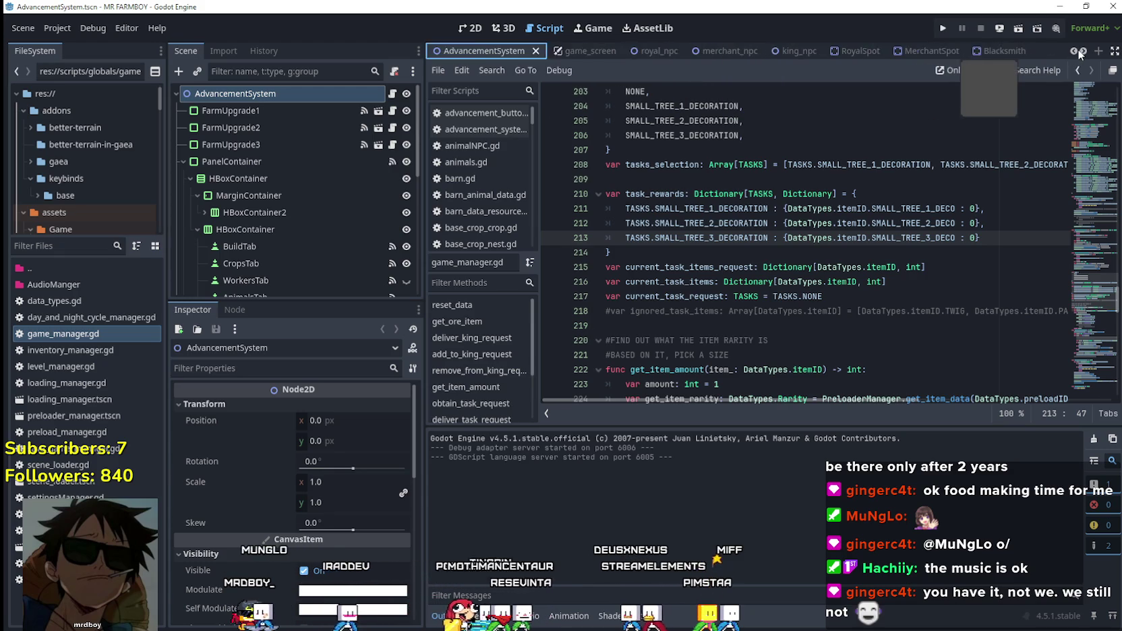
scroll(296, 195, down, 10)
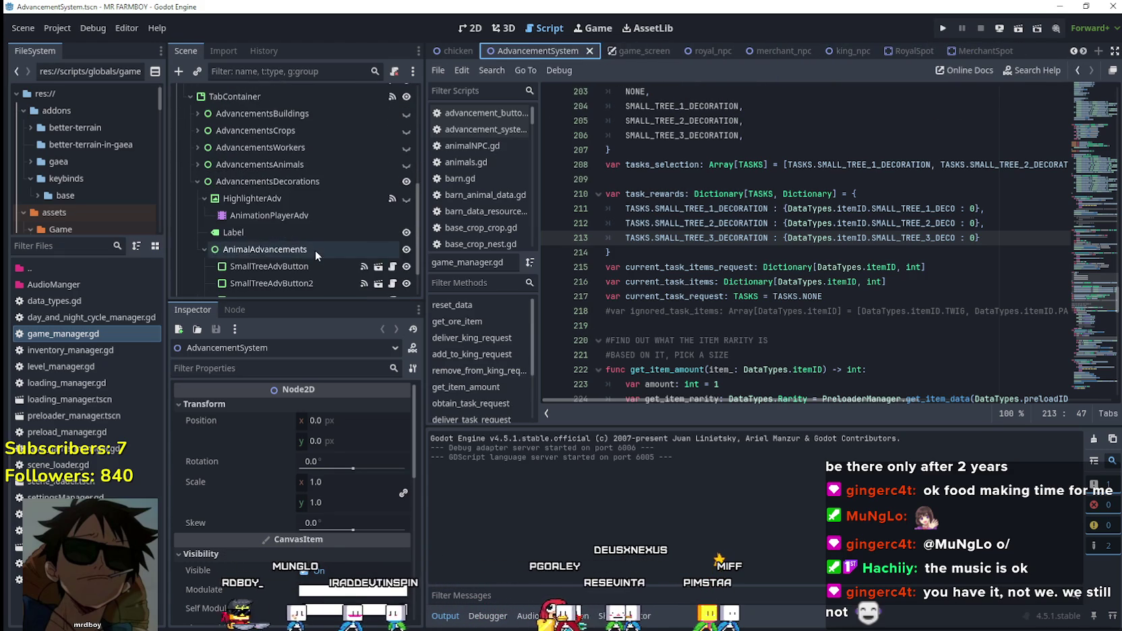
- Set the first small-tree button's Adv Item to Small Tree 1 Deco
click(319, 223)
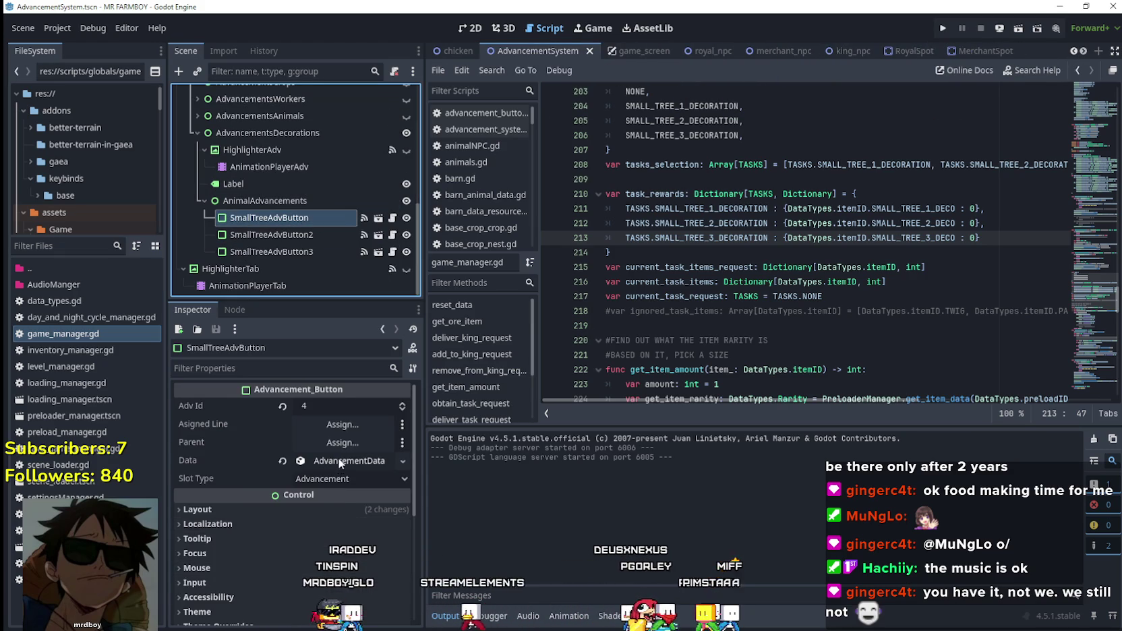
click(342, 505)
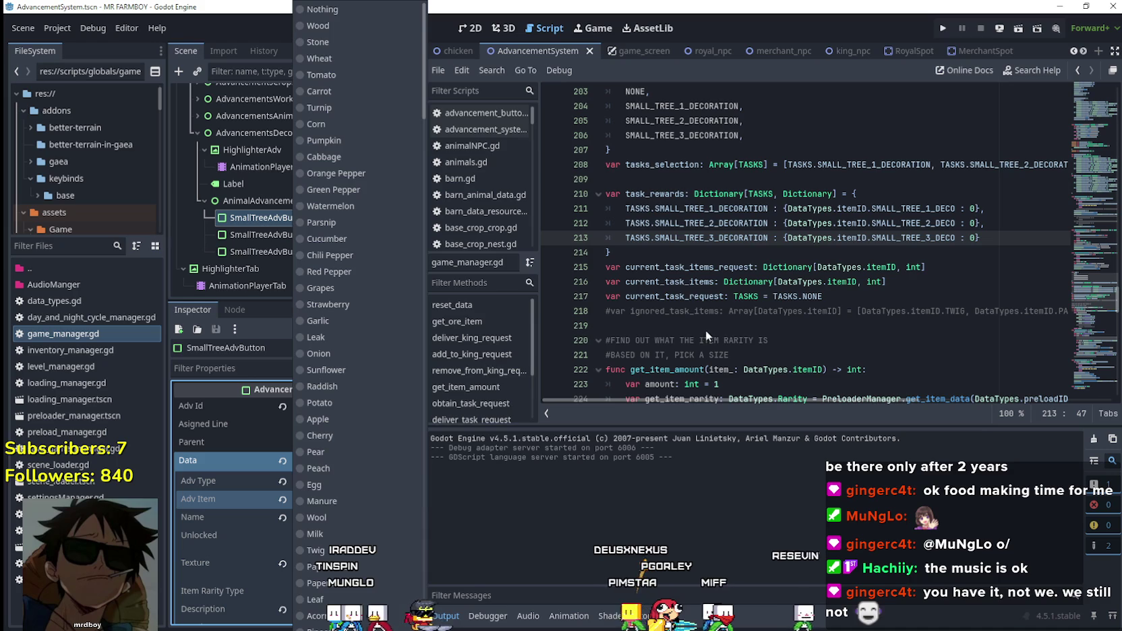
scroll(400, 272, down, 5)
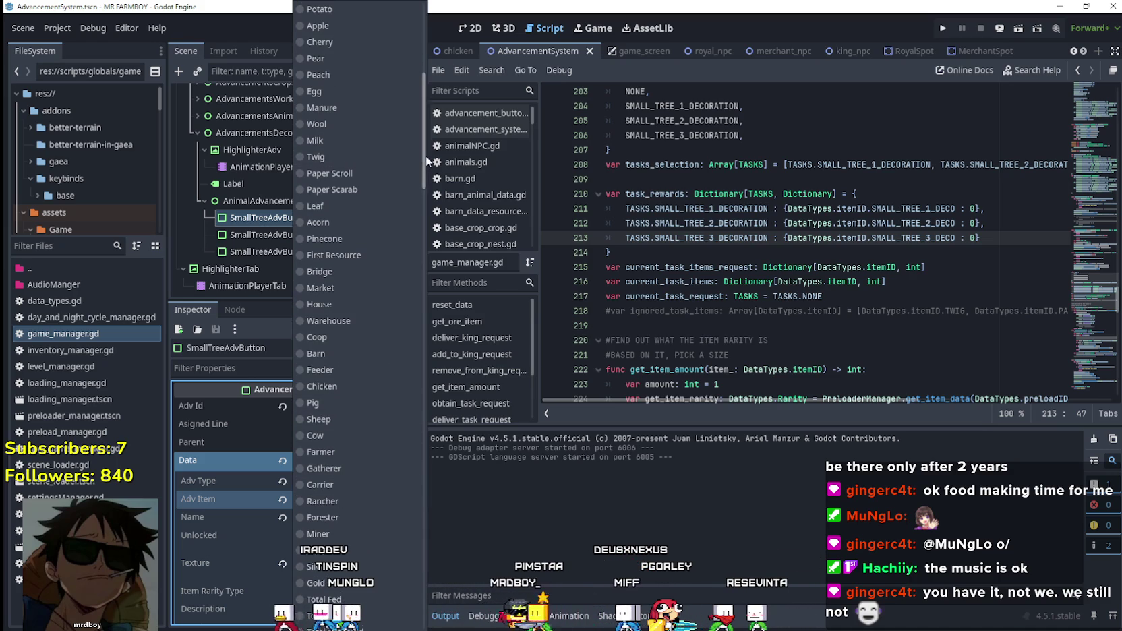
drag(426, 162, 456, 493)
click(323, 493)
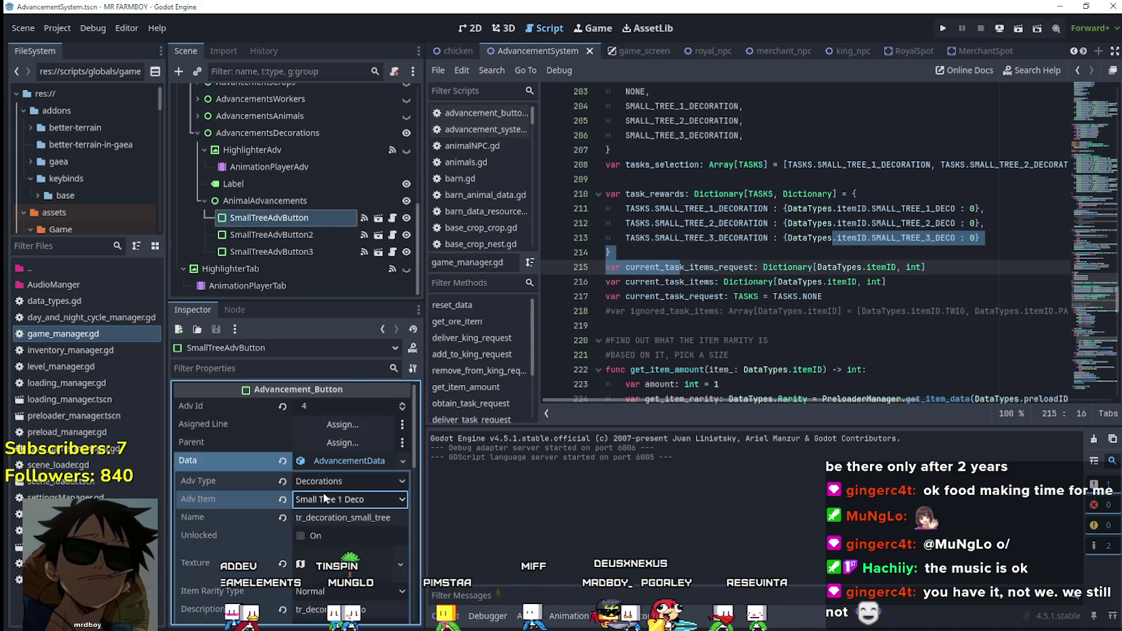
- Inspect the advancement data and requirements of the second and third small-tree buttons
click(307, 232)
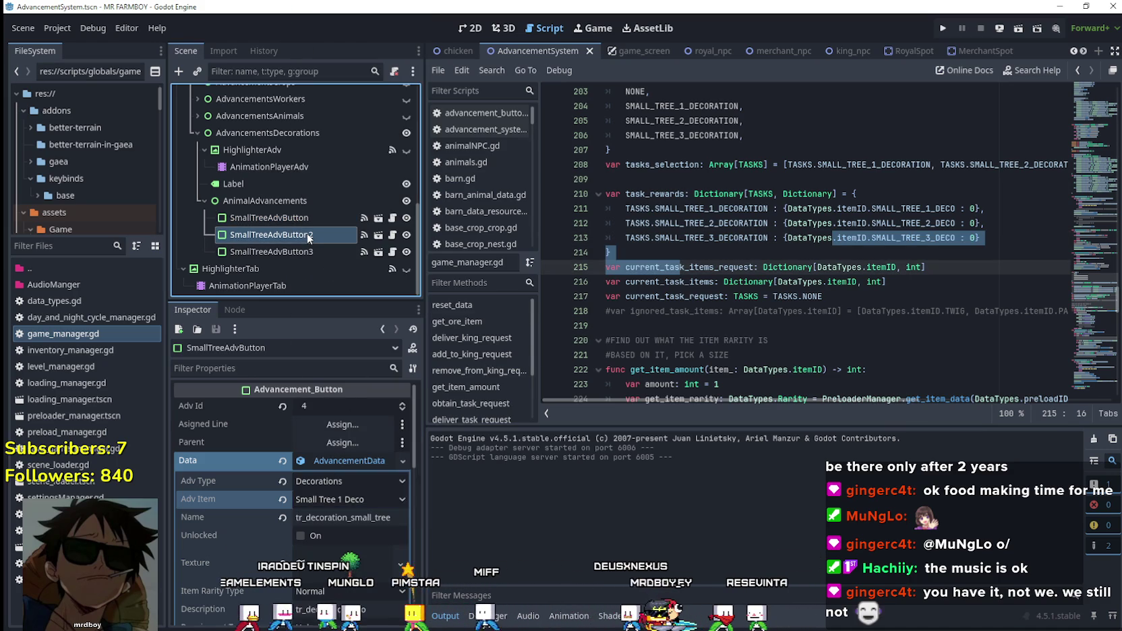
click(338, 461)
click(338, 460)
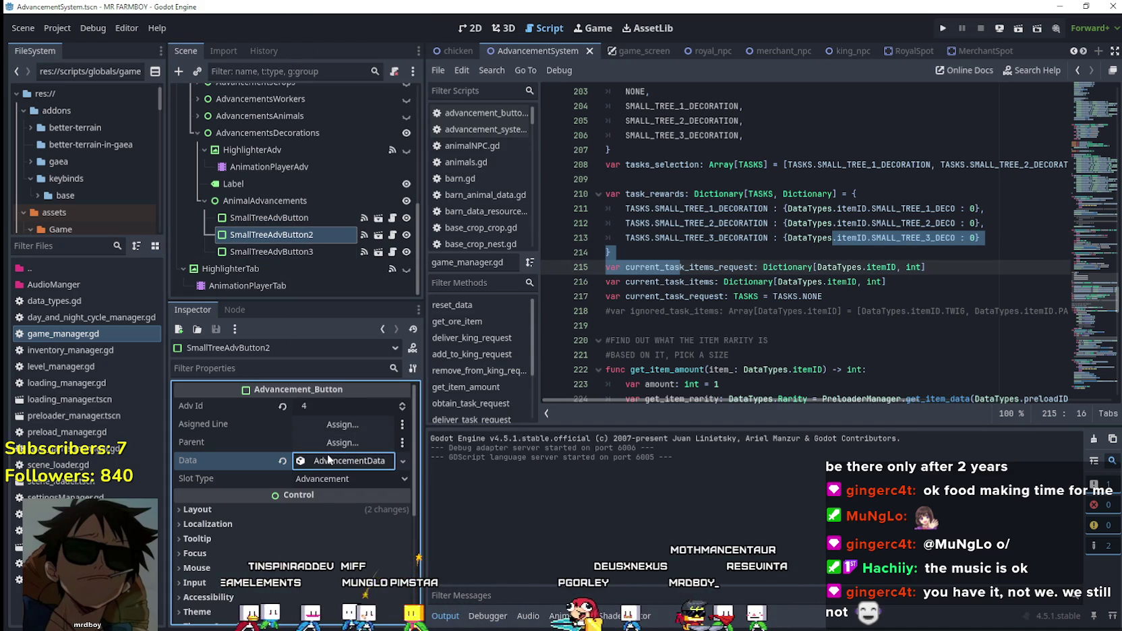
click(330, 460)
click(272, 252)
click(337, 460)
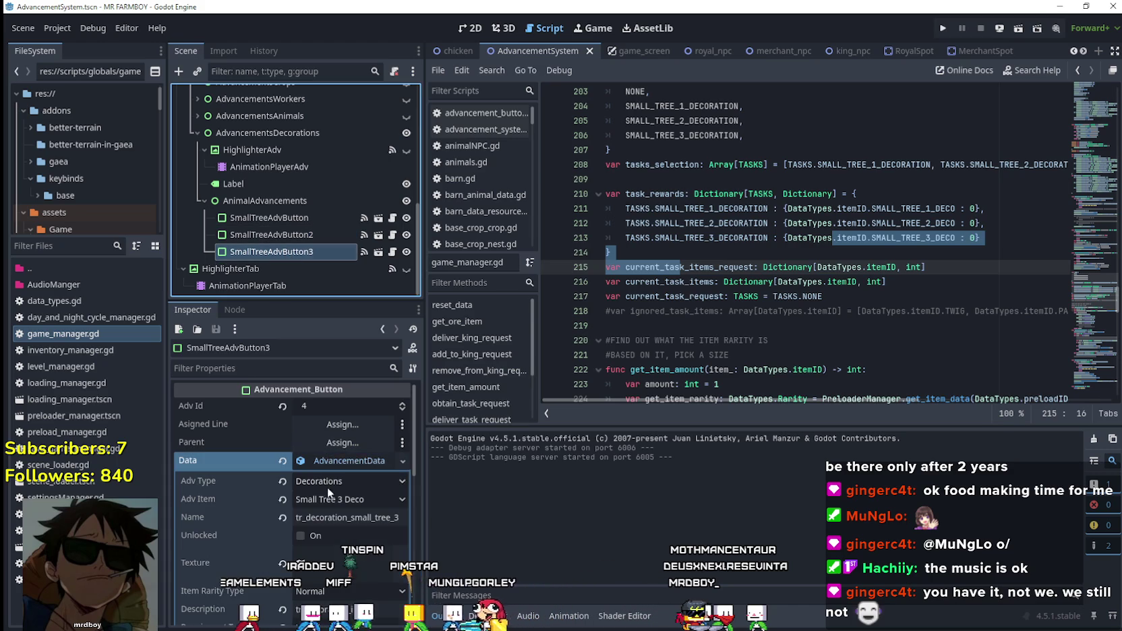
click(336, 463)
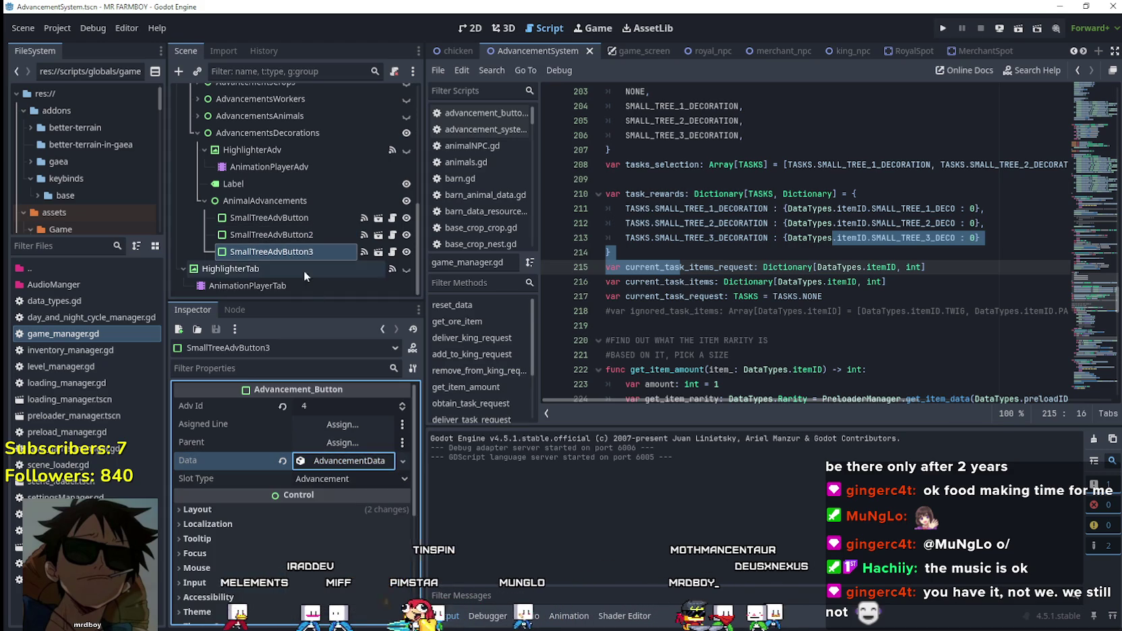
click(337, 461)
scroll(351, 600, down, 2)
click(353, 530)
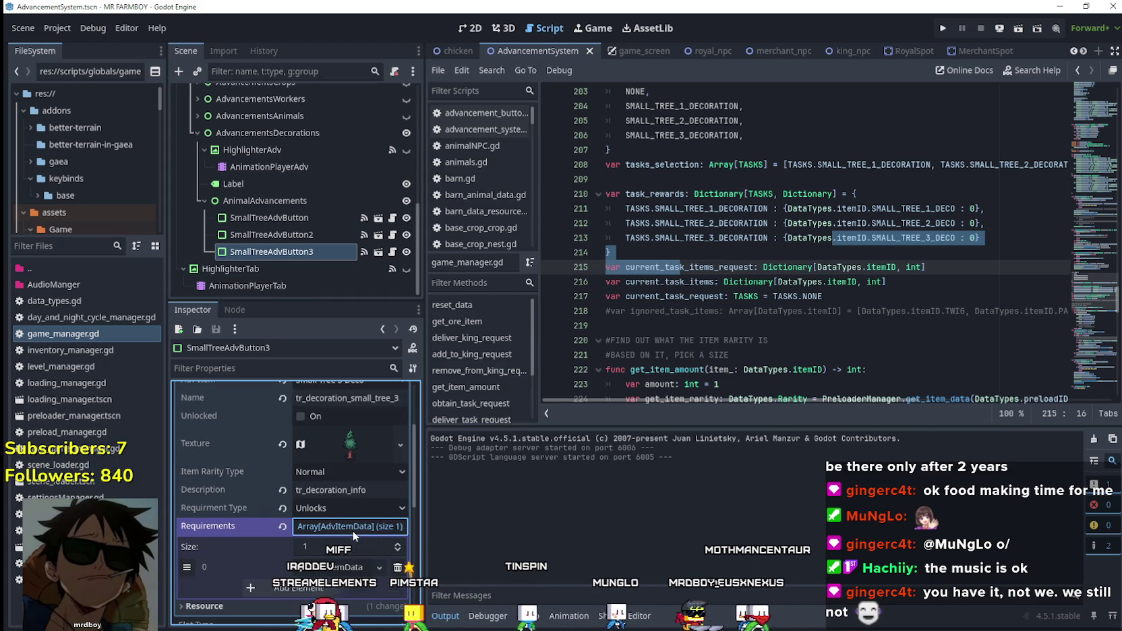
click(340, 564)
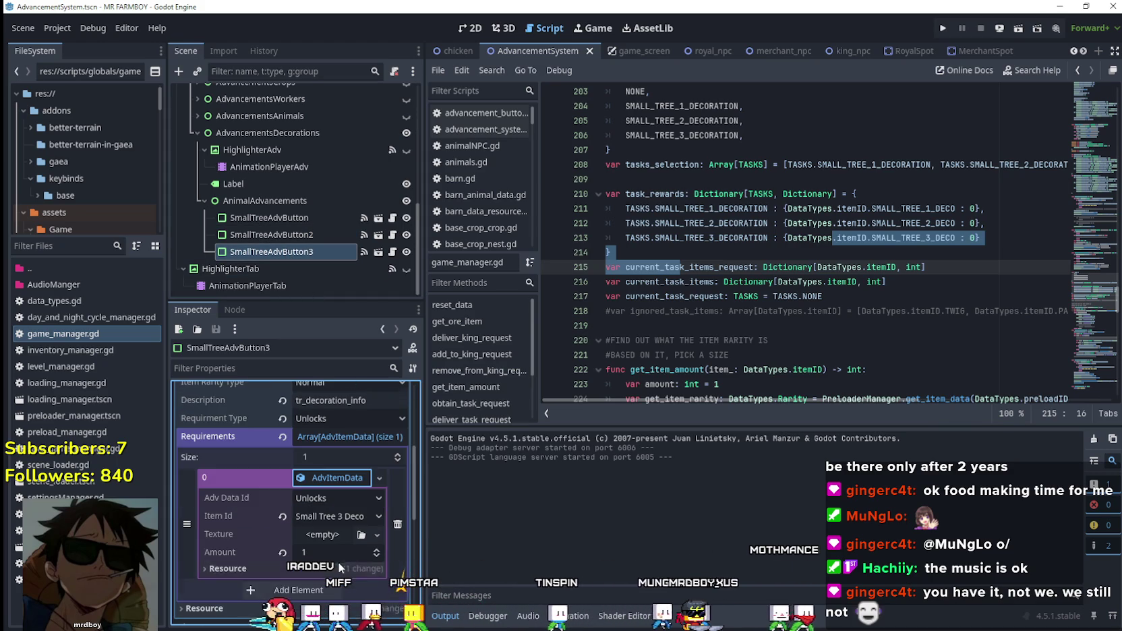
- Compare the first requirement details of the second and first small-tree buttons
click(297, 236)
click(343, 463)
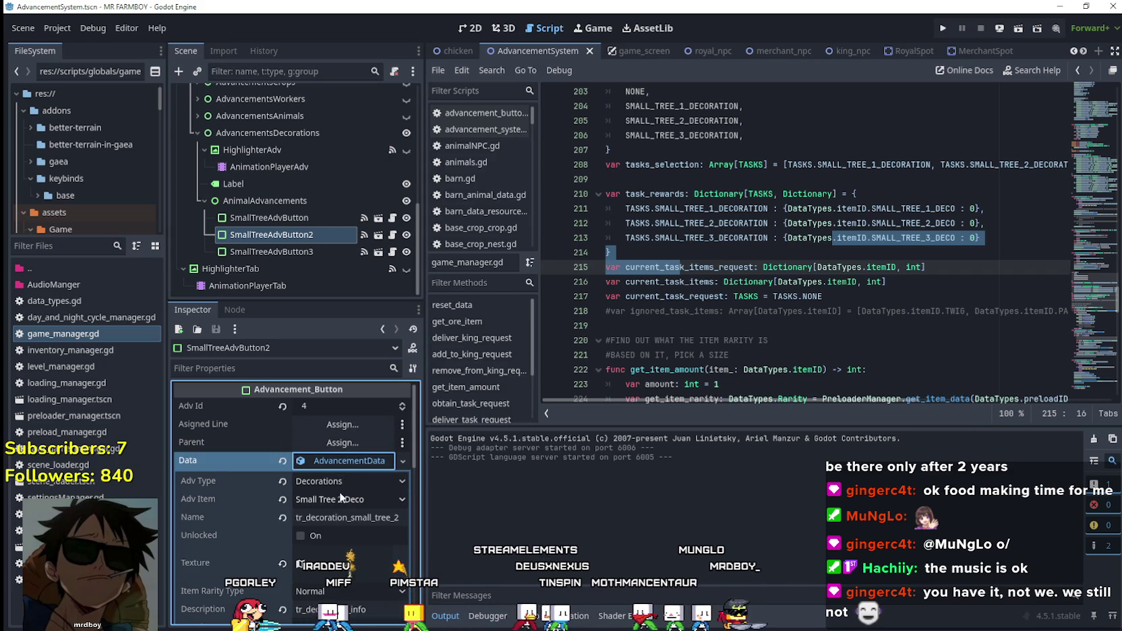
scroll(343, 513, down, 5)
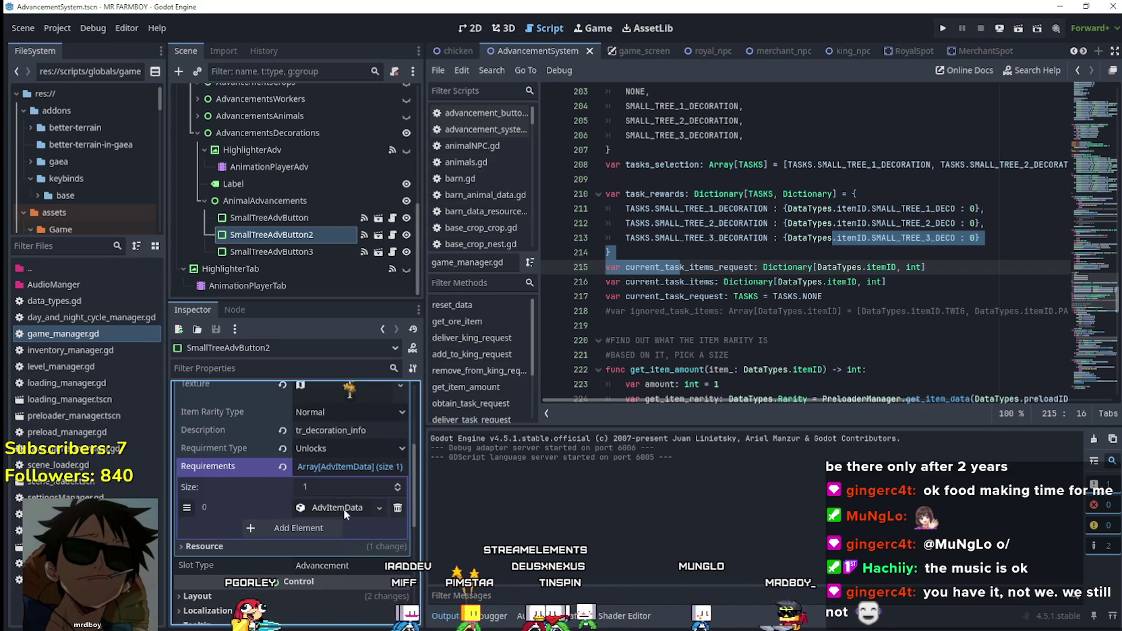
click(341, 511)
scroll(338, 543, up, 3)
click(287, 216)
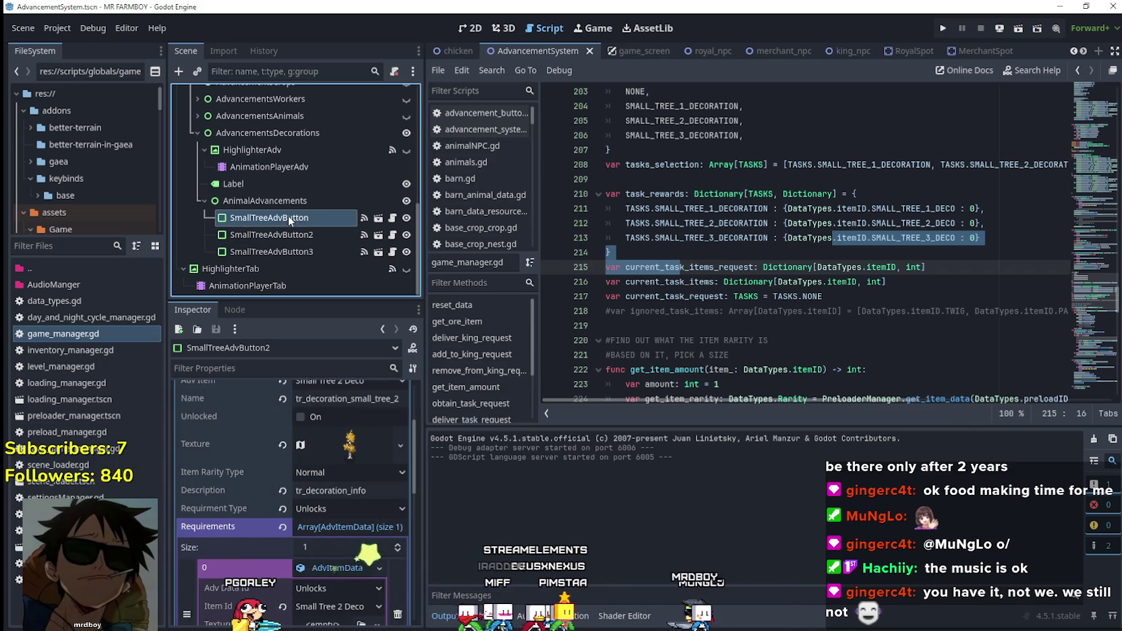
click(343, 527)
scroll(347, 519, down, 2)
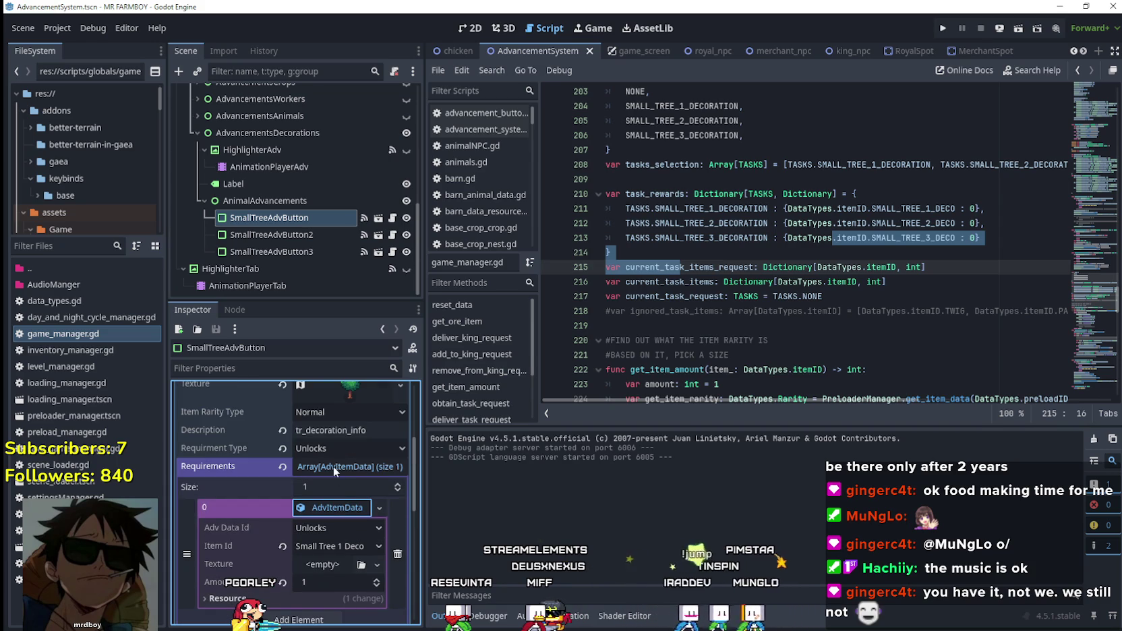
- Save the AdvancementSystem scene and reselect the third small-tree button
key(ctrl+s)
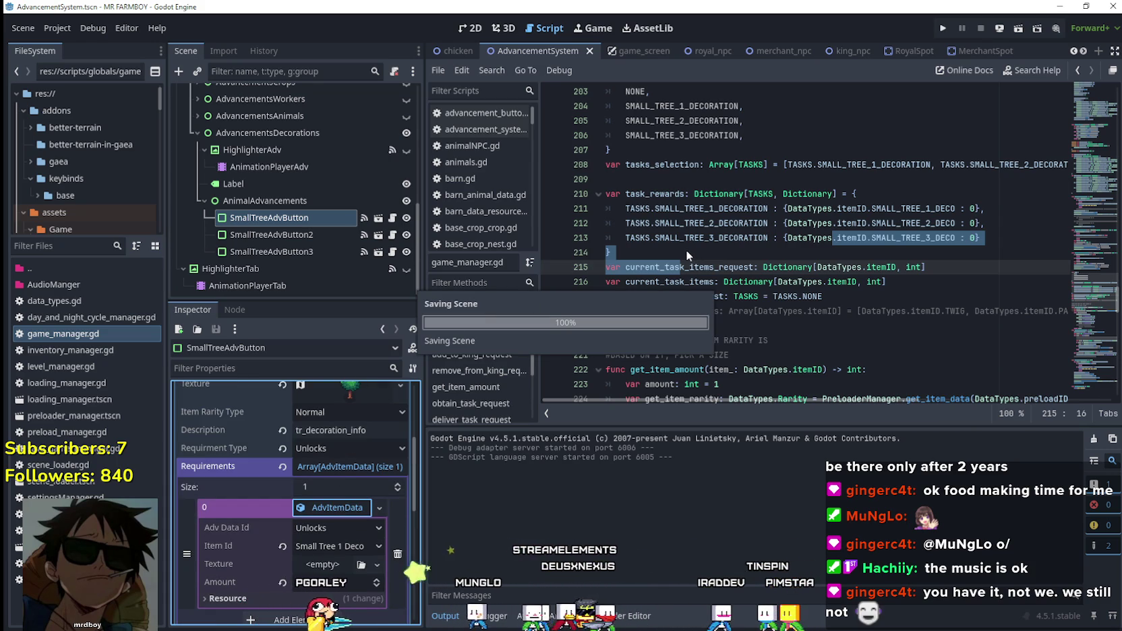
click(687, 251)
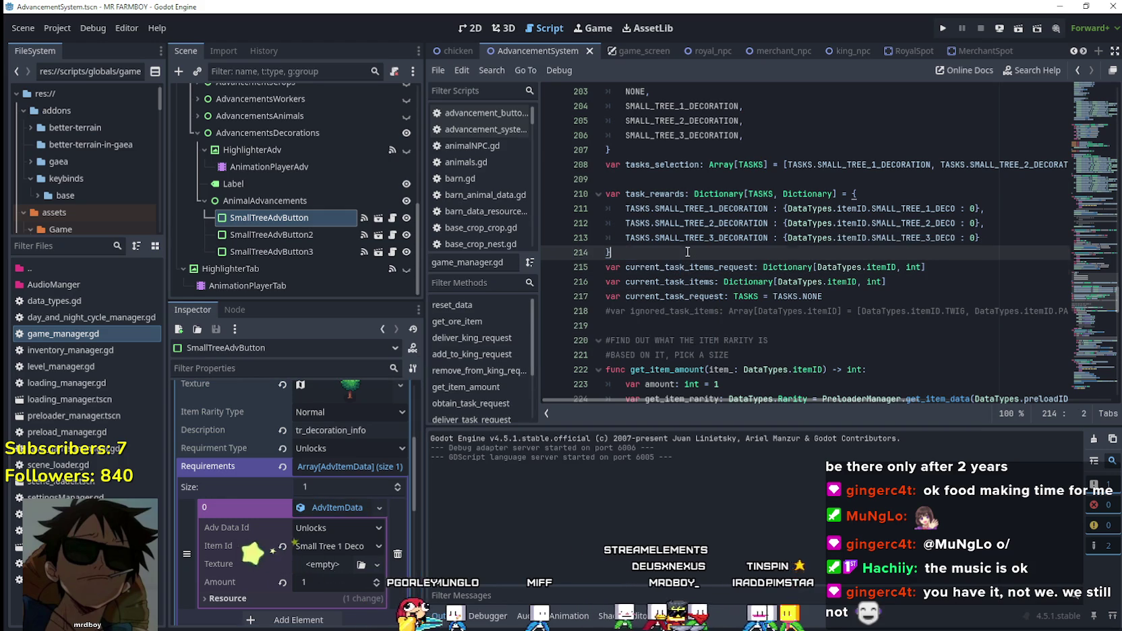
click(285, 254)
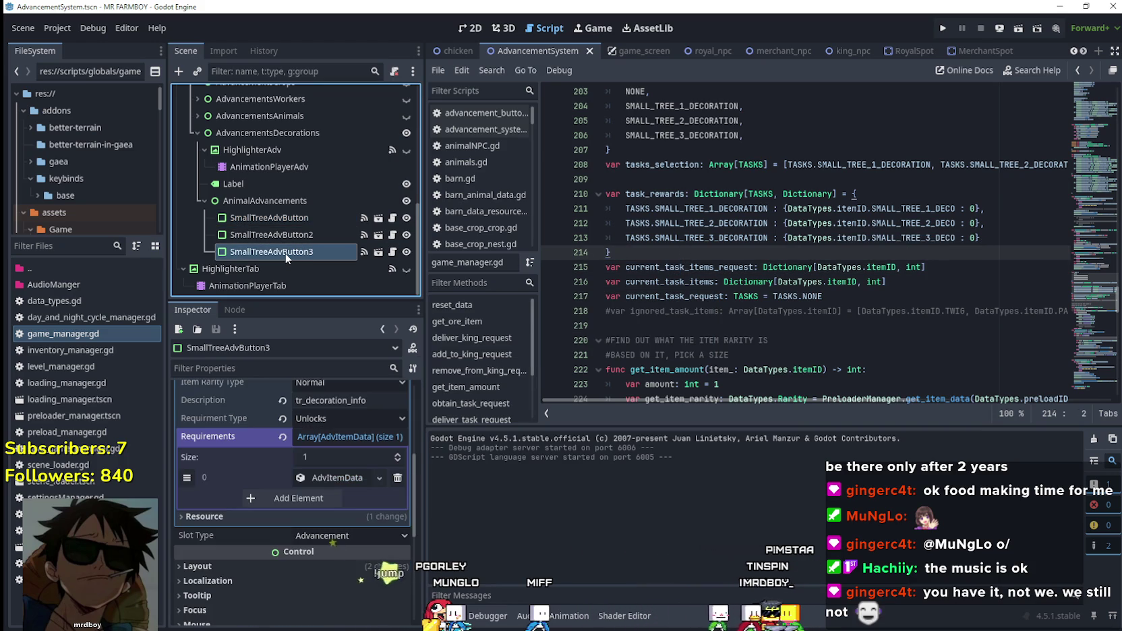
scroll(298, 288, up, 5)
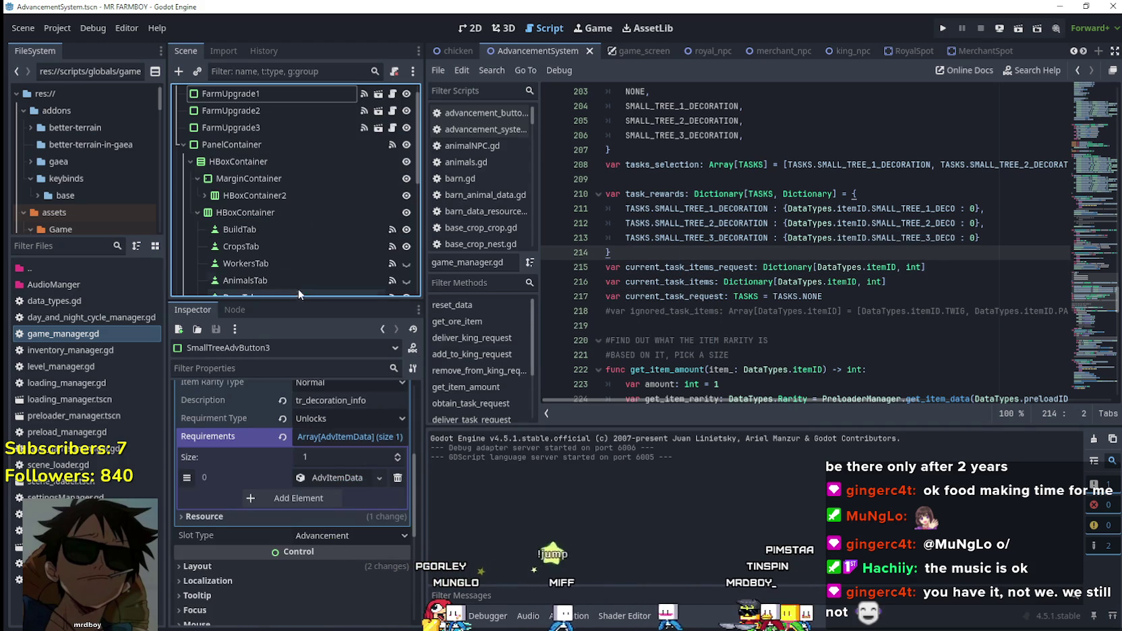
drag(420, 118, 425, 270)
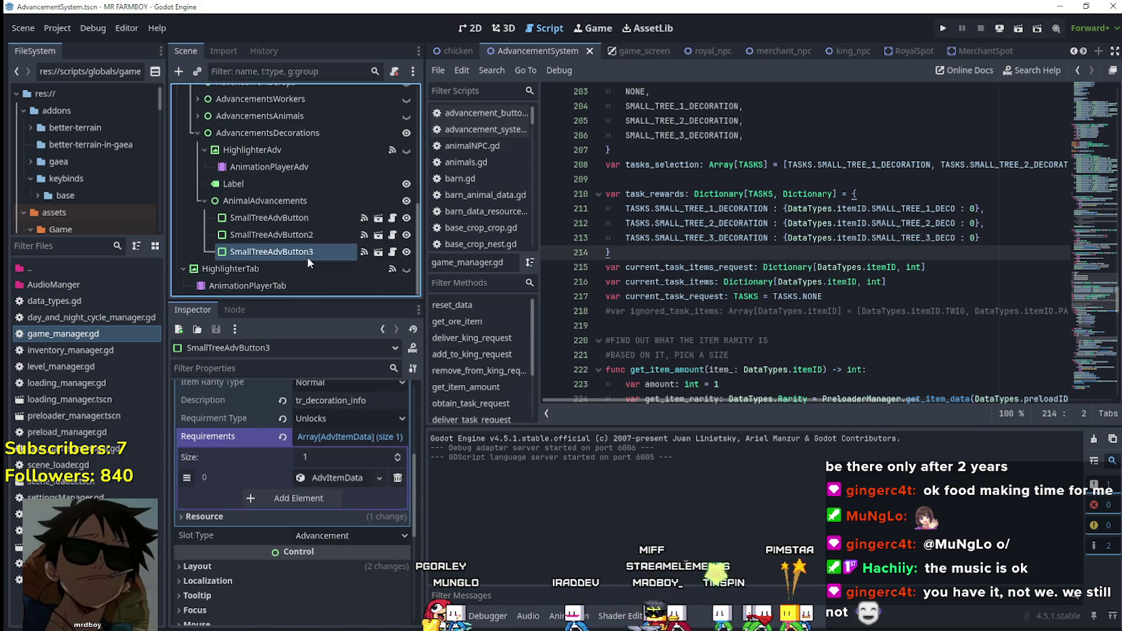
- Duplicate the third small-tree button, make its advancement data unique and set item Small Tree 4 Deco
click(483, 32)
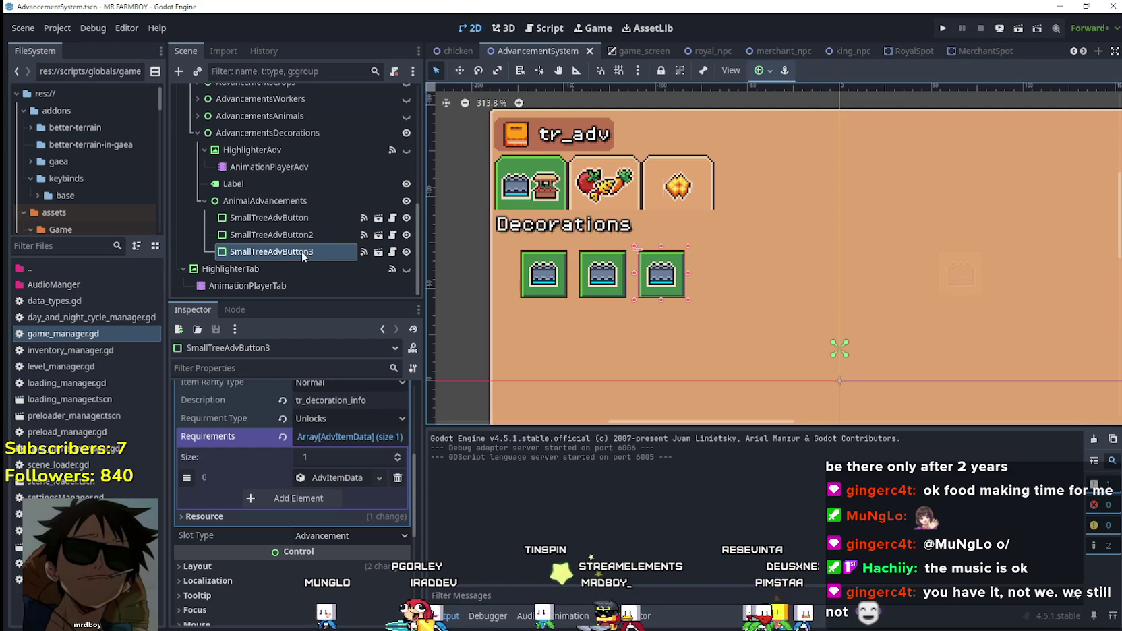
key(ctrl+d)
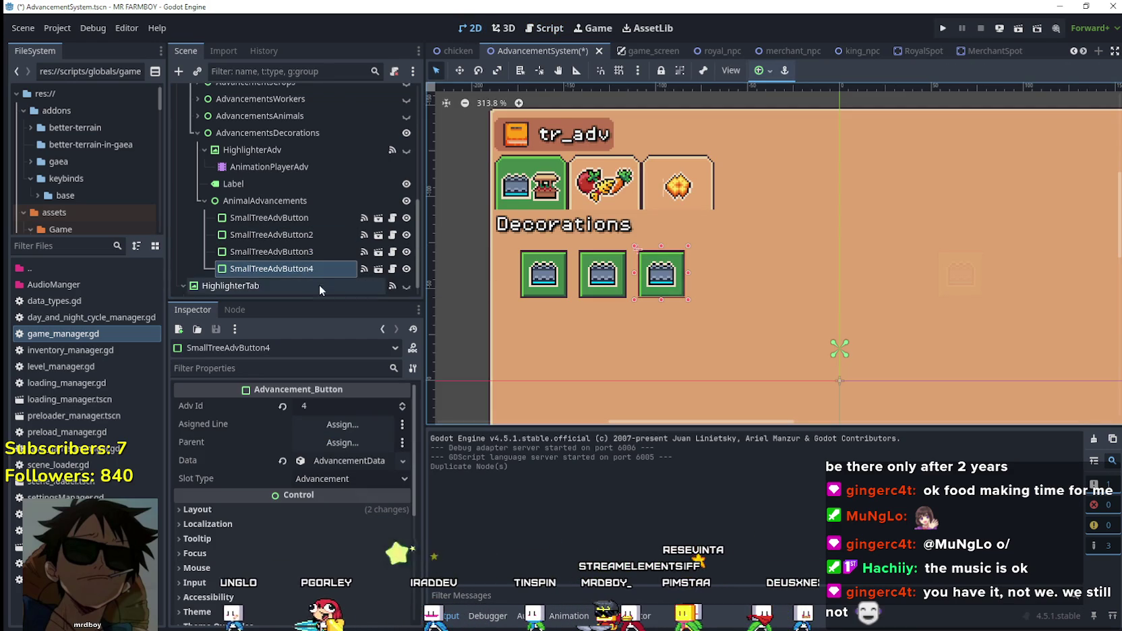
click(331, 463)
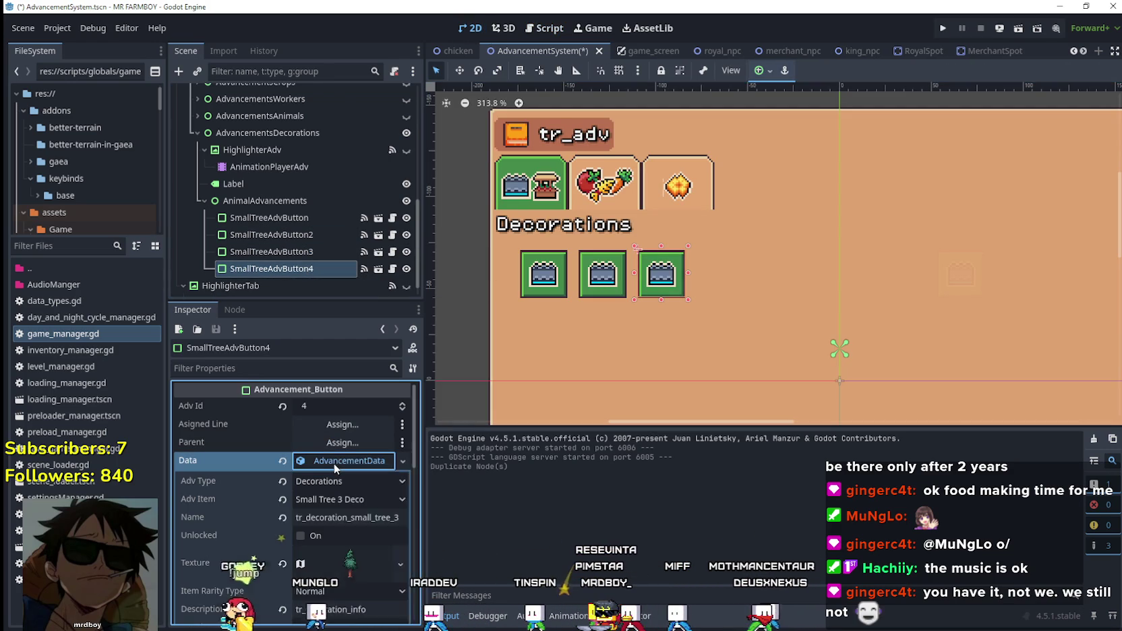
right_click(334, 463)
click(377, 551)
click(350, 499)
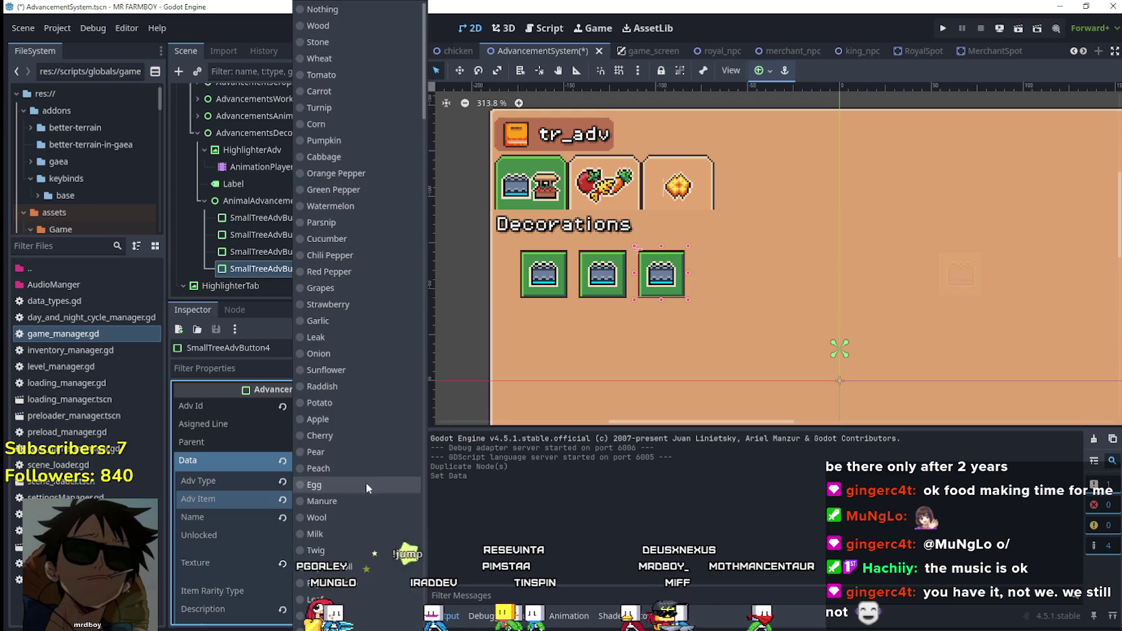
drag(423, 87, 421, 491)
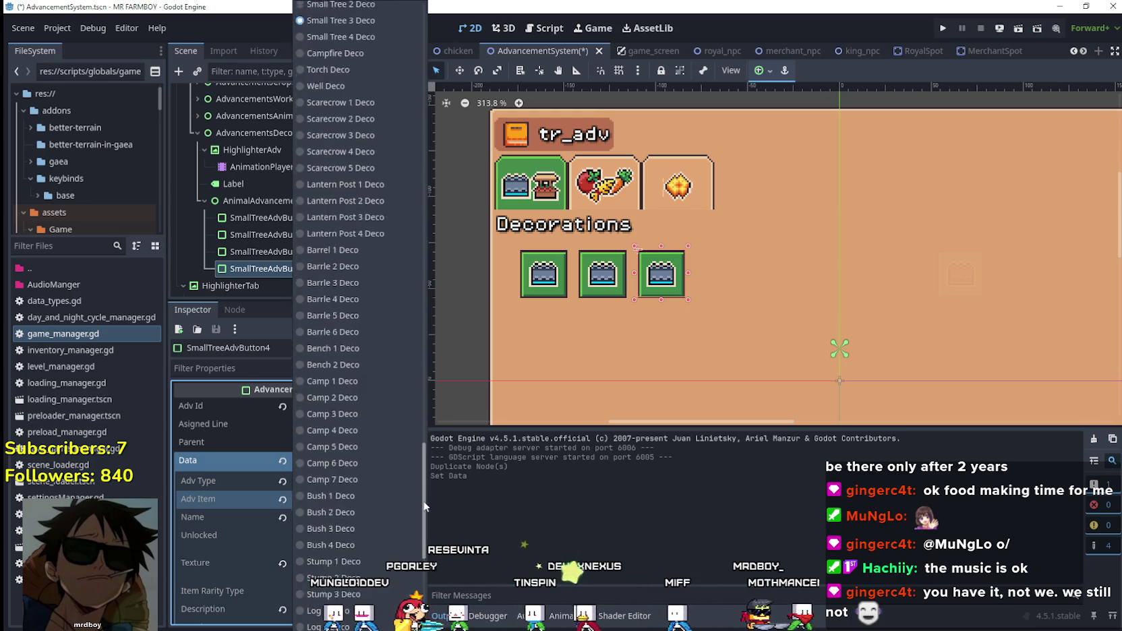
click(358, 166)
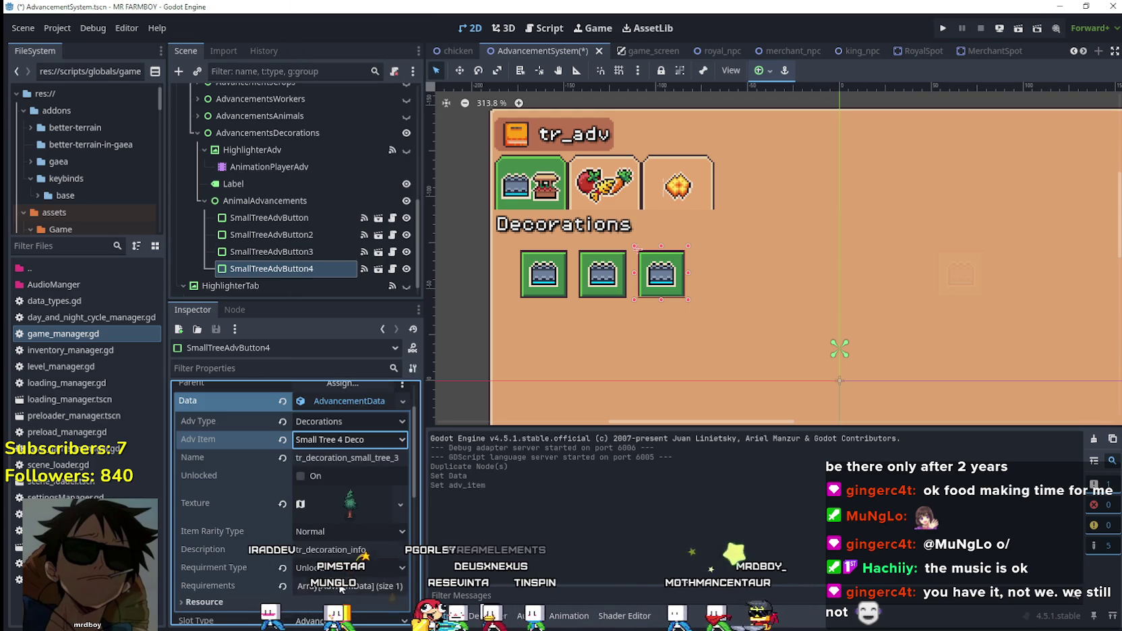
- Rename the button's name key to small_tree_4 and save the scene
click(391, 458)
text(_)
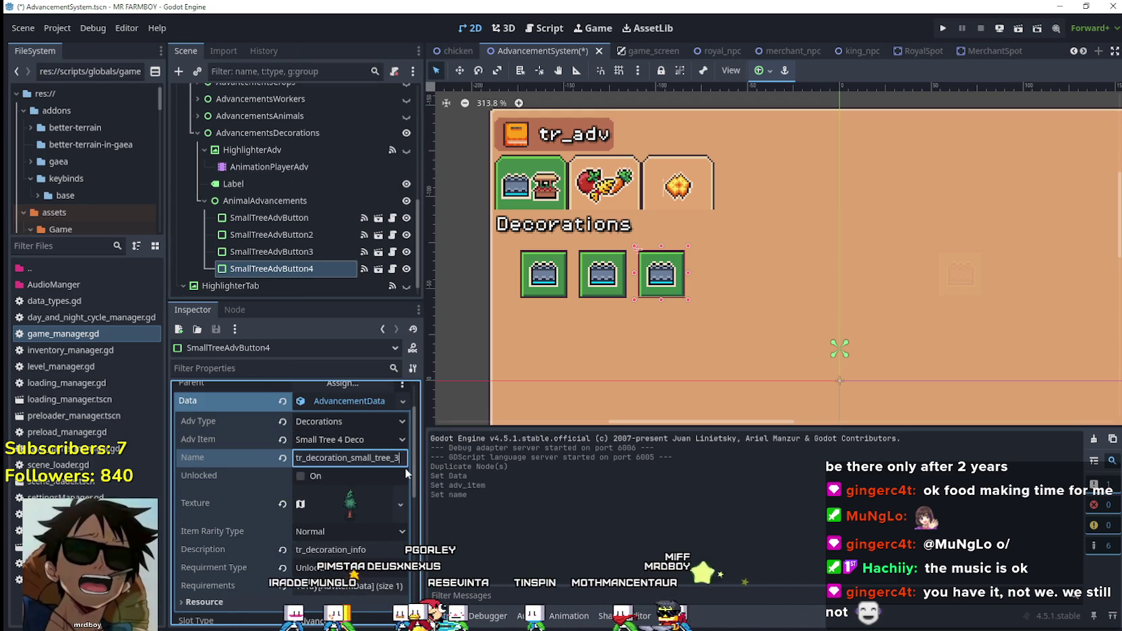
key(BackSpace)
text(4)
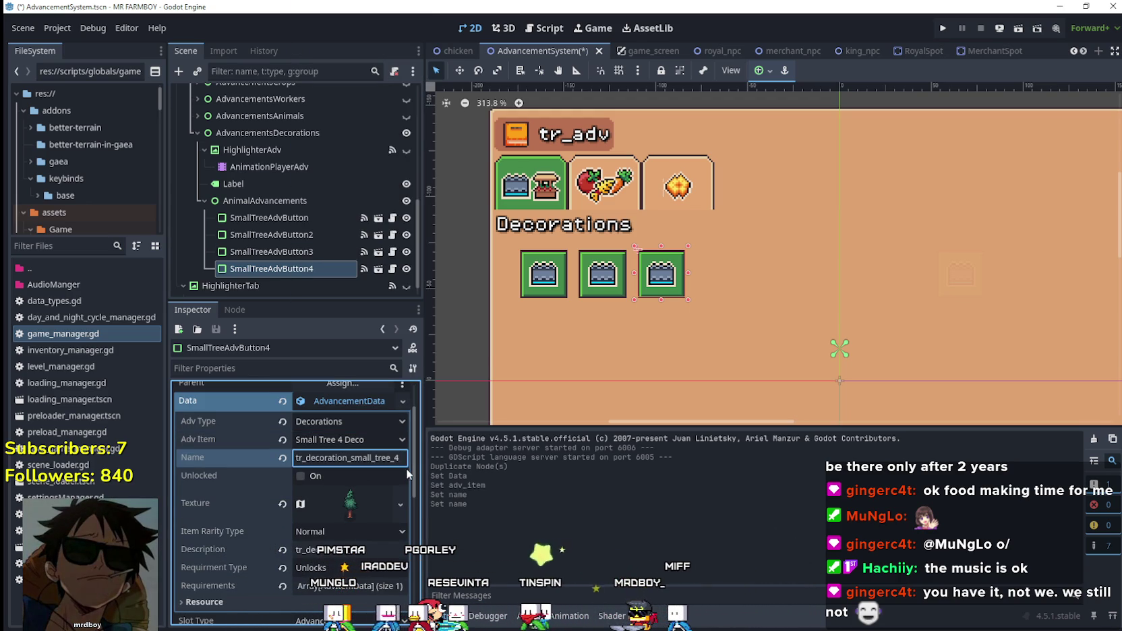
key(ctrl+s)
- Make the first requirement unique, require Small Tree 4 Deco, and save
scroll(388, 489, down, 3)
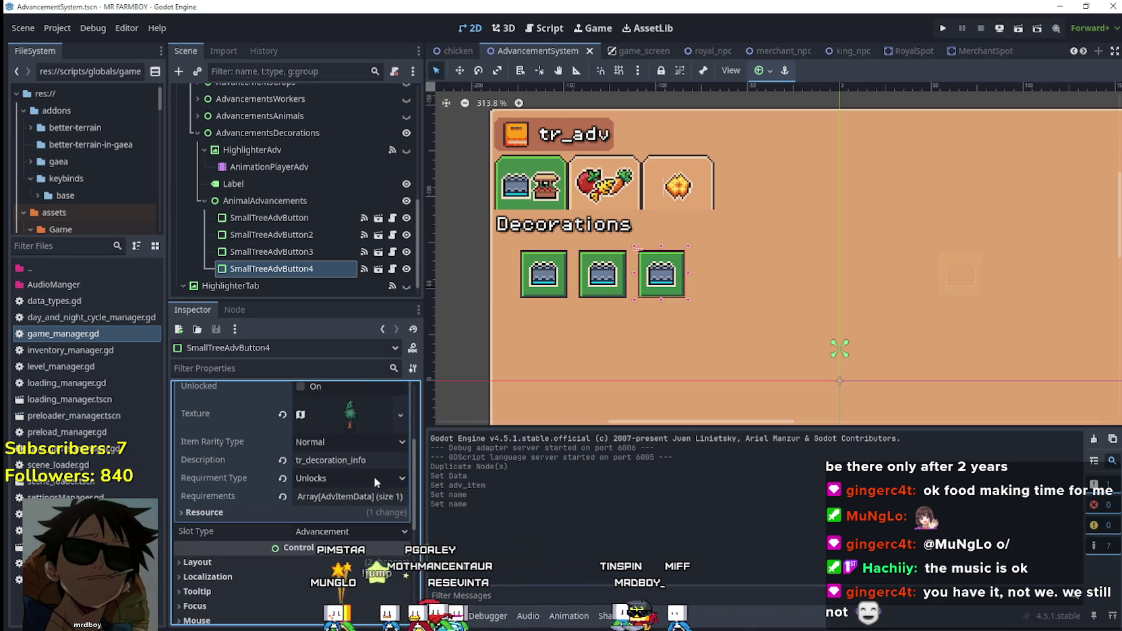
click(355, 500)
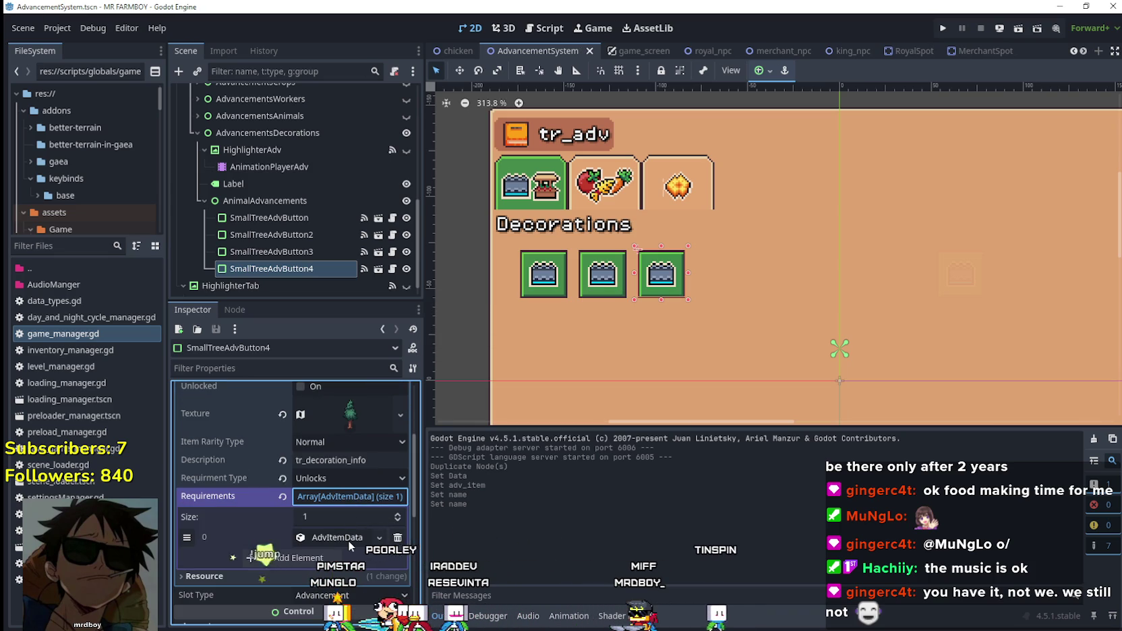
click(348, 541)
right_click(348, 540)
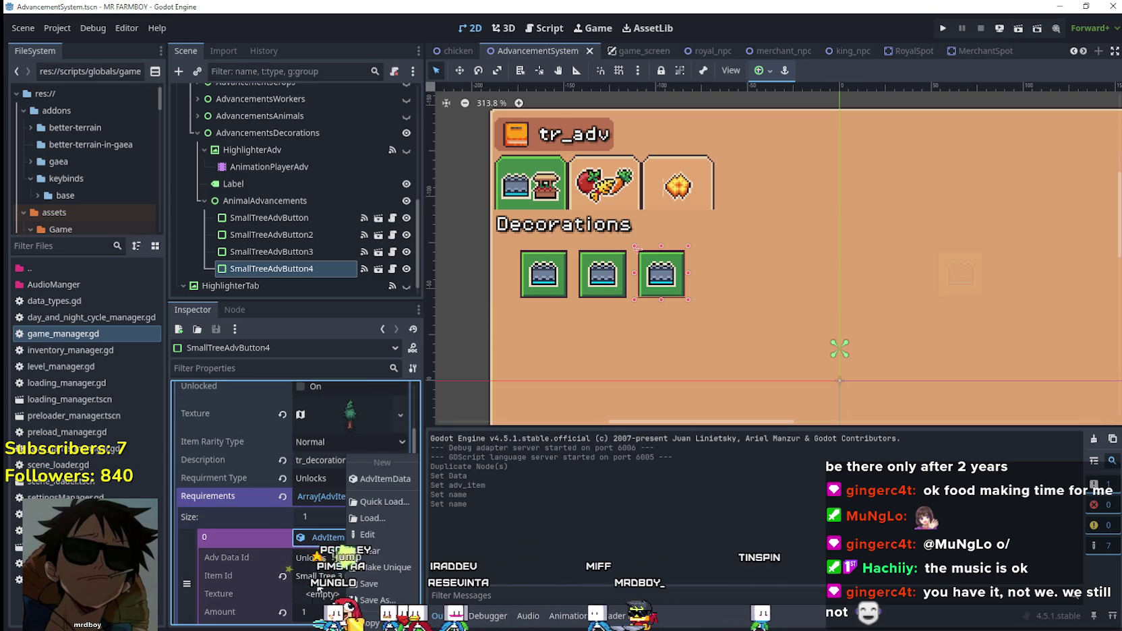
click(392, 568)
click(367, 547)
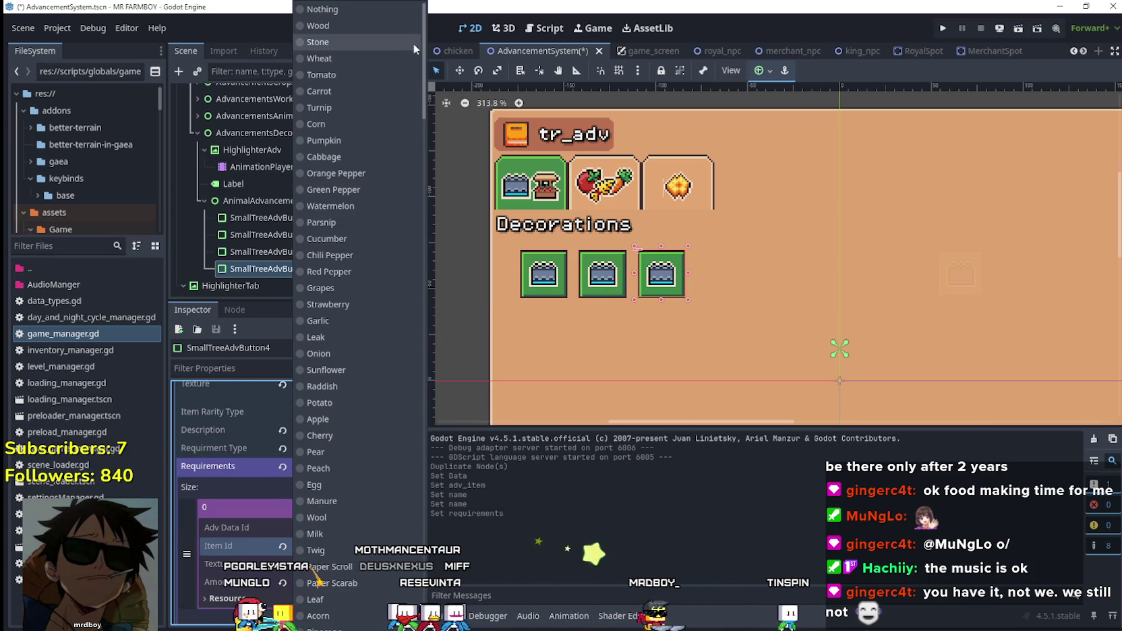
drag(423, 47, 448, 456)
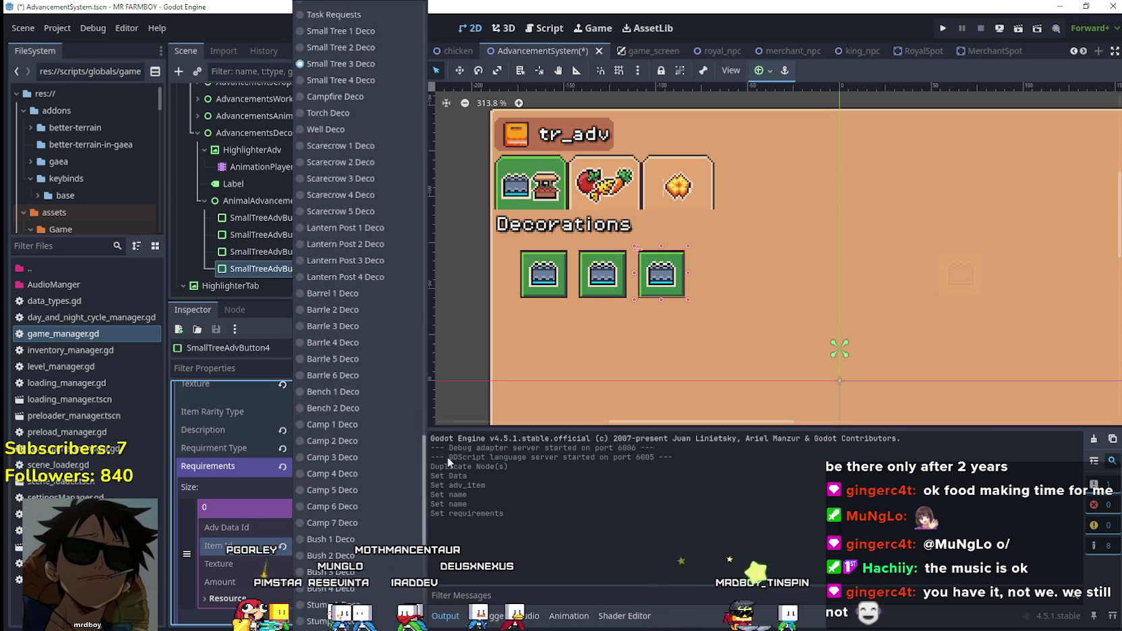
scroll(375, 359, up, 3)
click(360, 171)
key(ctrl+s)
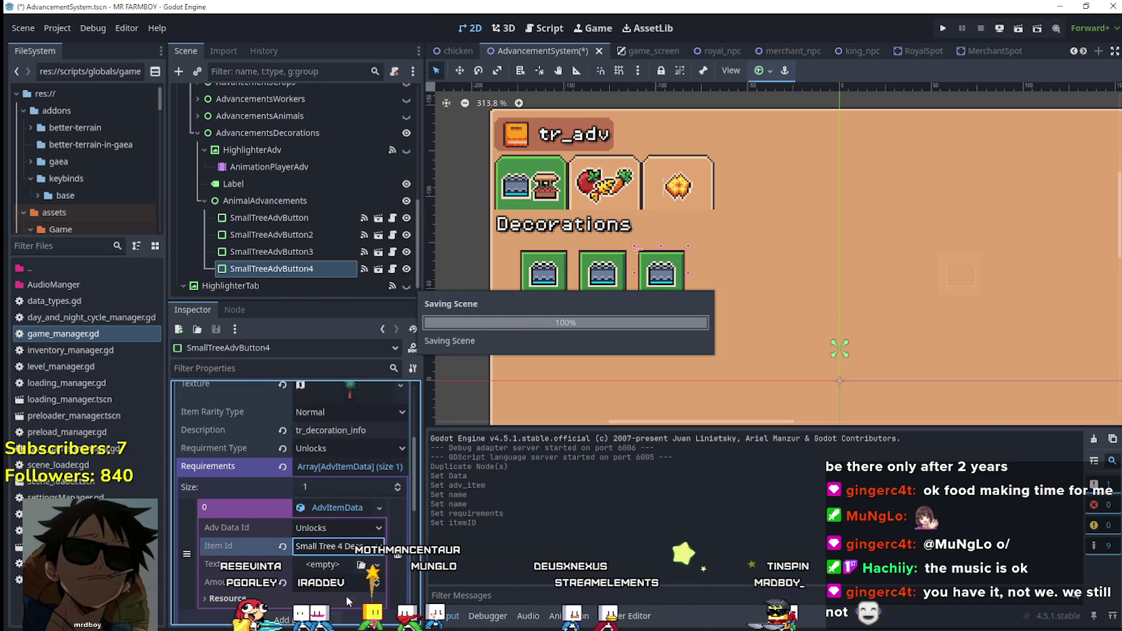
- Nudge SmallTreeAdvButton4 right into fourth place beside the third button and save
scroll(372, 534, up, 5)
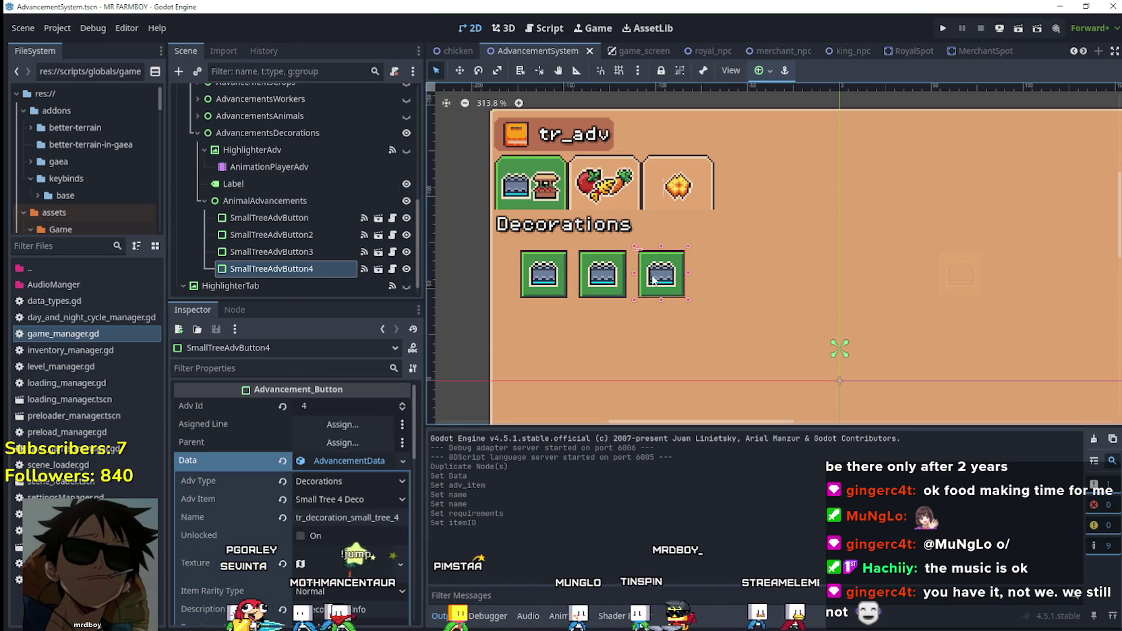
key(w)
scroll(671, 280, up, 2)
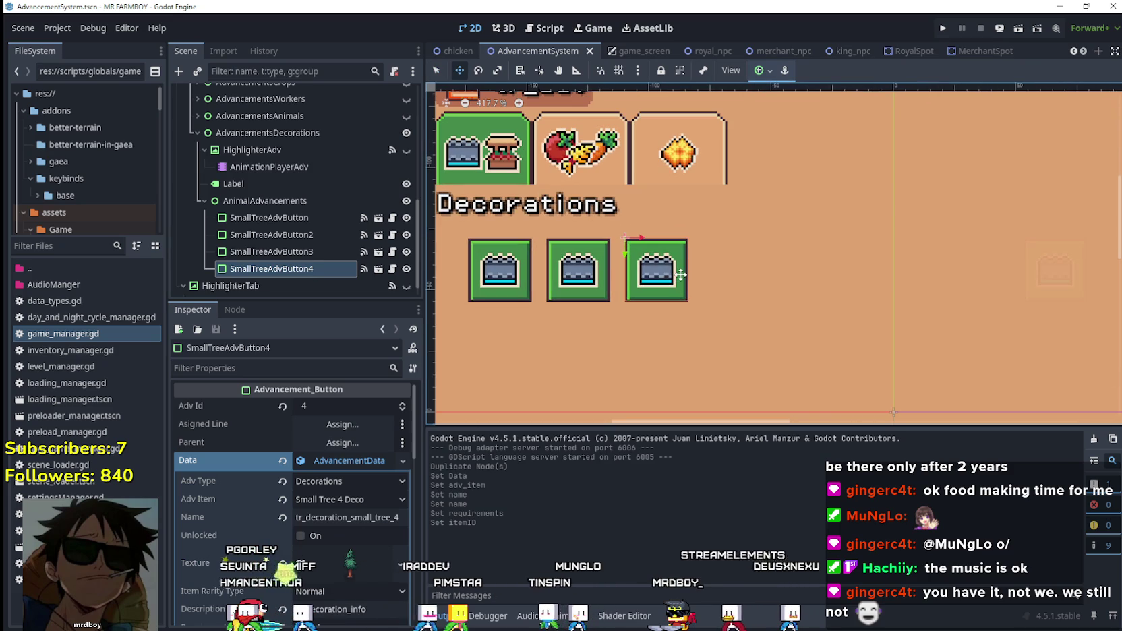
key(Right)
key(Right)
key(Right)
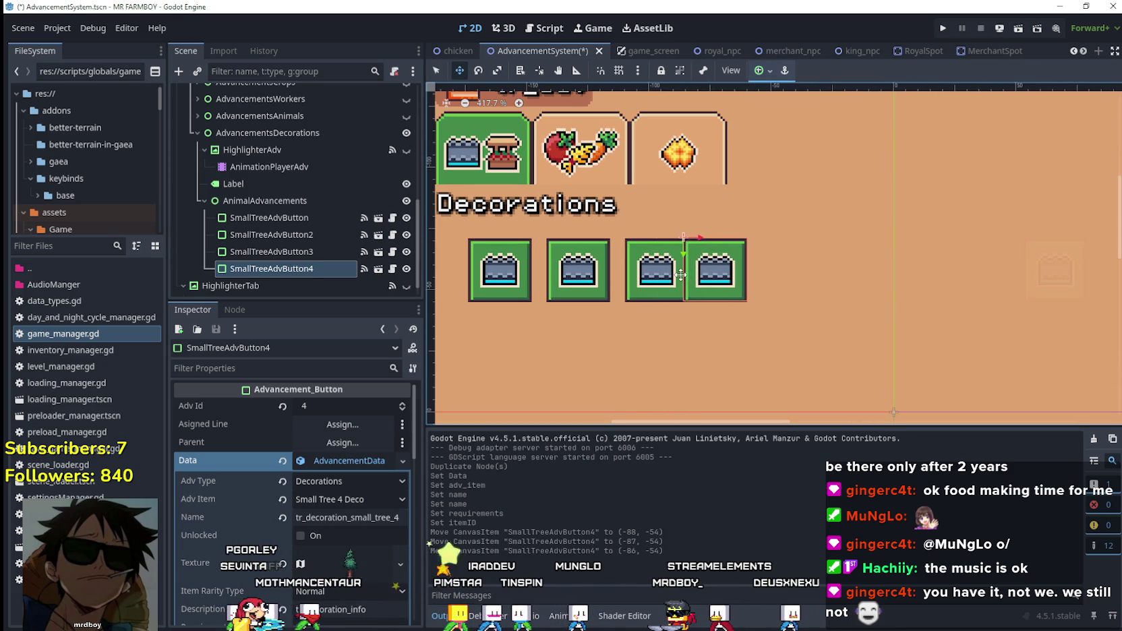
key(Right)
key(Right)
key(Right)
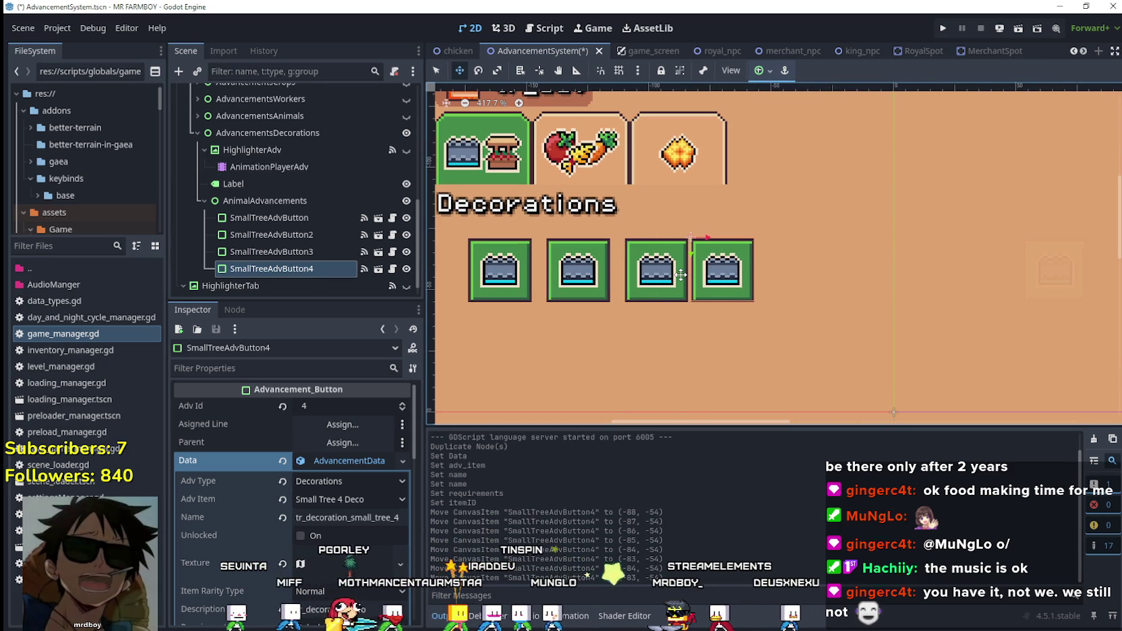
key(Right)
key(Right)
key(Right)
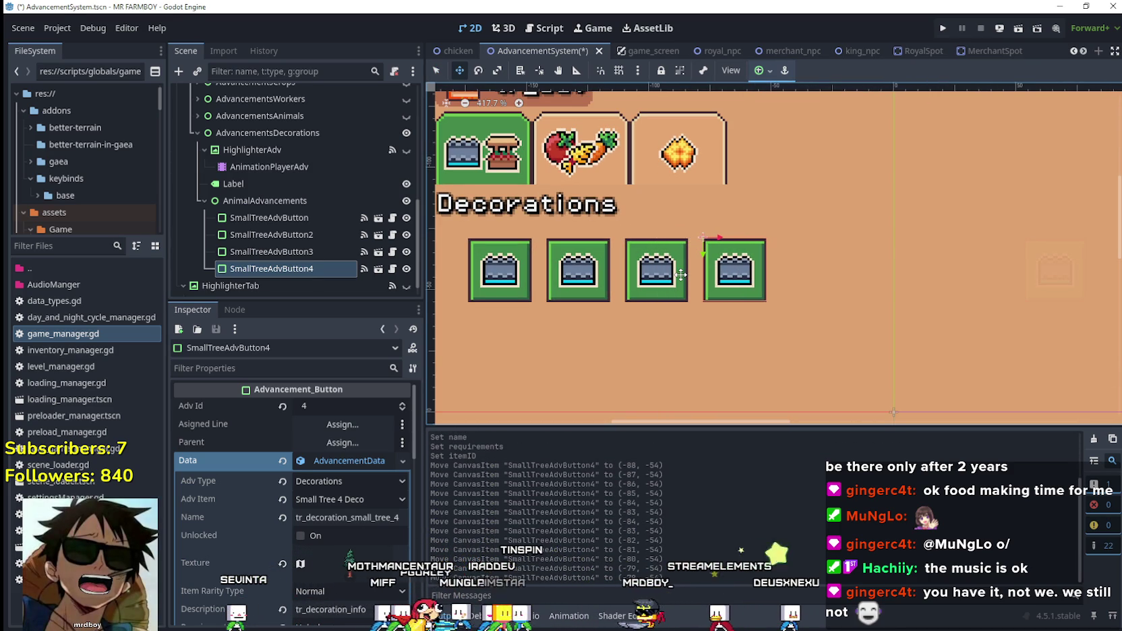
key(ctrl+s)
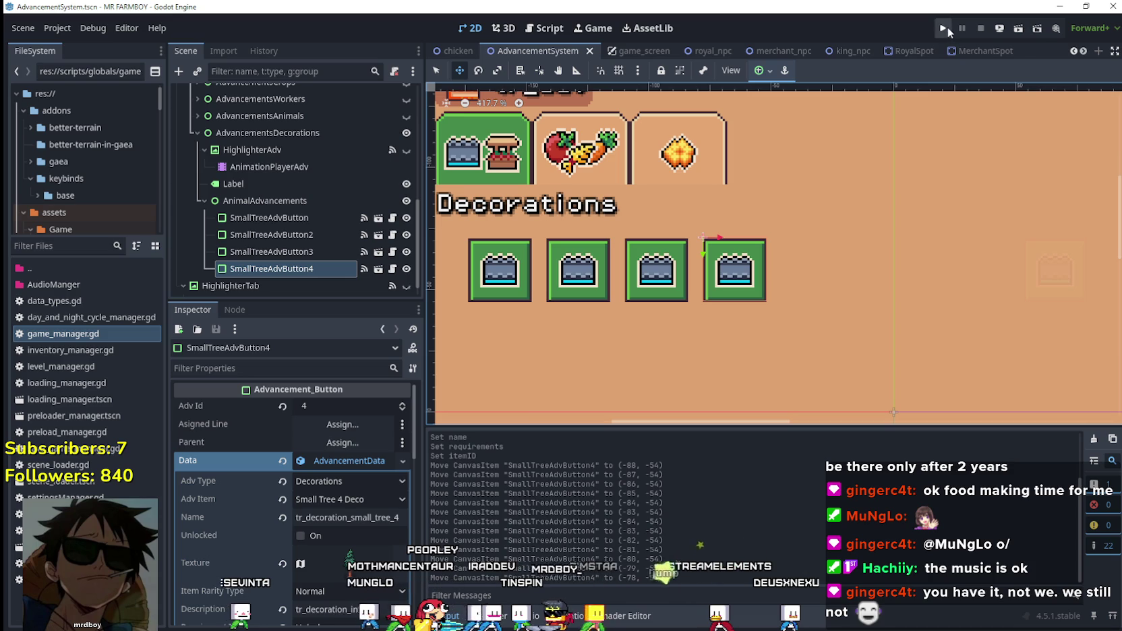
- Run the project, load Save 5 and maximize the game window
click(944, 28)
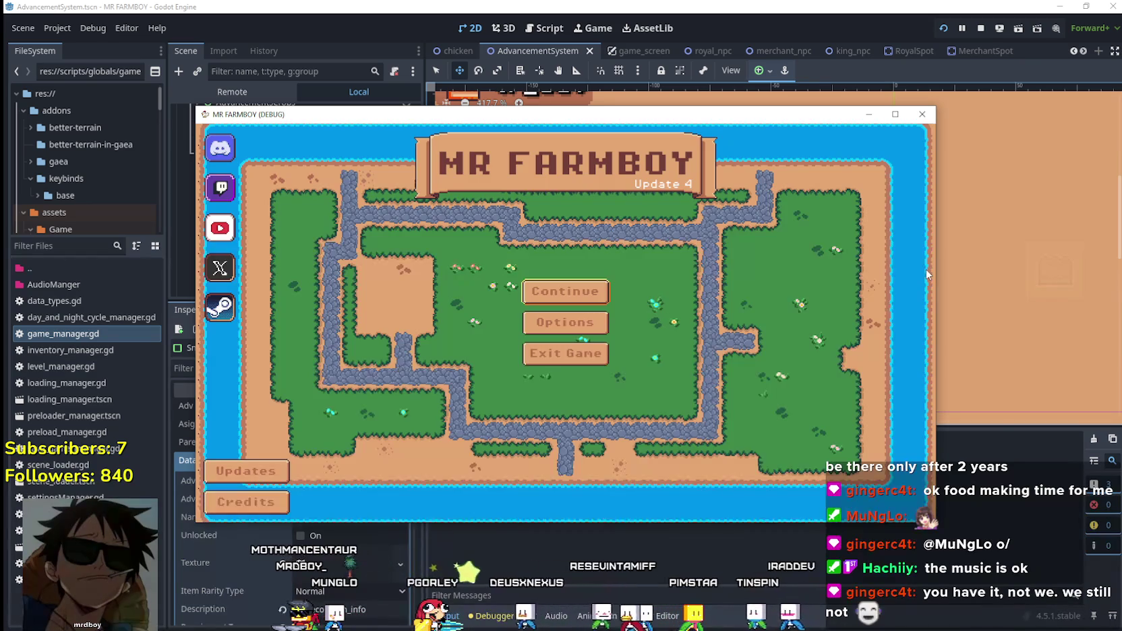
click(570, 292)
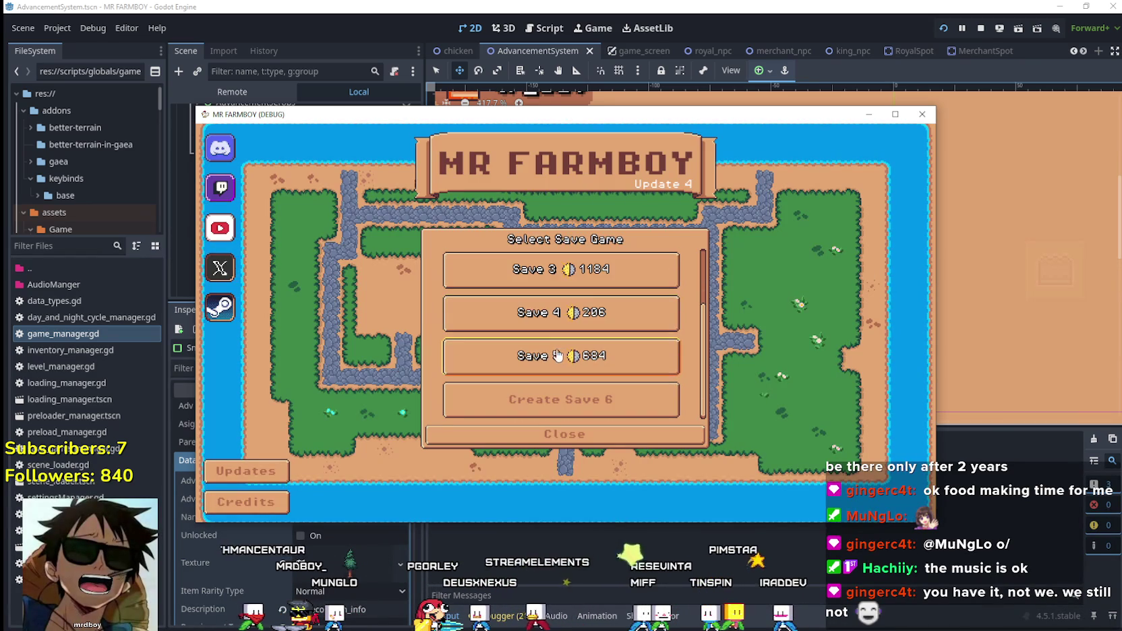
click(558, 355)
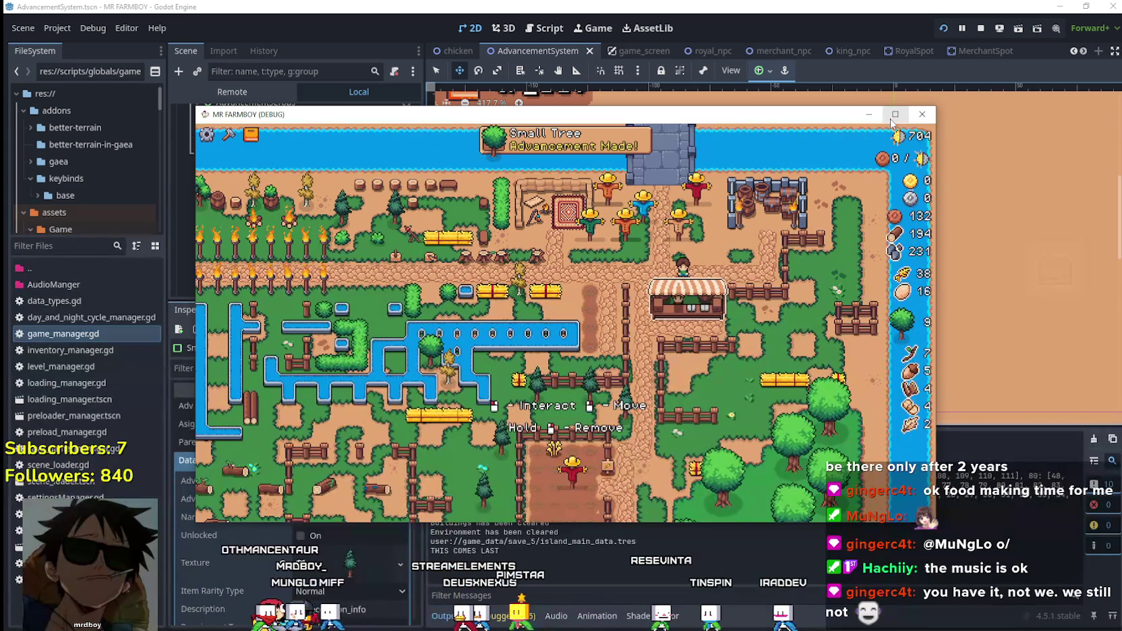
click(895, 115)
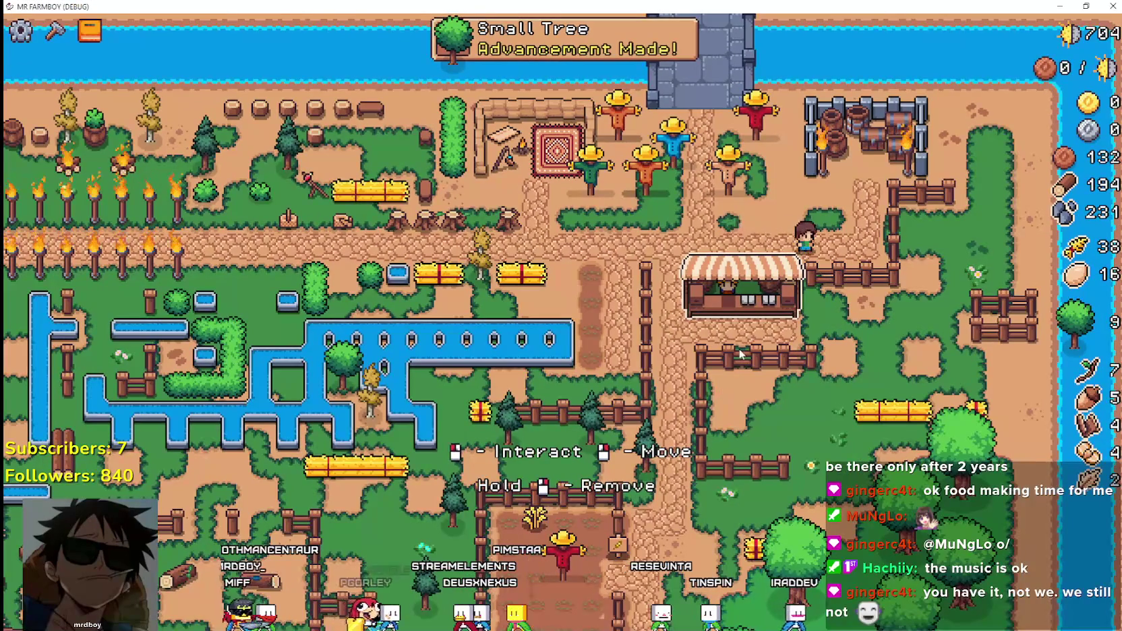
- Walk the farmer to the market stall, opening and closing the market inventory and crafting panel
click(752, 281)
click(748, 289)
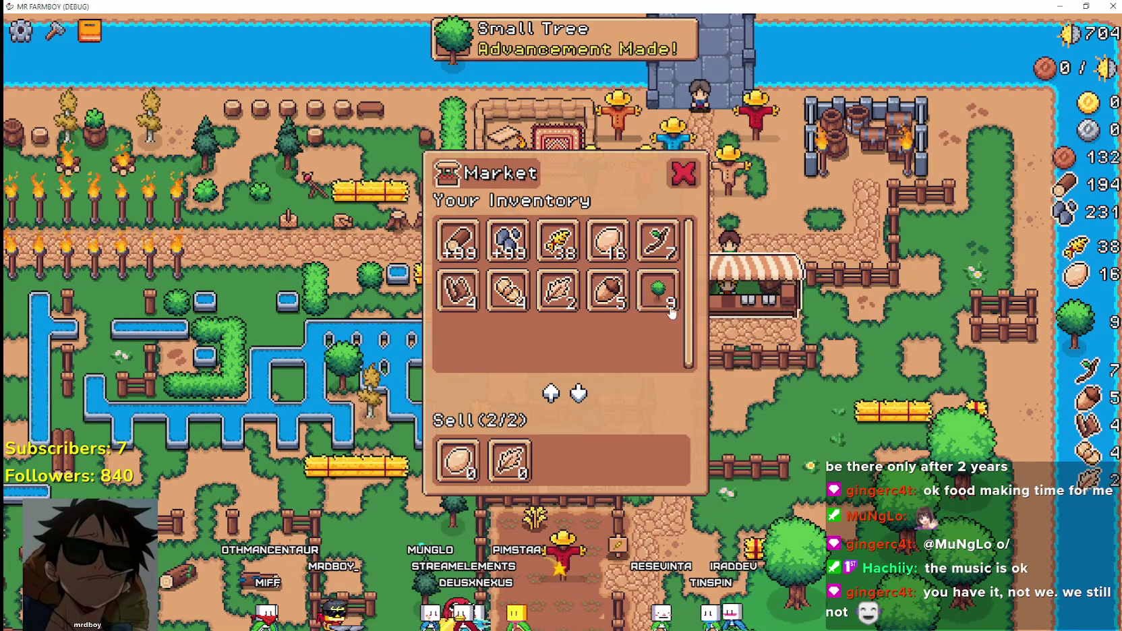
click(775, 398)
key(c)
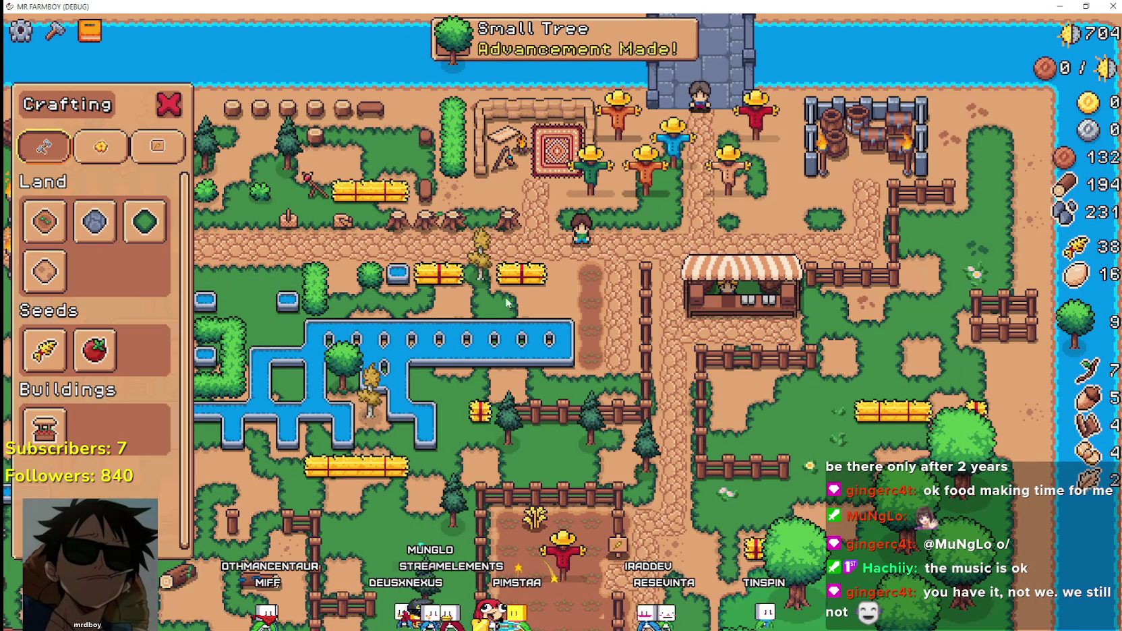
key(c)
- Check the small tree entries in the Advancements window's Decorations tab
key(a)
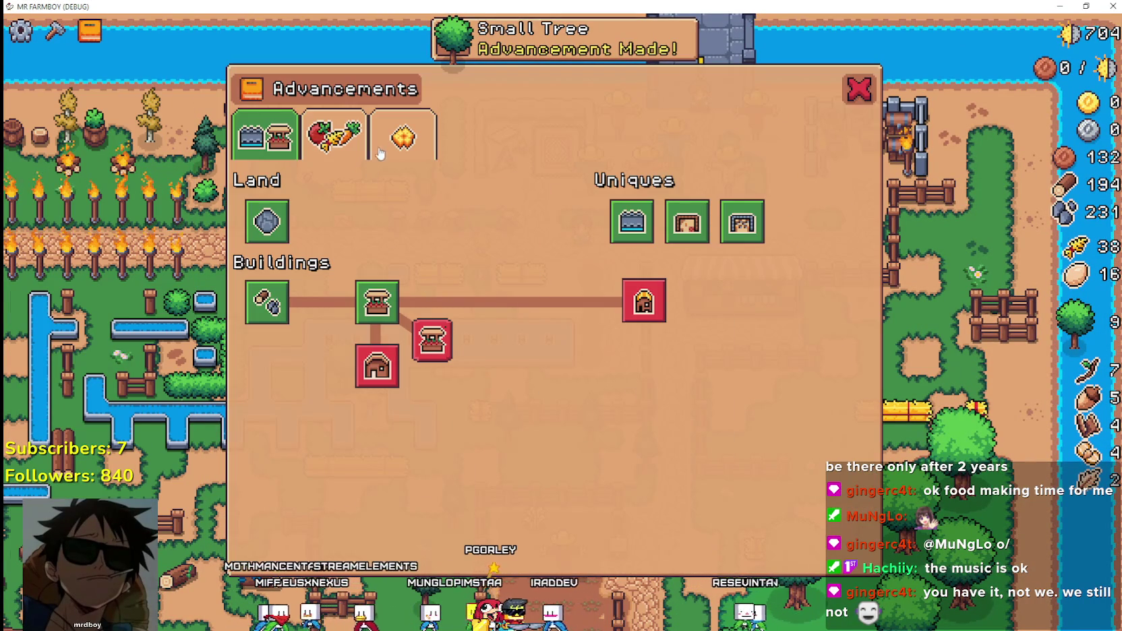
click(381, 154)
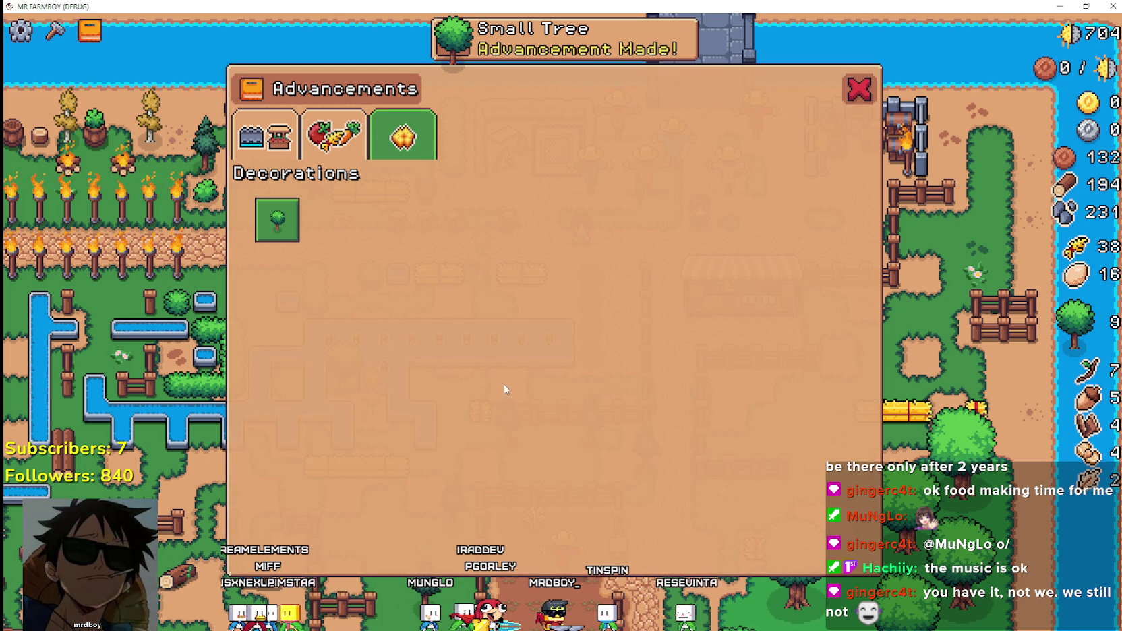
click(56, 30)
- Browse the Crafting panel's Decorations list to find the tree decorations
click(118, 143)
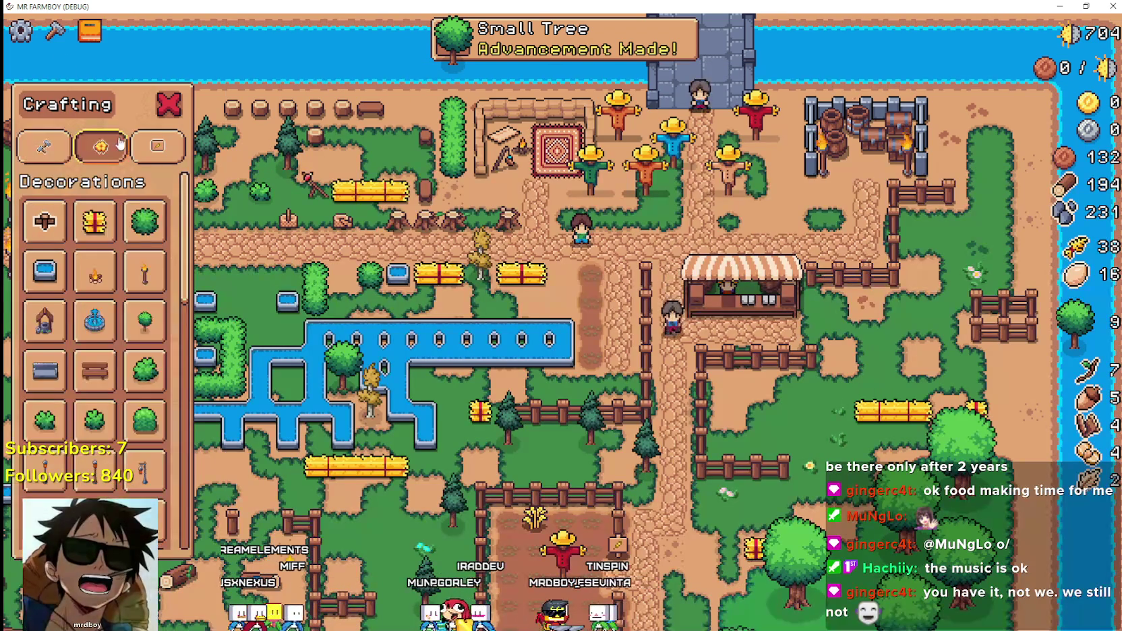
scroll(142, 270, down, 5)
scroll(145, 223, up, 5)
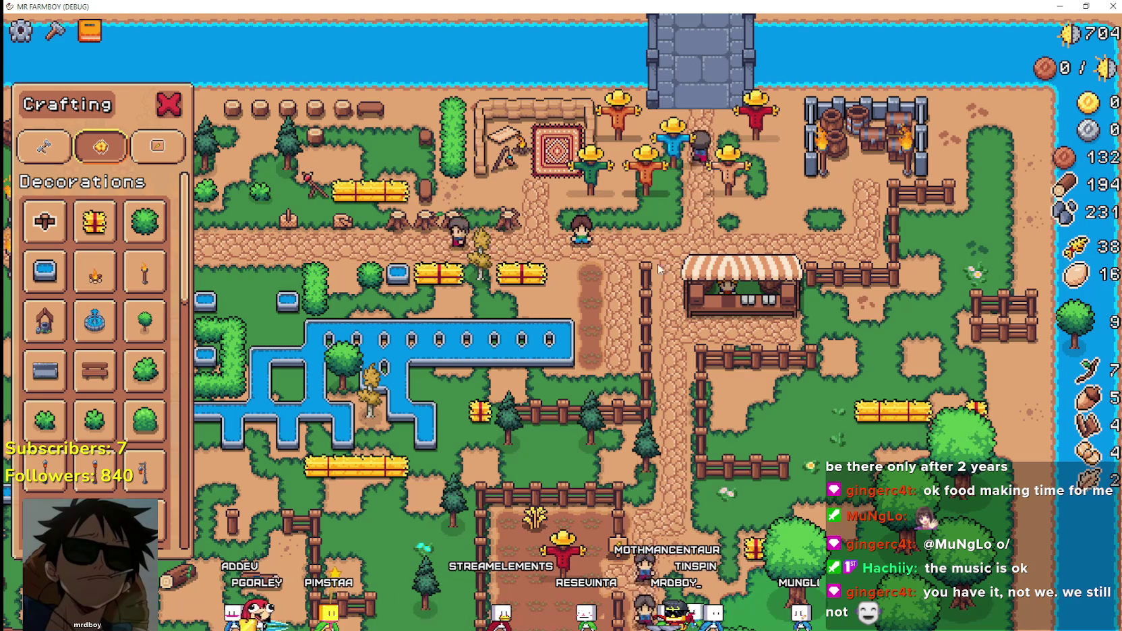
scroll(658, 268, up, 3)
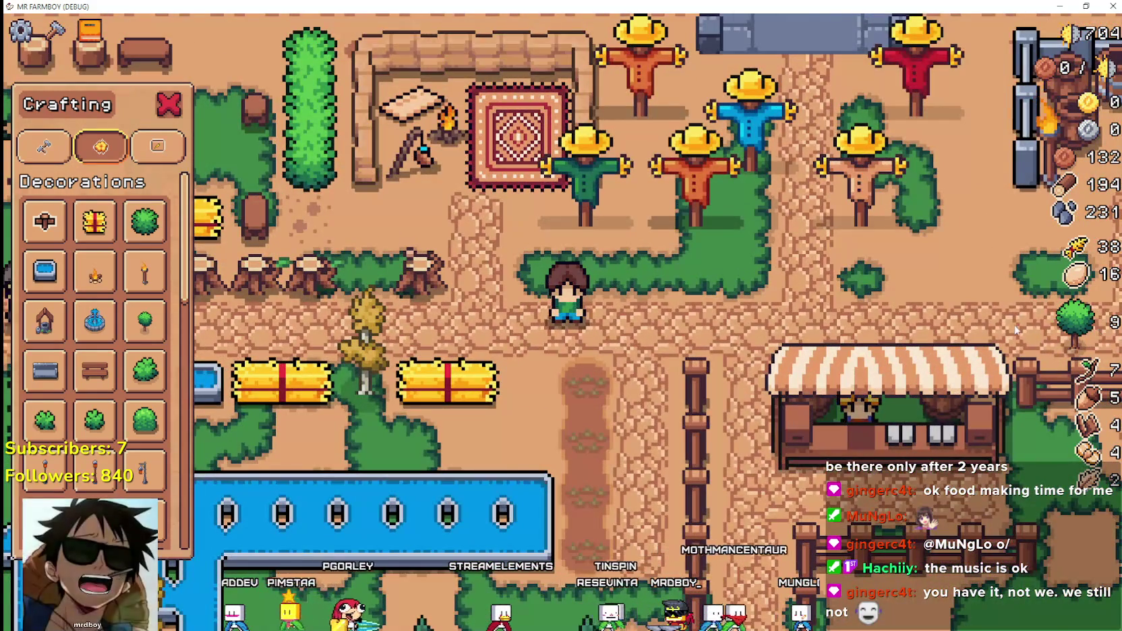
scroll(1015, 329, down, 3)
scroll(1012, 327, up, 2)
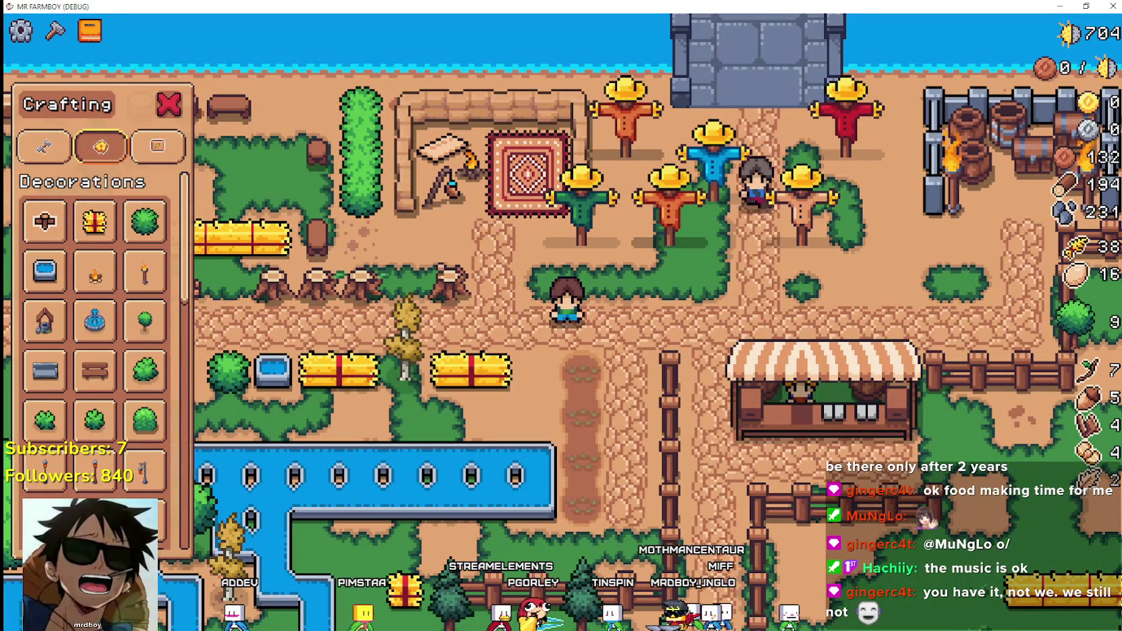
- In inv_slot_mini, give the slot texture Clip Contents, Ignore Size and Keep Aspect Centered
key(alt+Tab)
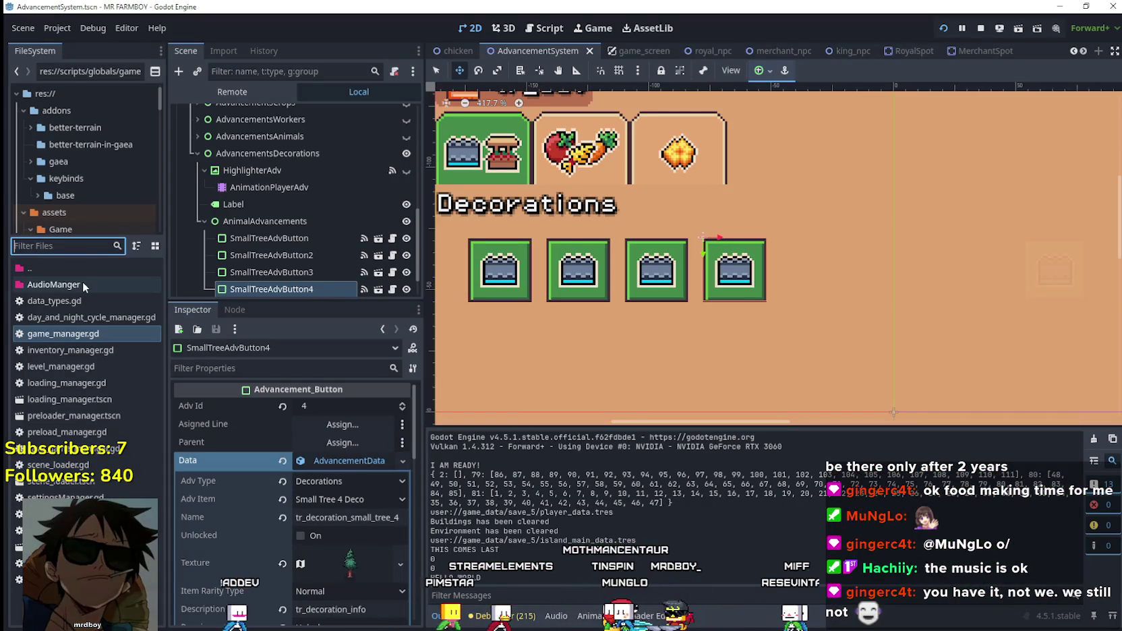
text(inv)
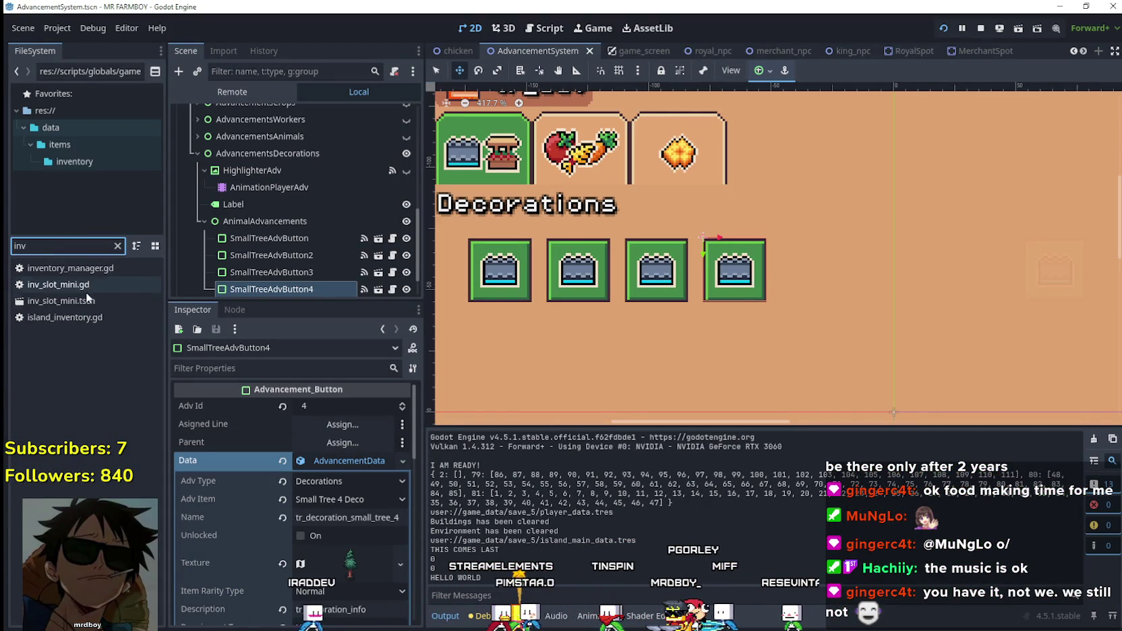
double_click(61, 300)
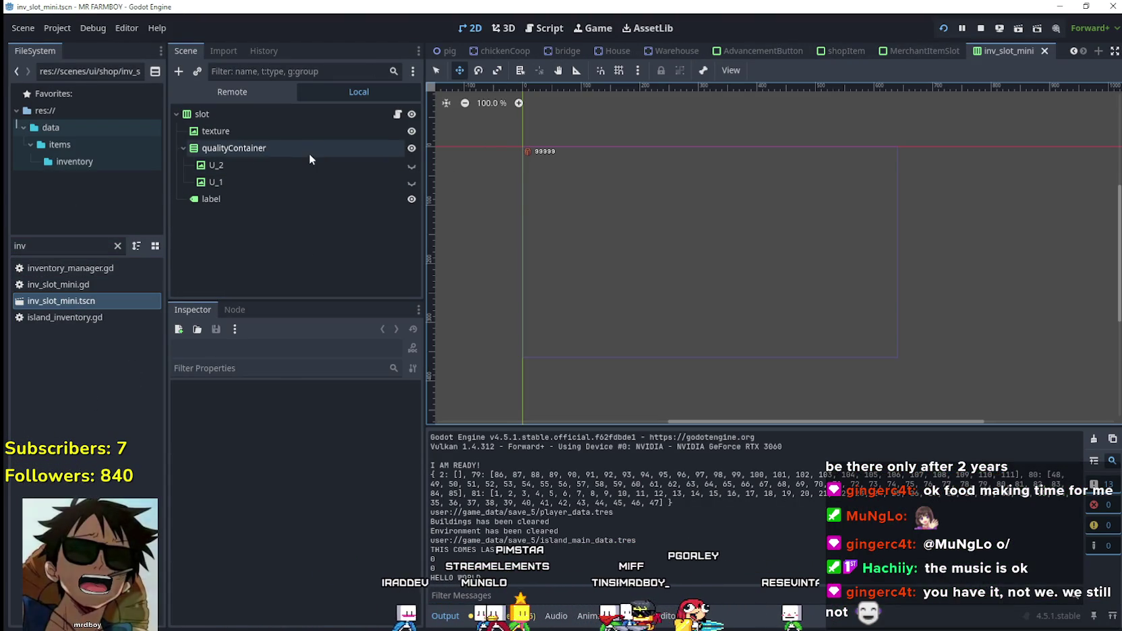
click(309, 154)
key(Up)
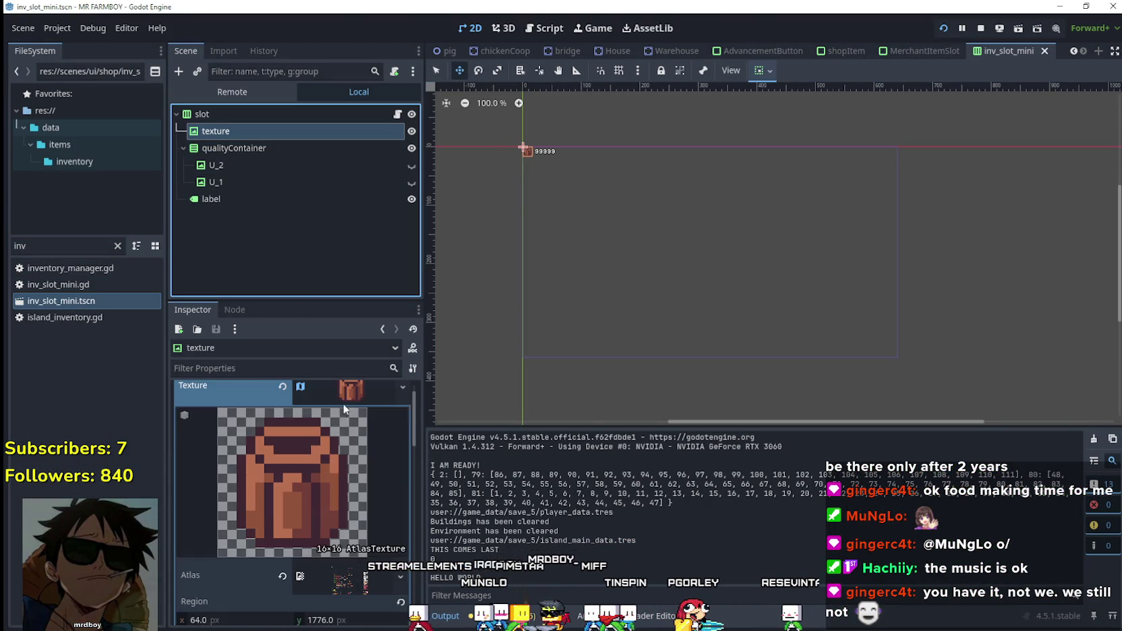
click(344, 404)
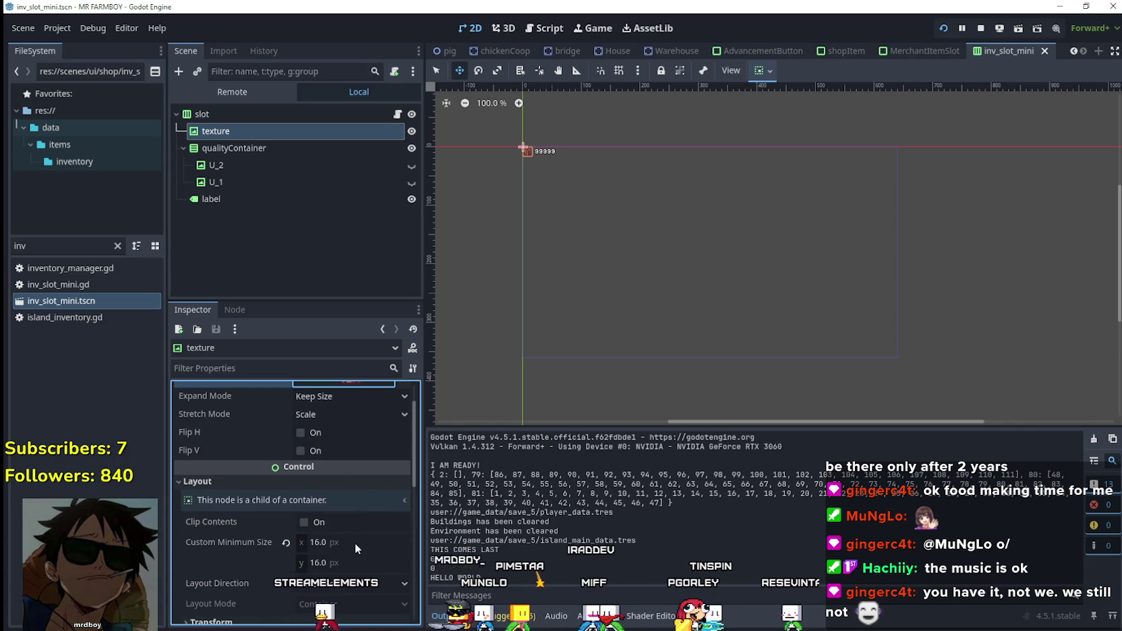
click(337, 522)
scroll(358, 492, up, 1)
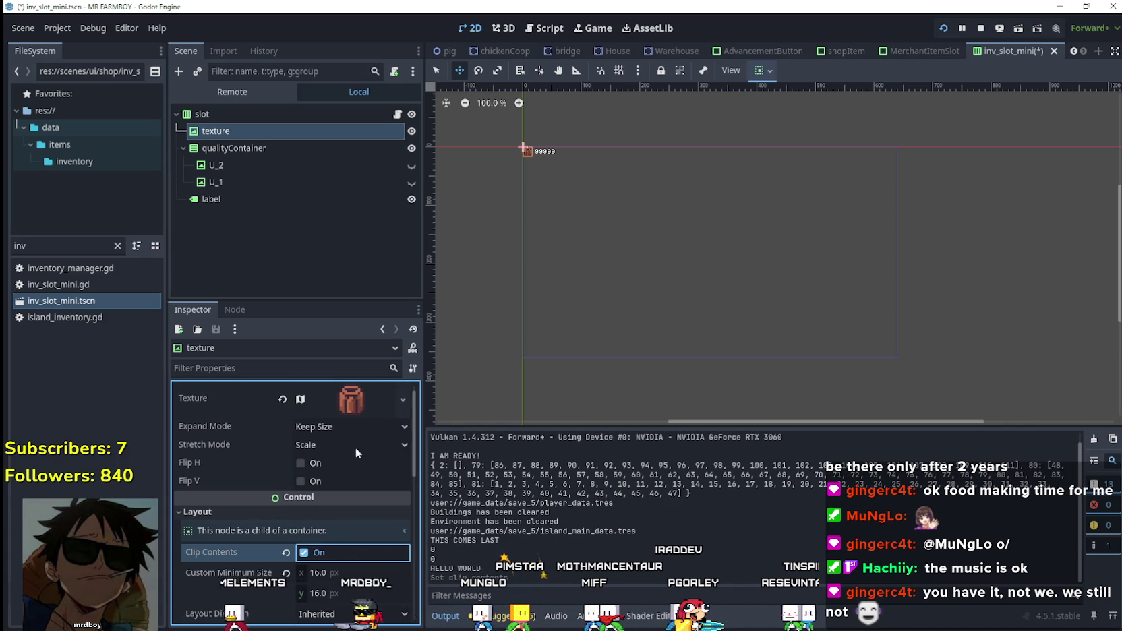
click(335, 426)
click(349, 453)
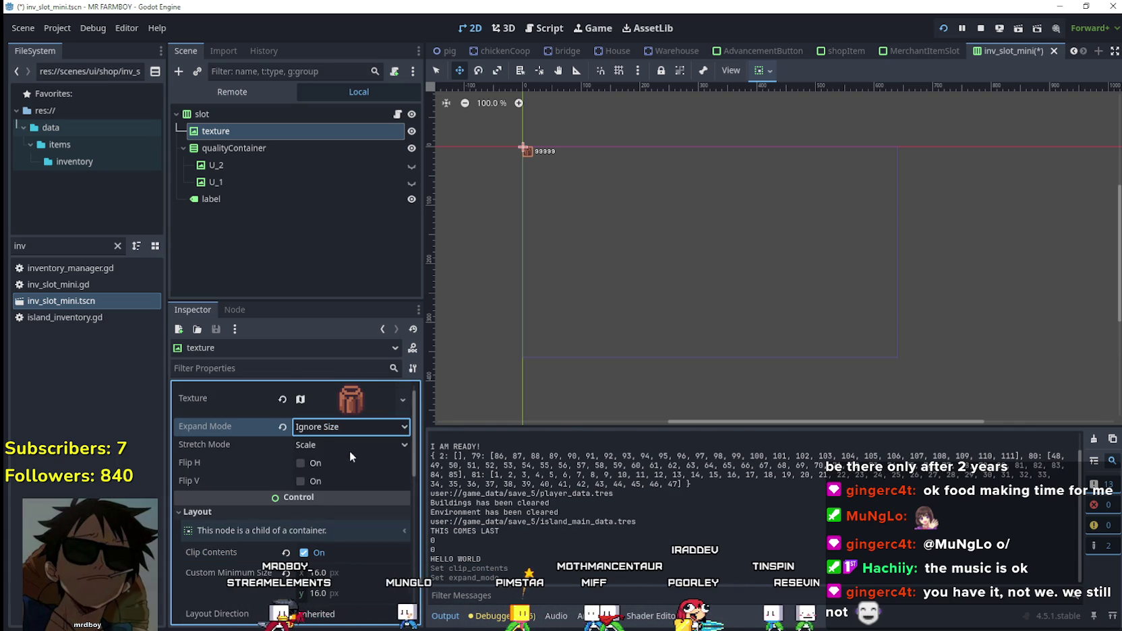
click(349, 448)
click(371, 550)
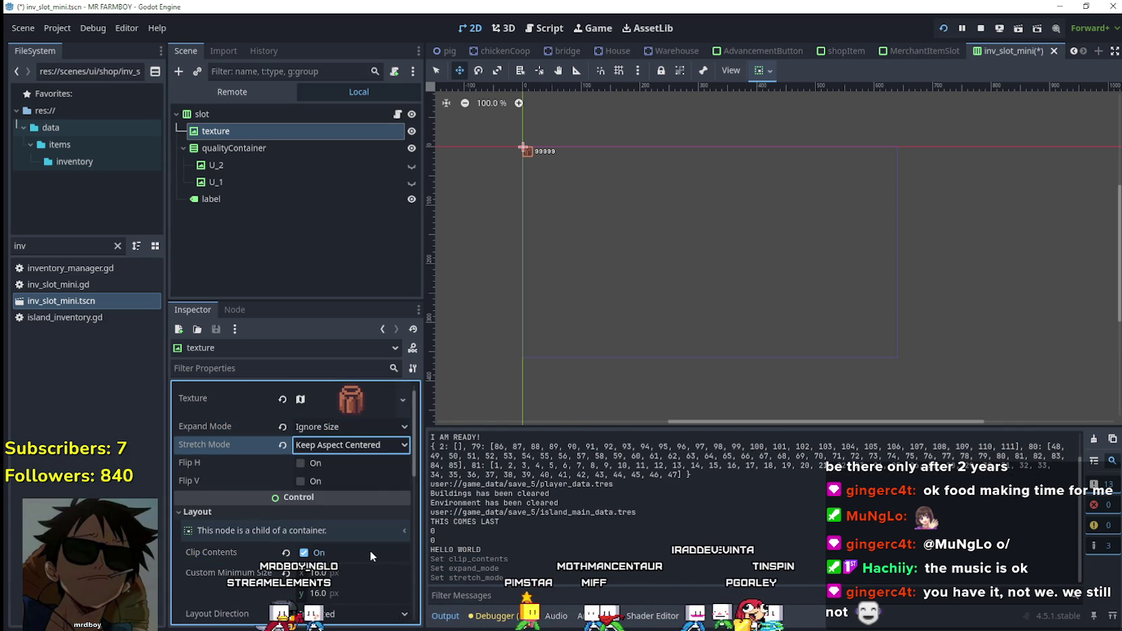
- Run the game to check the slot icons, then save inv_slot_mini
key(F5)
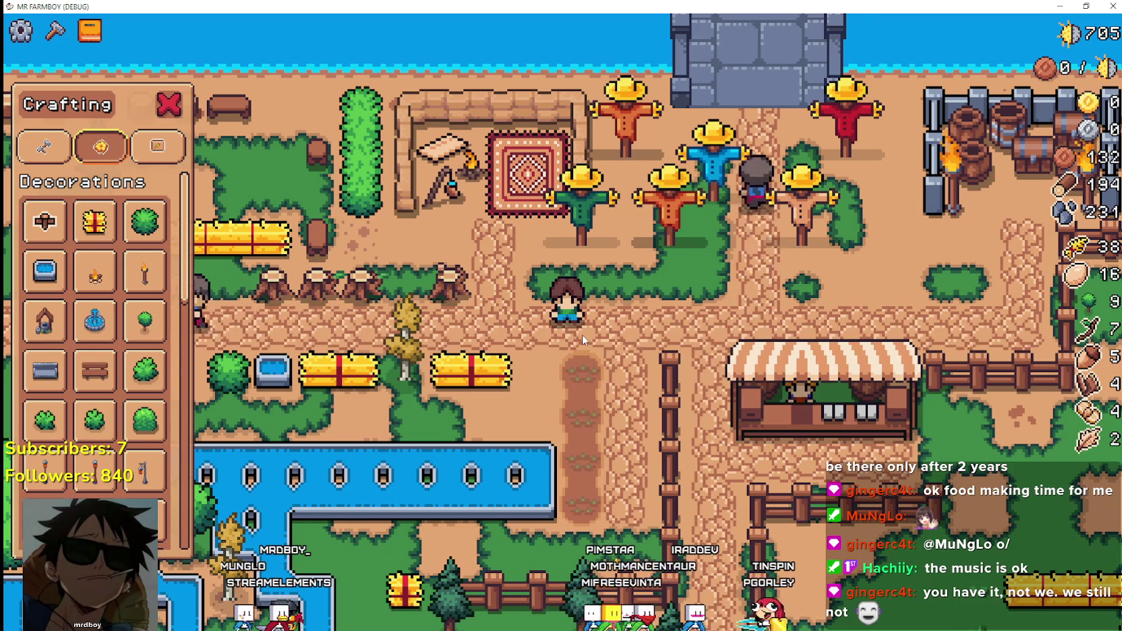
key(alt+F4)
key(ctrl+s)
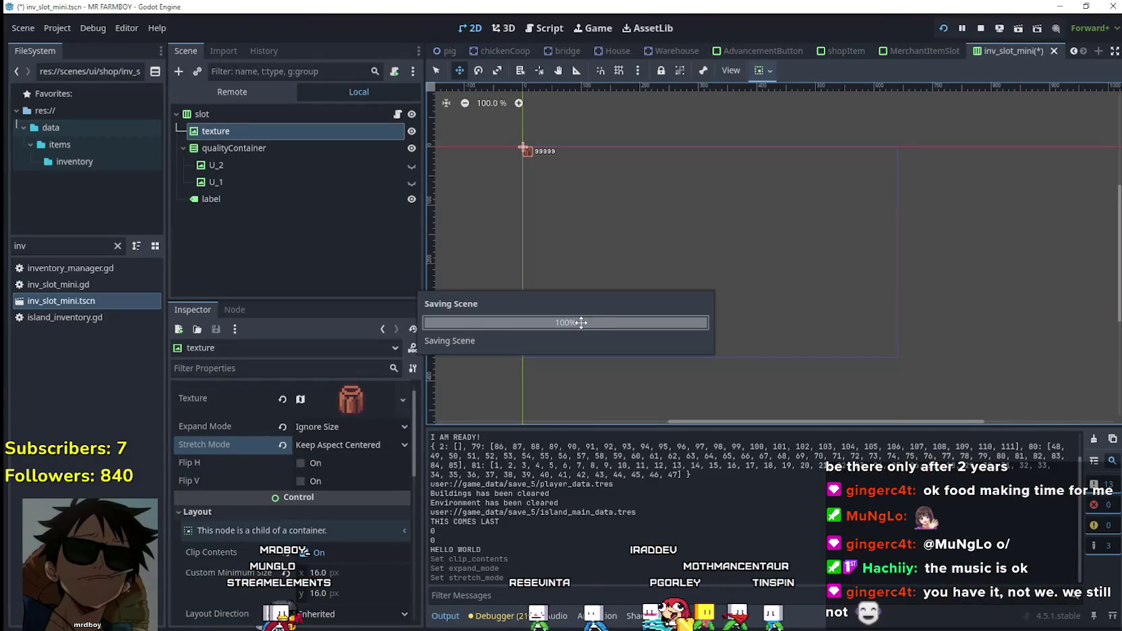
- Give AdvancementNotification's ItemTexture Clip Contents, Ignore Size and Keep Aspect Centered, then relaunch the game
double_click(27, 245)
text(adv)
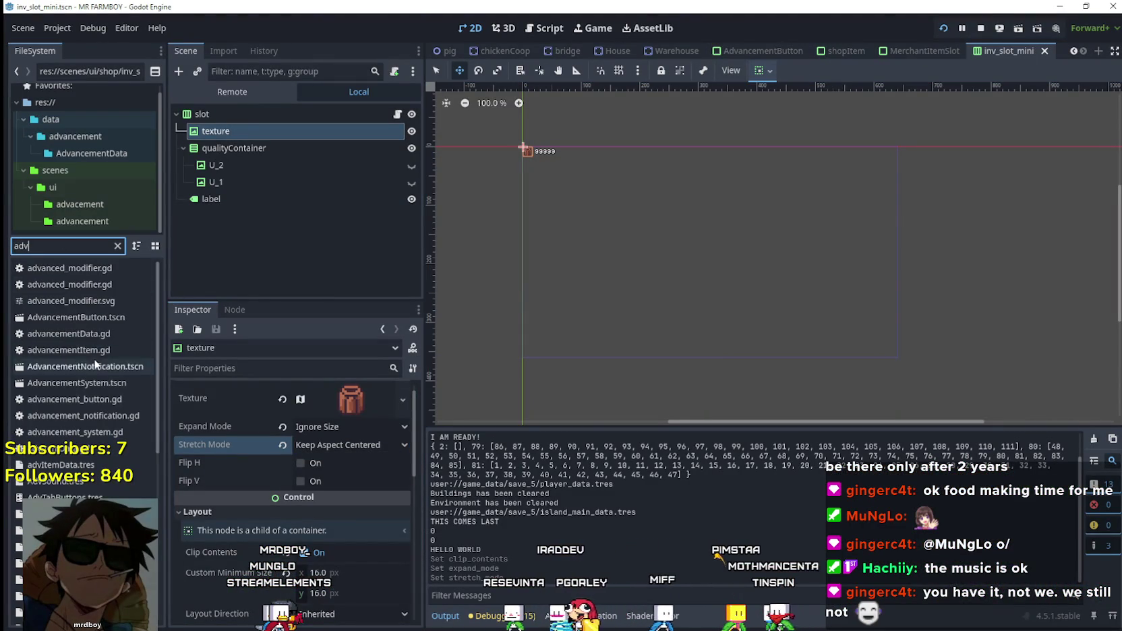
double_click(116, 367)
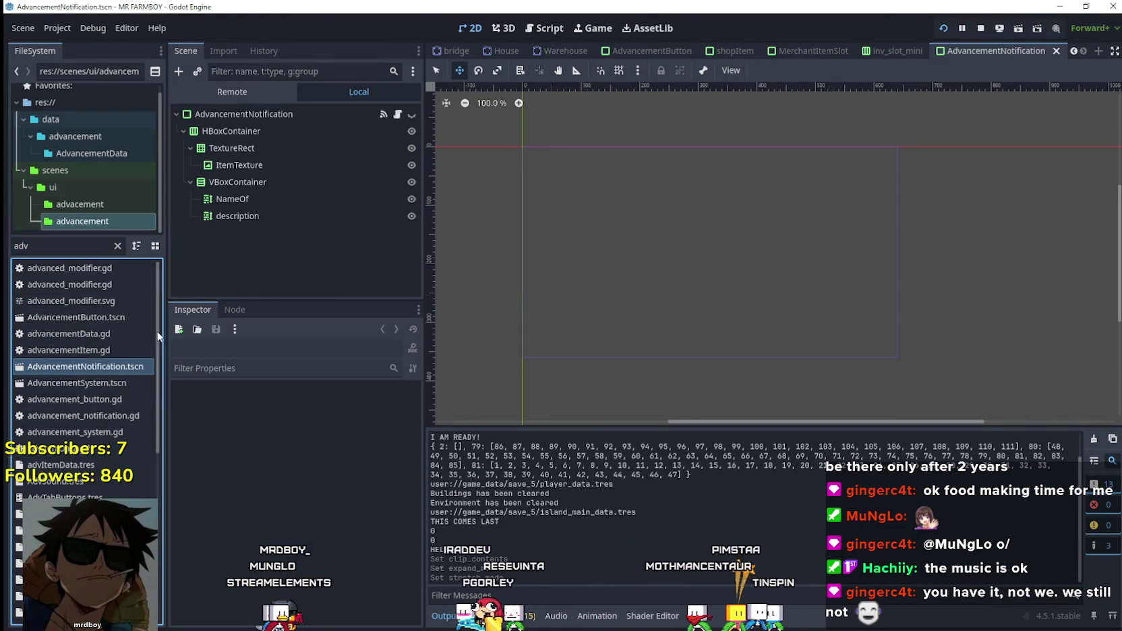
click(266, 166)
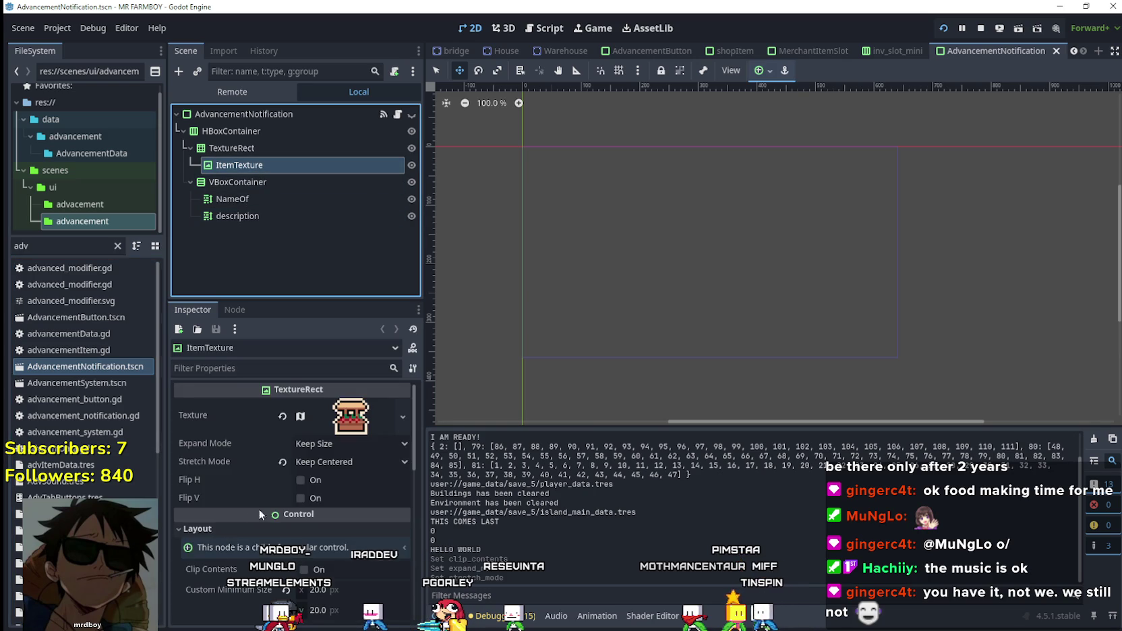
scroll(323, 517, down, 2)
click(333, 507)
scroll(335, 504, up, 2)
click(341, 443)
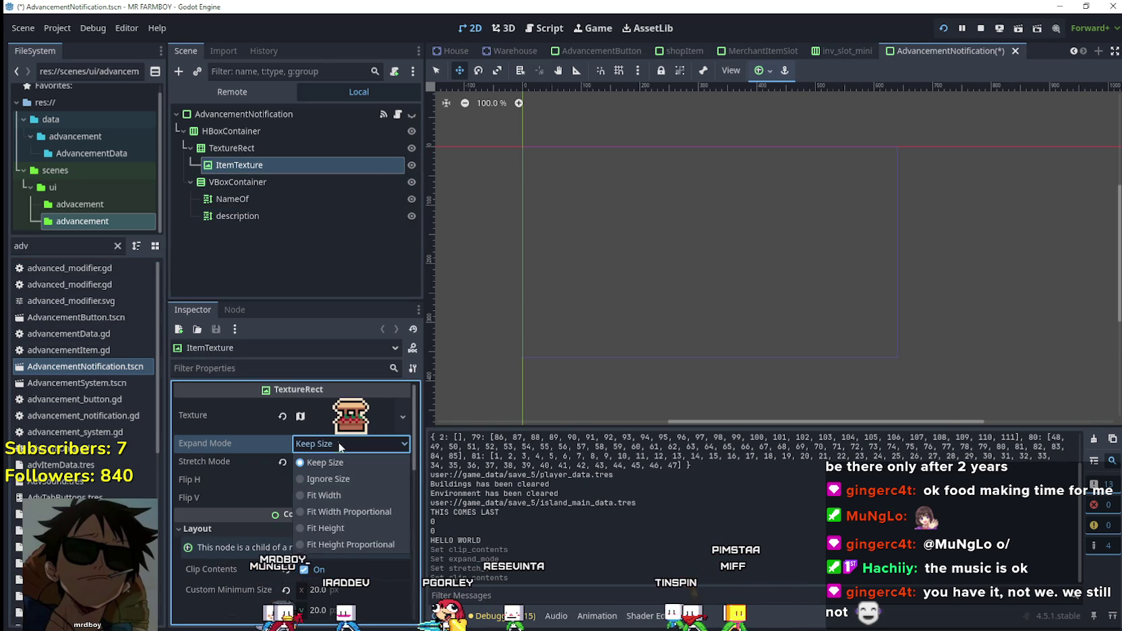
click(337, 479)
click(337, 463)
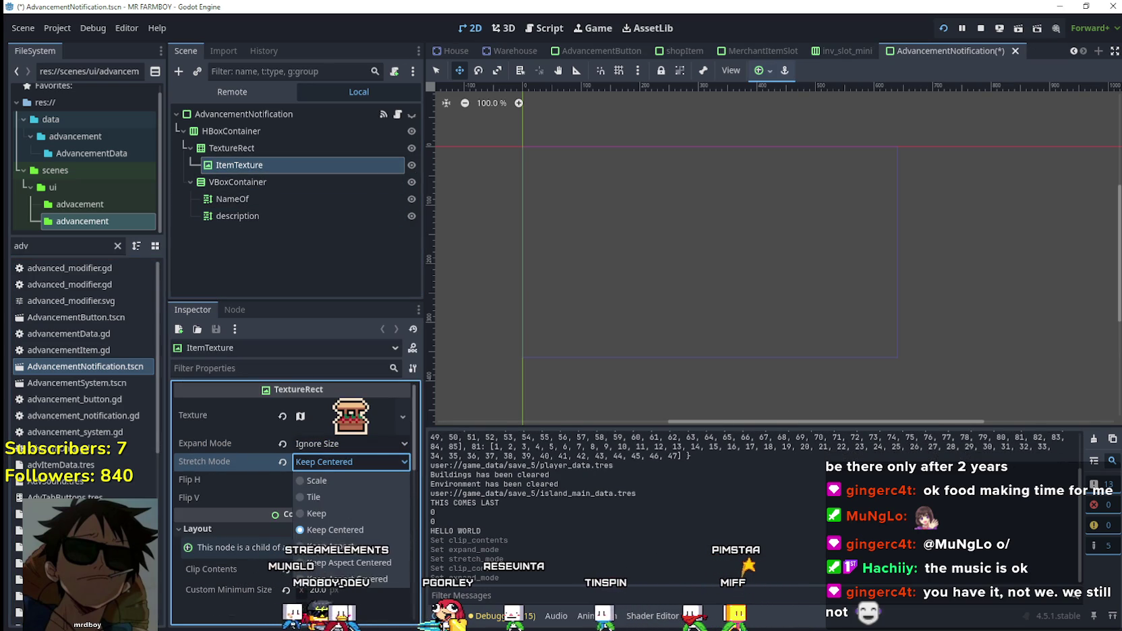
click(344, 566)
key(F5)
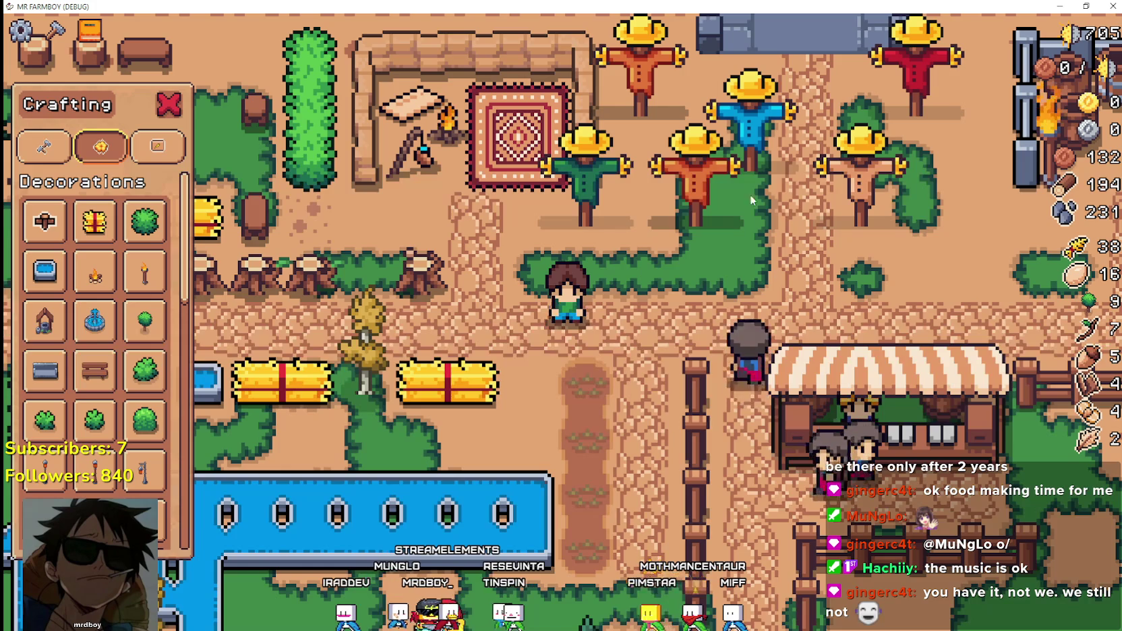
- Walk the farmer around the farm, opening and closing the advancements window to check the icon
scroll(664, 276, down, 3)
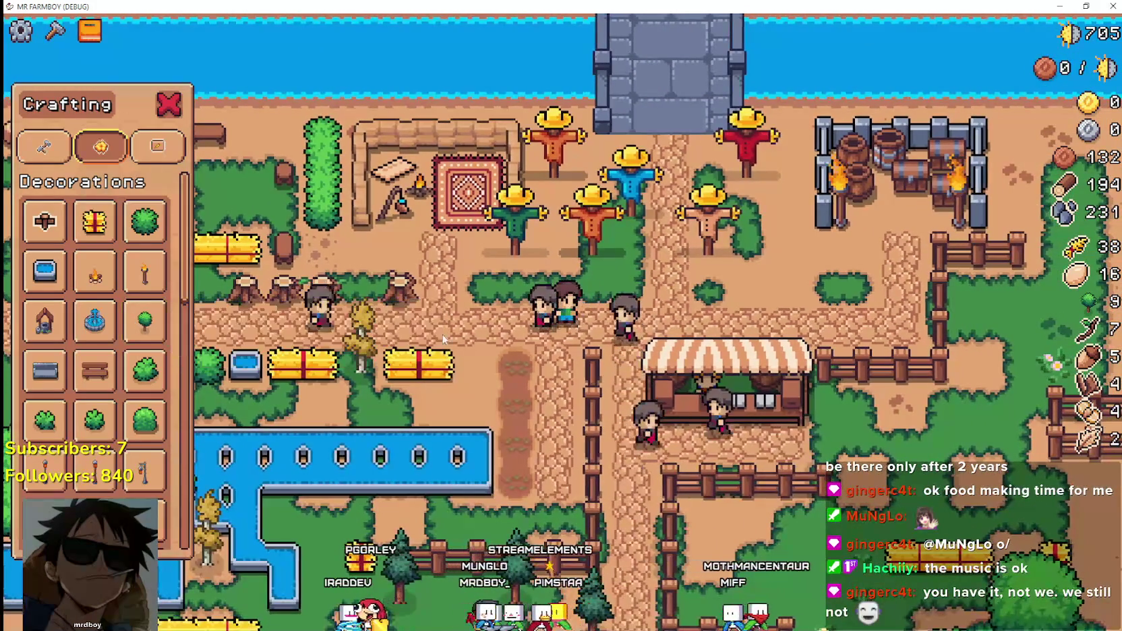
key(d)
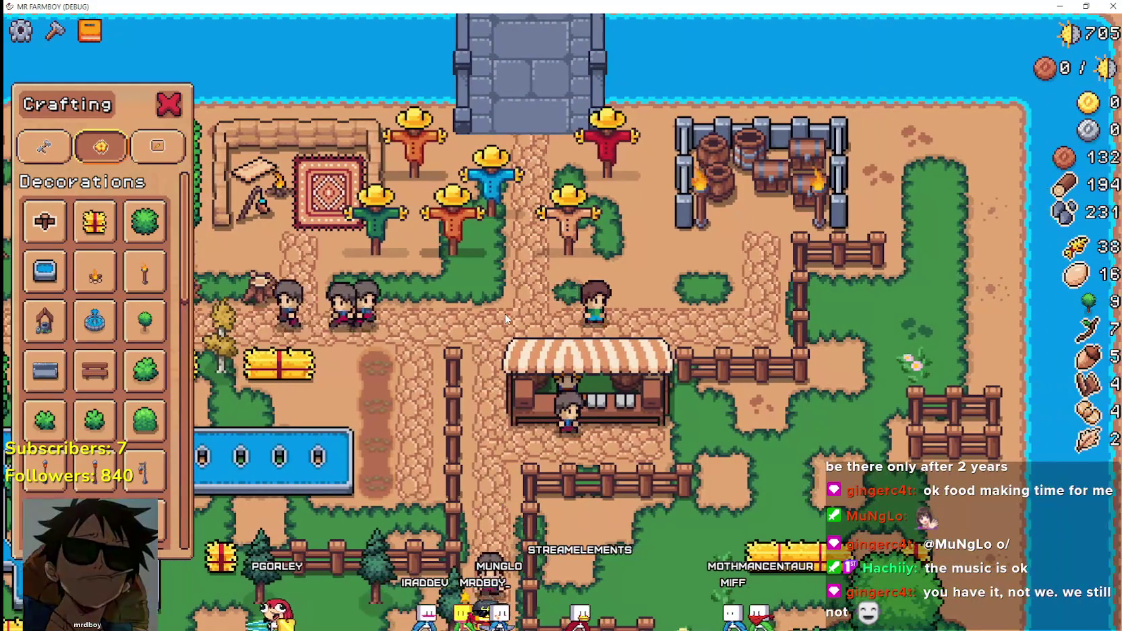
key(Escape)
key(b)
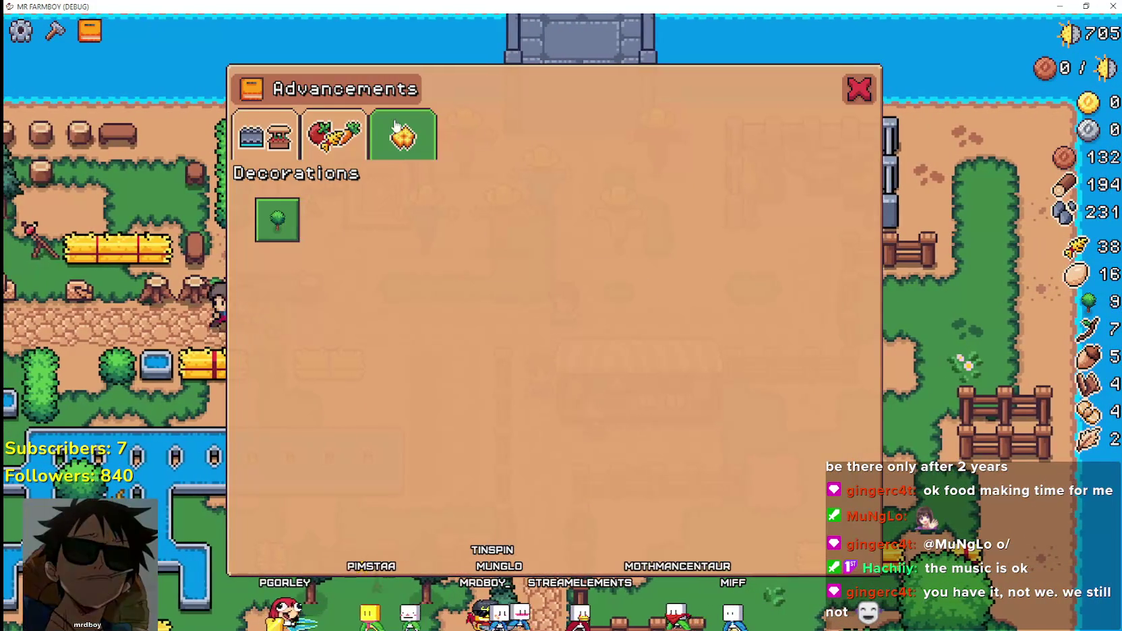
click(860, 90)
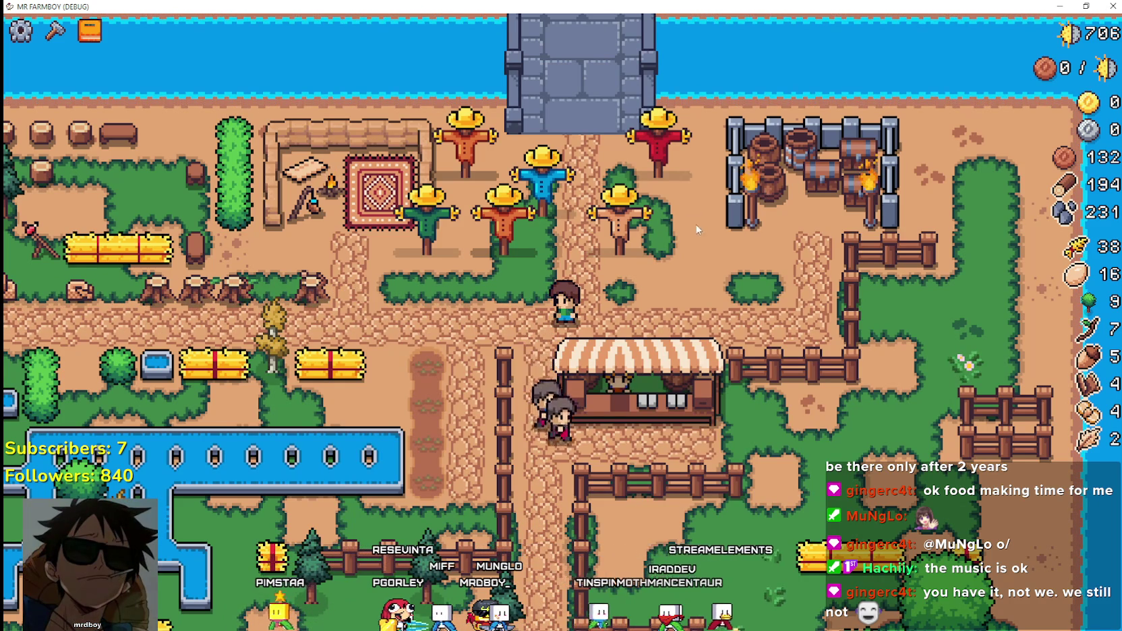
key(Tab)
key(Escape)
click(714, 202)
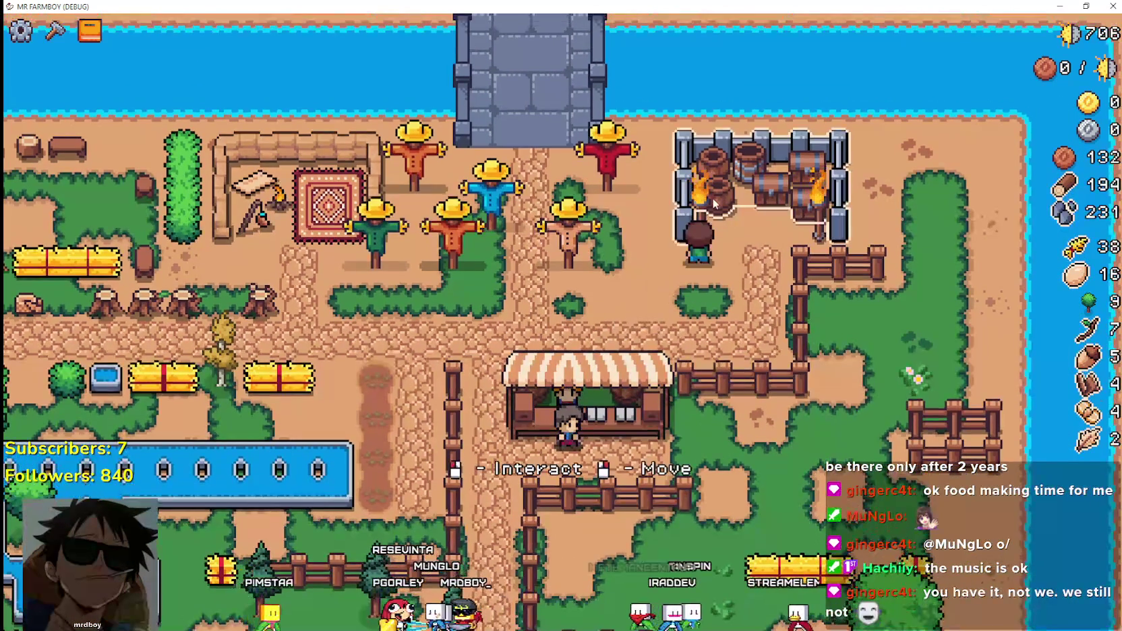
key(s)
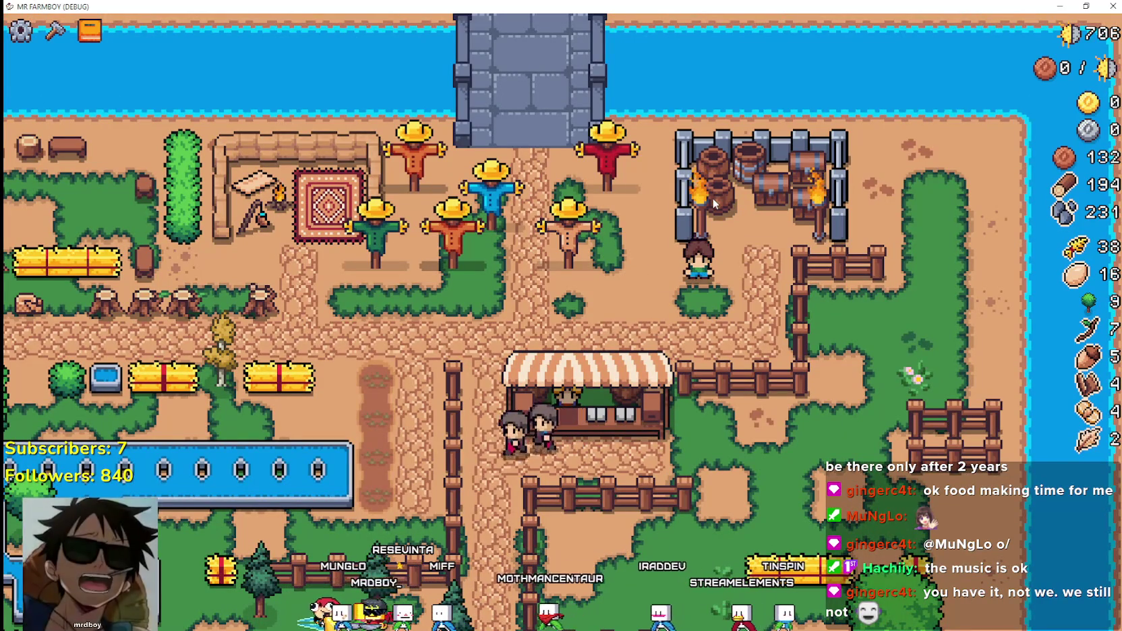
key(a)
key(s)
key(a)
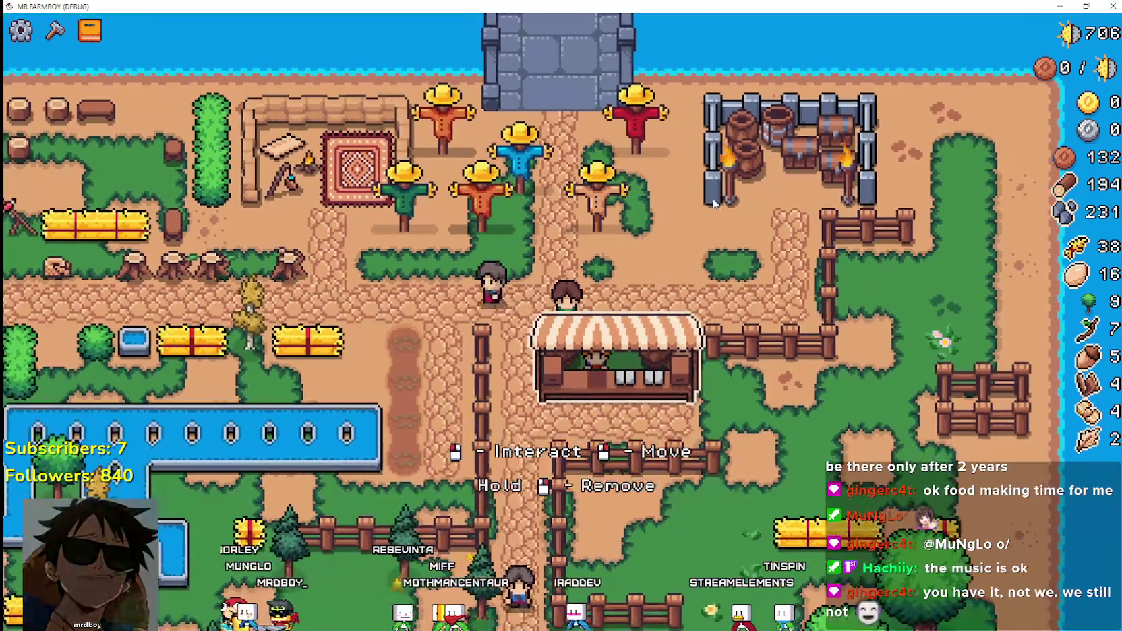
key(a)
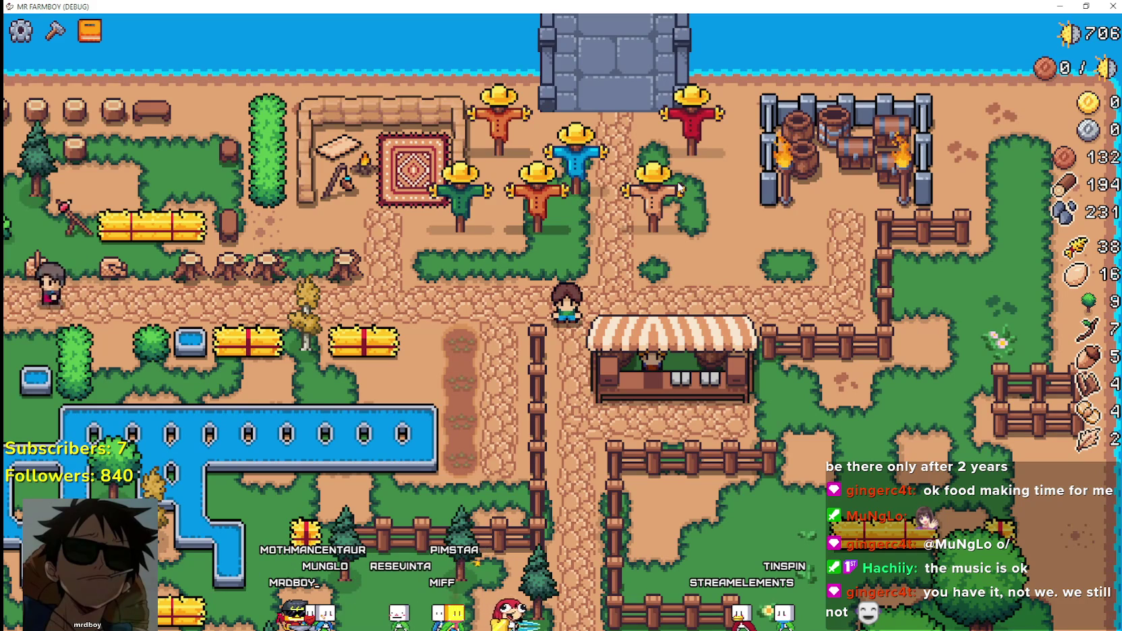
- Restart the game to review advancements again, then stop the debug run
scroll(587, 271, up, 1)
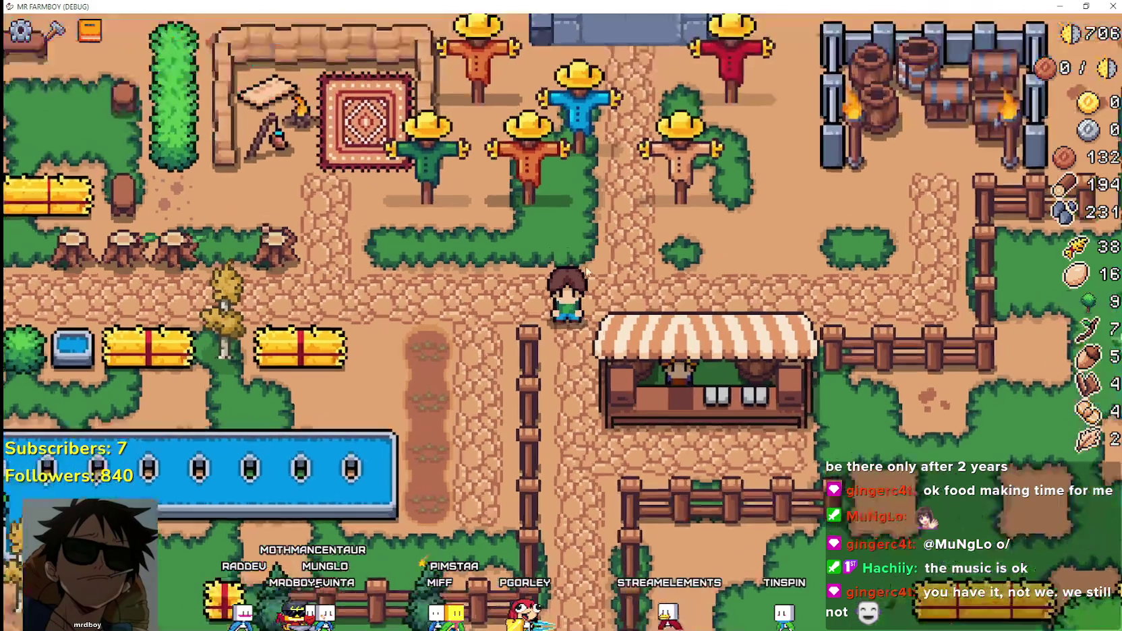
scroll(586, 271, down, 2)
key(F8)
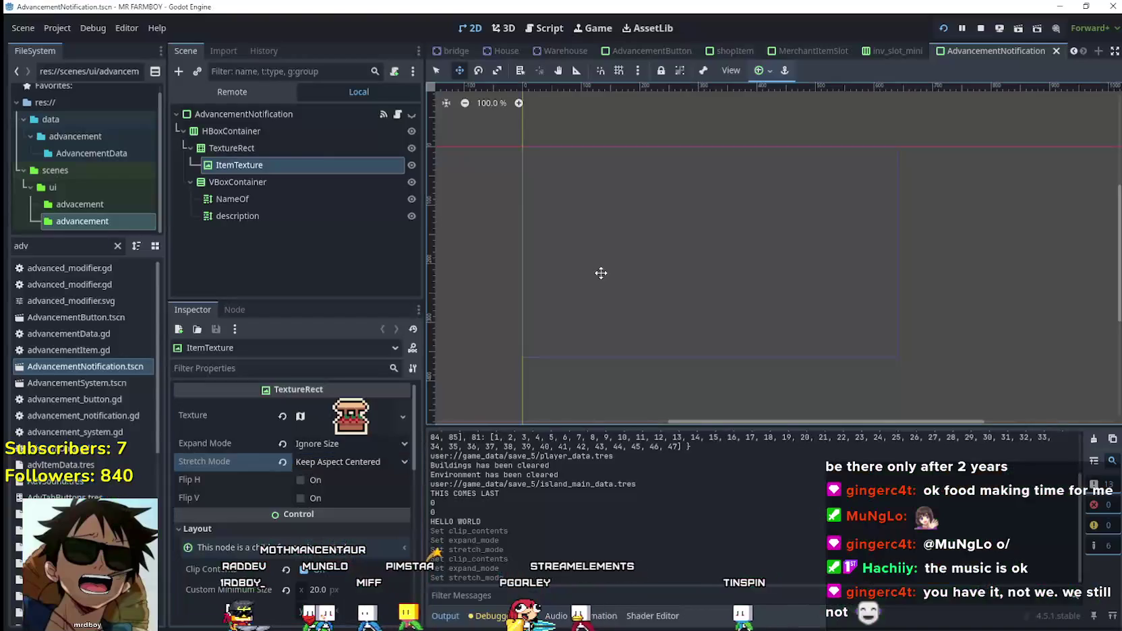
key(F5)
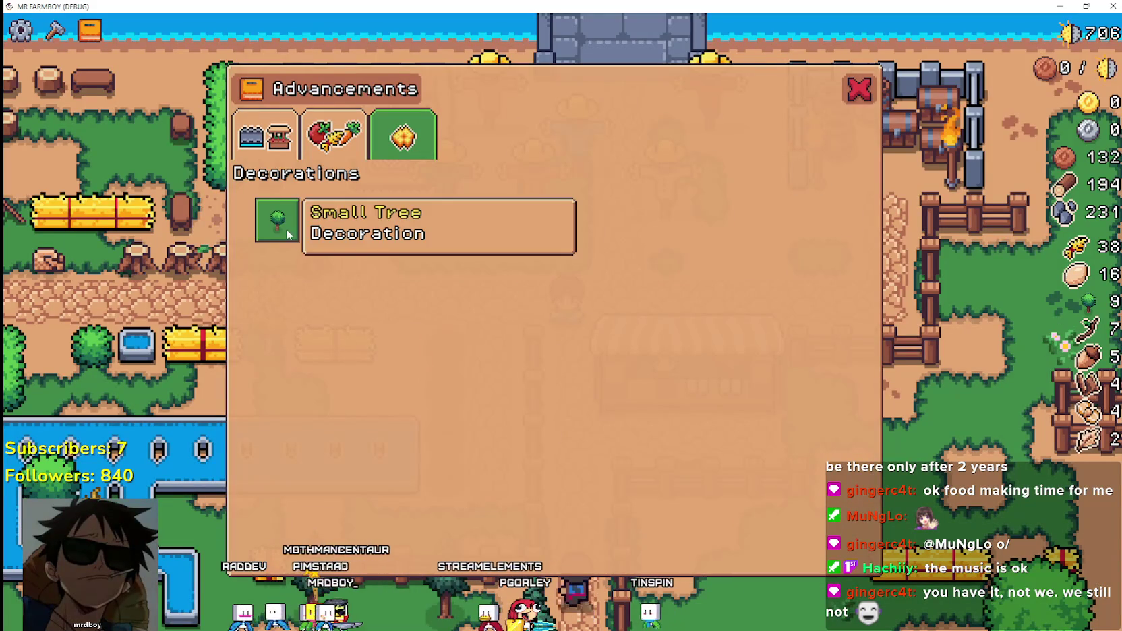
key(super+Down)
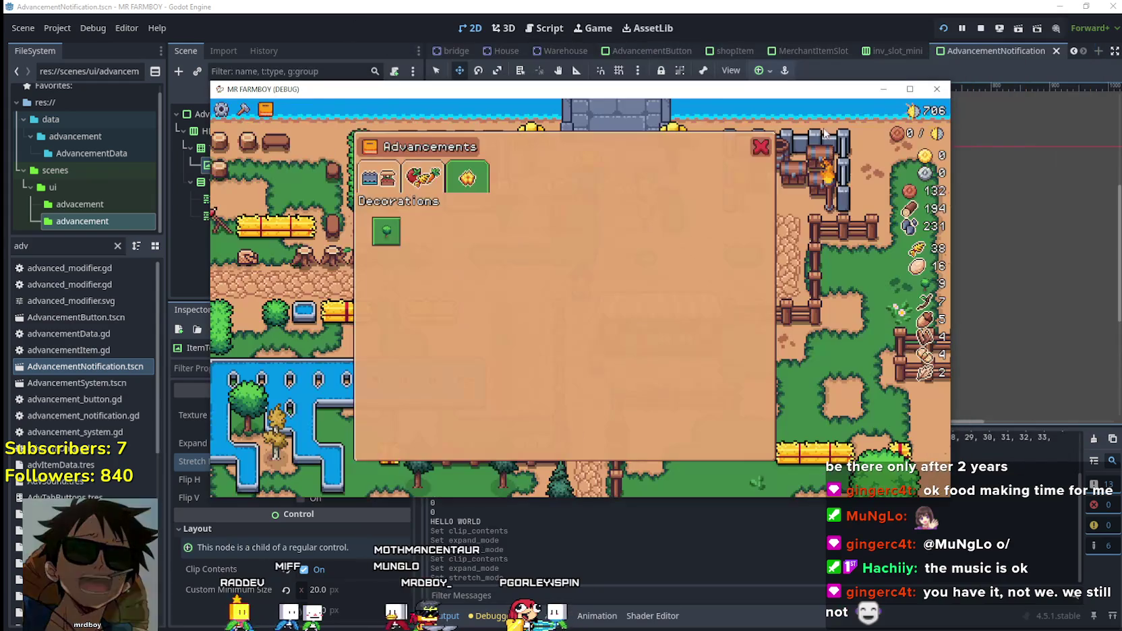
key(alt+F4)
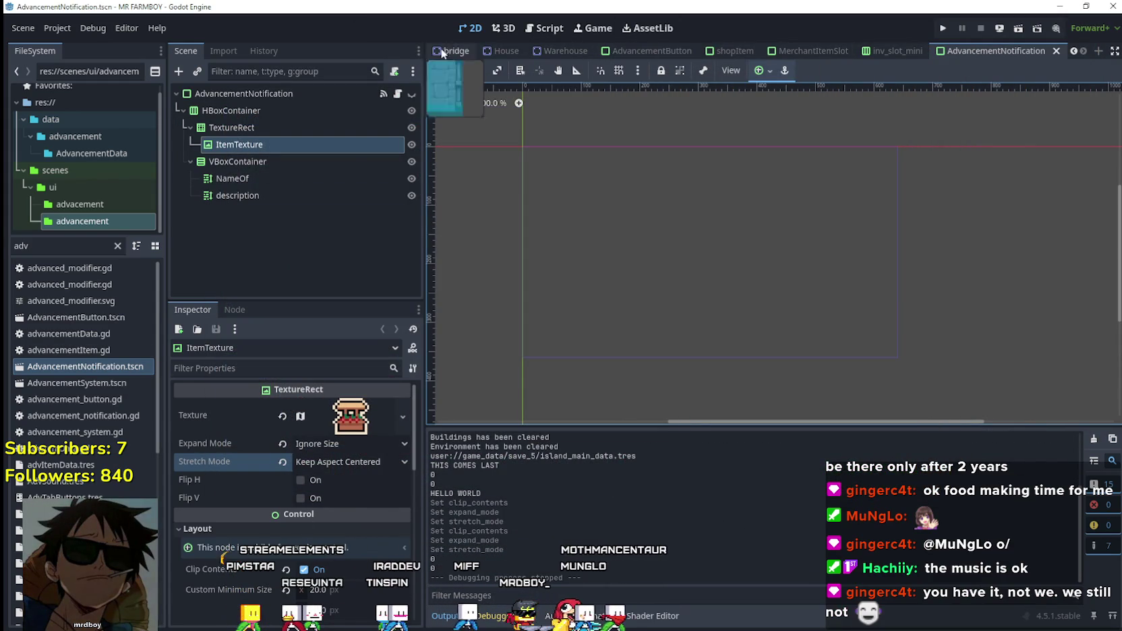
- Switch to the AdvancementSystem scene tab and collapse its Data resource in the Inspector
click(1073, 52)
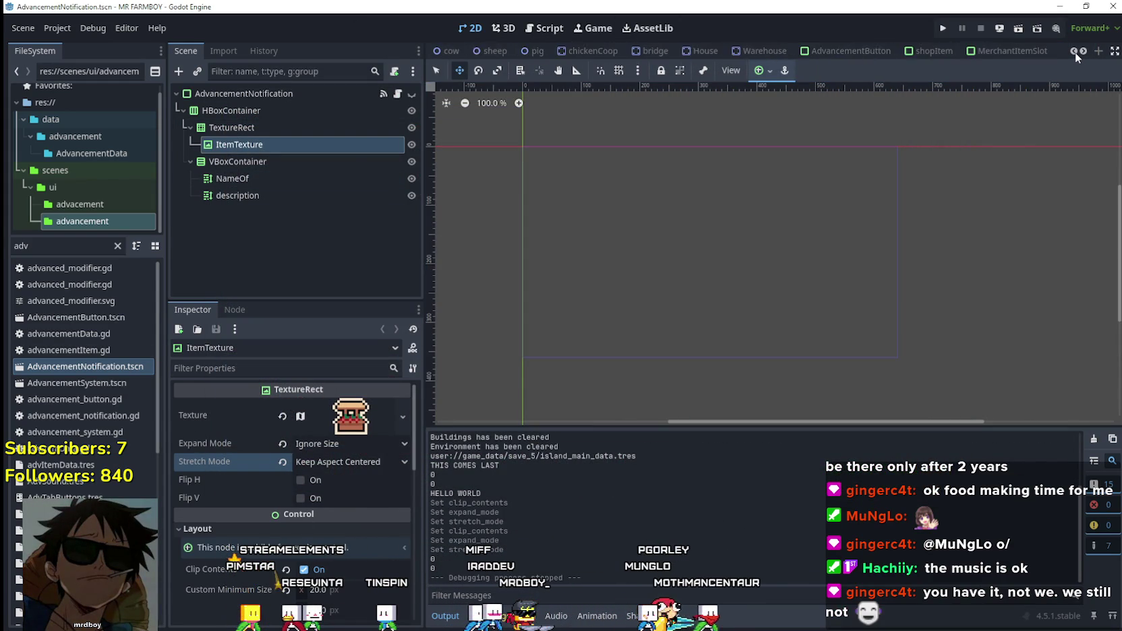
click(1085, 51)
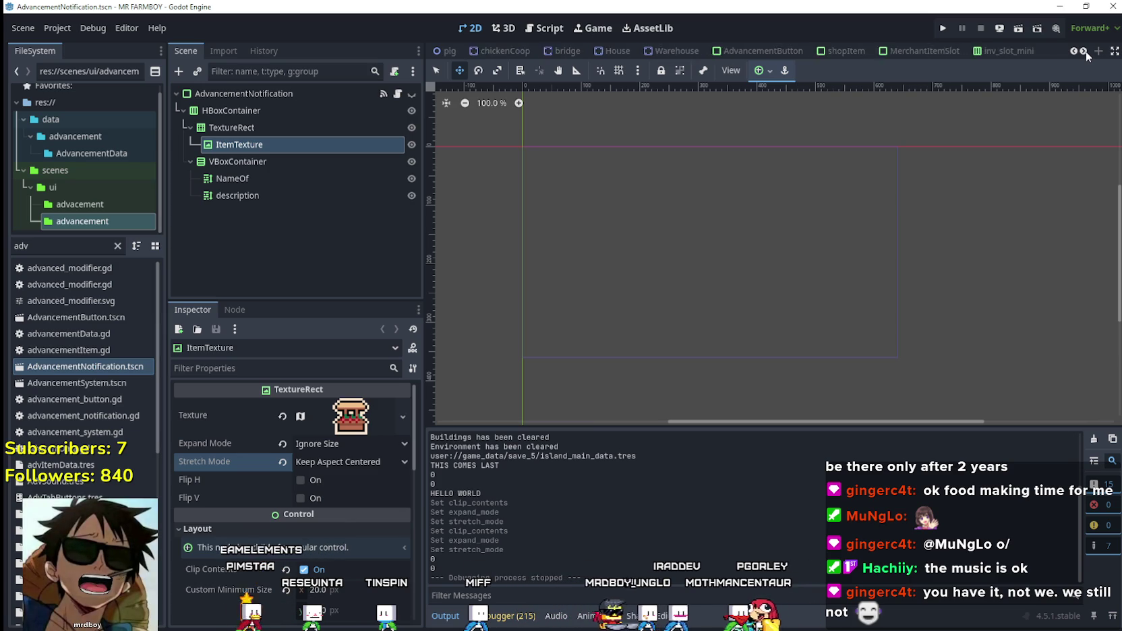
click(1085, 51)
click(1074, 51)
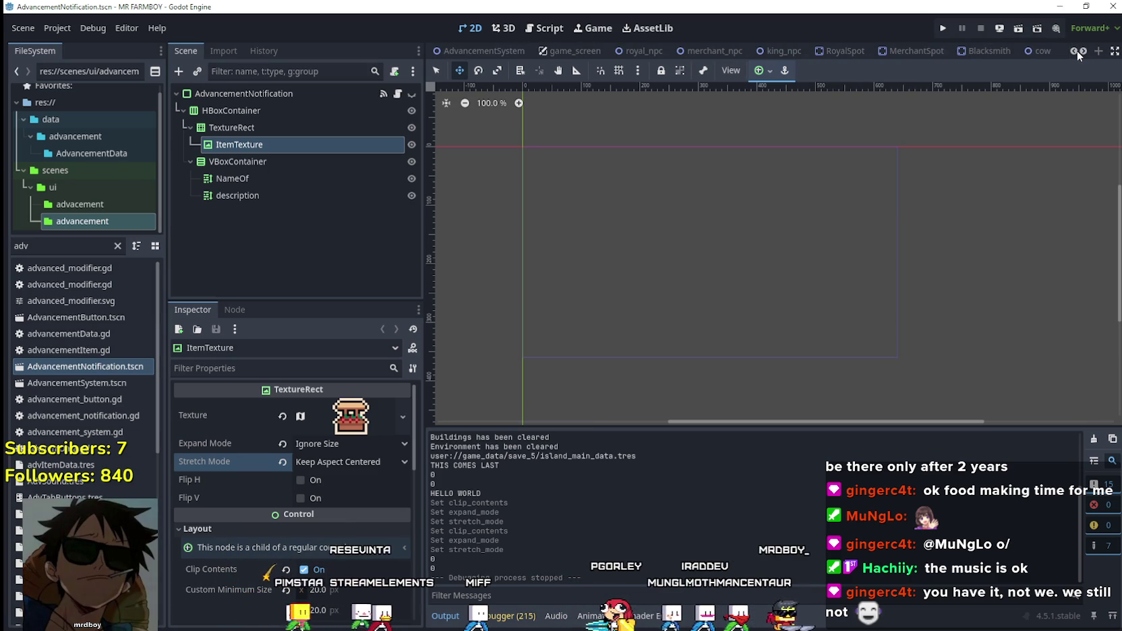
click(1074, 50)
click(610, 51)
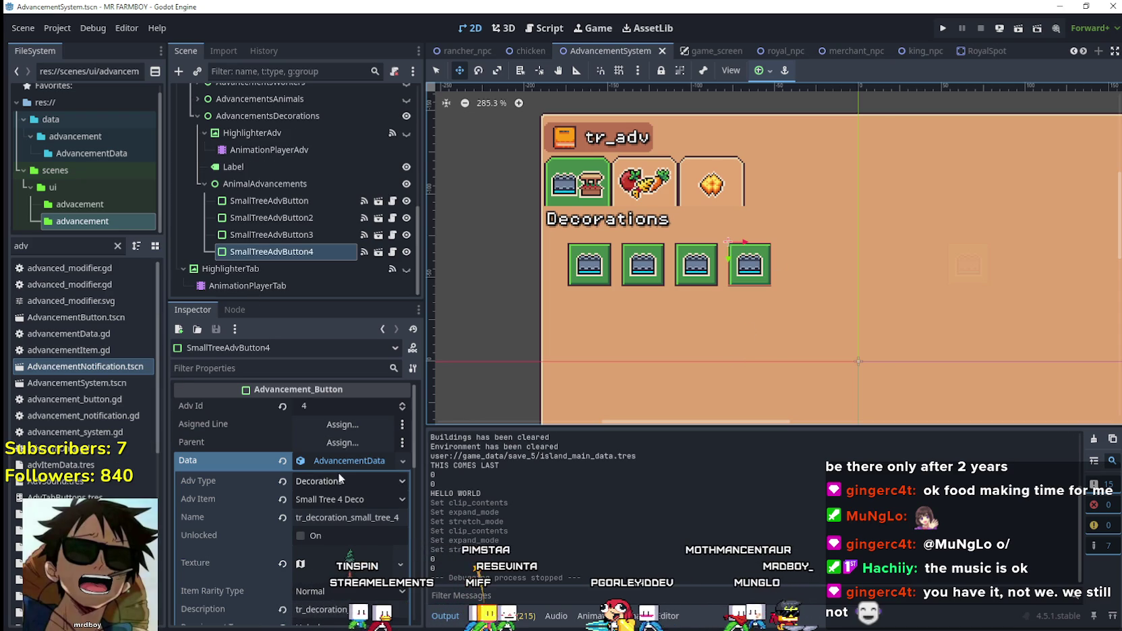
click(346, 461)
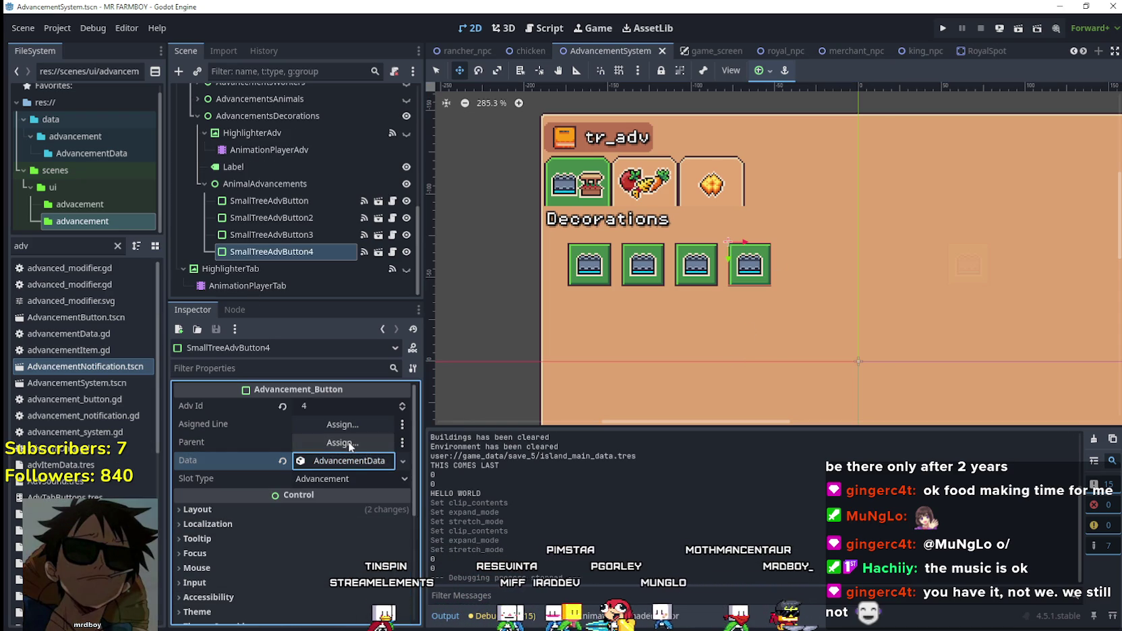
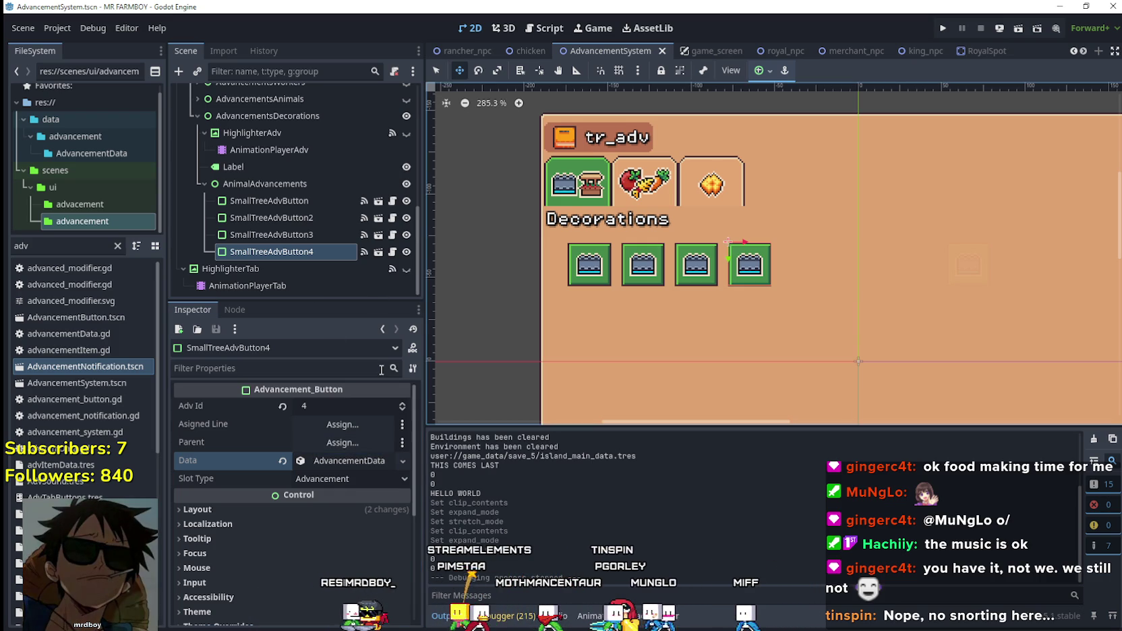
- Select SmallTreeAdvButton4 and browse its Adv Item list without changing anything
click(299, 253)
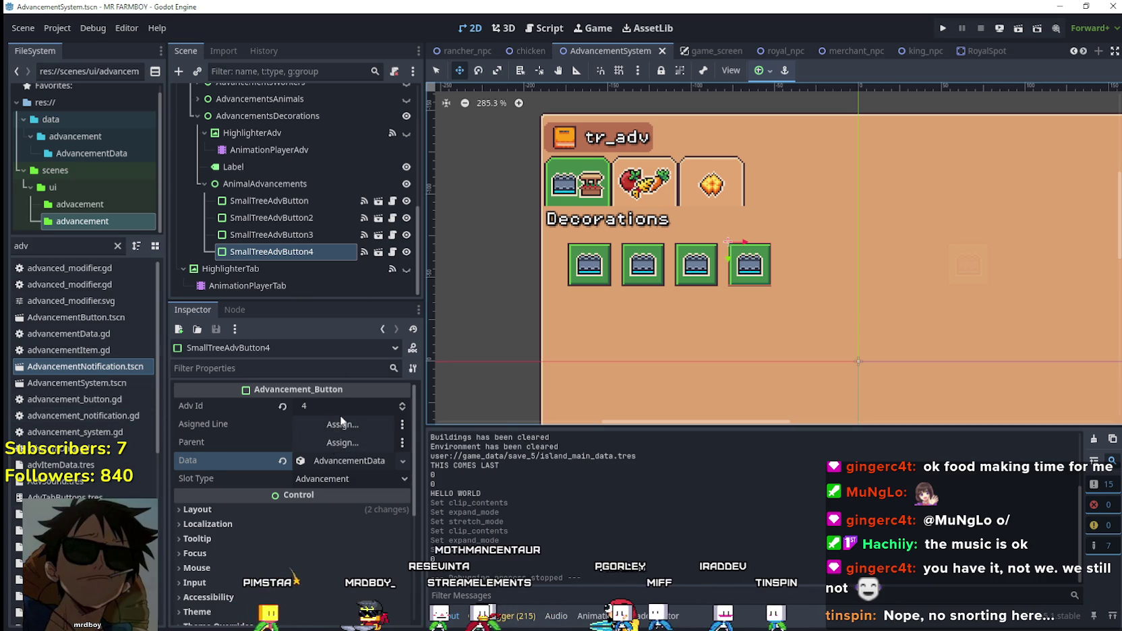
click(340, 460)
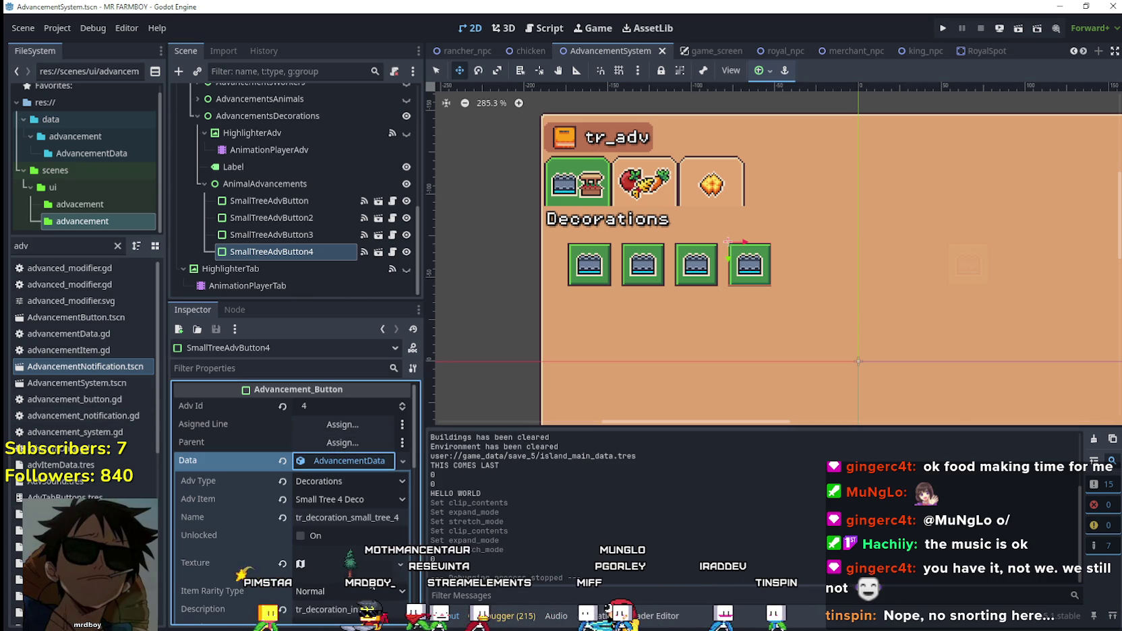
click(357, 503)
scroll(382, 517, down, 5)
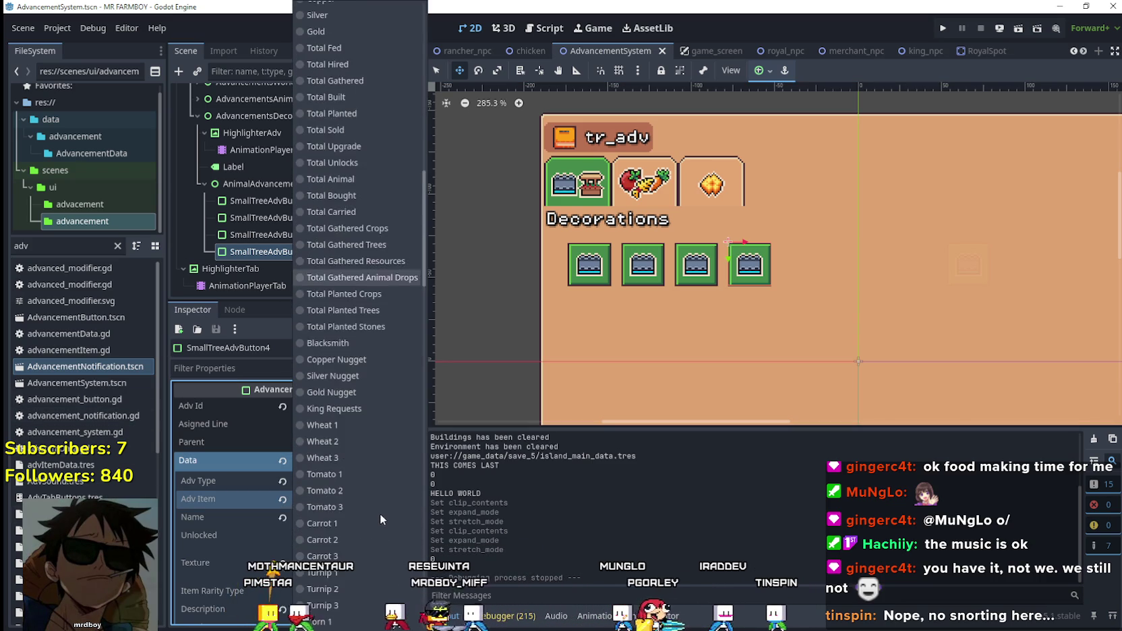
scroll(380, 513, down, 10)
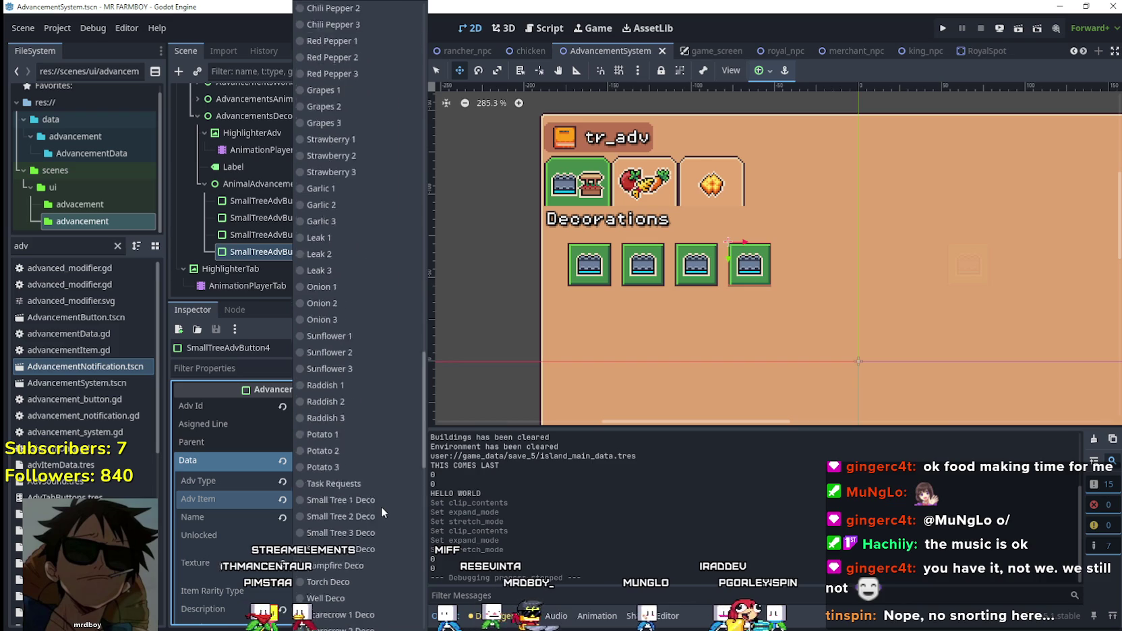
scroll(382, 506, down, 5)
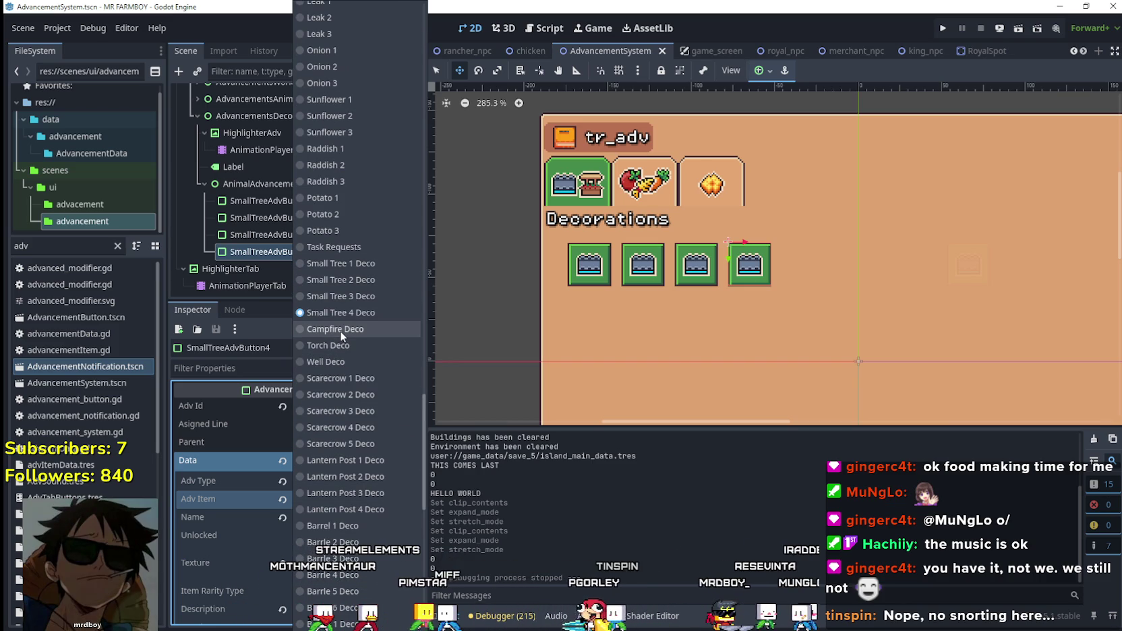
click(249, 251)
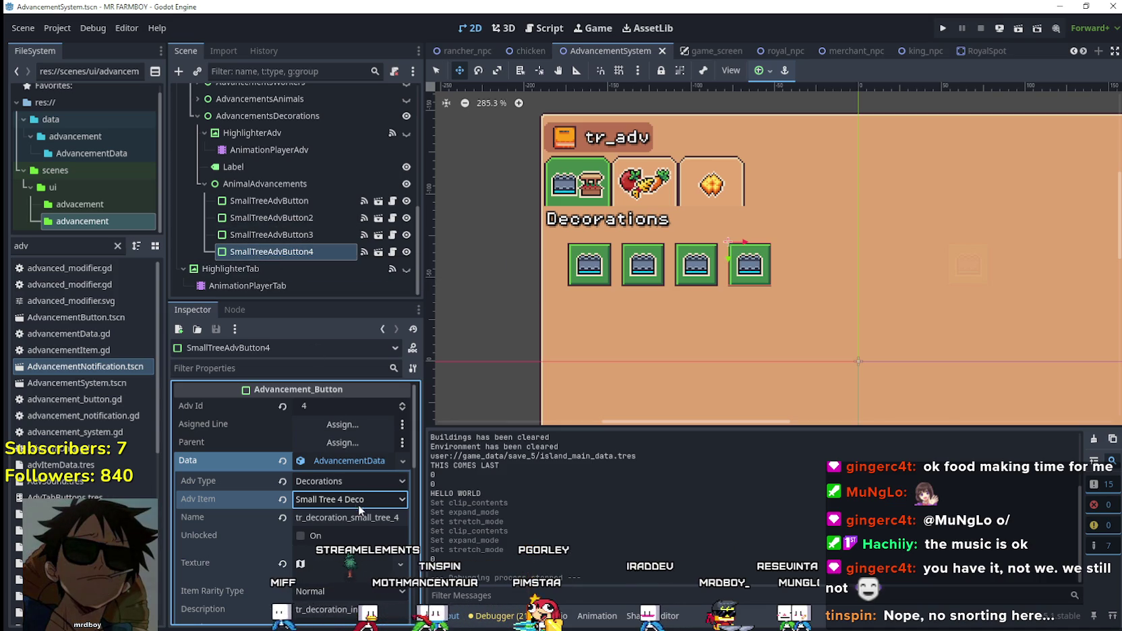
- Duplicate SmallTreeAdvButton4 and rename the copy CampfireAdvButton
click(347, 462)
key(ctrl+d)
text(Ca)
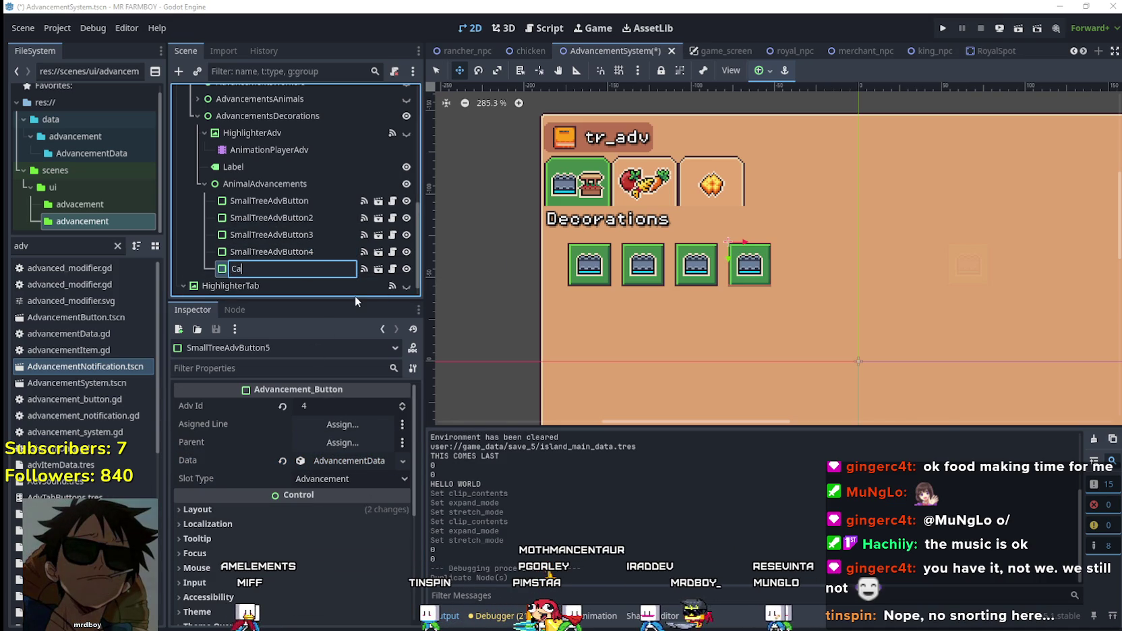
text(mpfireD)
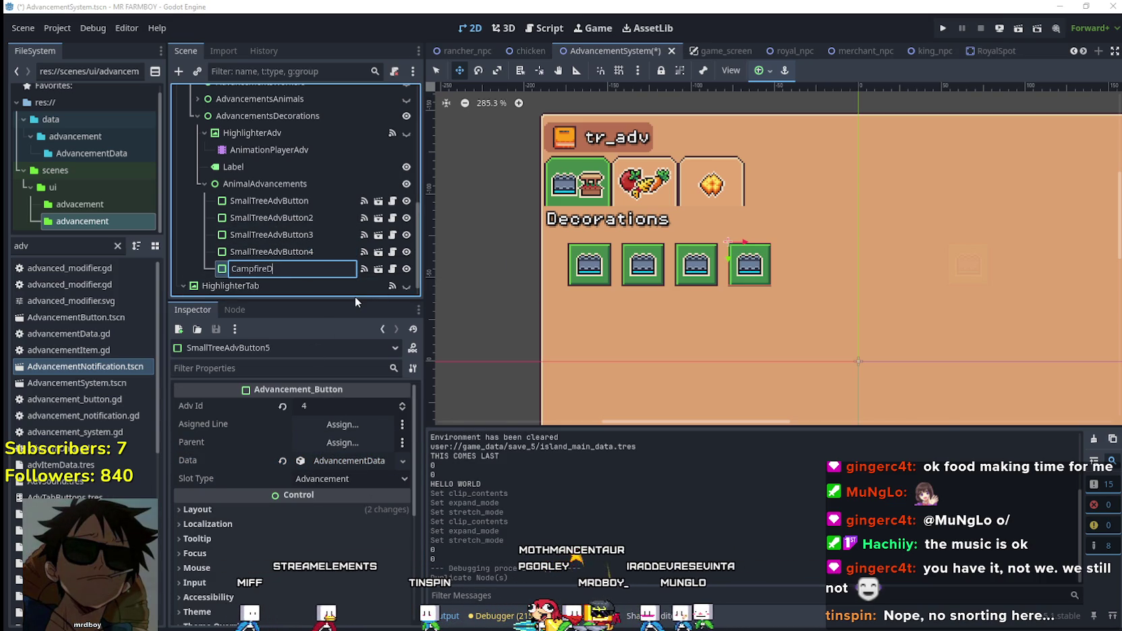
key(BackSpace)
text(Adv)
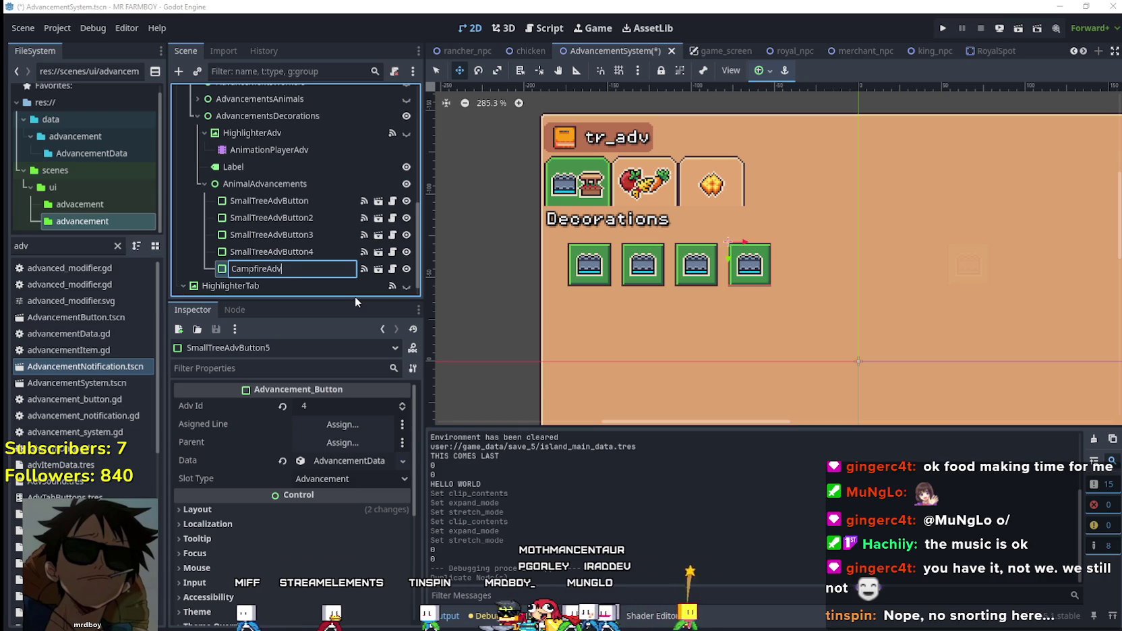
text(Button)
key(Return)
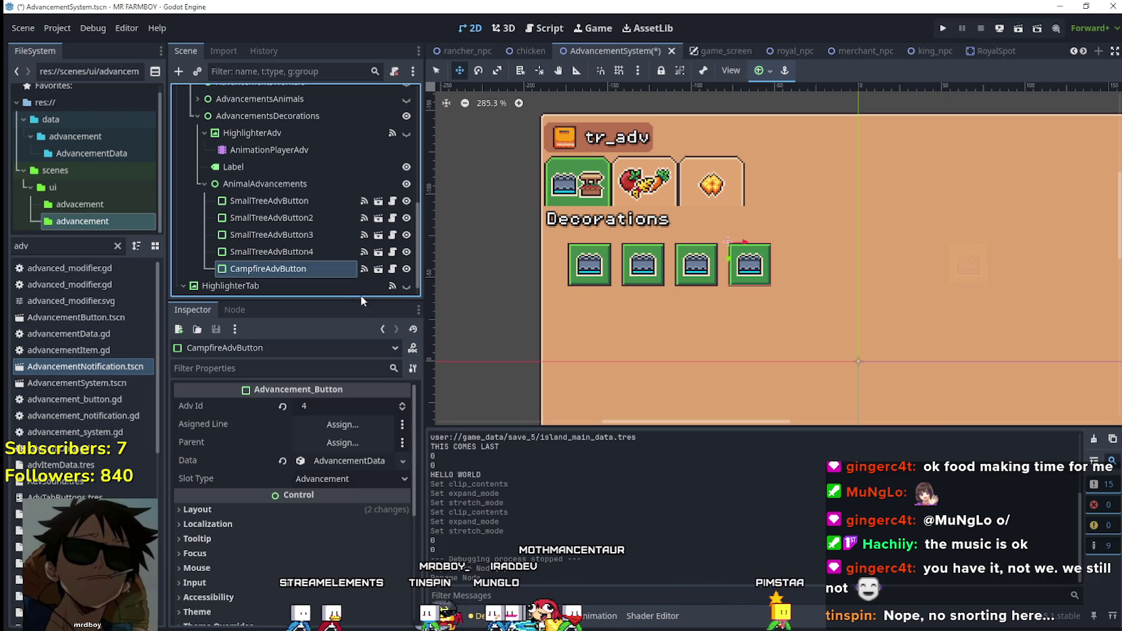
- Keep the copy's type as Decorations and set its Adv Item to Campfire Deco
click(351, 463)
right_click(353, 462)
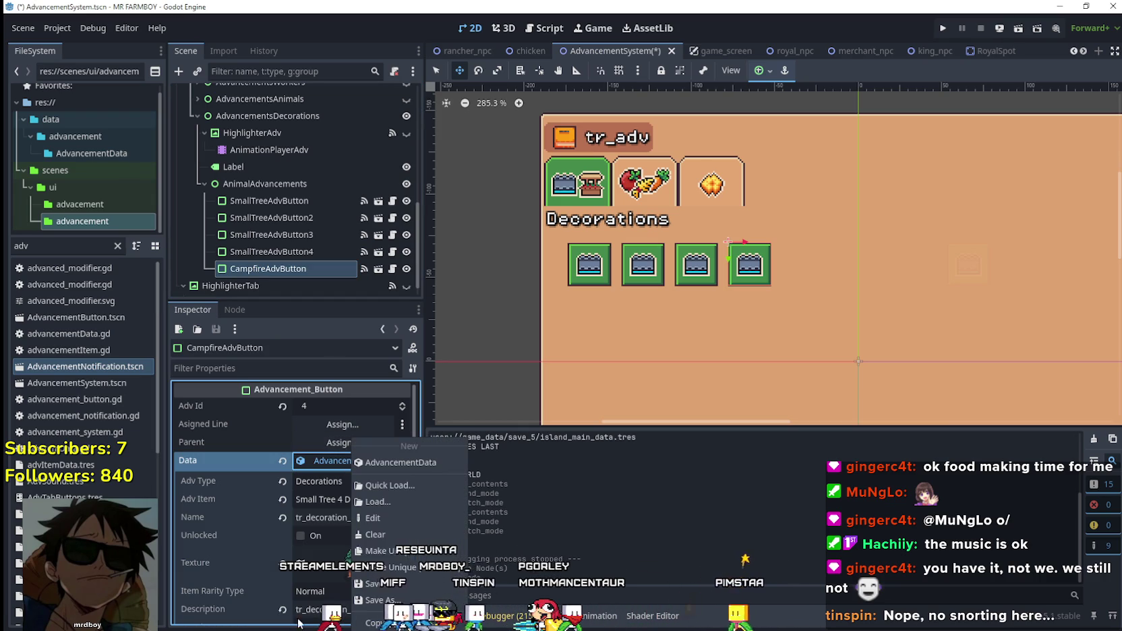
key(Escape)
scroll(343, 431, down, 1)
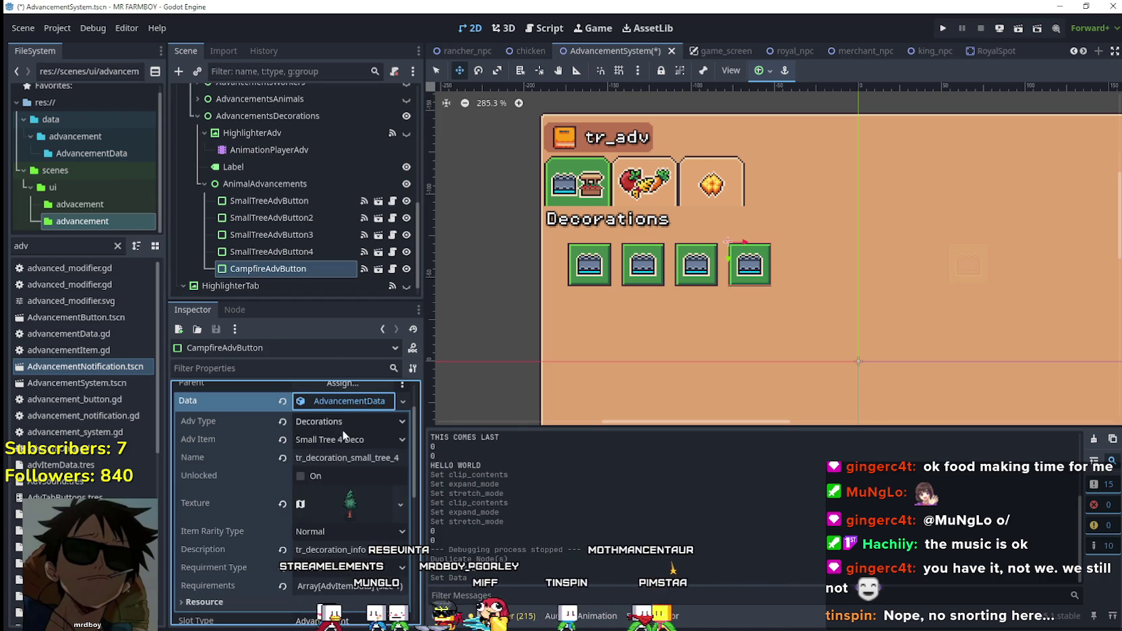
click(342, 426)
click(353, 435)
click(347, 440)
scroll(361, 452, down, 10)
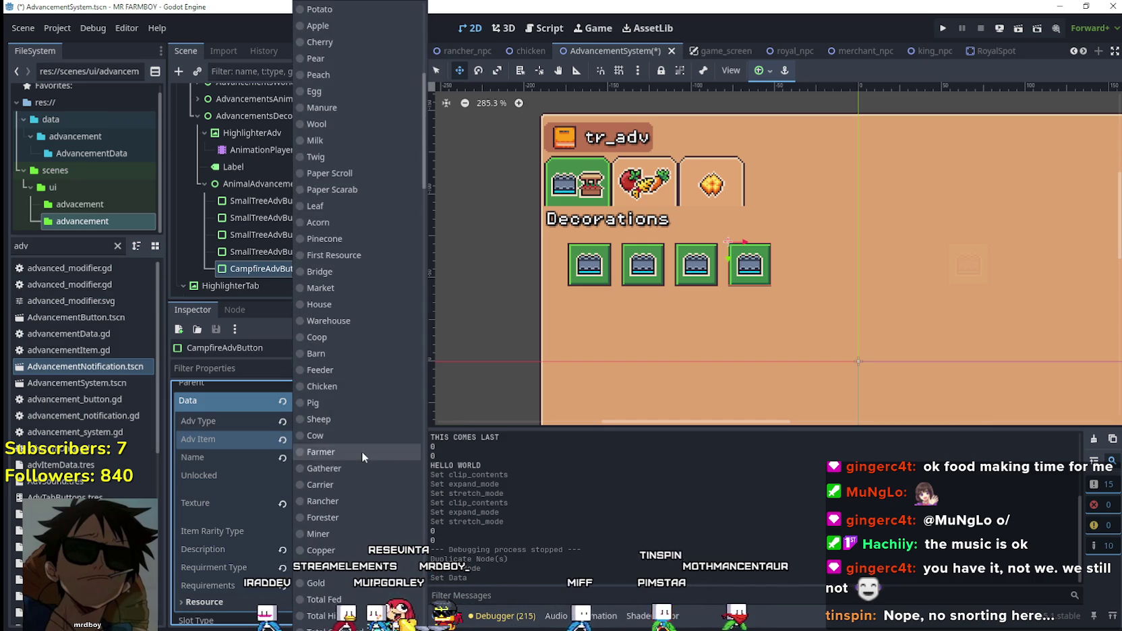
scroll(362, 451, down, 10)
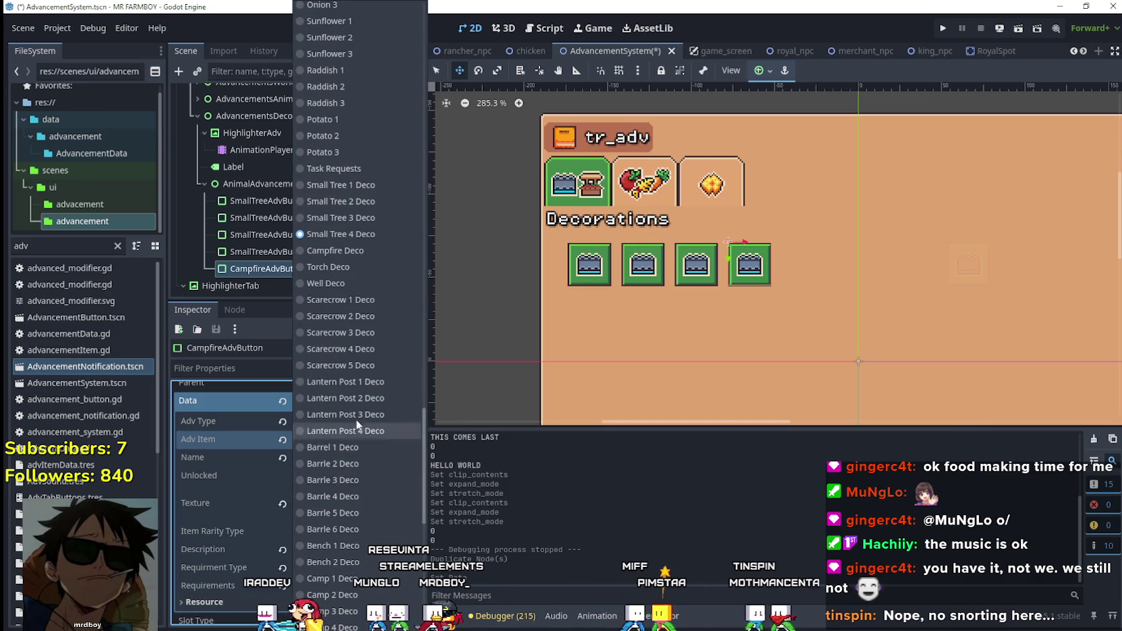
click(341, 251)
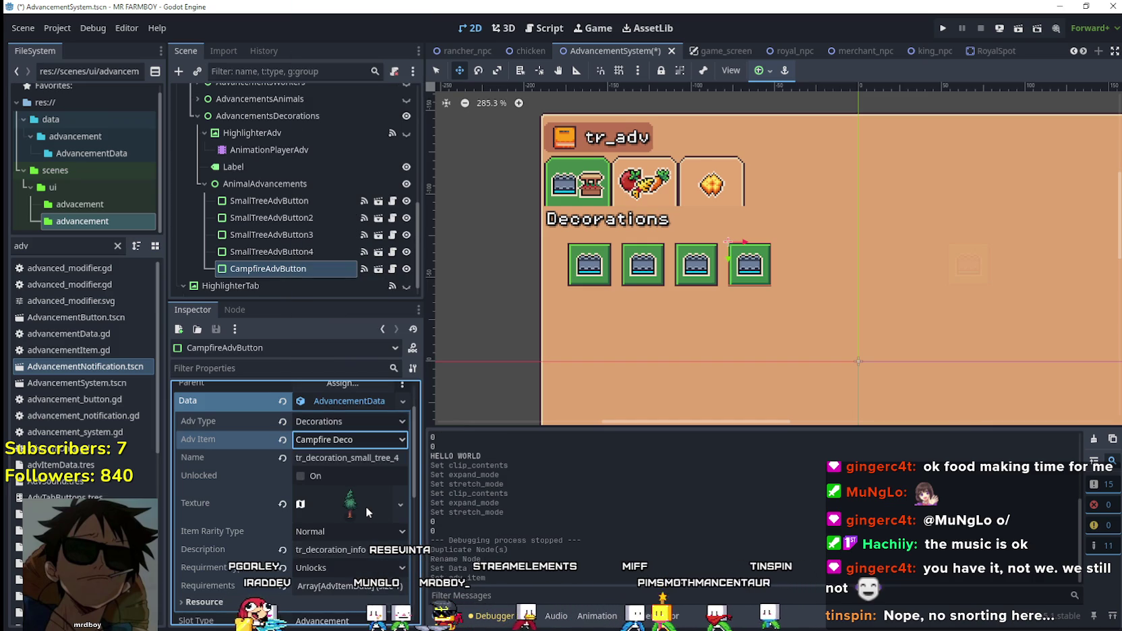
click(375, 458)
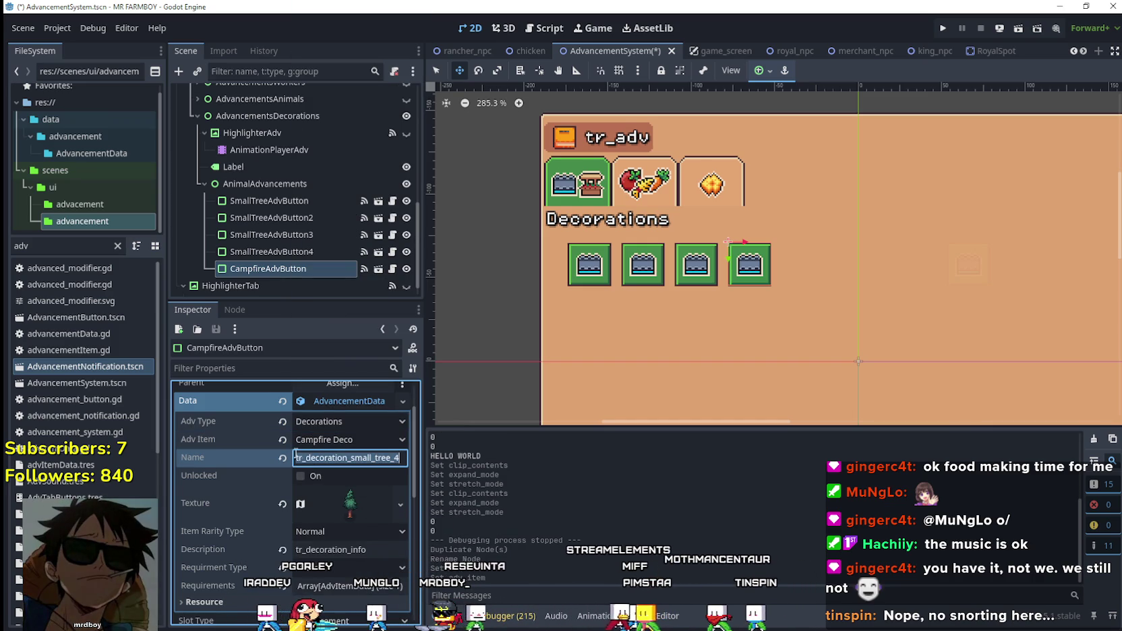
click(33, 240)
- Copy the name from shop_campfire.tres and paste tr_decoration_campfire as the button's display name
text(camp)
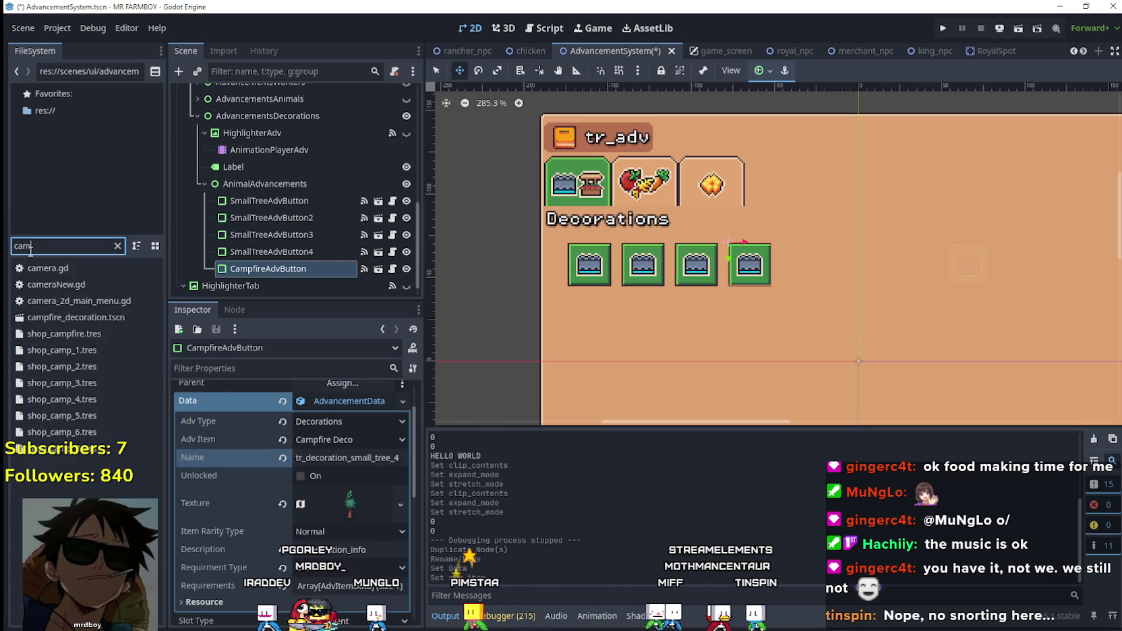
click(73, 284)
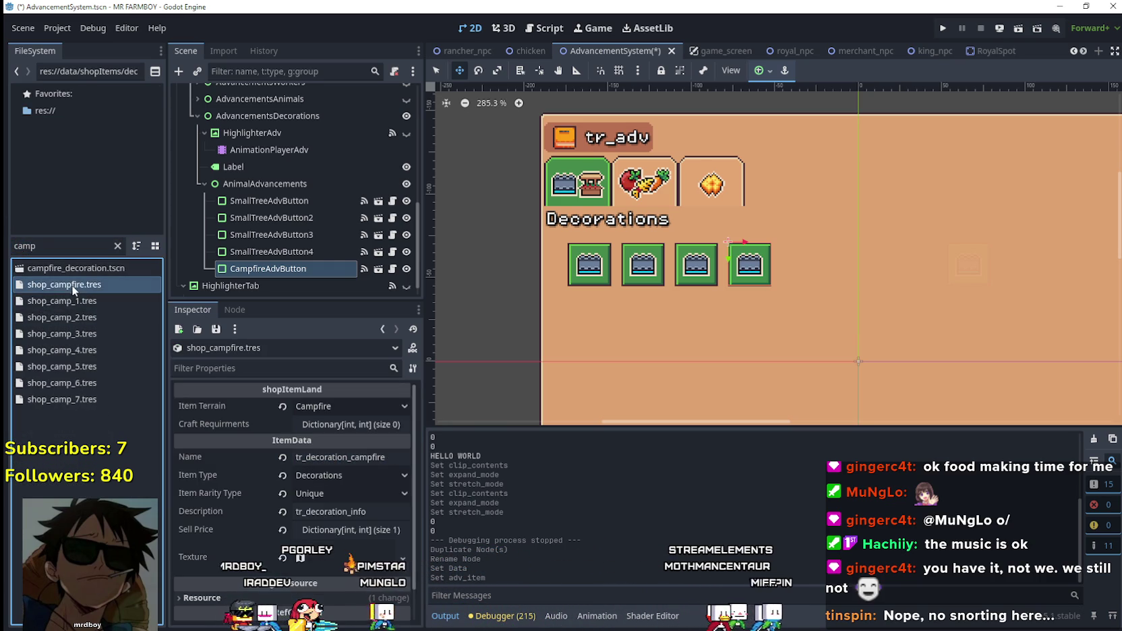
click(354, 457)
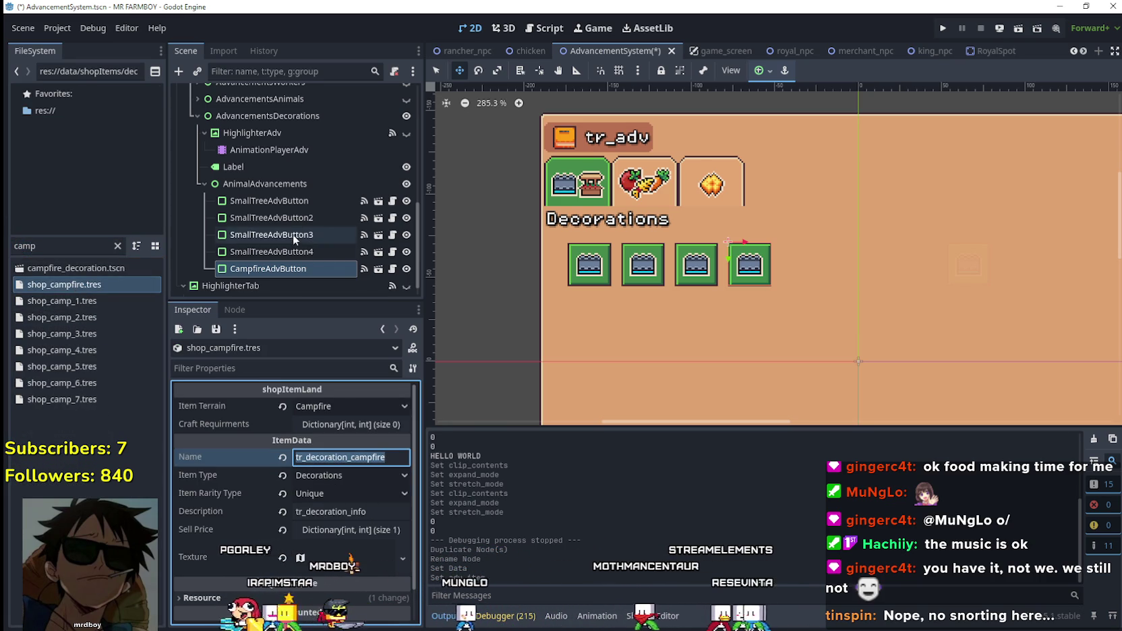
click(304, 268)
double_click(351, 457)
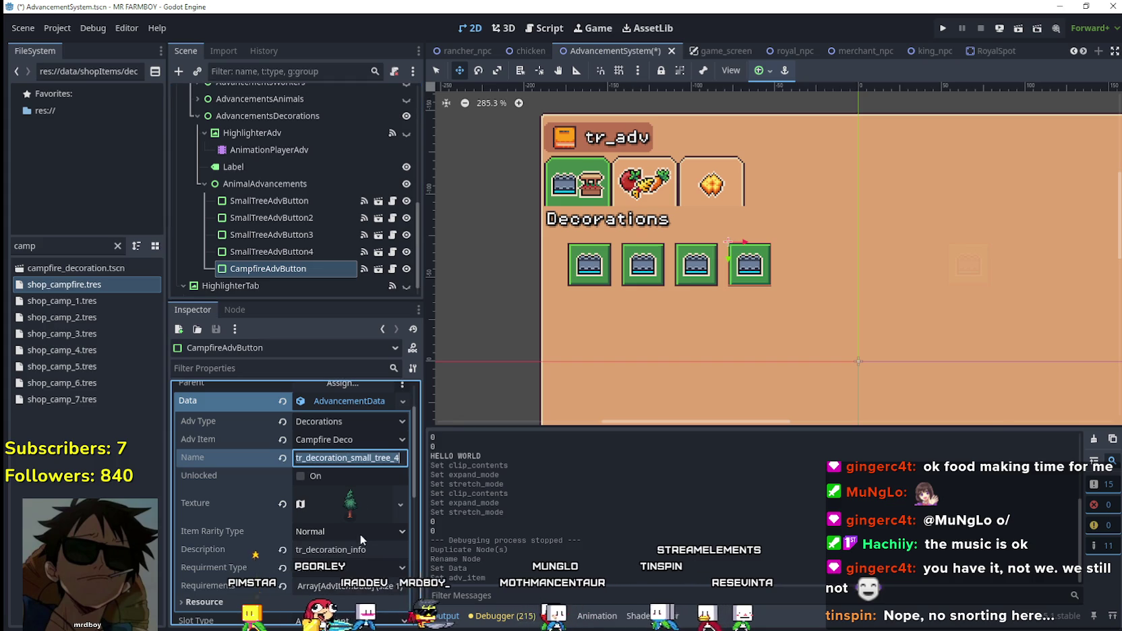
text(tr_decoration_campfire)
- Open the texture's region editor and roughly mark the campfire tile as the region
click(355, 501)
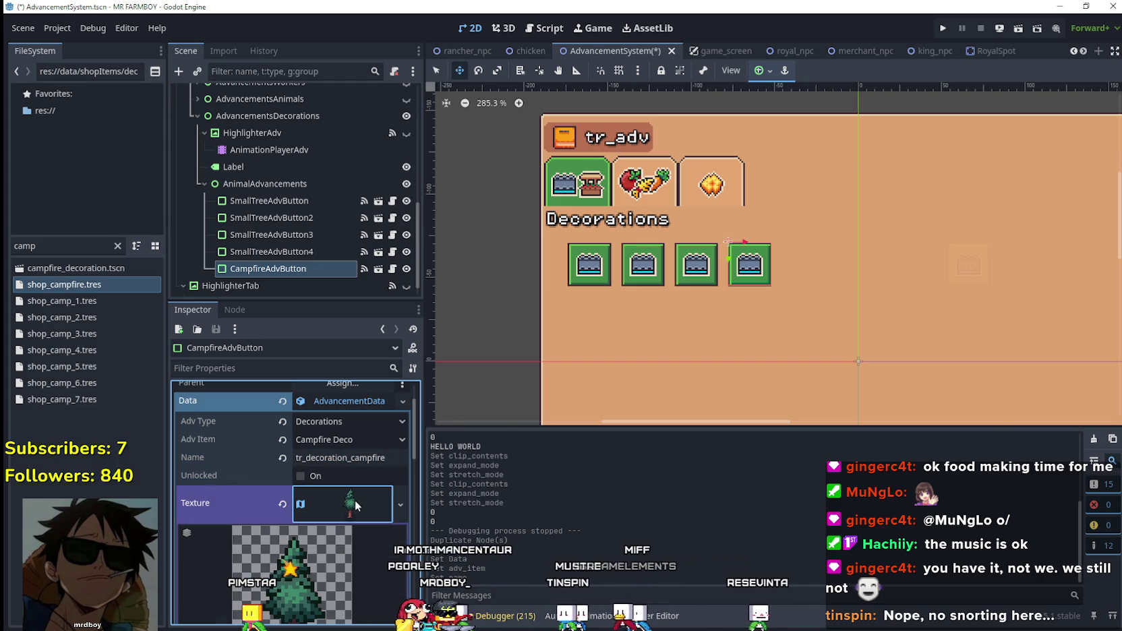
right_click(355, 501)
click(405, 567)
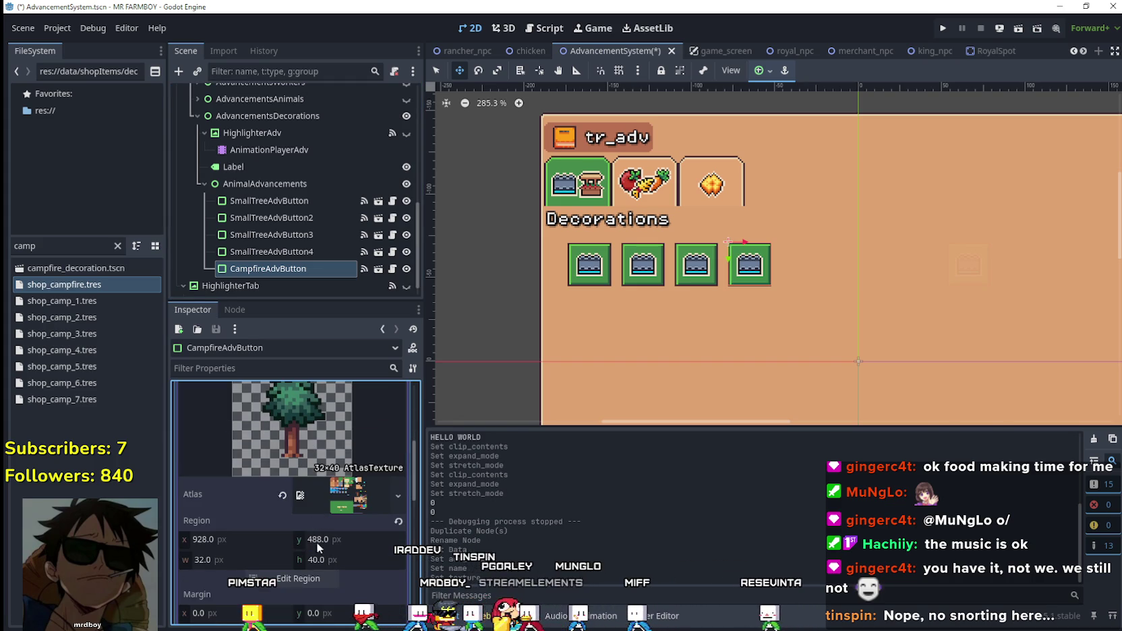
click(296, 578)
scroll(735, 280, down, 3)
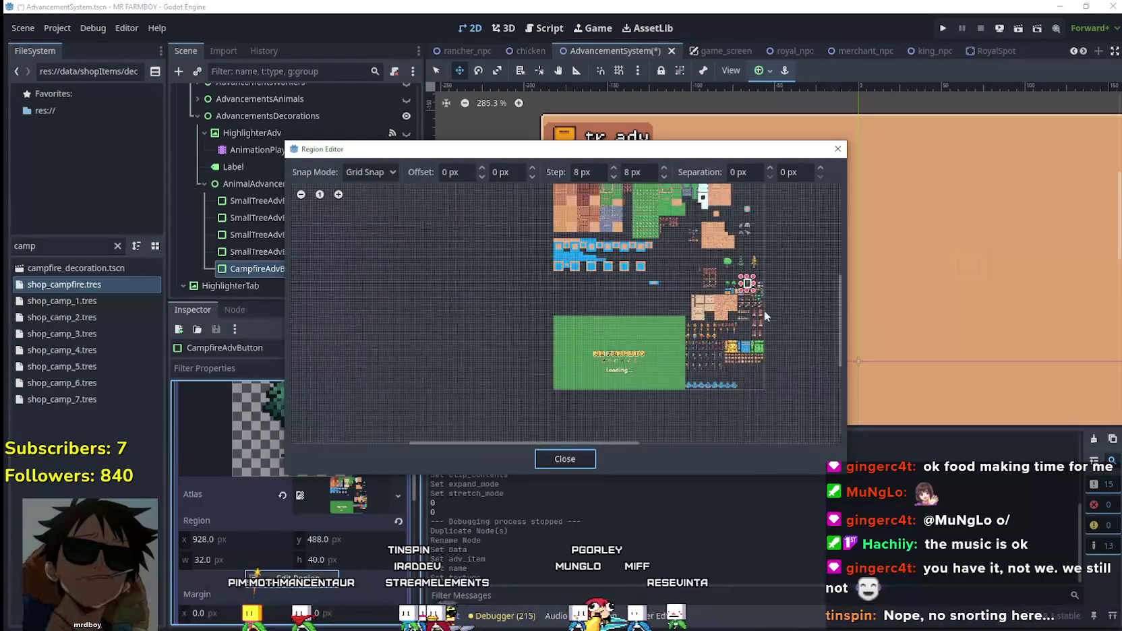
scroll(762, 290, up, 4)
scroll(759, 281, up, 3)
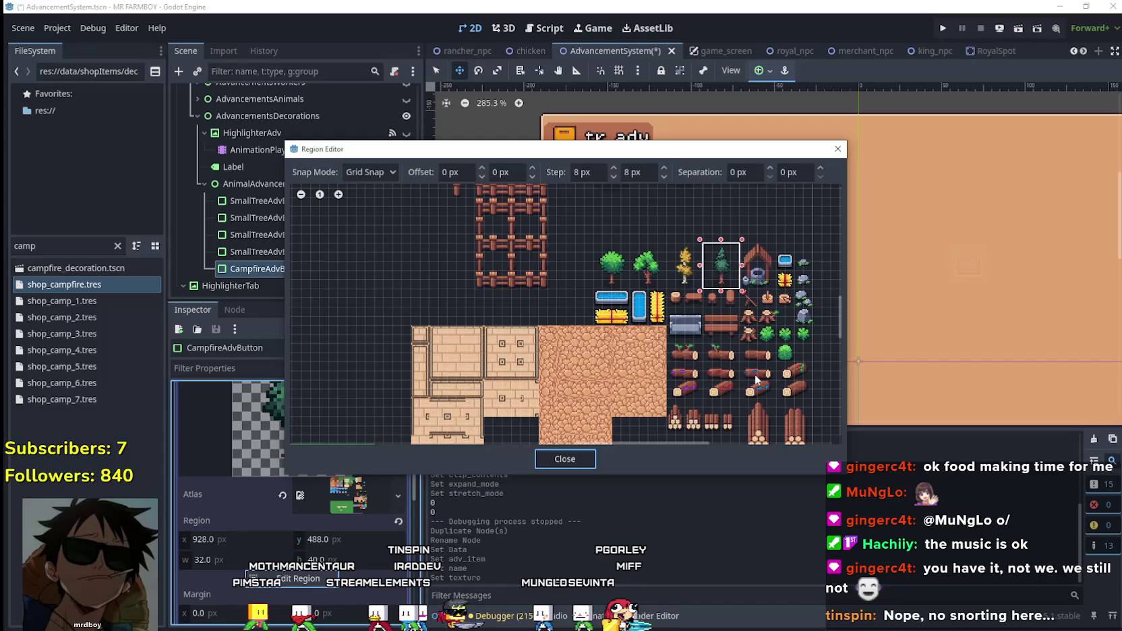
scroll(674, 324, up, 2)
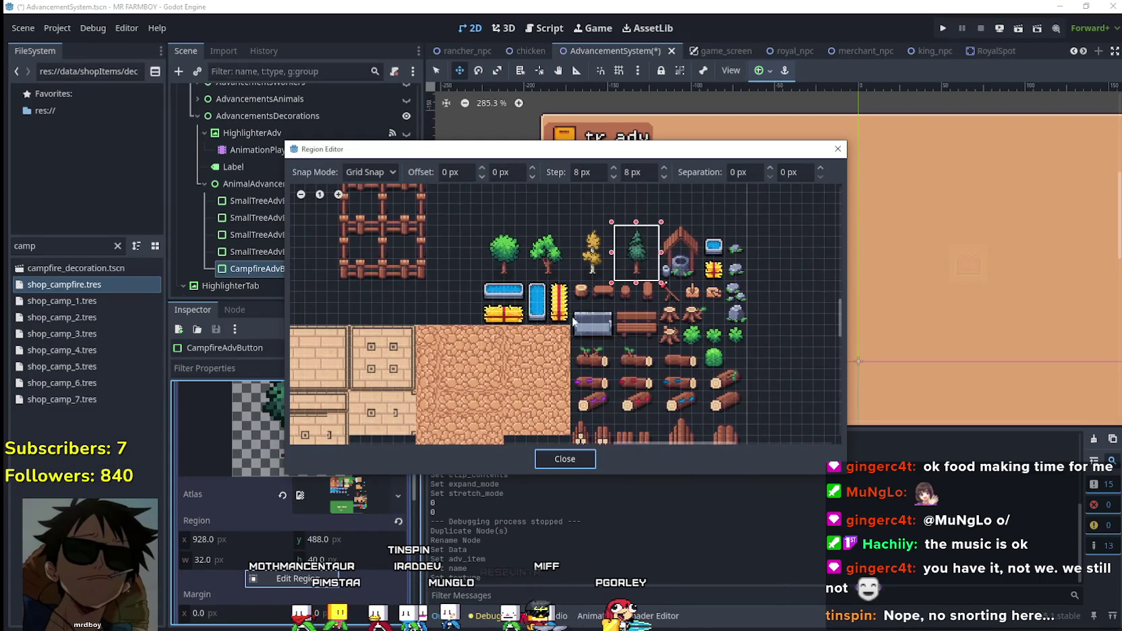
scroll(573, 323, down, 3)
scroll(599, 318, up, 4)
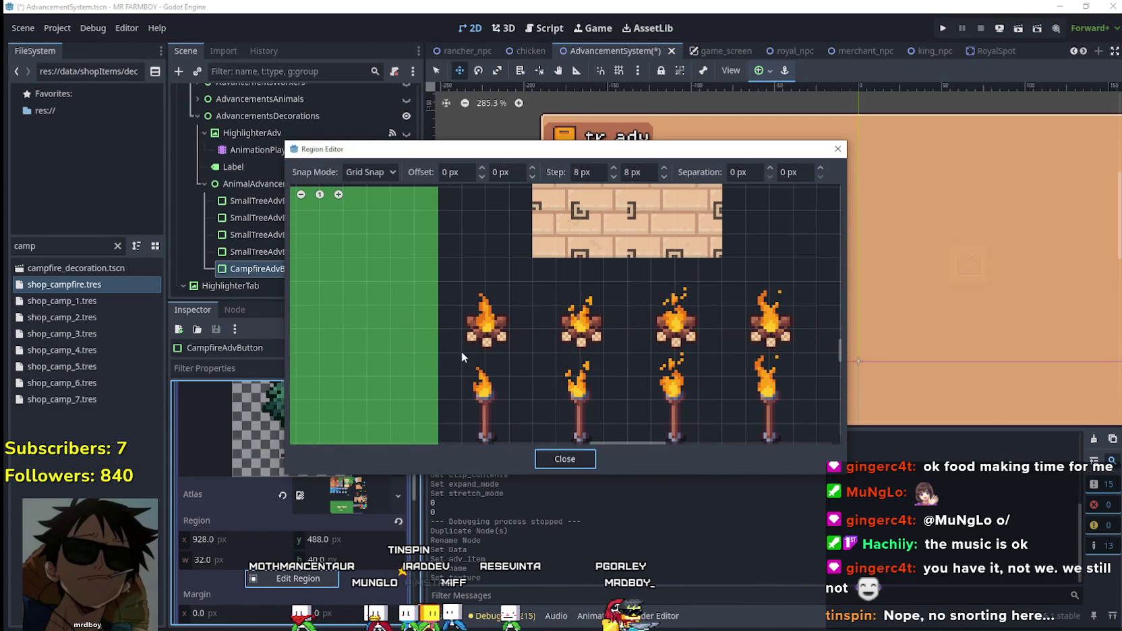
mouse_move(449, 350)
mouse_down()
mouse_move(516, 283)
mouse_move(493, 289)
mouse_move(513, 259)
mouse_move(525, 263)
mouse_up()
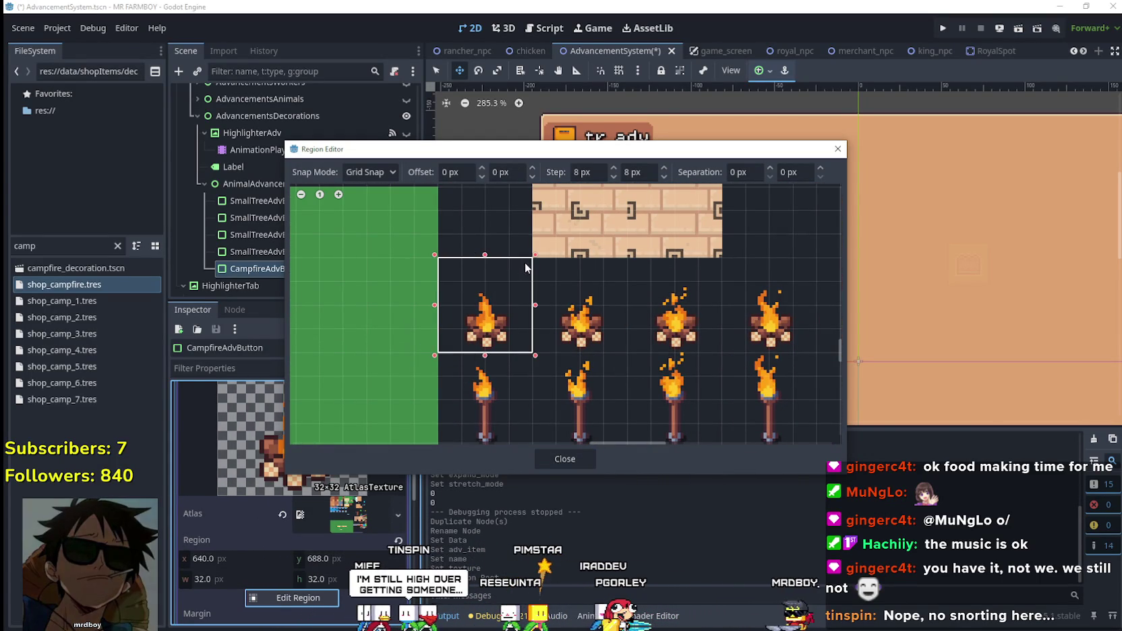
click(570, 459)
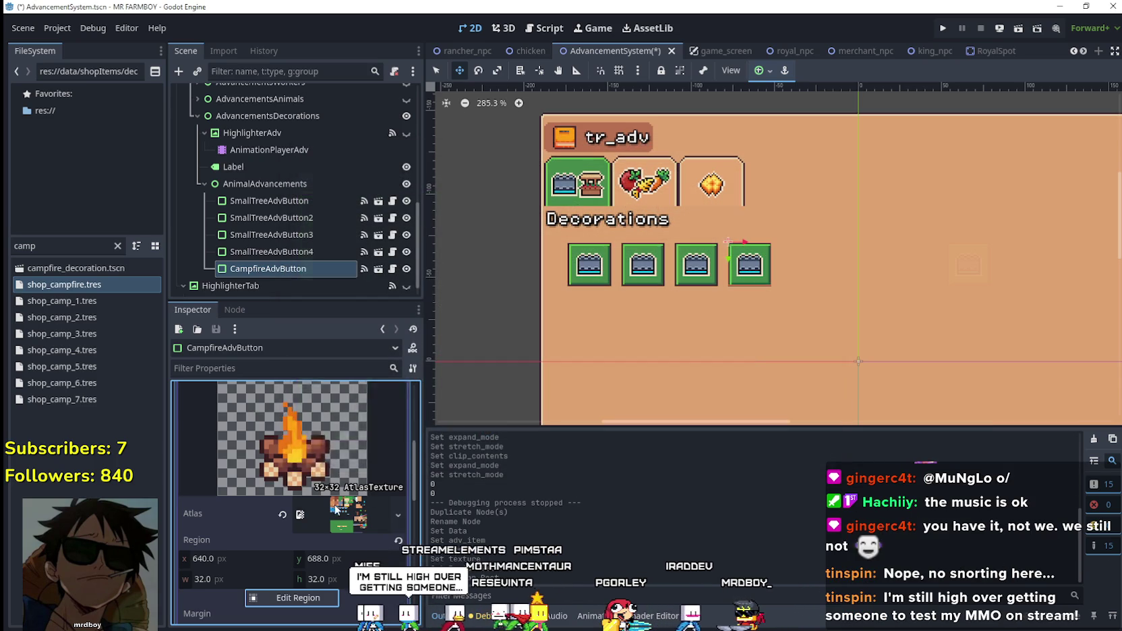
click(354, 481)
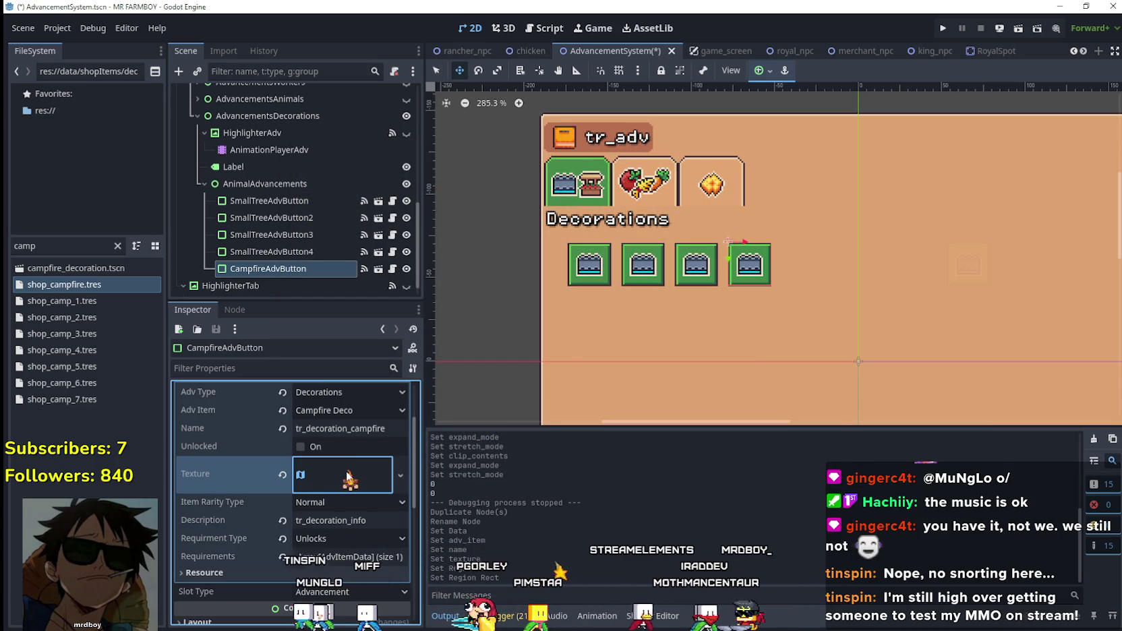
- Trim the region edges to the 16×24 campfire sprite at x 648, y 696
click(324, 482)
click(297, 598)
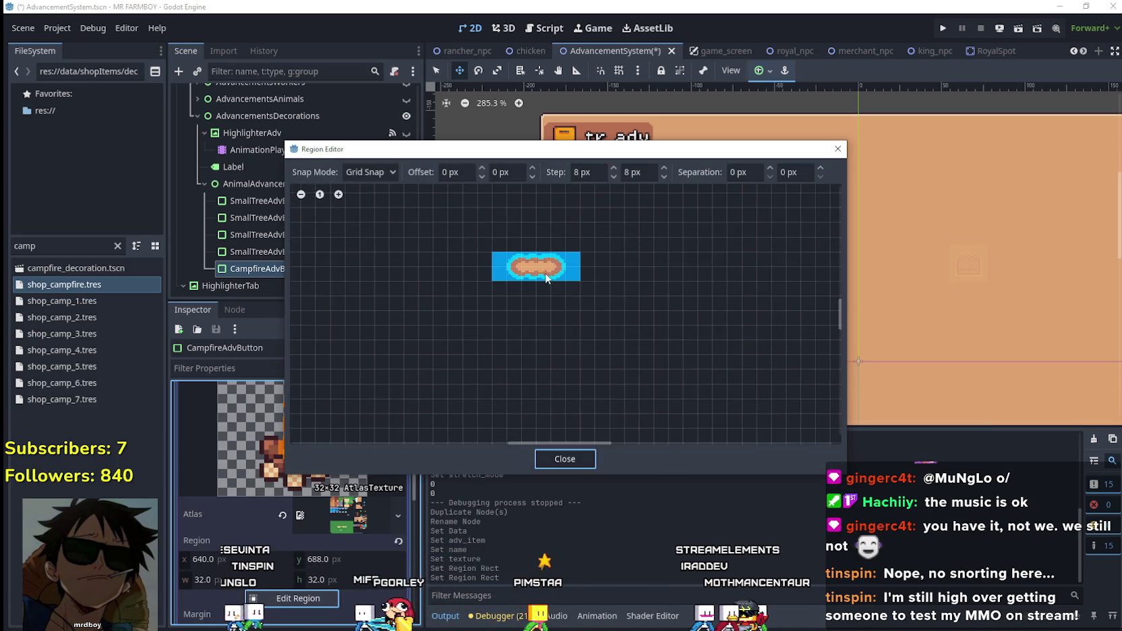
scroll(571, 356, down, 3)
scroll(616, 269, up, 5)
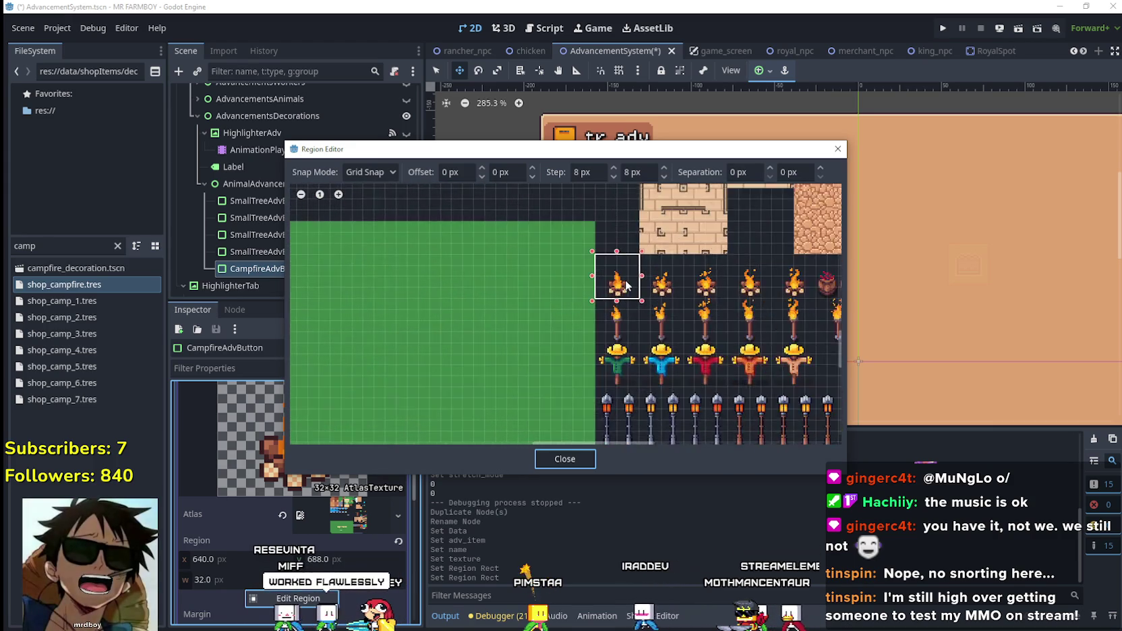
scroll(616, 269, up, 3)
drag(615, 252, 615, 275)
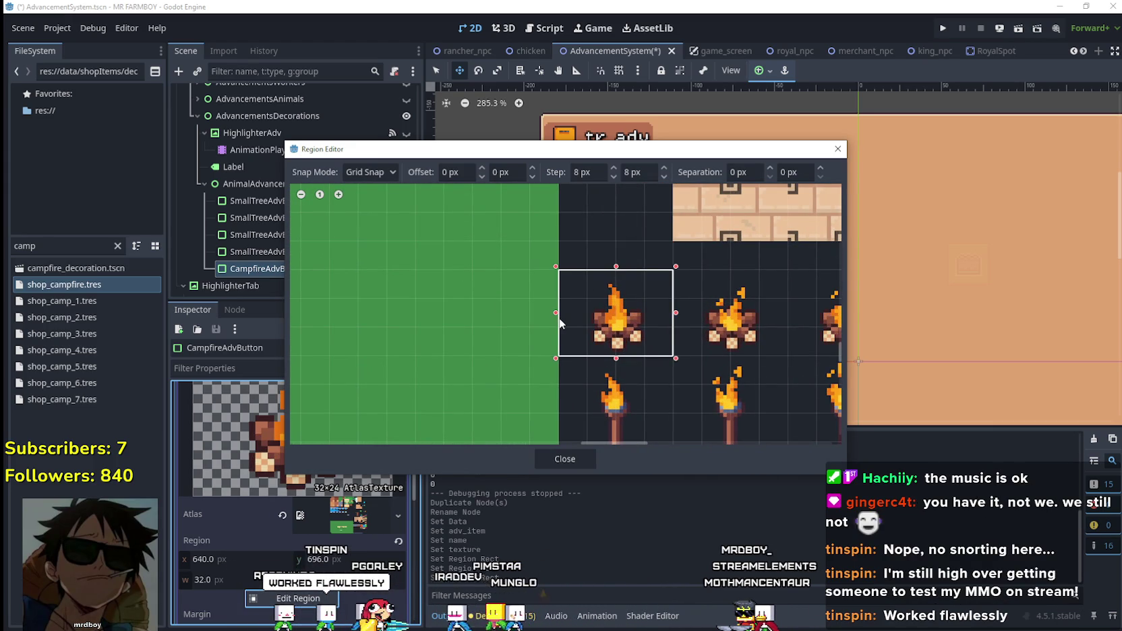
scroll(611, 314, up, 1)
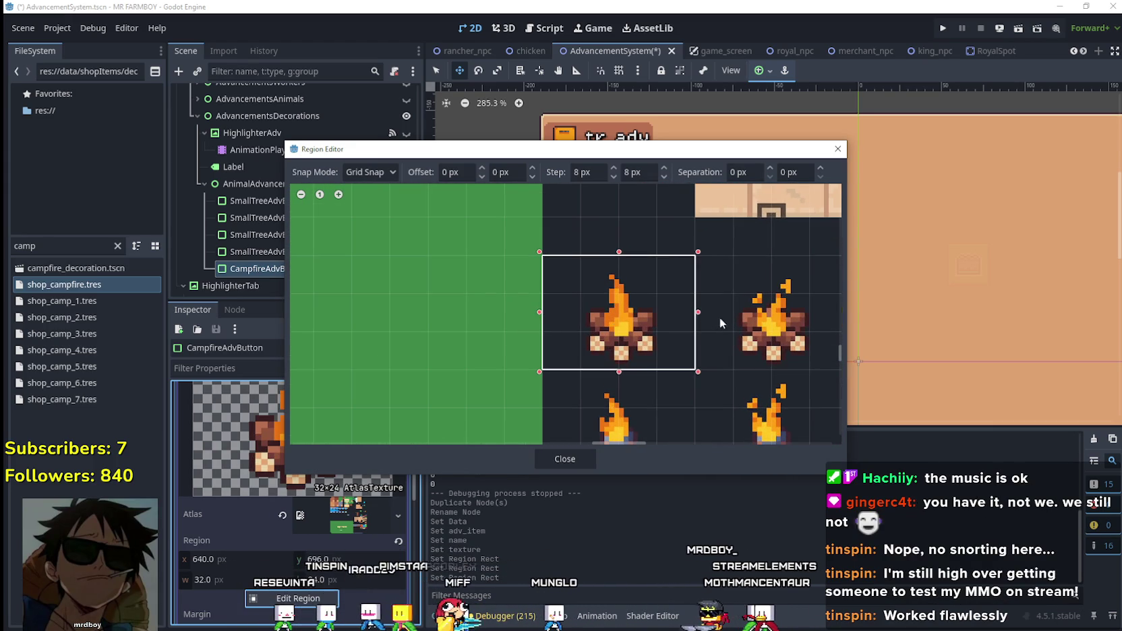
drag(691, 312, 668, 315)
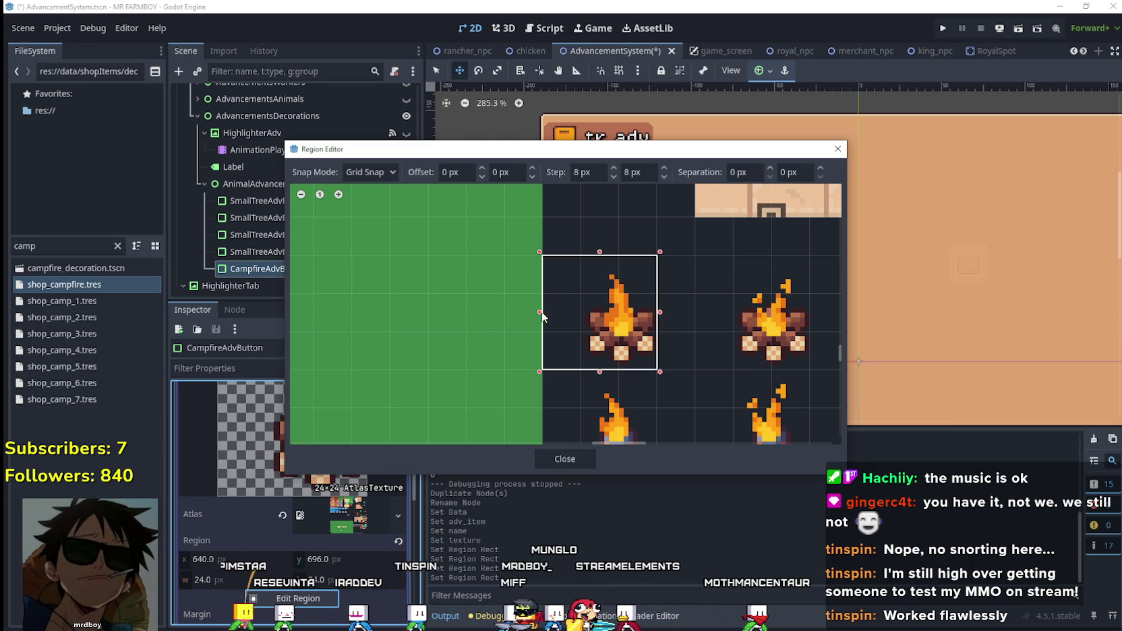
drag(544, 317, 579, 316)
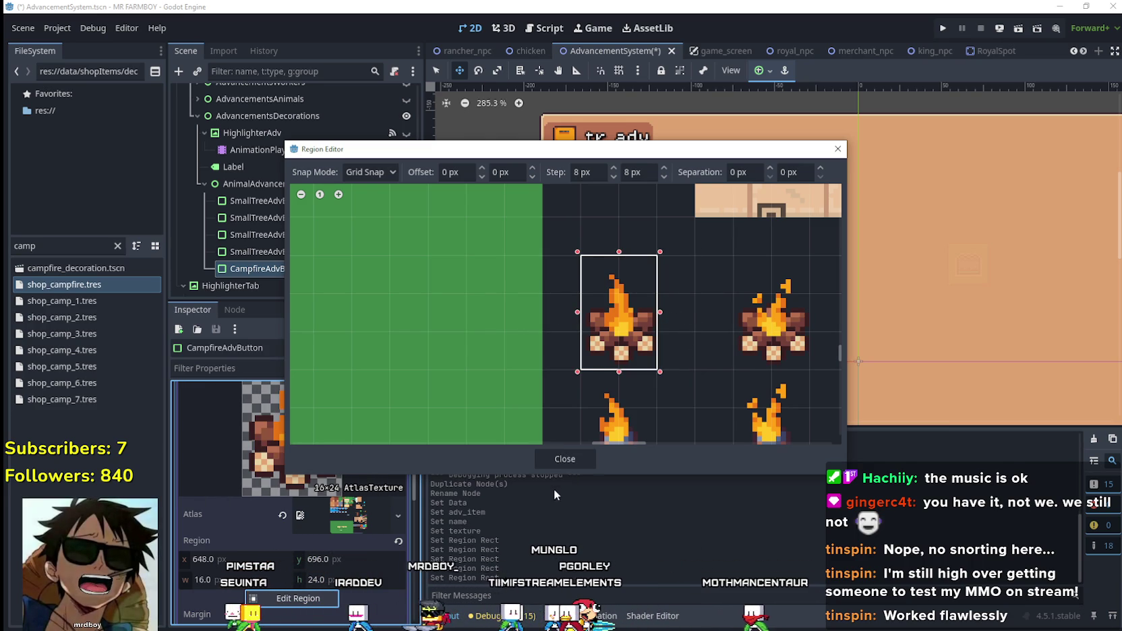
click(573, 462)
- Set Requirements element 0's Item Id to Campfire Deco, replacing Small Tree 4 Deco
scroll(343, 458, up, 3)
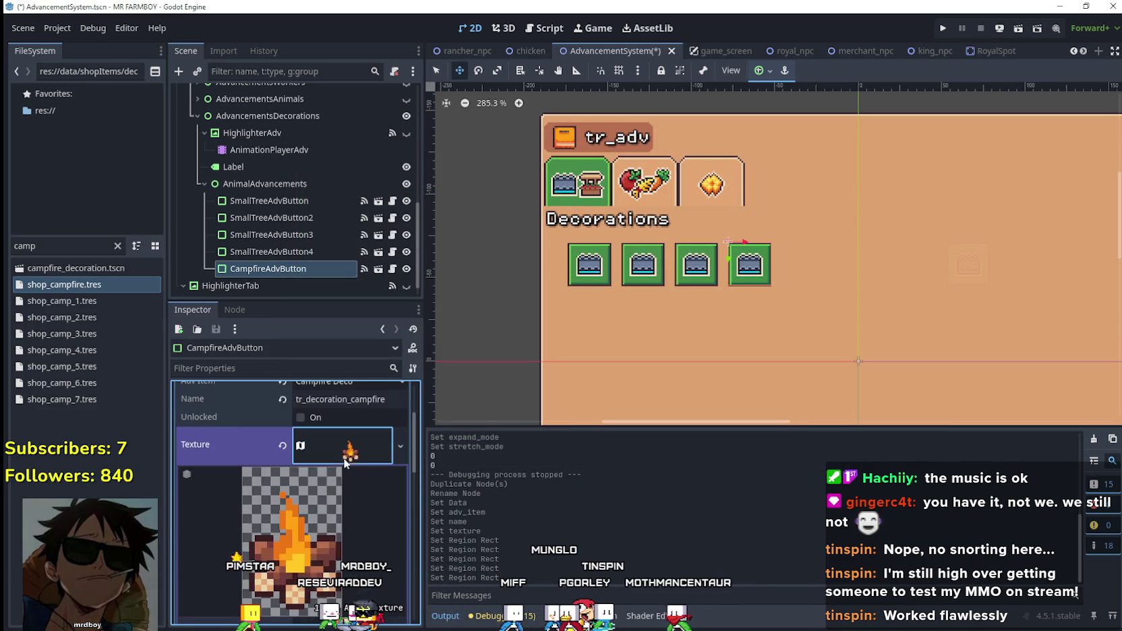
click(344, 453)
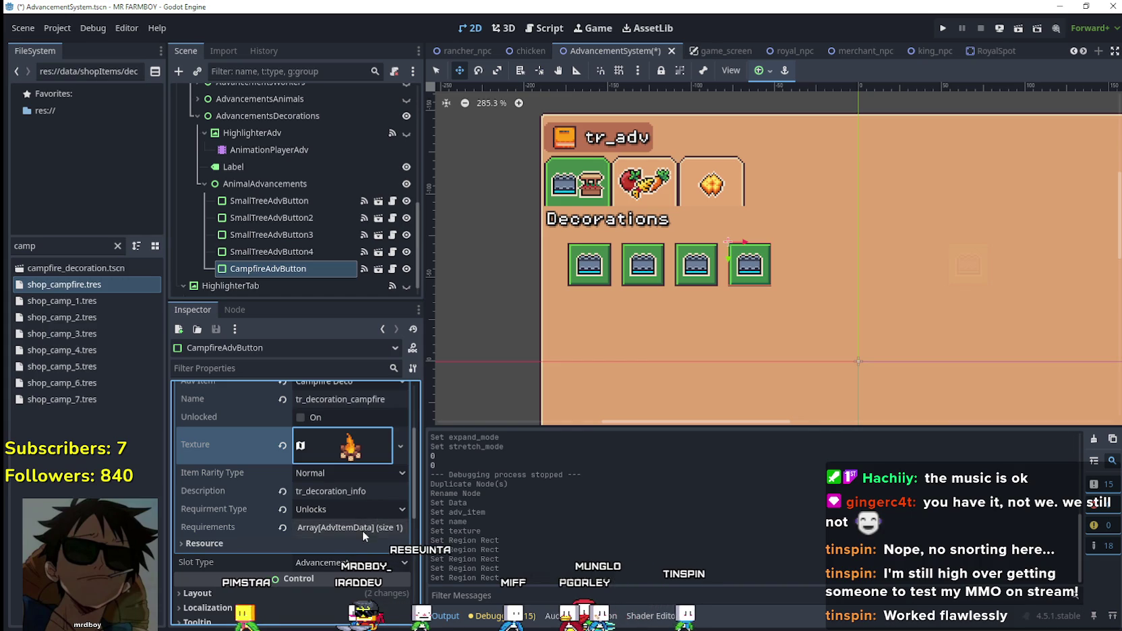
click(362, 530)
scroll(352, 530, down, 3)
click(346, 448)
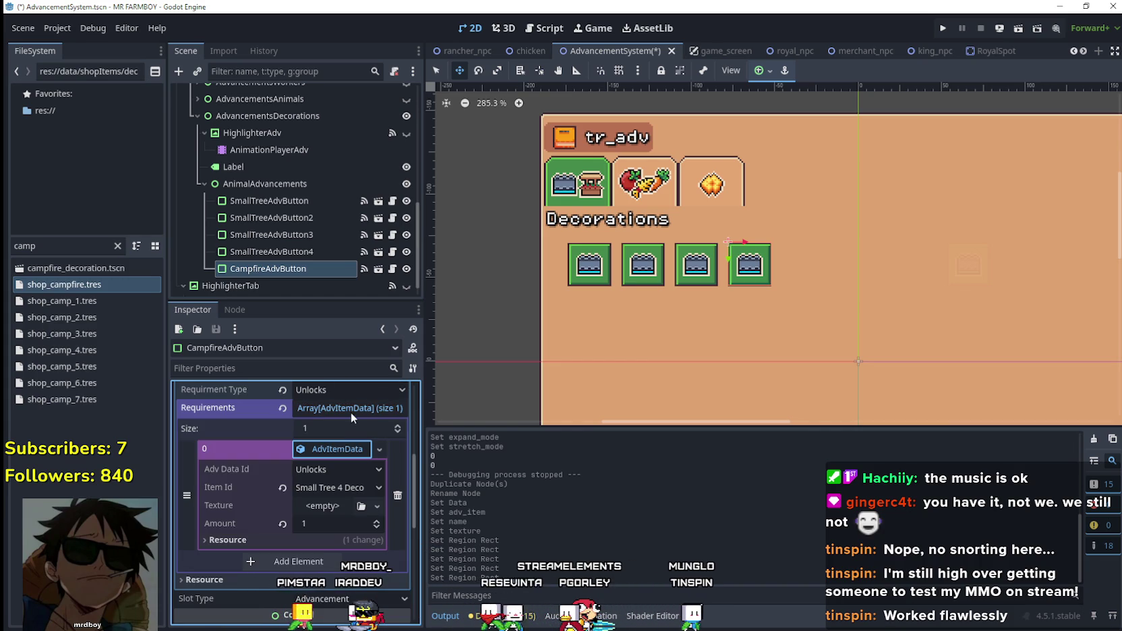
right_click(336, 451)
click(337, 487)
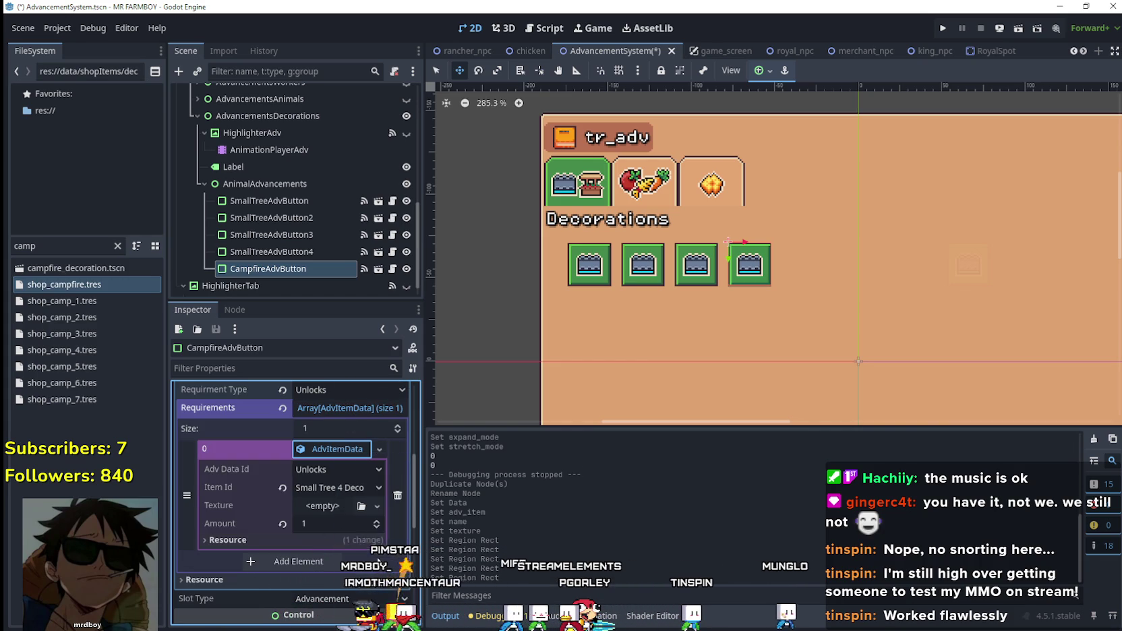
click(337, 487)
scroll(388, 365, down, 10)
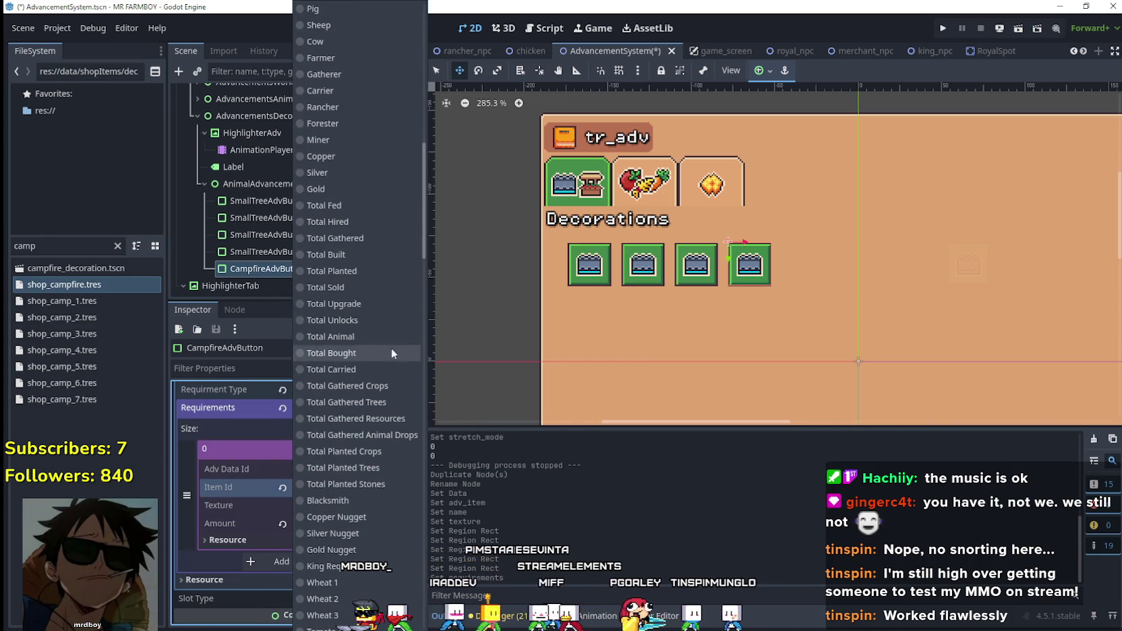
mouse_move(424, 231)
mouse_down()
mouse_move(410, 383)
mouse_move(424, 521)
mouse_move(432, 515)
mouse_up()
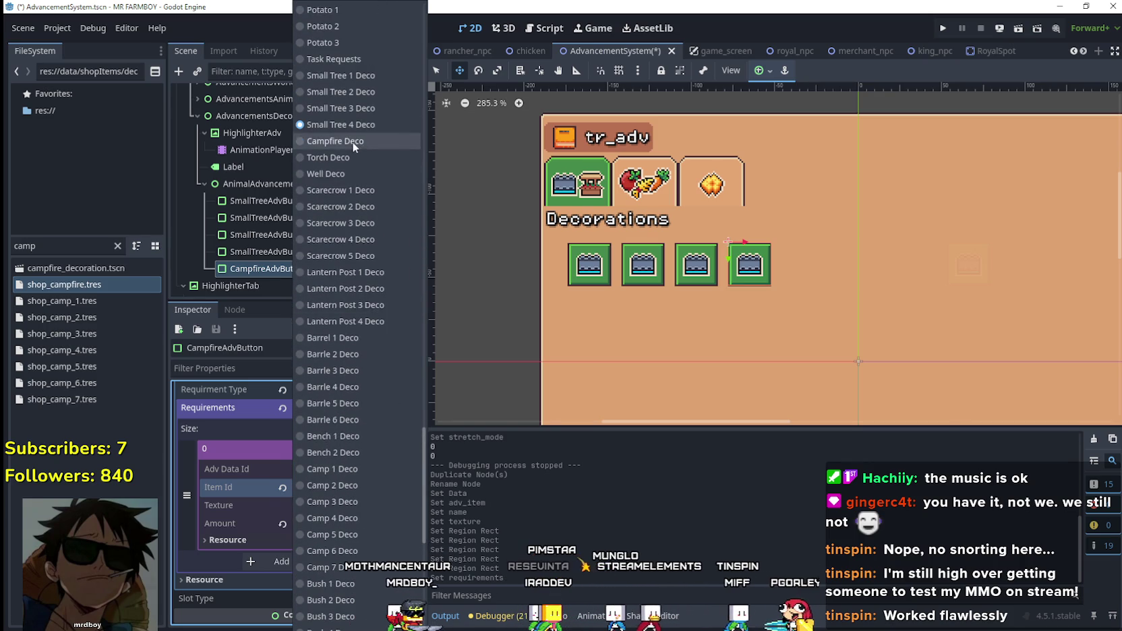
click(347, 111)
scroll(344, 454, up, 5)
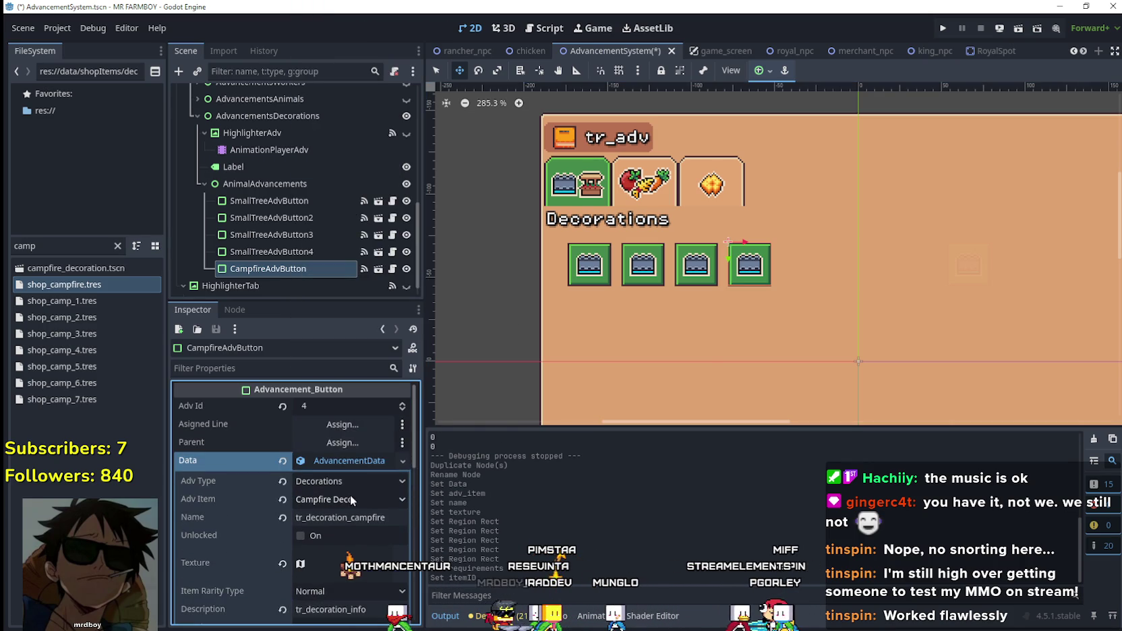
- Save, nudge CampfireAdvButton two steps right after the four decoration buttons, and save again
key(ctrl+s)
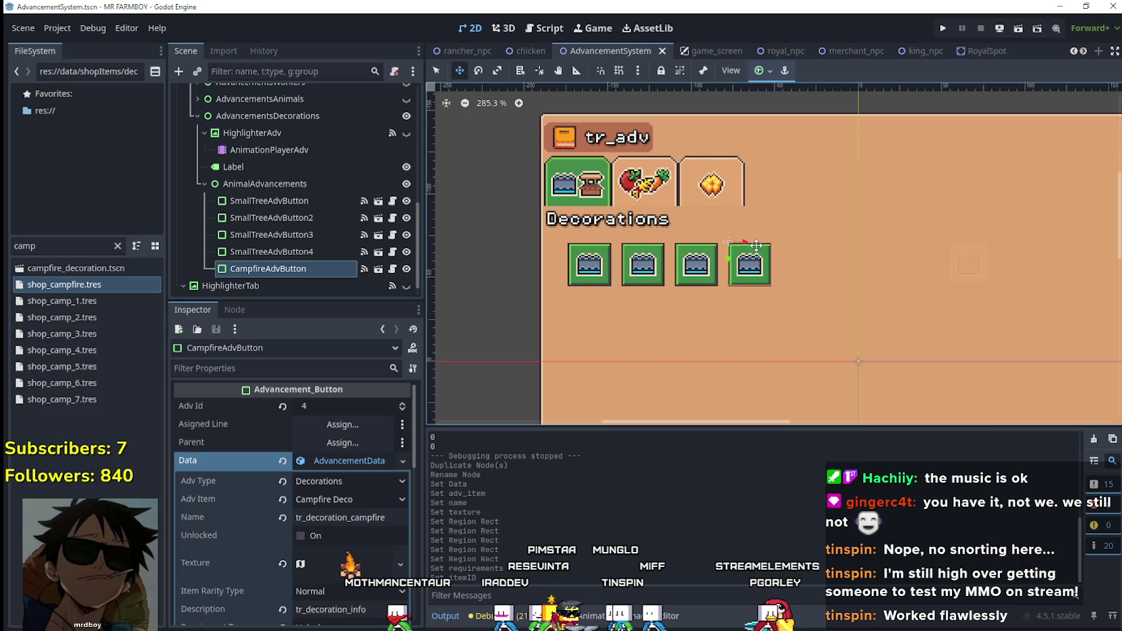
key(Right)
key(Right)
key(Right)
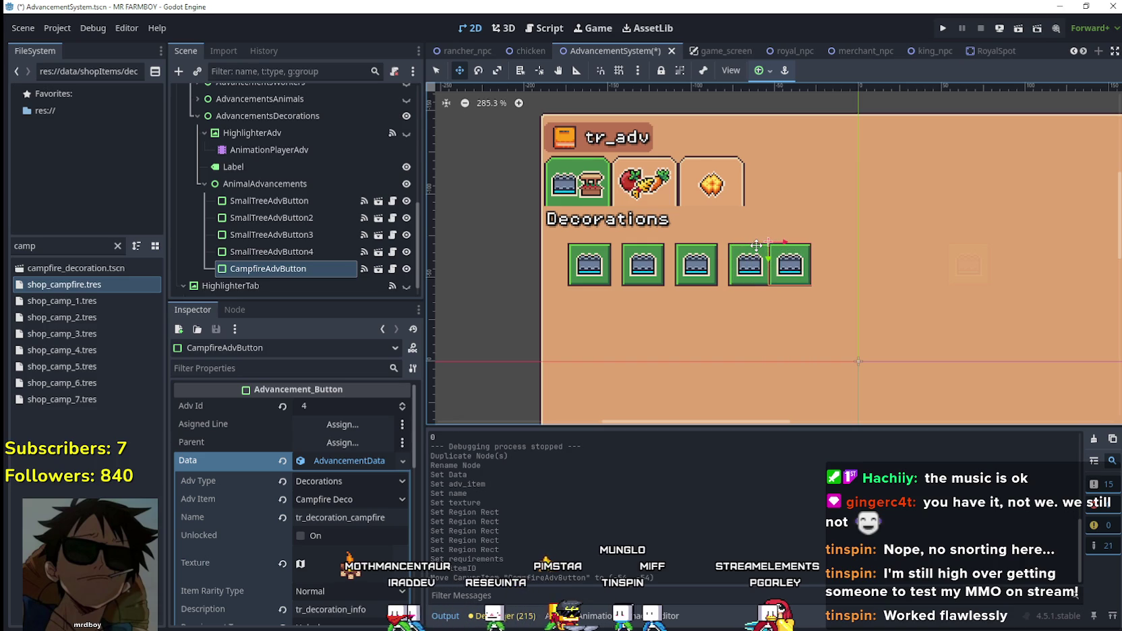
key(Right)
key(Right)
key(Right)
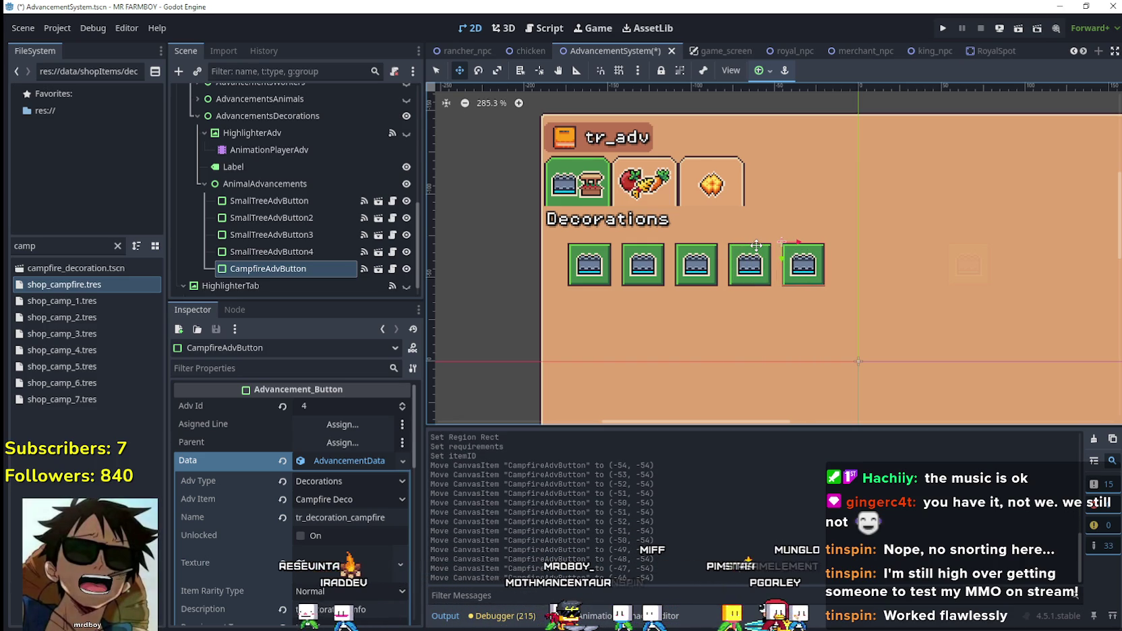
key(ctrl+s)
scroll(314, 275, down, 1)
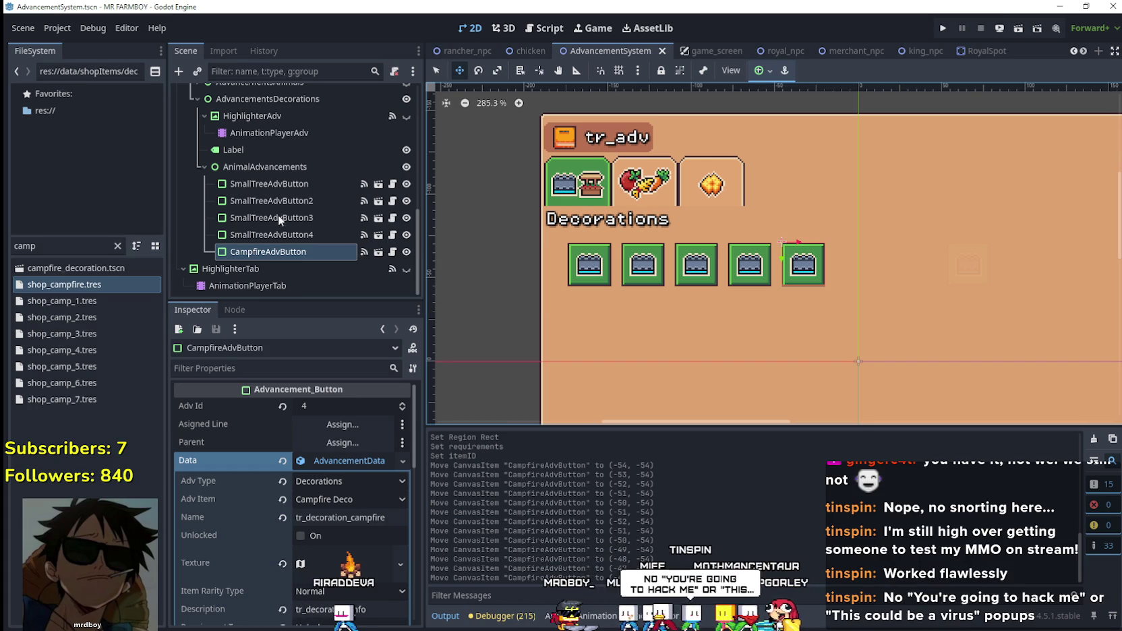
- Duplicate CampfireAdvButton as CampfireAdvButton2, set its Adv Item to Torch Deco, and focus the file filter
key(ctrl+d)
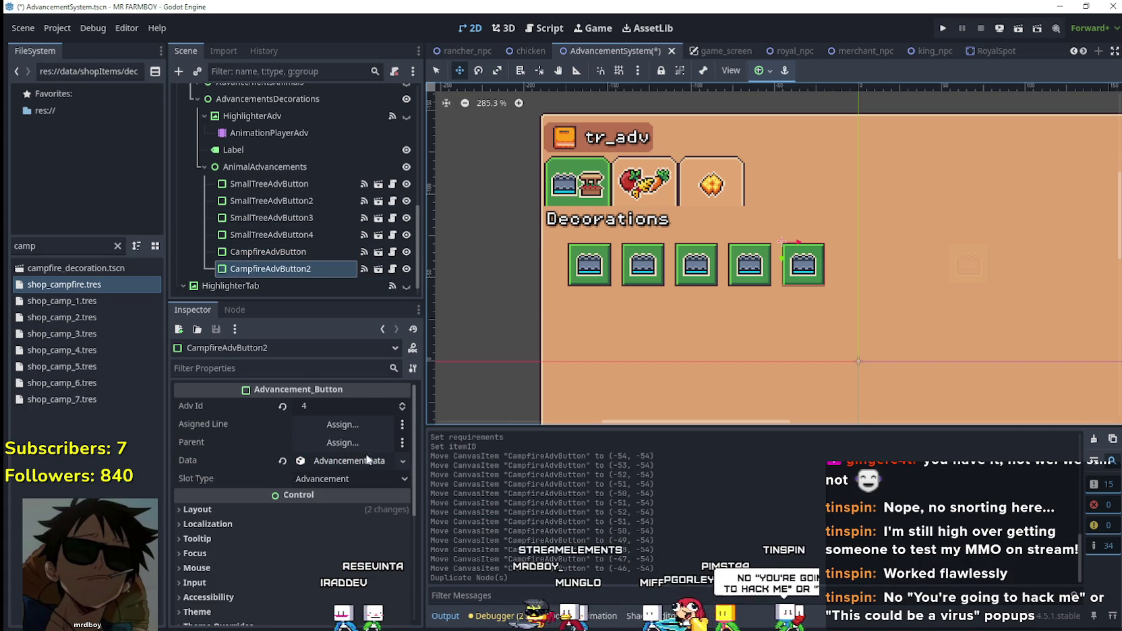
click(358, 461)
right_click(357, 462)
click(347, 501)
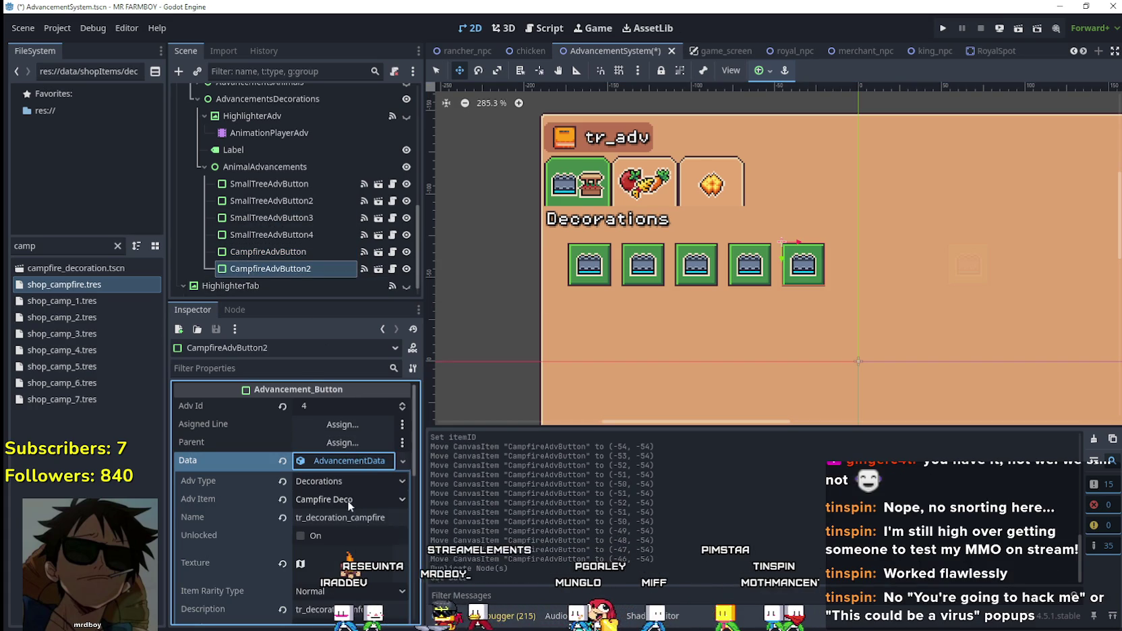
click(347, 500)
scroll(348, 200, up, 10)
scroll(361, 410, down, 8)
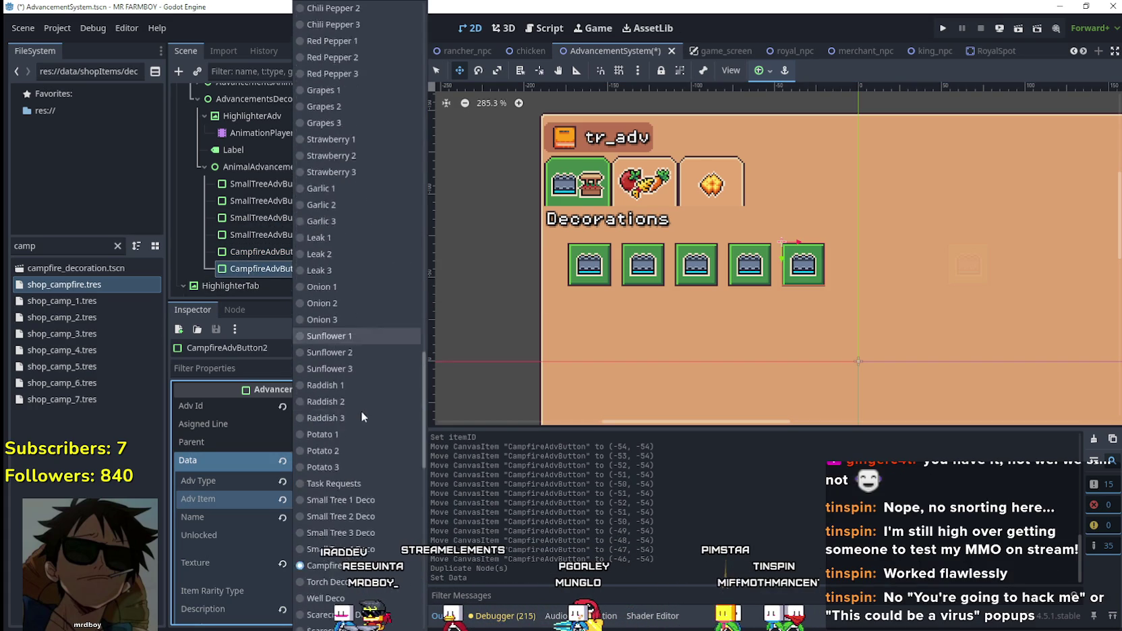
scroll(361, 413, down, 8)
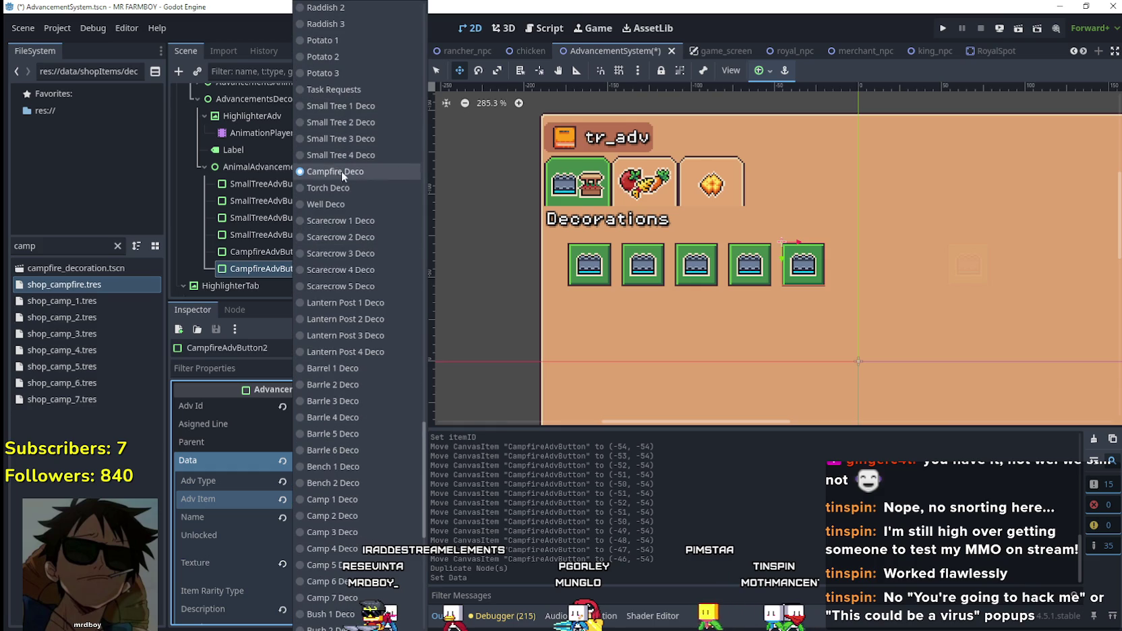
click(340, 188)
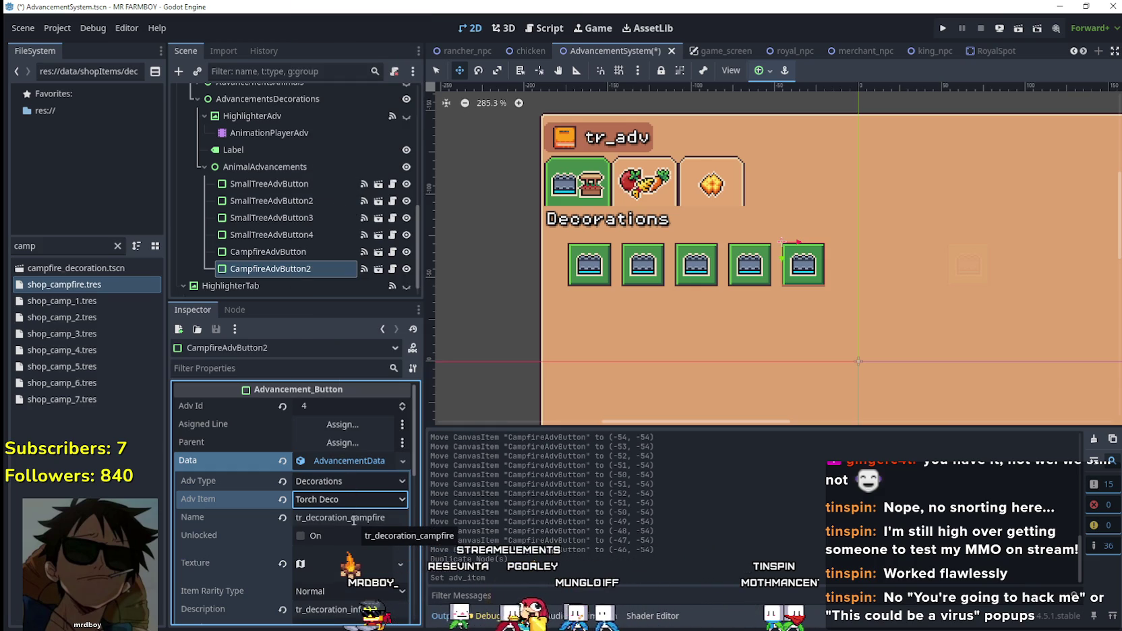
drag(352, 520, 396, 517)
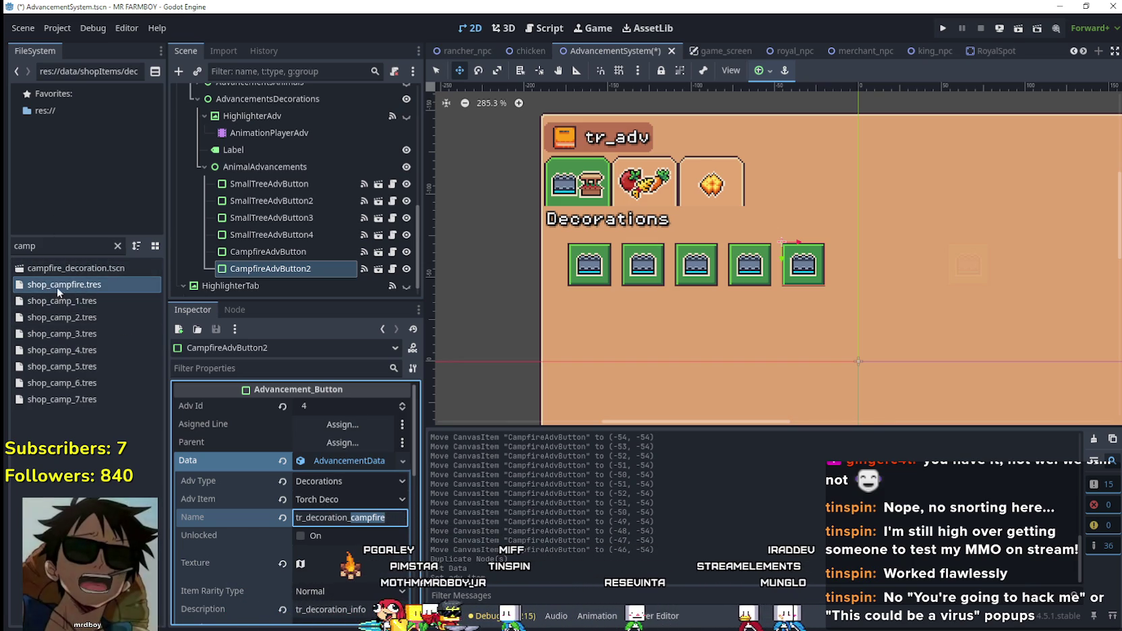
key(ctrl+f)
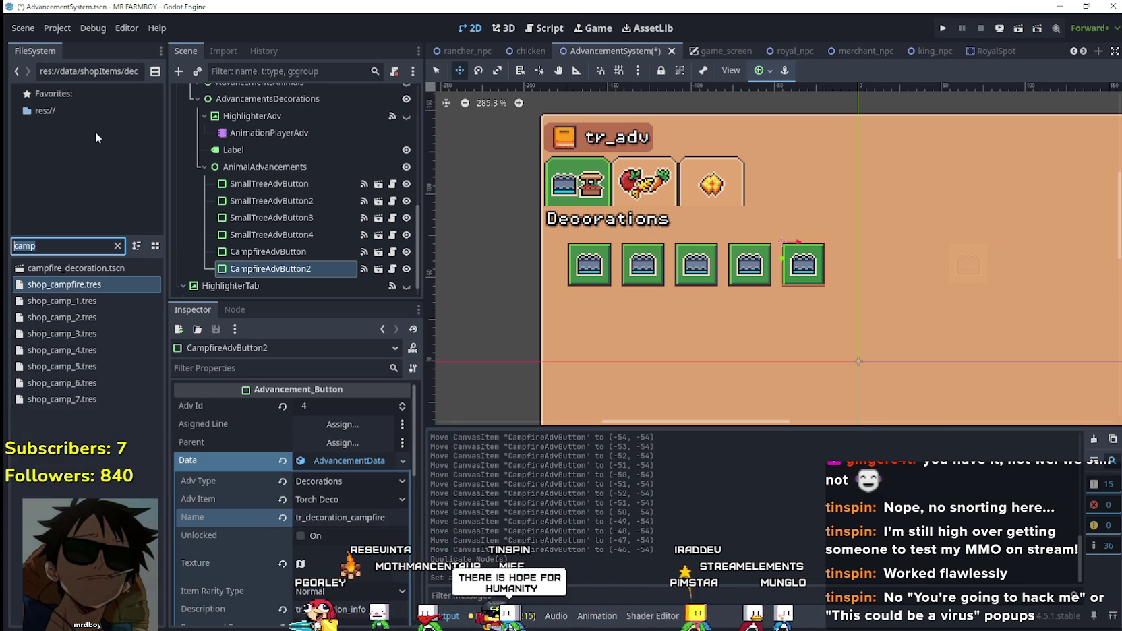
- Check shop_torch.tres and change the copy's display name to tr_decoration_torch
text(torch)
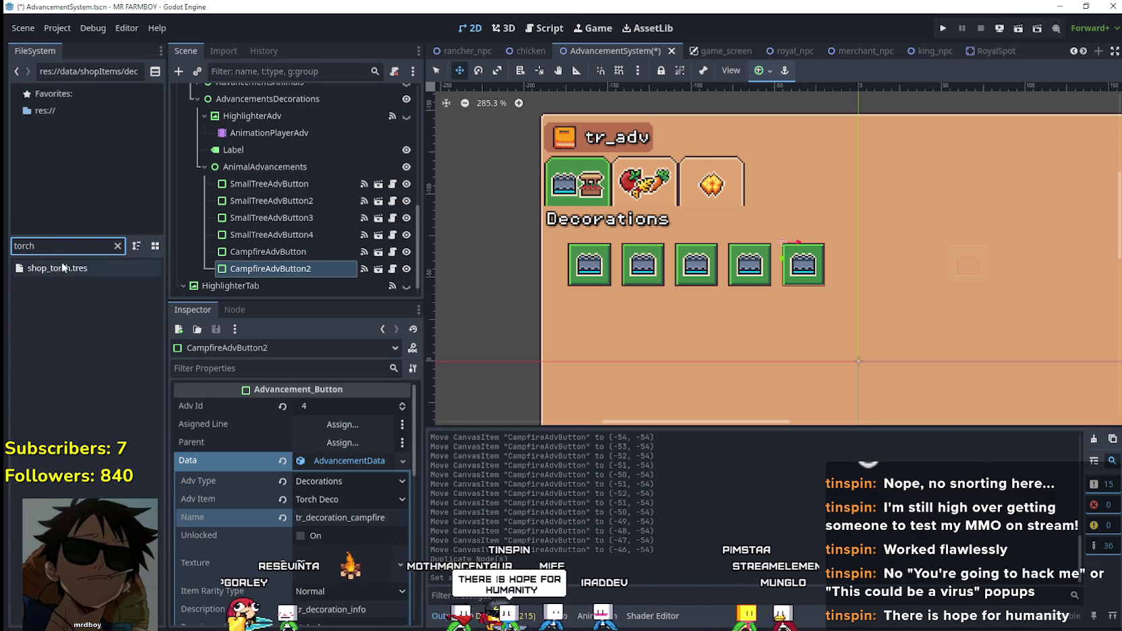
click(57, 267)
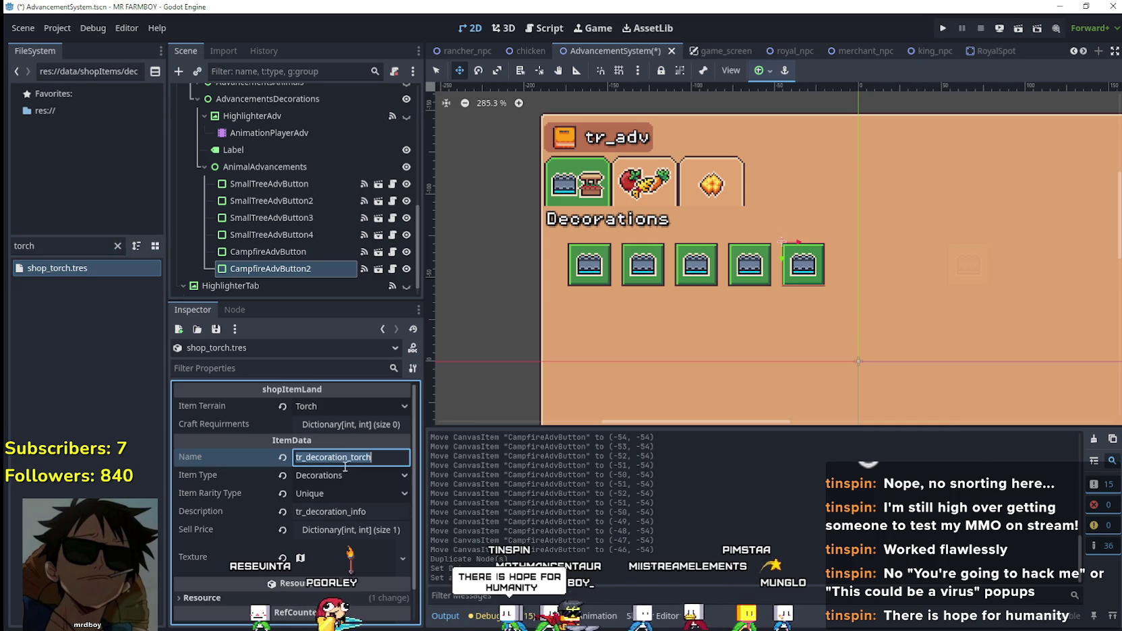
click(270, 269)
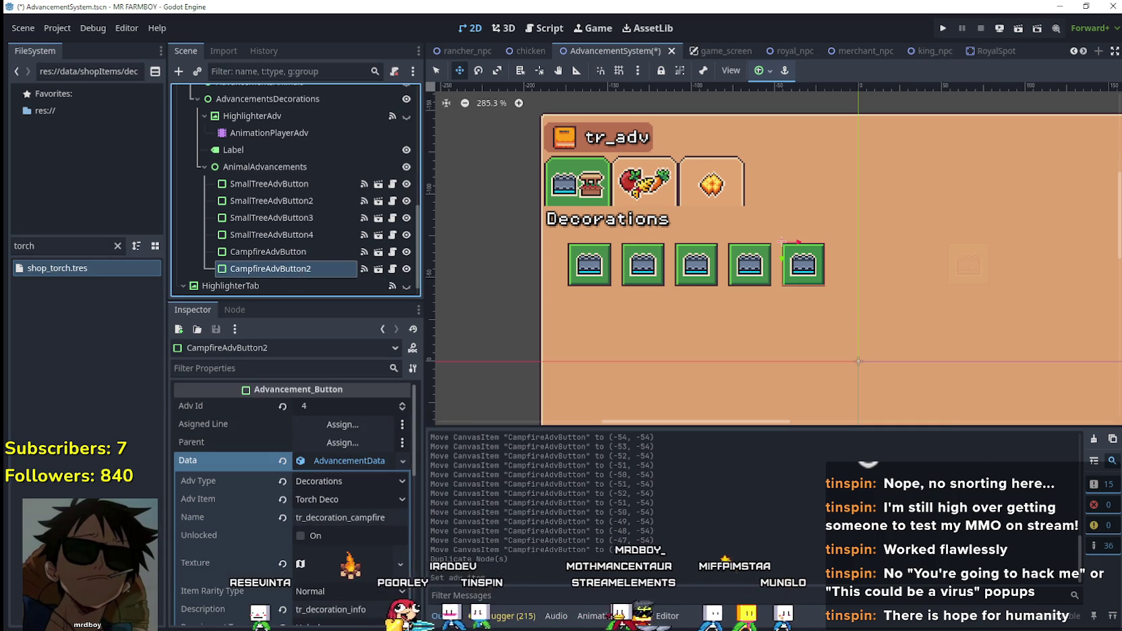
double_click(331, 525)
text(tr_decoration_torch)
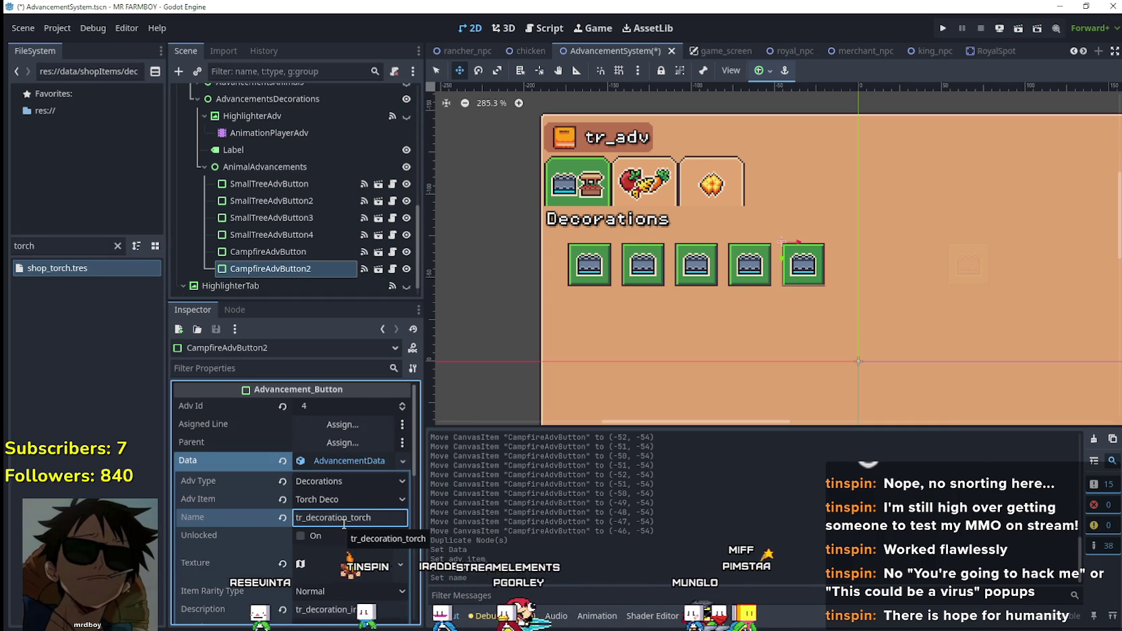
- Make the copy's texture unique and move its atlas region onto the torch sprite
scroll(357, 512, down, 3)
right_click(353, 484)
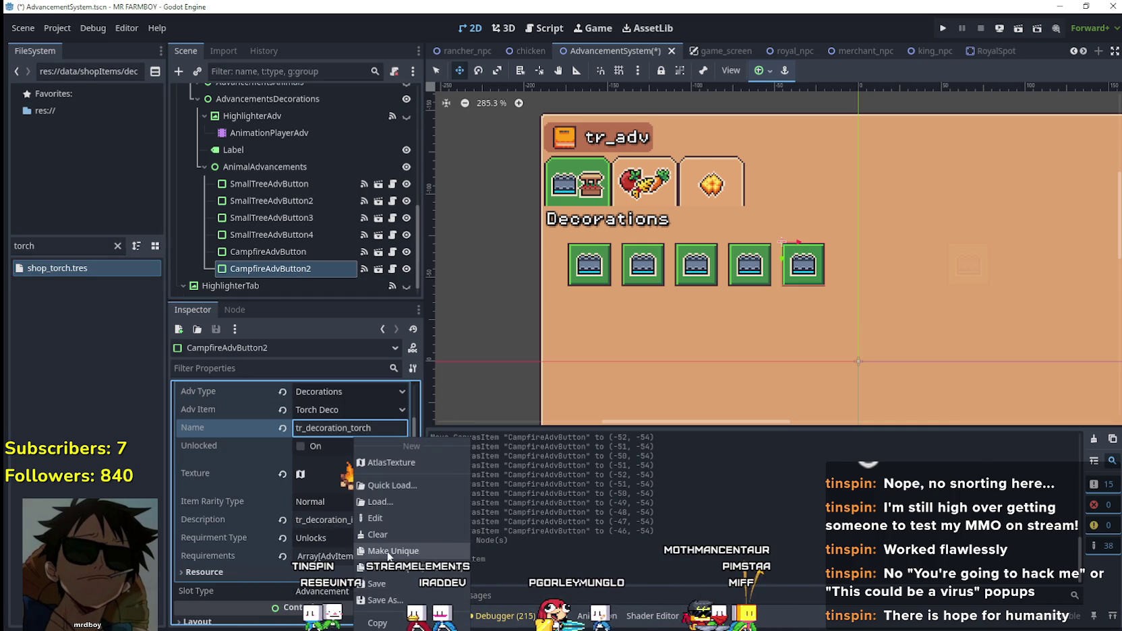
click(342, 491)
click(341, 488)
scroll(322, 509, down, 2)
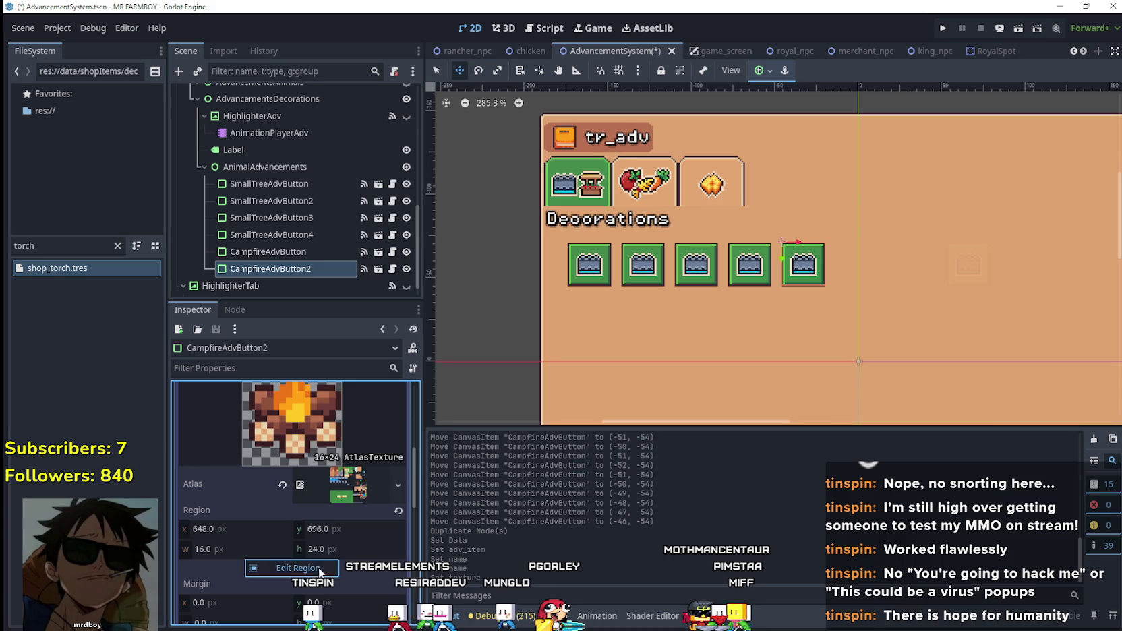
click(298, 568)
scroll(580, 341, down, 5)
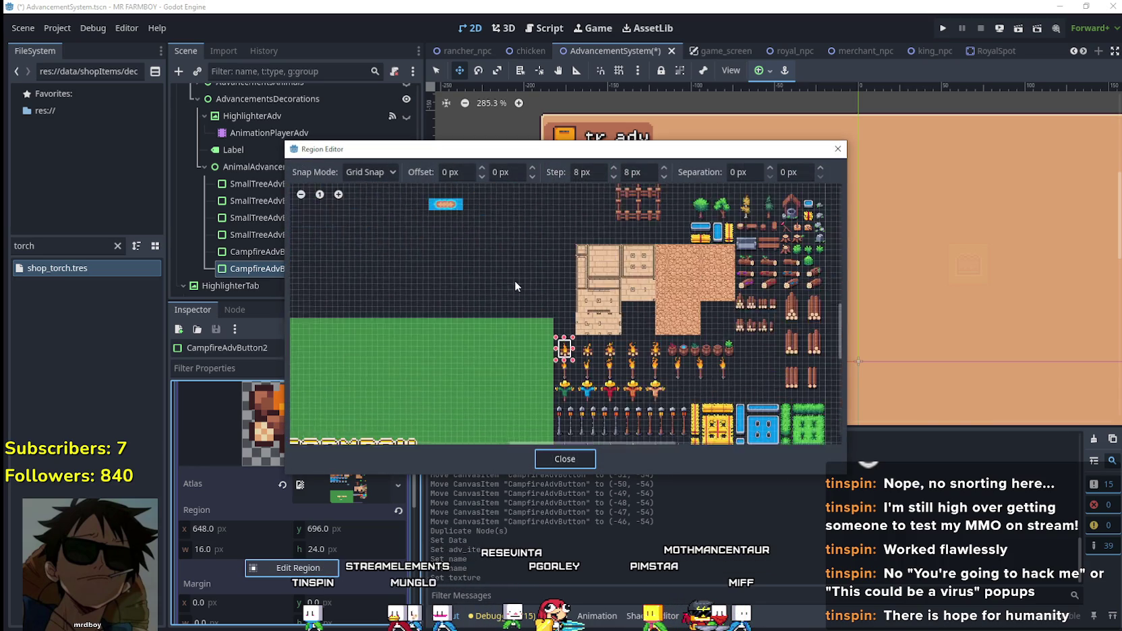
scroll(497, 310, up, 3)
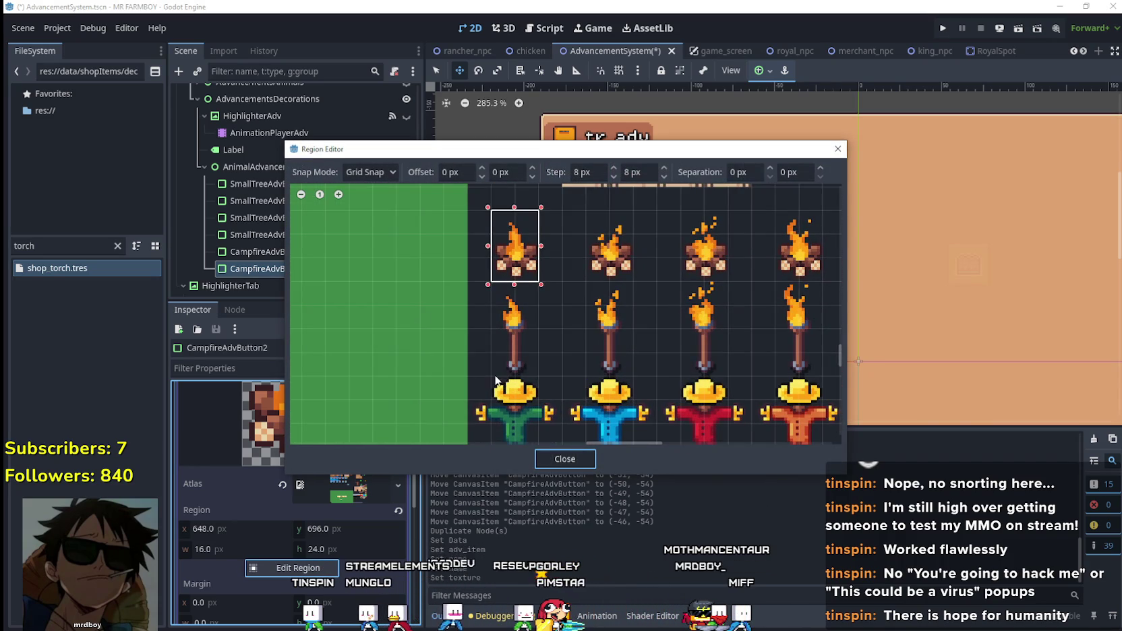
drag(496, 379, 539, 286)
click(572, 462)
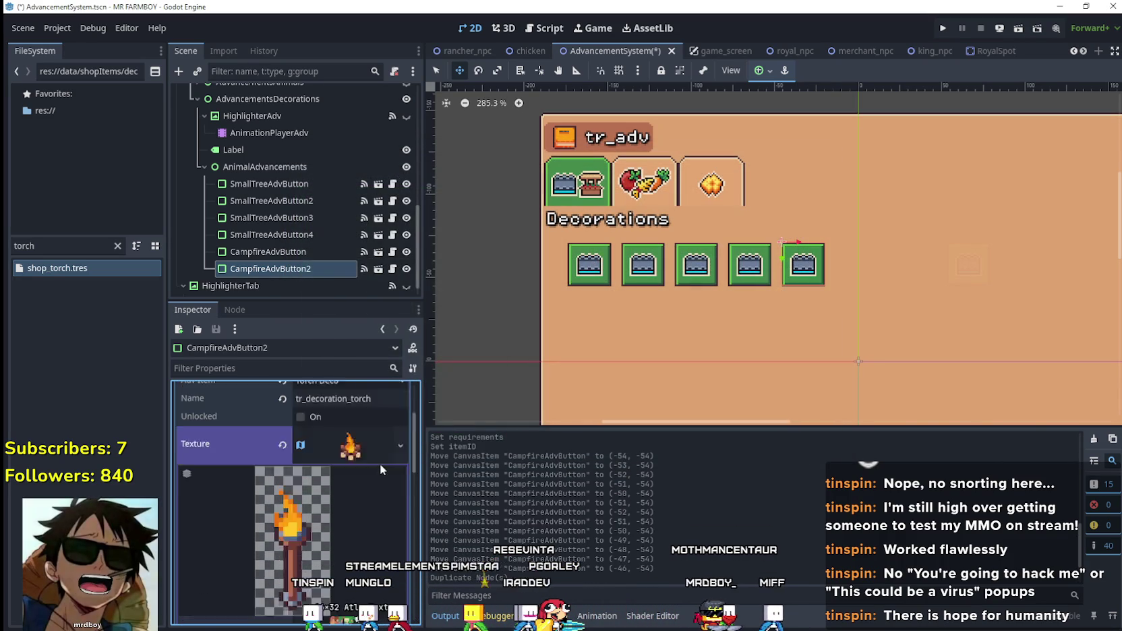
- Keep the requirement type as Unlocks, change its Item Id to Torch Deco, and save
scroll(375, 506, down, 2)
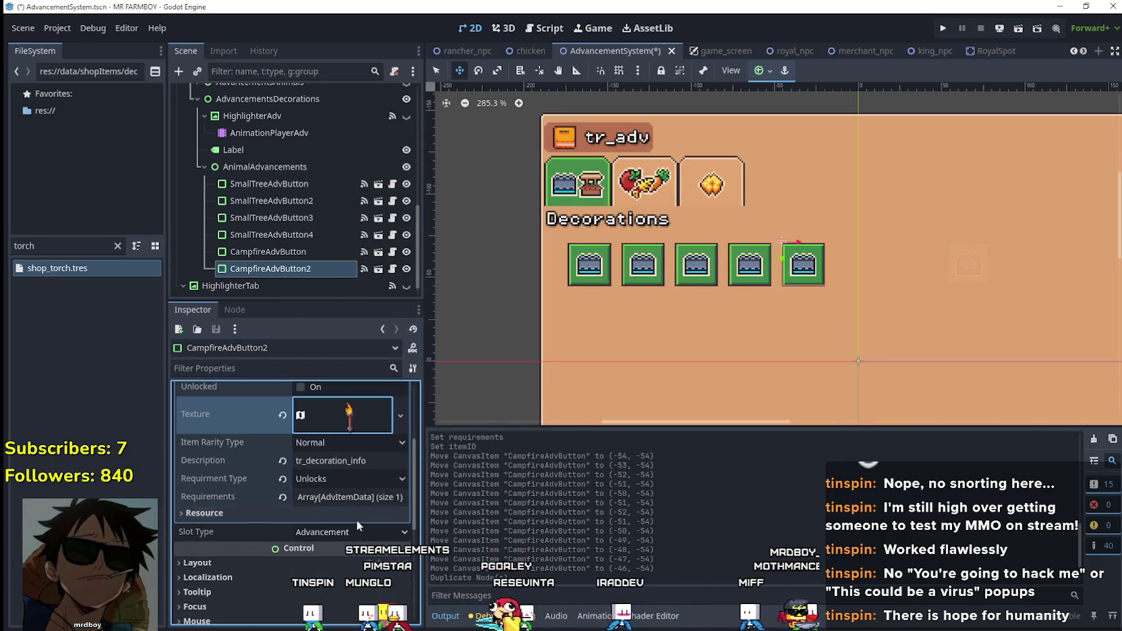
click(358, 480)
click(365, 391)
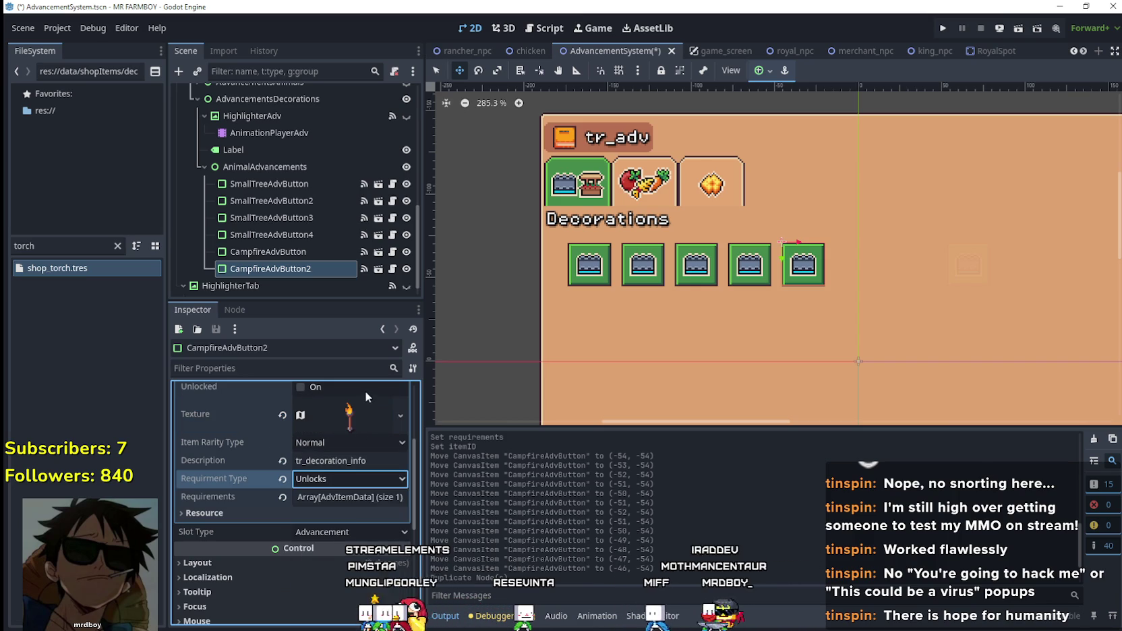
click(350, 497)
click(337, 538)
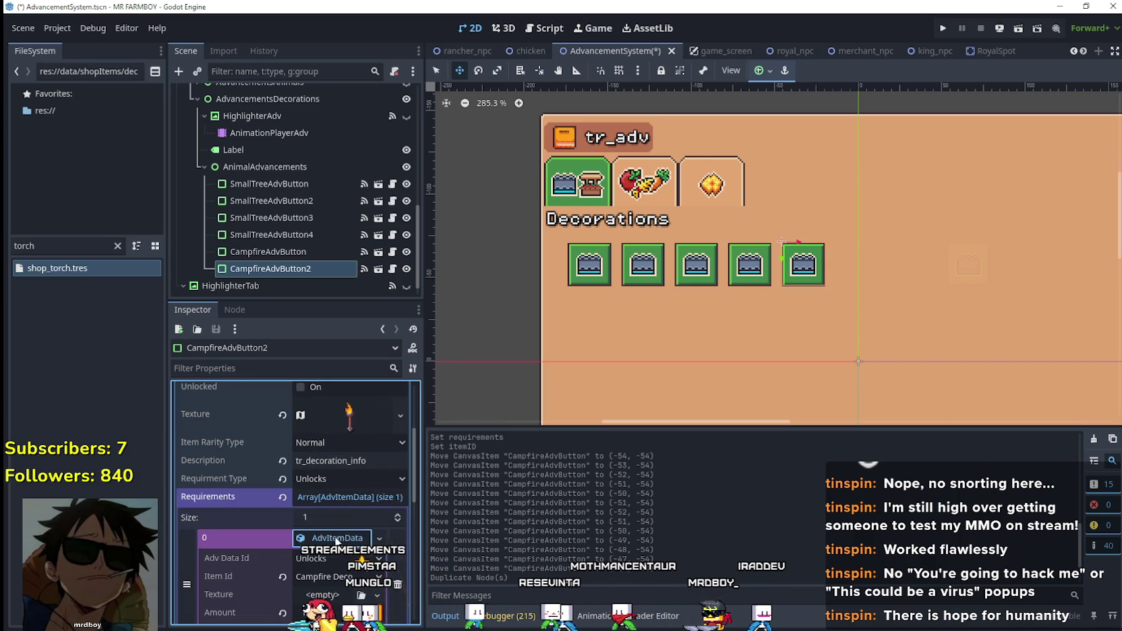
click(338, 576)
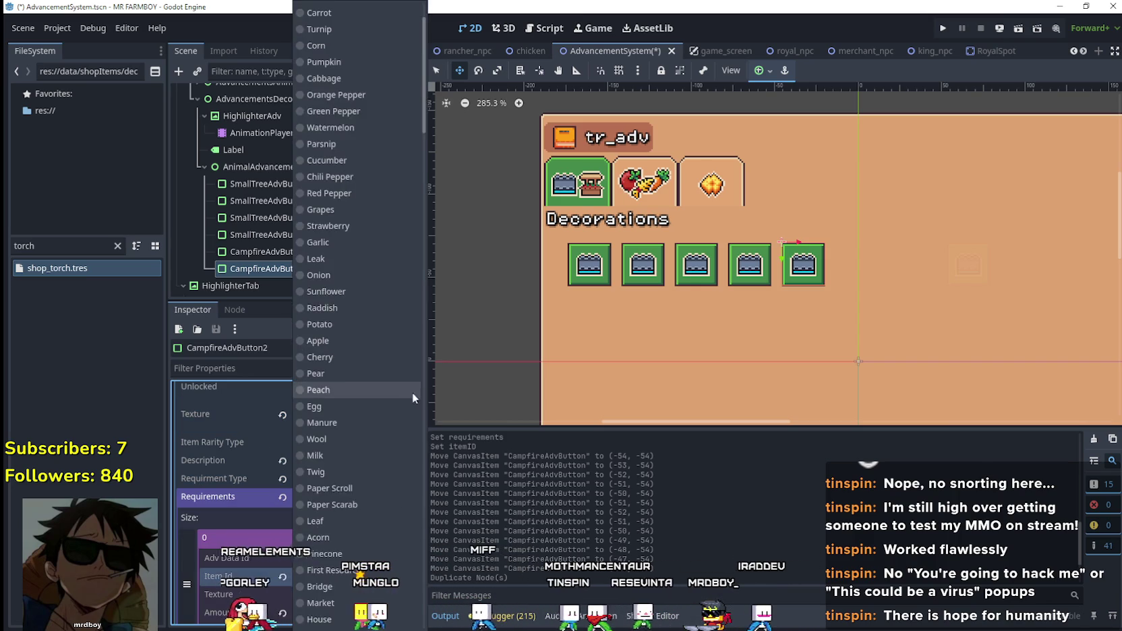
scroll(406, 217, down, 15)
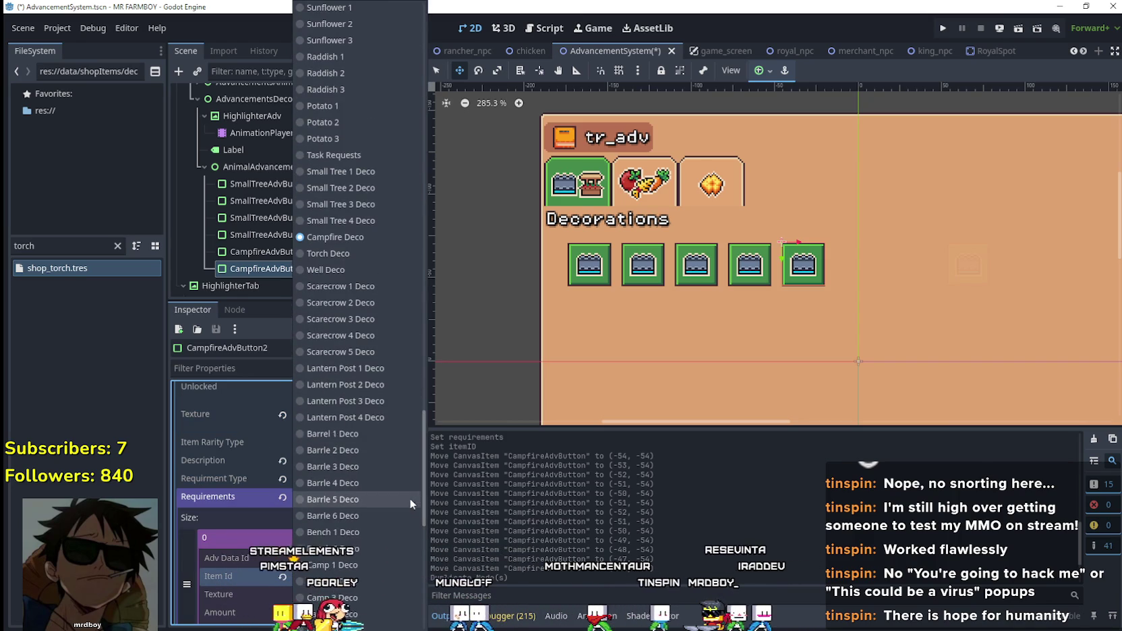
click(348, 254)
key(ctrl+s)
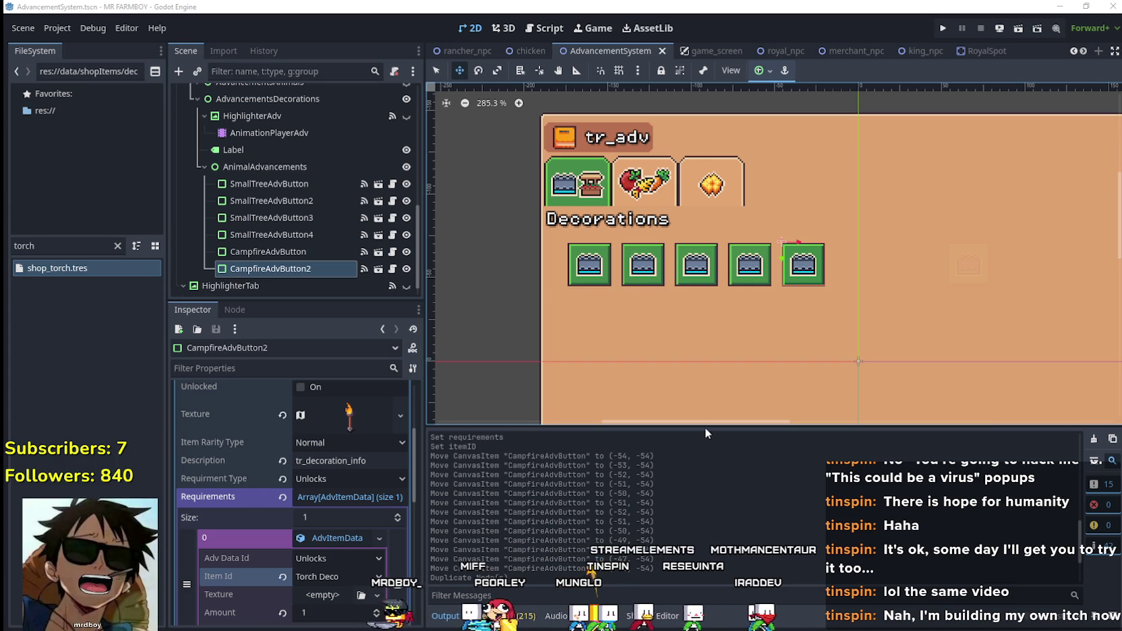
- Drag the Output panel splitter down to enlarge the scene view
drag(705, 427, 693, 477)
scroll(755, 545, down, 5)
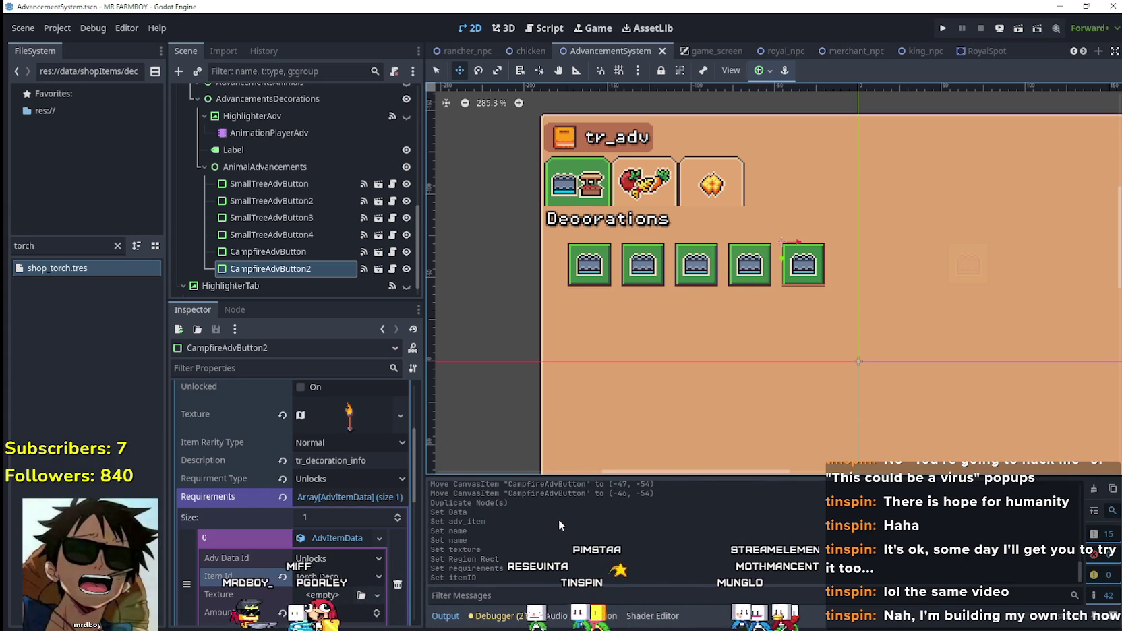
scroll(336, 540, up, 2)
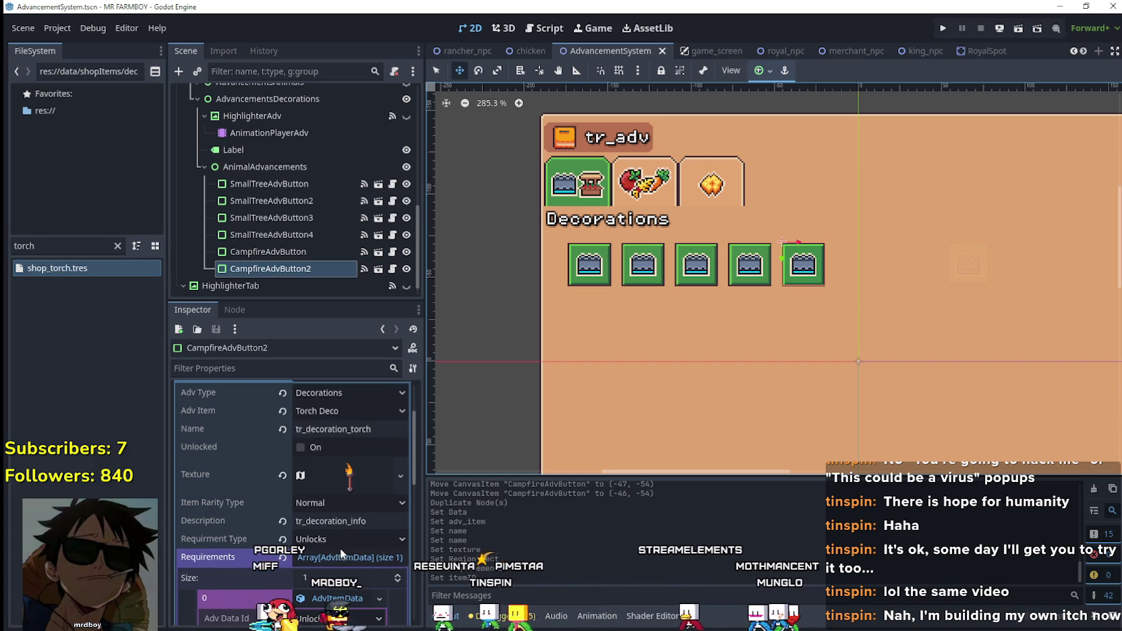
scroll(353, 511, up, 2)
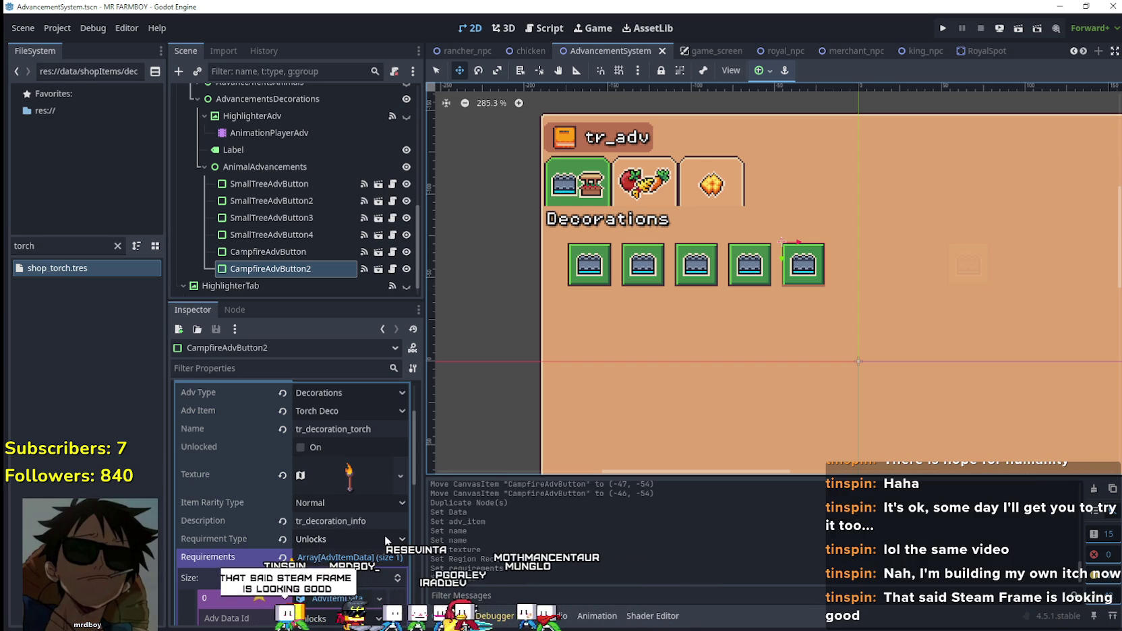
scroll(379, 529, down, 4)
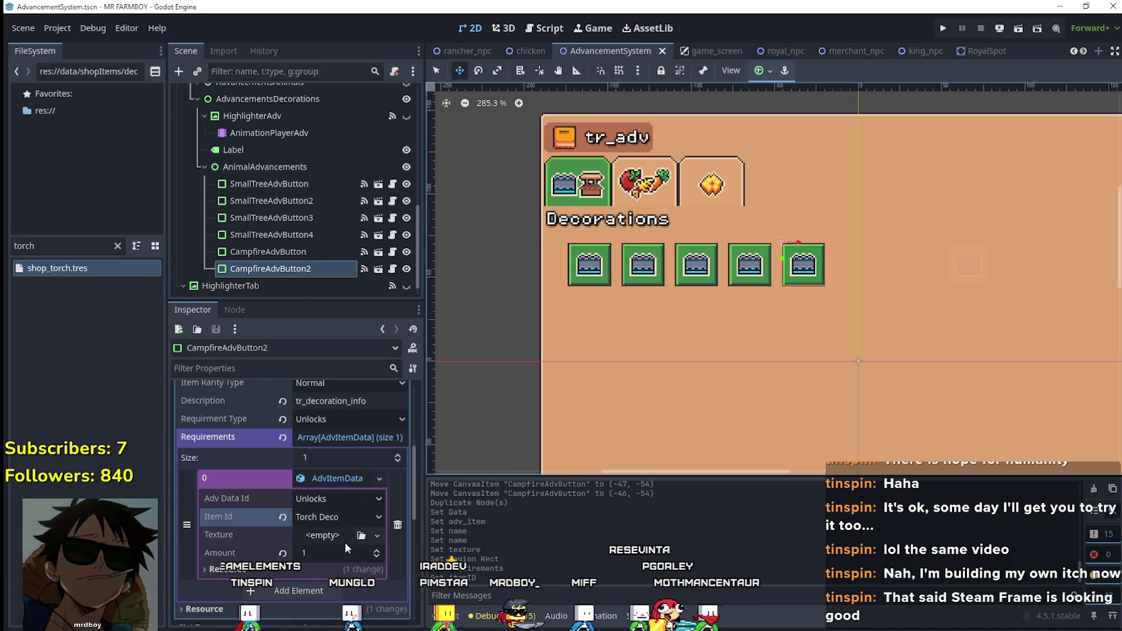
scroll(345, 541, down, 2)
- Confirm Torch Deco remains the required item and preview its torch texture
click(313, 454)
click(304, 473)
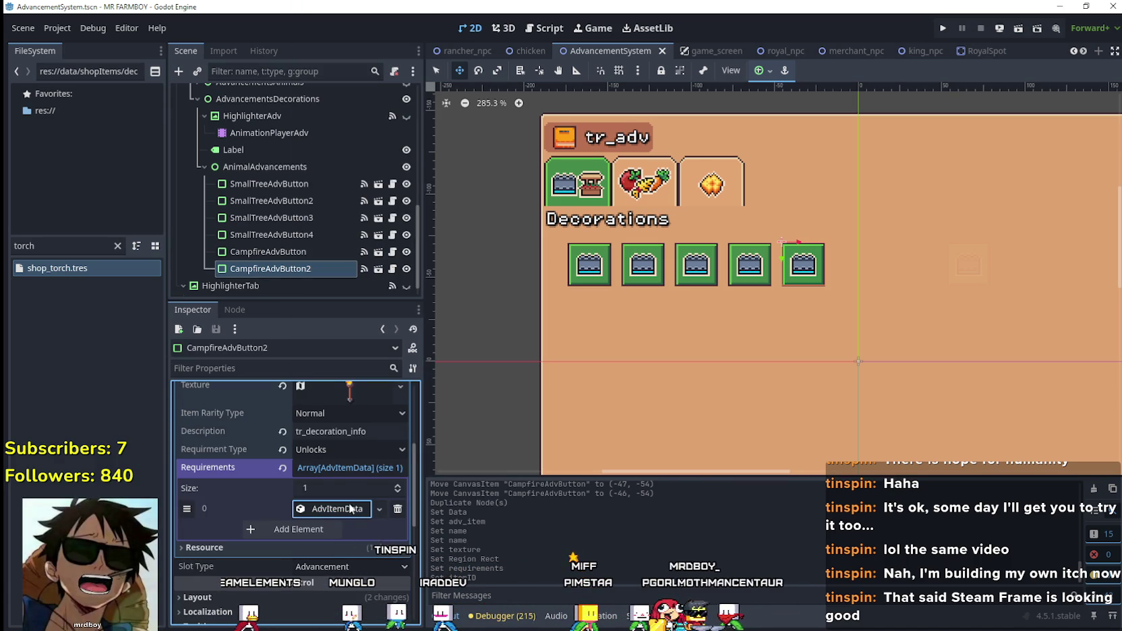
click(350, 508)
click(345, 467)
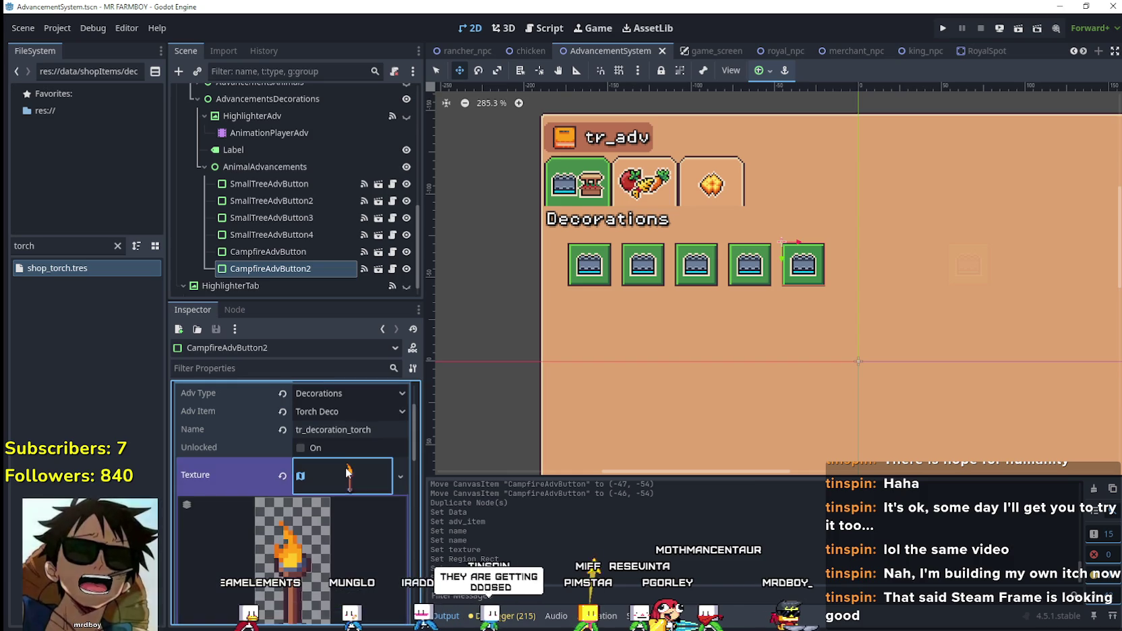
scroll(345, 469, down, 3)
scroll(346, 468, up, 2)
scroll(346, 468, down, 4)
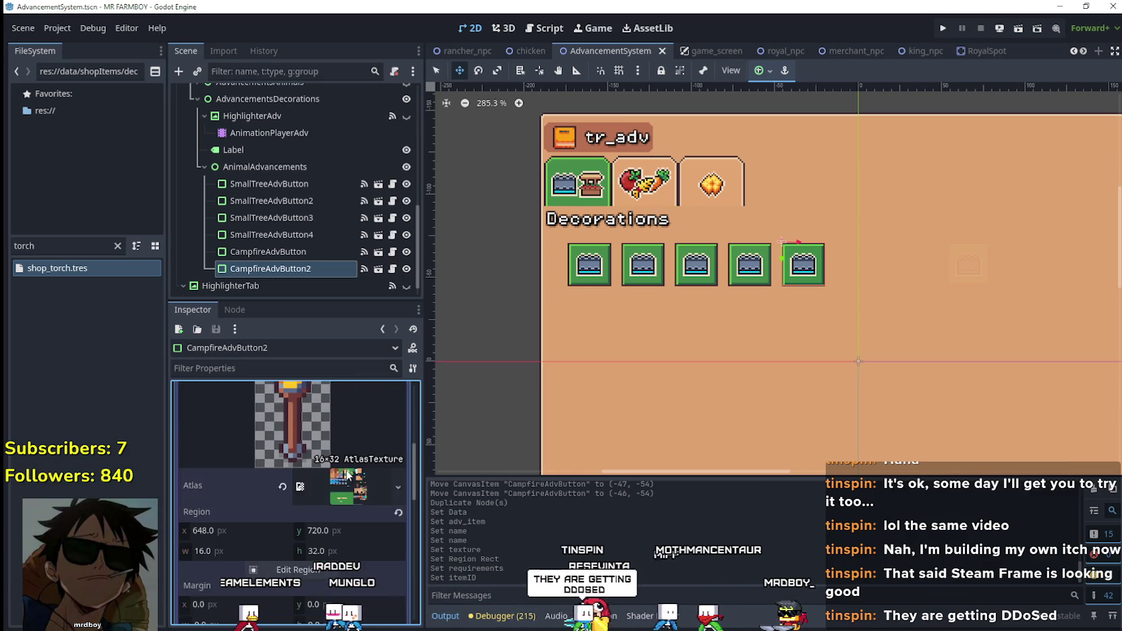
scroll(346, 469, up, 4)
click(346, 463)
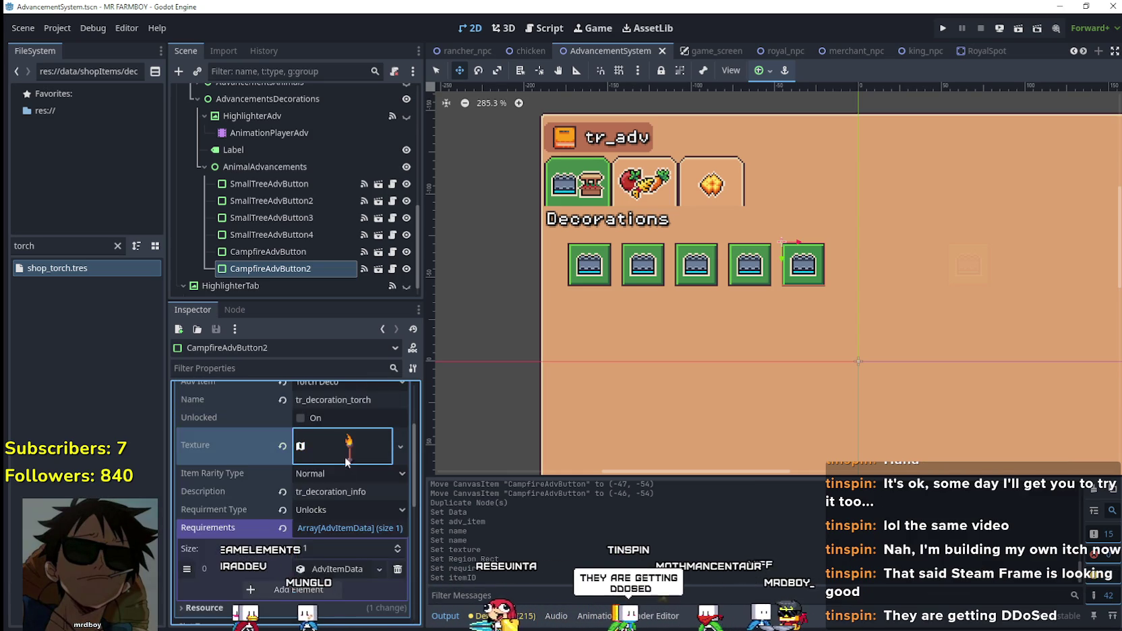
scroll(330, 500, up, 2)
scroll(361, 447, up, 2)
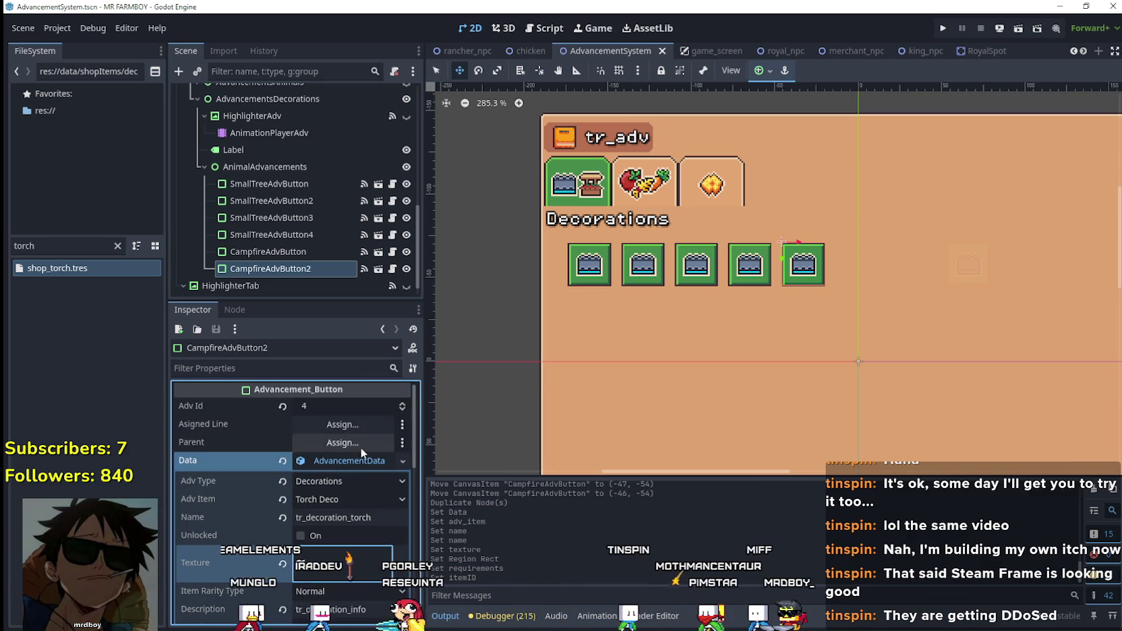
- Rename CampfireAdvButton2 to TourchAdvButton, saving the scene along the way
click(357, 458)
click(274, 270)
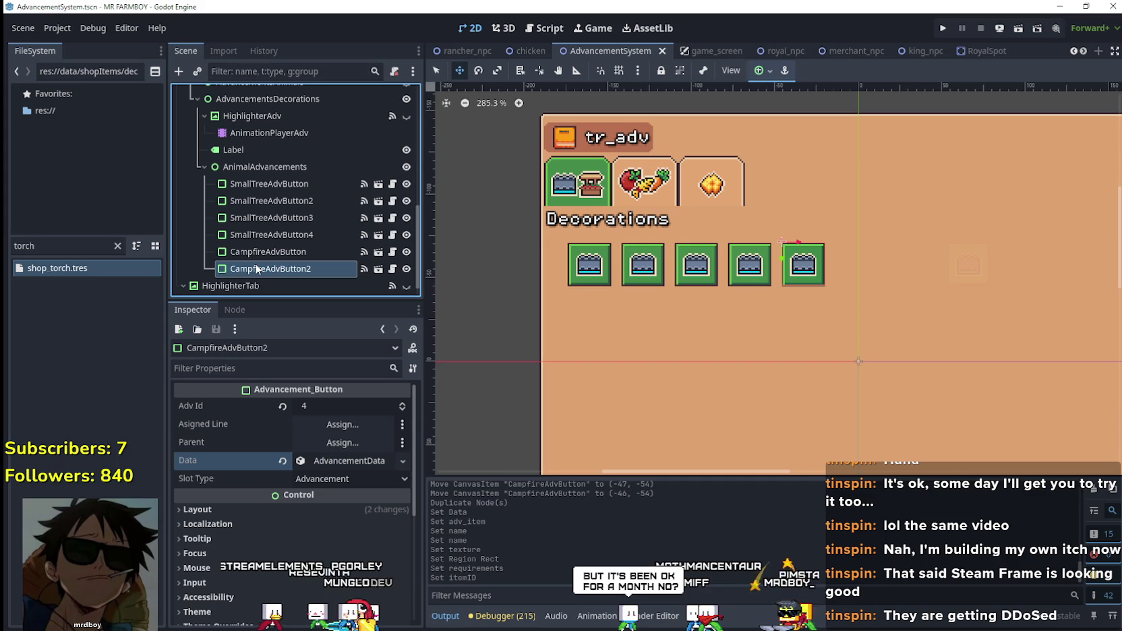
double_click(258, 269)
drag(266, 268, 216, 259)
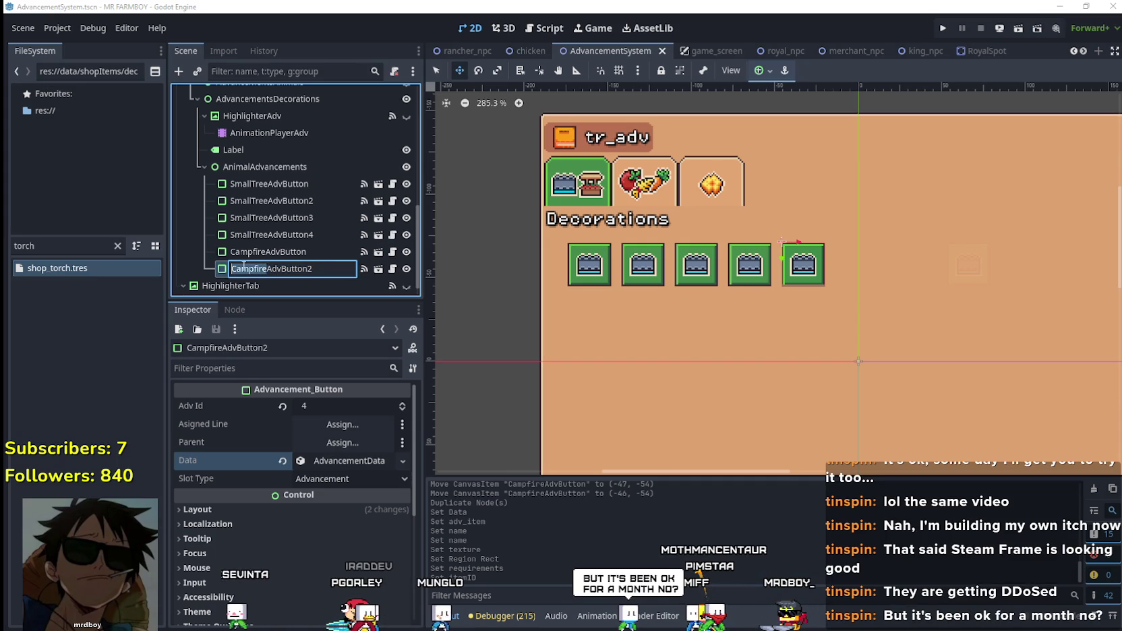
text(Torch)
key(Return)
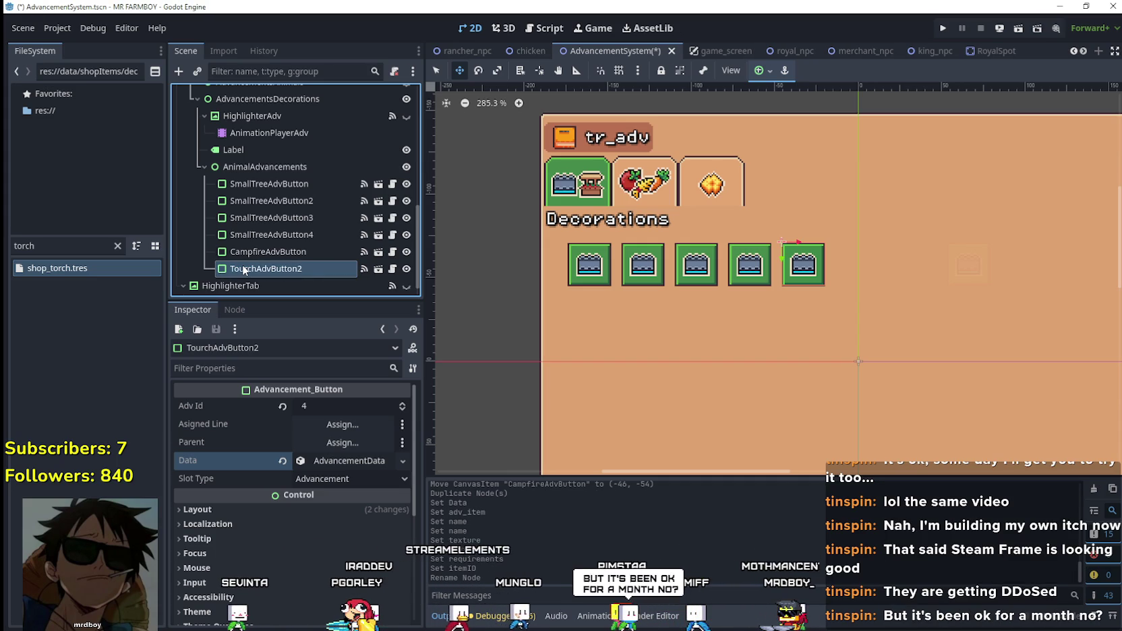
key(ctrl+s)
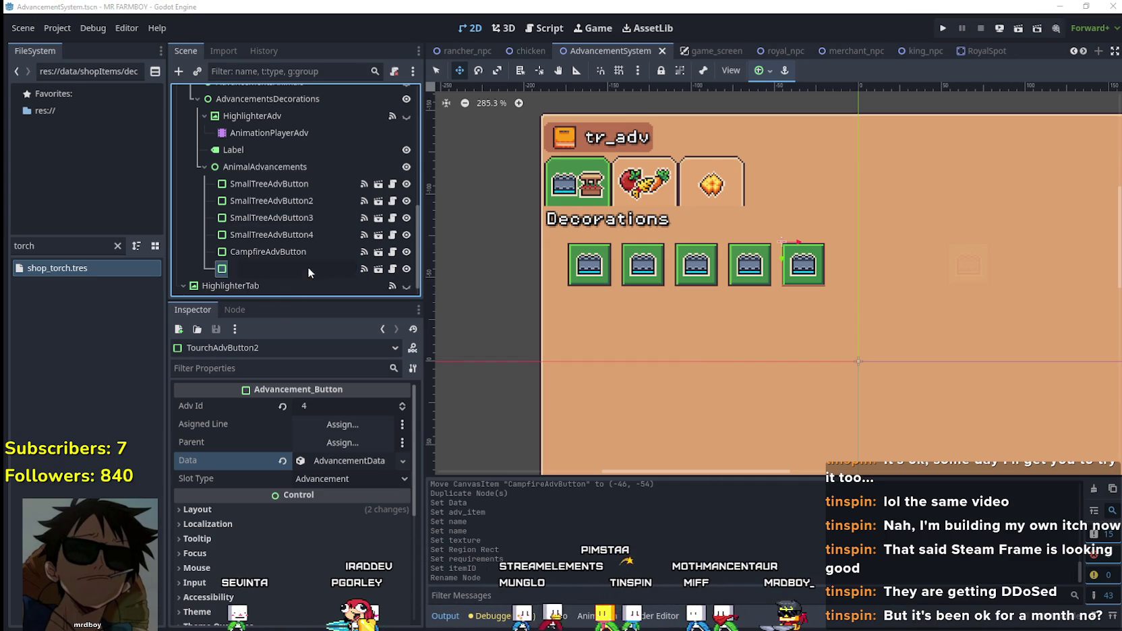
double_click(308, 267)
key(End)
key(BackSpace)
key(Return)
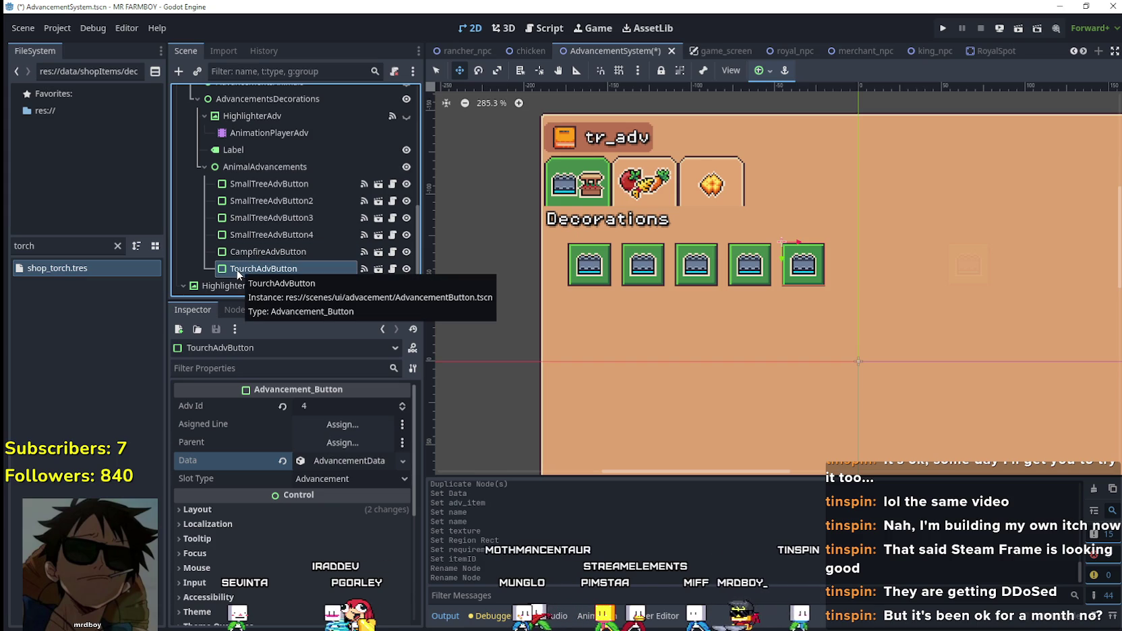
- Duplicate TourchAdvButton as TourchAdvButton2 and expand the copy's Data resource
key(ctrl+d)
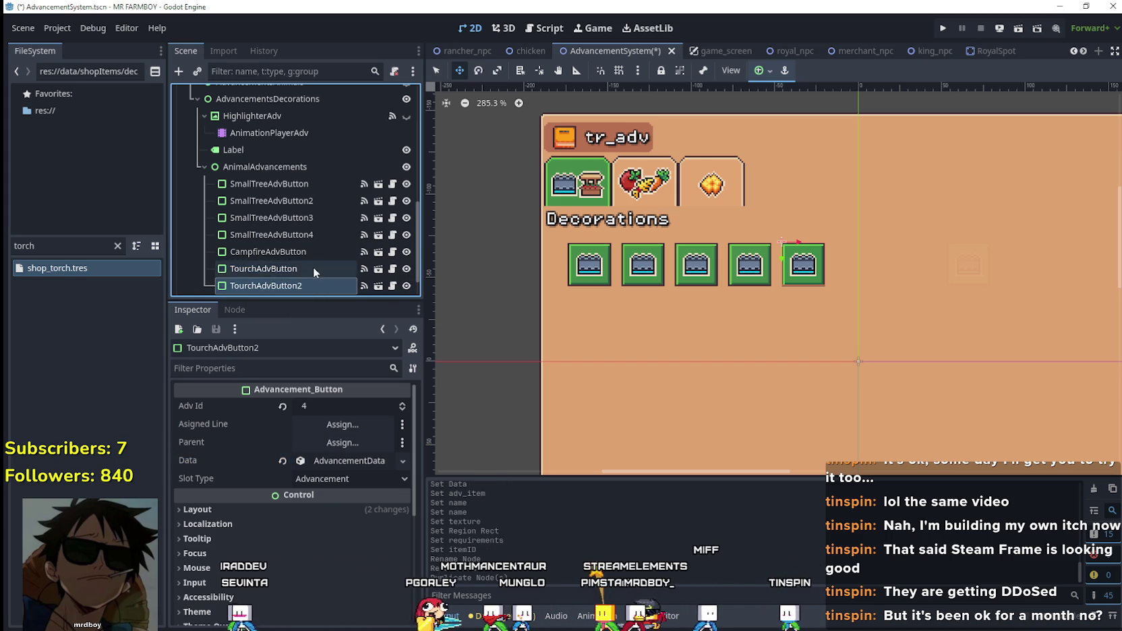
click(358, 462)
right_click(359, 467)
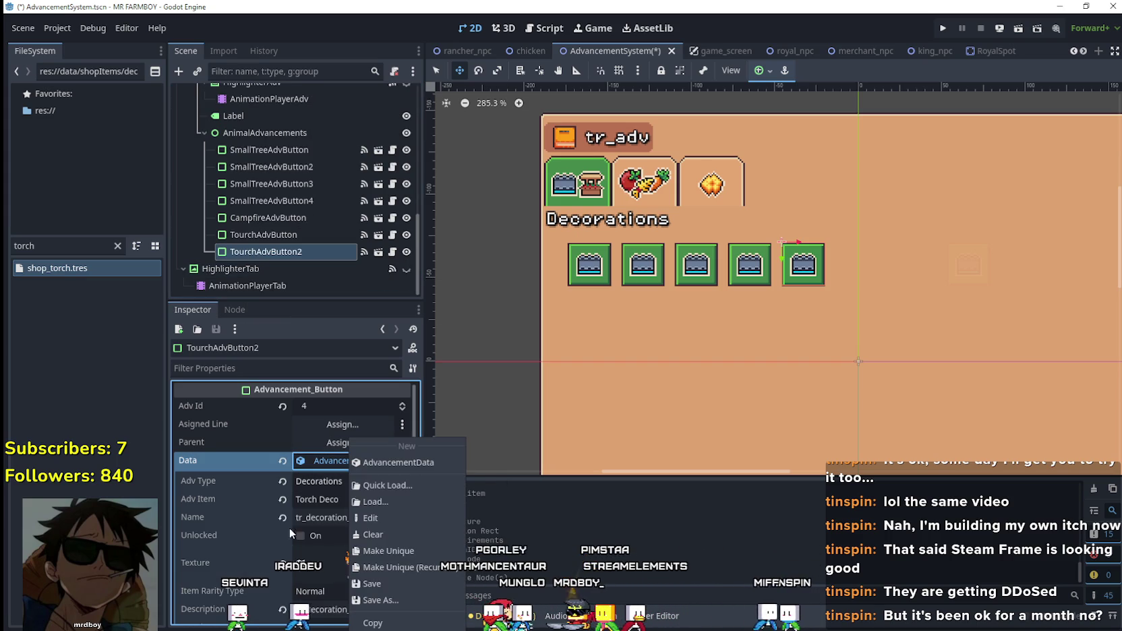
- Make TourchAdvButton2's data unique and set its Adv Item to Well Deco
click(385, 547)
scroll(330, 484, down, 1)
click(335, 439)
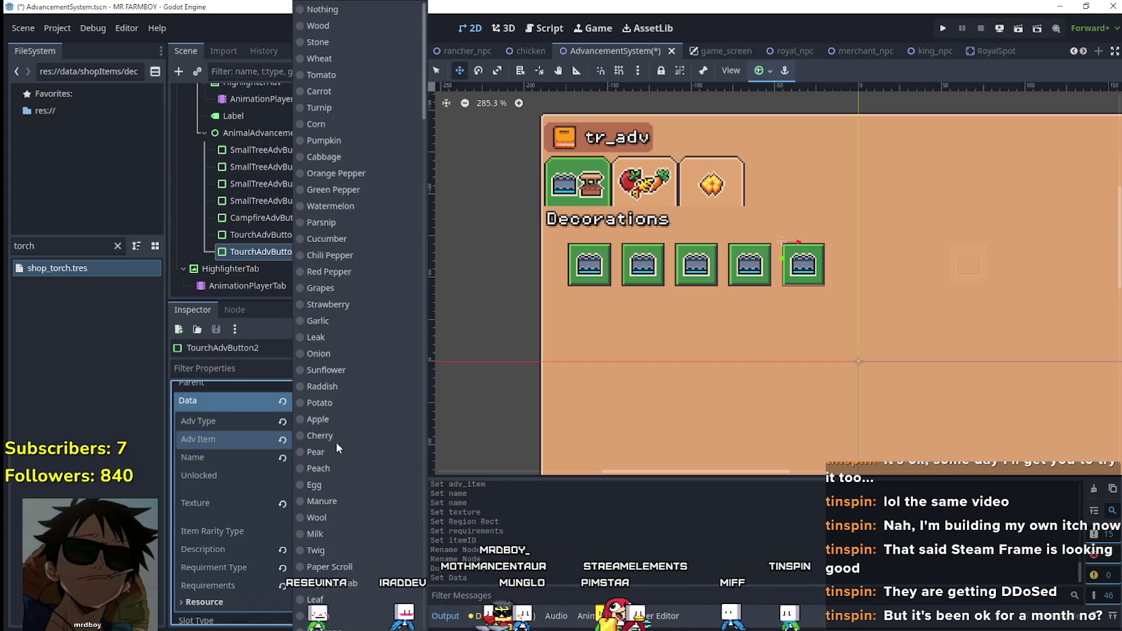
scroll(395, 435, down, 15)
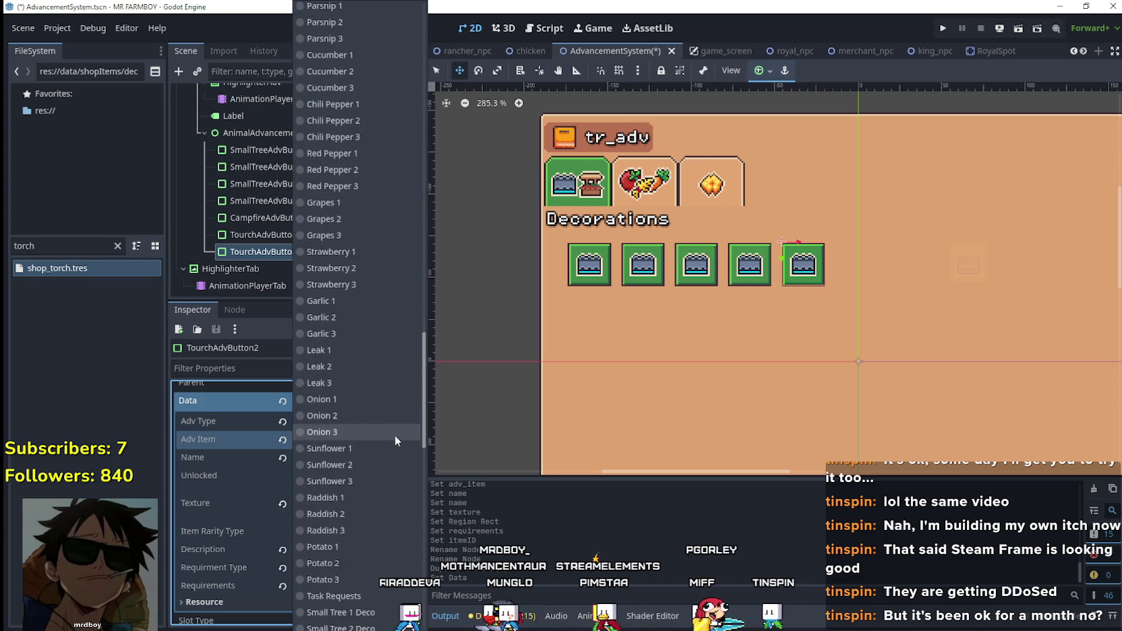
click(347, 385)
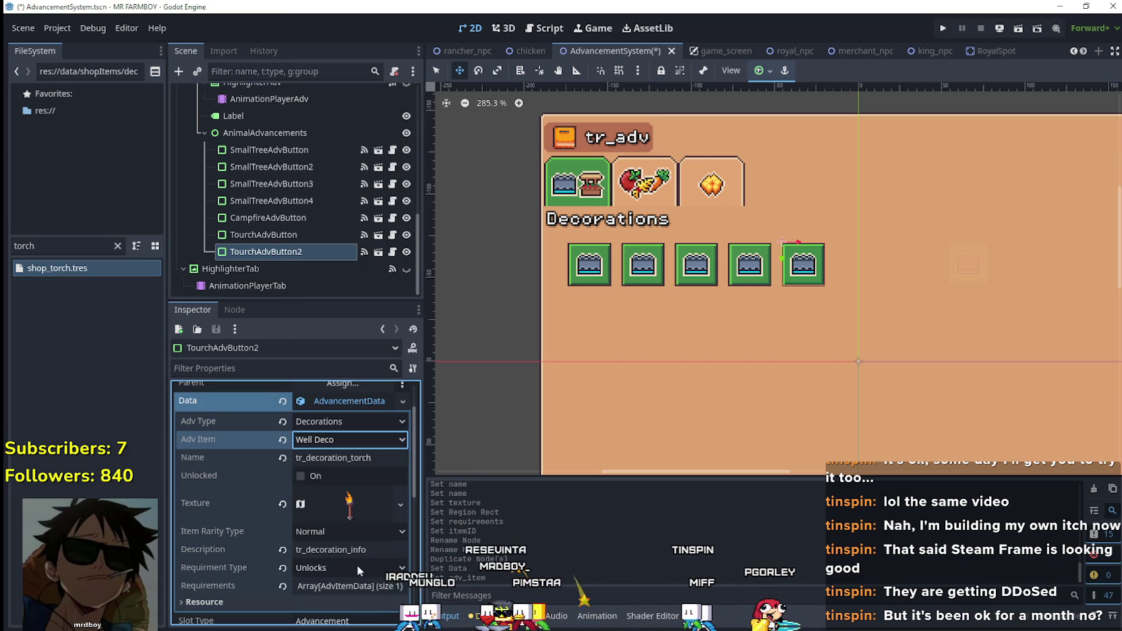
- Change the data name to tr_decoration_well and bring up the texture's options
double_click(354, 458)
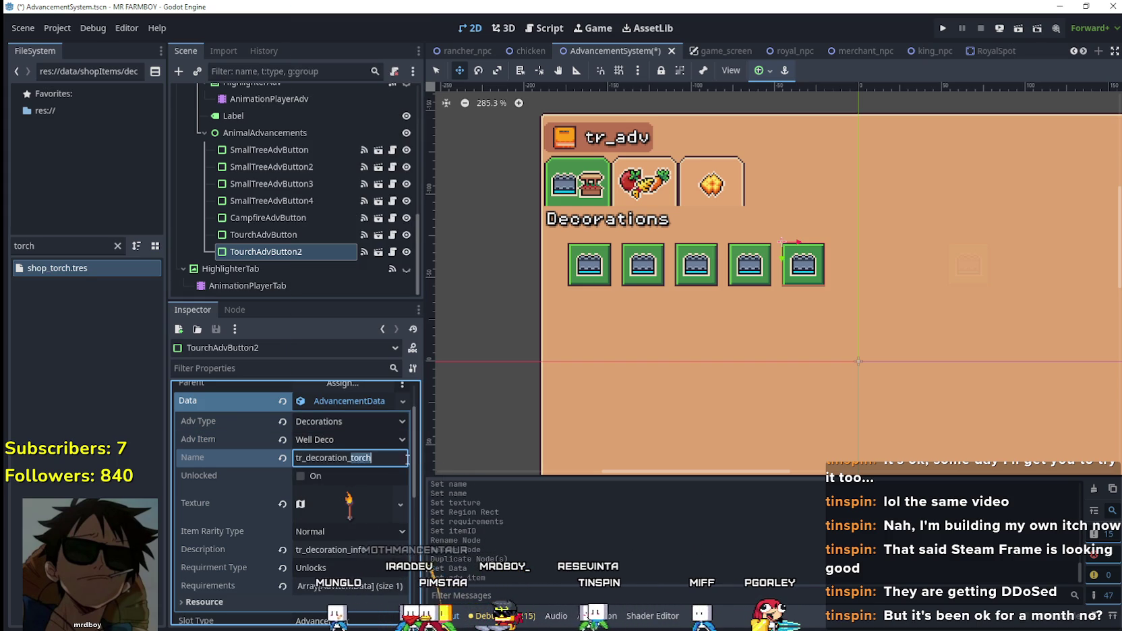
text(well)
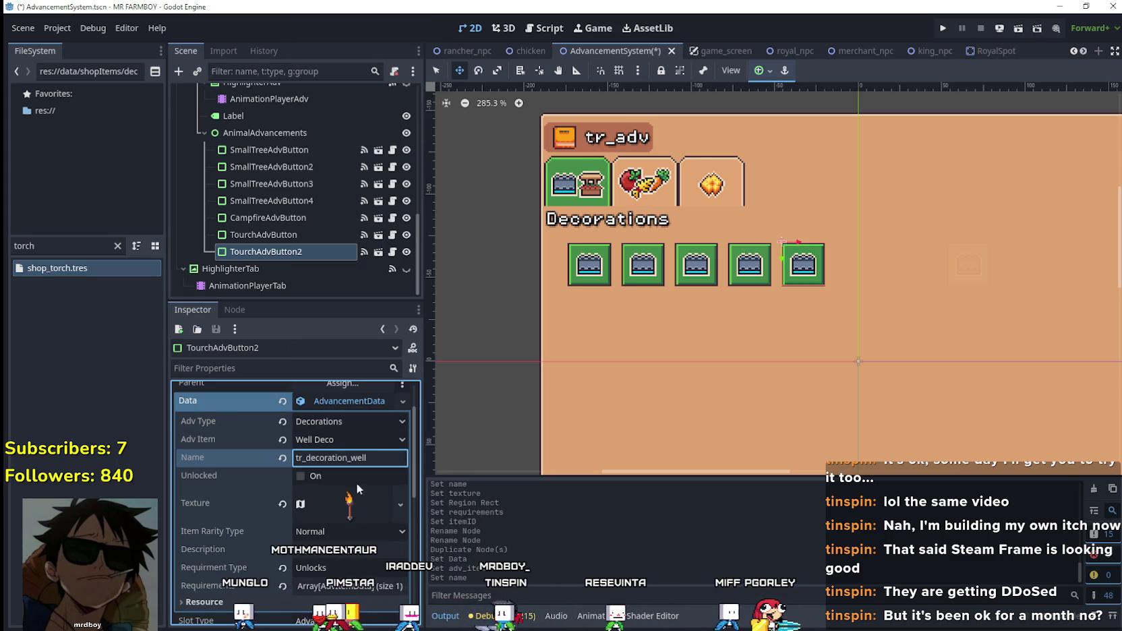
click(337, 497)
right_click(337, 498)
- Make the atlas texture unique and crop its region to the 32×40 well sprite at 960, 488
click(413, 568)
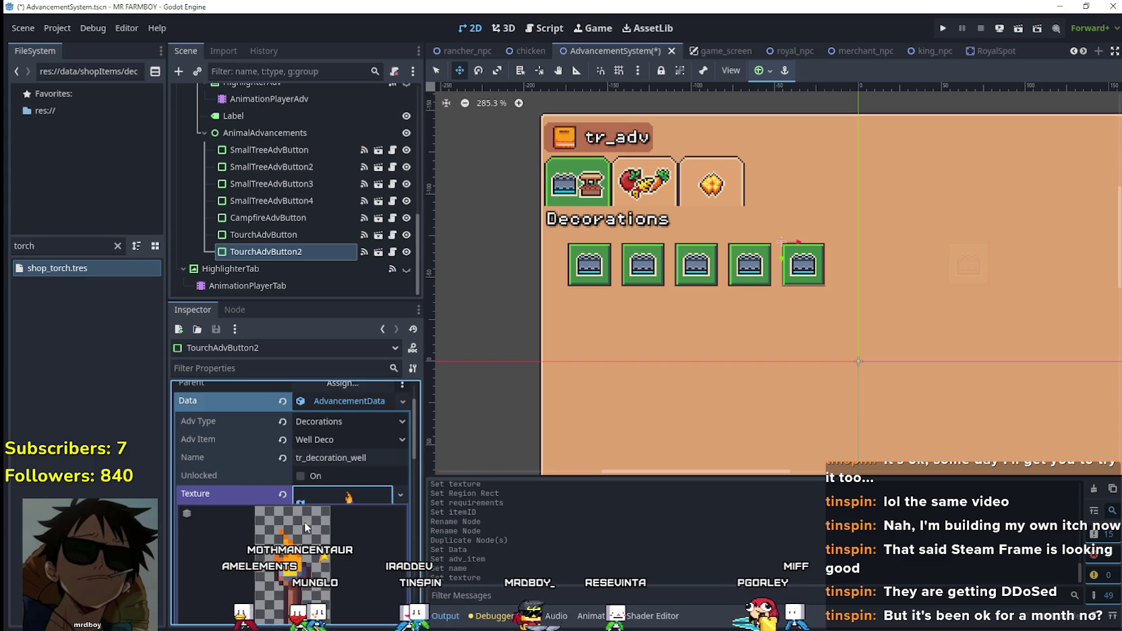
click(304, 522)
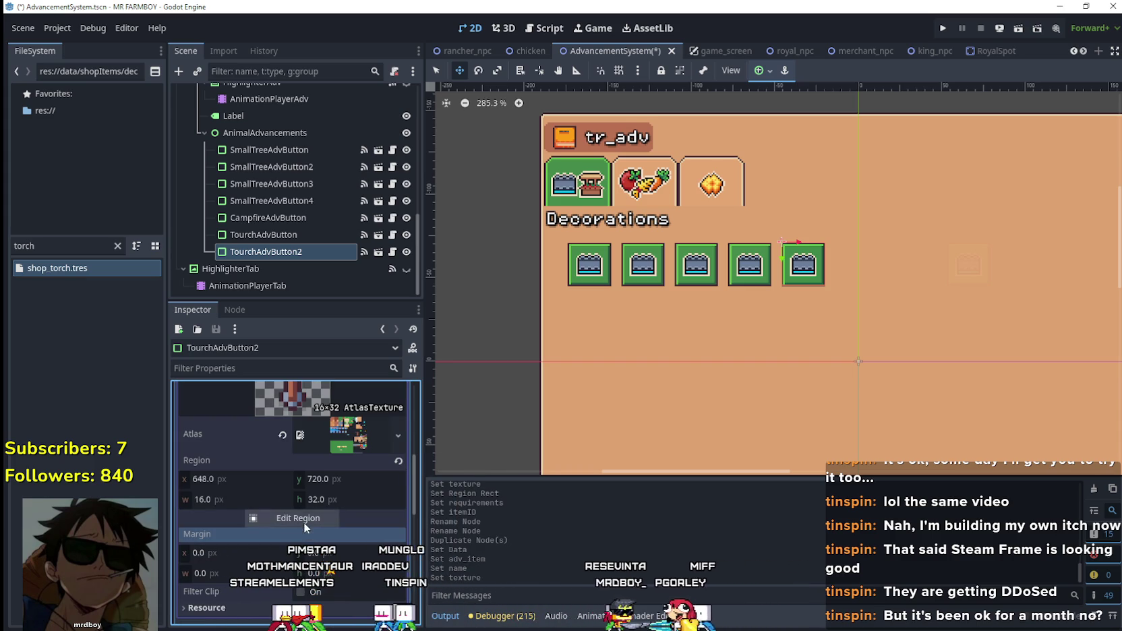
click(303, 521)
scroll(530, 368, down, 10)
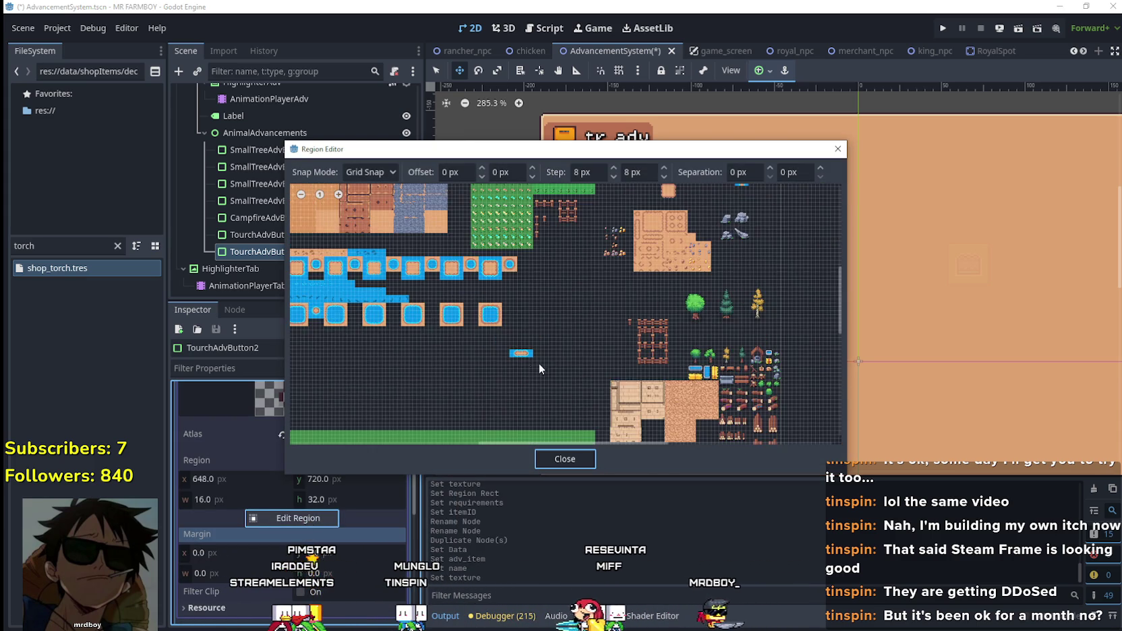
scroll(552, 386, up, 5)
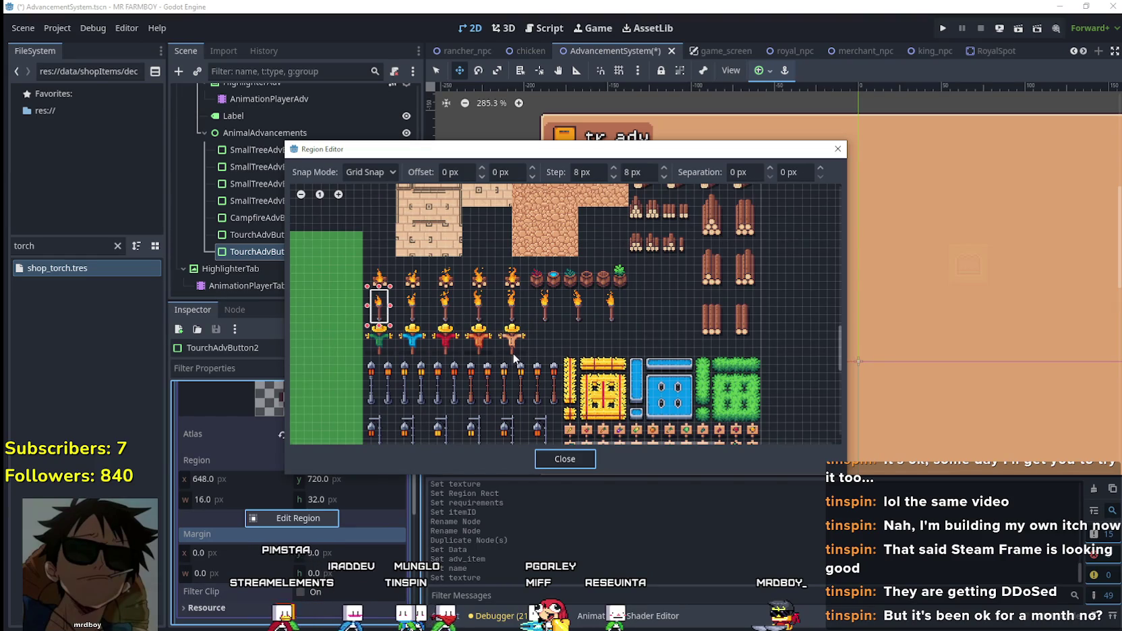
scroll(512, 353, up, 6)
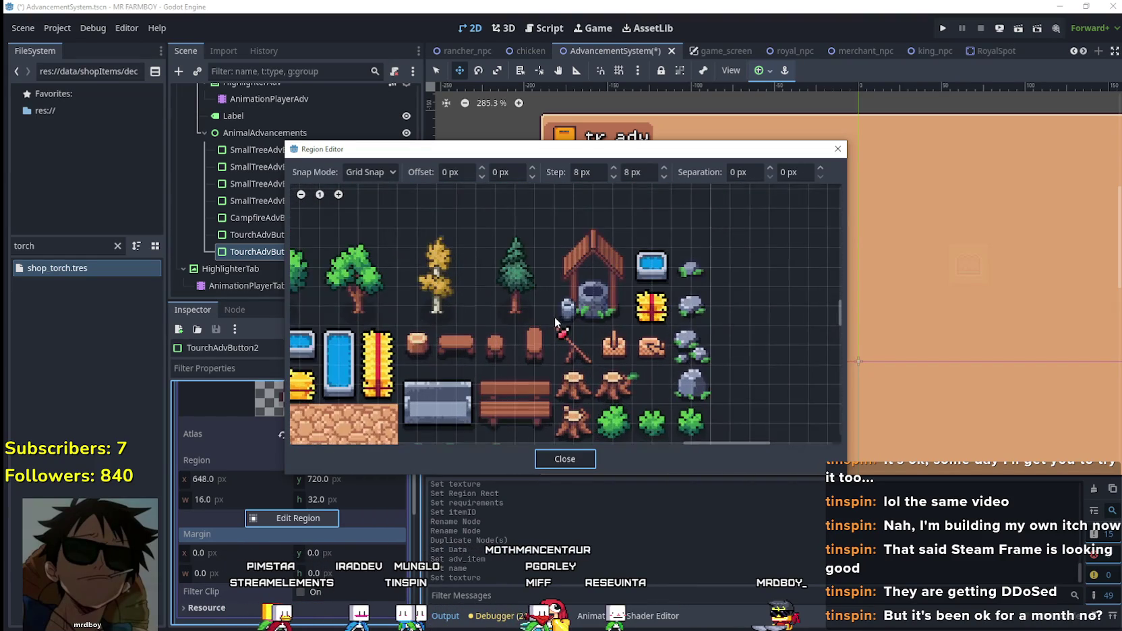
drag(554, 317, 632, 247)
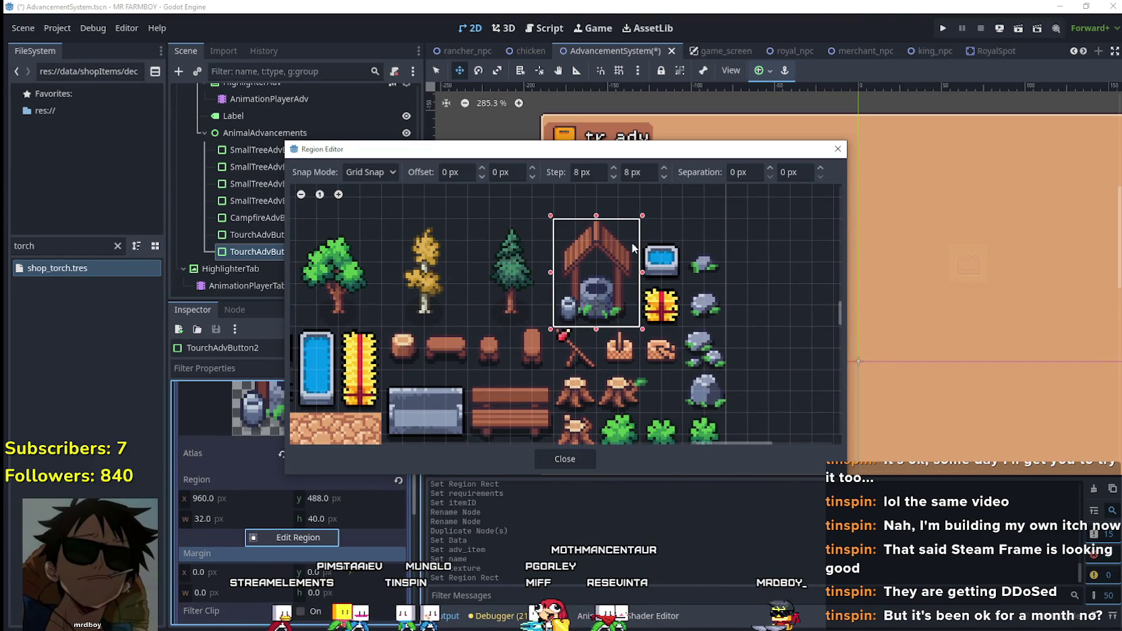
click(586, 458)
scroll(322, 468, up, 3)
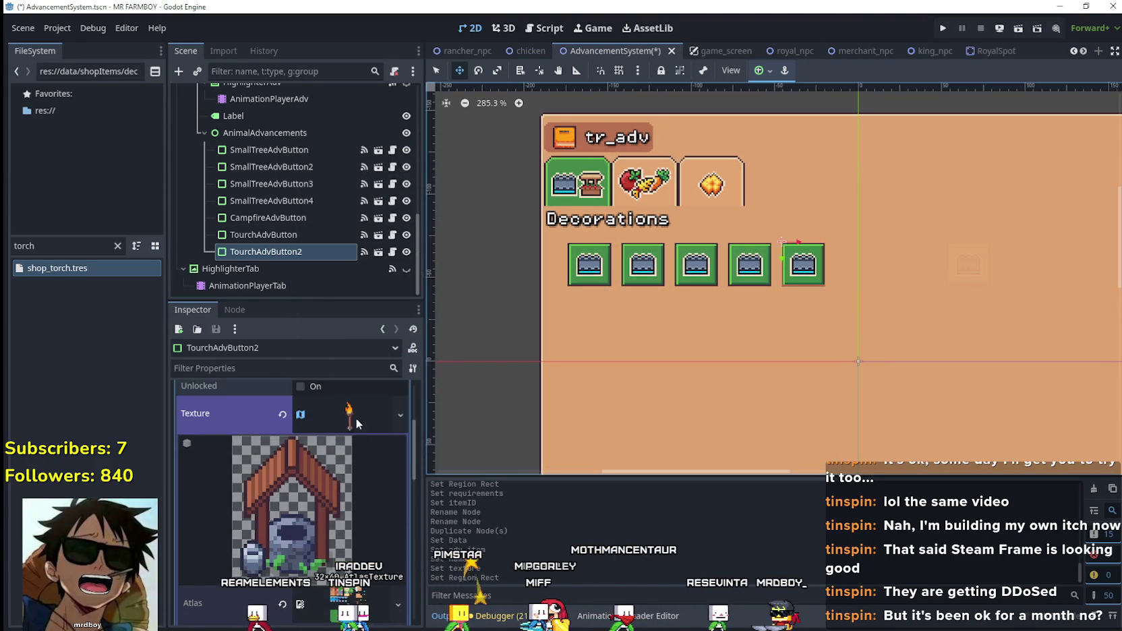
click(356, 418)
scroll(343, 524, up, 2)
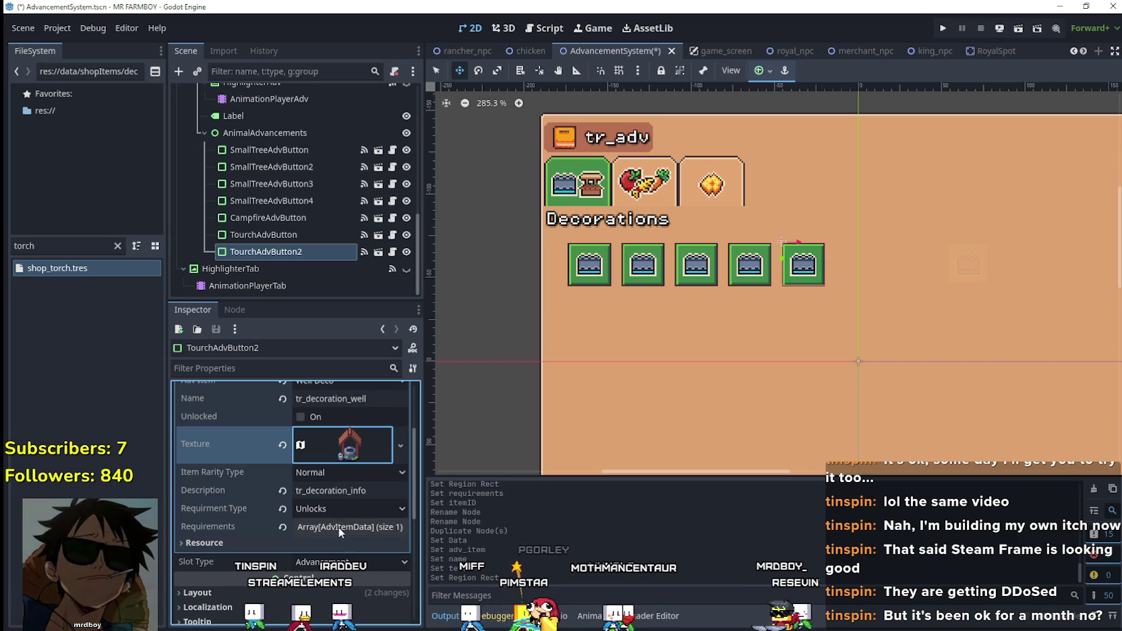
- Set the first requirement's Item Id to Well Deco and save the scene
click(337, 527)
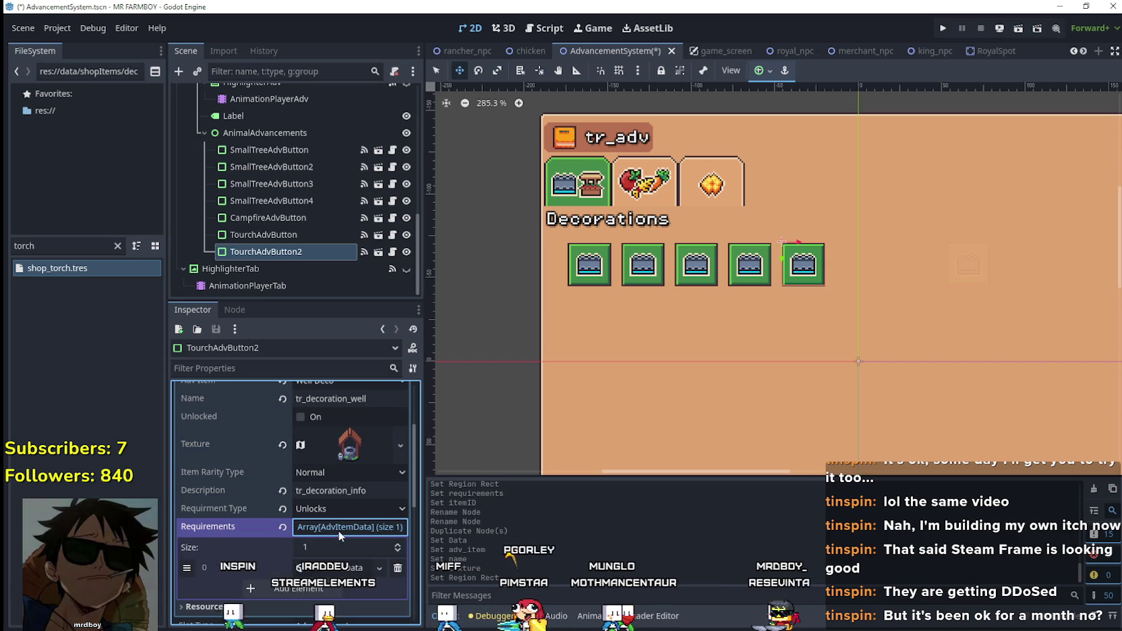
click(324, 568)
right_click(325, 568)
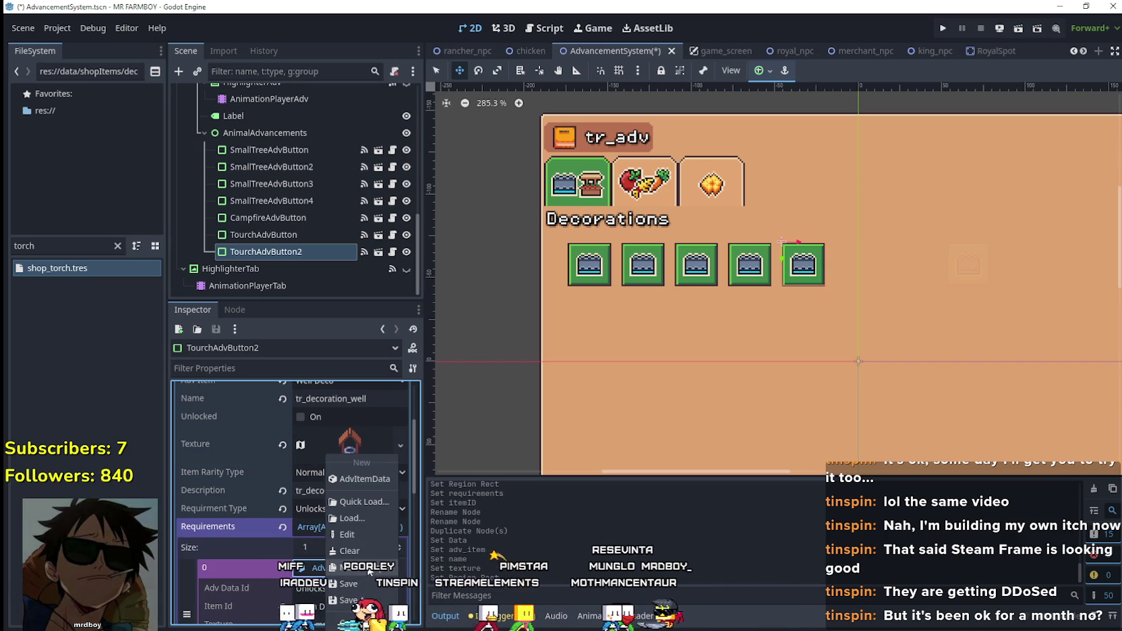
key(Escape)
scroll(343, 479, down, 2)
click(339, 460)
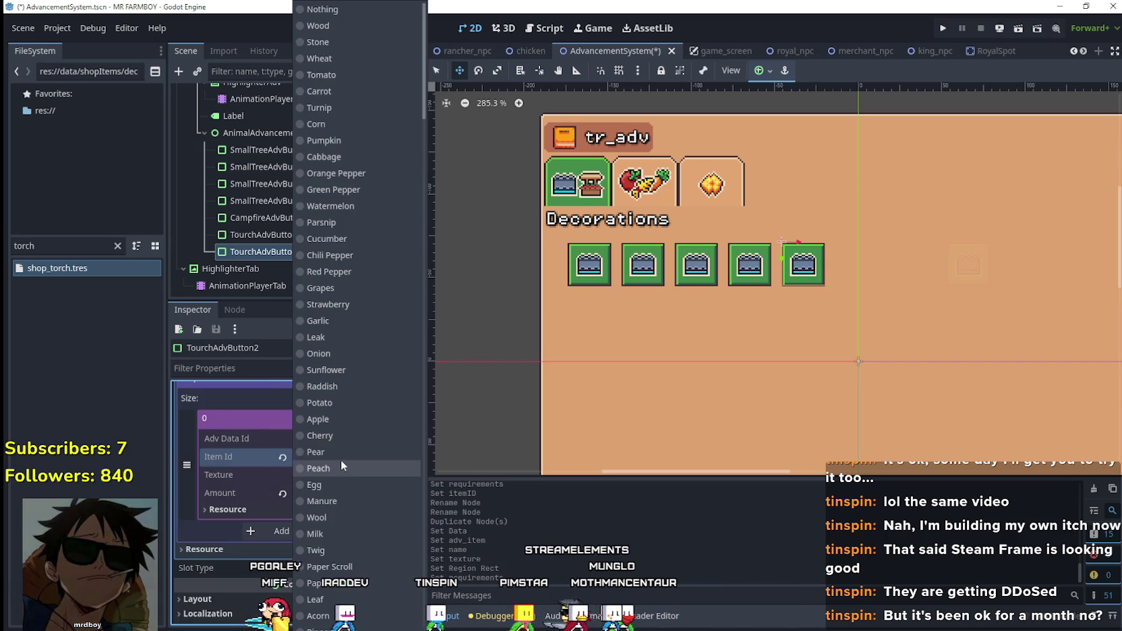
scroll(409, 335, down, 10)
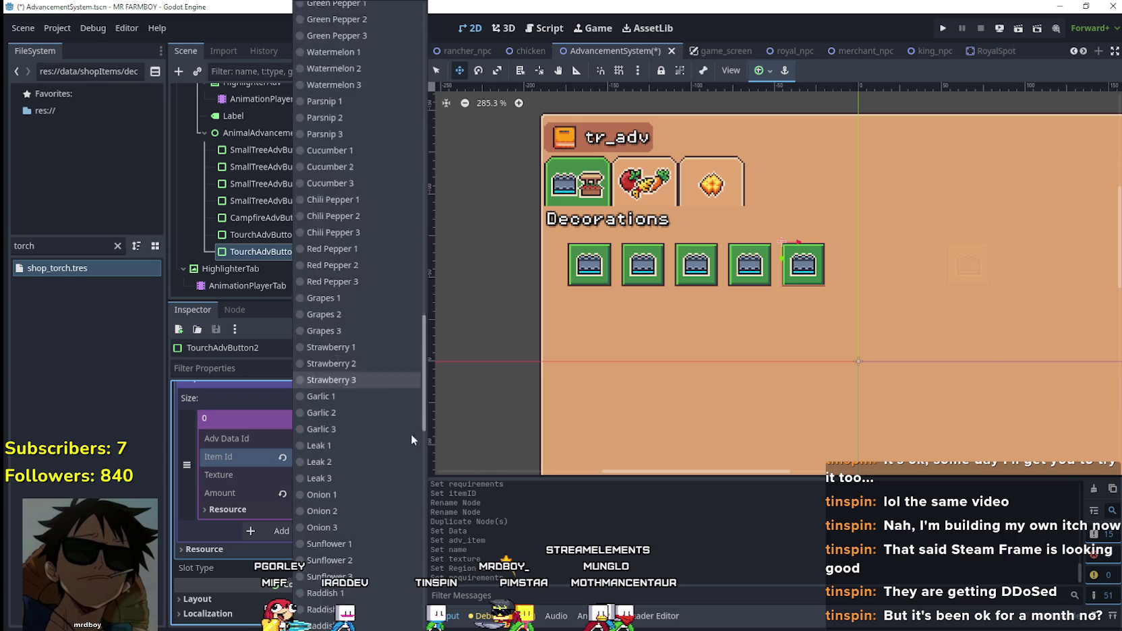
scroll(410, 437, down, 10)
click(360, 322)
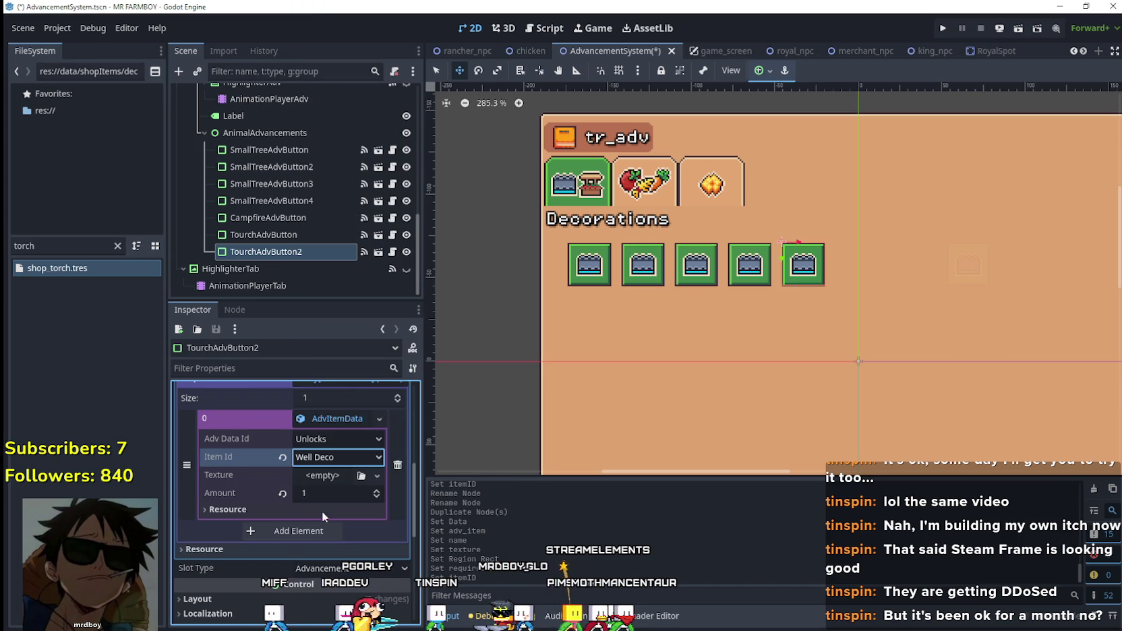
scroll(342, 482, up, 2)
click(343, 481)
key(ctrl+s)
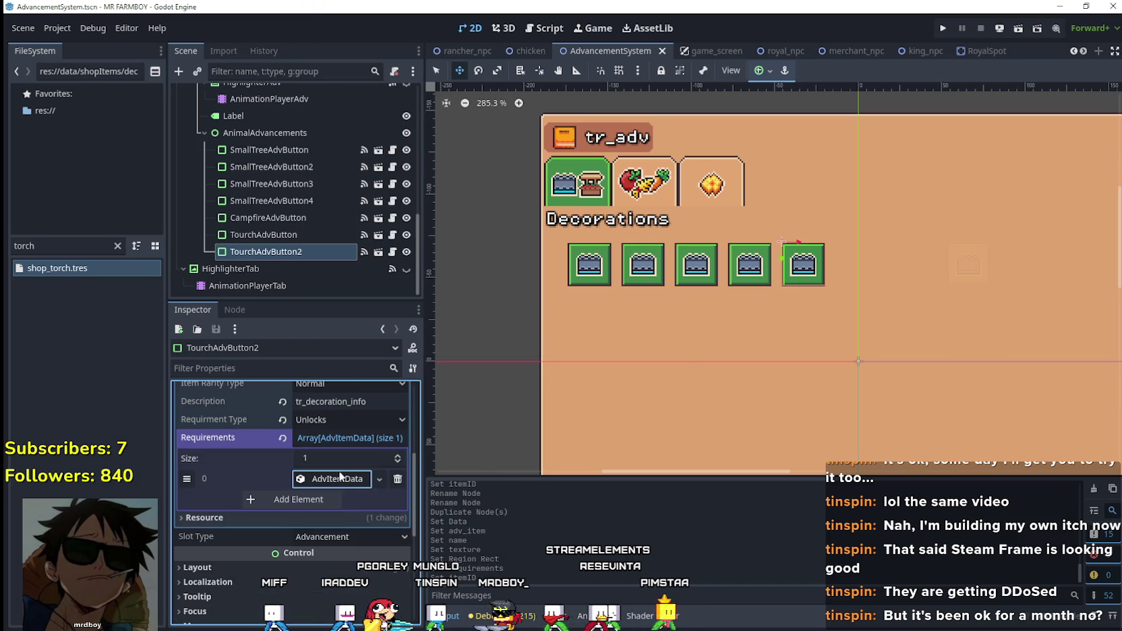
- Rename the TourchAdvButton2 node to WellAdvButton
scroll(296, 472, up, 2)
click(289, 253)
click(270, 255)
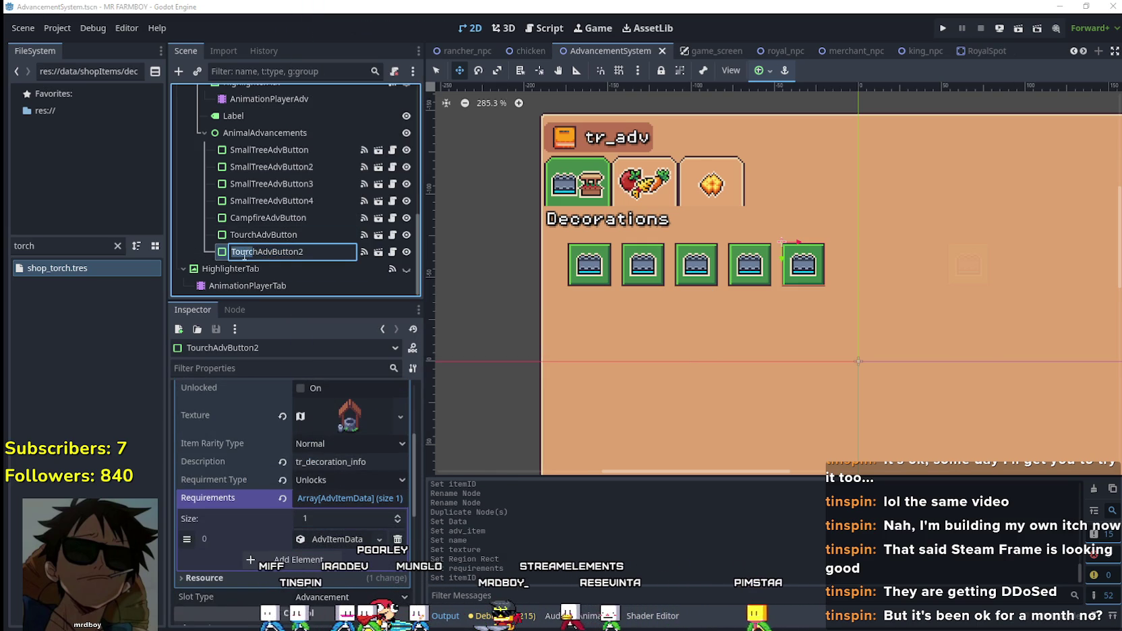
text(Well)
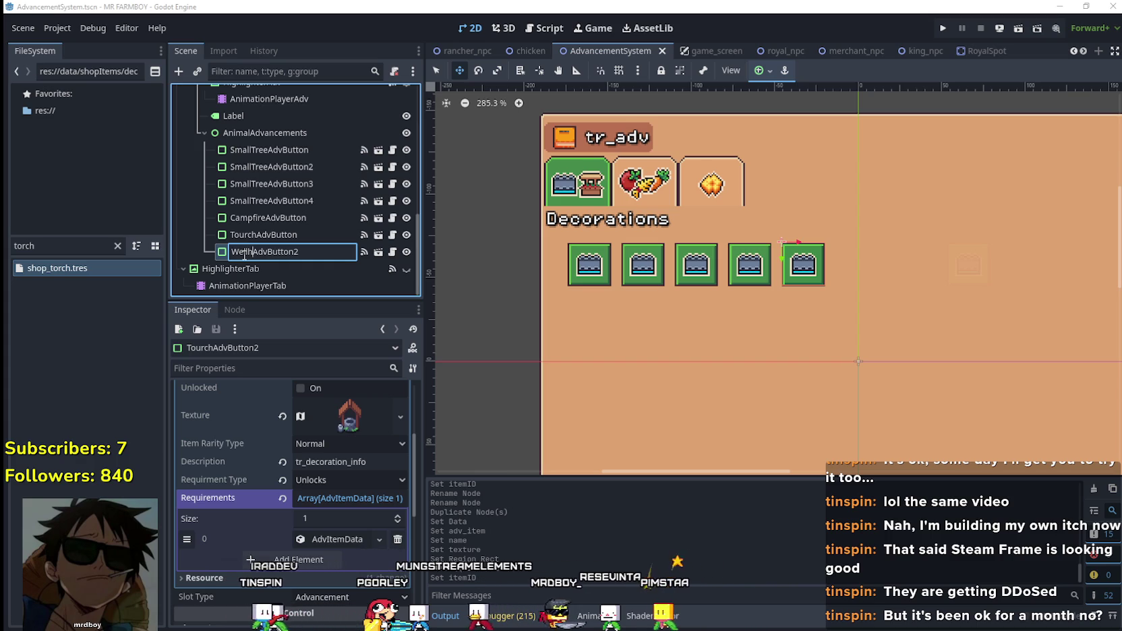
key(Delete)
text(ll)
key(End)
key(BackSpace)
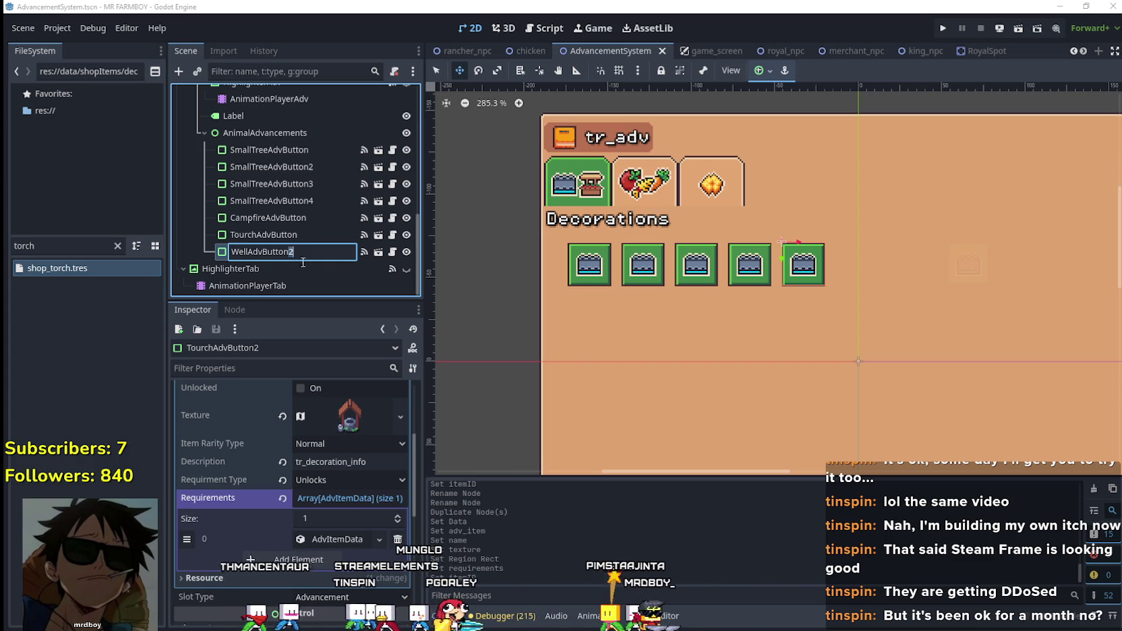
key(Return)
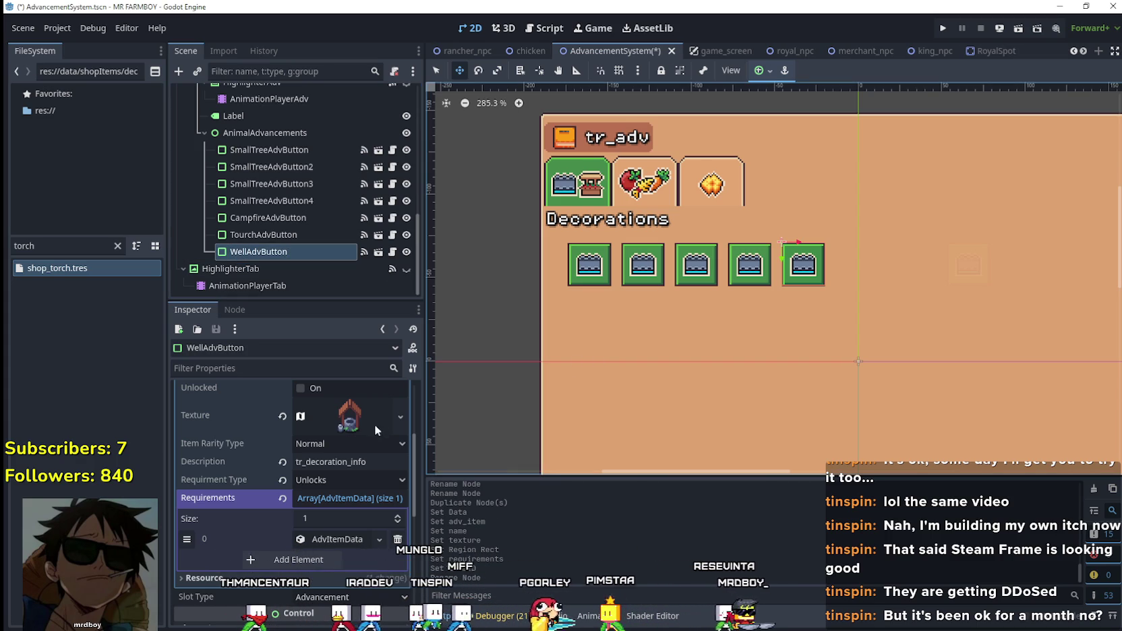
scroll(374, 424, up, 5)
- Save, nudge WellAdvButton right twice with the arrow keys, then save again
click(347, 462)
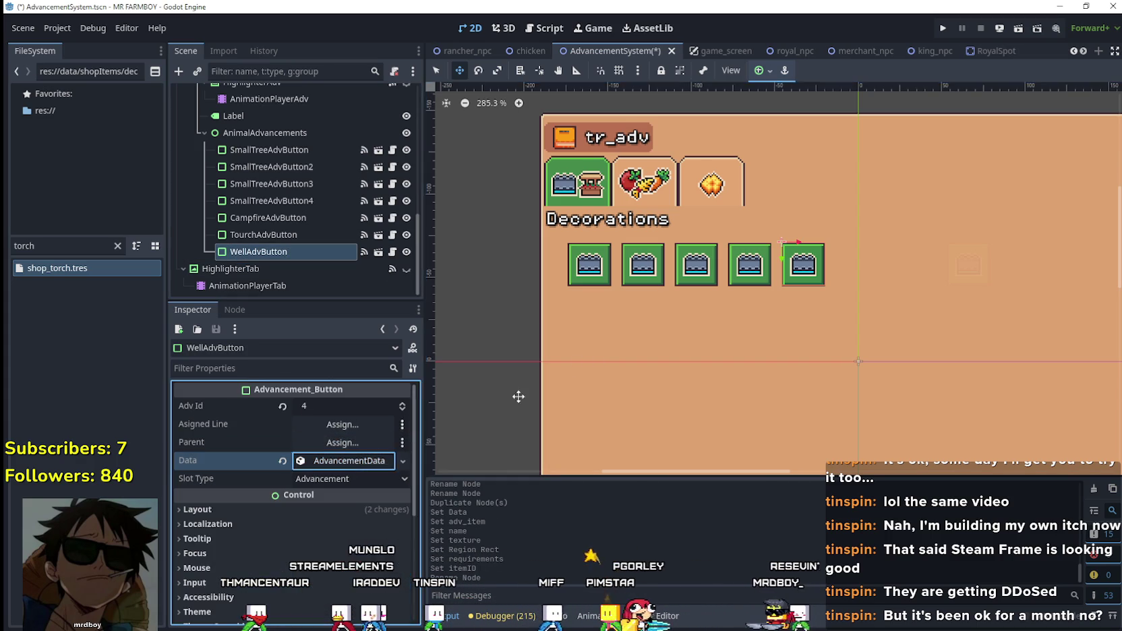
key(ctrl+s)
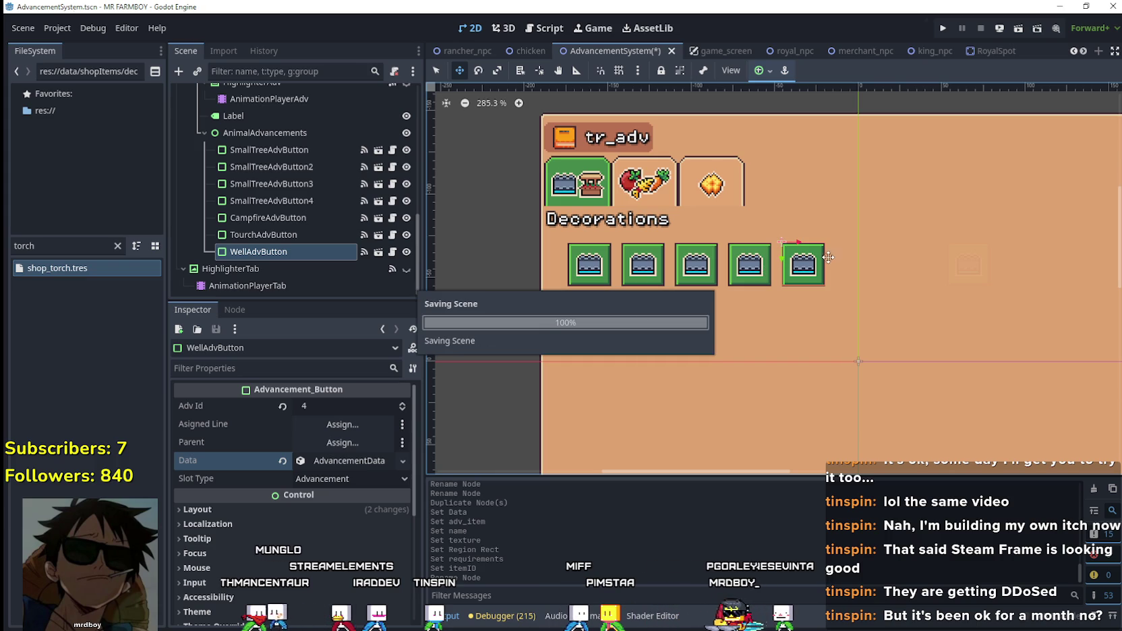
key(Right)
key(Right)
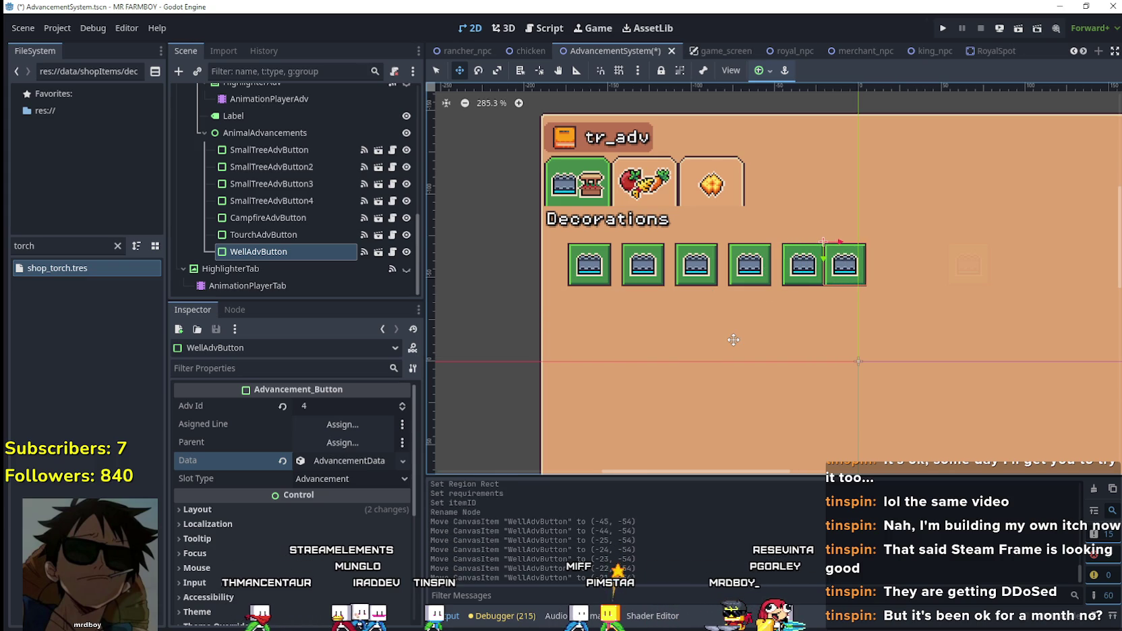
key(Right)
key(Right)
key(Right)
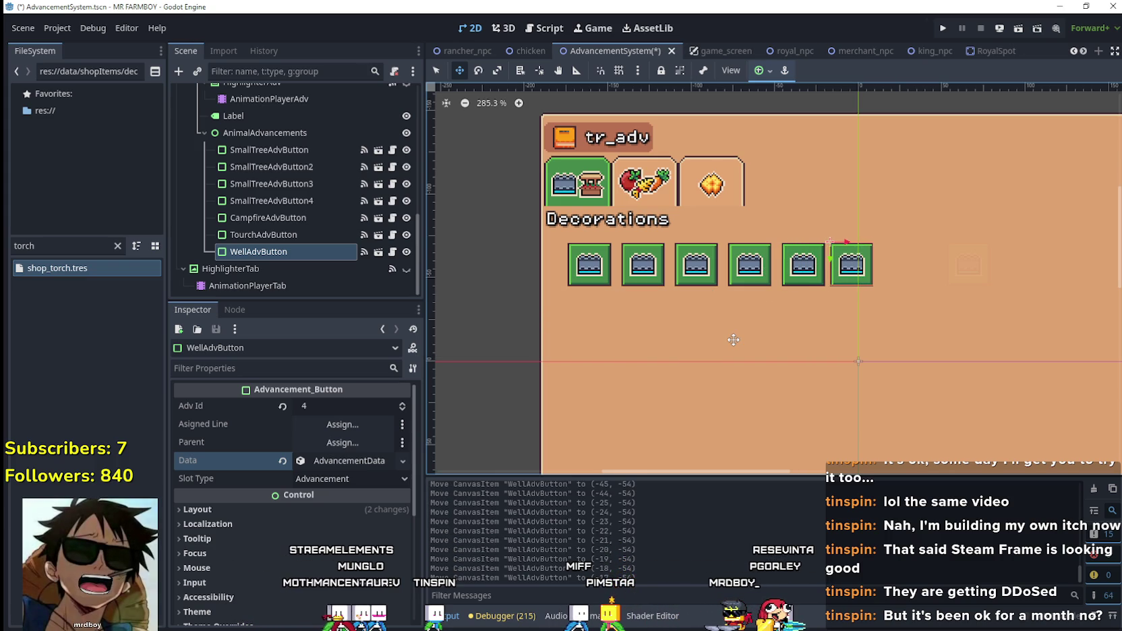
key(ctrl+s)
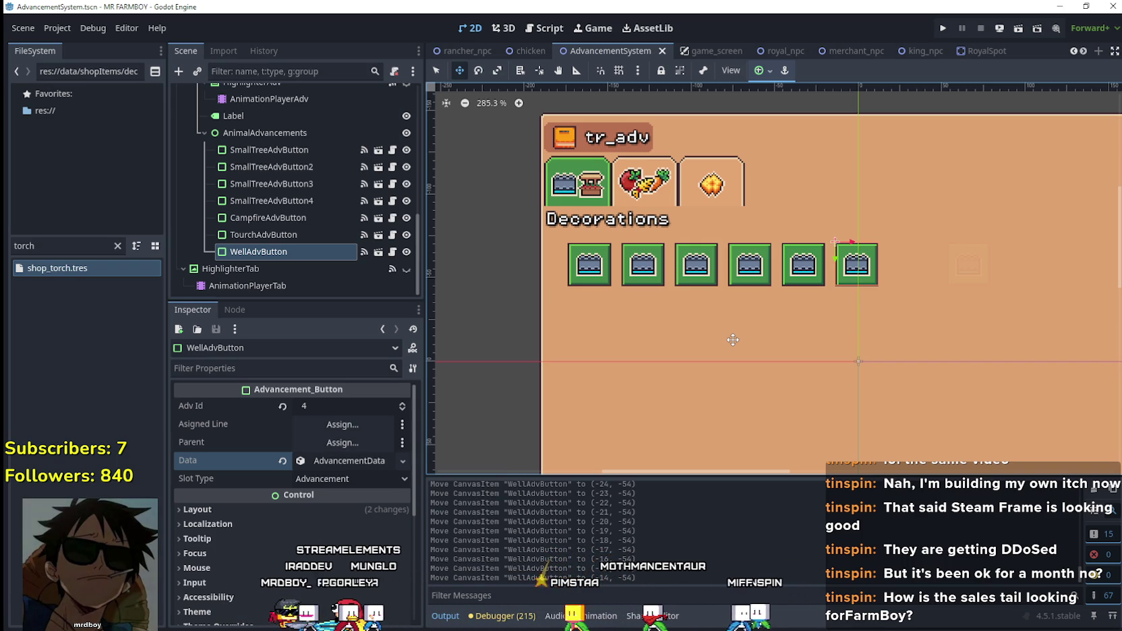
- Review WellAdvButton's data details in the Inspector
scroll(933, 219, up, 2)
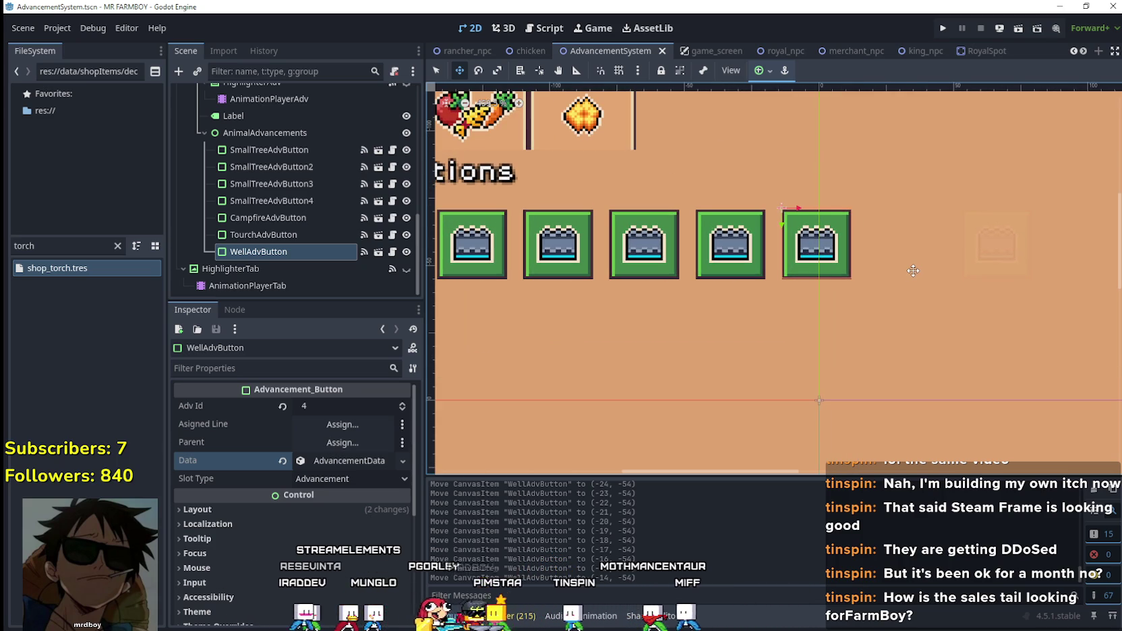
scroll(897, 269, down, 2)
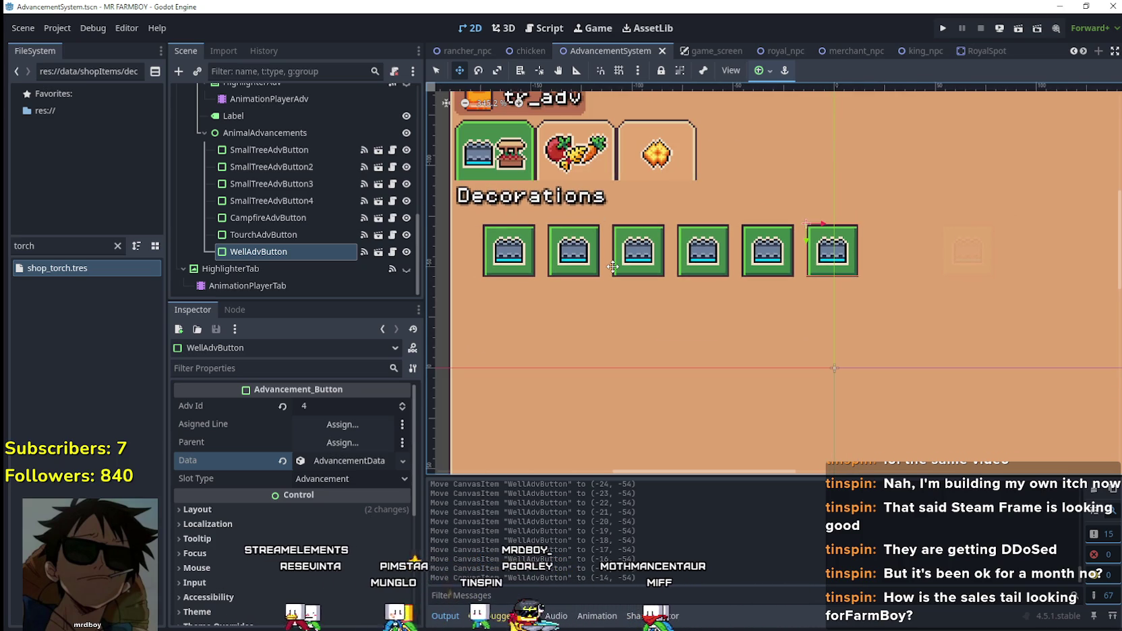
scroll(627, 291, down, 1)
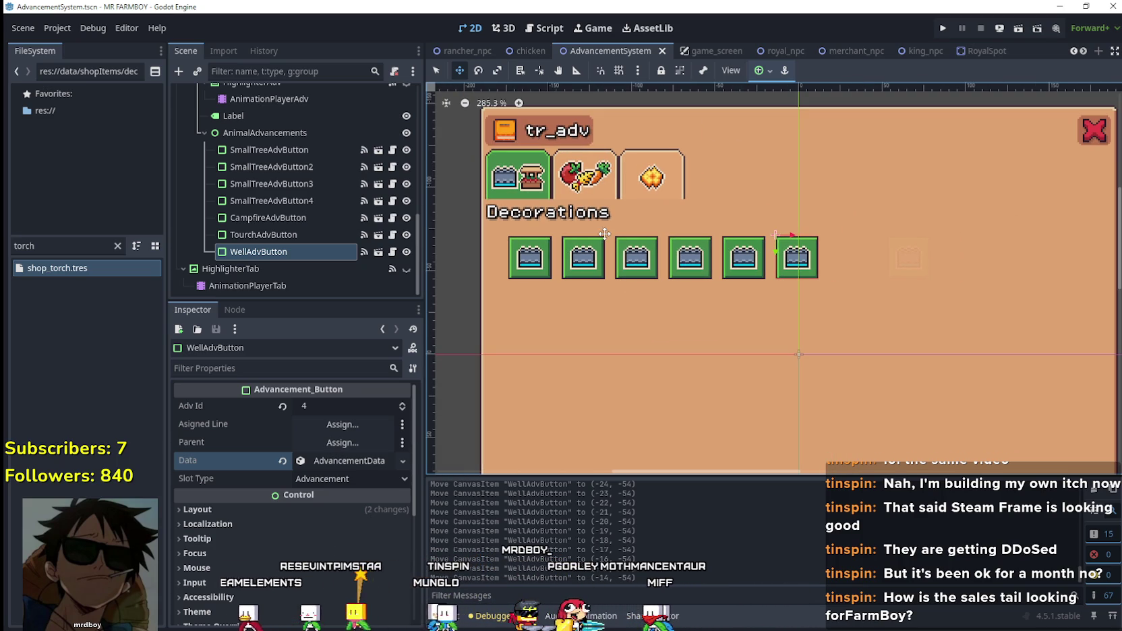
click(351, 463)
click(350, 461)
click(351, 462)
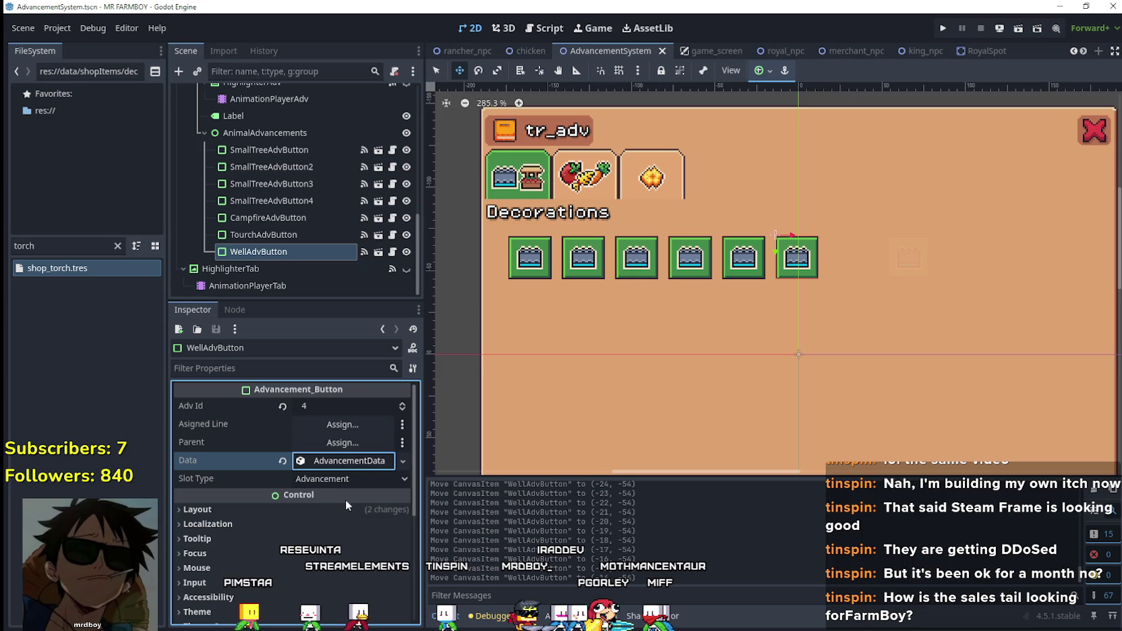
scroll(896, 240, up, 3)
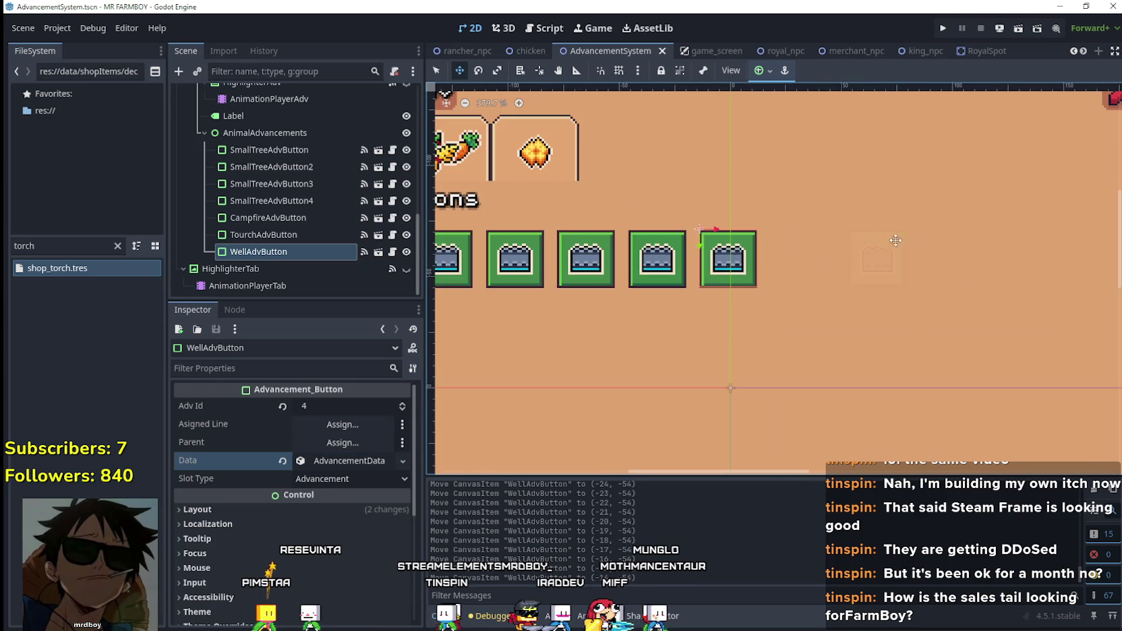
scroll(729, 242, down, 2)
scroll(729, 243, up, 1)
scroll(722, 263, down, 1)
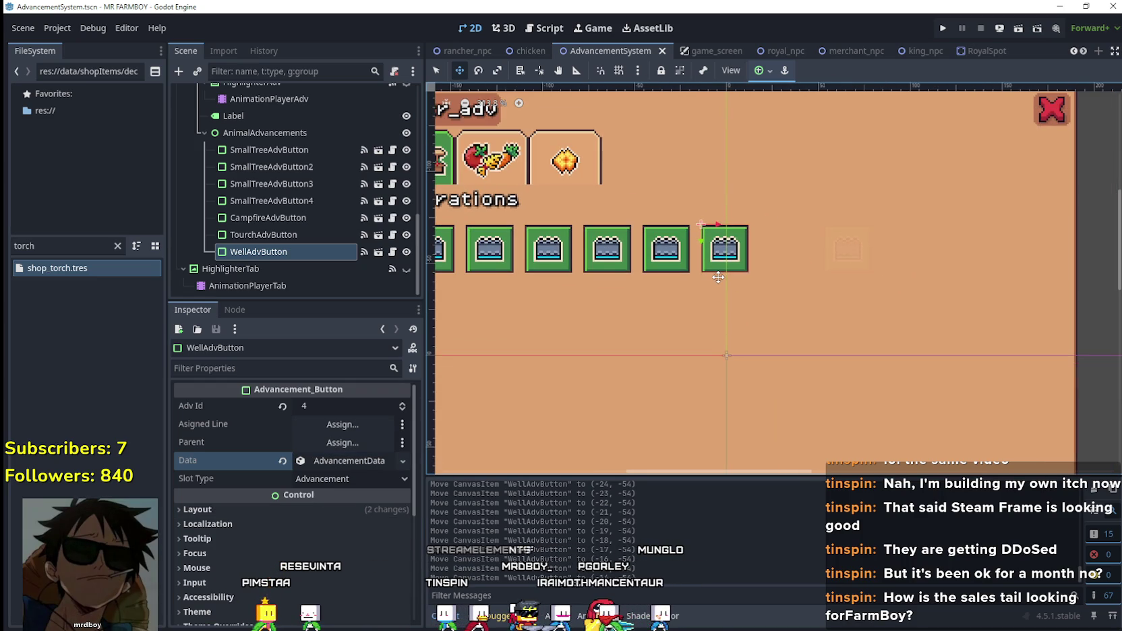
scroll(719, 276, down, 2)
scroll(747, 232, up, 3)
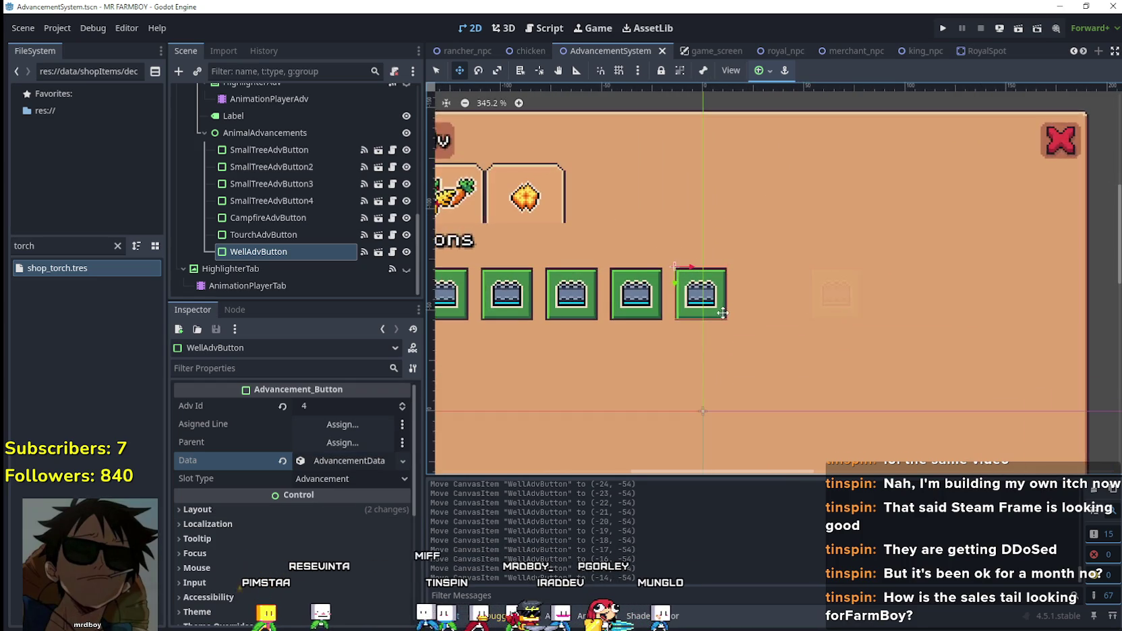
scroll(723, 317, down, 3)
scroll(725, 322, up, 4)
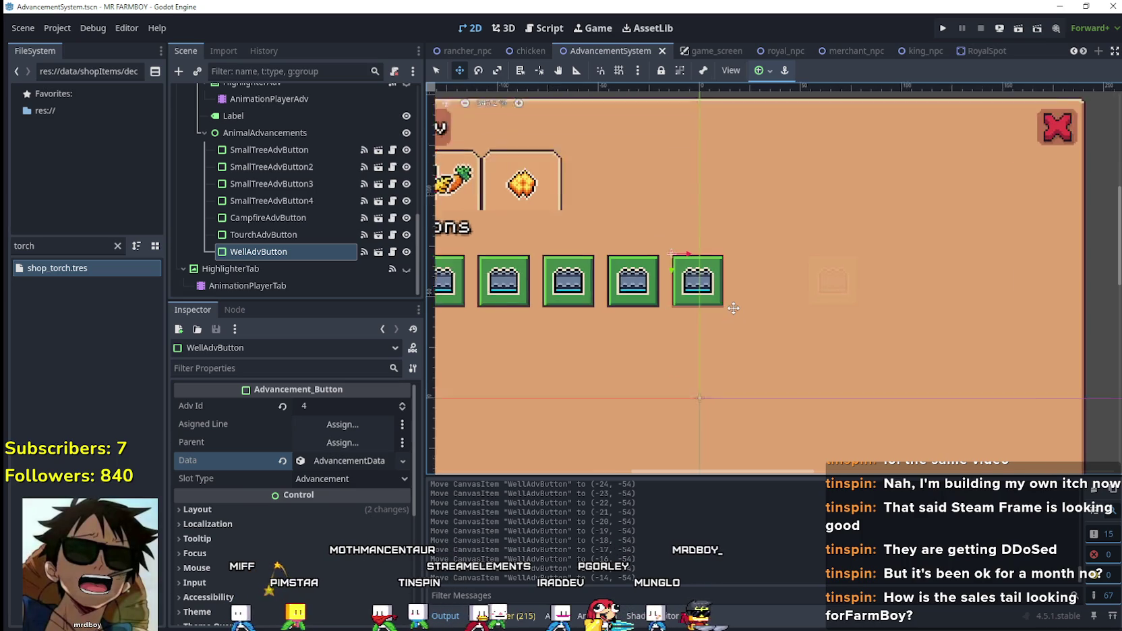
scroll(674, 310, down, 5)
scroll(742, 328, up, 4)
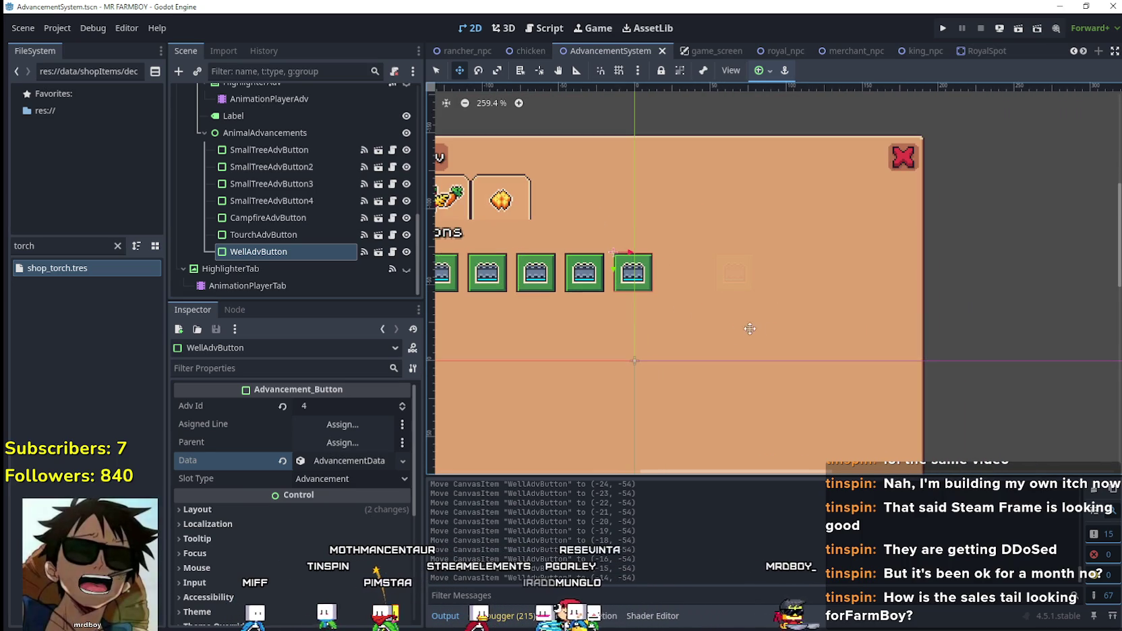
scroll(621, 341, up, 2)
scroll(621, 341, down, 2)
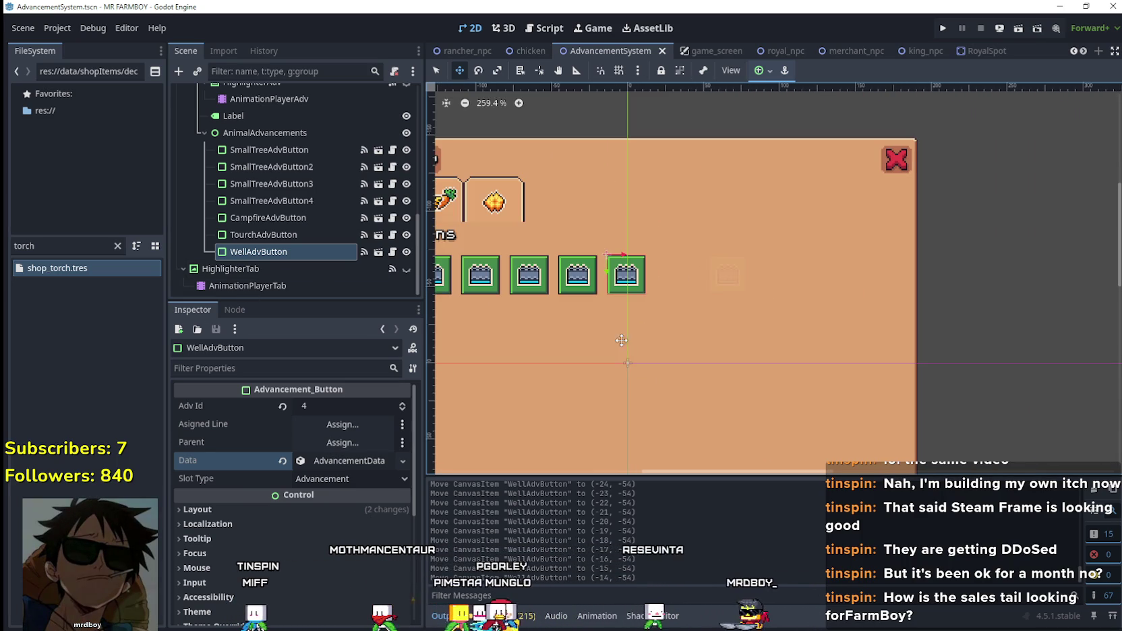
click(334, 462)
scroll(329, 537, down, 3)
scroll(335, 504, up, 2)
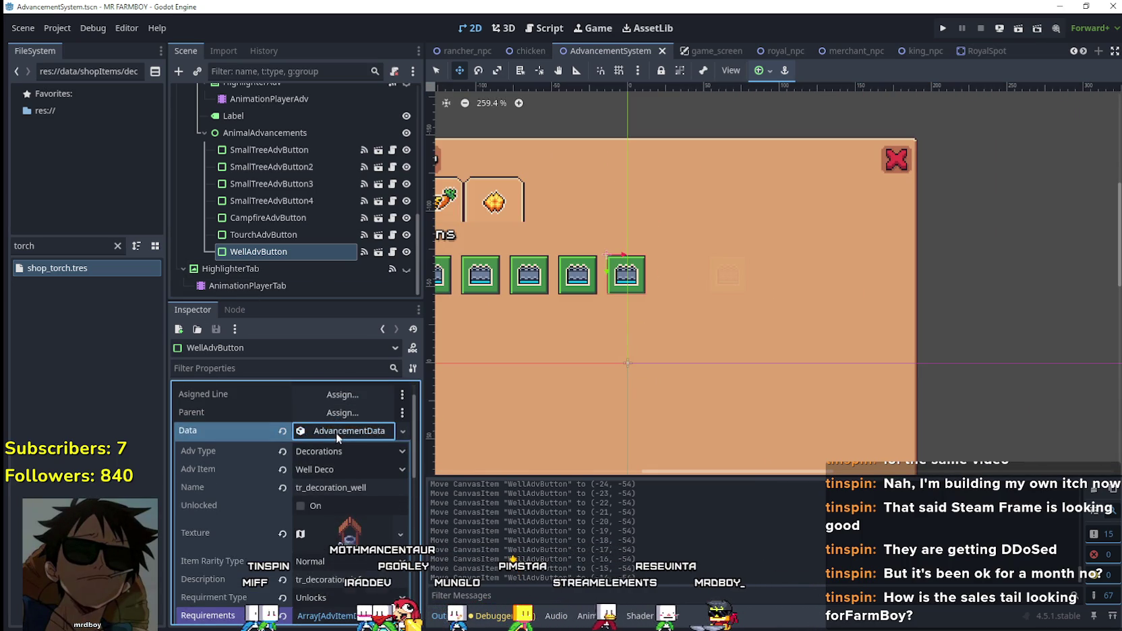
click(336, 432)
scroll(586, 318, up, 2)
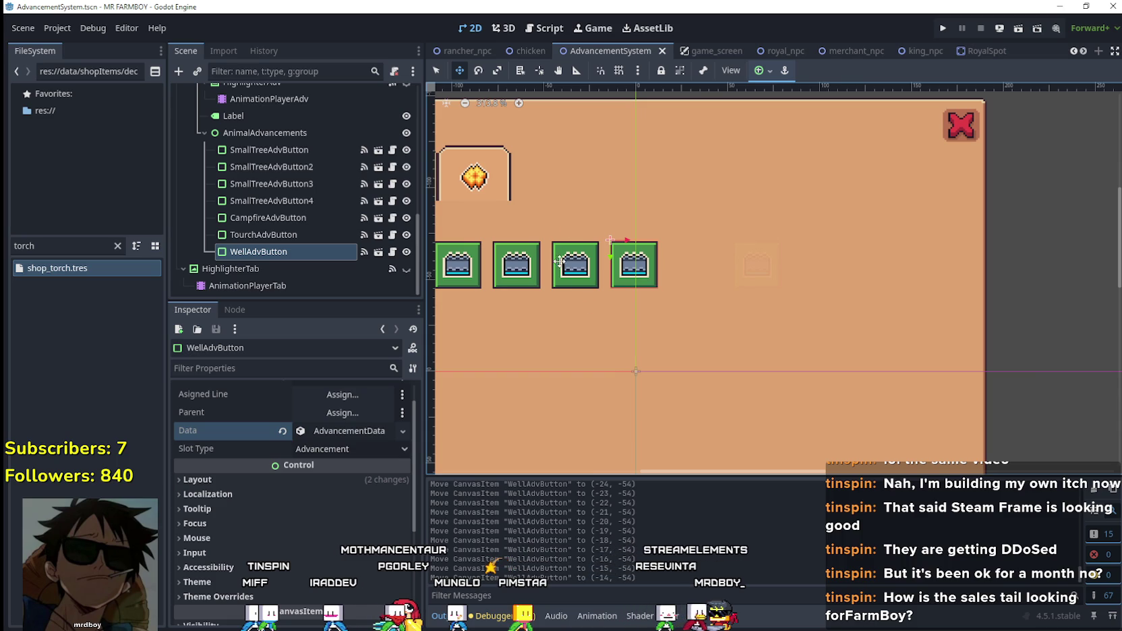
- Save the scene and duplicate WellAdvButton as WellAdvButton2
key(ctrl+s)
click(280, 255)
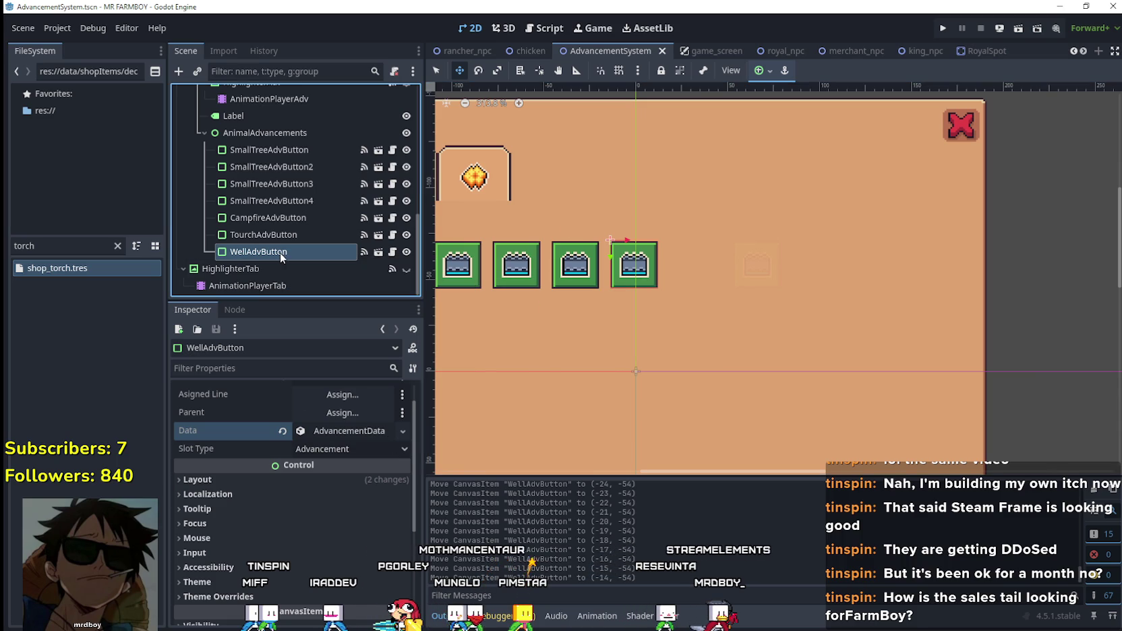
key(ctrl+d)
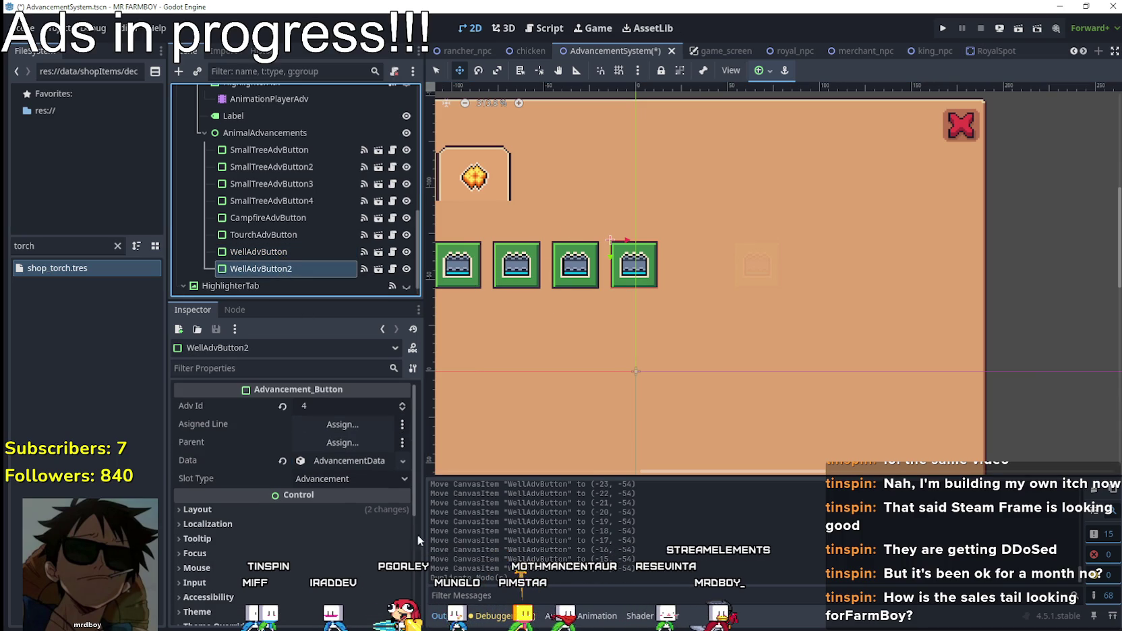
- Make the duplicated Scarescrow buttons' data resources unique
right_click(358, 462)
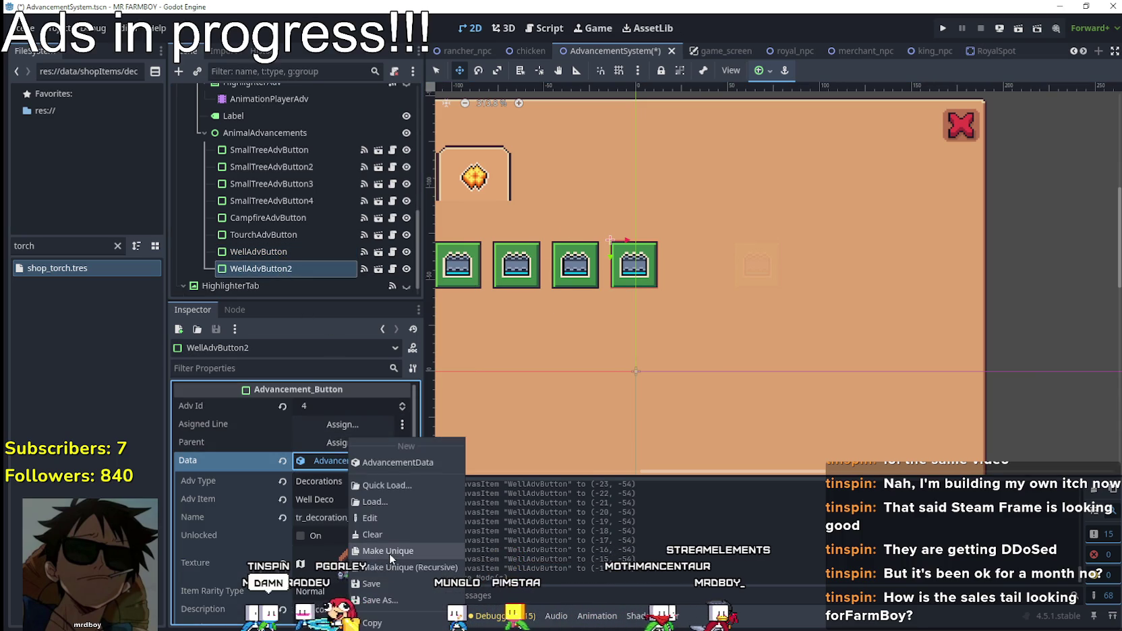
click(332, 527)
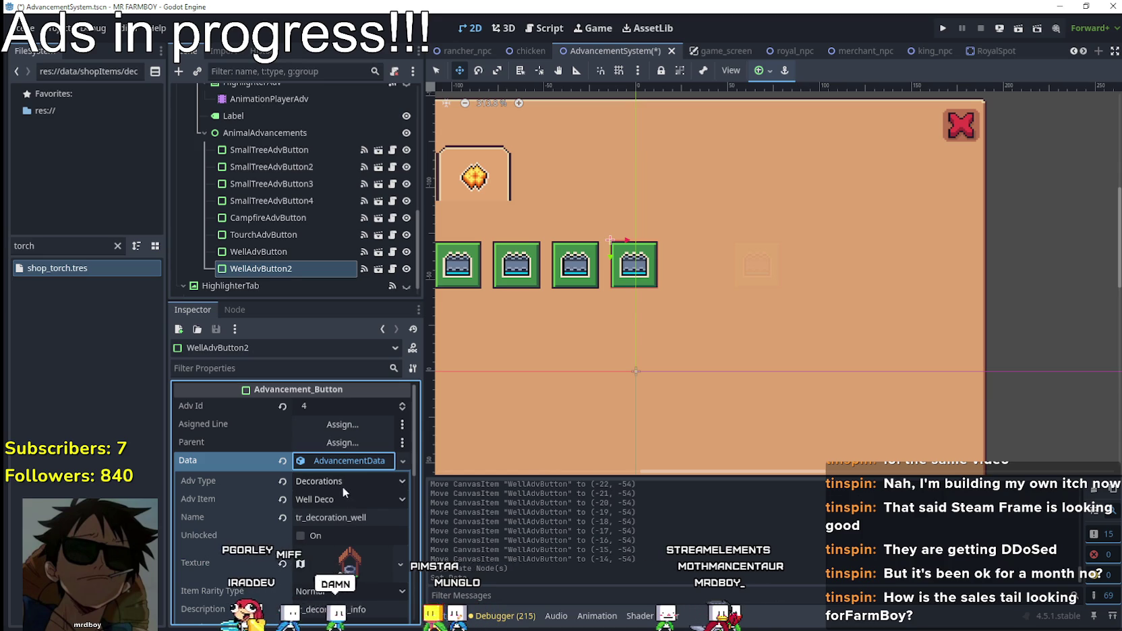
click(347, 499)
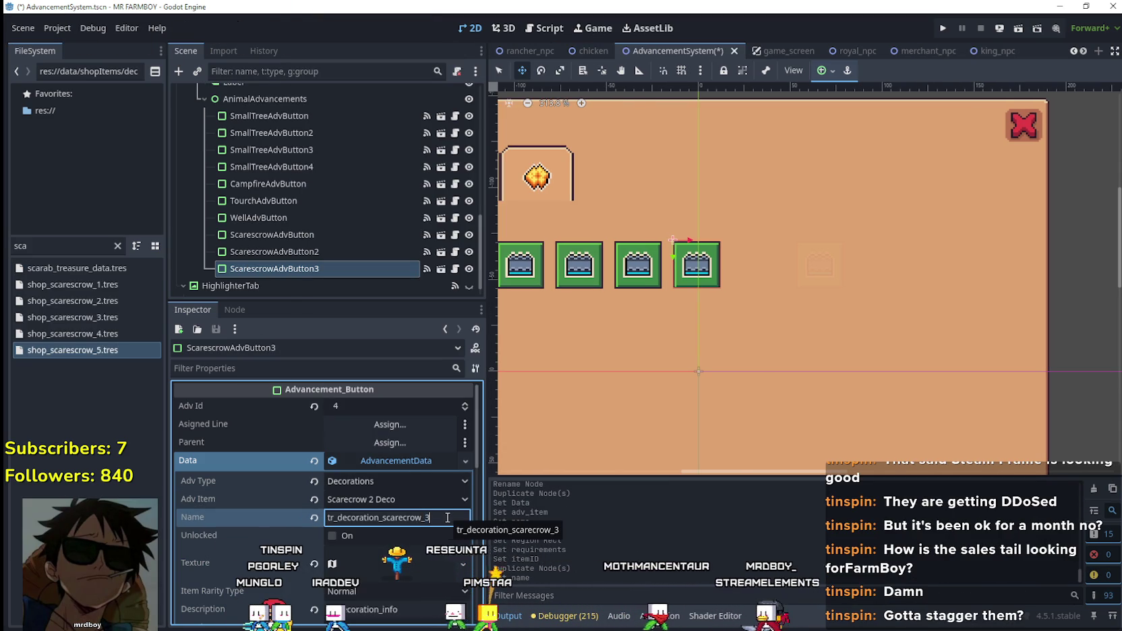
right_click(409, 461)
click(397, 518)
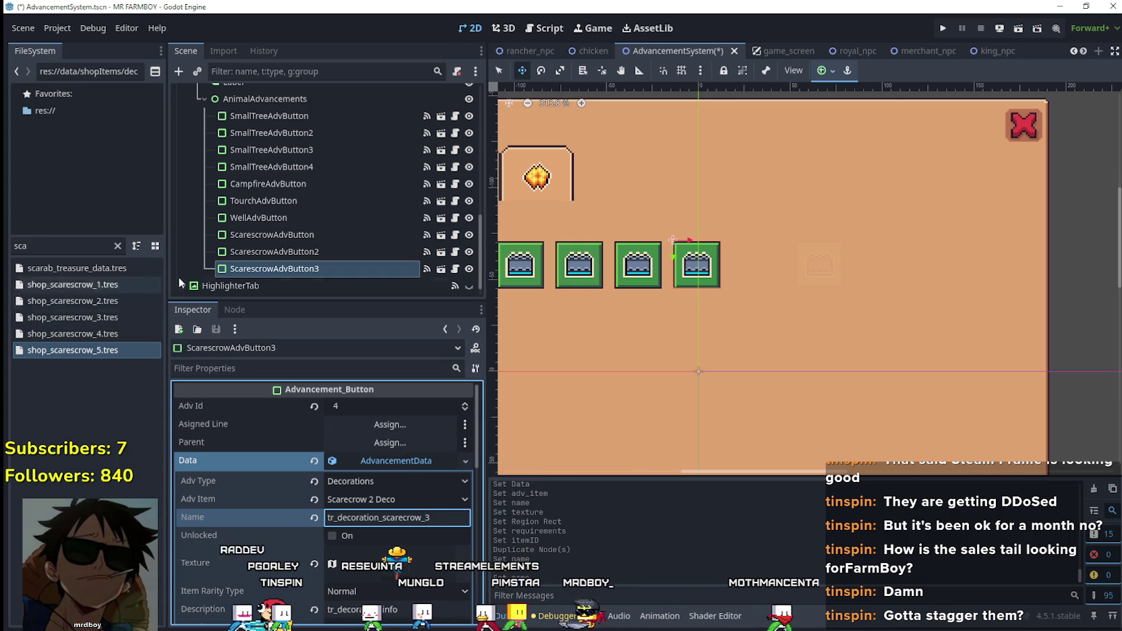
- Edit ScarescrowAdvButton2's data name to tr_decoration_scarecrow_2
click(289, 250)
click(394, 461)
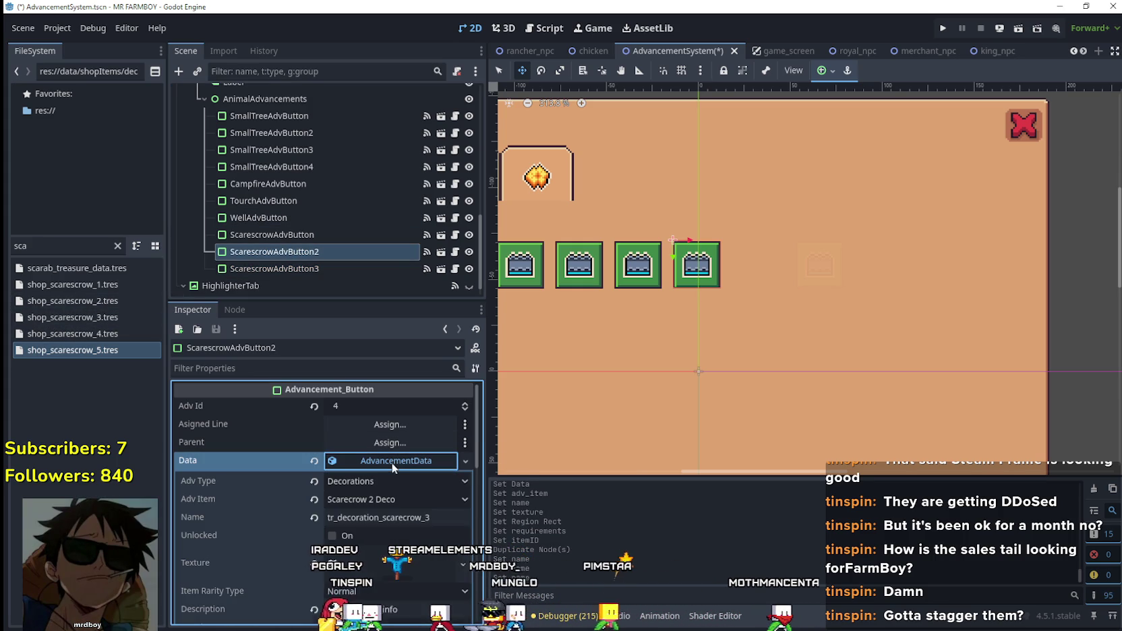
click(430, 517)
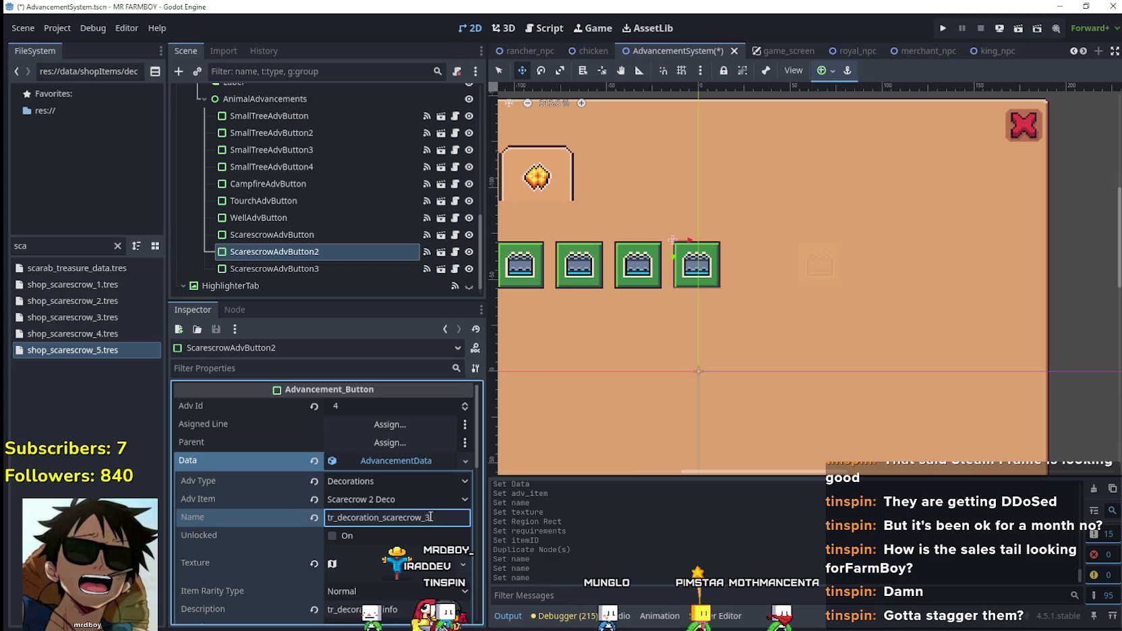
text(2)
- Make ScarescrowAdvButton3's data unique, named tr_decoration_scarecrow_3, with Adv Item Scarecrow 3 Deco
click(286, 269)
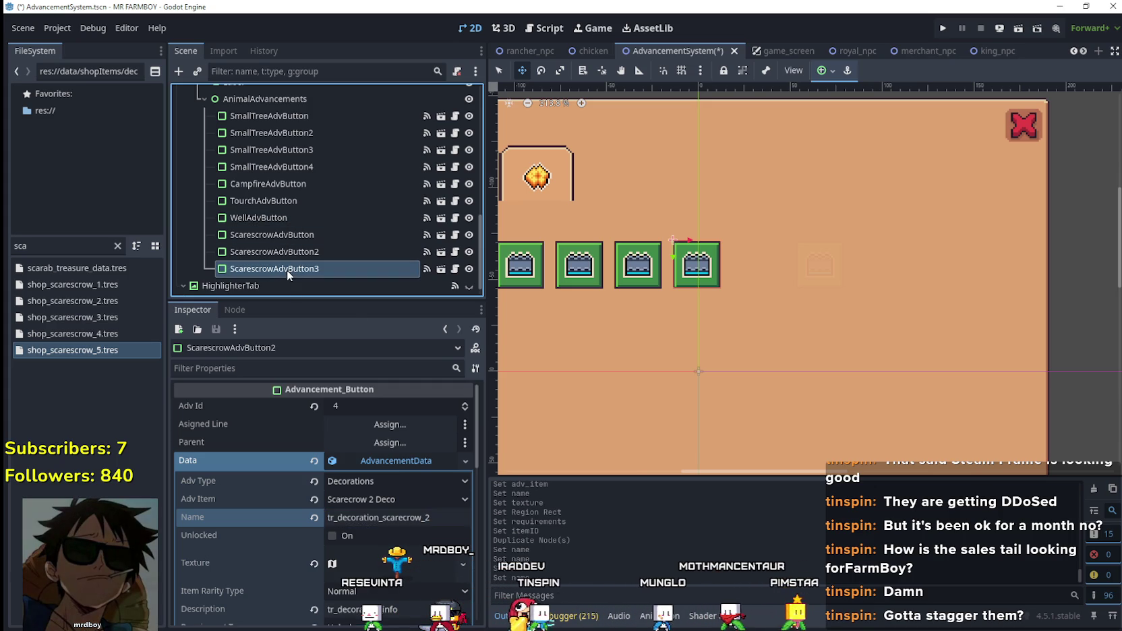
right_click(394, 459)
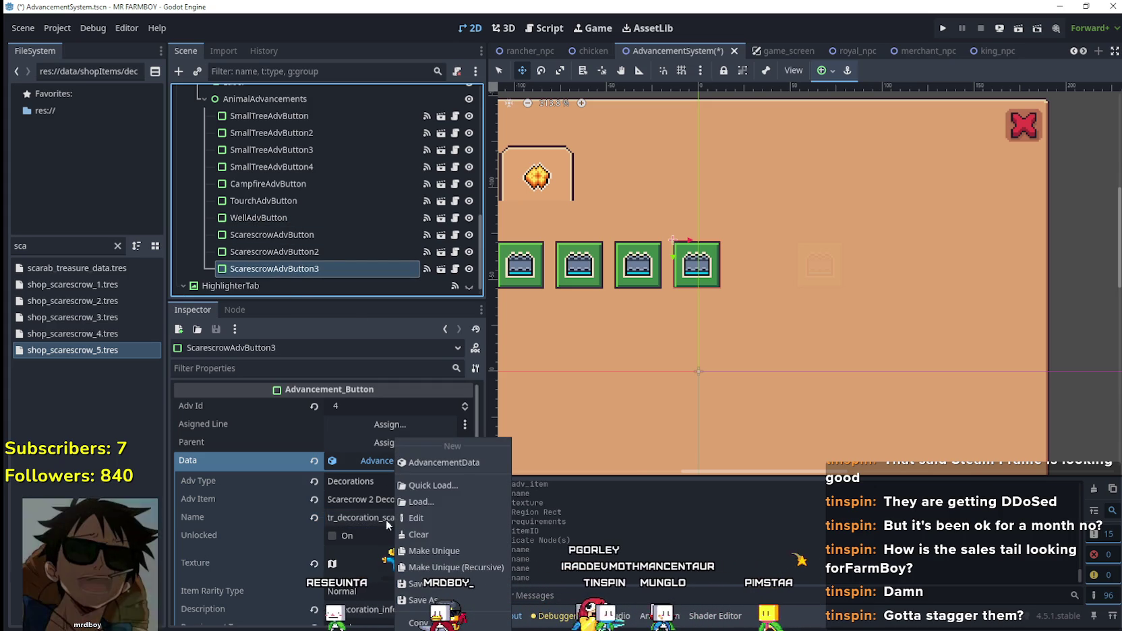
click(416, 542)
click(443, 519)
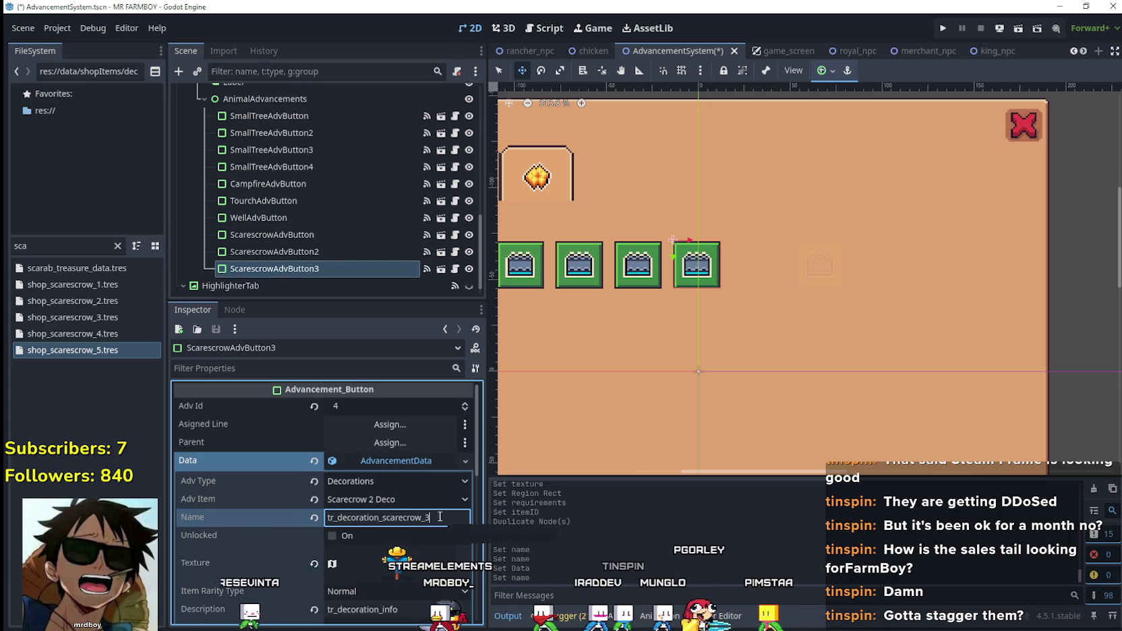
click(414, 499)
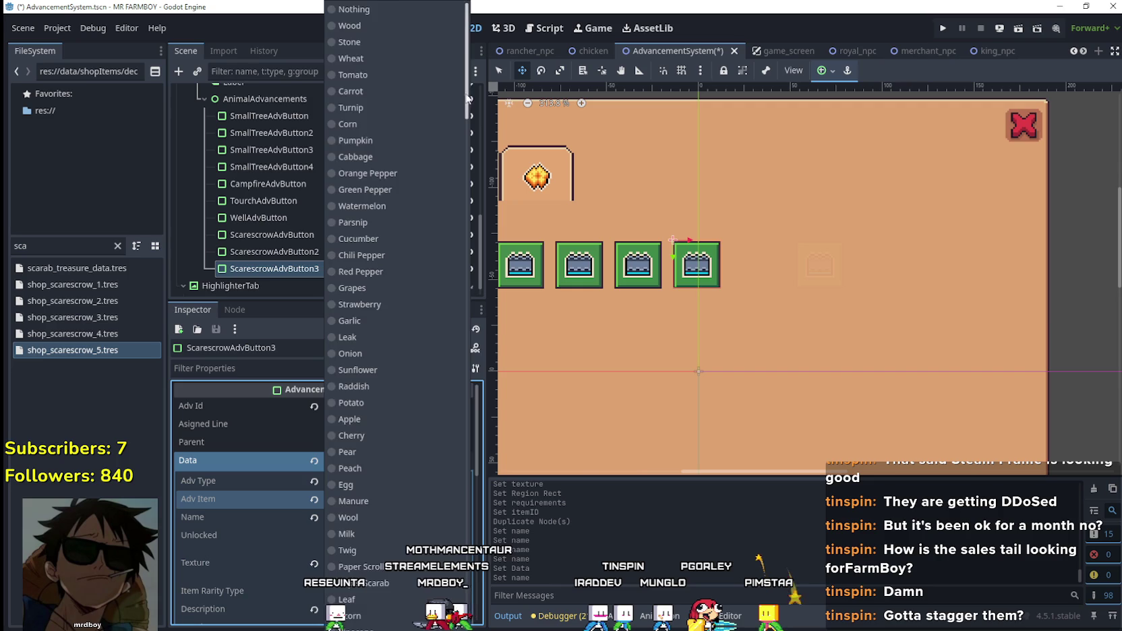
drag(467, 98, 460, 476)
click(420, 397)
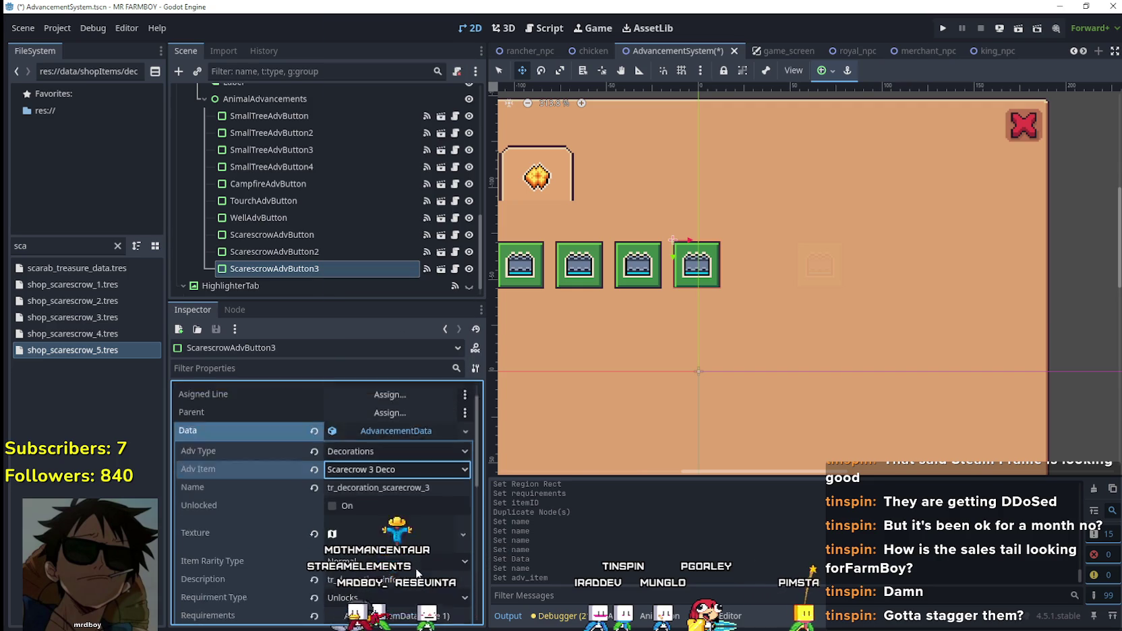
- Crop the atlas texture region to the 32×32 red scarecrow at 704, 752
scroll(415, 568, down, 2)
right_click(394, 485)
click(438, 553)
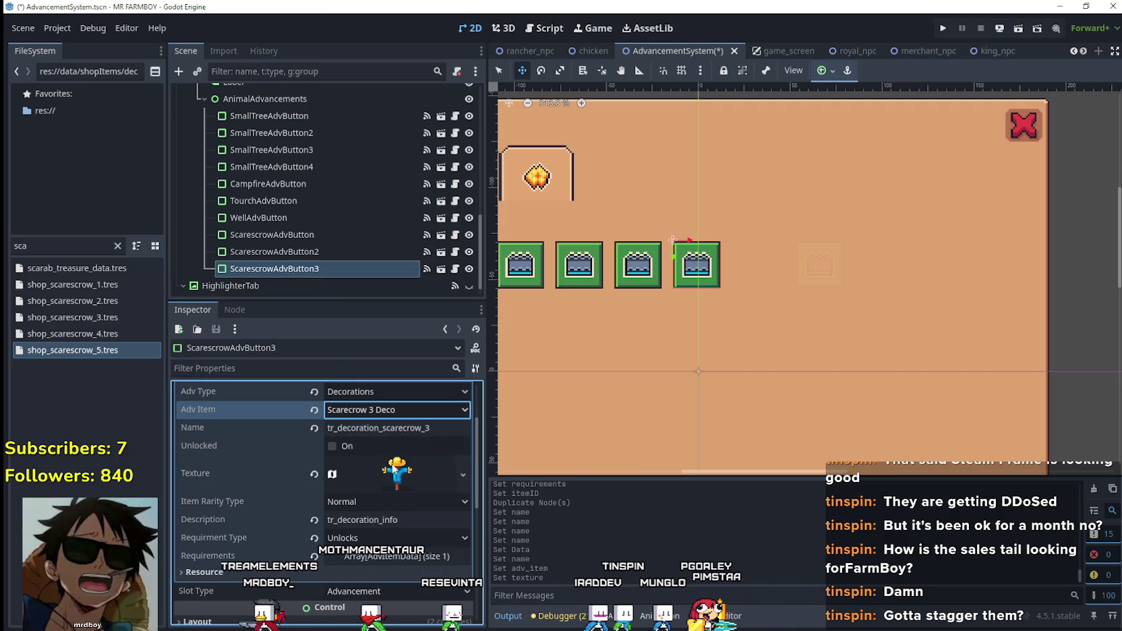
click(398, 472)
scroll(388, 528, down, 3)
click(371, 519)
scroll(369, 526, down, 2)
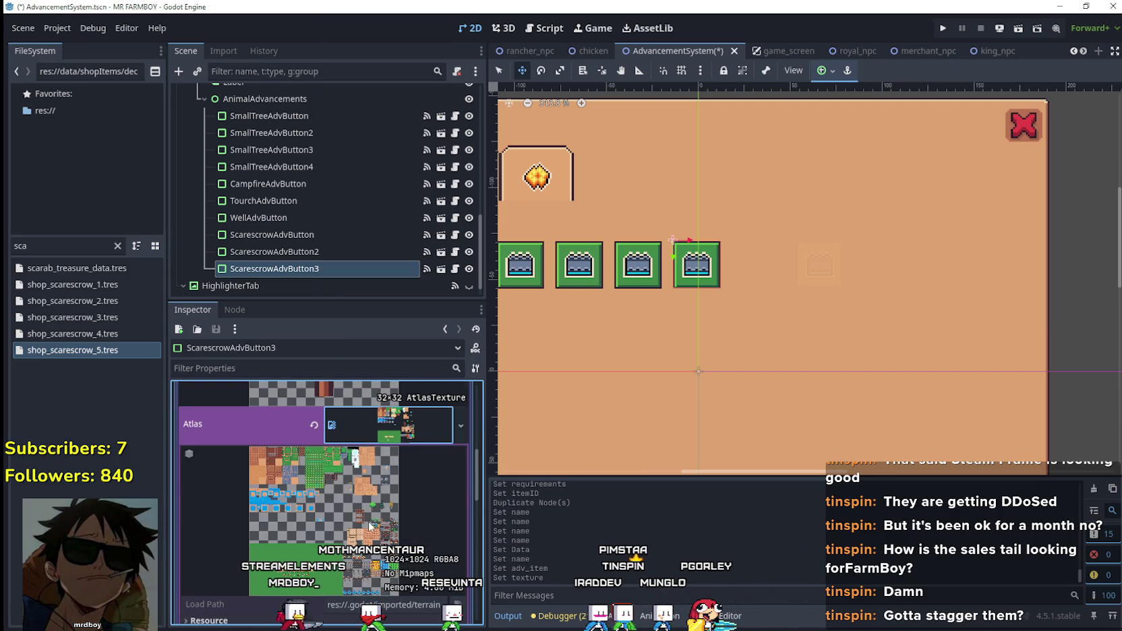
click(386, 432)
click(358, 506)
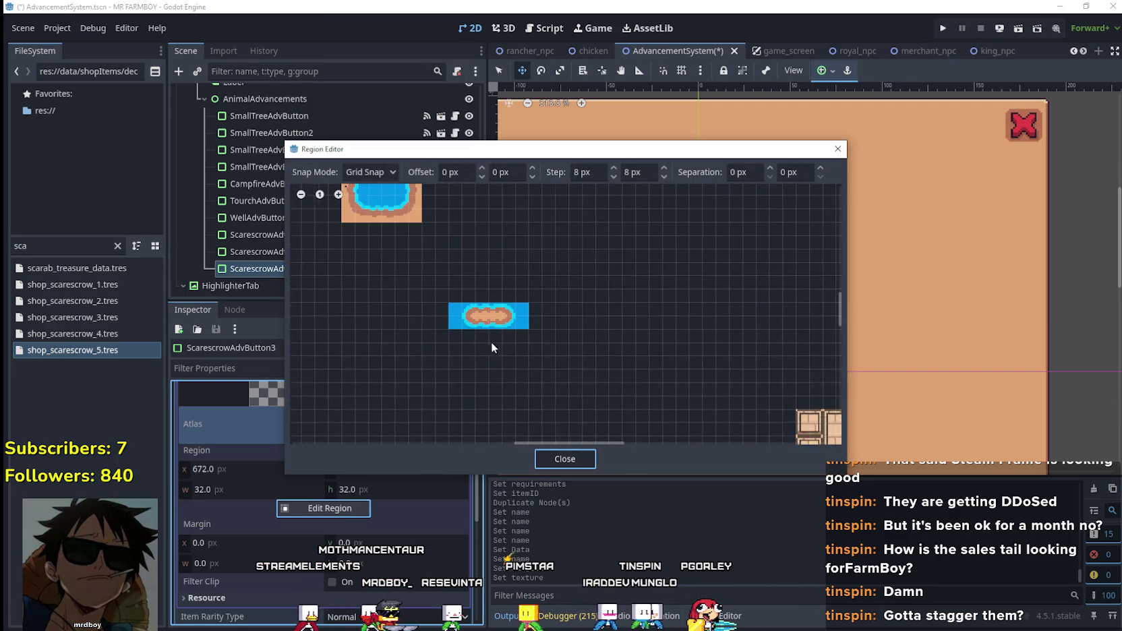
scroll(600, 331, down, 5)
scroll(684, 400, right, 3)
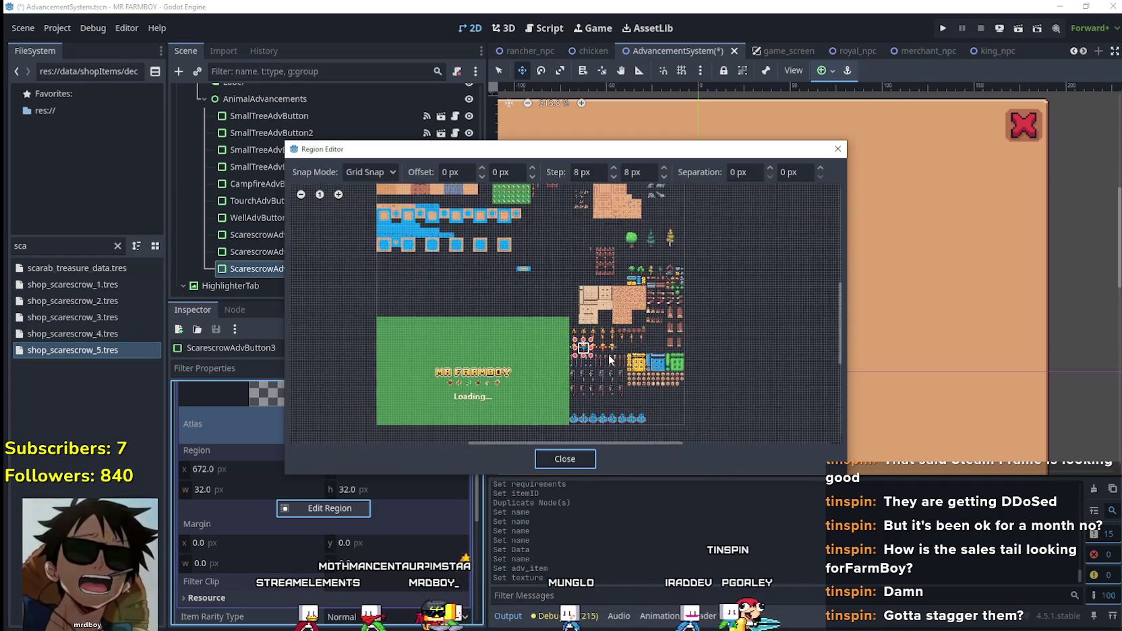
scroll(586, 343, up, 3)
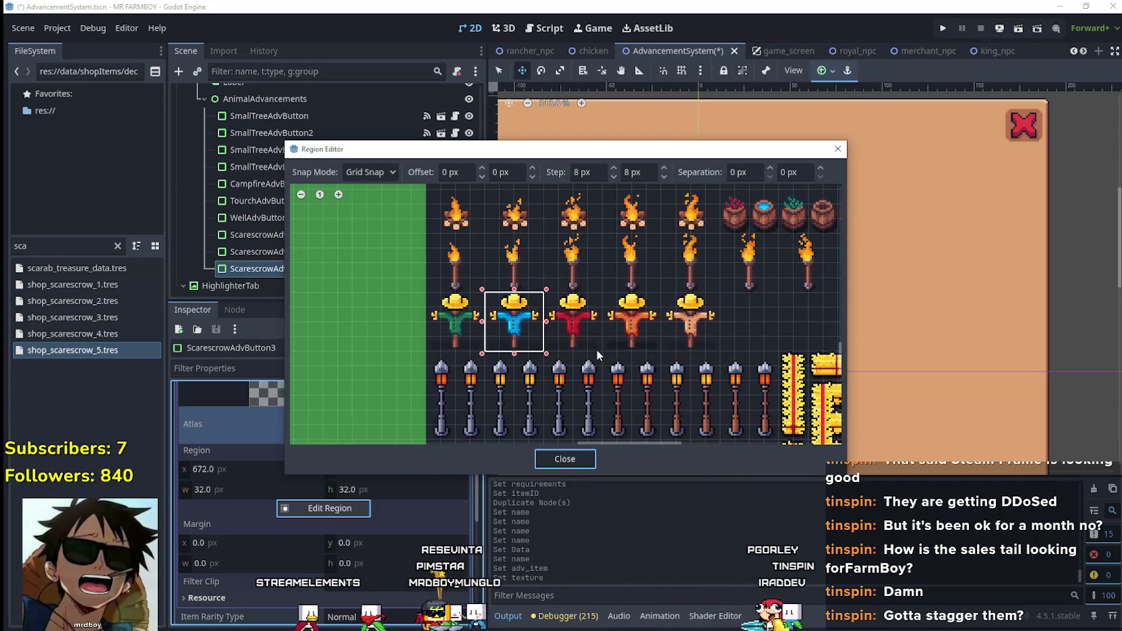
drag(598, 350, 543, 290)
click(572, 459)
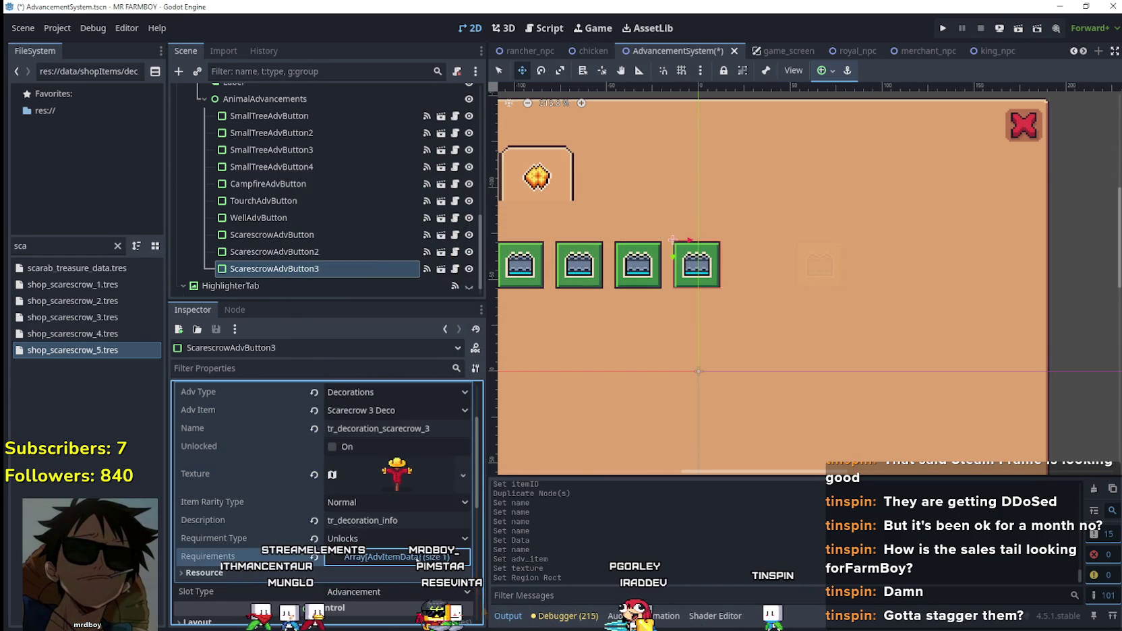
- Set ScarescrowAdvButton3's required item to Scarecrow 3 Deco and save
click(402, 557)
scroll(403, 557, down, 2)
scroll(400, 557, down, 2)
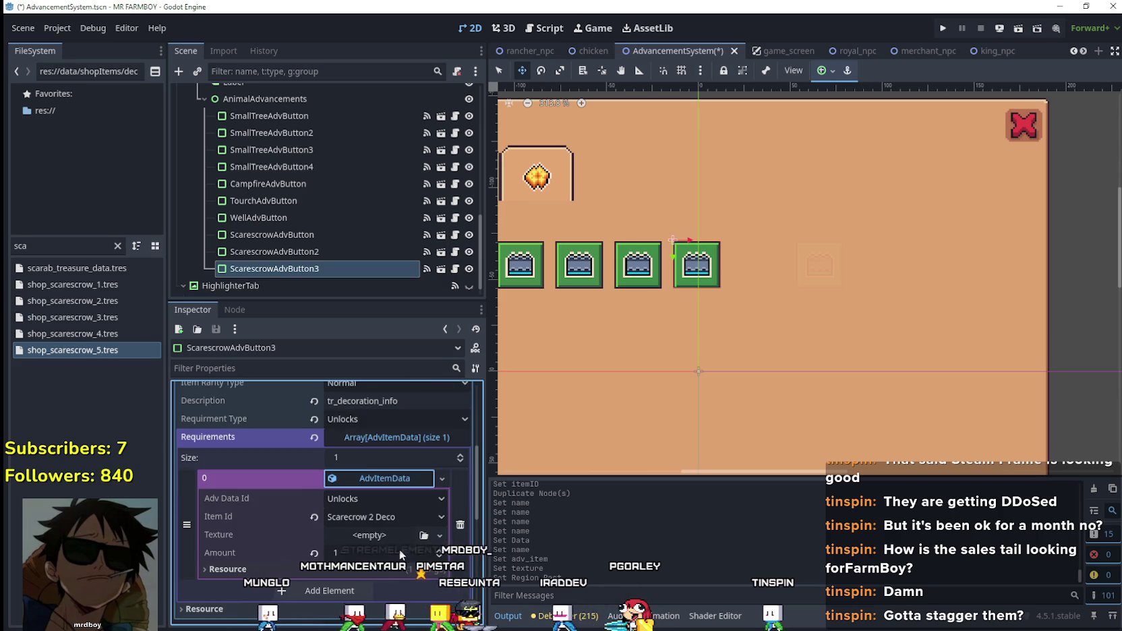
click(395, 518)
scroll(390, 495, down, 15)
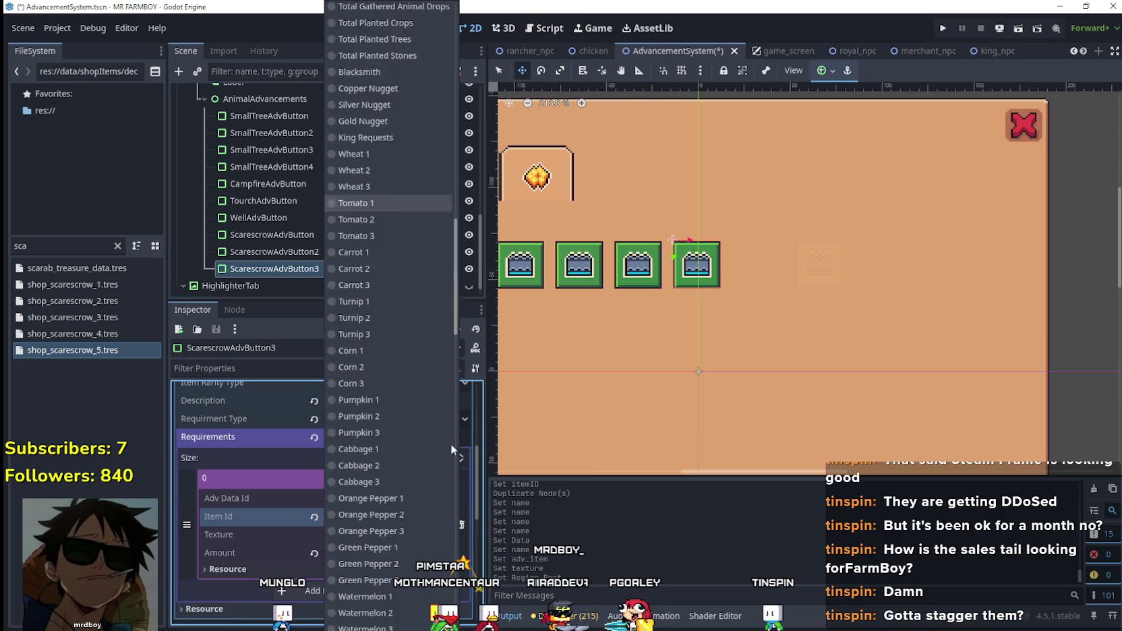
click(413, 220)
scroll(413, 530, up, 3)
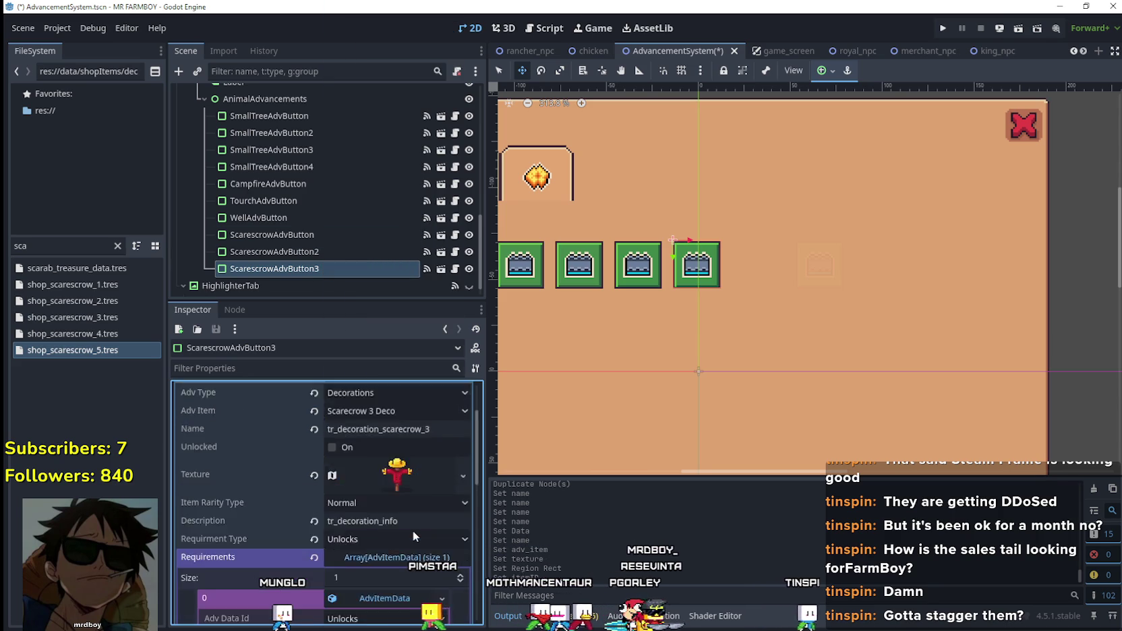
scroll(388, 533, down, 1)
scroll(398, 529, up, 3)
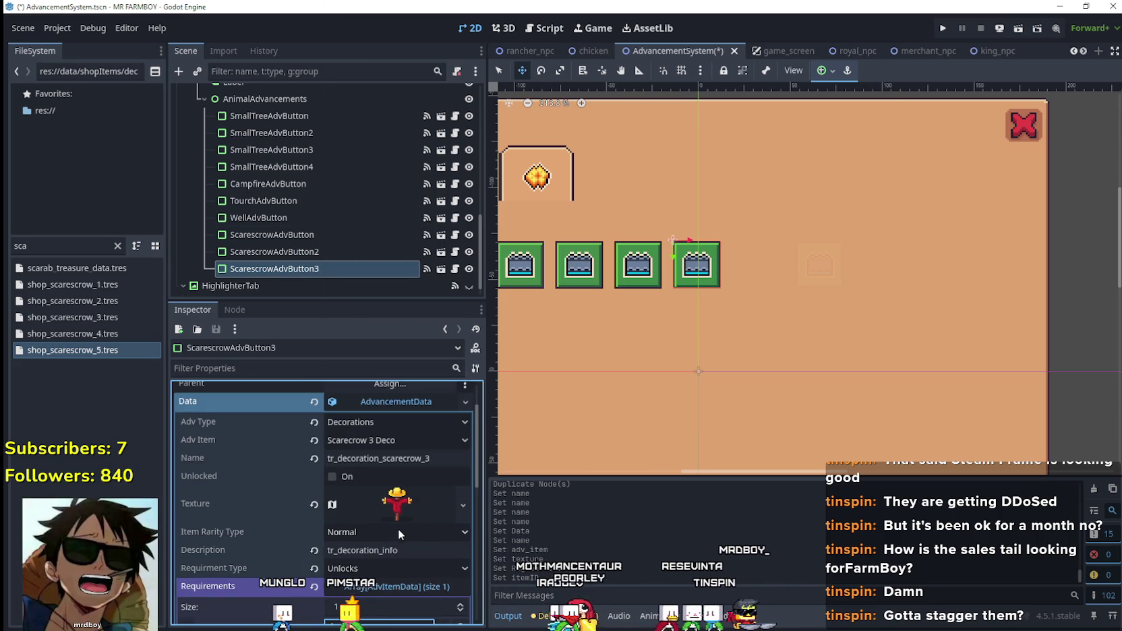
key(ctrl+s)
- Set ScarescrowAdvButton2's required item to Scarecrow 2 Deco and save
scroll(381, 472, down, 2)
click(377, 523)
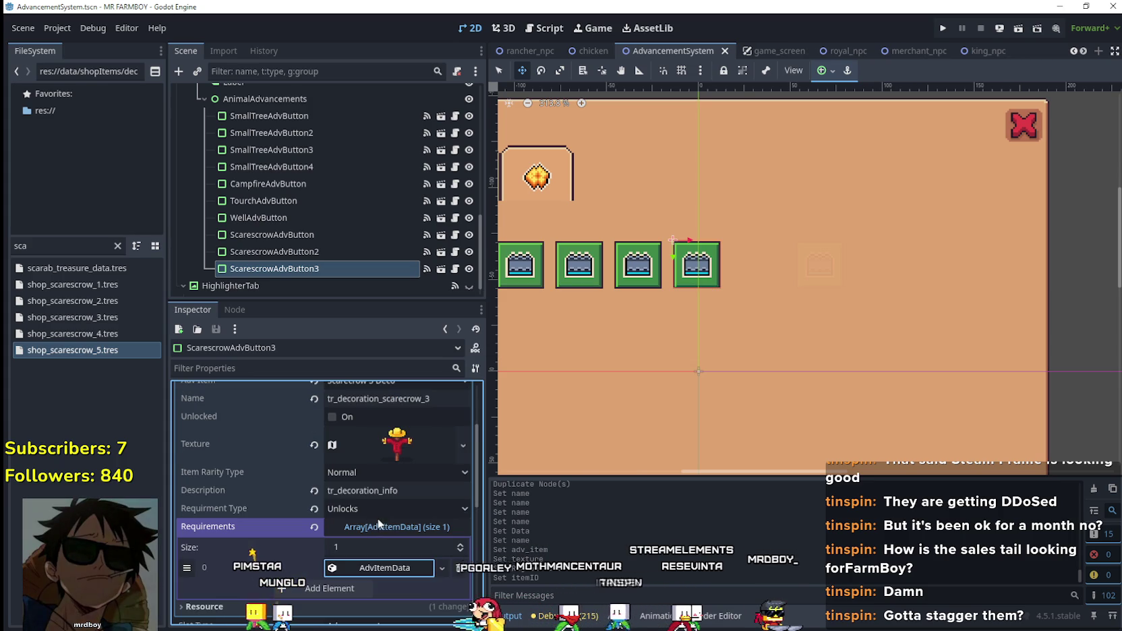
click(386, 567)
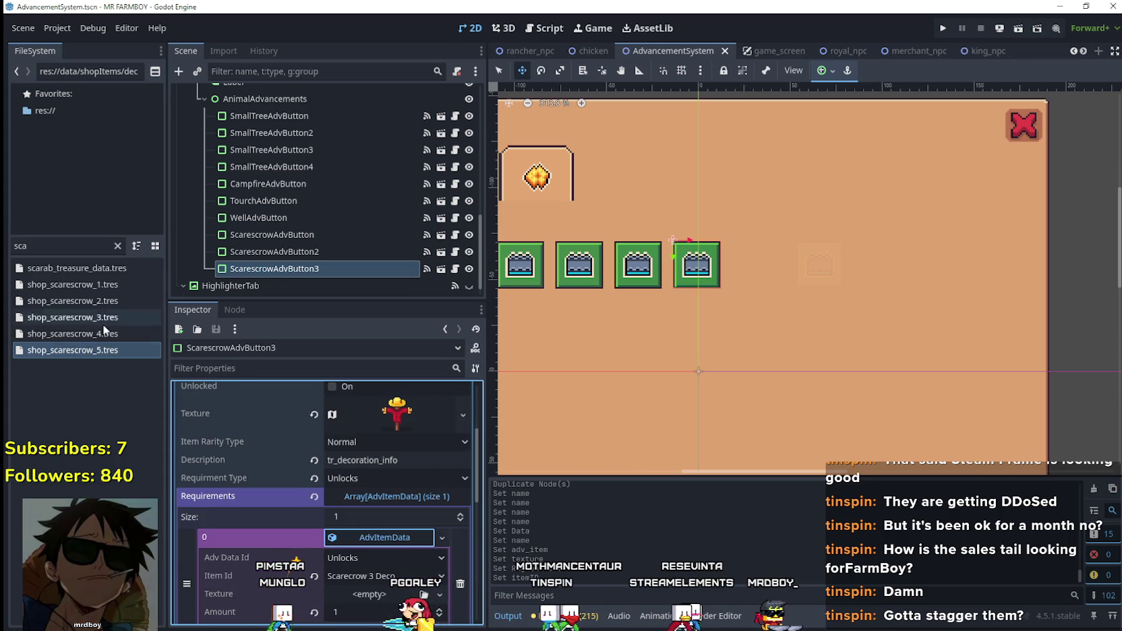
click(360, 252)
scroll(368, 524, down, 5)
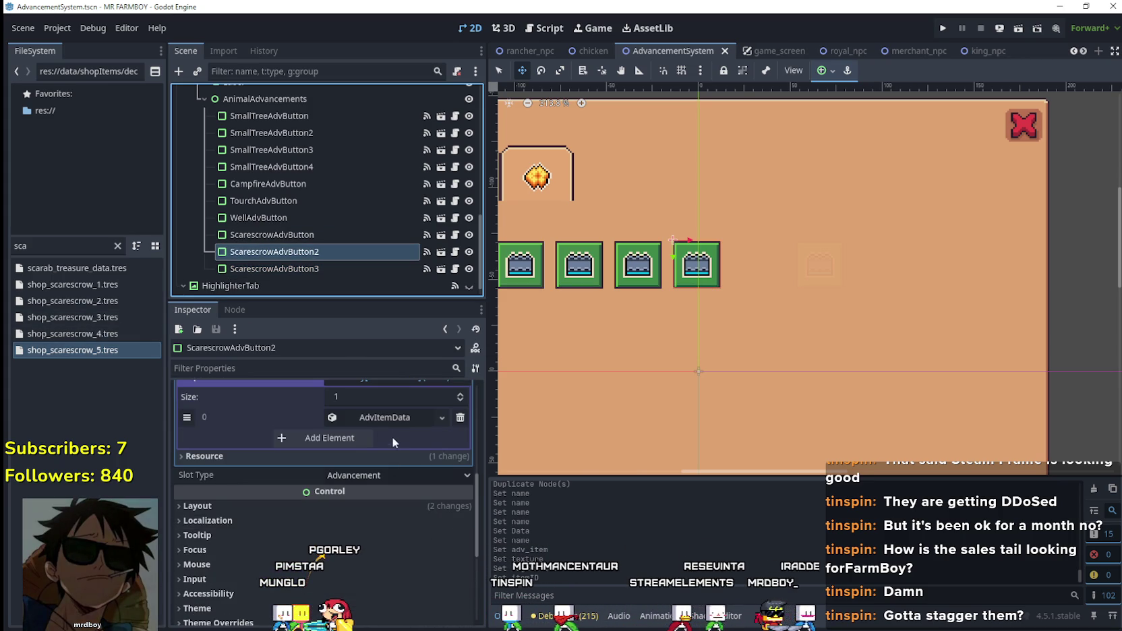
click(388, 417)
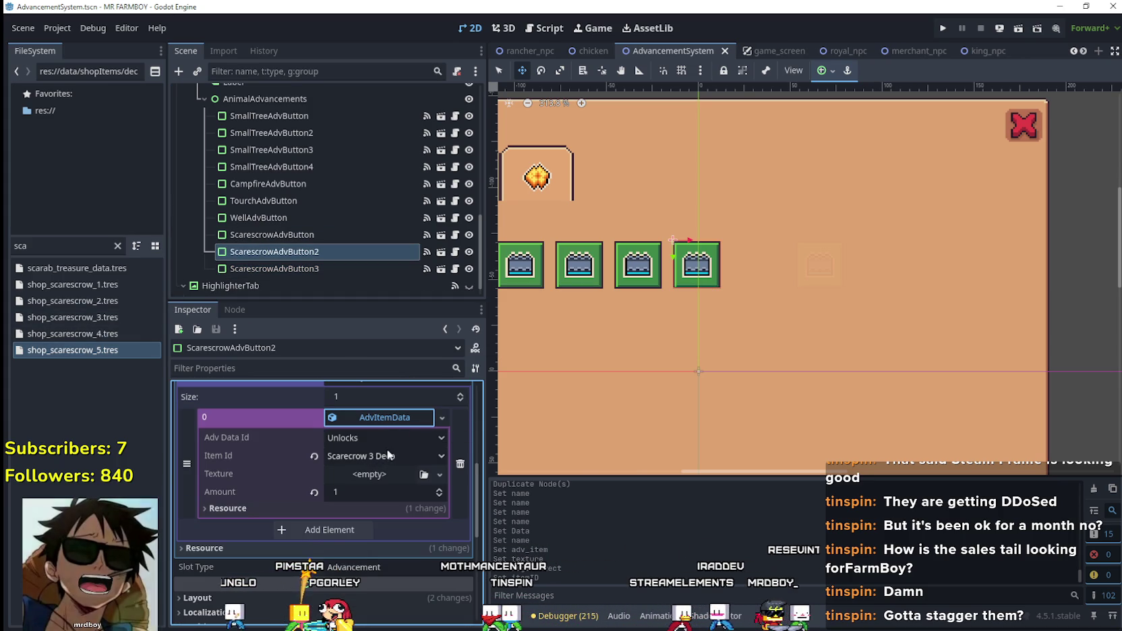
scroll(389, 454, up, 5)
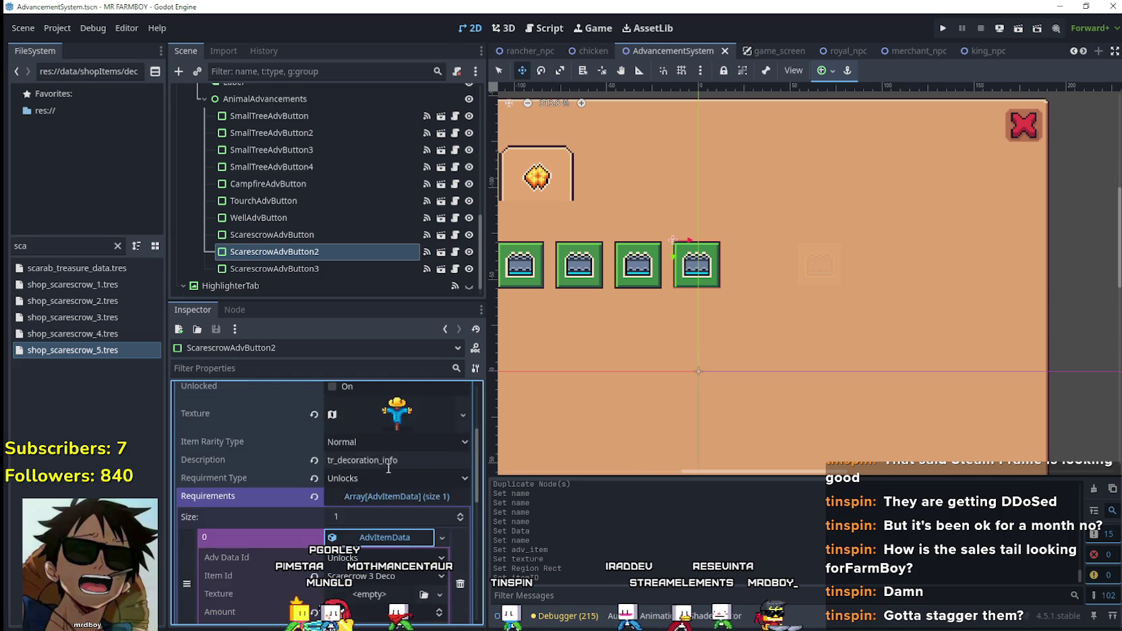
scroll(393, 494, down, 5)
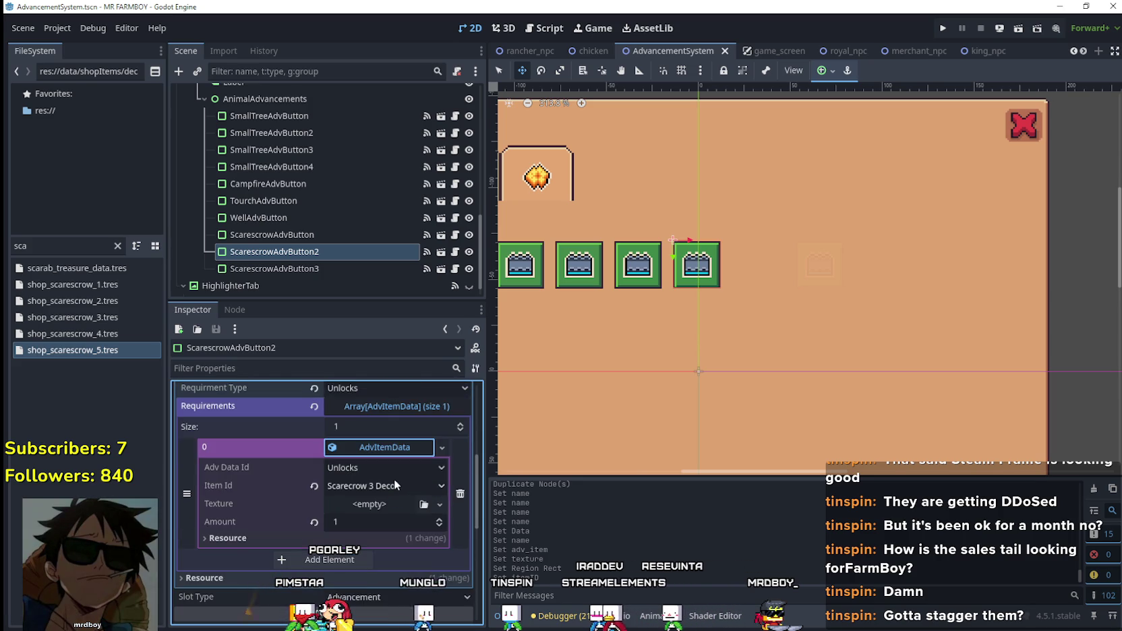
click(395, 485)
scroll(452, 481, down, 10)
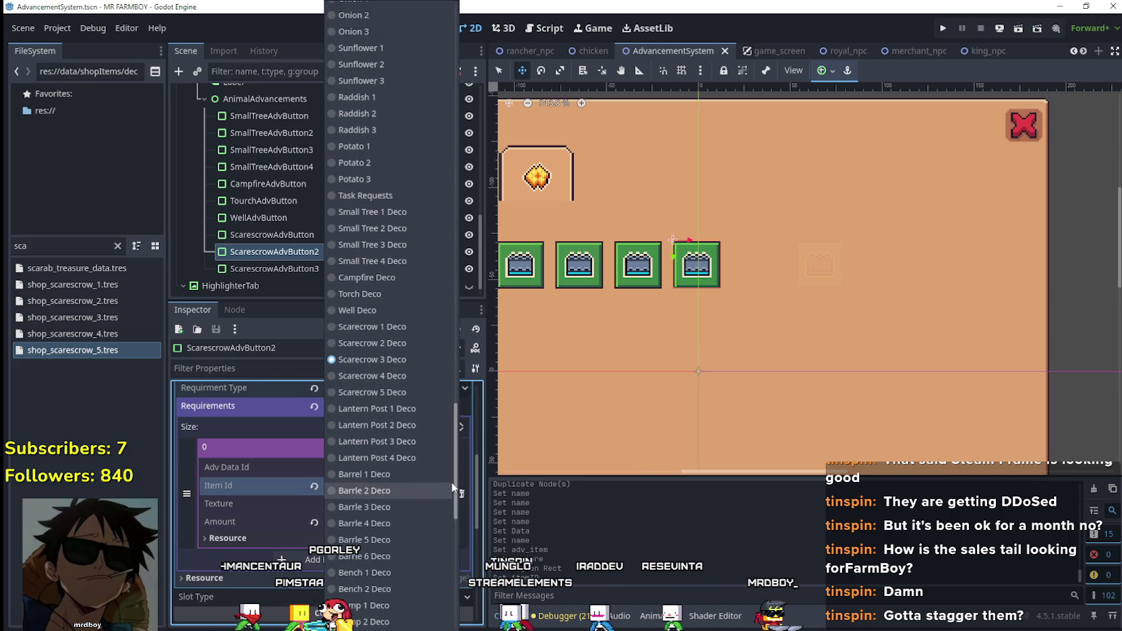
click(378, 329)
scroll(395, 533, up, 3)
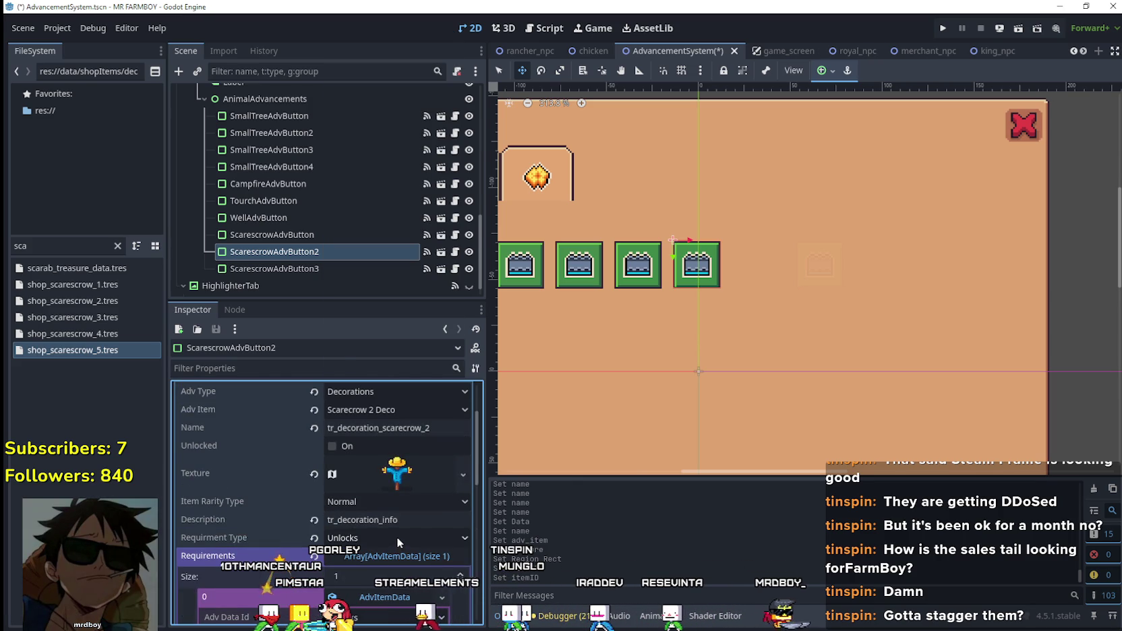
key(ctrl+s)
scroll(399, 496, up, 3)
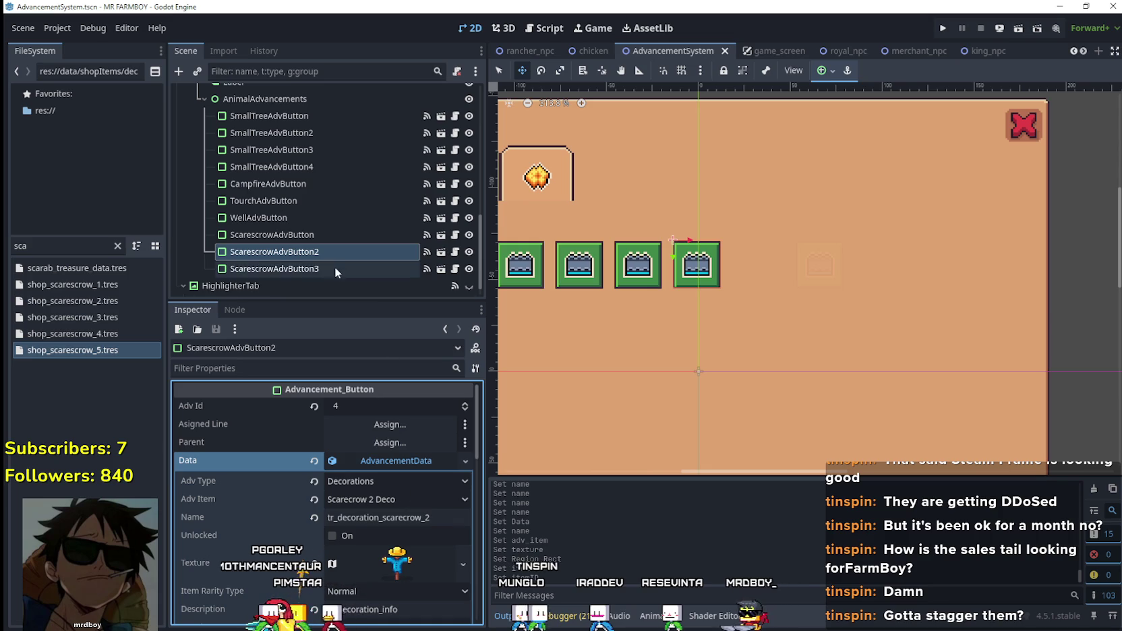
- Make ScarescrowAdvButton3's requirement resource unique to that button
click(335, 267)
scroll(409, 505, down, 5)
click(405, 506)
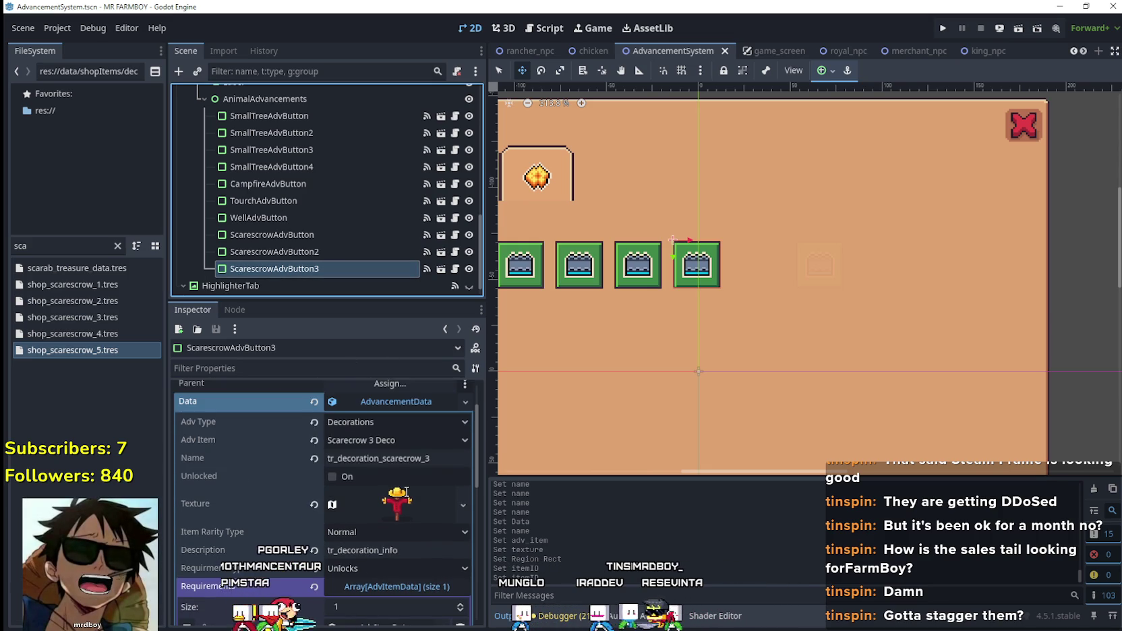
scroll(403, 487, down, 3)
click(401, 478)
right_click(401, 478)
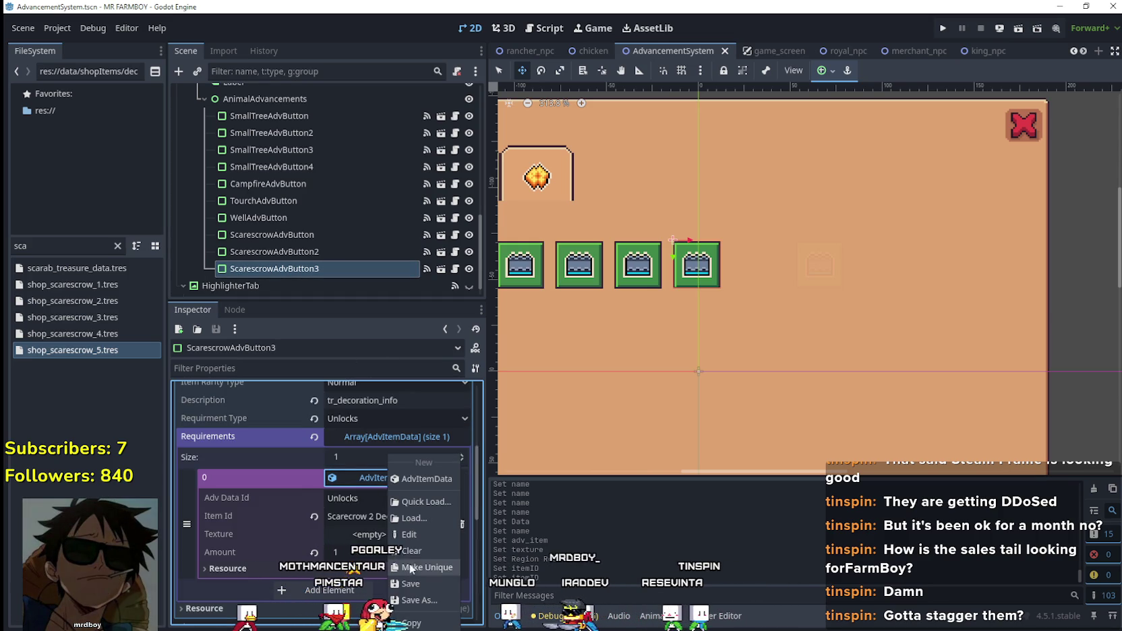
click(423, 567)
- Set the third button's required Item Id to Scarecrow 3 Deco and save the scene
click(368, 515)
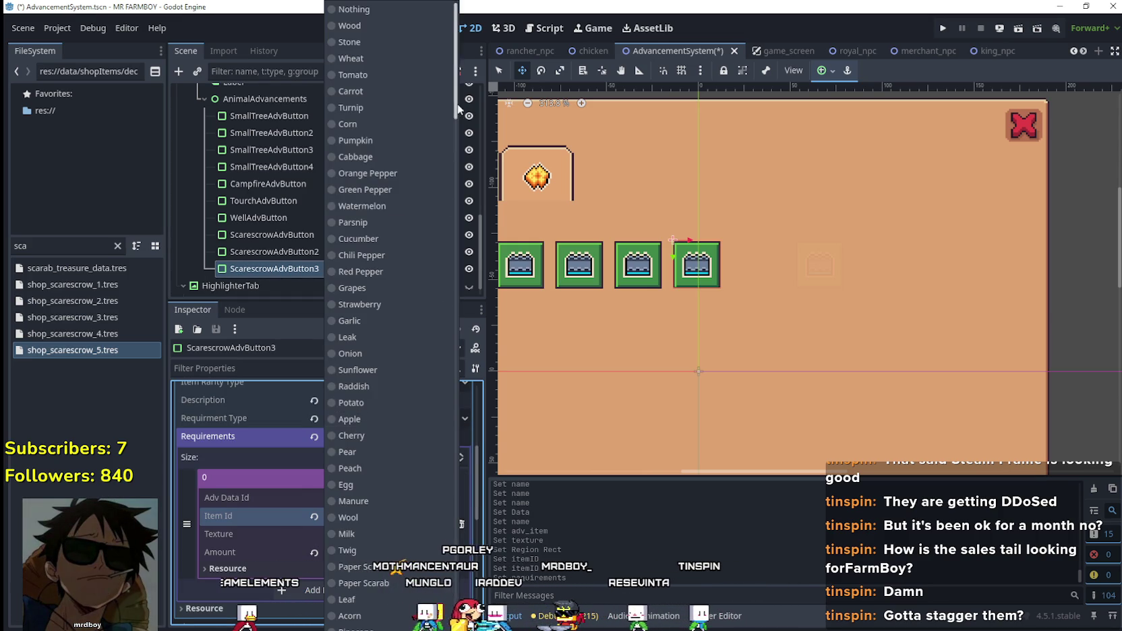
scroll(436, 487, down, 10)
click(412, 454)
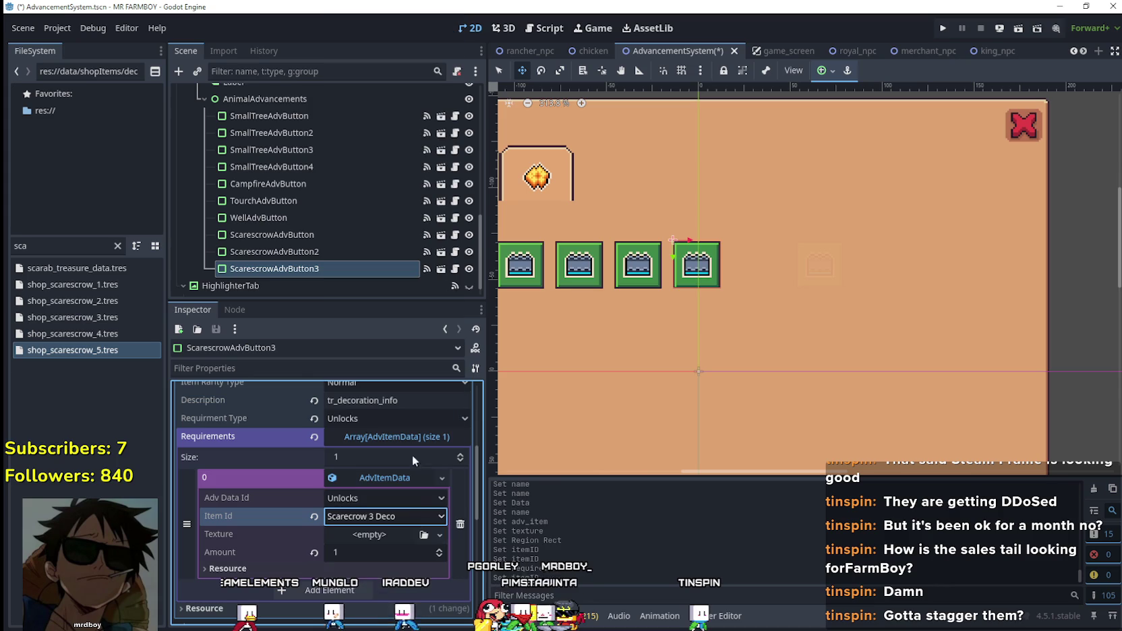
key(ctrl+s)
scroll(405, 533, up, 5)
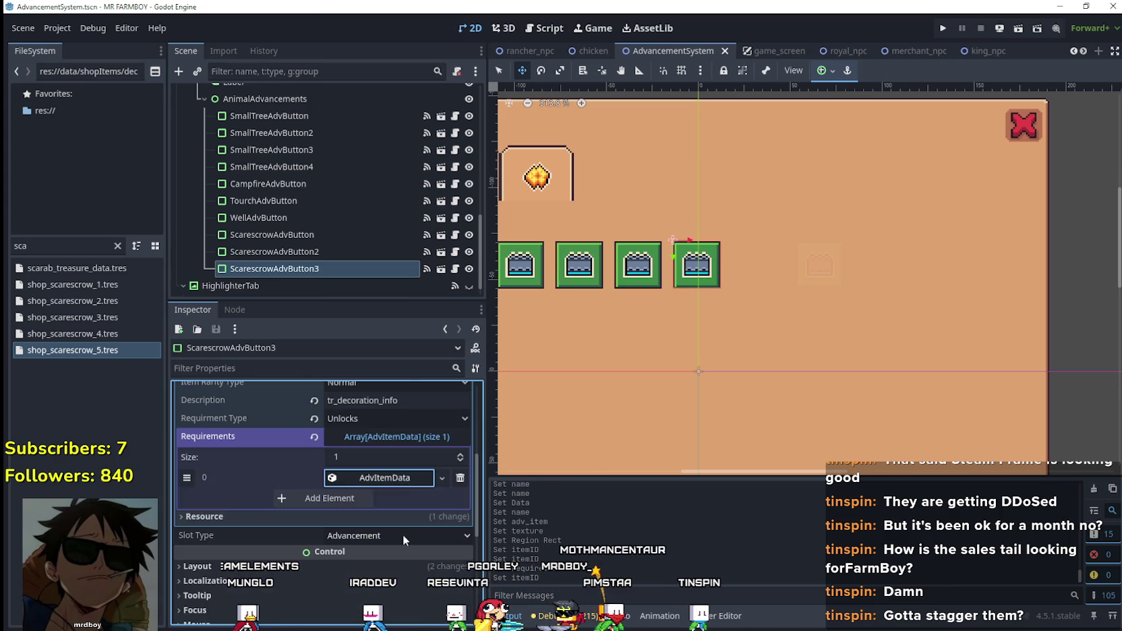
scroll(404, 534, up, 2)
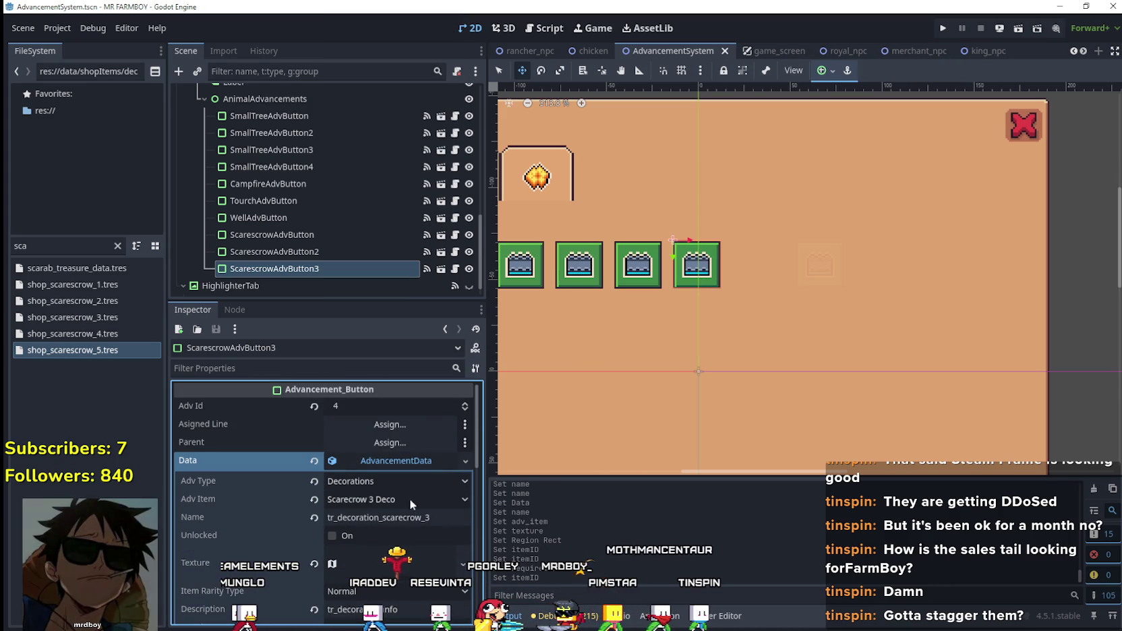
click(399, 462)
key(ctrl+s)
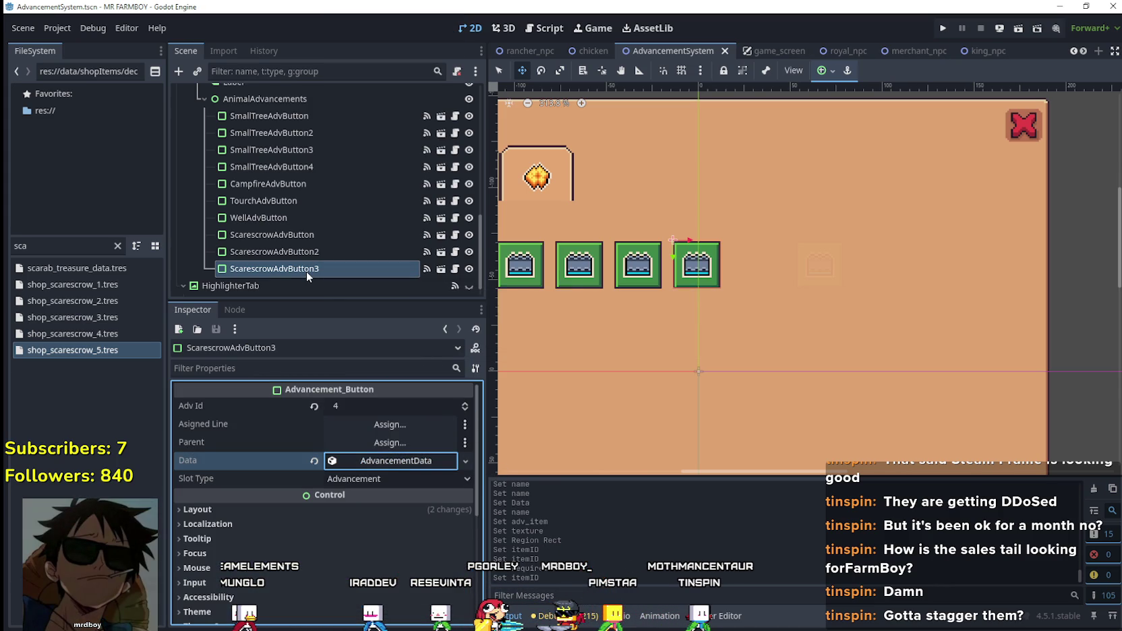
- Duplicate it into a fourth button with unique advancement data for Scarecrow 4 Deco
click(307, 271)
key(ctrl+d)
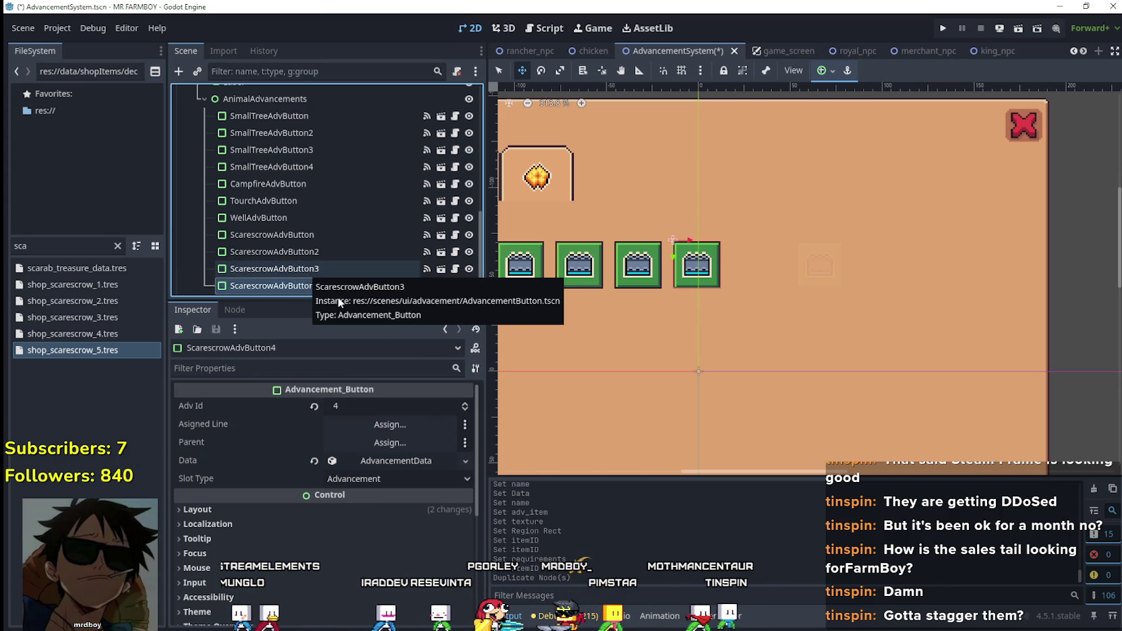
click(384, 476)
click(374, 458)
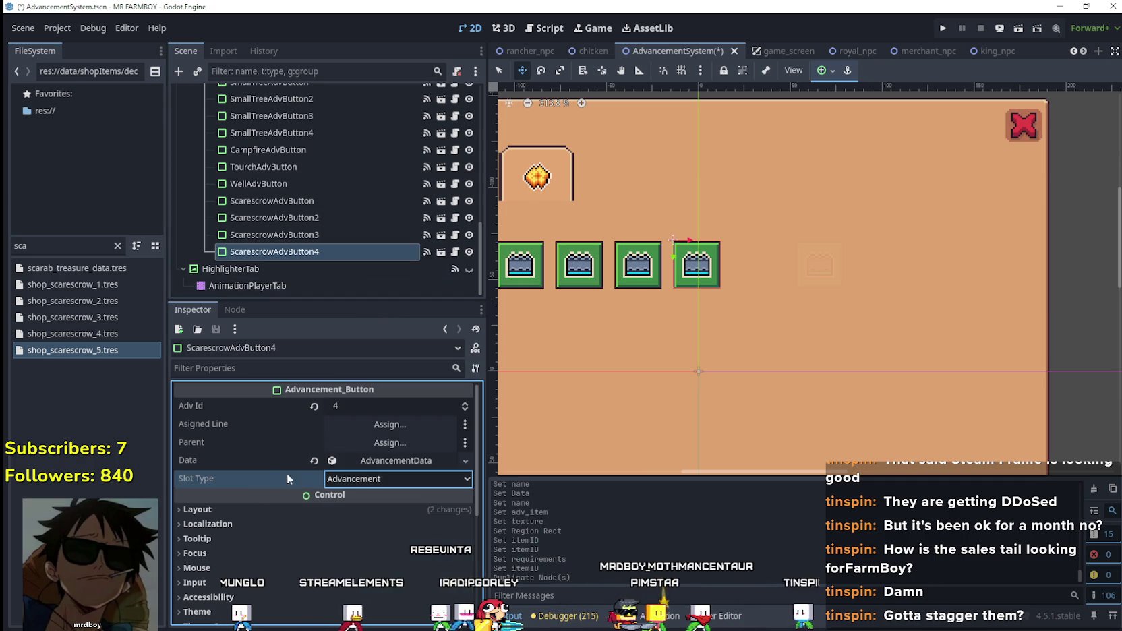
click(396, 460)
right_click(390, 467)
click(418, 547)
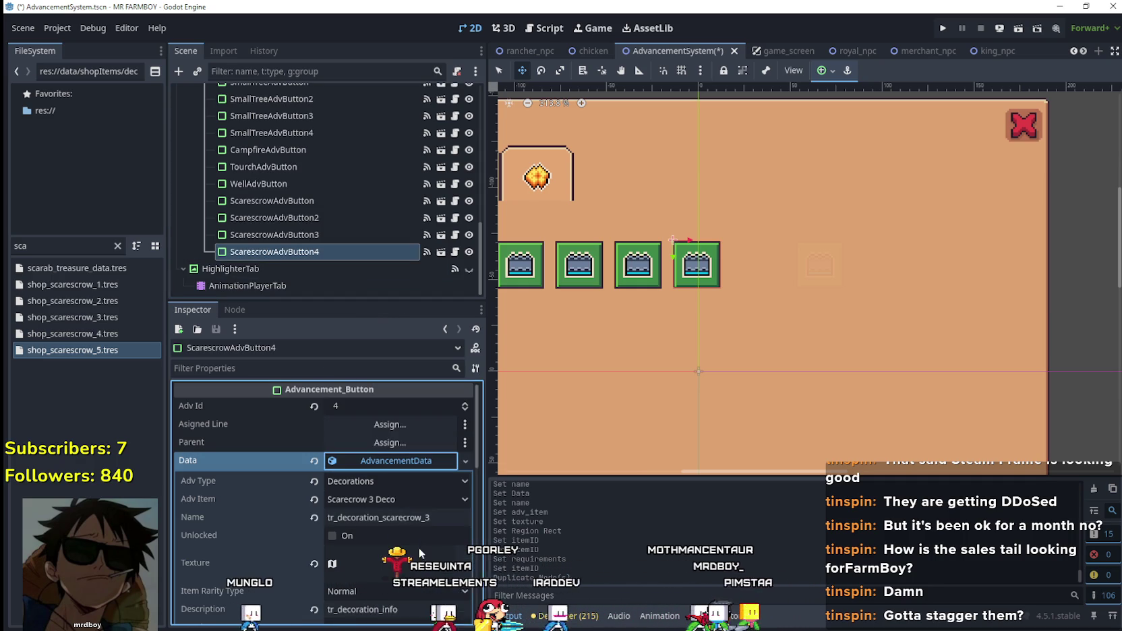
click(398, 497)
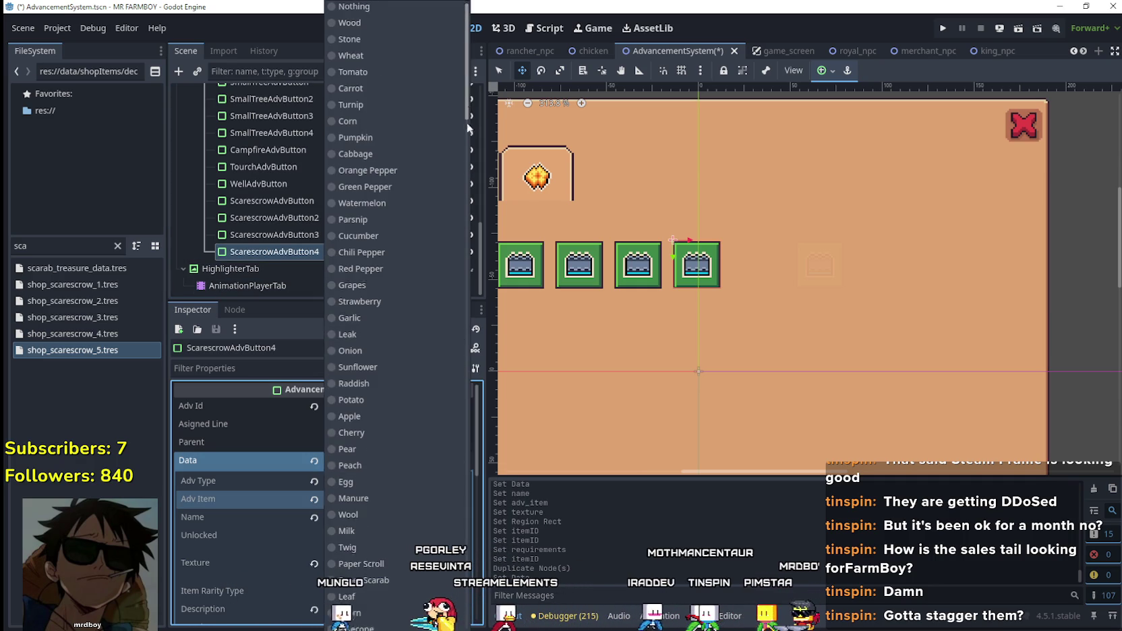
scroll(458, 351, down, 15)
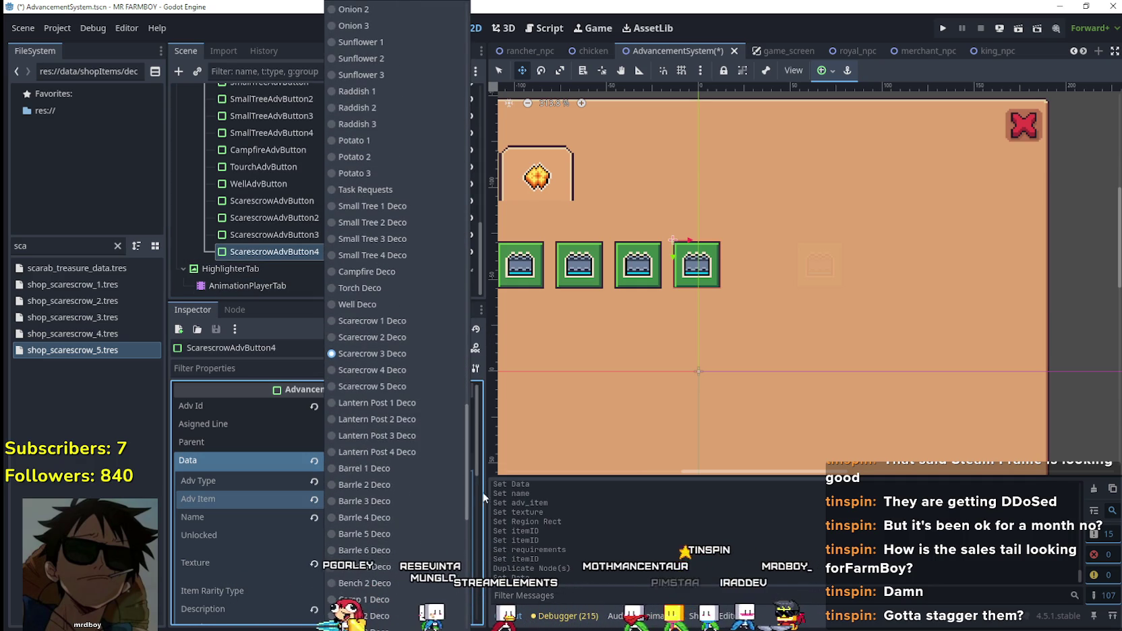
click(397, 371)
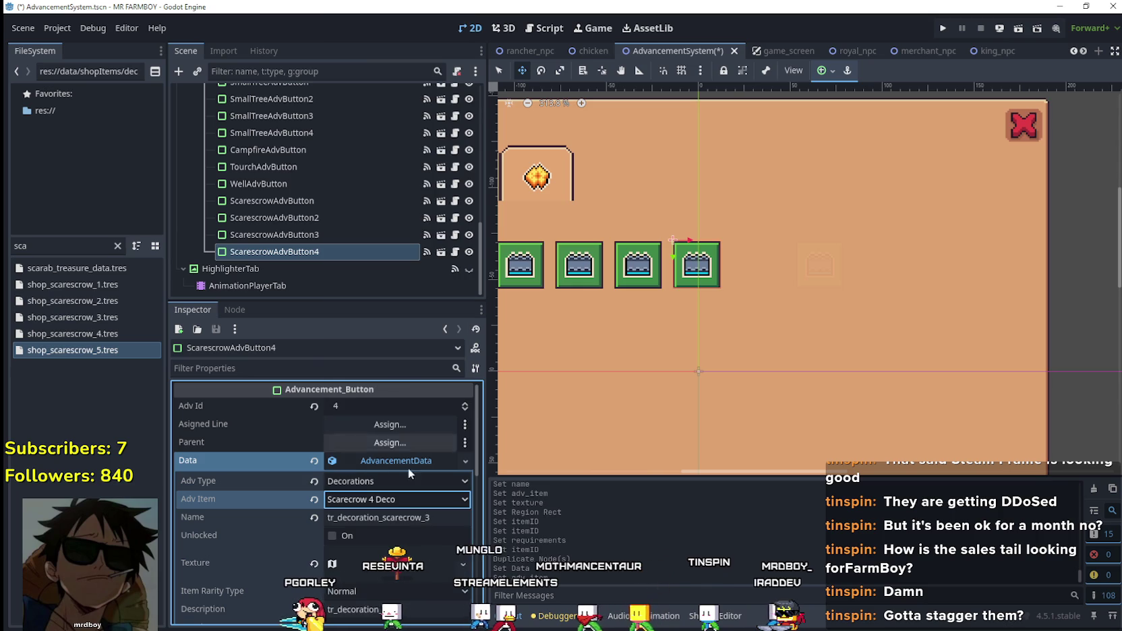
- Rename the advancement to tr_decoration_scarecrow_4 and make its icon texture unique
click(440, 518)
text(4)
scroll(427, 532, down, 3)
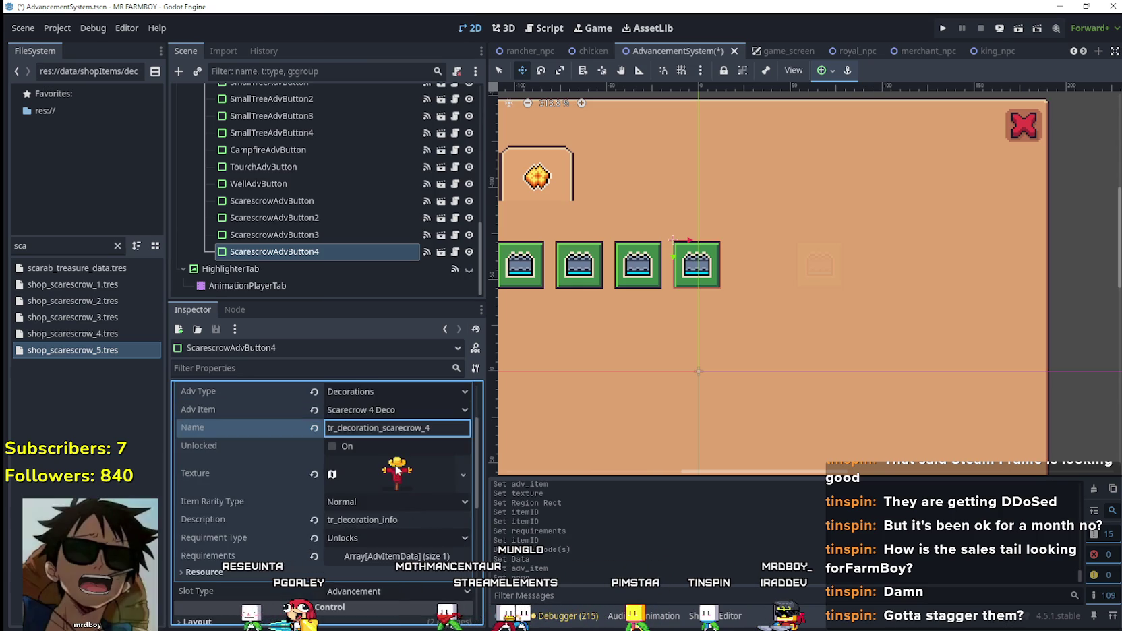
click(391, 470)
click(463, 474)
click(406, 544)
- Crop the icon region onto the orange scarecrow sprite at 736, 752
scroll(406, 535, down, 3)
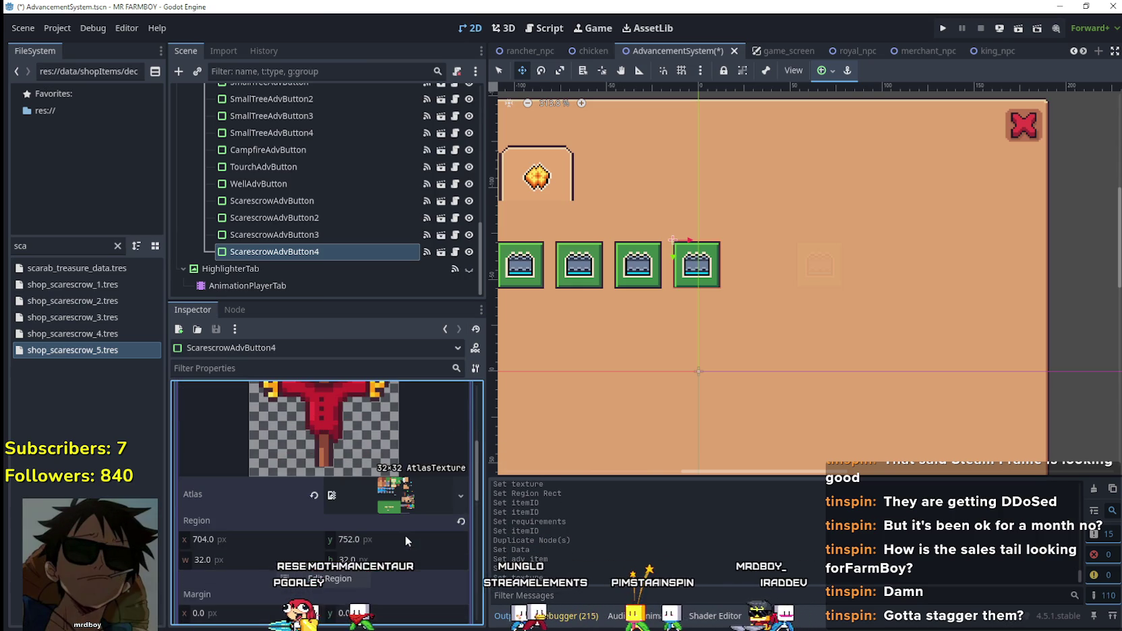
click(370, 574)
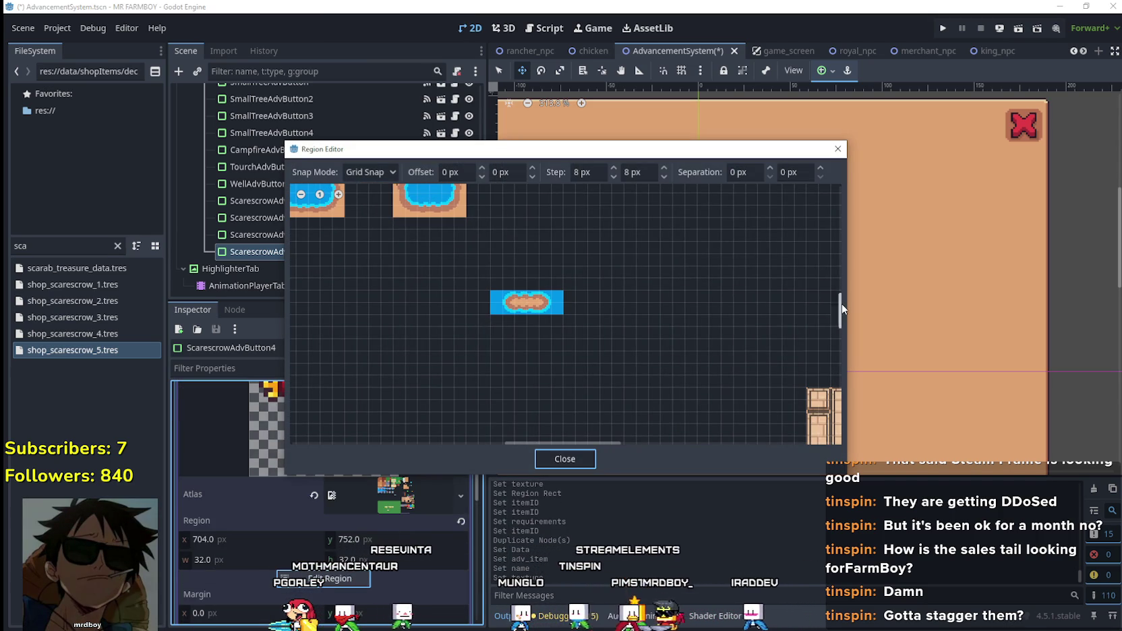
scroll(732, 378, down, 3)
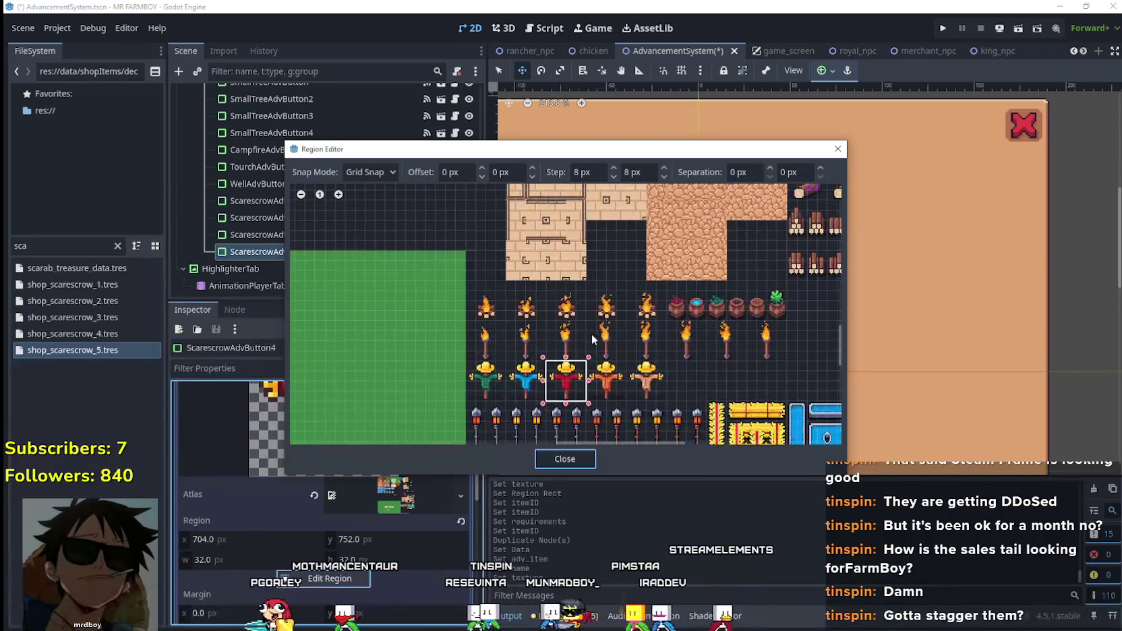
scroll(672, 390, up, 2)
scroll(607, 378, right, 5)
scroll(496, 353, up, 3)
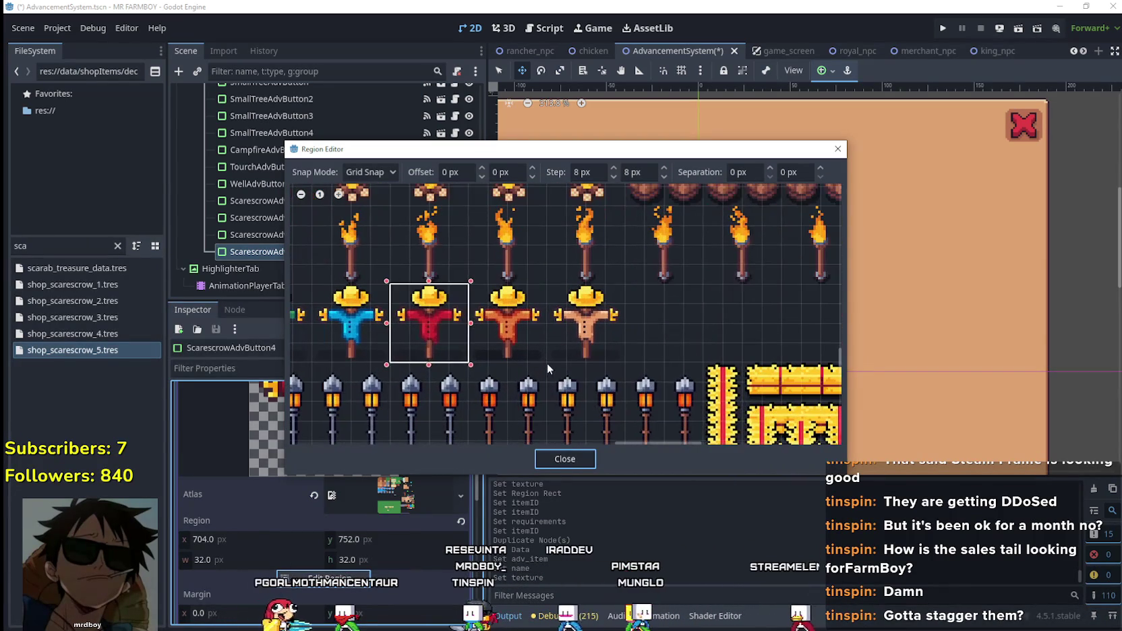
drag(536, 347, 475, 280)
click(564, 458)
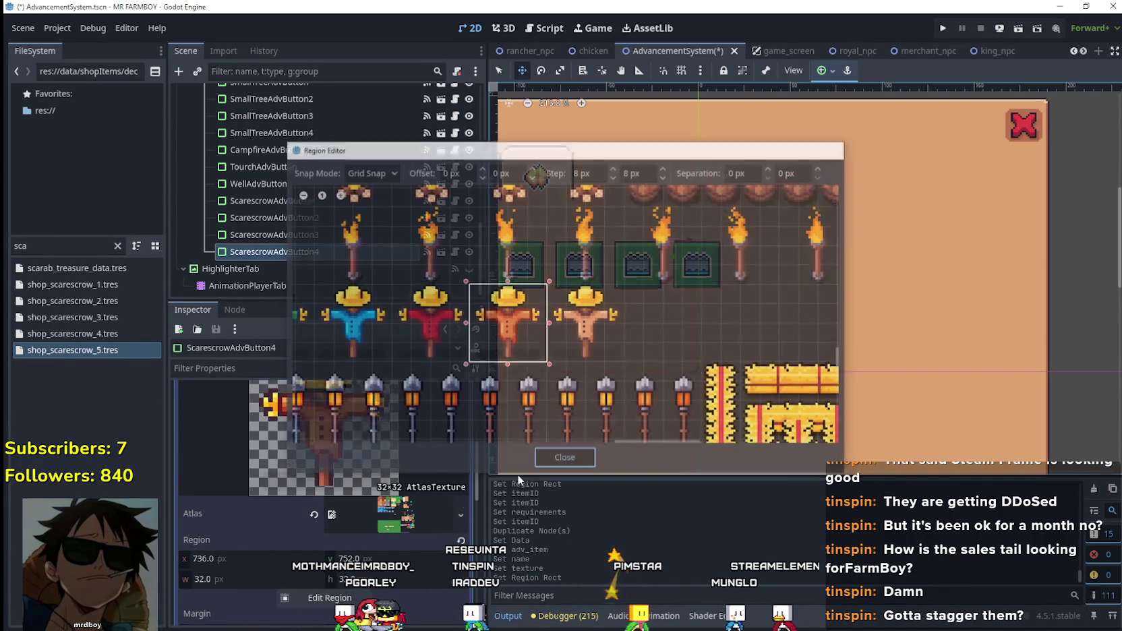
click(423, 454)
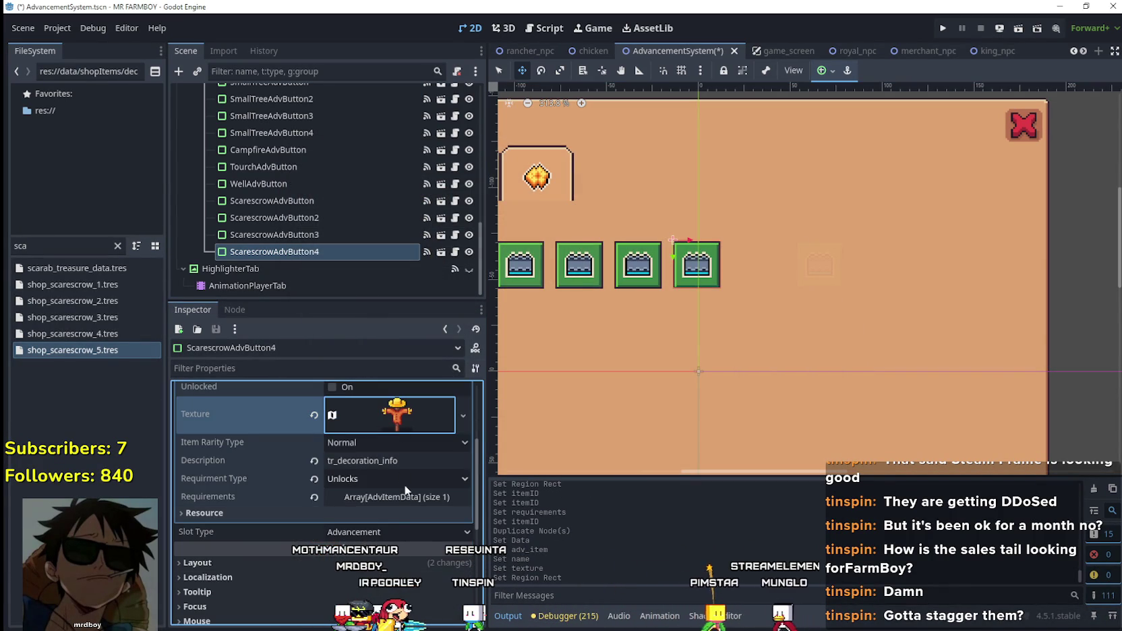
- Make ScarescrowAdvButton4's requirement unique, require Scarecrow 4 Deco, and save
click(408, 497)
click(390, 538)
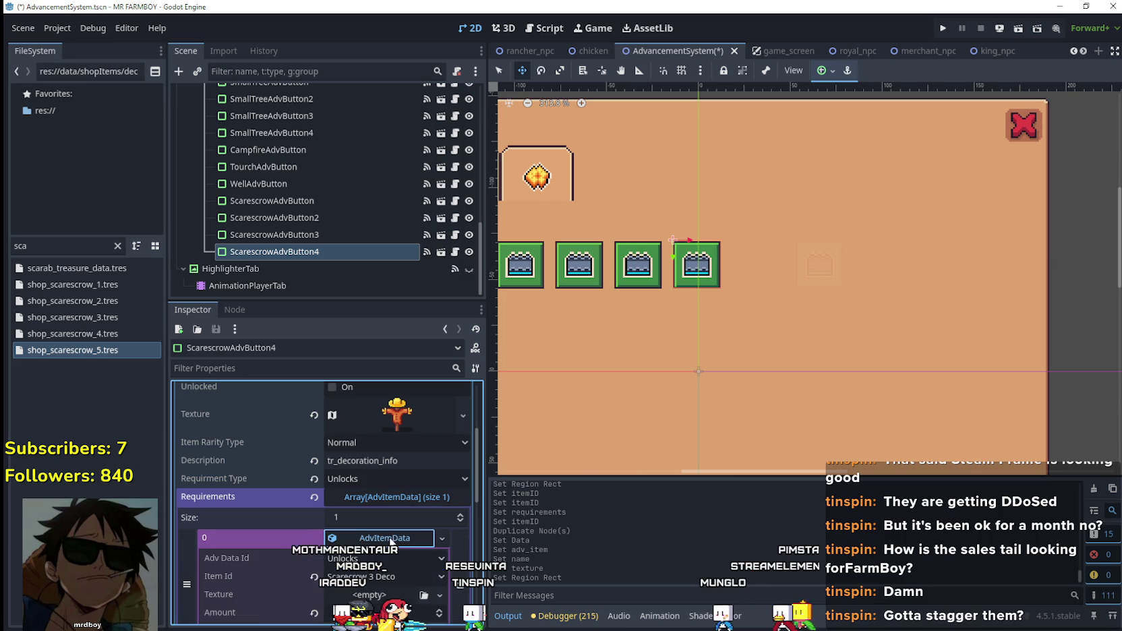
right_click(391, 540)
click(428, 567)
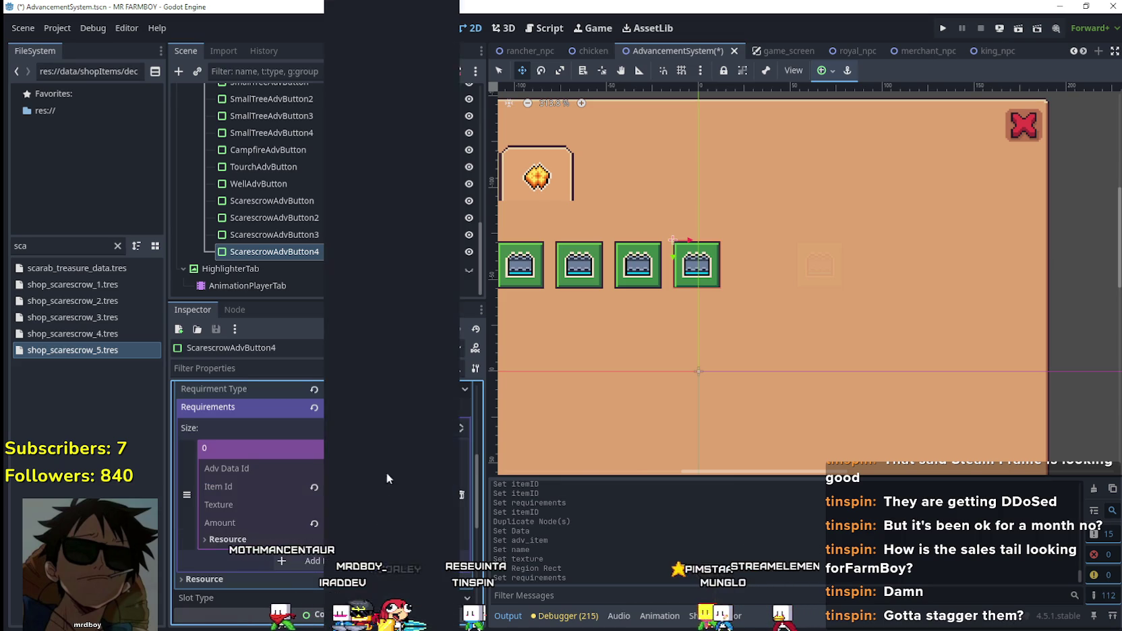
click(386, 481)
mouse_move(453, 111)
mouse_down()
mouse_move(460, 430)
mouse_move(450, 336)
mouse_move(451, 524)
mouse_up()
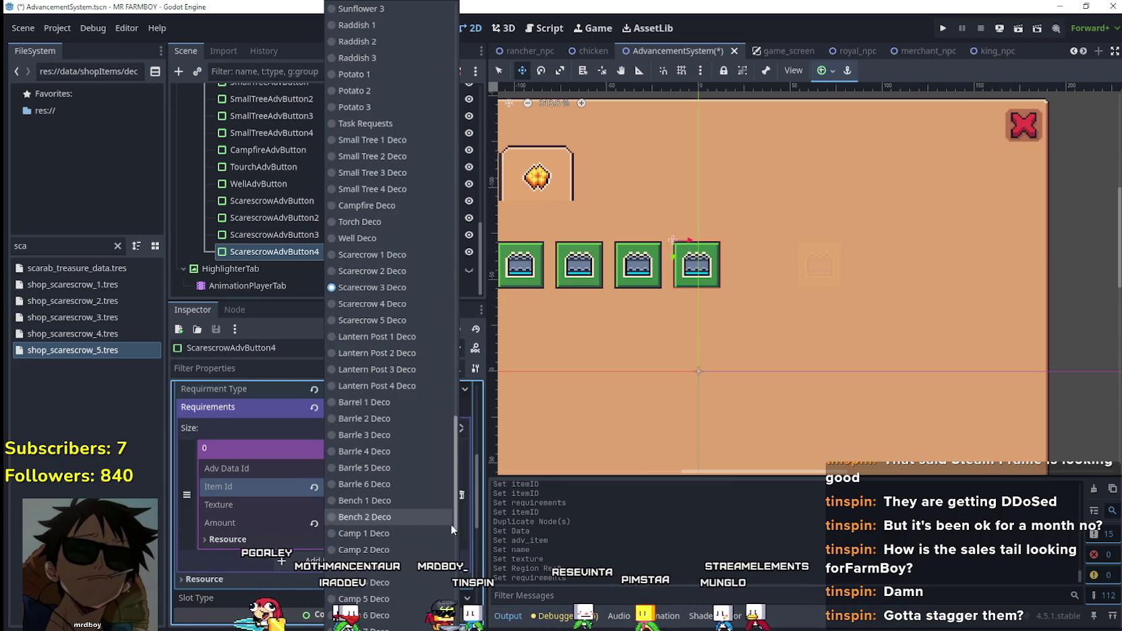
click(390, 302)
key(ctrl+s)
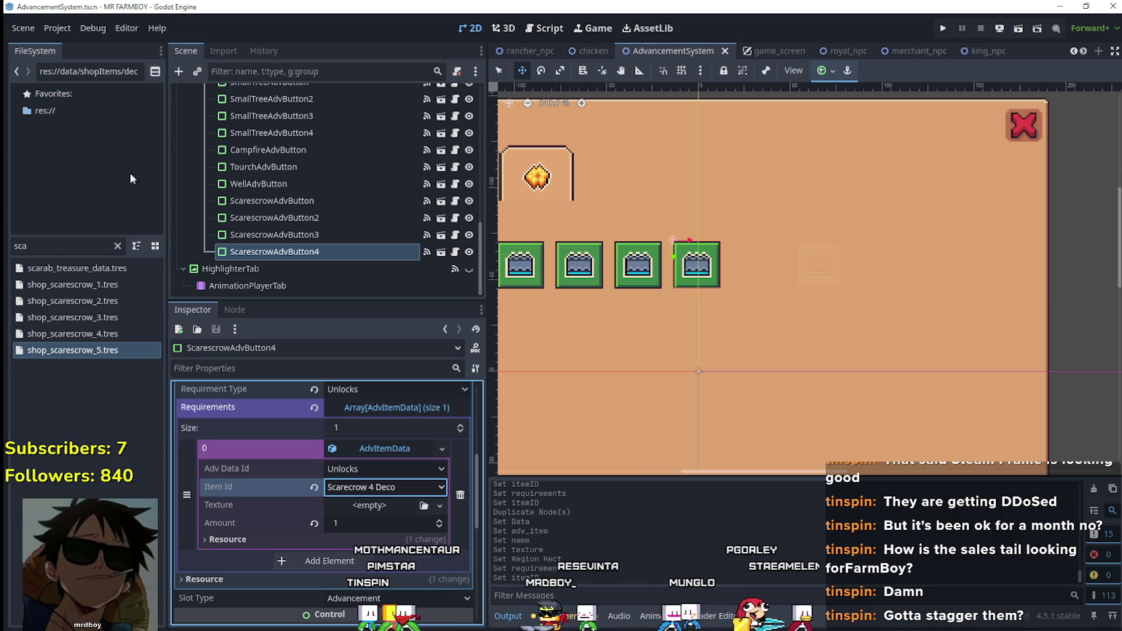
- Reselect ScarescrowAdvButton4 to review its settings
scroll(425, 480, up, 1)
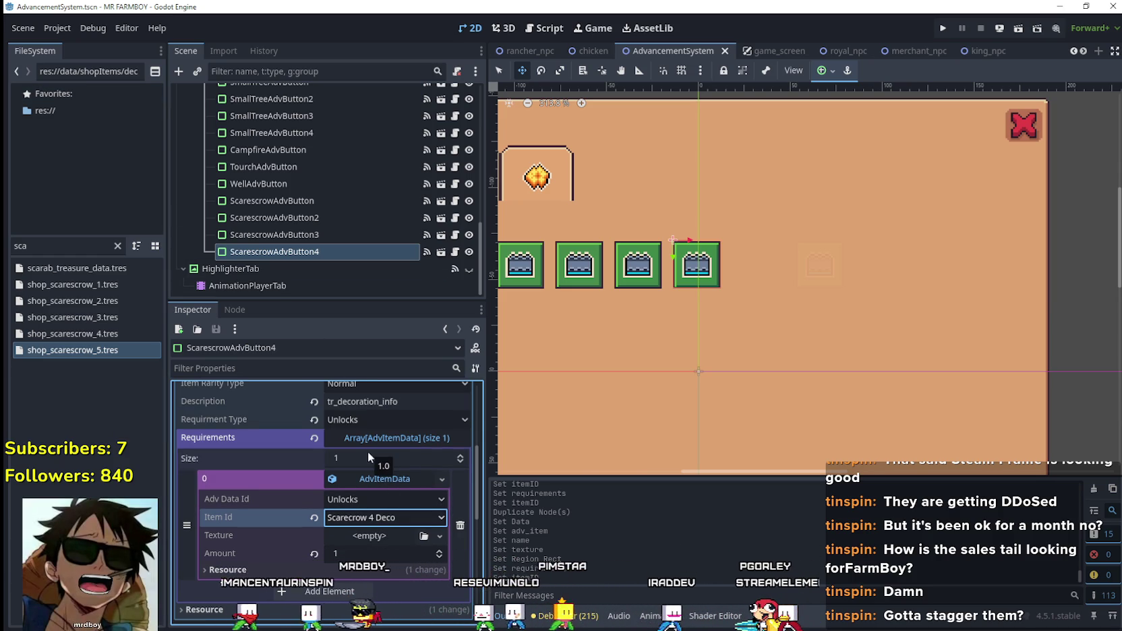
click(348, 301)
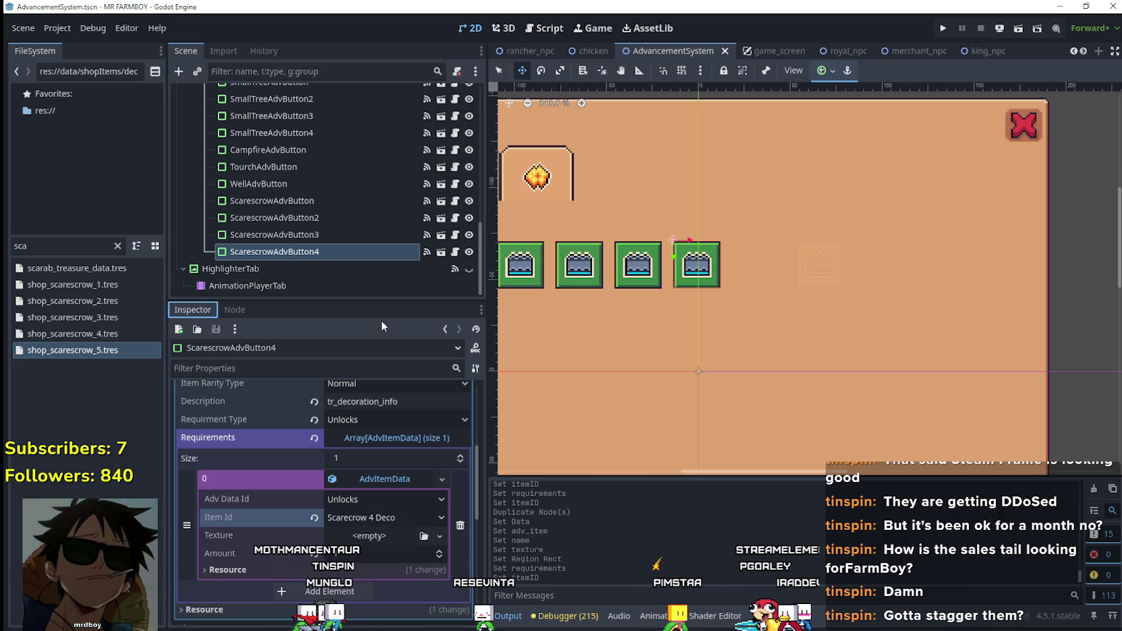
scroll(381, 543, down, 2)
scroll(390, 450, up, 7)
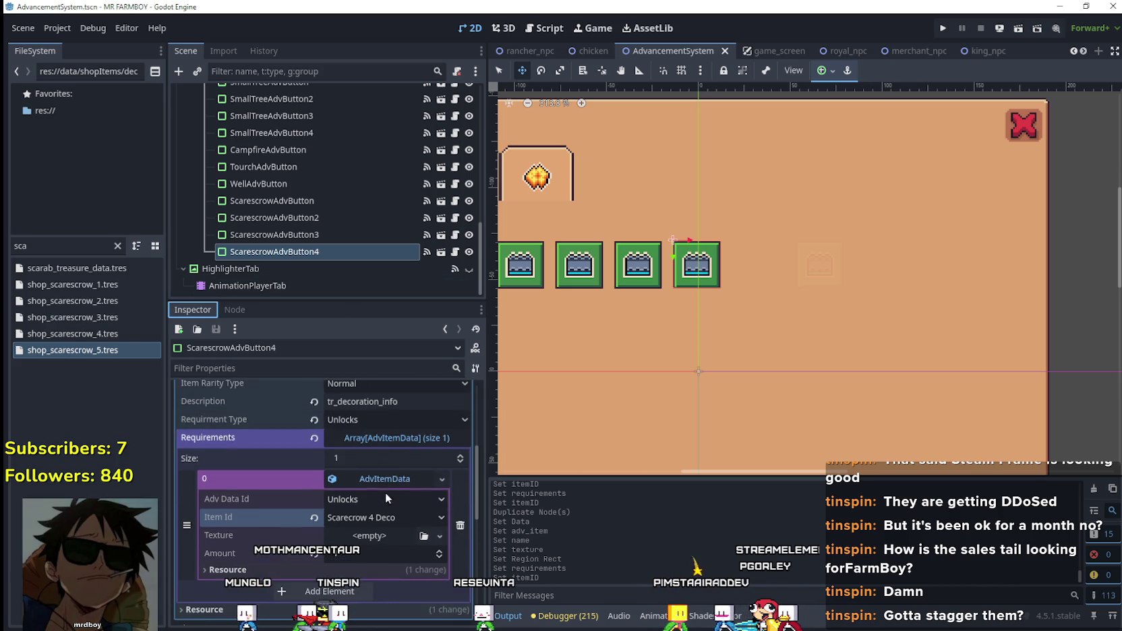
click(320, 250)
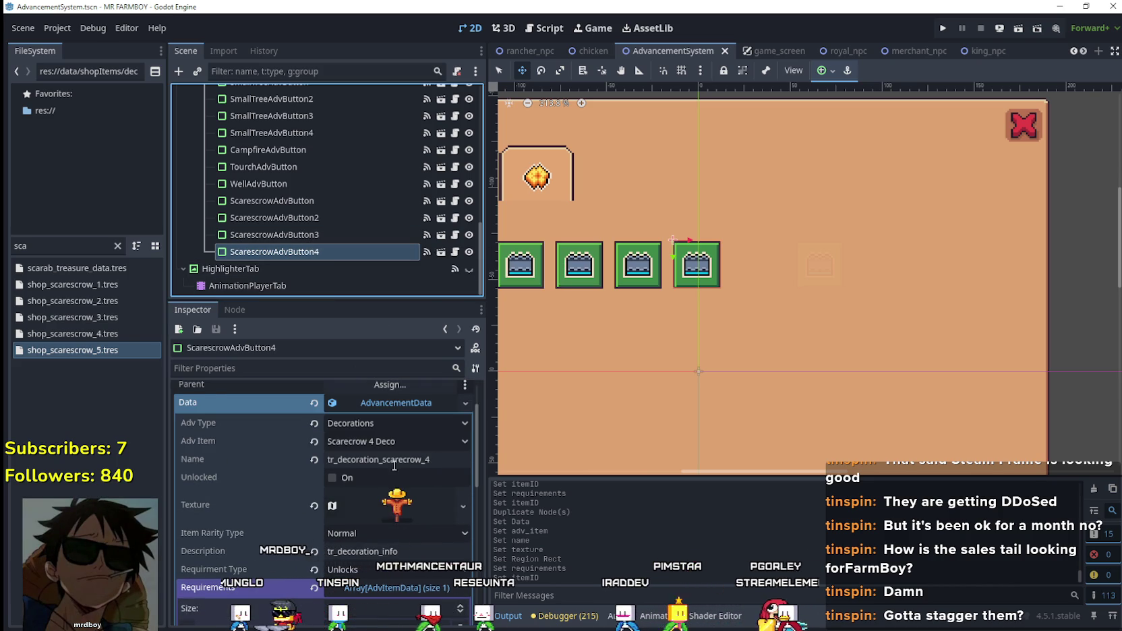
scroll(417, 472, up, 2)
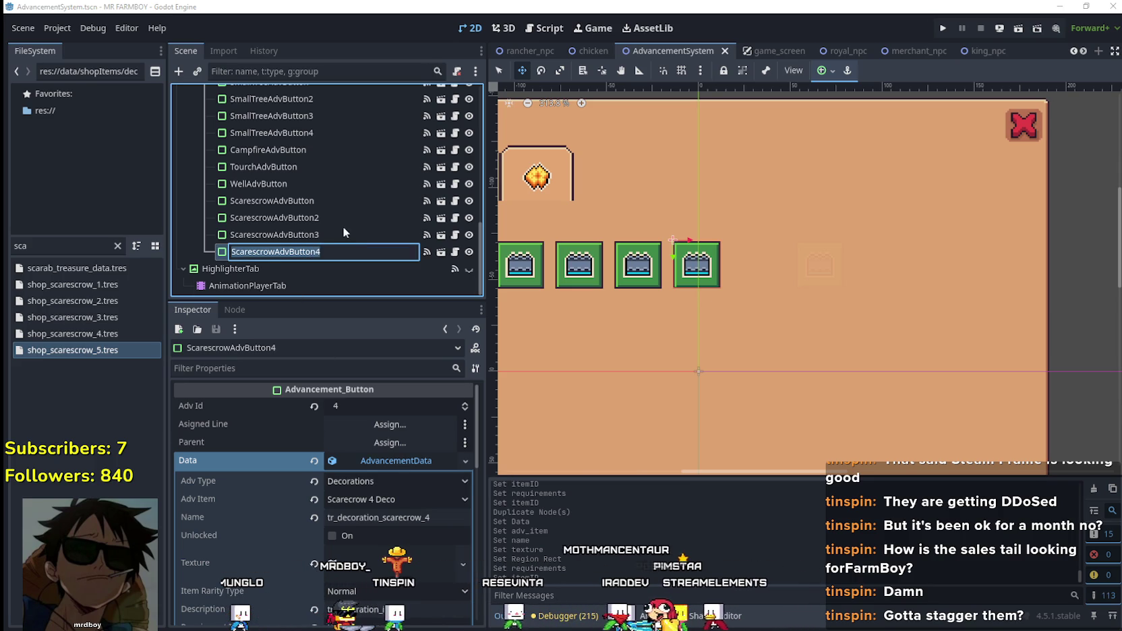
- Duplicate the fourth button with its own advancement data set to Scarecrow 5 Deco
key(ctrl+d)
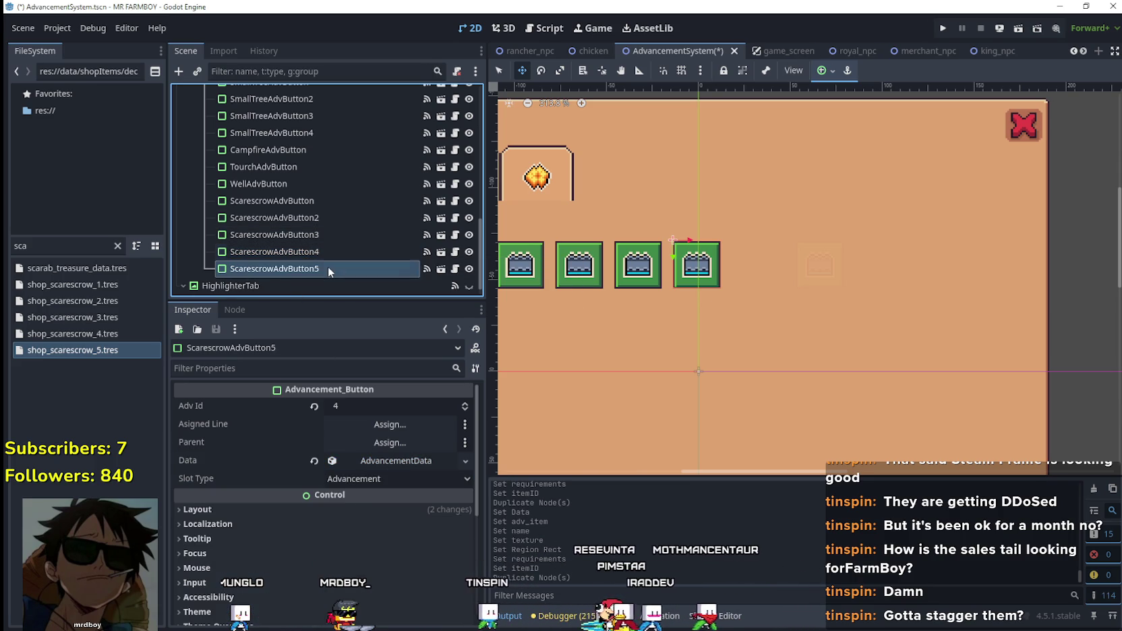
click(390, 461)
scroll(389, 461, down, 3)
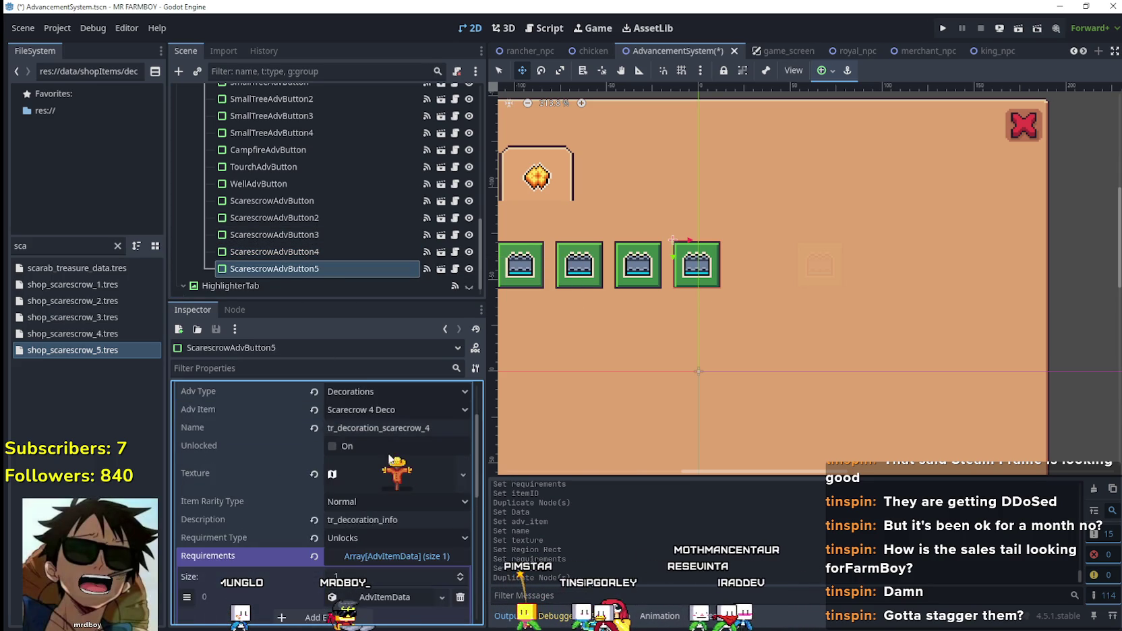
scroll(394, 438, up, 2)
right_click(397, 431)
click(442, 543)
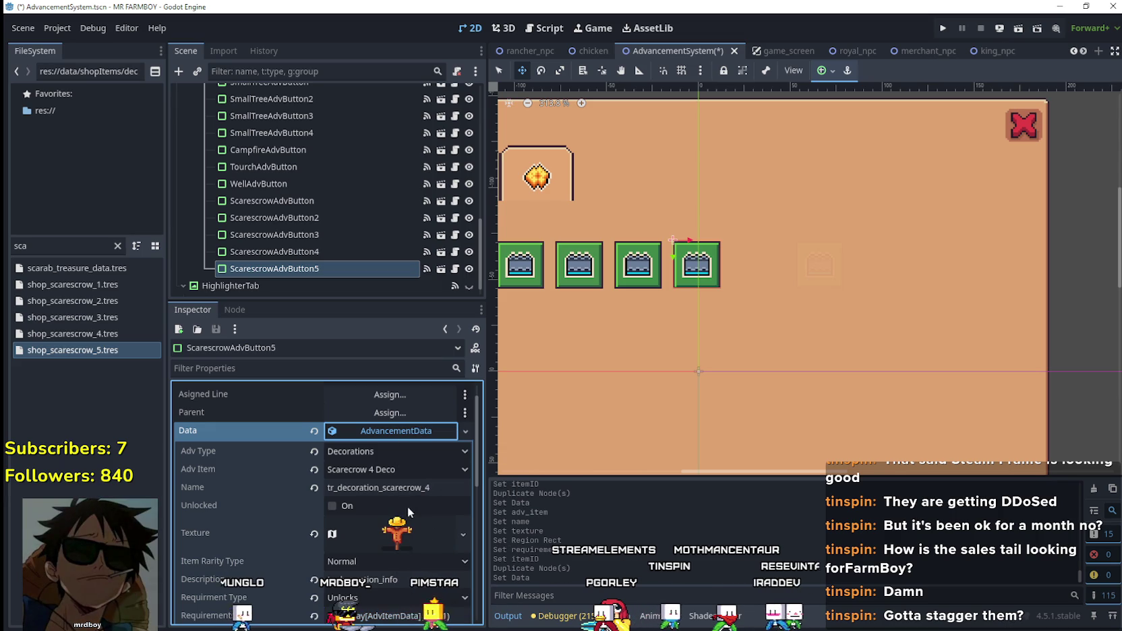
click(405, 467)
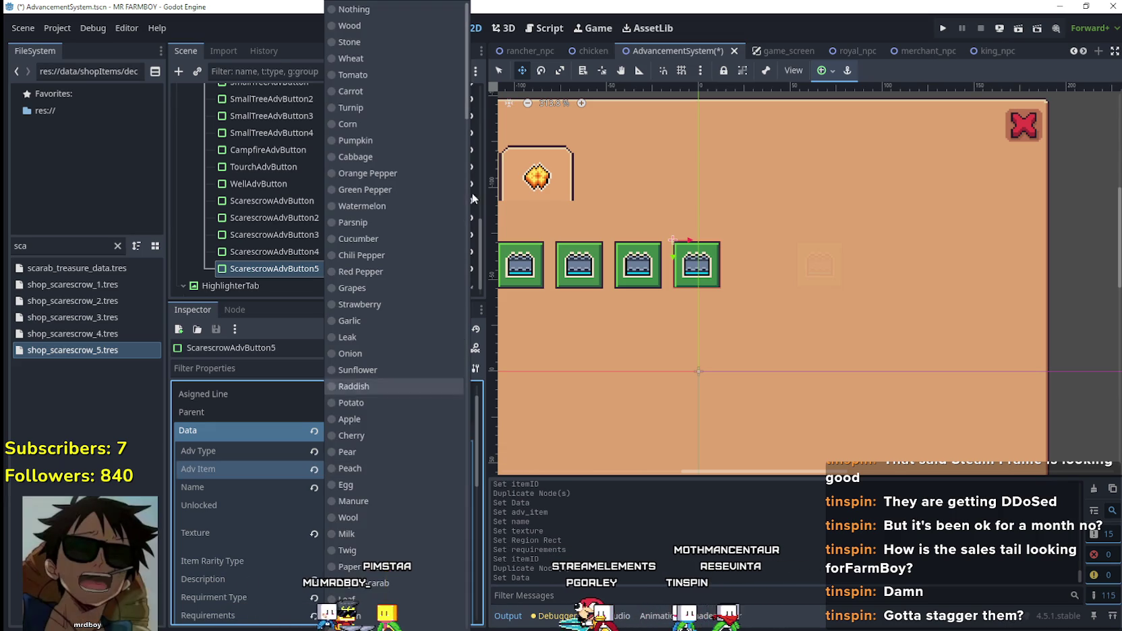
scroll(394, 256, down, 10)
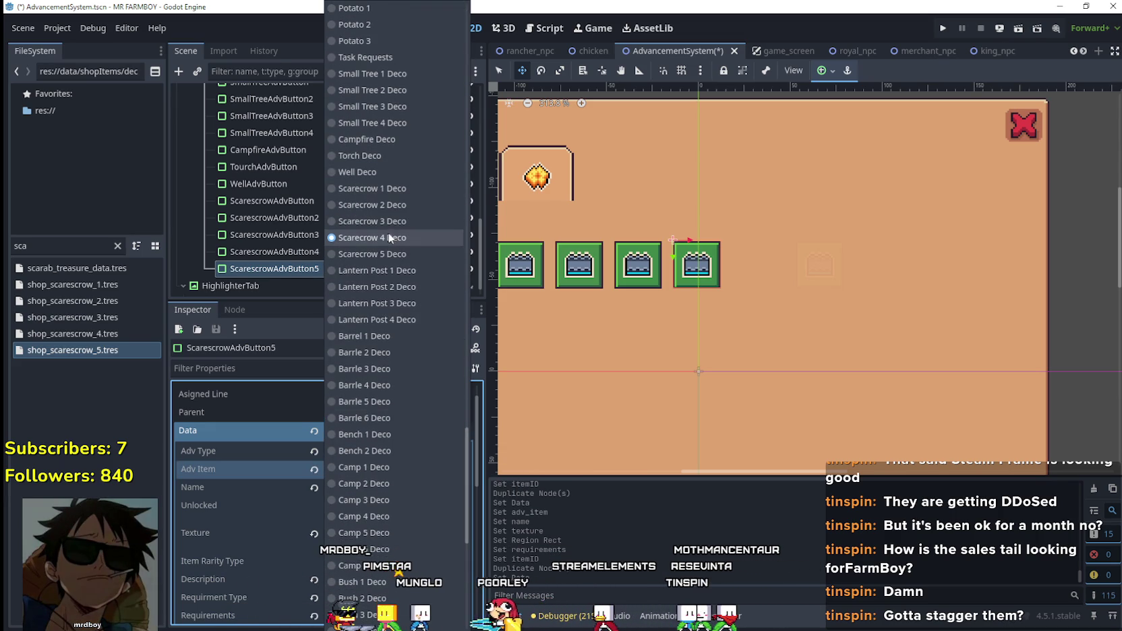
click(395, 255)
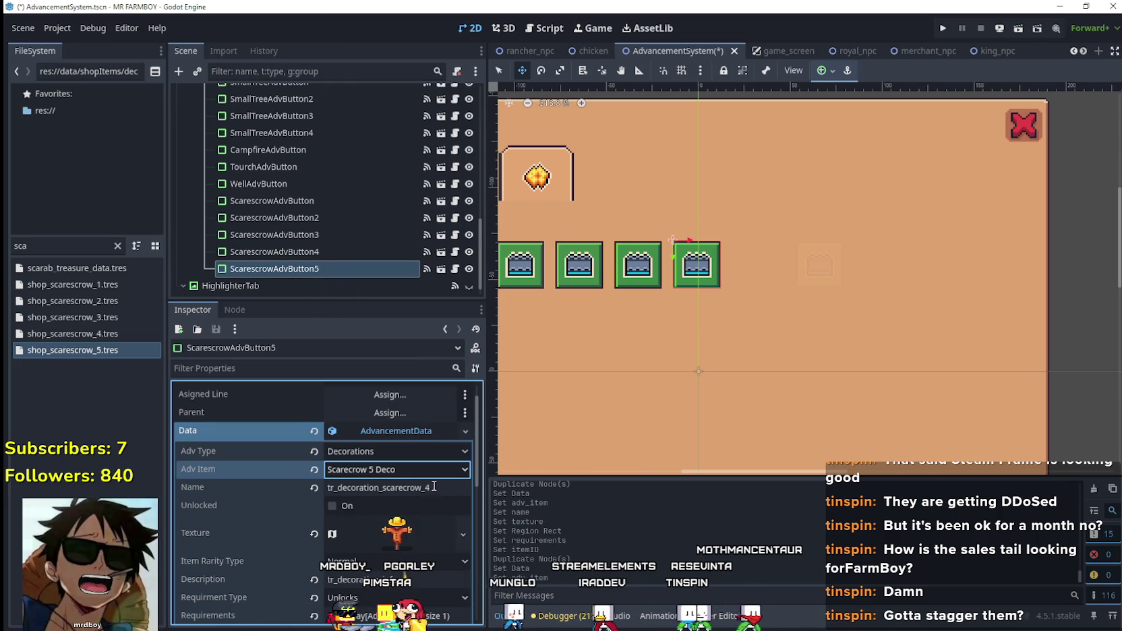
- Rename the advancement to tr_decoration_scarecrow_5 and make its texture unique
drag(423, 487, 433, 489)
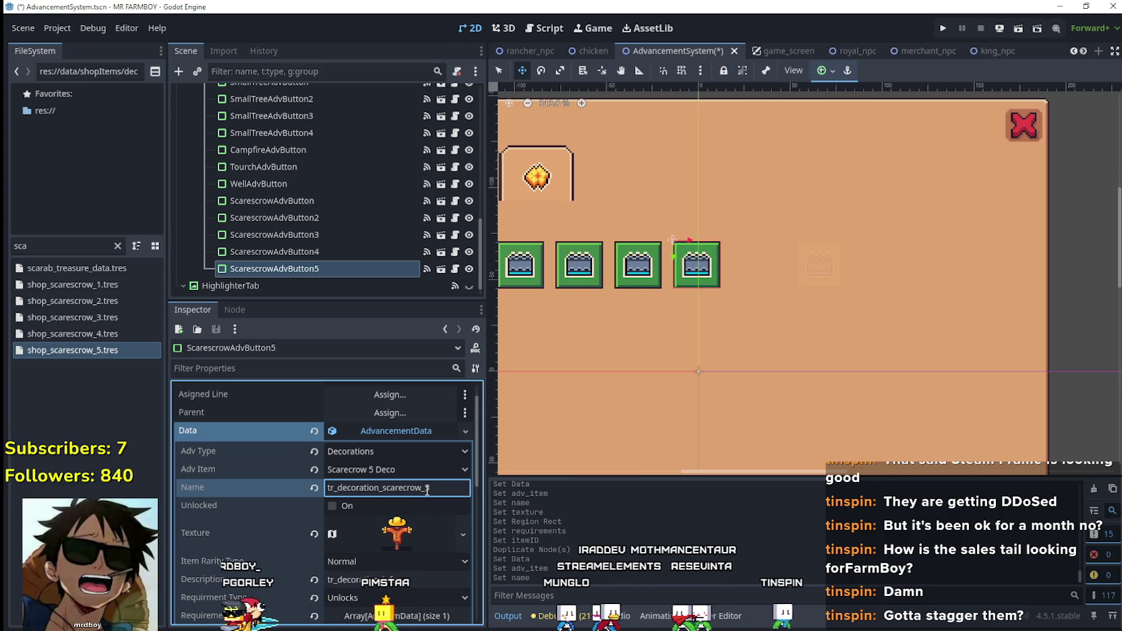
text(5)
scroll(425, 493, down, 2)
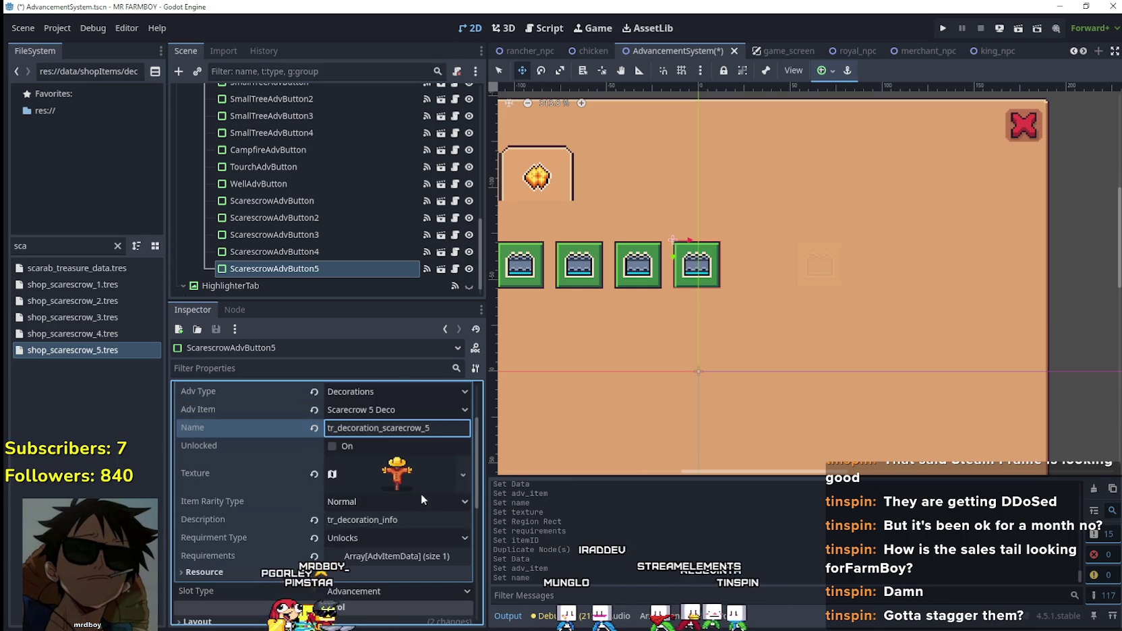
click(406, 478)
right_click(406, 478)
click(452, 553)
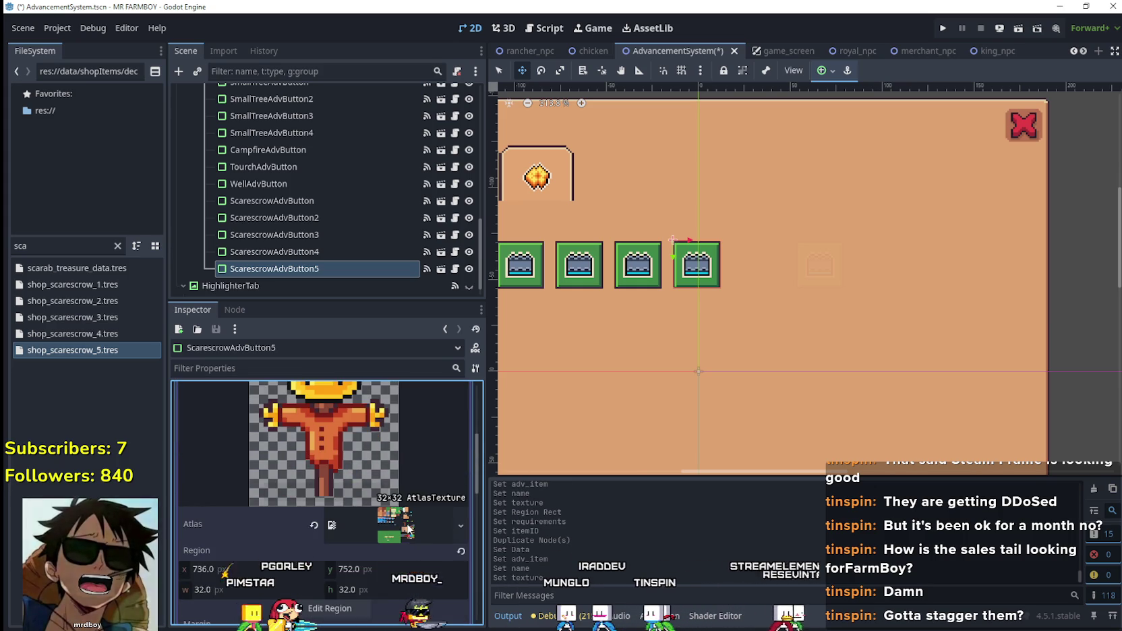
- Crop the texture onto the lighter scarecrow at 768, 752 and save
scroll(356, 555, down, 2)
click(347, 551)
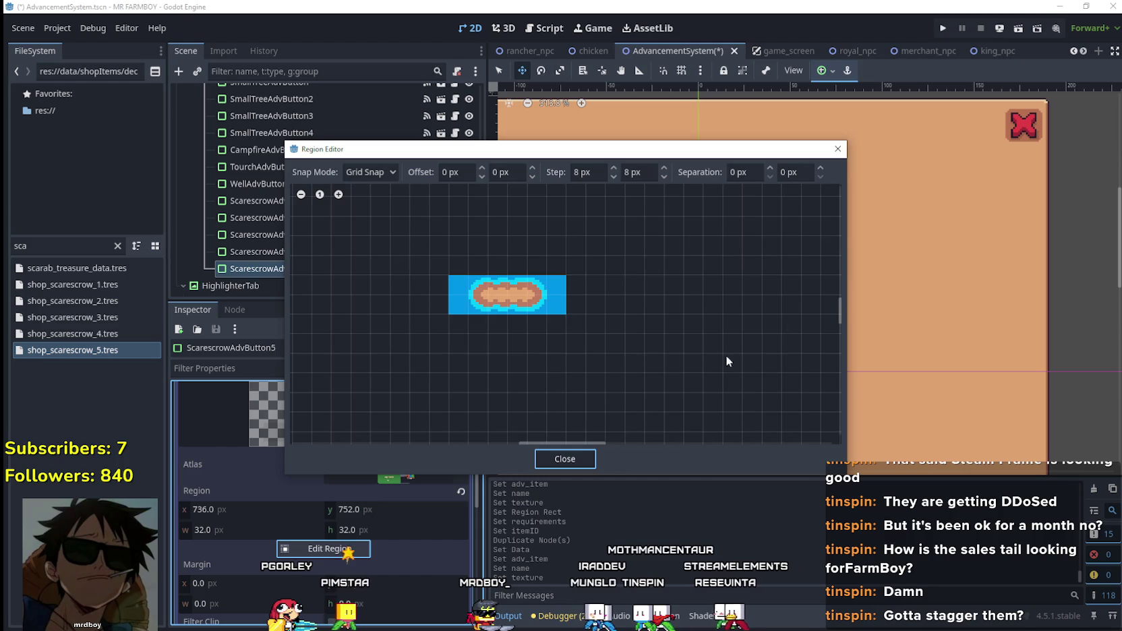
scroll(726, 355, down, 5)
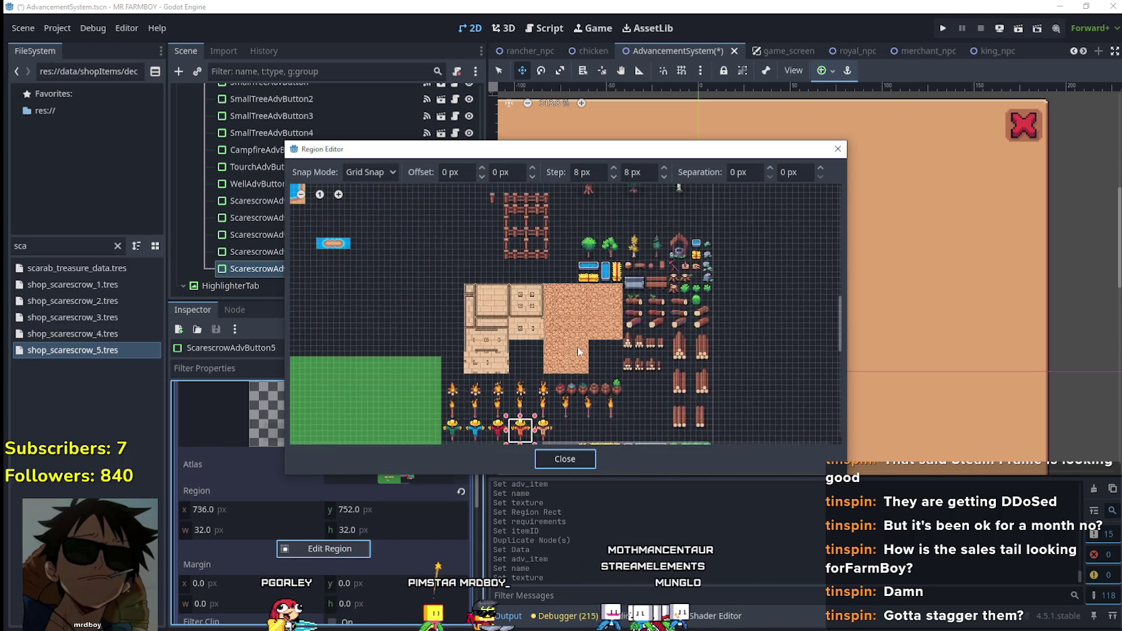
scroll(578, 351, up, 4)
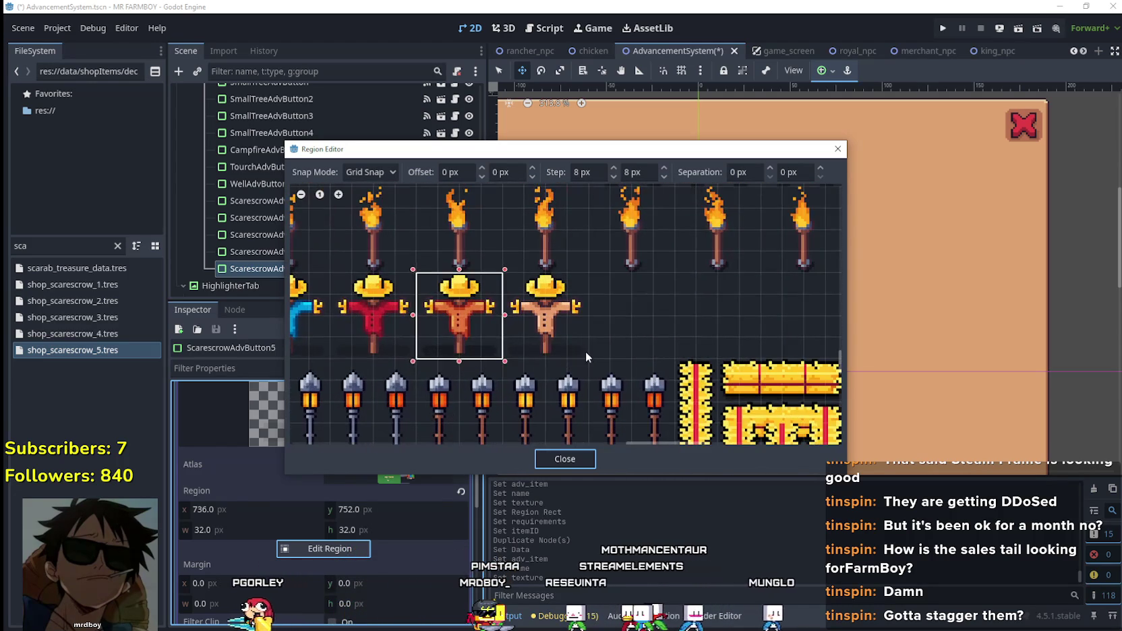
drag(585, 351, 525, 280)
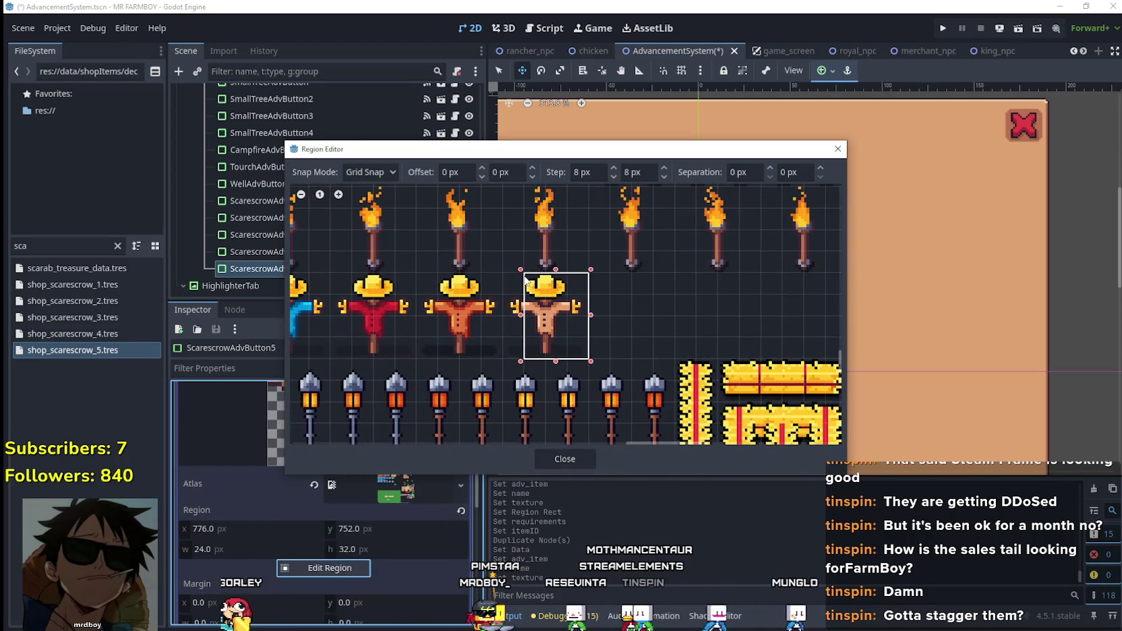
click(565, 459)
scroll(415, 509, up, 2)
click(417, 474)
key(ctrl+s)
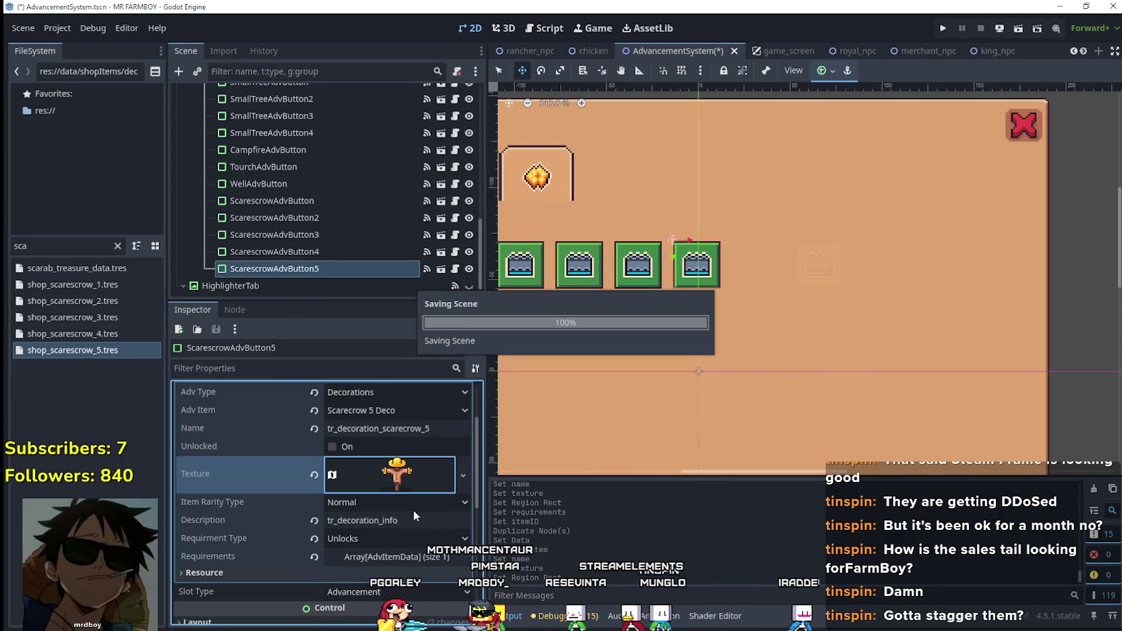
scroll(383, 502, down, 3)
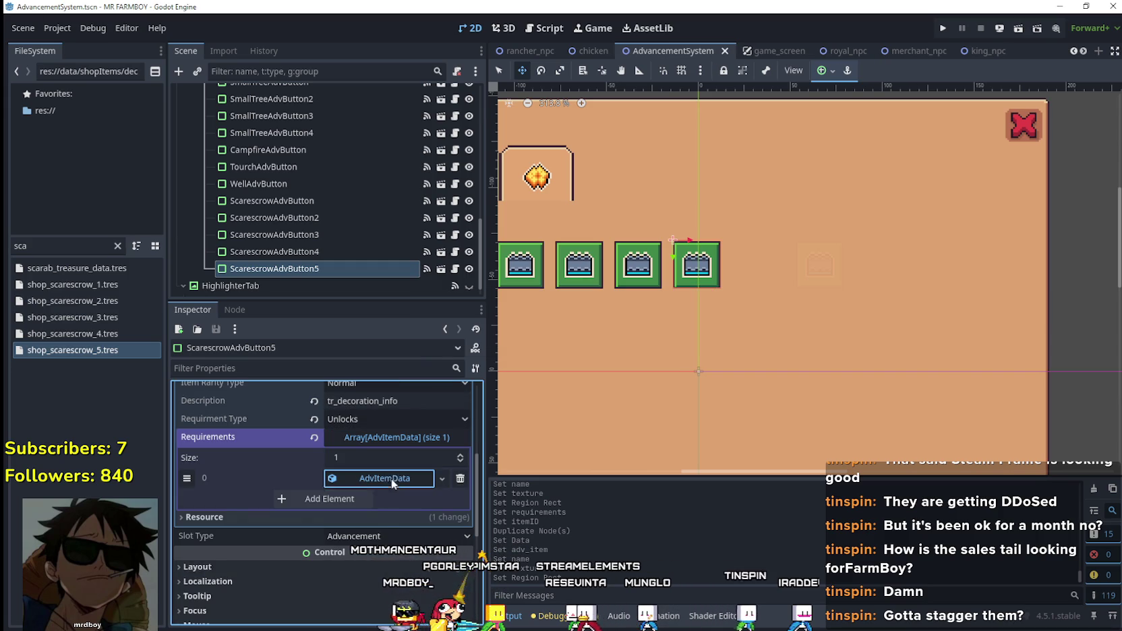
- Make ScarescrowAdvButton5's requirement unique, require Scarecrow 5 Deco, and save
click(391, 477)
right_click(391, 478)
click(409, 584)
click(398, 517)
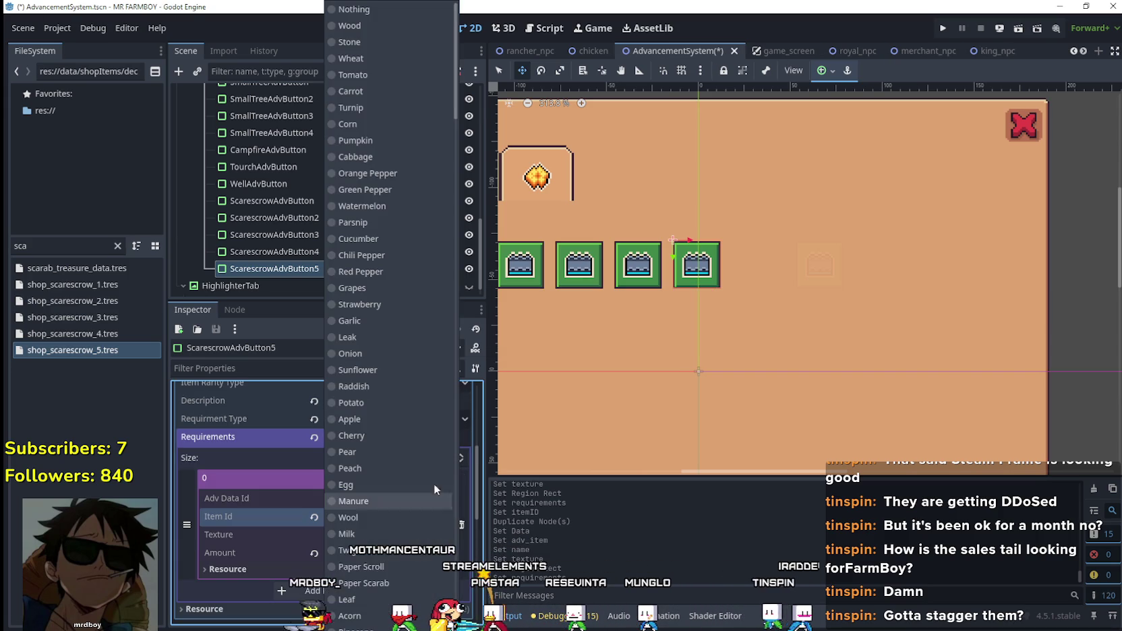
drag(457, 79, 450, 511)
click(378, 211)
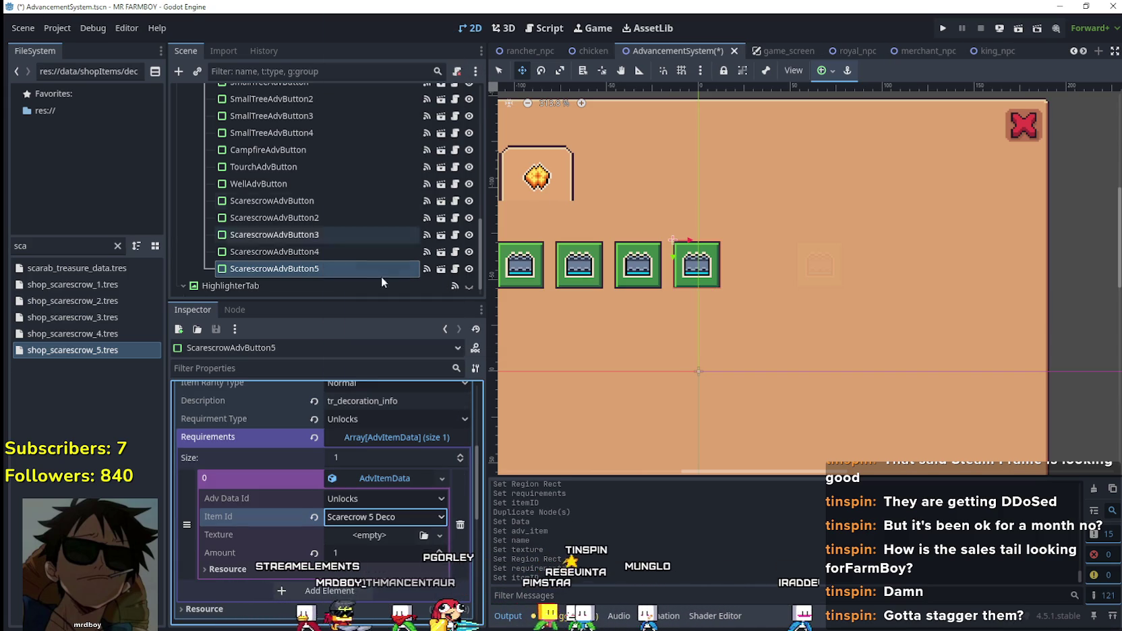
key(ctrl+s)
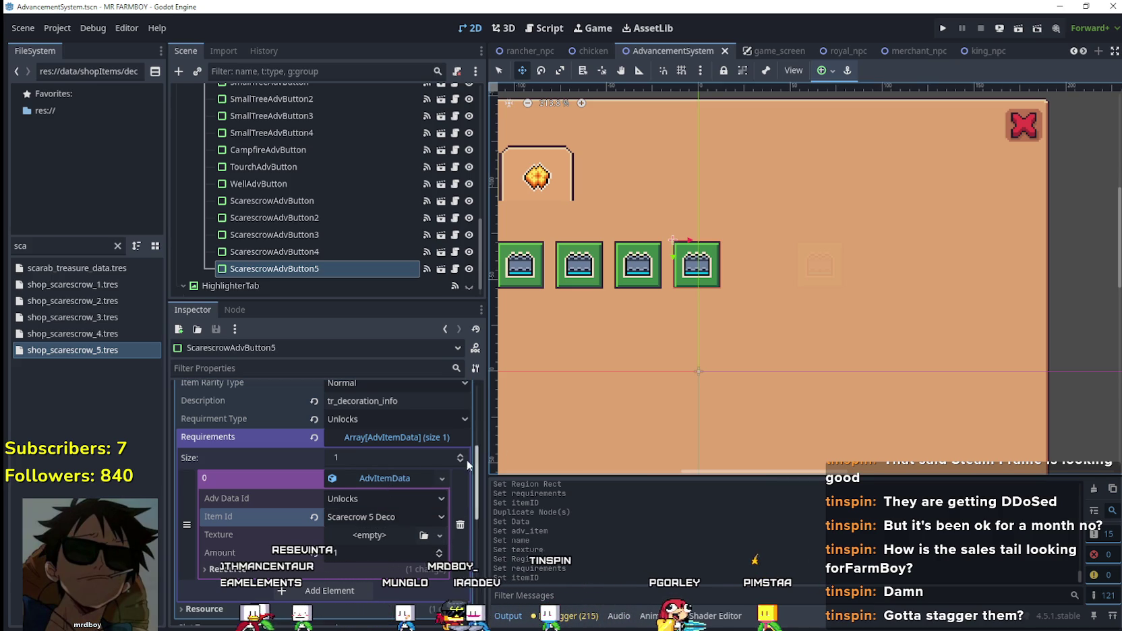
click(407, 475)
scroll(410, 515, up, 3)
key(ctrl+s)
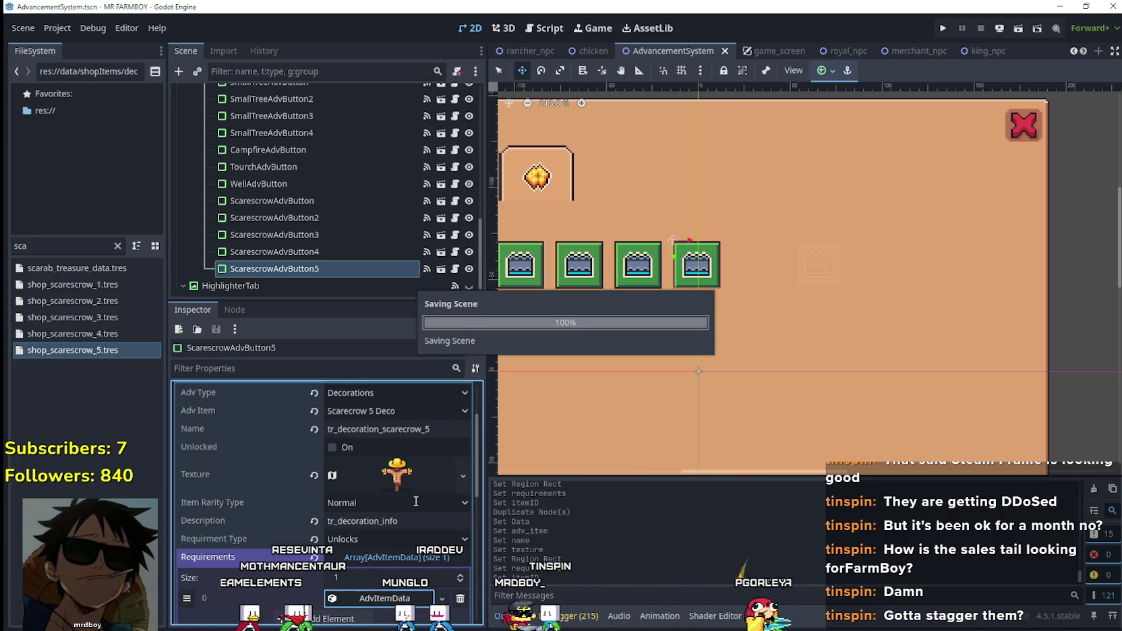
- Look over the Well and Torch buttons, then select the first scarecrow button
scroll(398, 557, up, 2)
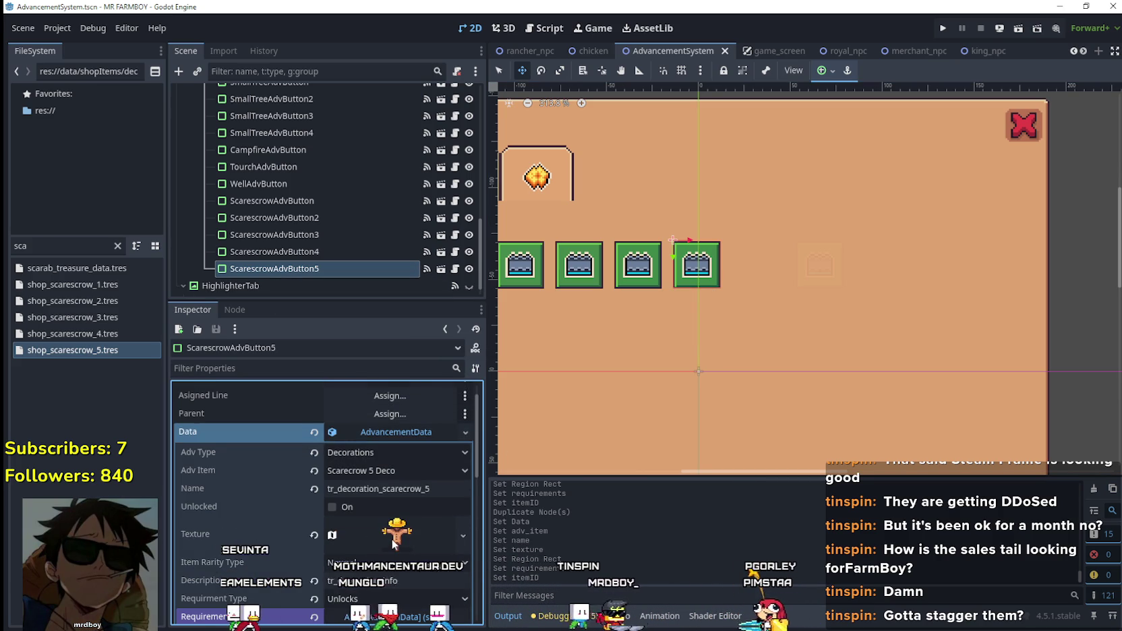
scroll(386, 522, down, 2)
scroll(277, 267, down, 1)
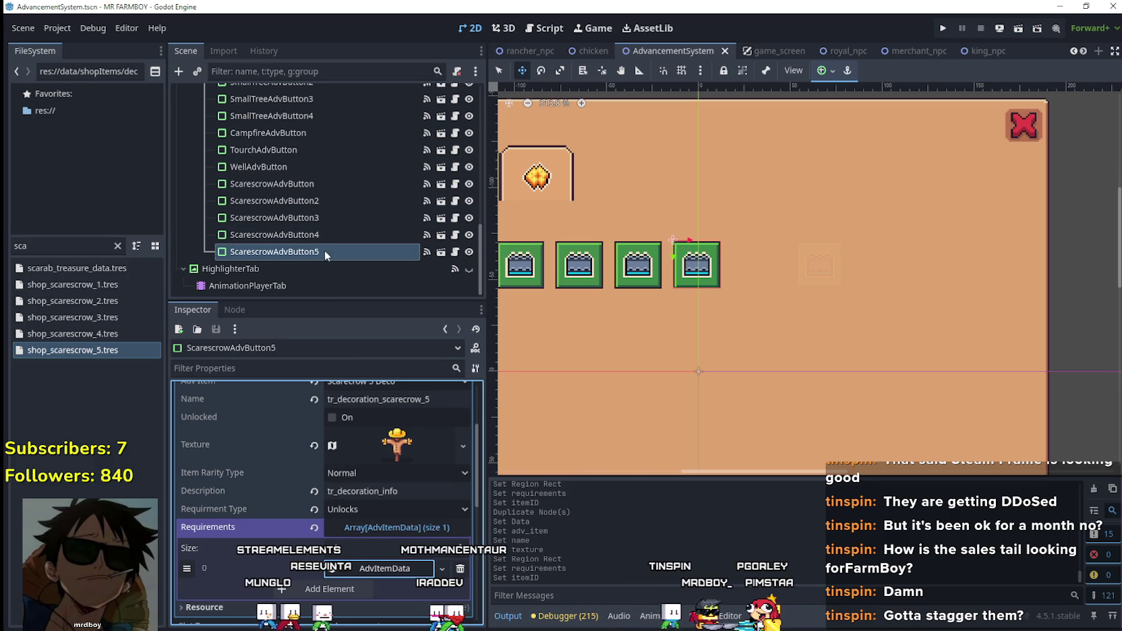
scroll(405, 468, up, 3)
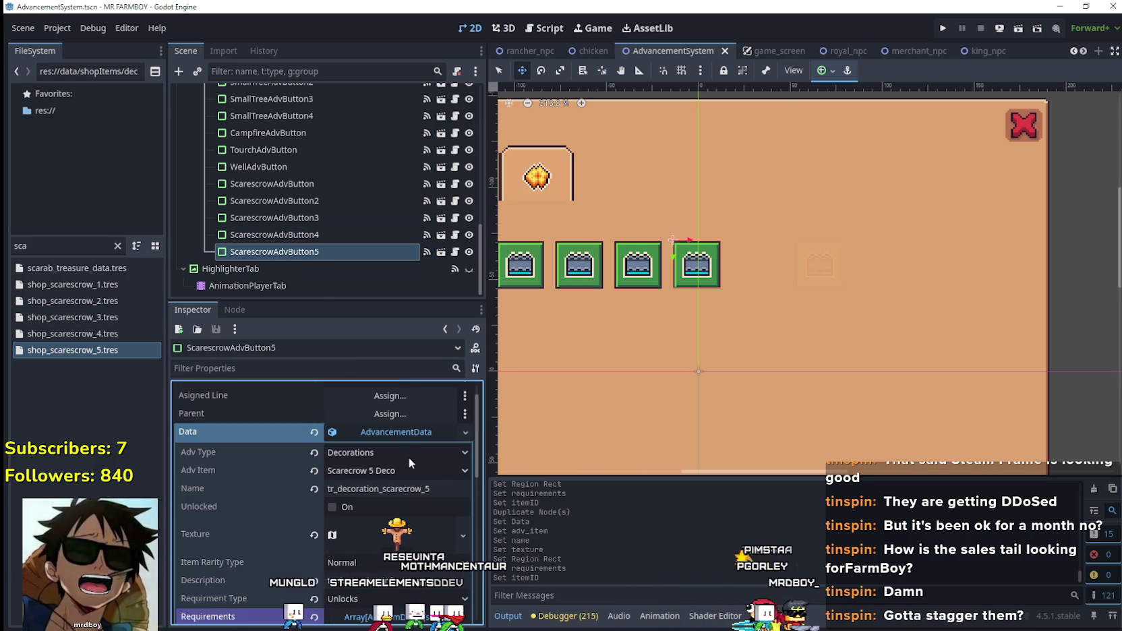
click(312, 164)
scroll(711, 310, down, 5)
scroll(711, 311, up, 3)
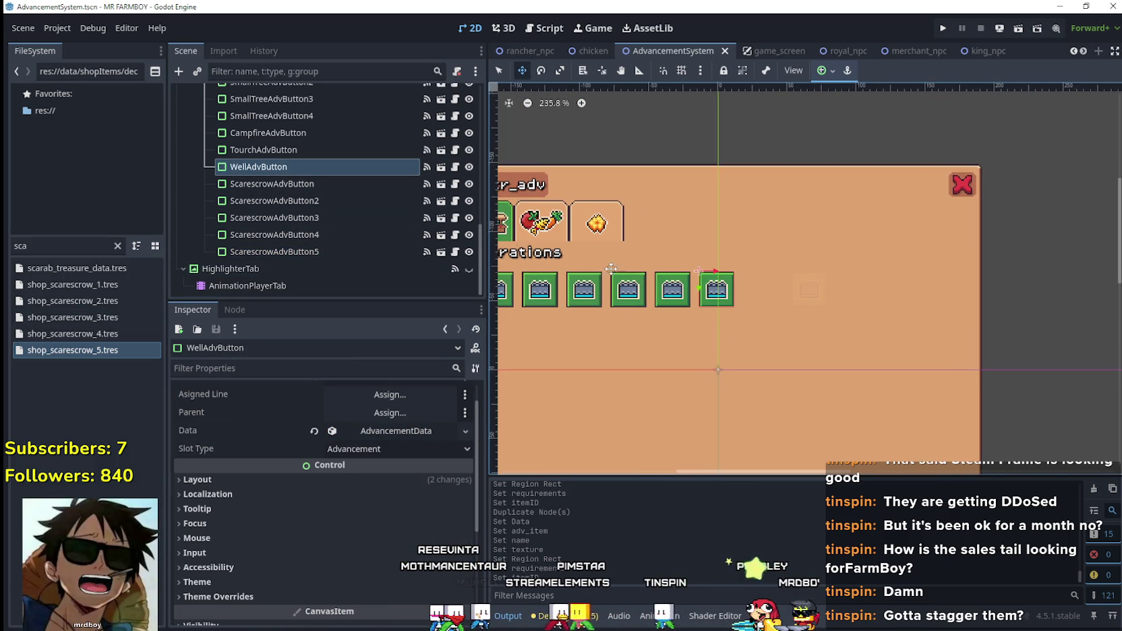
click(309, 146)
click(302, 165)
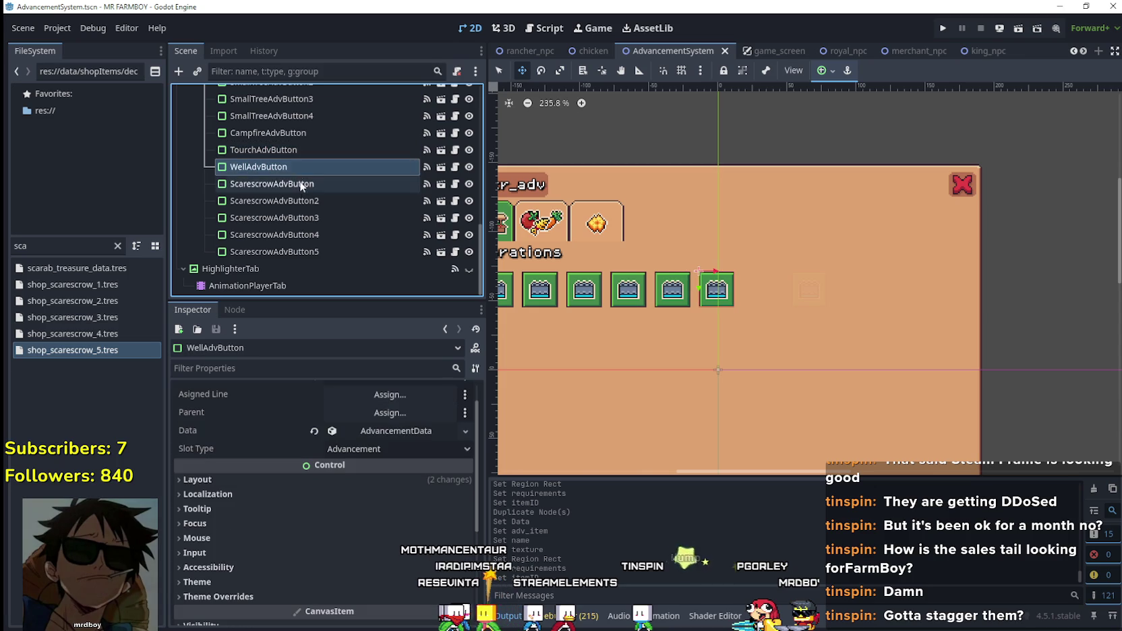
click(308, 185)
scroll(721, 283, up, 3)
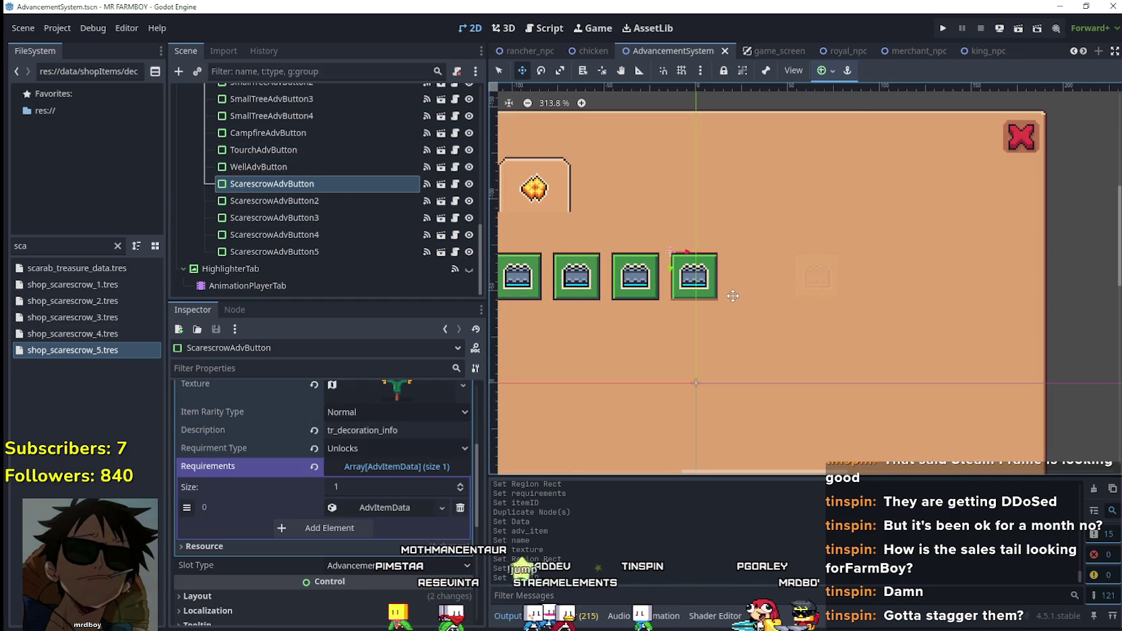
- Nudge the first and second scarecrow buttons right with the arrow keys
key(Right)
key(Right)
key(Right)
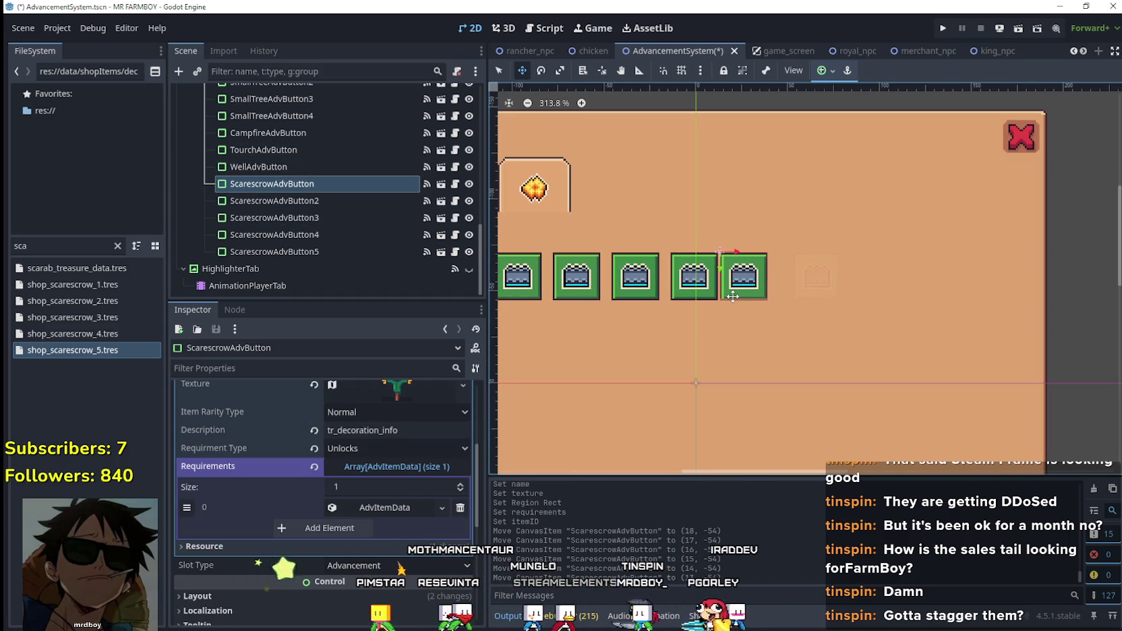
key(Right)
key(Left)
key(Left)
key(Right)
key(Right)
key(Right)
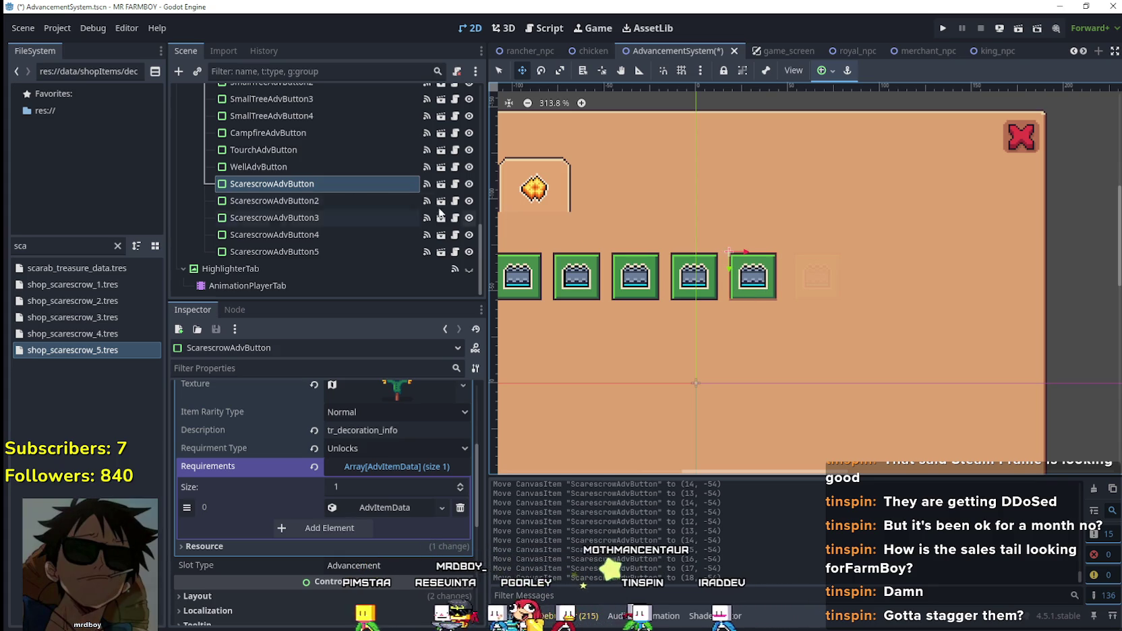
click(326, 200)
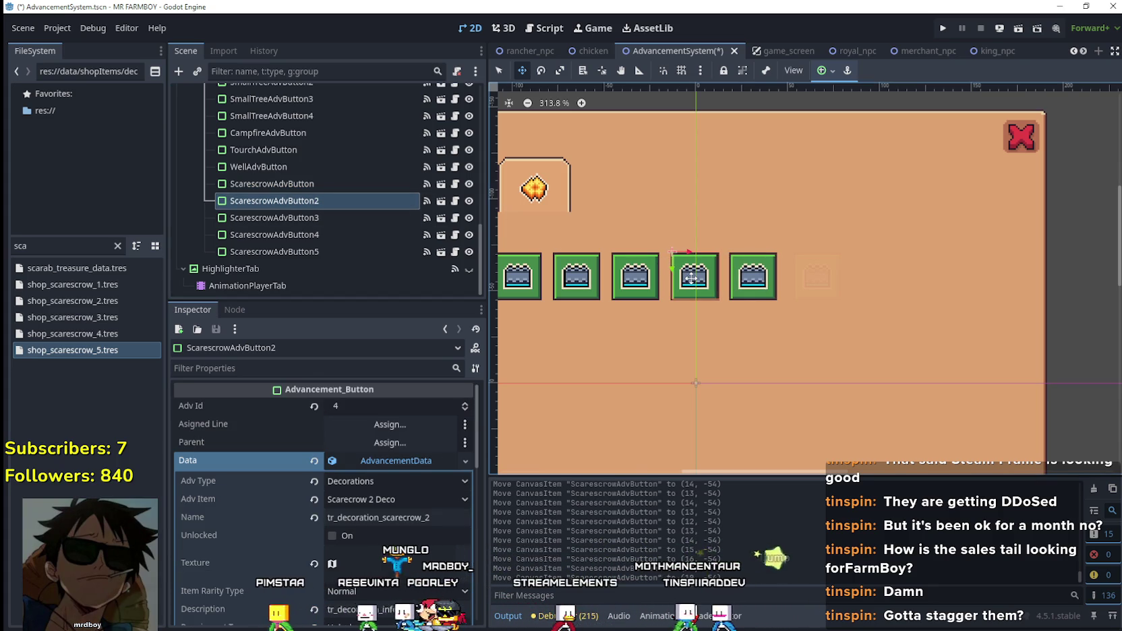
key(Right)
key(Right)
key(Right)
key(Right)
key(Right)
key(Right)
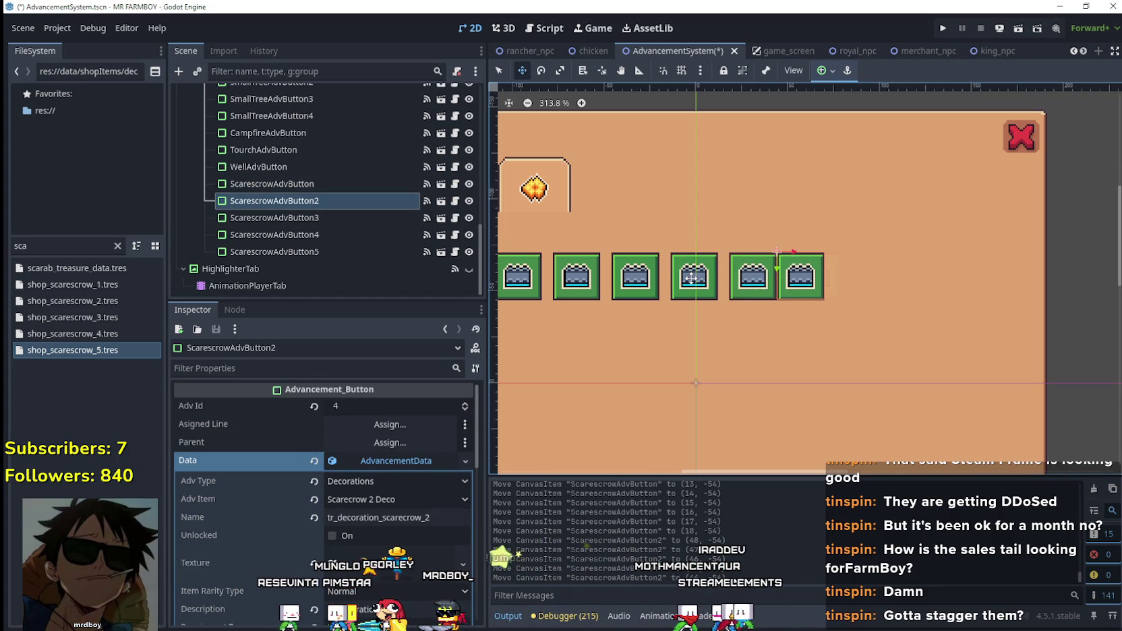
key(Right)
key(Right)
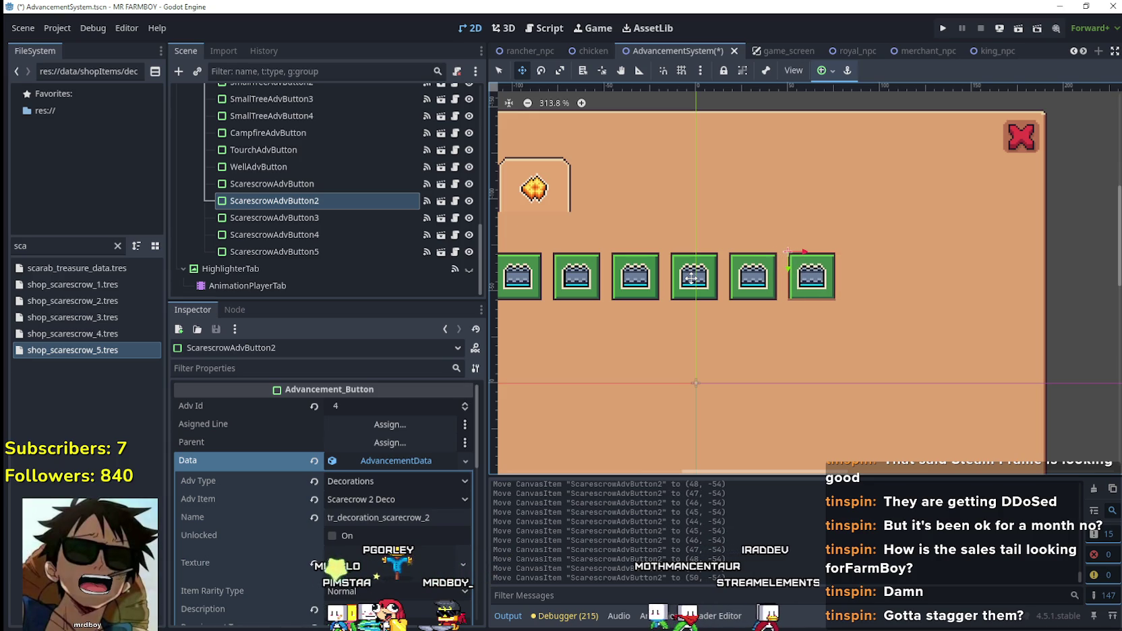
- Shift the third, fourth and fifth scarecrow buttons right, placing the fifth at the row's end
click(340, 218)
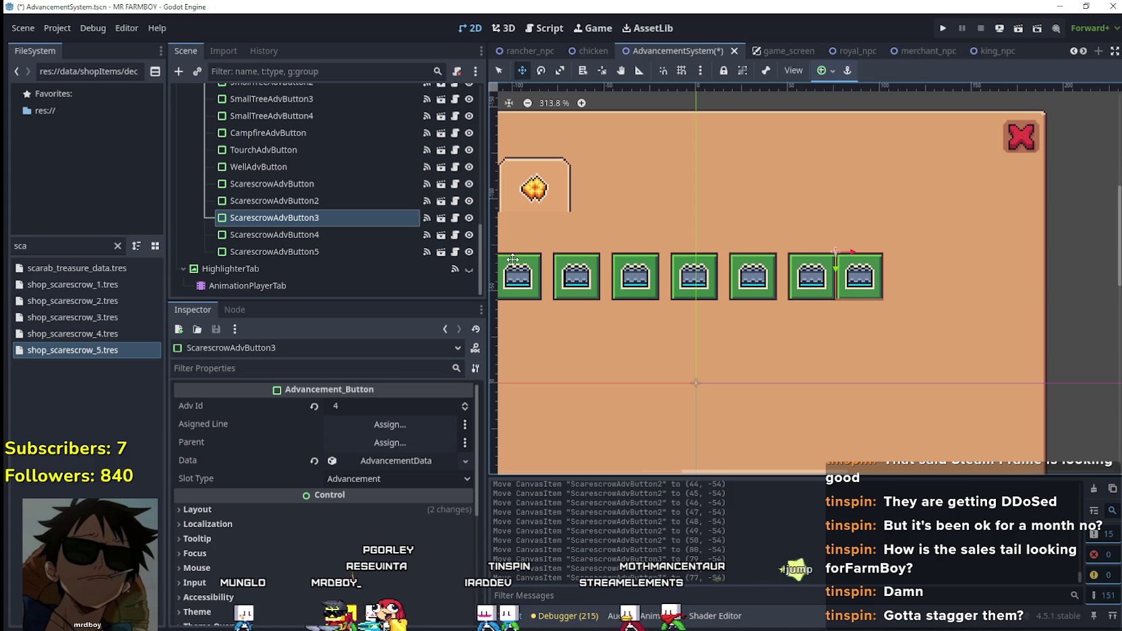
key(Right)
key(Right)
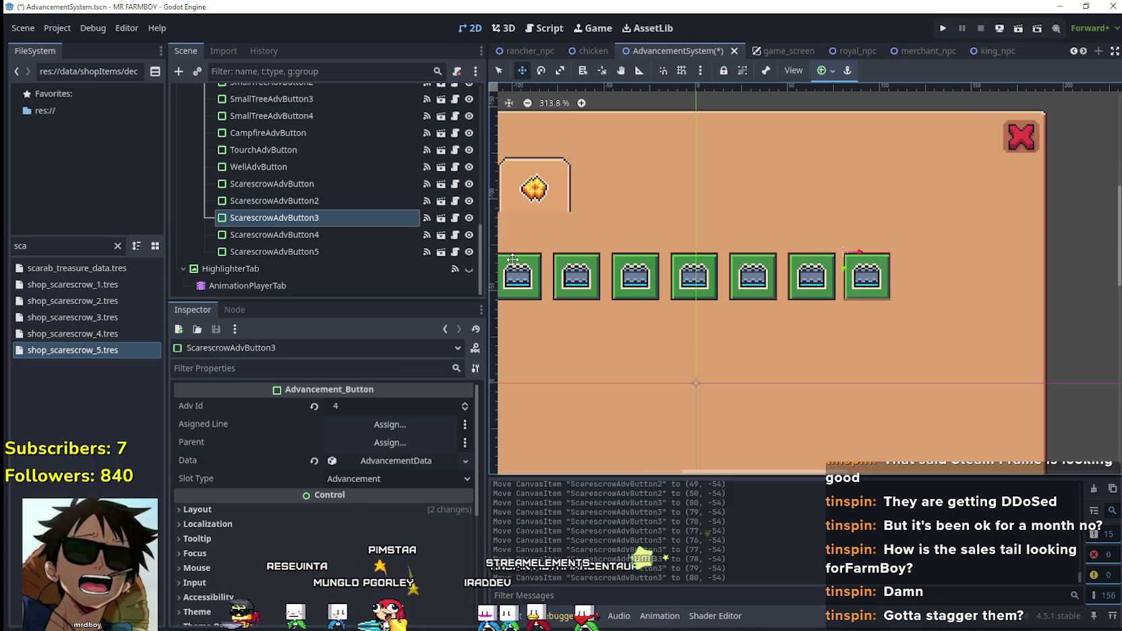
click(276, 235)
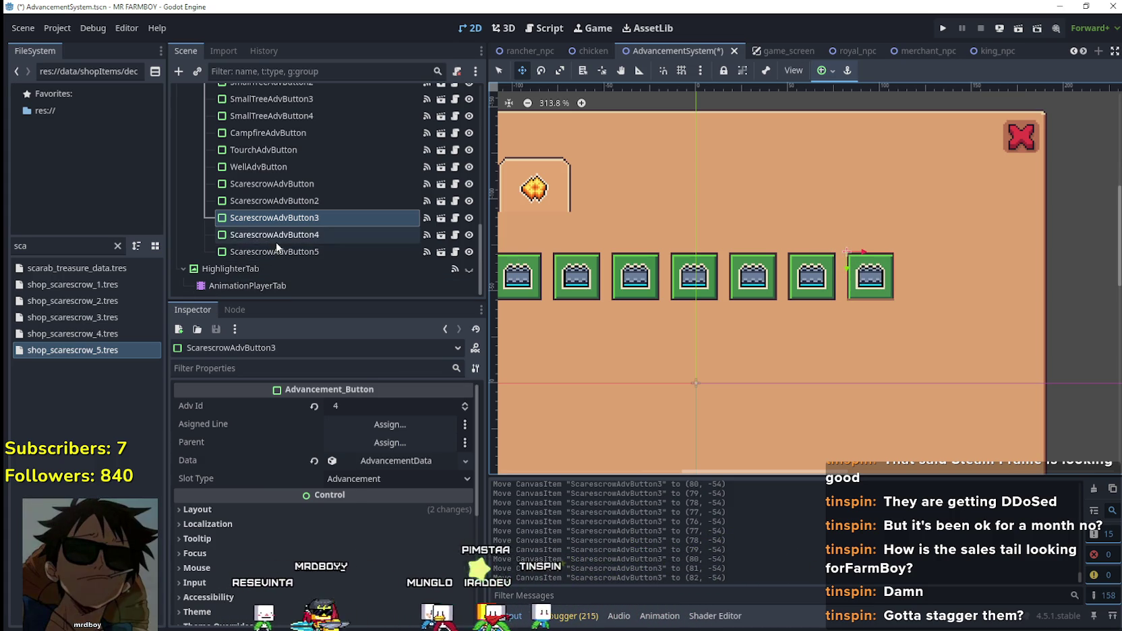
key(Down)
key(Down)
key(Down)
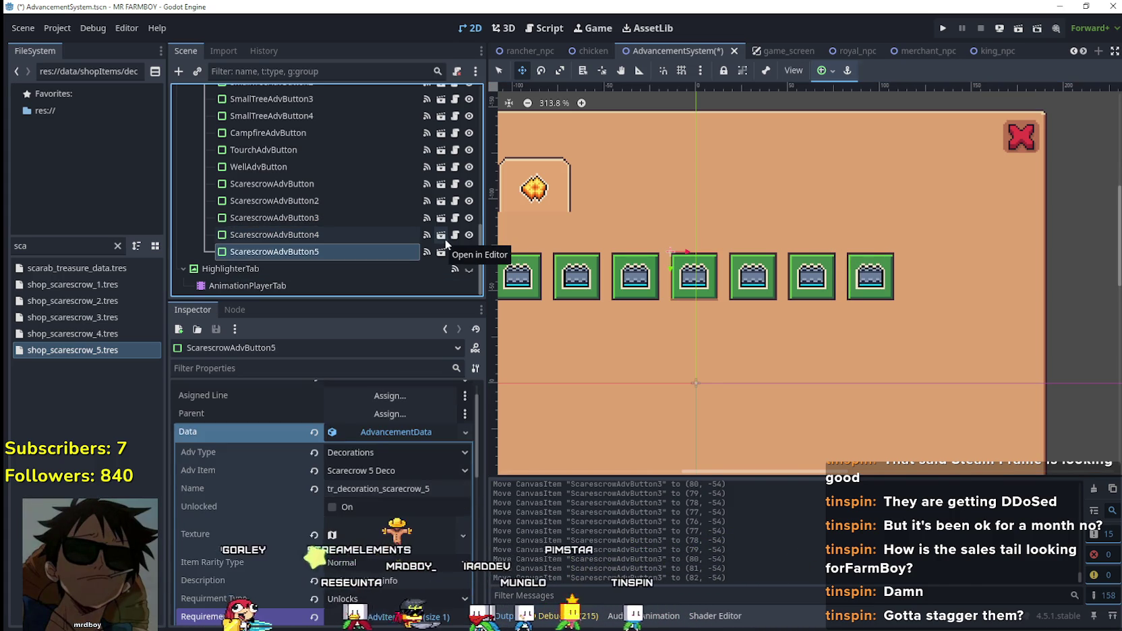
click(350, 232)
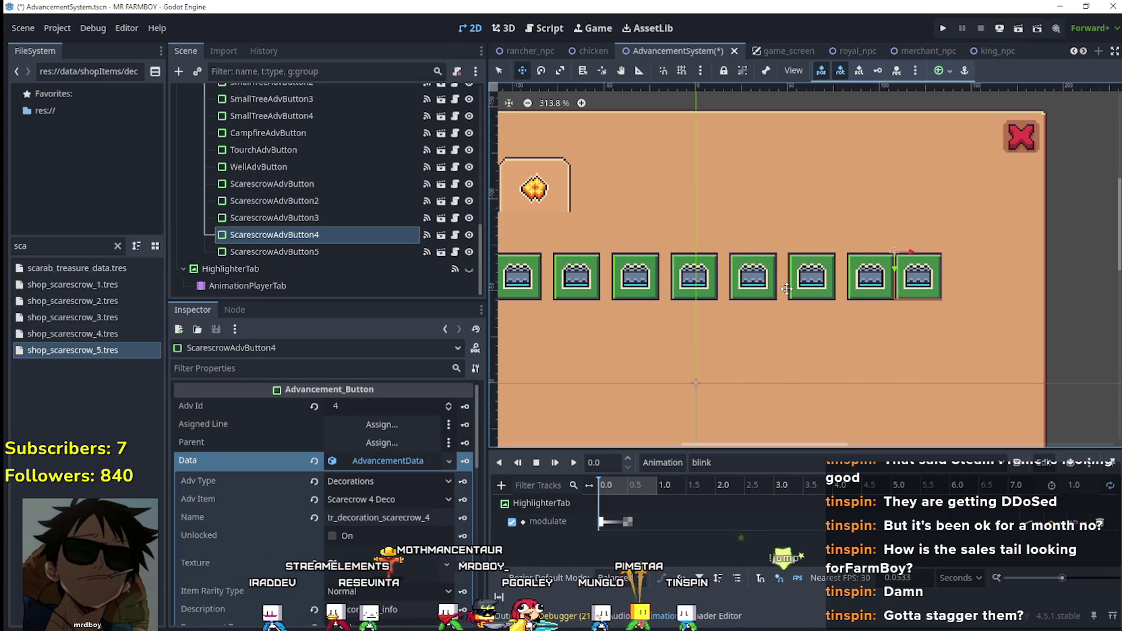
key(Right)
key(Right)
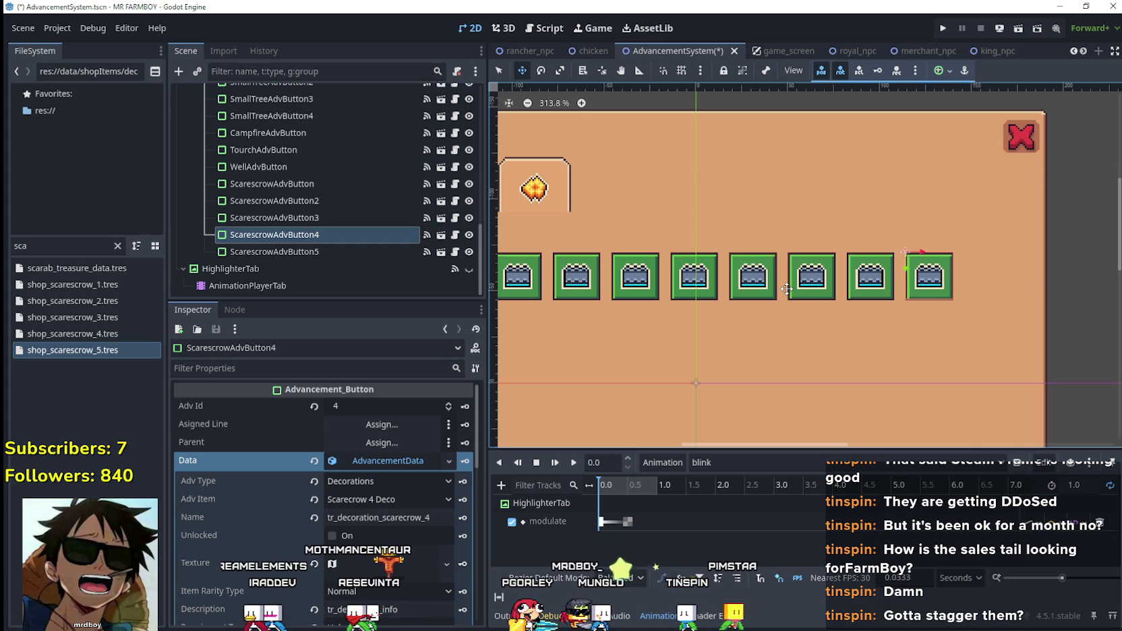
click(304, 251)
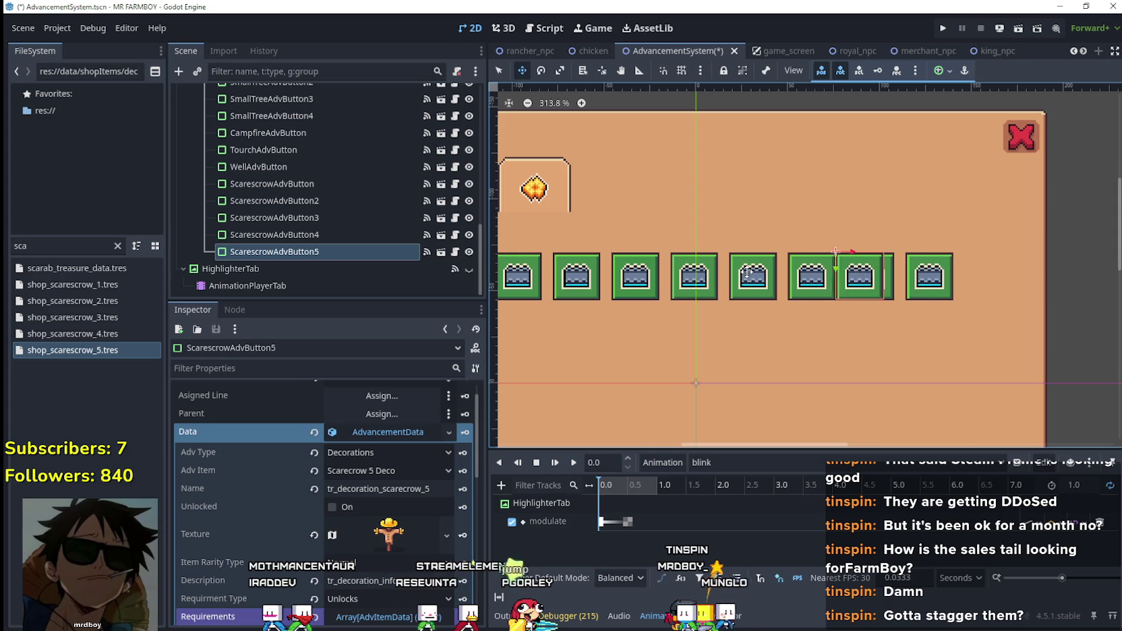
key(Right)
key(Right)
key(Right)
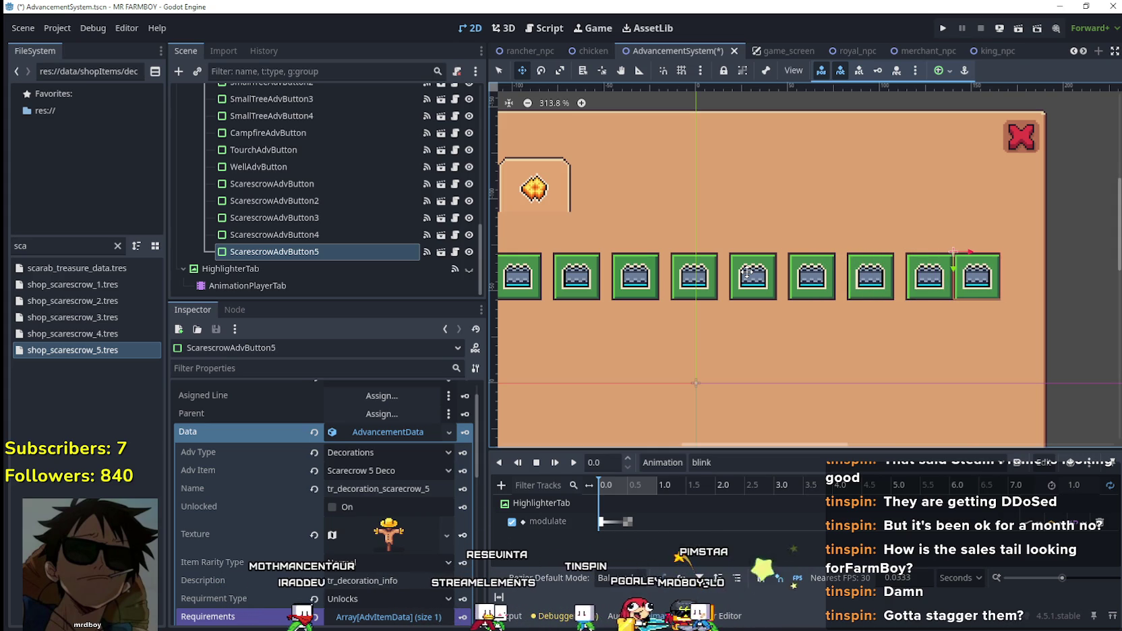
key(Right)
key(Right)
key(Right)
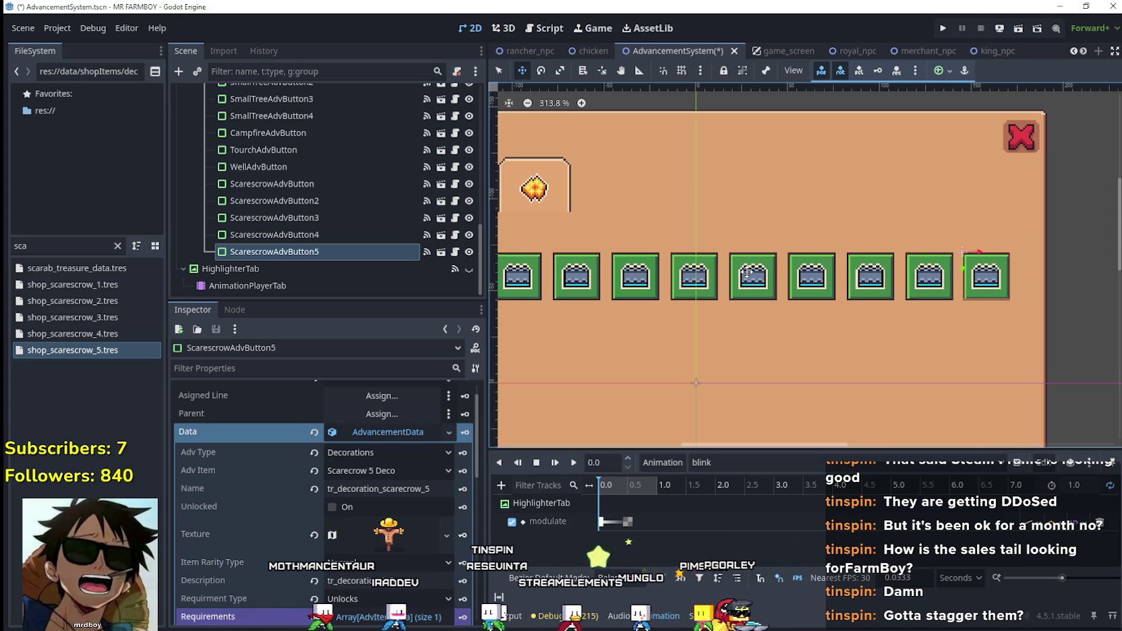
- Save the scene, then reselect the fifth scarecrow button and collapse its advancement data
scroll(759, 247, down, 3)
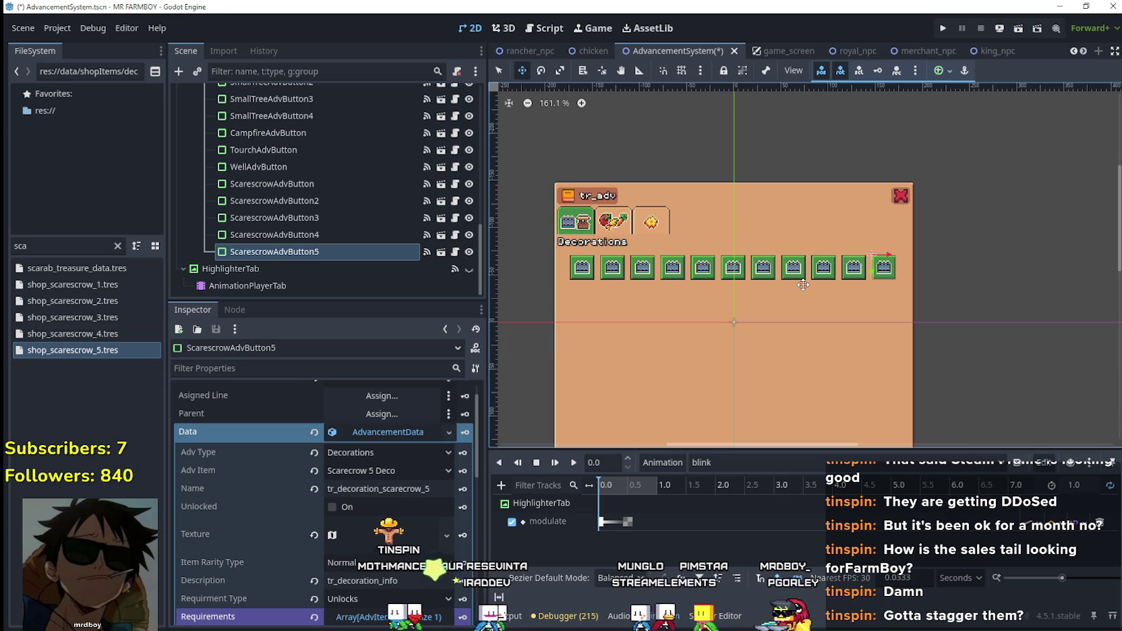
key(ctrl+s)
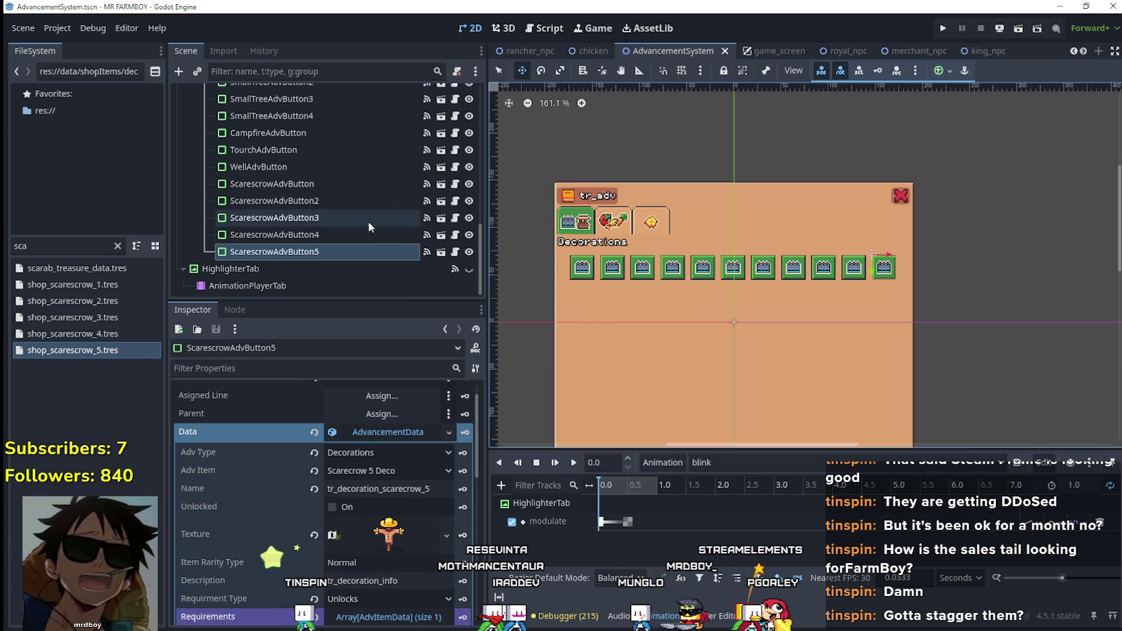
scroll(586, 280, up, 1)
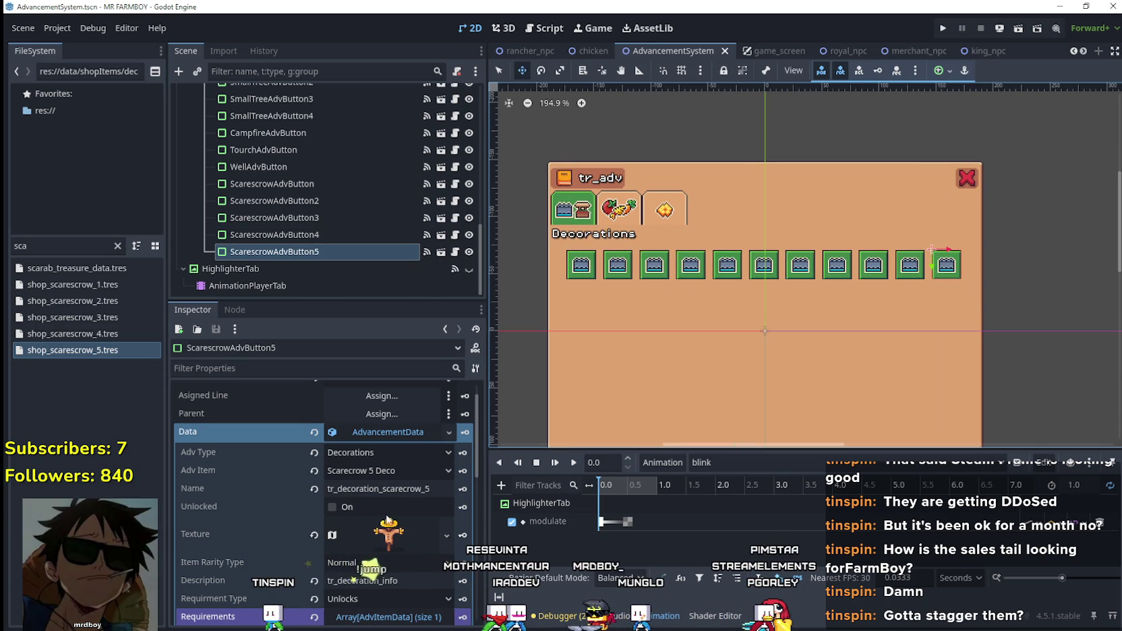
scroll(681, 297, up, 1)
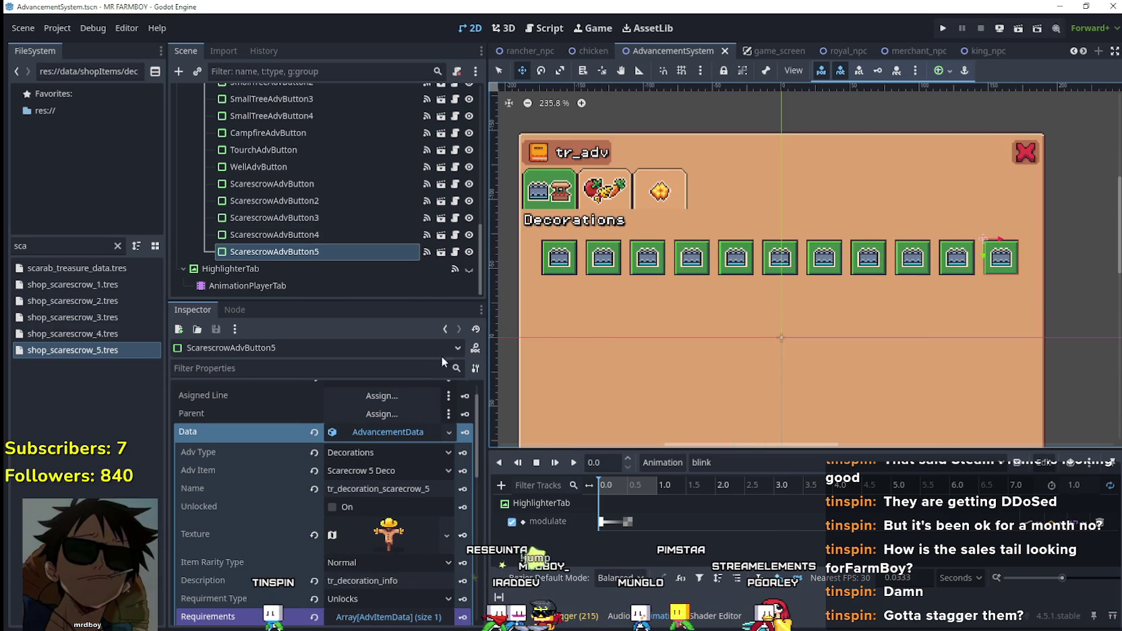
scroll(339, 190, up, 5)
click(324, 169)
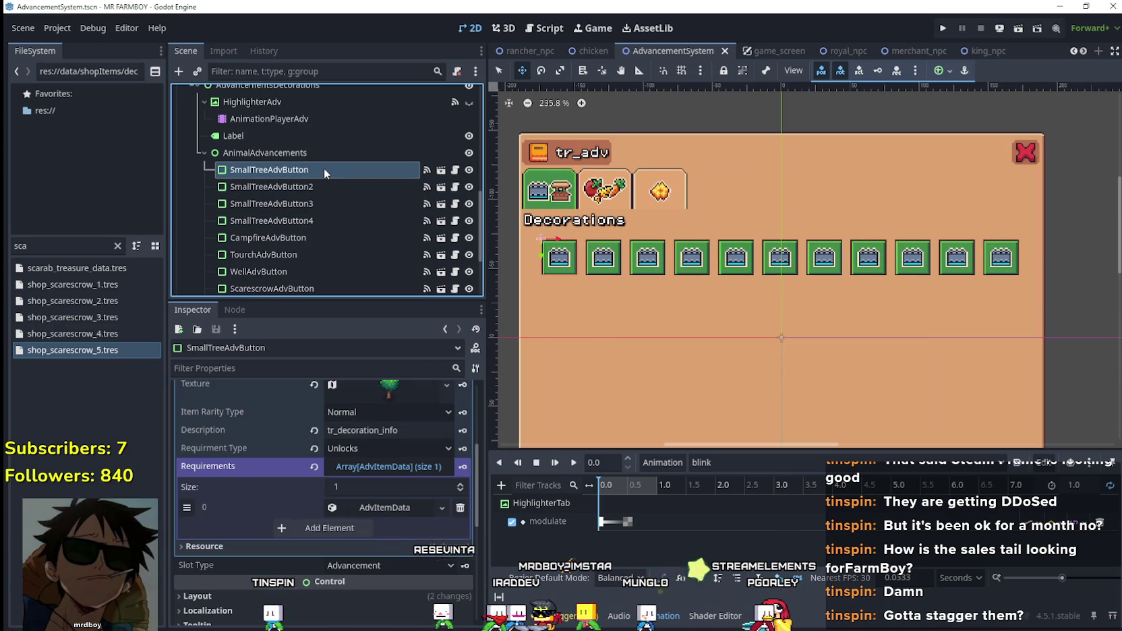
scroll(297, 202, down, 5)
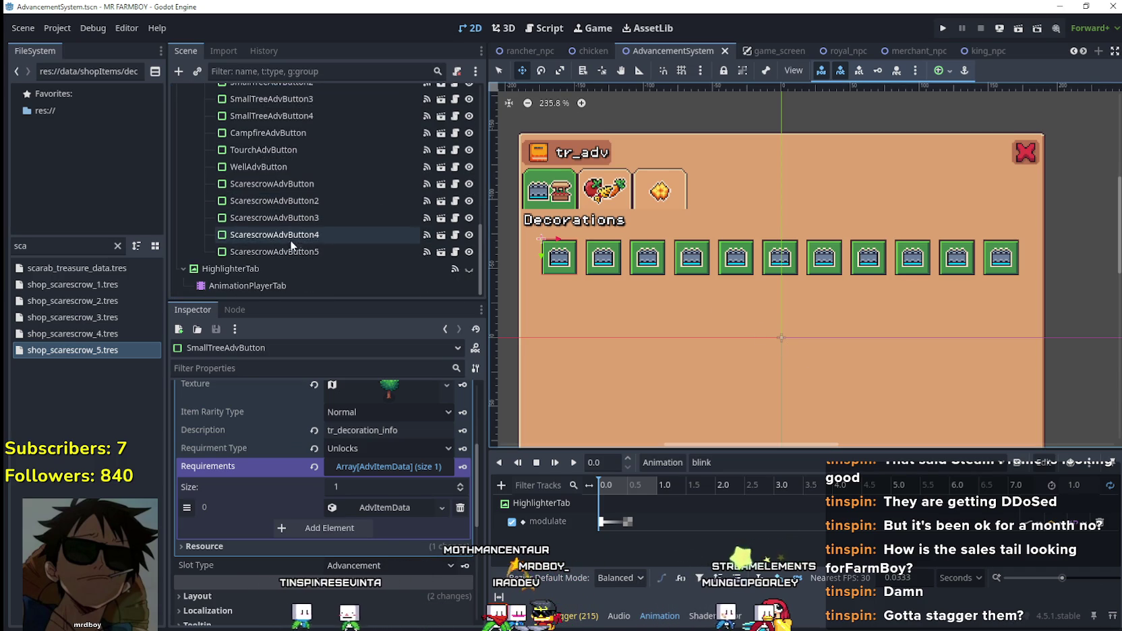
click(292, 251)
click(386, 435)
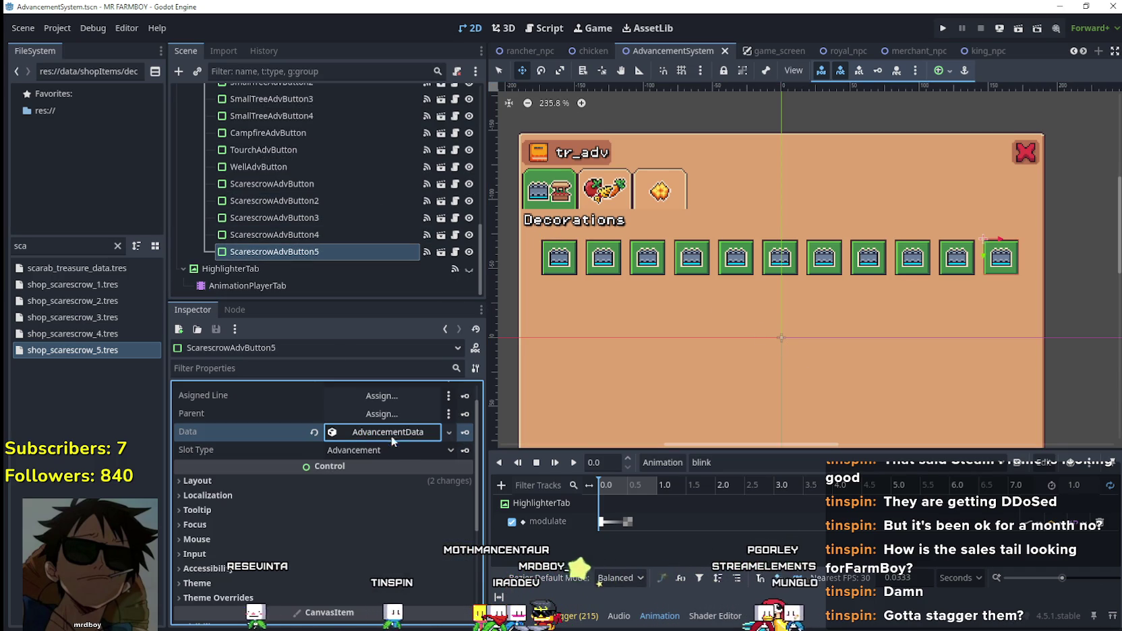
- Duplicate the fifth scarecrow button and place the copy beneath the first Decorations button
key(ctrl+d)
scroll(994, 268, up, 1)
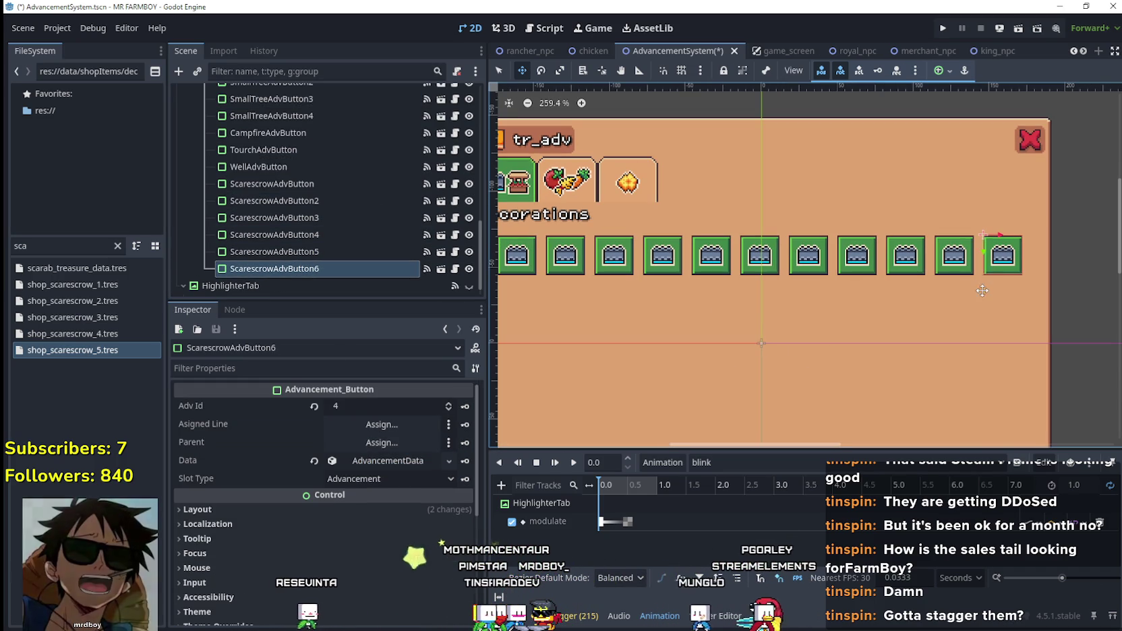
mouse_move(993, 267)
mouse_down()
mouse_move(692, 341)
mouse_move(547, 323)
mouse_up()
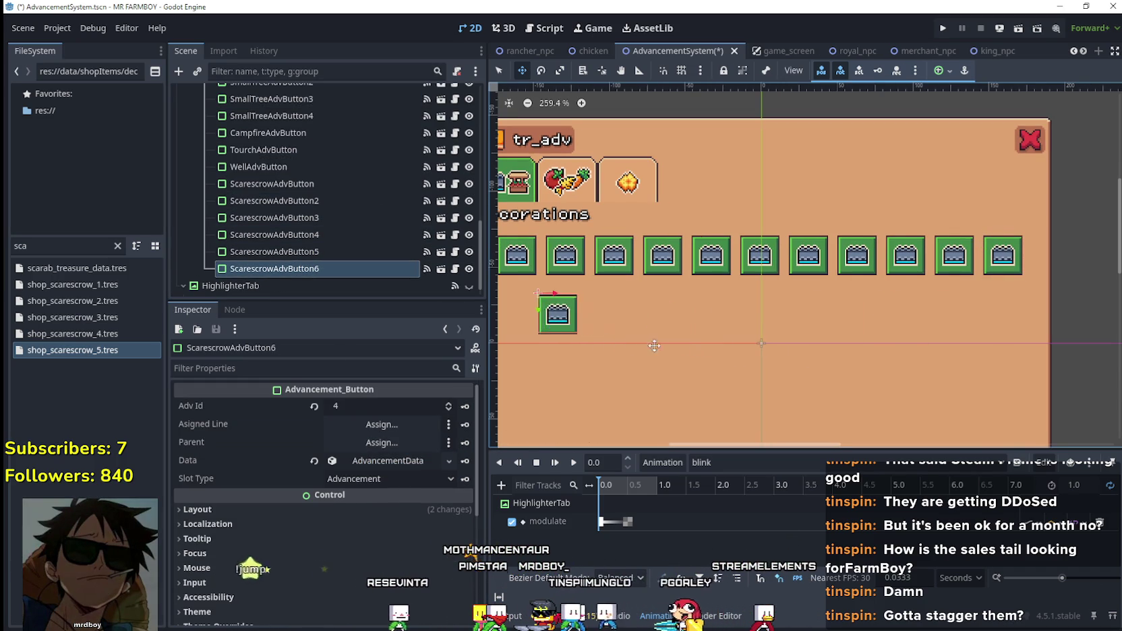
drag(774, 312, 732, 297)
scroll(714, 292, up, 6)
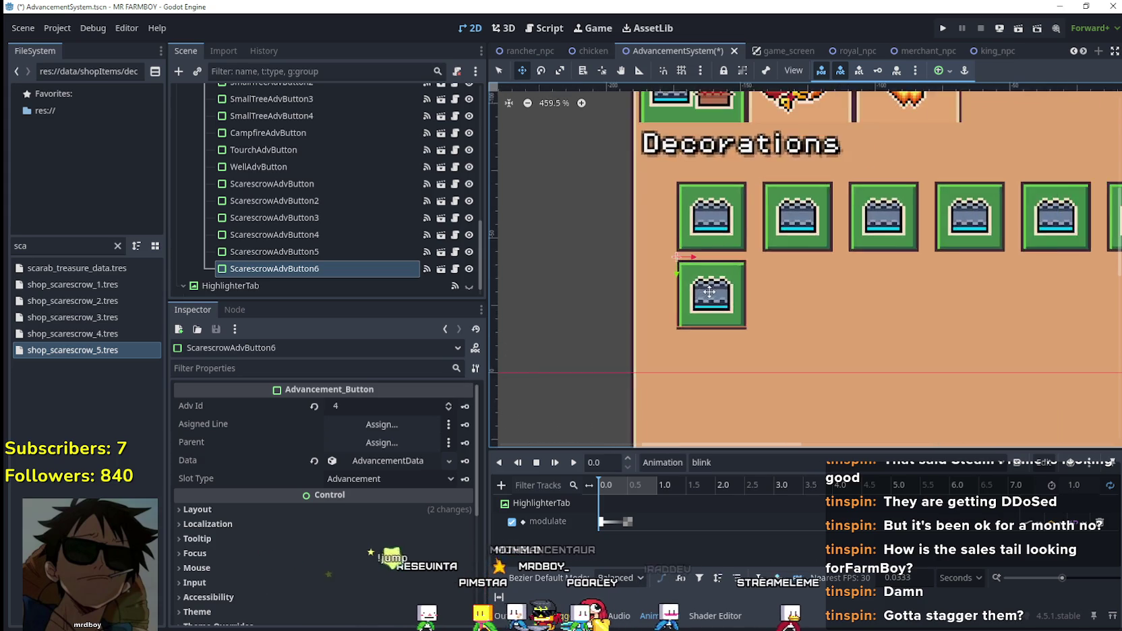
scroll(716, 290, up, 1)
key(Up)
key(Up)
key(Up)
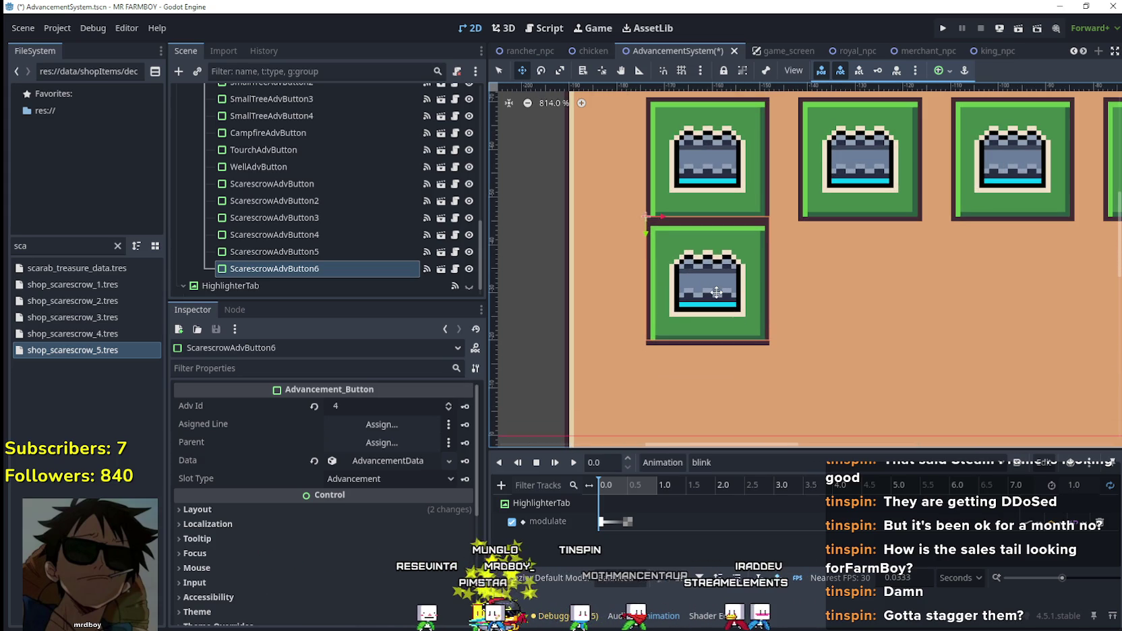
key(Down)
key(Down)
key(Down)
key(Down)
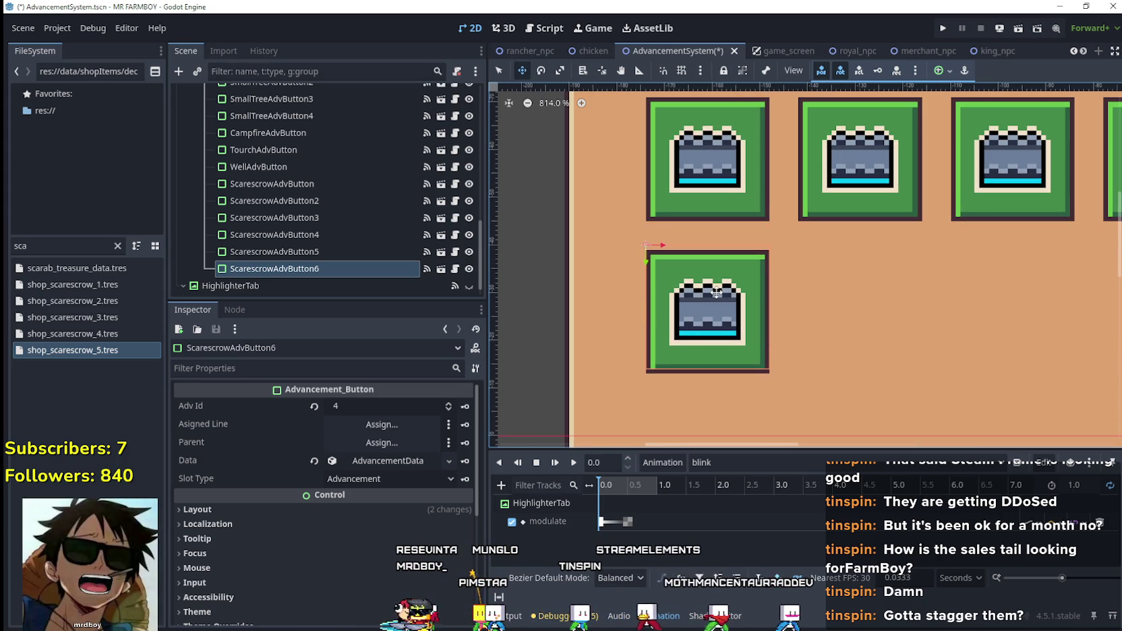
scroll(721, 270, down, 5)
scroll(721, 270, down, 6)
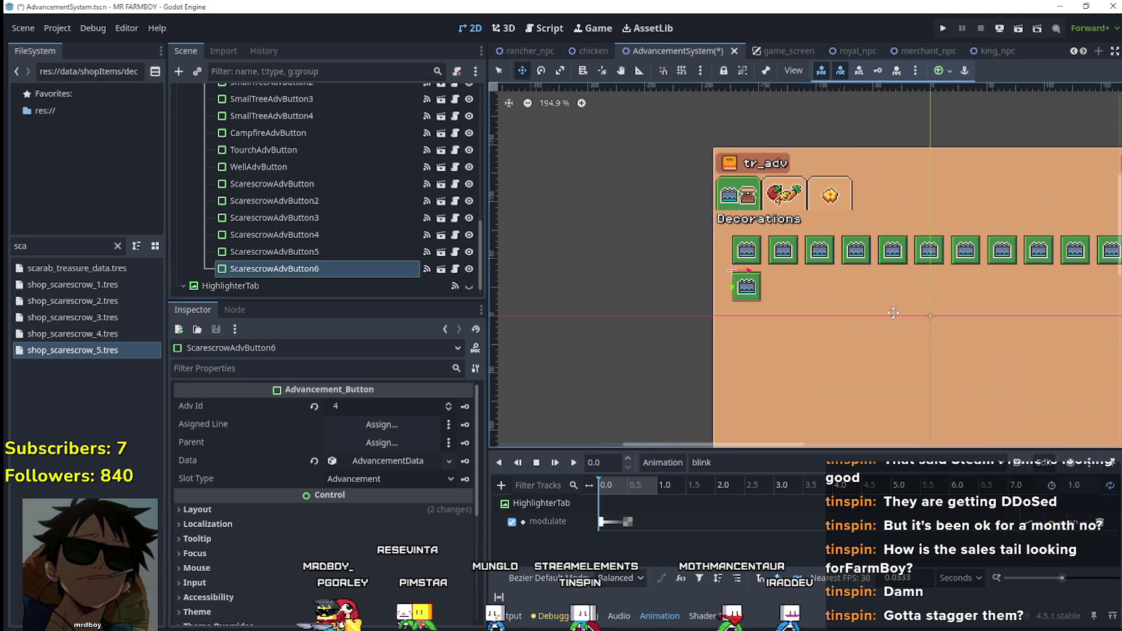
scroll(785, 296, up, 1)
scroll(784, 296, up, 1)
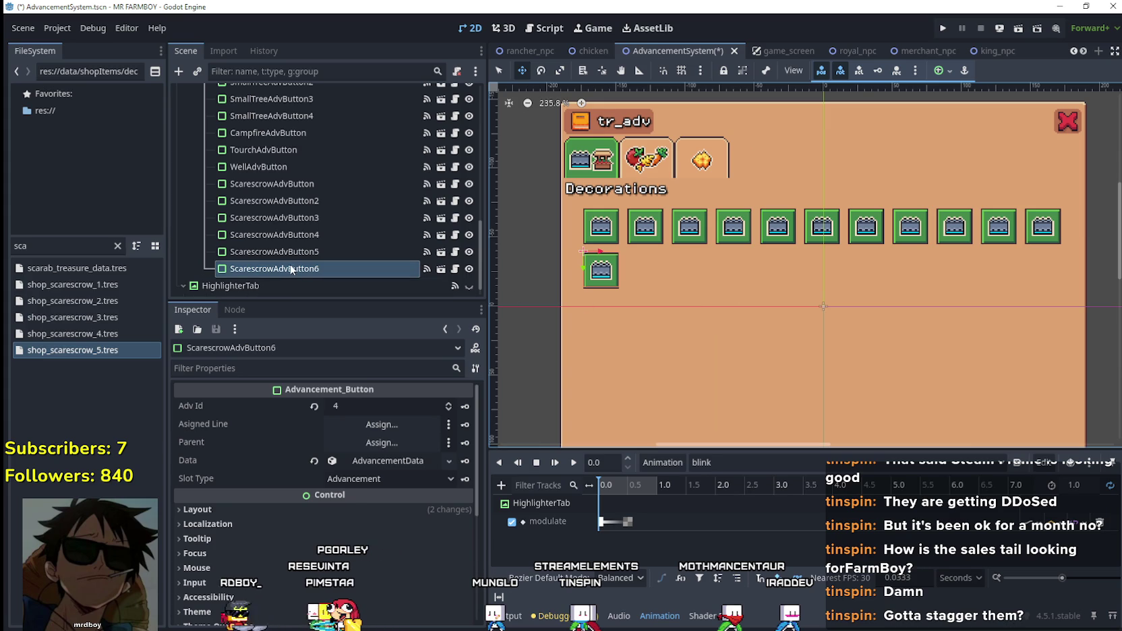
- Make the copy's advancement data unique, set its Adv Item to Lantern Post 1 Deco, and select the scarecrow part of its name
click(390, 461)
right_click(384, 465)
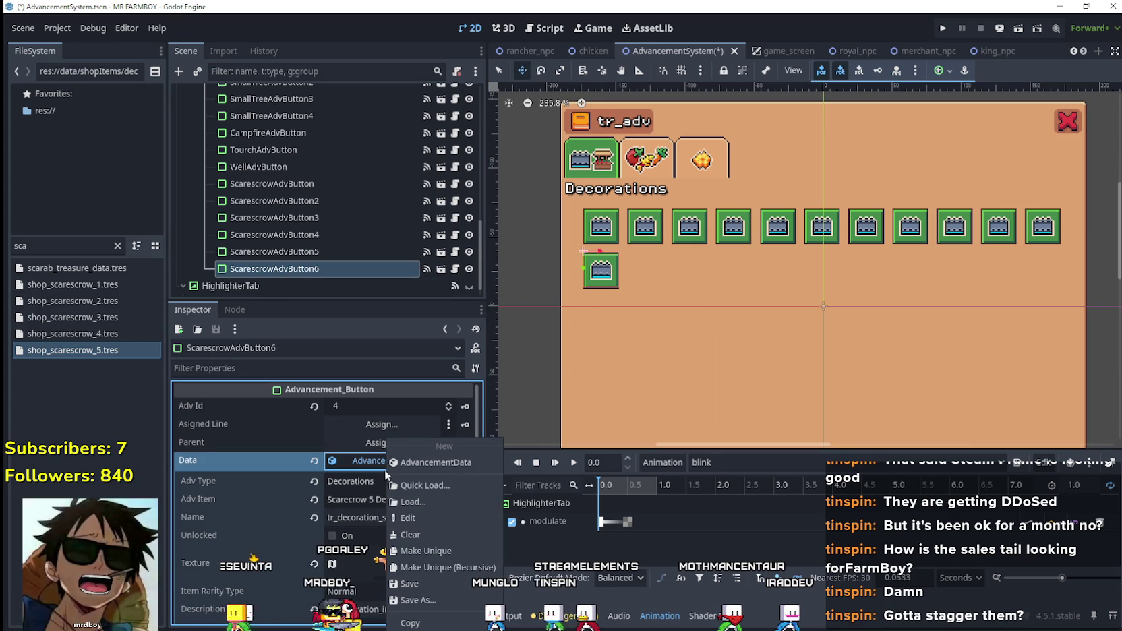
click(426, 543)
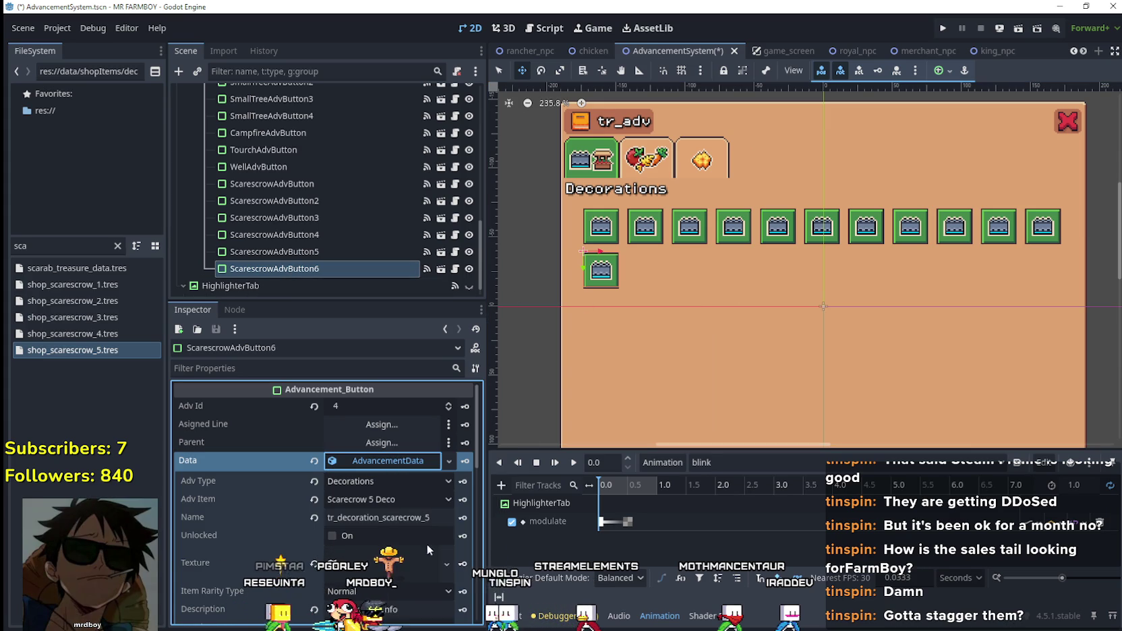
click(394, 503)
drag(453, 100, 479, 510)
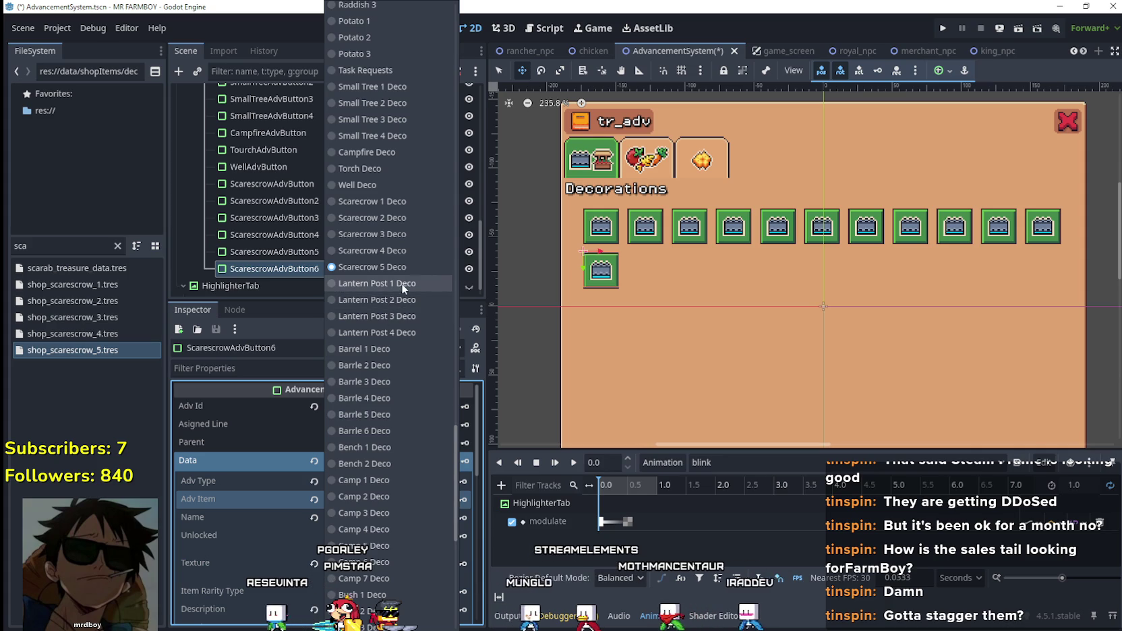
click(401, 283)
click(421, 518)
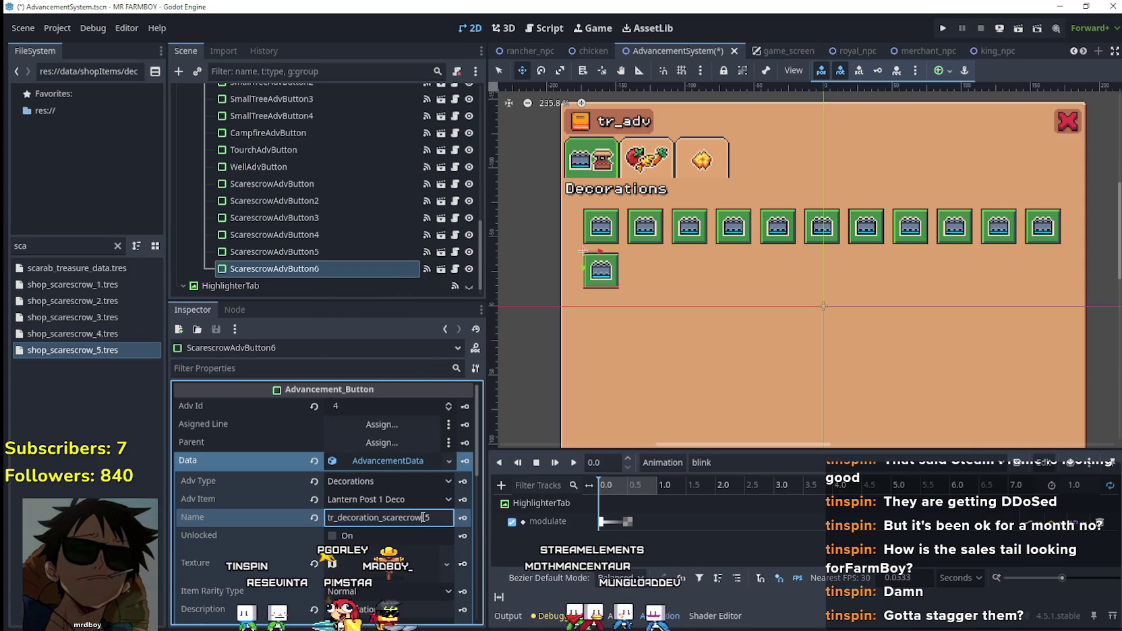
mouse_move(399, 518)
mouse_down()
mouse_move(382, 517)
mouse_move(431, 517)
mouse_up()
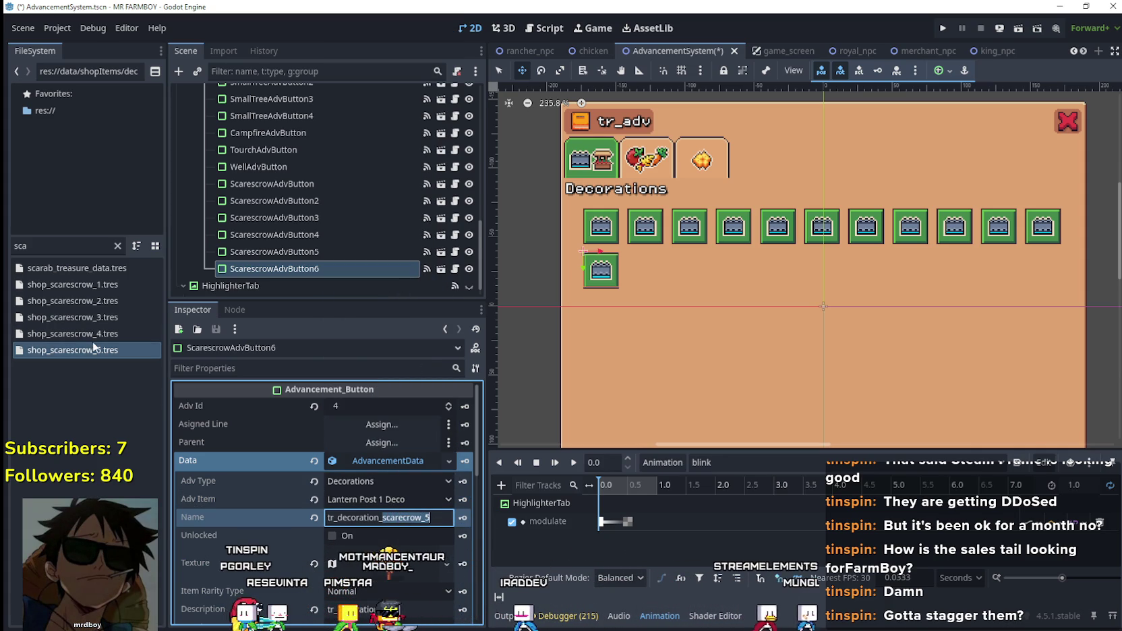
- Filter files by 'lan', rename the Lantern Post 1 item to tr_decoration_lantern_post_1, then start editing Lantern Post 2's name
double_click(21, 246)
key(BackSpace)
text(lan)
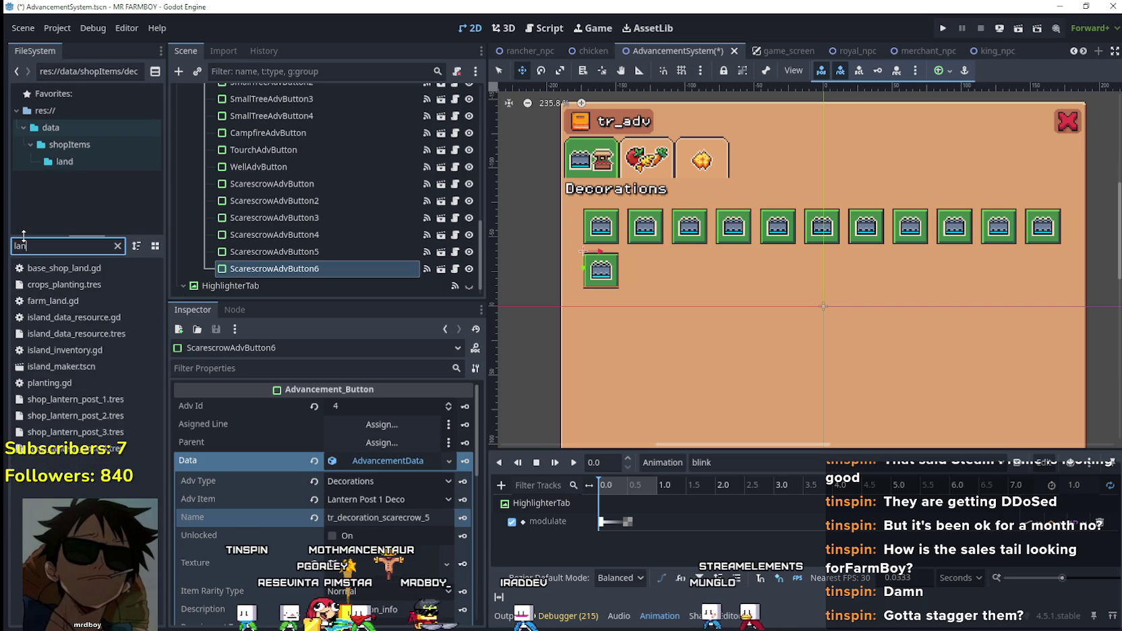
click(96, 402)
double_click(95, 402)
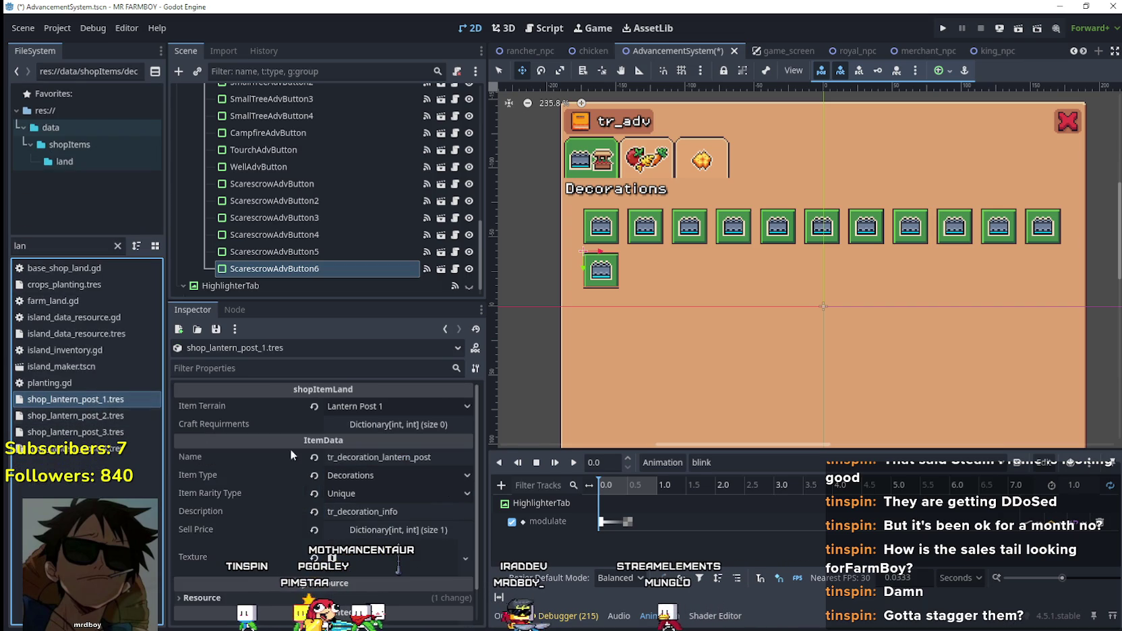
click(448, 457)
text(_1)
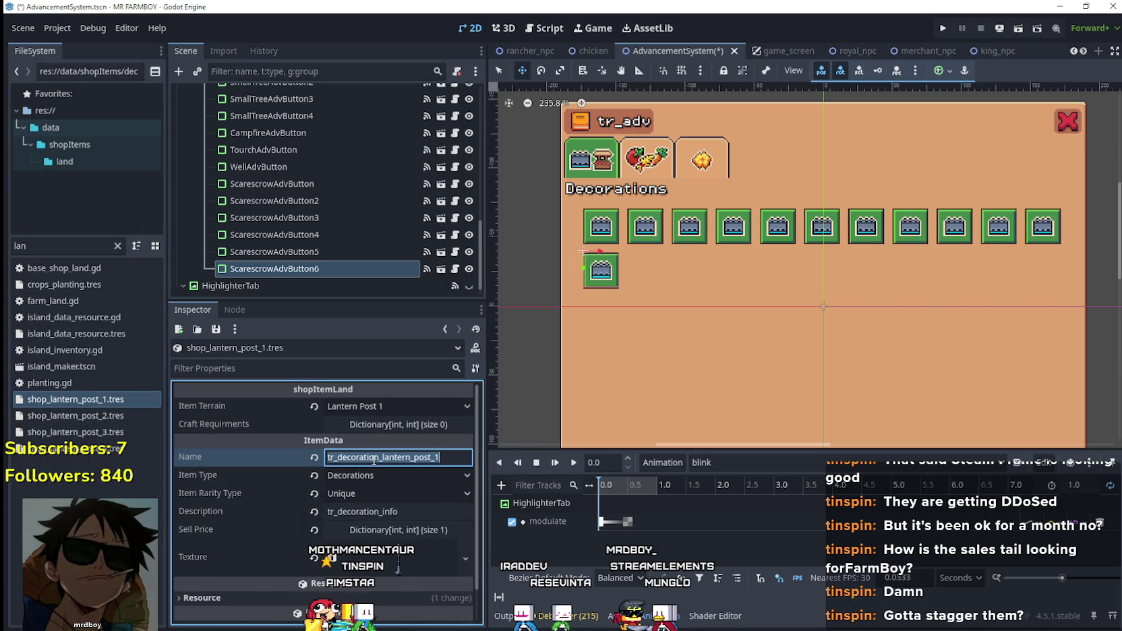
double_click(75, 415)
click(418, 462)
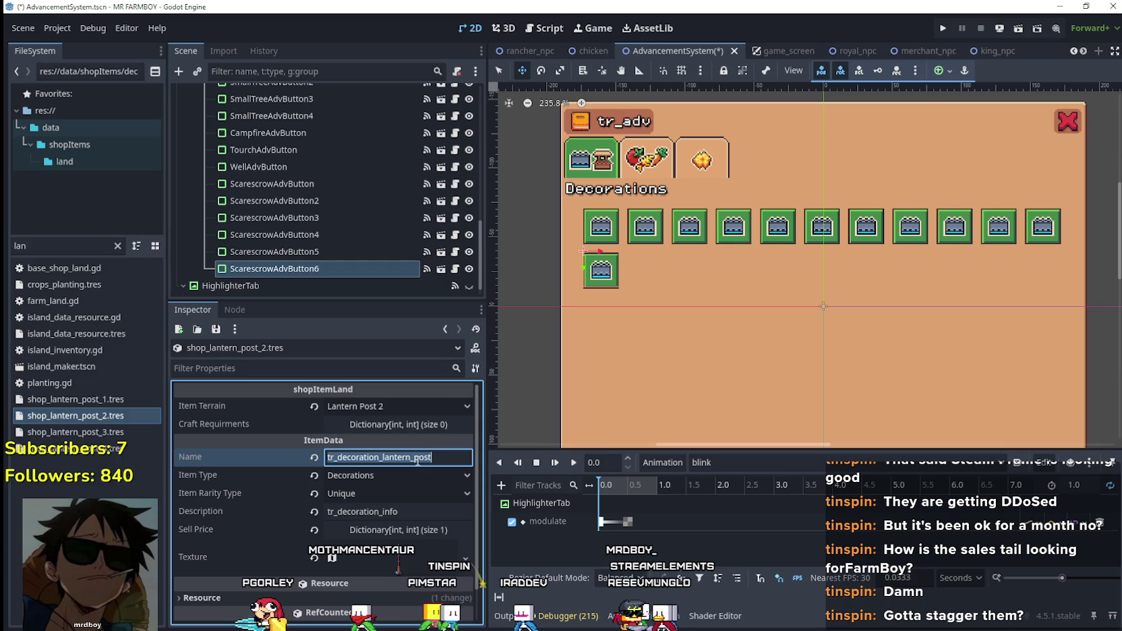
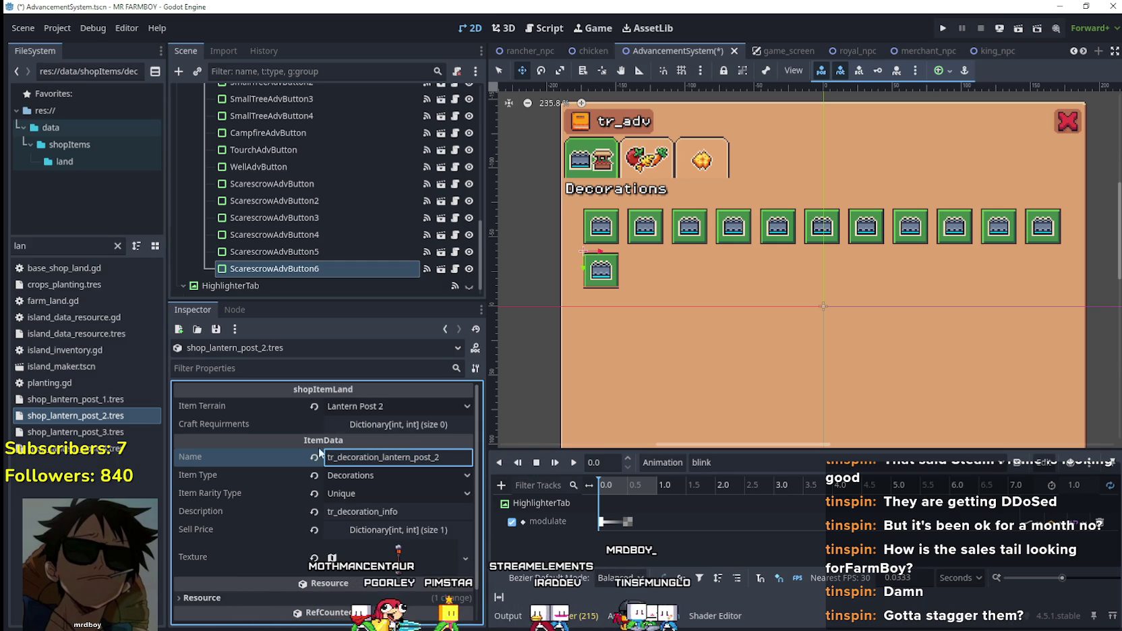
- Append _3 and _4 to the Name fields of shop_lantern_post_3.tres and shop_lantern_post_4.tres
double_click(76, 432)
click(432, 456)
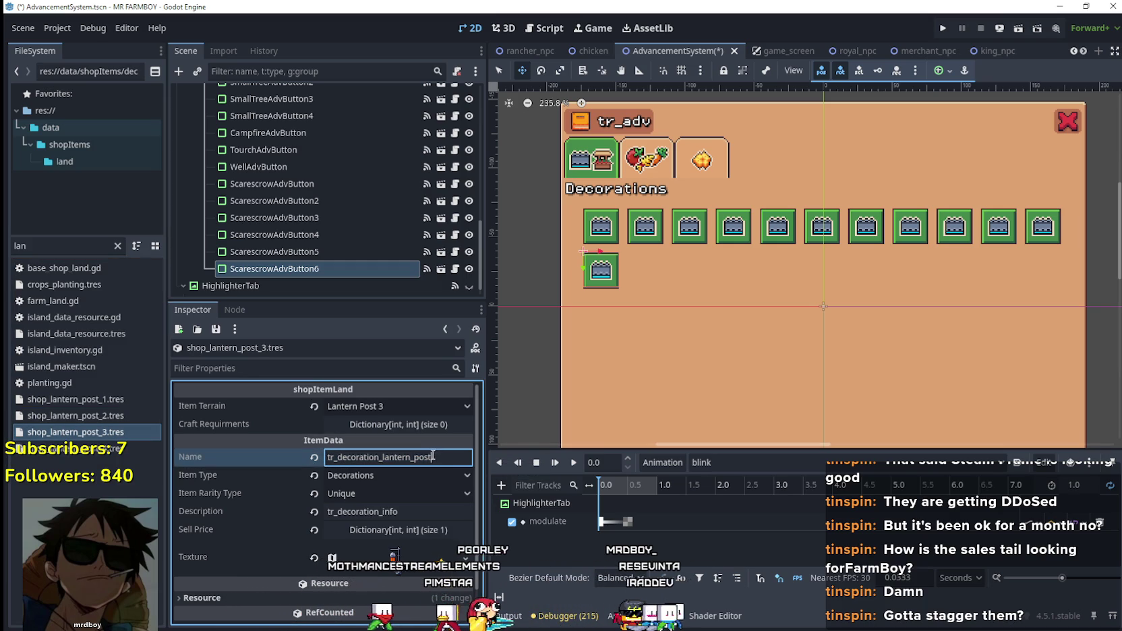
text(_3)
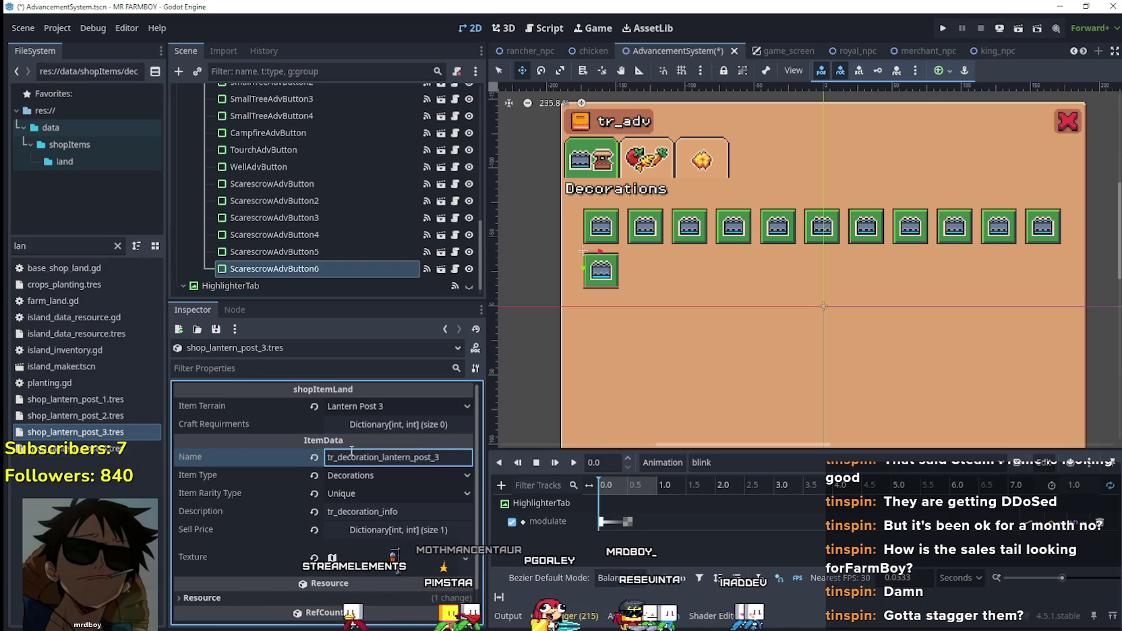
double_click(62, 448)
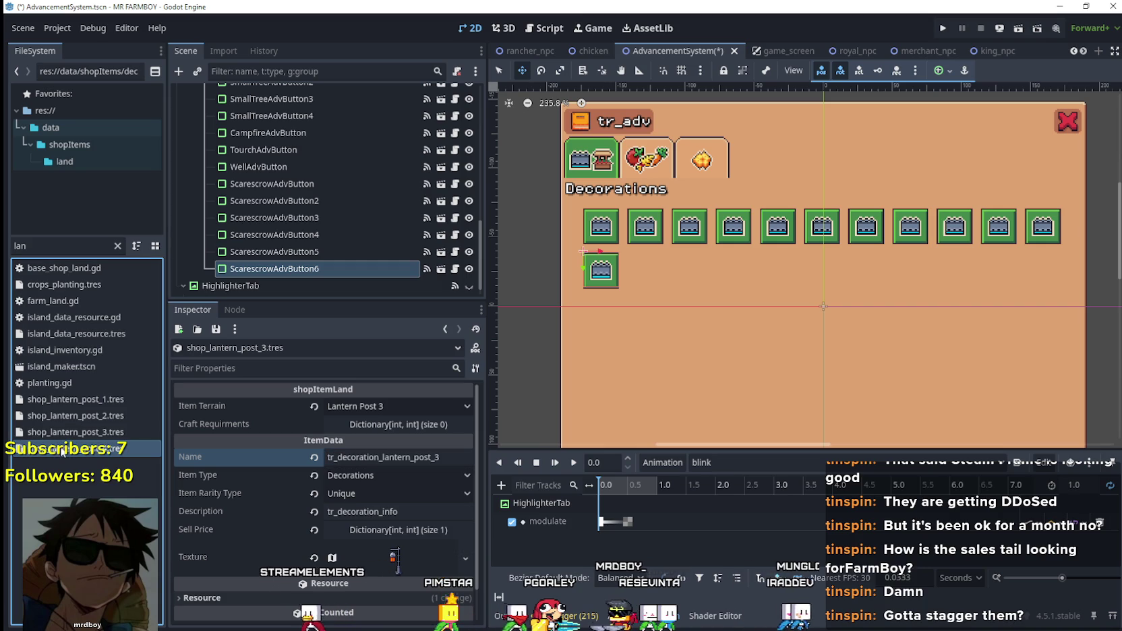
click(466, 462)
text(_4)
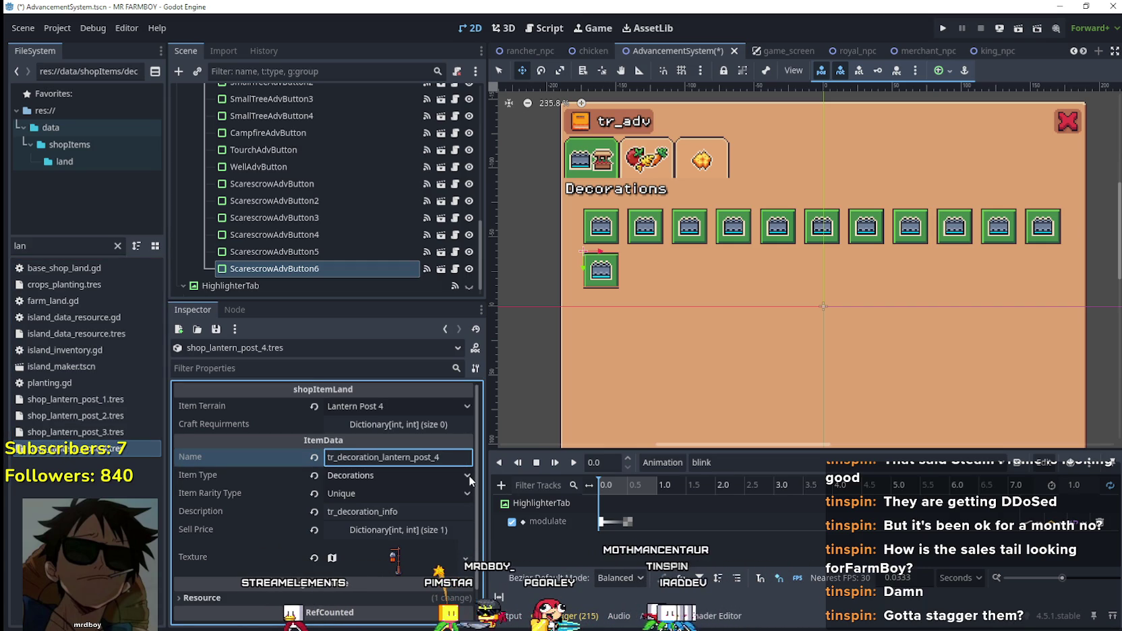
click(271, 275)
- Rename the ScarescrowAdvButton6 node to LanternPostAdvButton
click(278, 267)
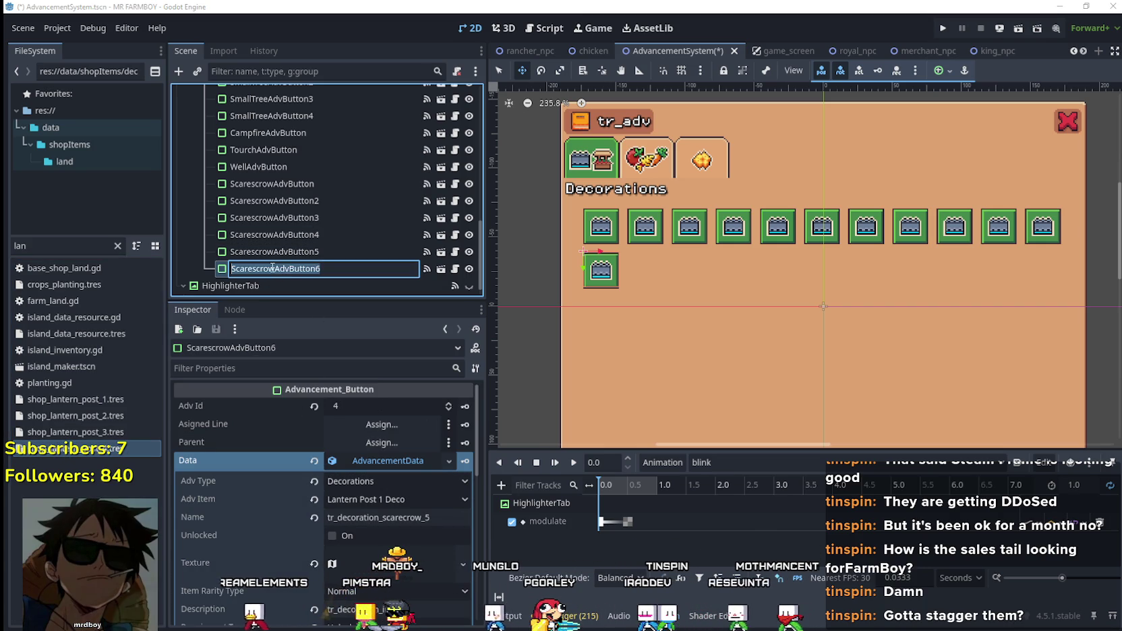
click(276, 268)
key(End)
key(BackSpace)
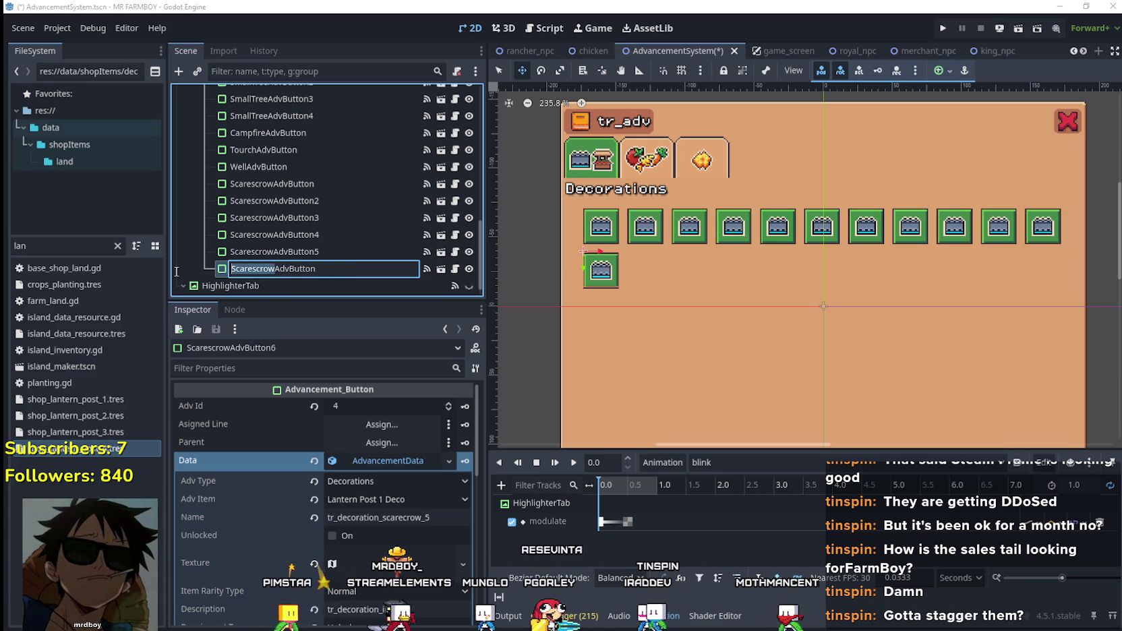
text(Lantern)
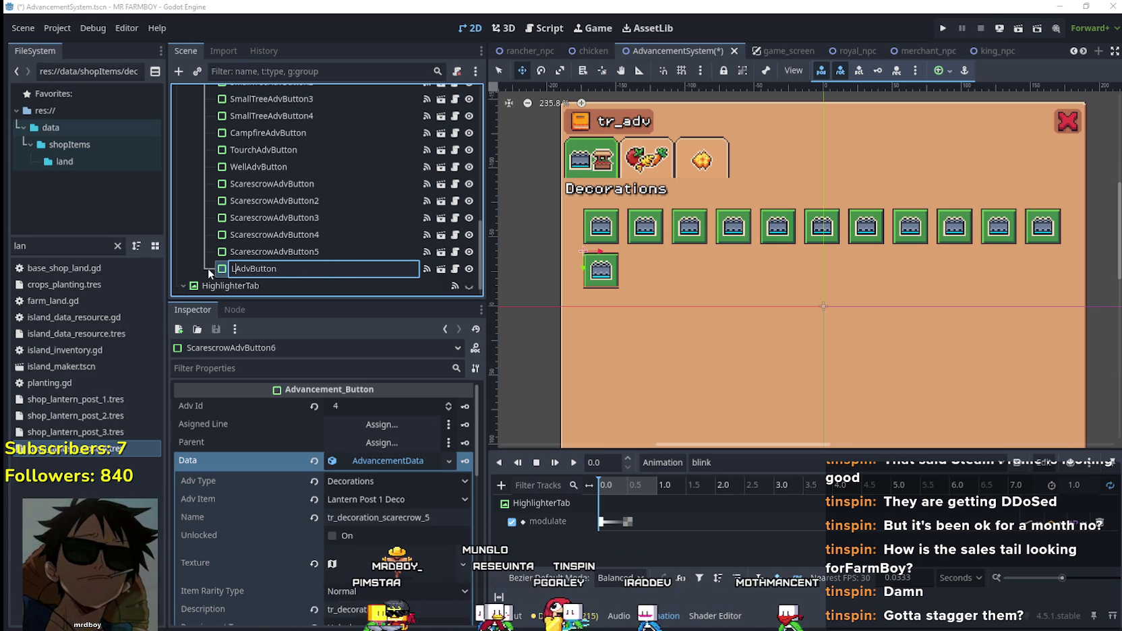
text(Post)
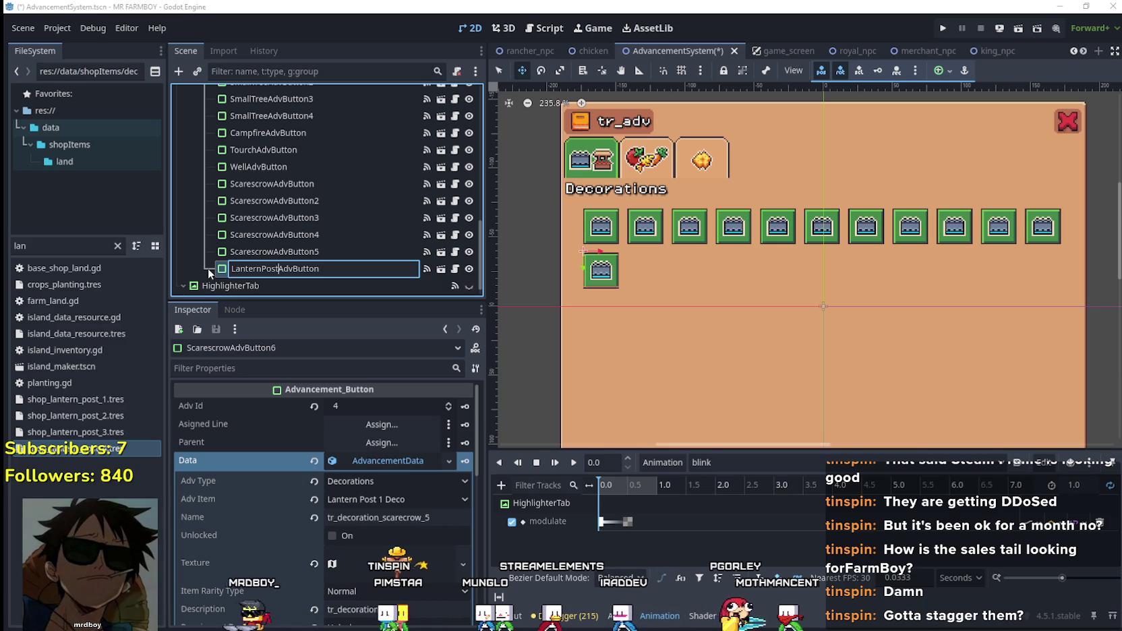
key(Return)
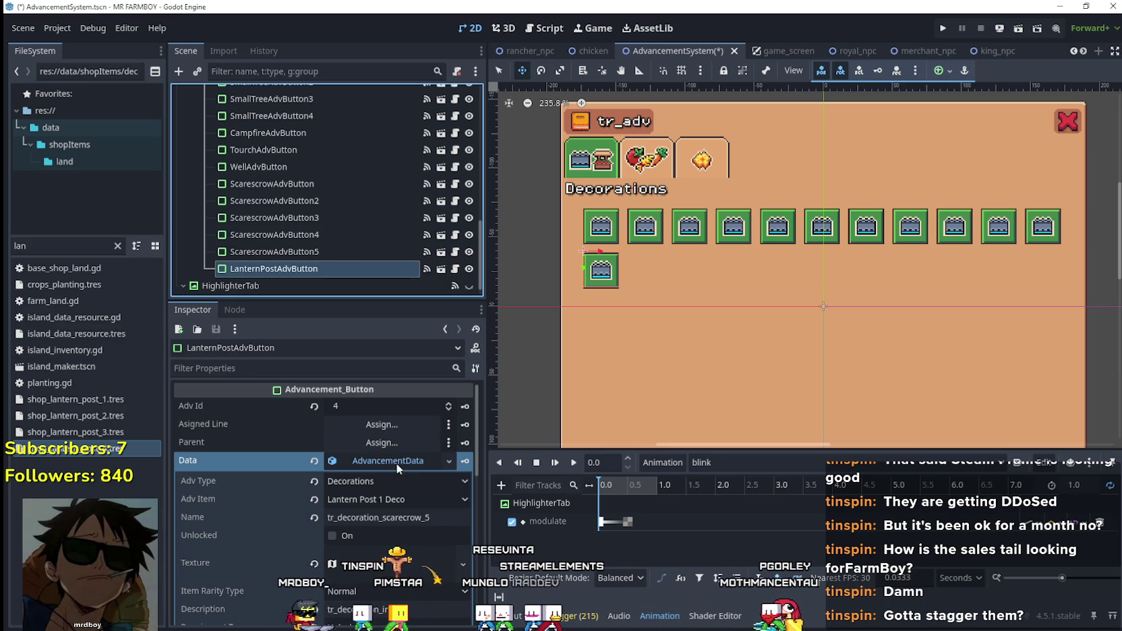
- Make the button's Data unique, with Adv Item Lantern Post 1 Deco and name tr_decoration_lantern_post_1
right_click(398, 461)
click(435, 551)
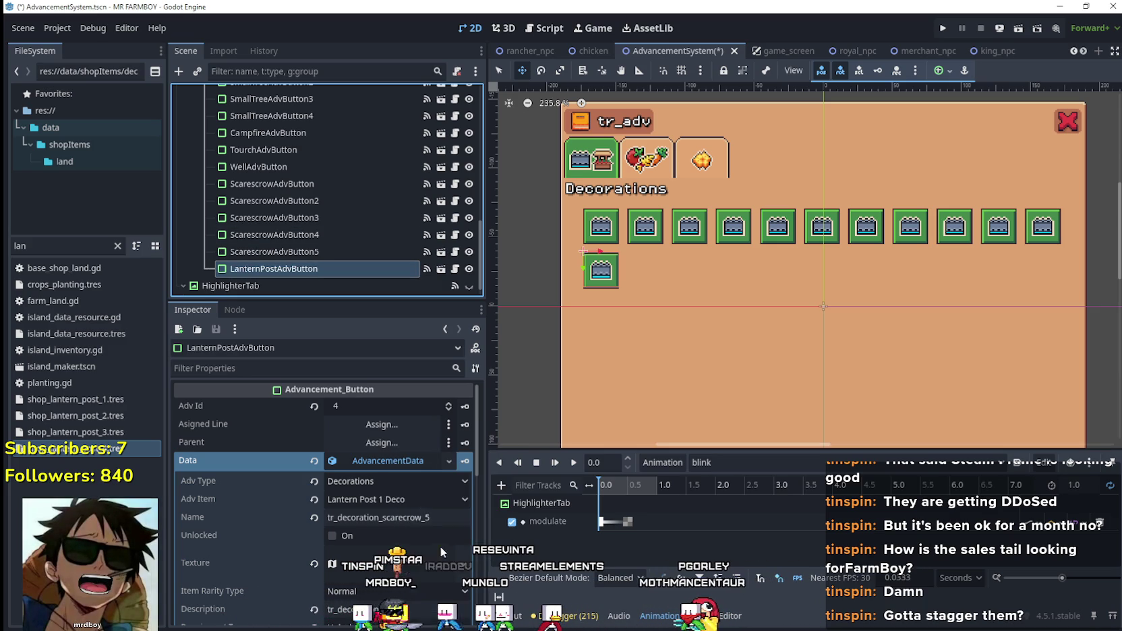
click(361, 499)
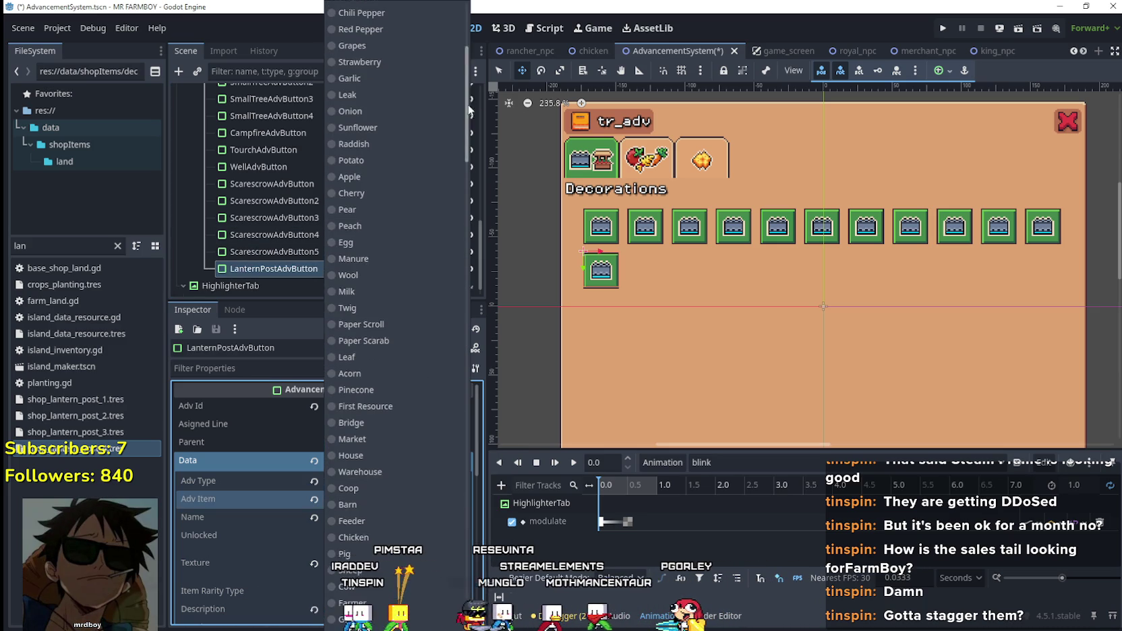
drag(467, 108, 475, 447)
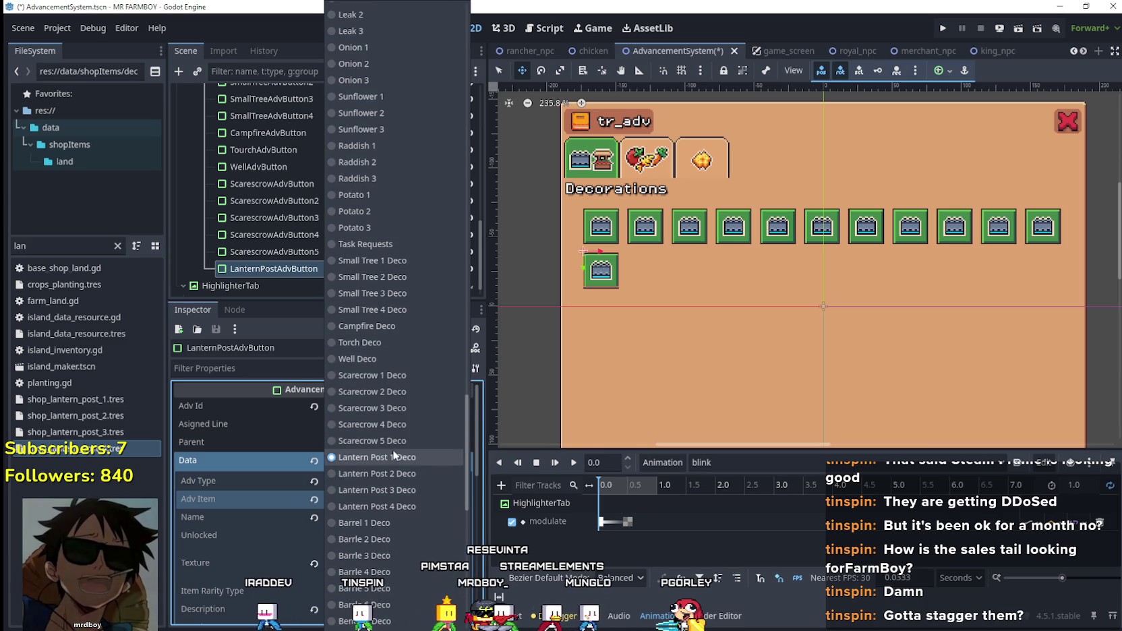
click(378, 457)
triple_click(389, 520)
text(tr_decoration_lantern_post_1)
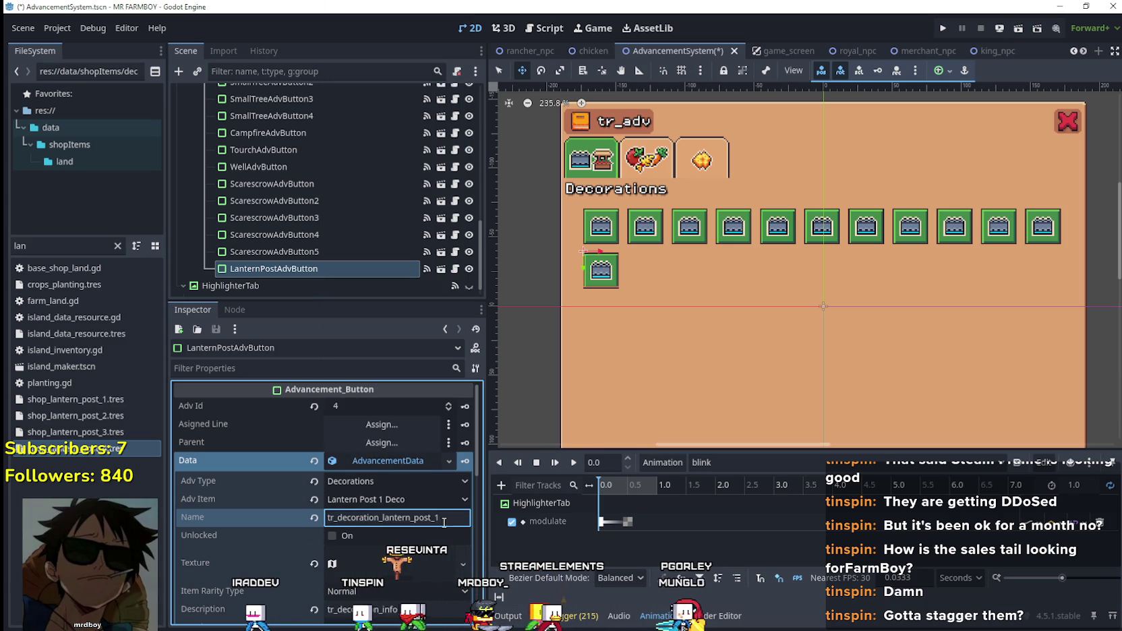
- Make the button's texture unique to this button
scroll(426, 519, down, 1)
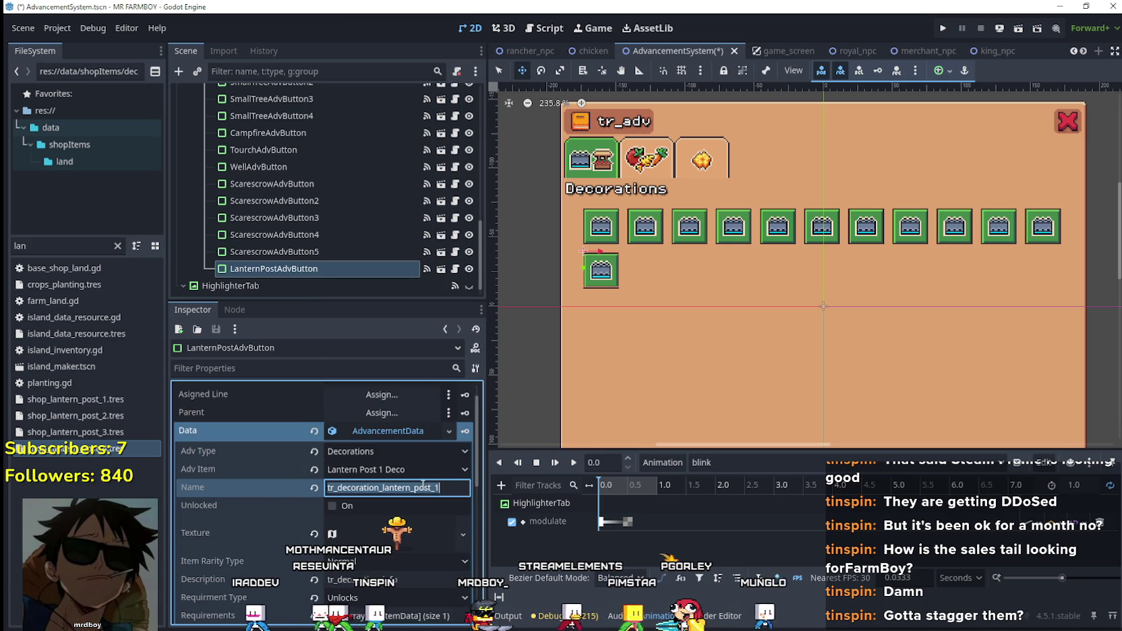
scroll(453, 491, down, 3)
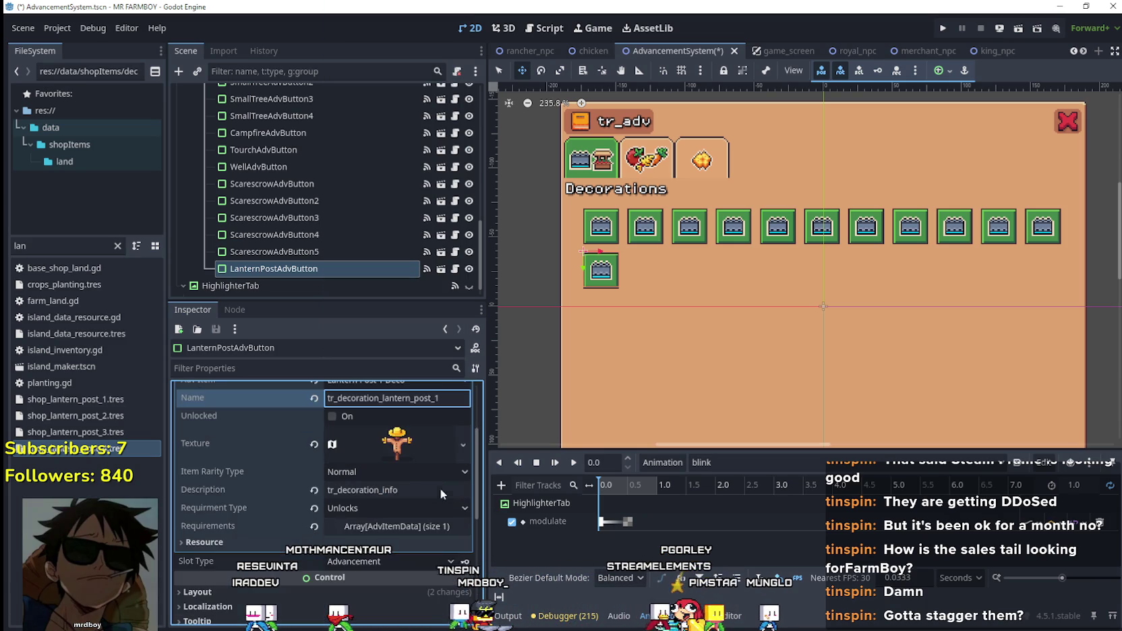
click(391, 443)
right_click(397, 442)
click(432, 553)
- Set the texture's atlas region to the first lantern post and save the scene
scroll(390, 493, down, 5)
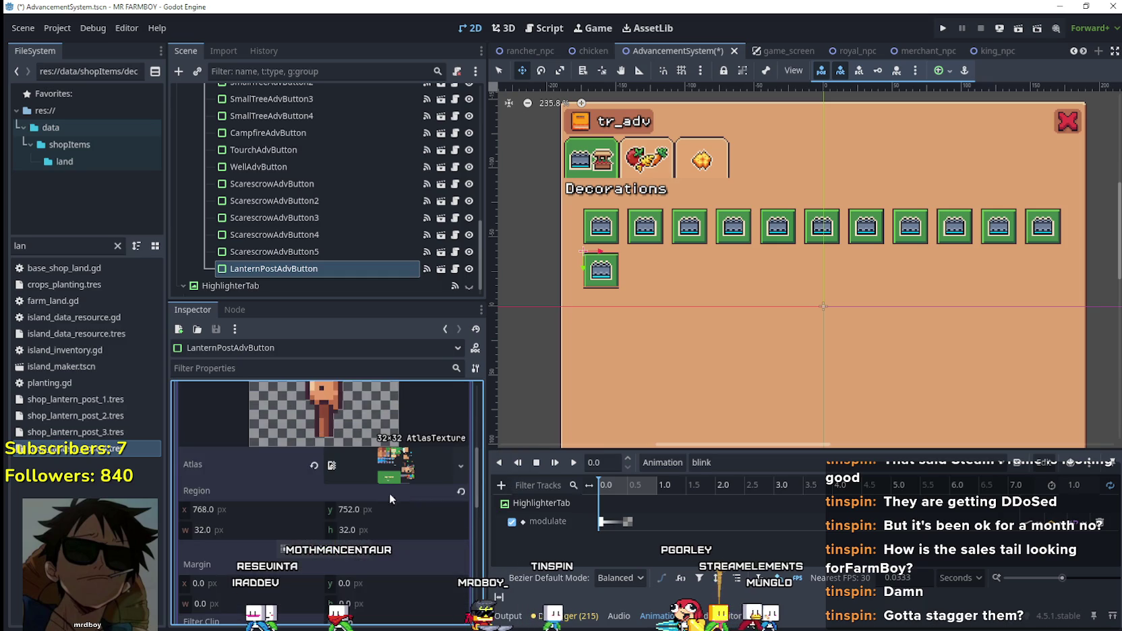
click(332, 552)
scroll(623, 332, down, 2)
scroll(748, 377, up, 5)
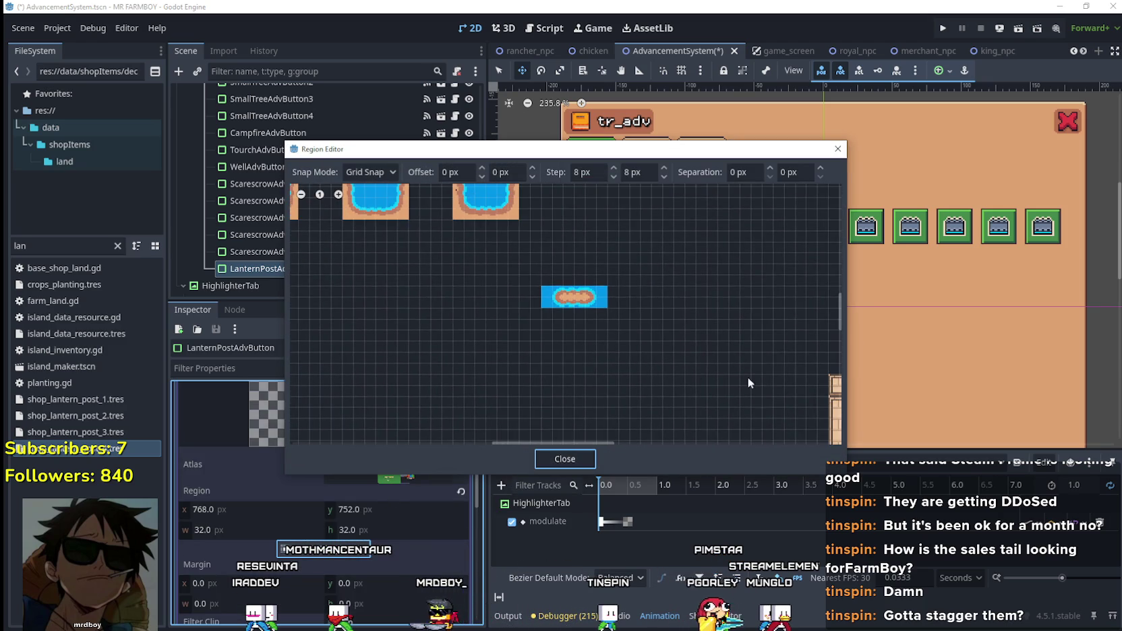
scroll(503, 357, down, 3)
scroll(452, 321, up, 2)
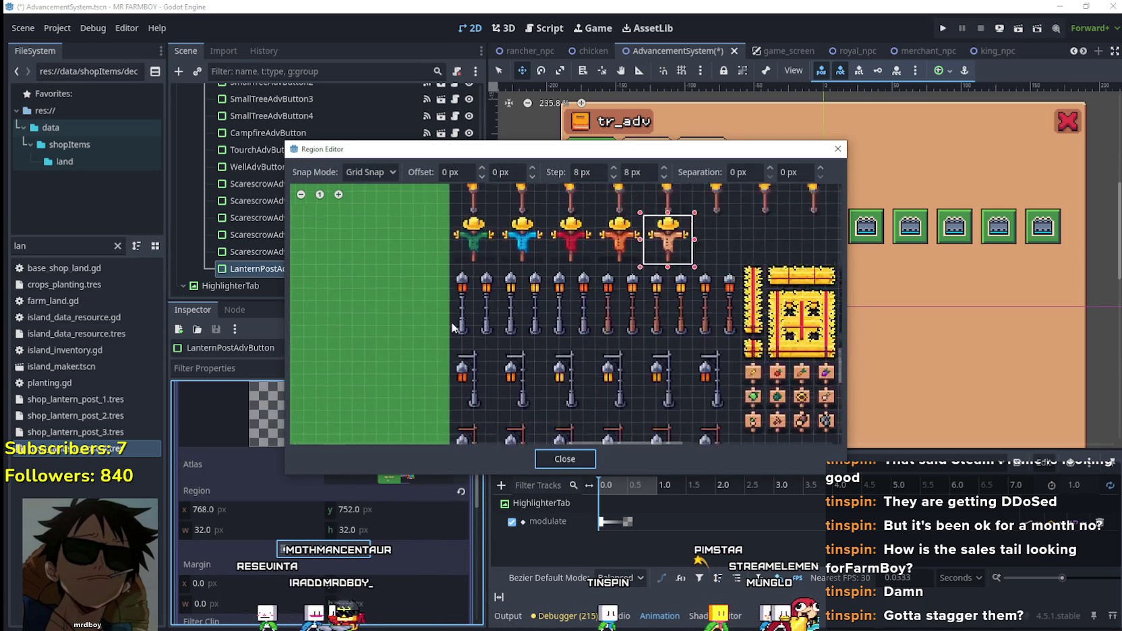
drag(448, 340, 482, 259)
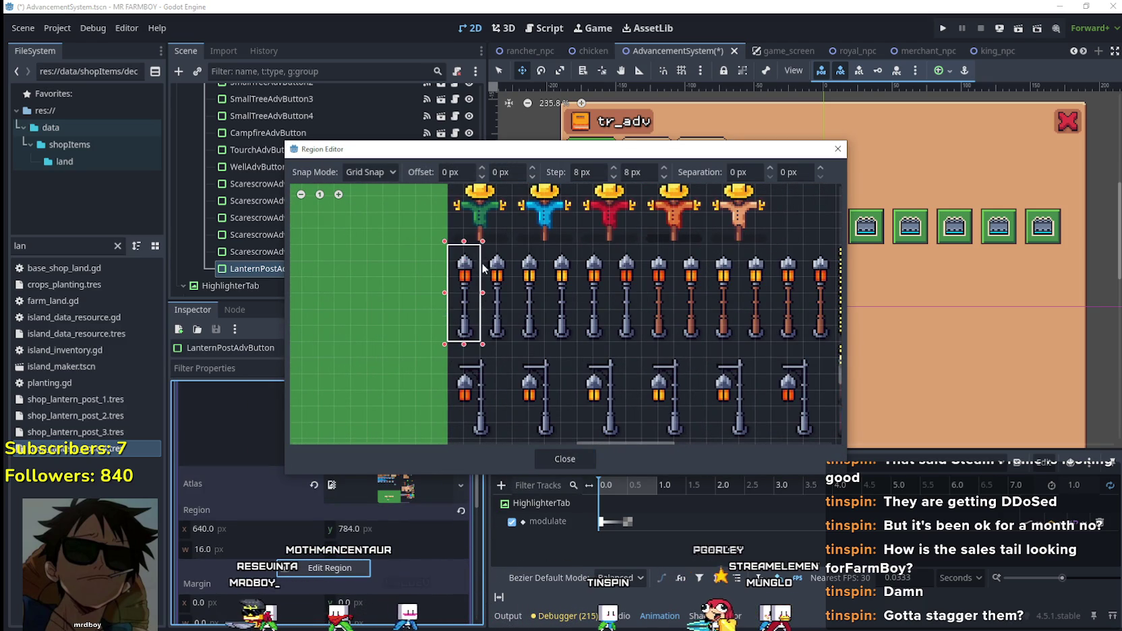
click(570, 458)
click(390, 519)
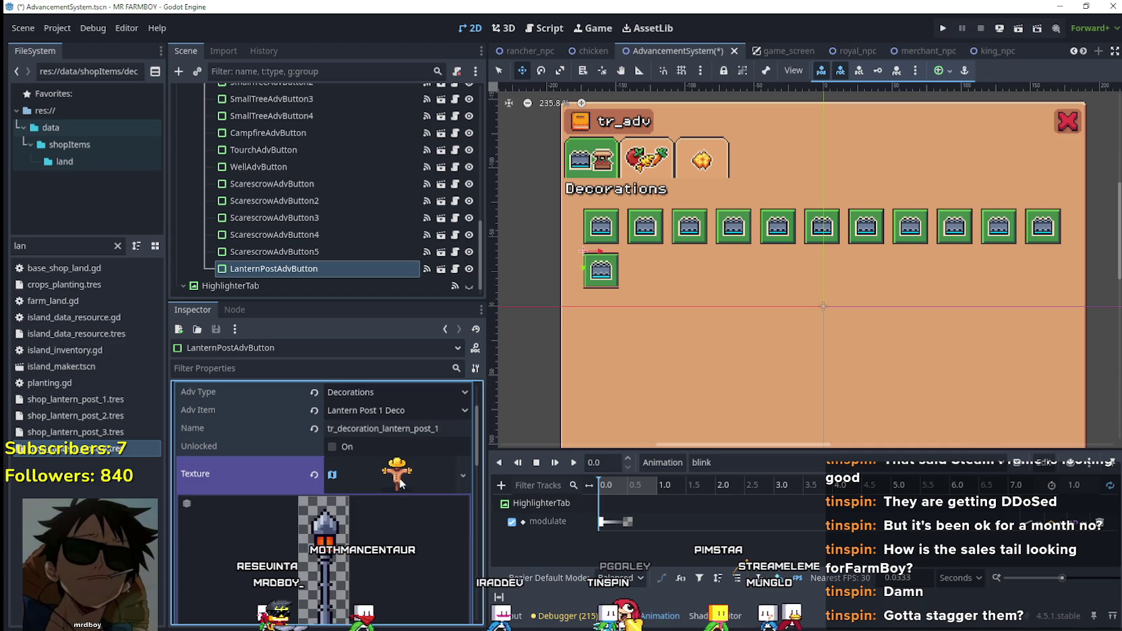
key(ctrl+s)
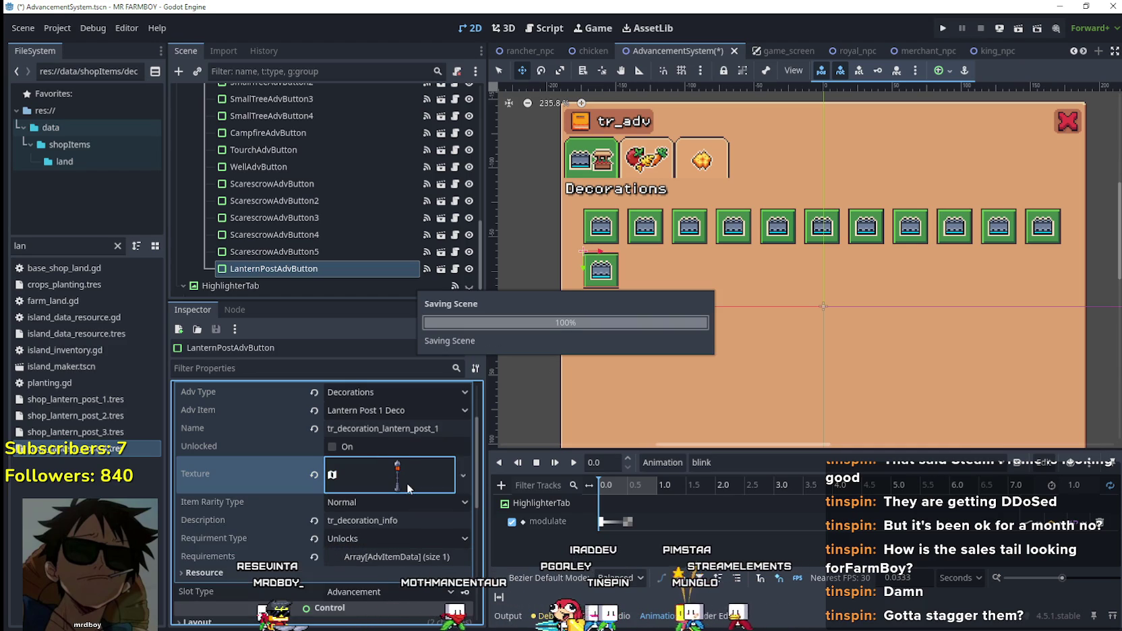
- Make the first requirement unique, set its Item Id to Lantern Post 1 Deco, and save
scroll(410, 477, down, 2)
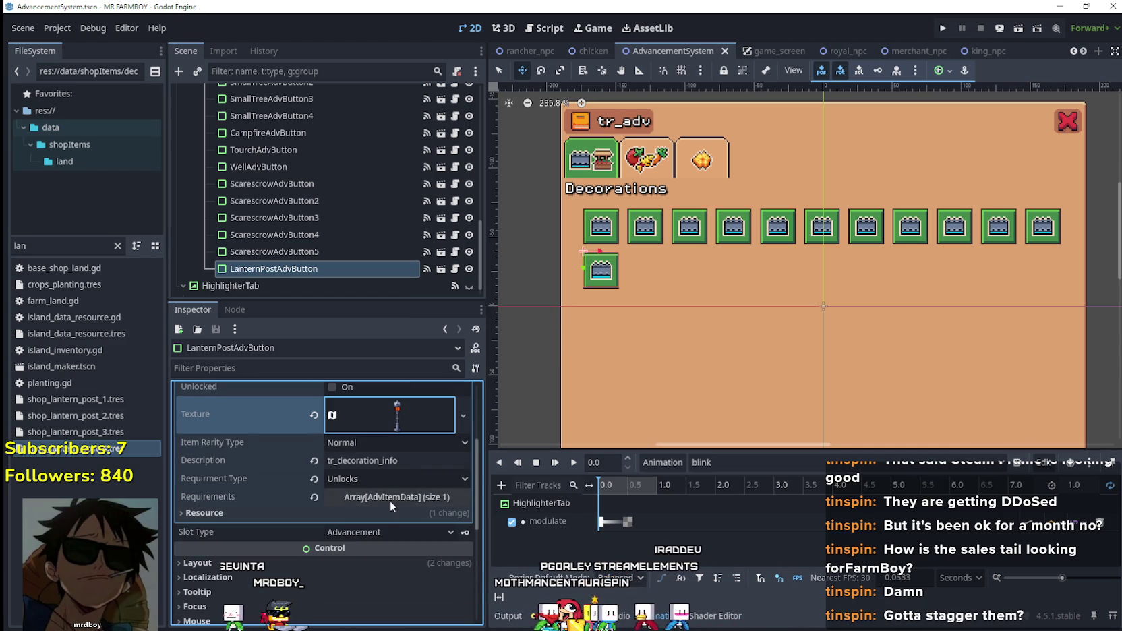
click(390, 497)
click(406, 537)
right_click(395, 543)
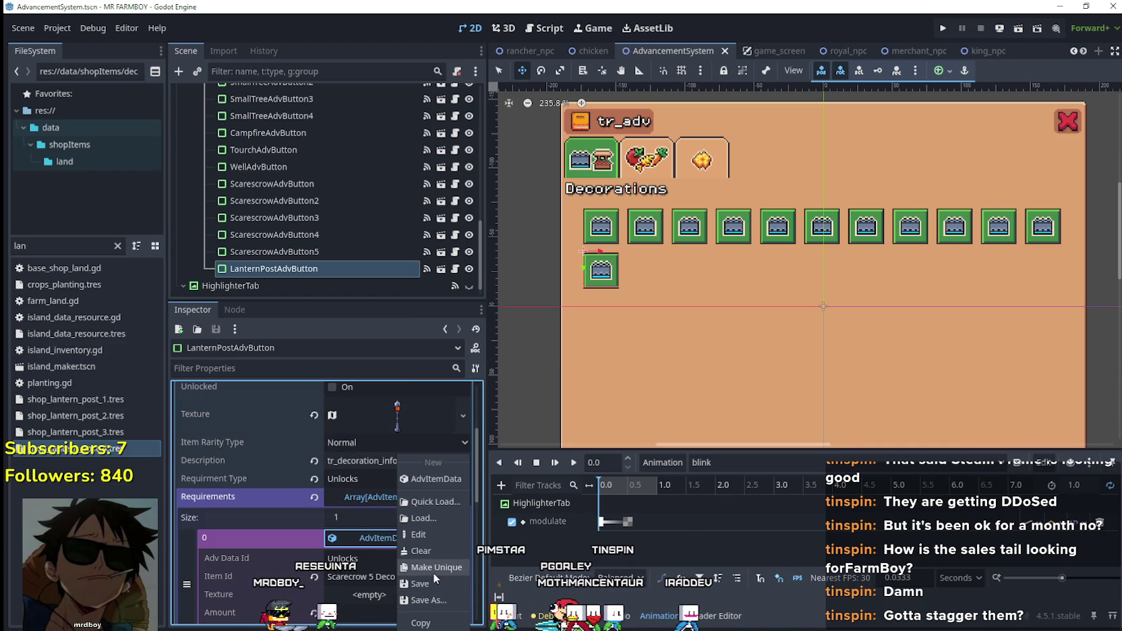
click(433, 569)
scroll(396, 557, down, 3)
click(358, 486)
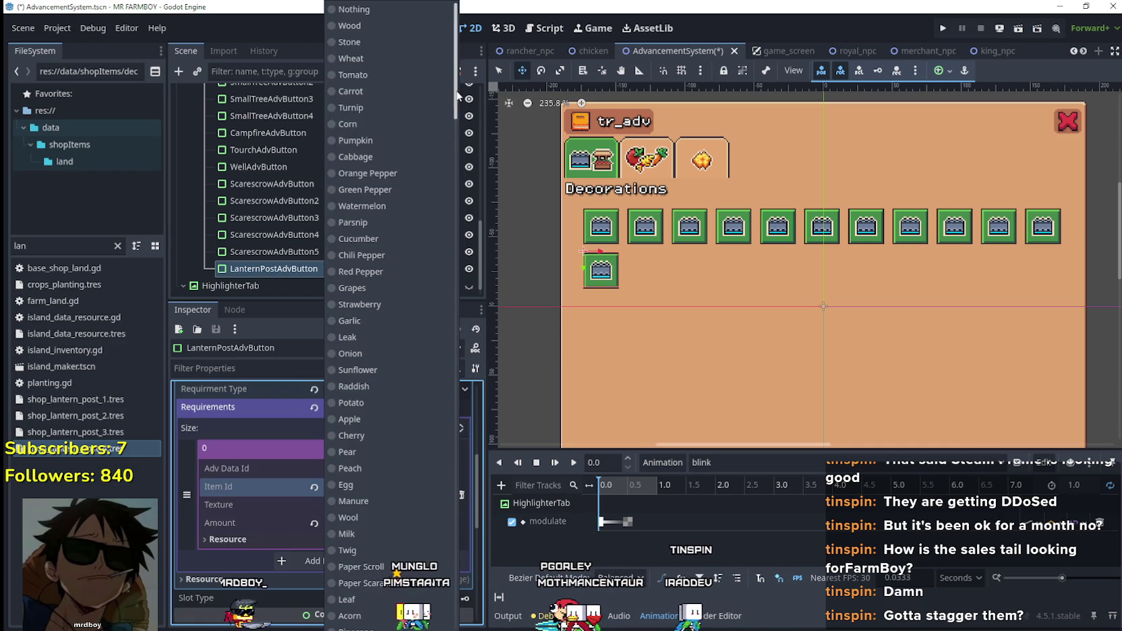
scroll(425, 441, down, 20)
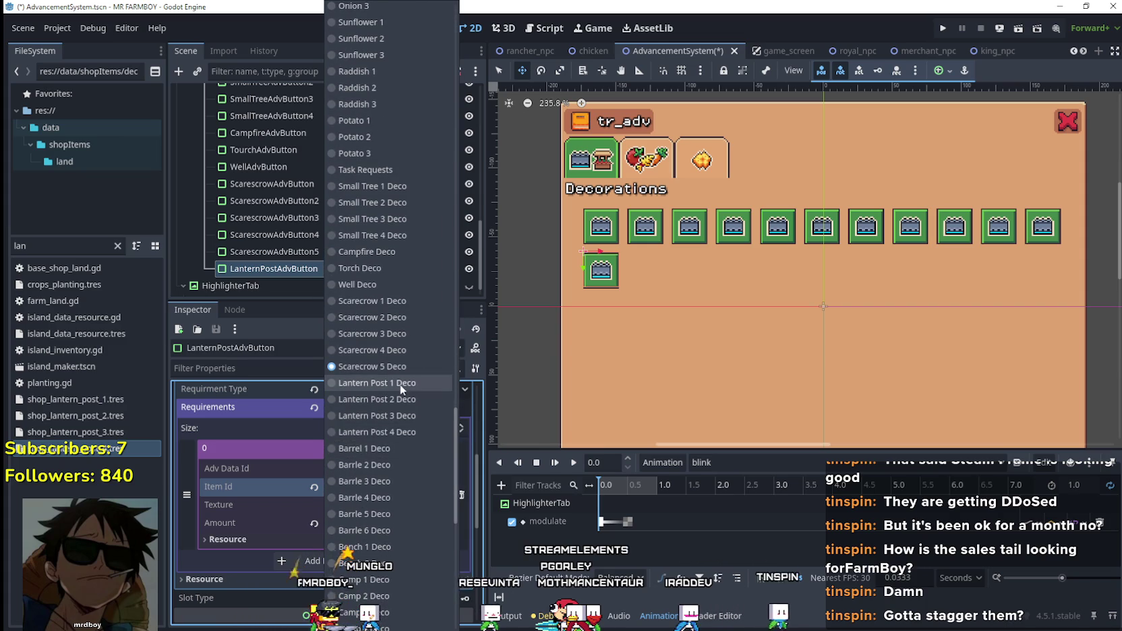
click(374, 383)
key(ctrl+s)
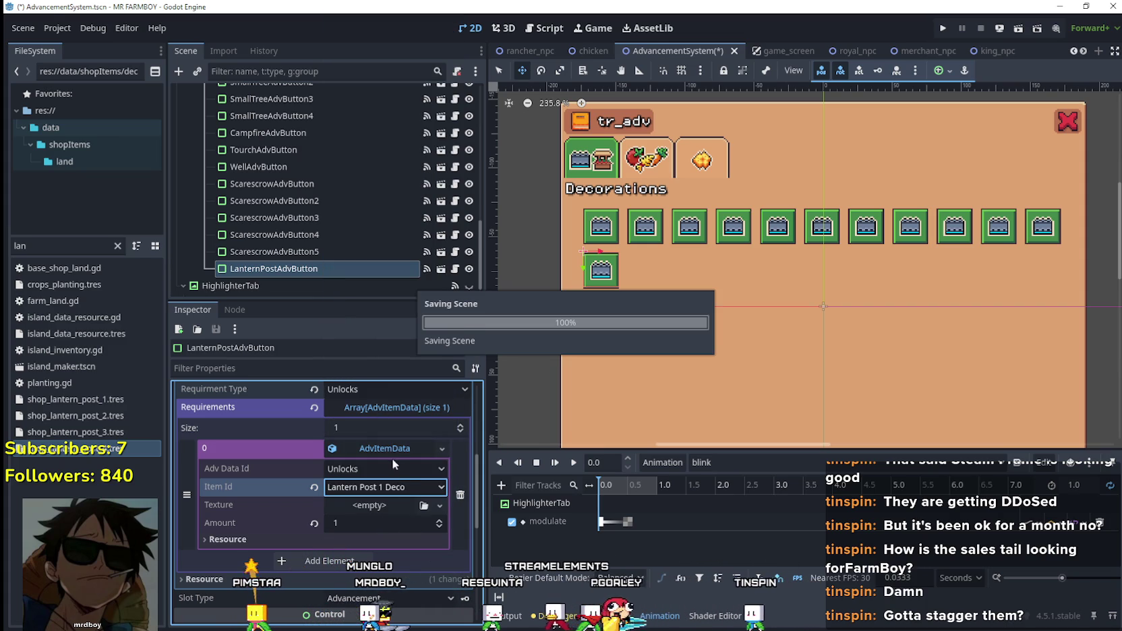
scroll(390, 452, up, 3)
scroll(375, 480, up, 2)
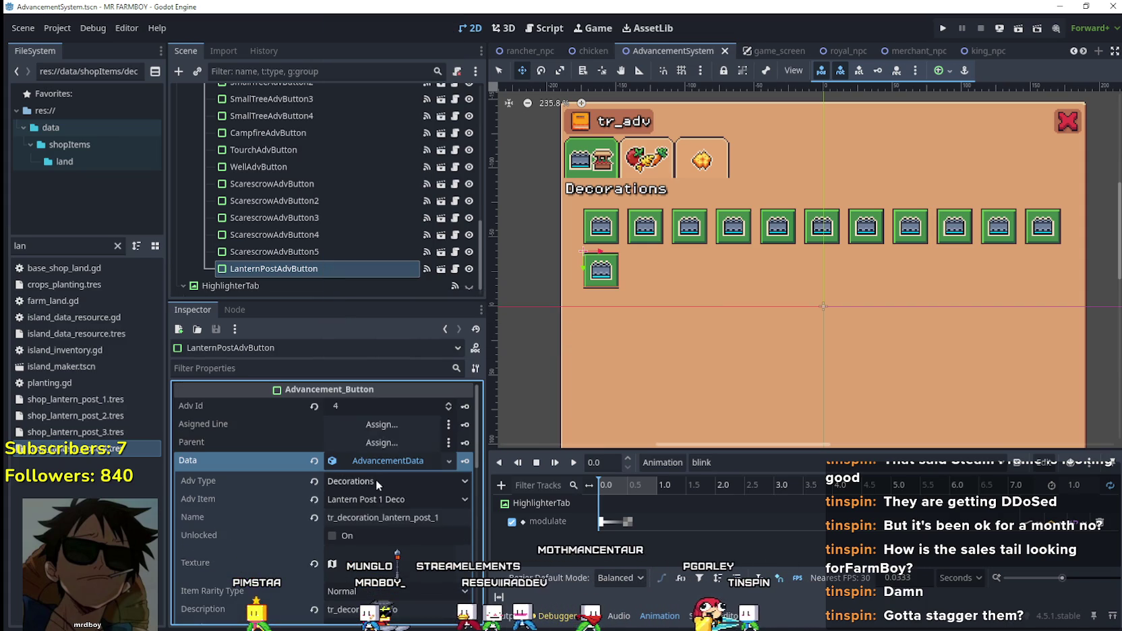
scroll(270, 254, down, 1)
- Duplicate LanternPostAdvButton with unique Data: Lantern Post 2 Deco, named tr_decoration_lantern_post_2
right_click(274, 252)
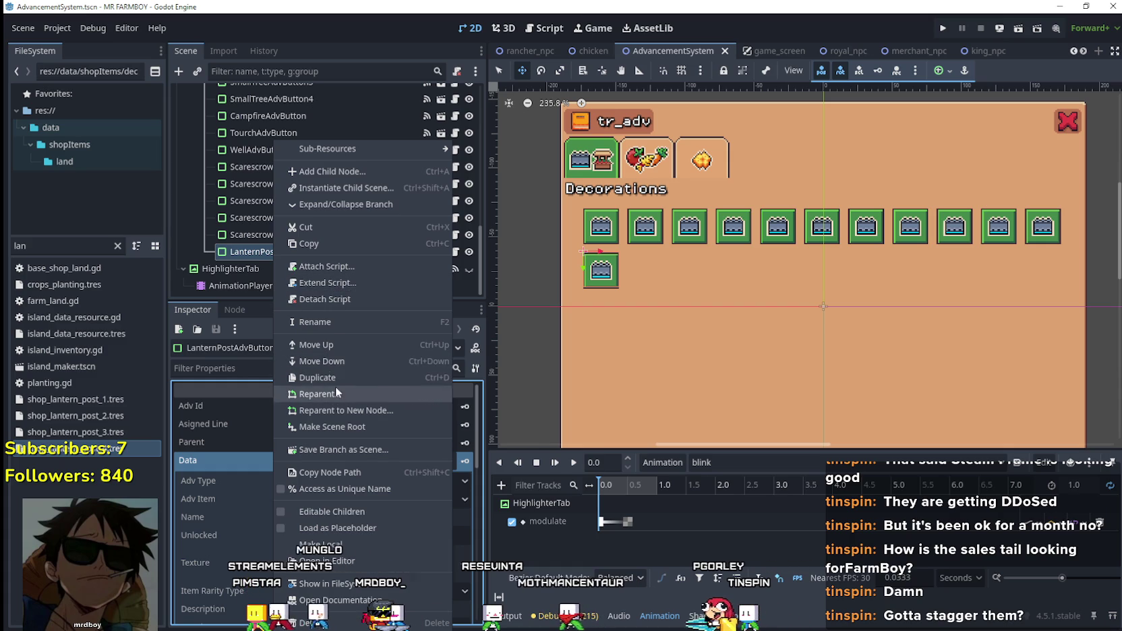
key(ctrl+d)
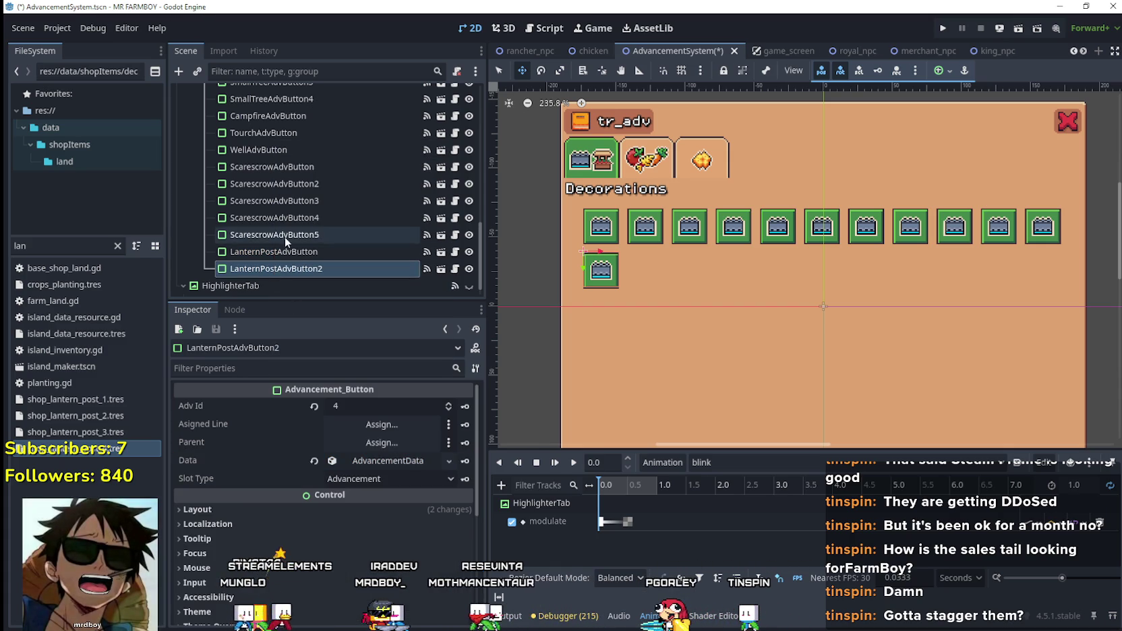
right_click(383, 461)
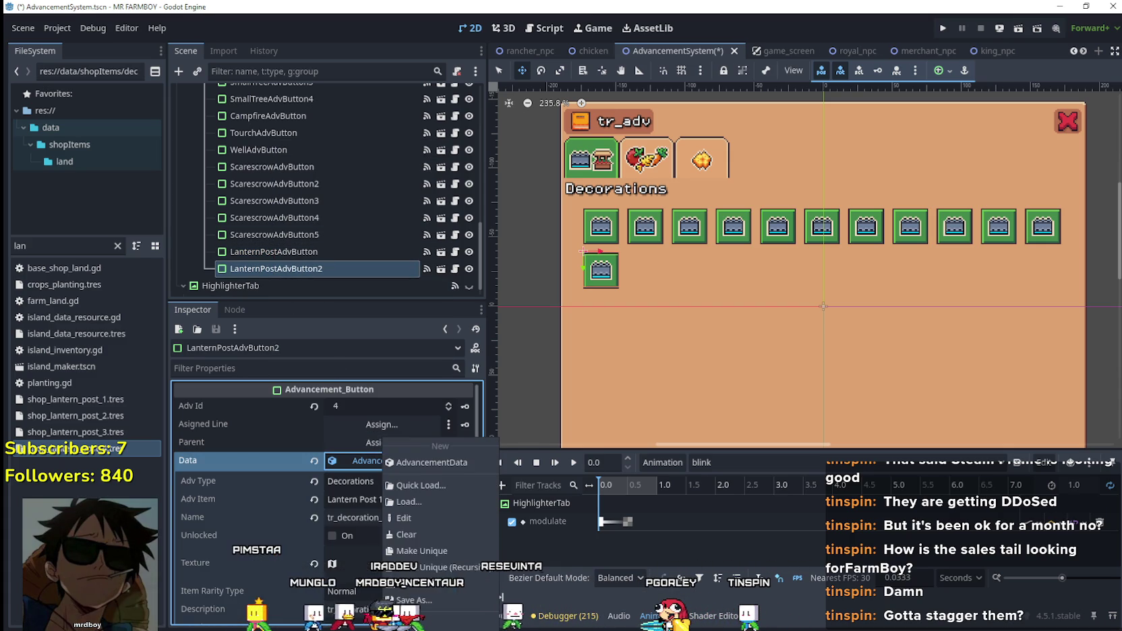
click(419, 551)
click(436, 518)
key(BackSpace)
text(2)
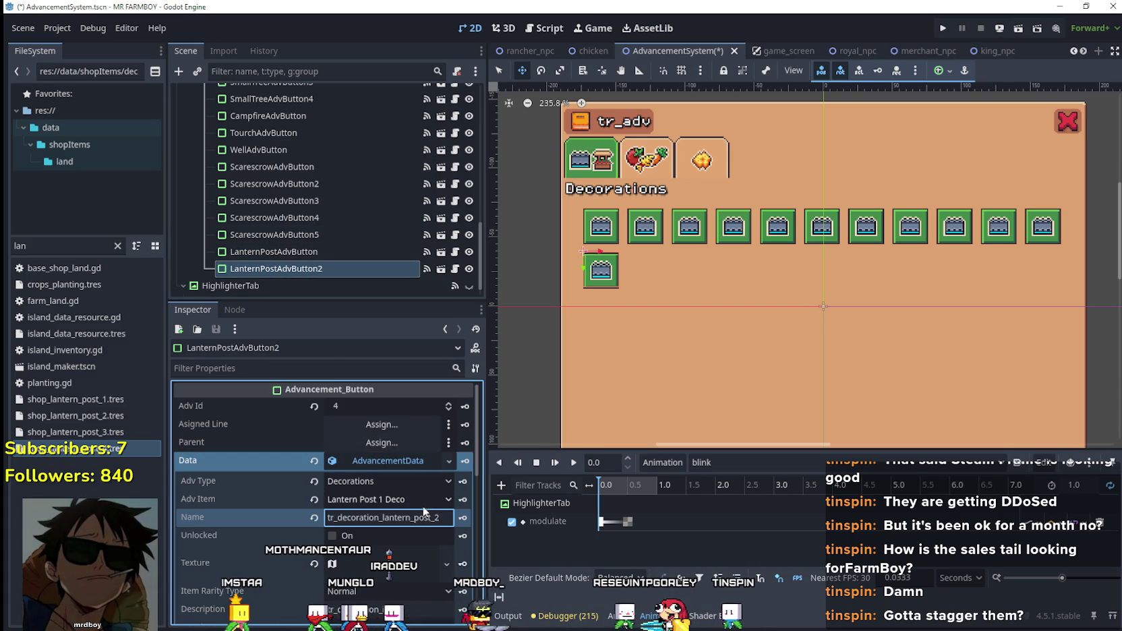
click(424, 500)
scroll(432, 423, down, 15)
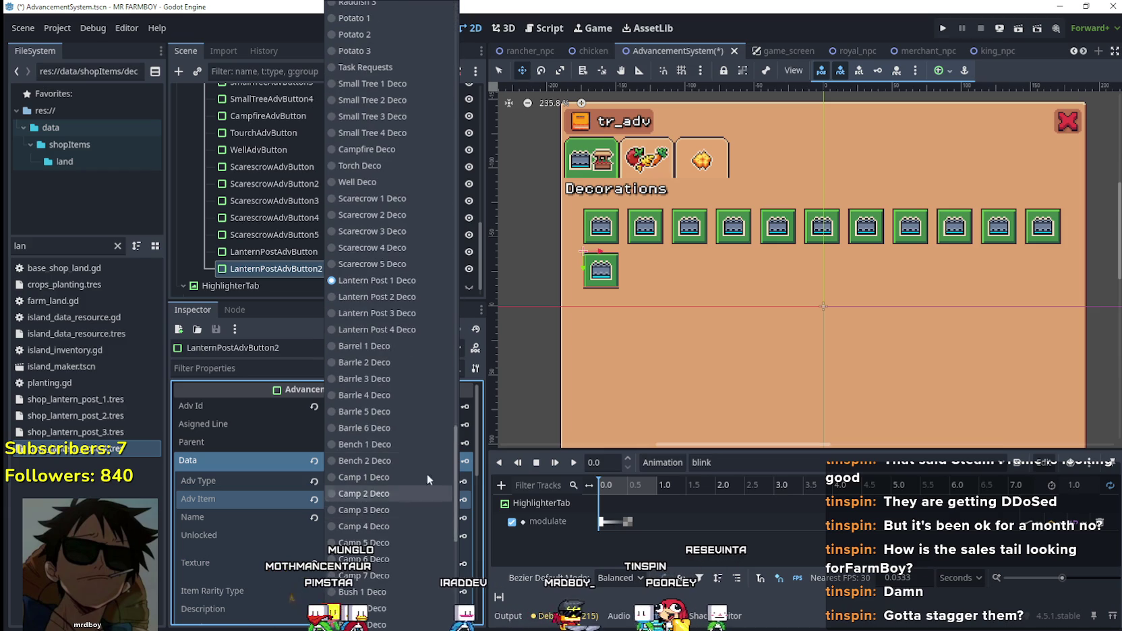
click(372, 299)
- Move the copy's texture region onto another lantern post sprite
click(389, 445)
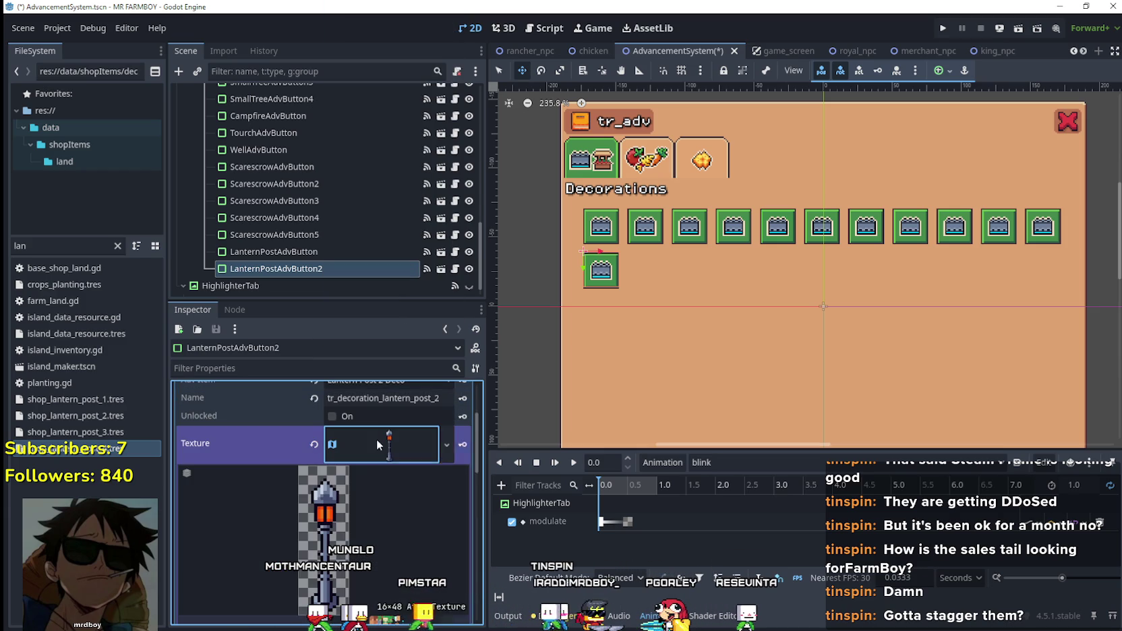
click(446, 444)
click(407, 556)
scroll(359, 541, down, 3)
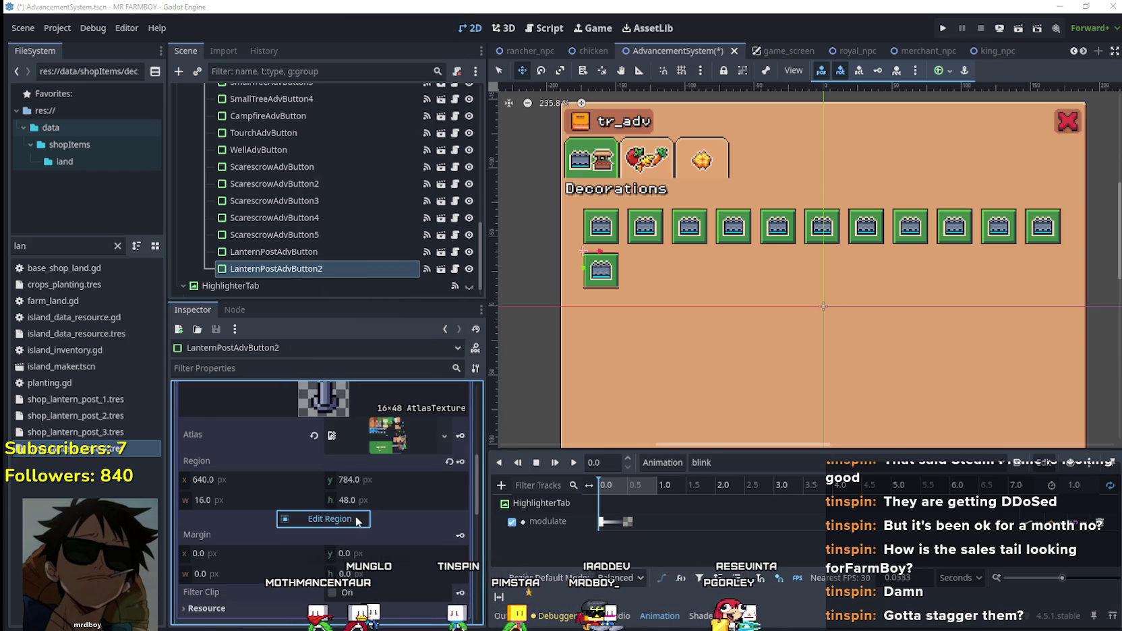
click(357, 521)
scroll(552, 399, down, 4)
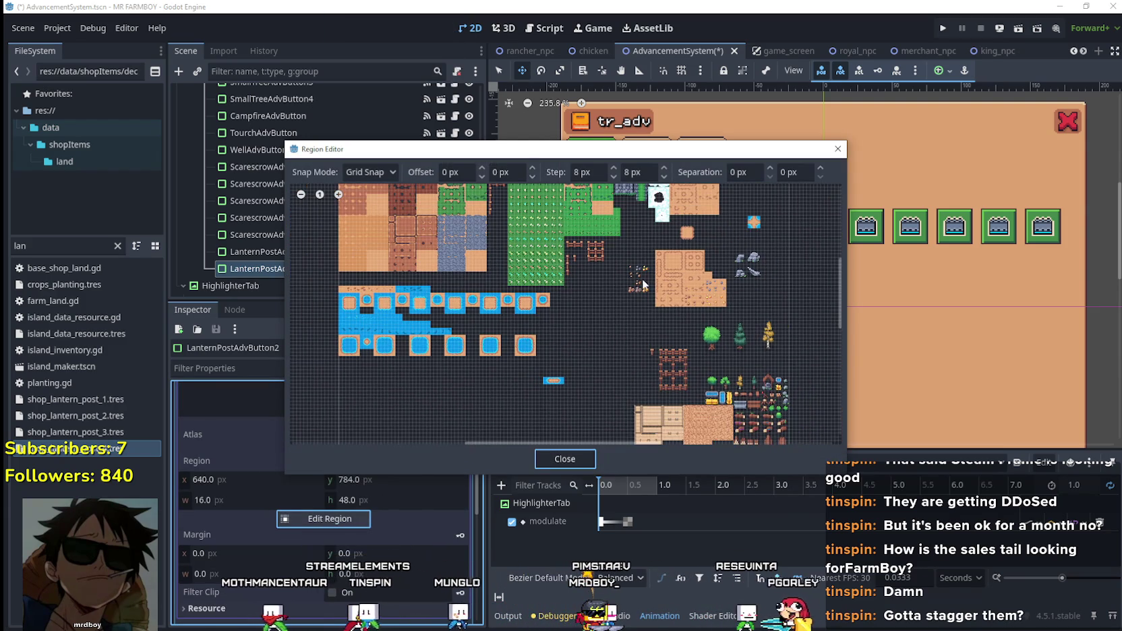
scroll(644, 285, down, 5)
scroll(482, 402, up, 5)
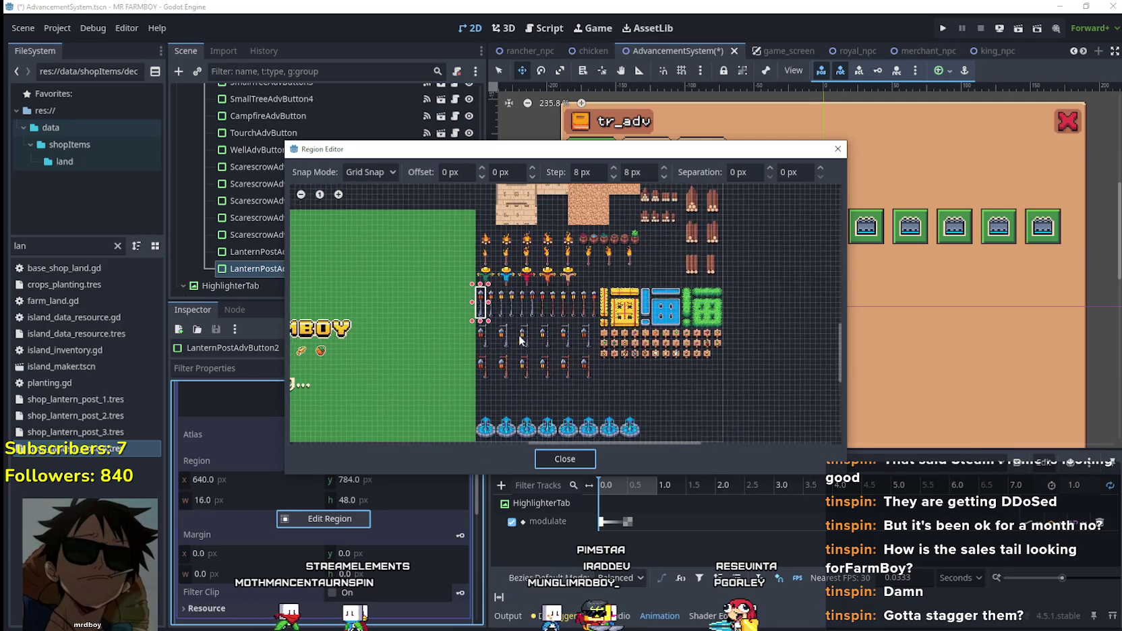
scroll(591, 276, up, 2)
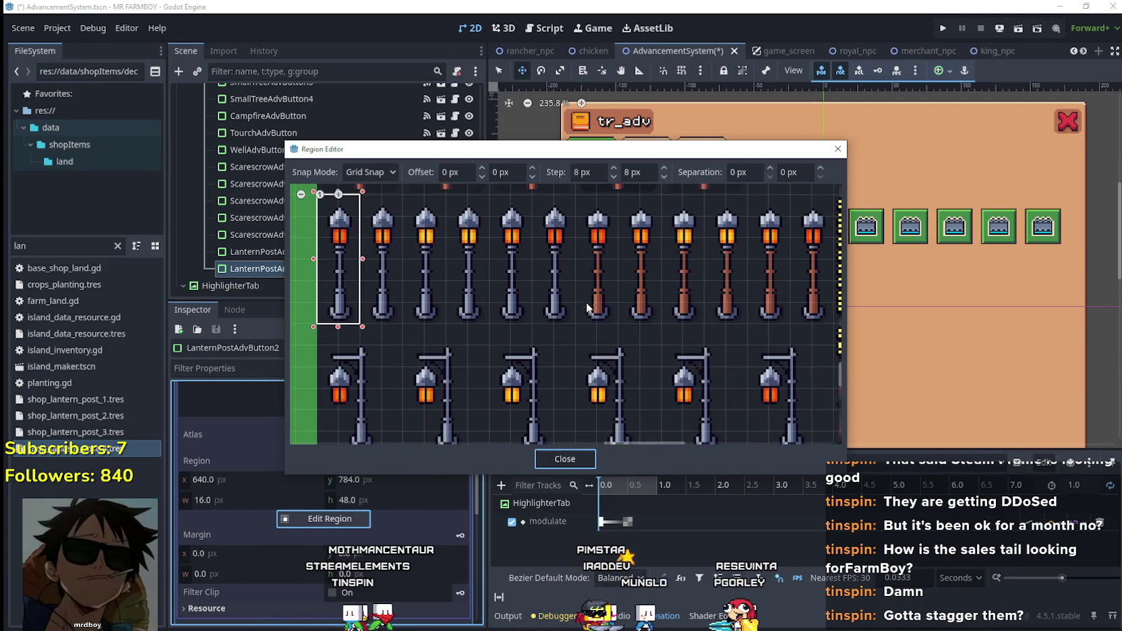
drag(574, 321, 621, 222)
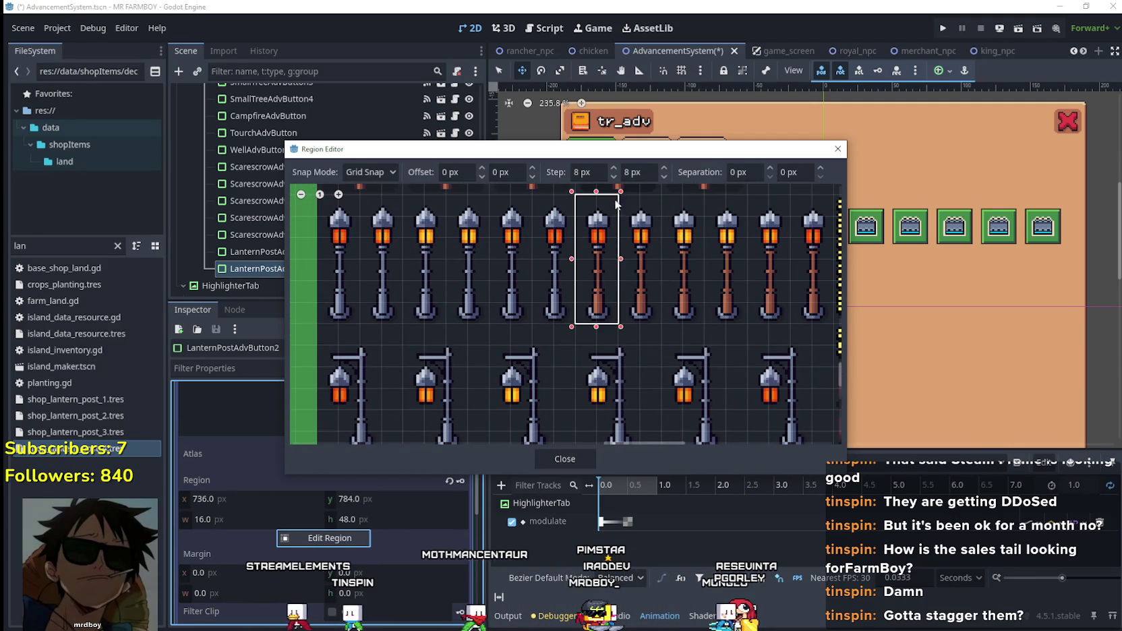
scroll(616, 203, up, 2)
key(Escape)
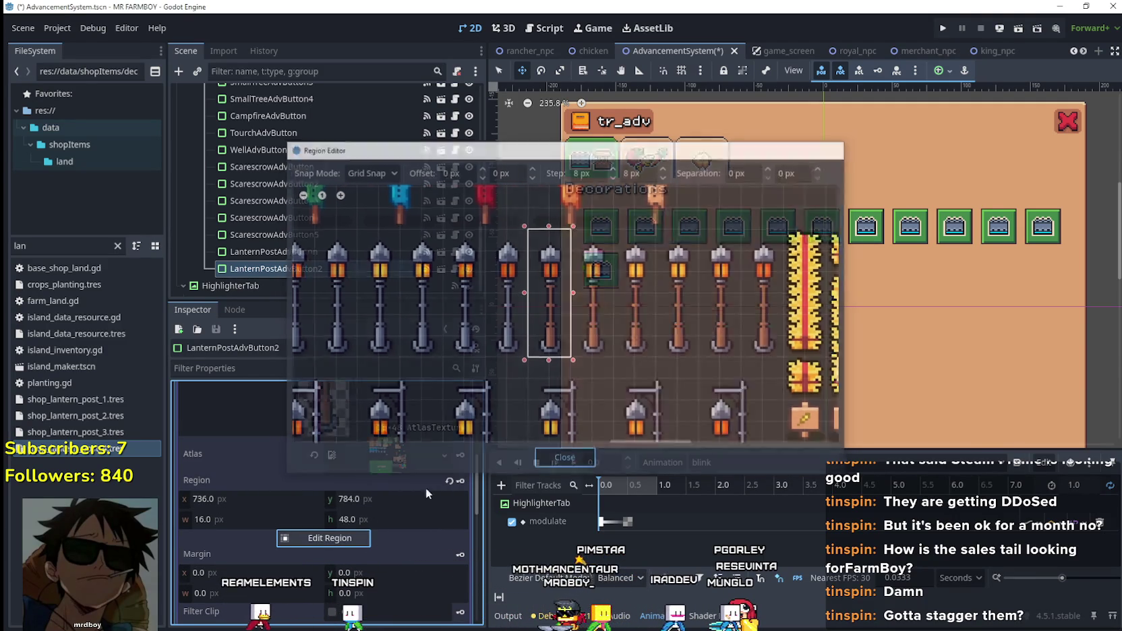
scroll(425, 493, up, 5)
click(392, 425)
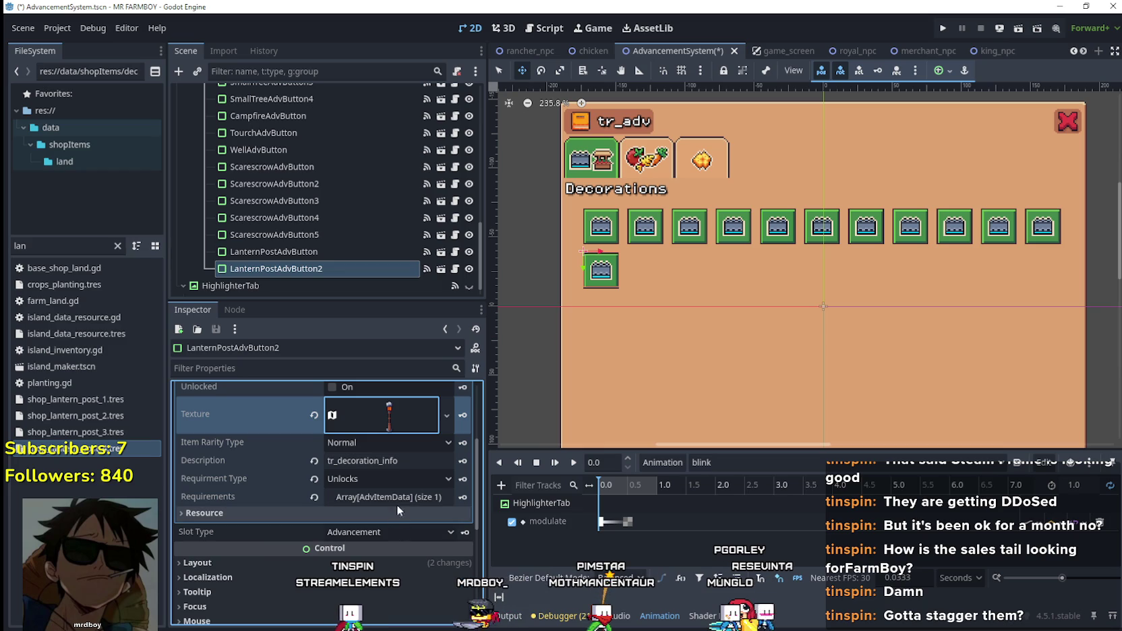
- Set the requirement's Item Id to the lantern post item and save the scene
click(389, 499)
right_click(386, 539)
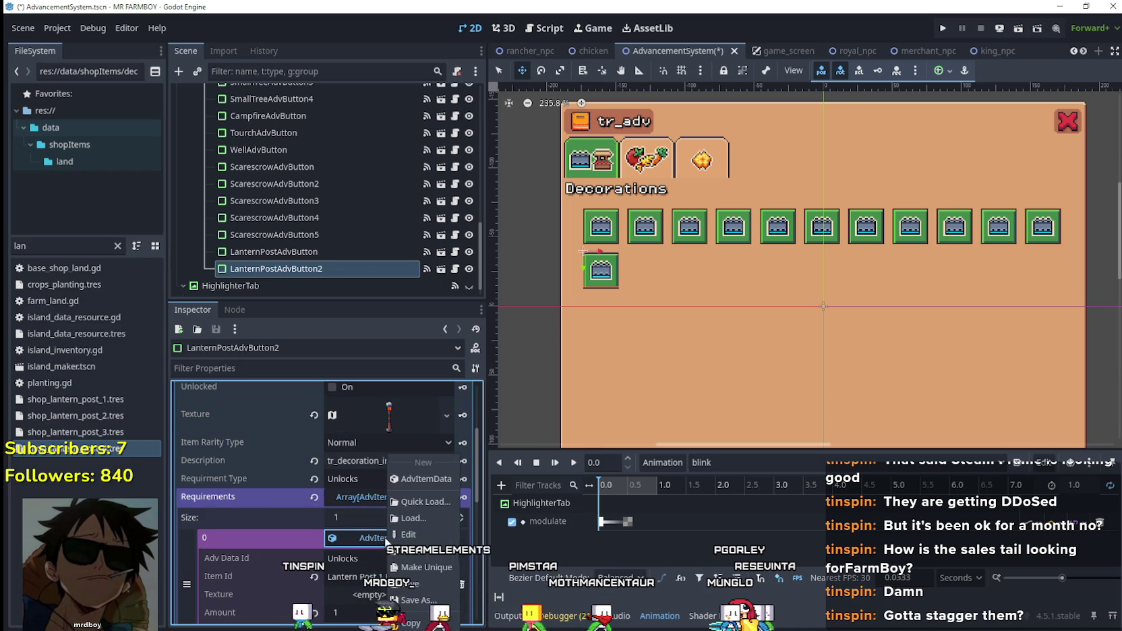
click(423, 569)
scroll(401, 561, down, 3)
click(387, 459)
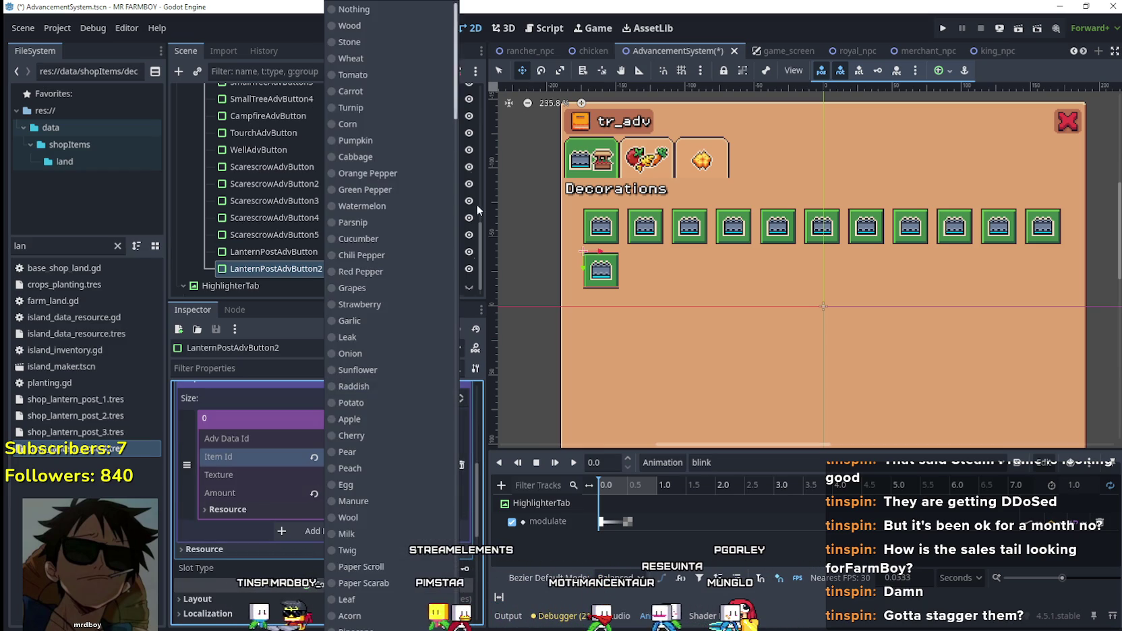
scroll(445, 507, down, 20)
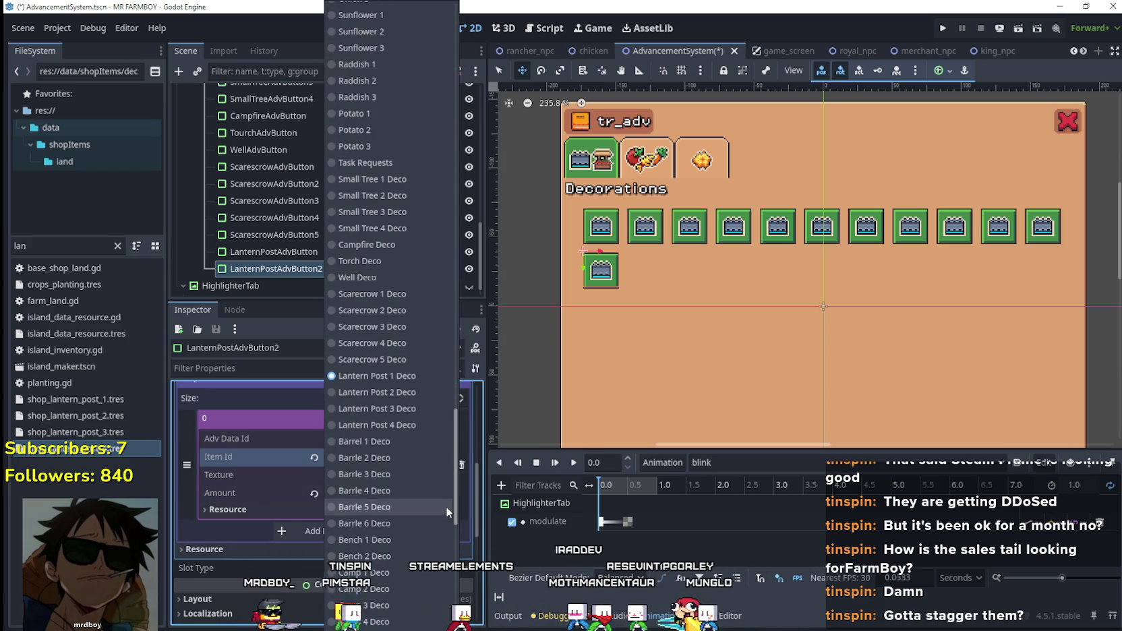
click(394, 404)
click(401, 534)
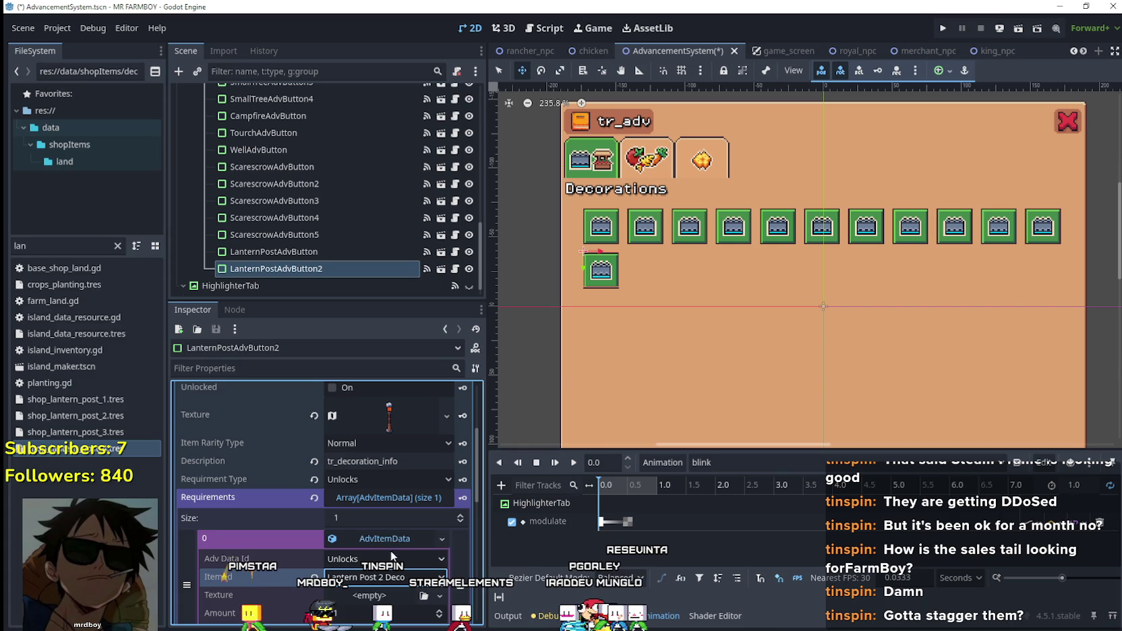
scroll(397, 534, up, 2)
key(ctrl+s)
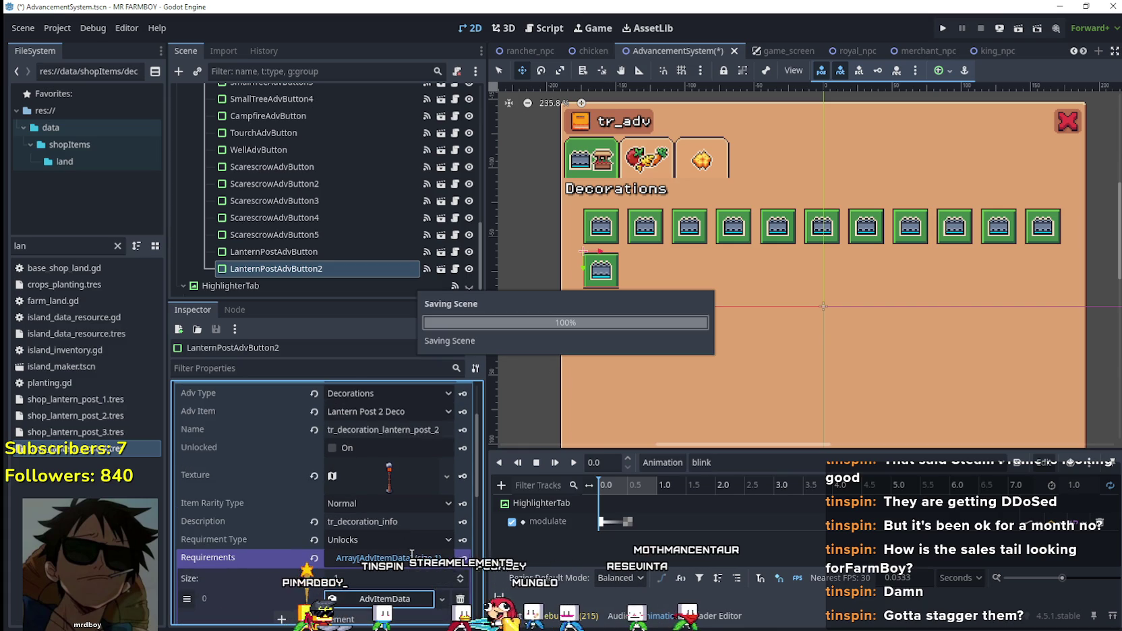
scroll(407, 549, up, 3)
click(405, 460)
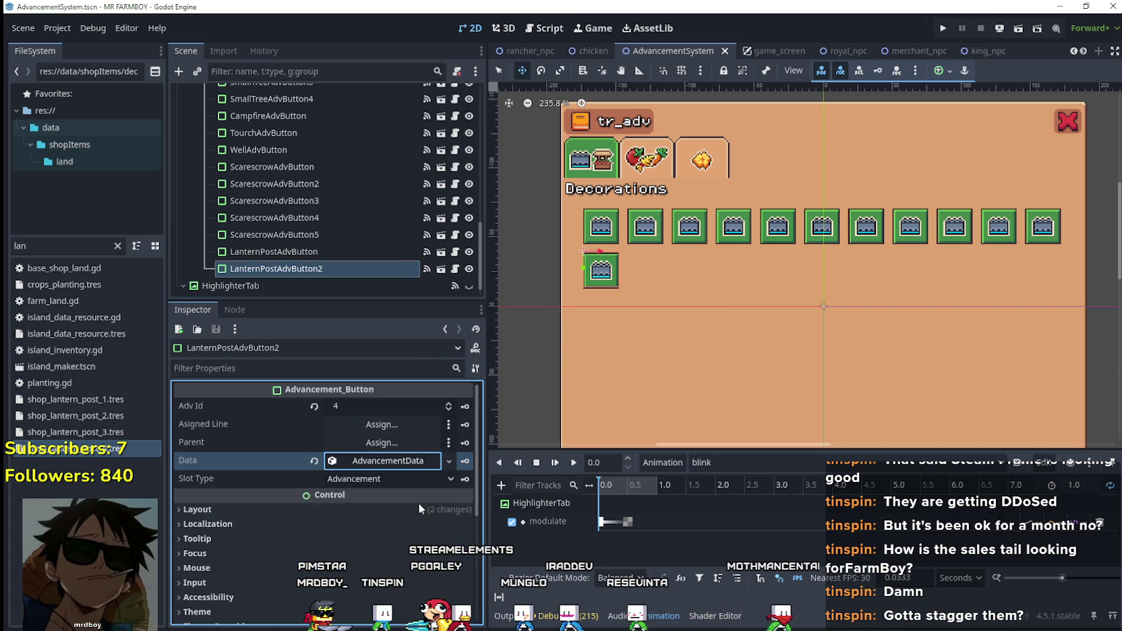
key(ctrl+s)
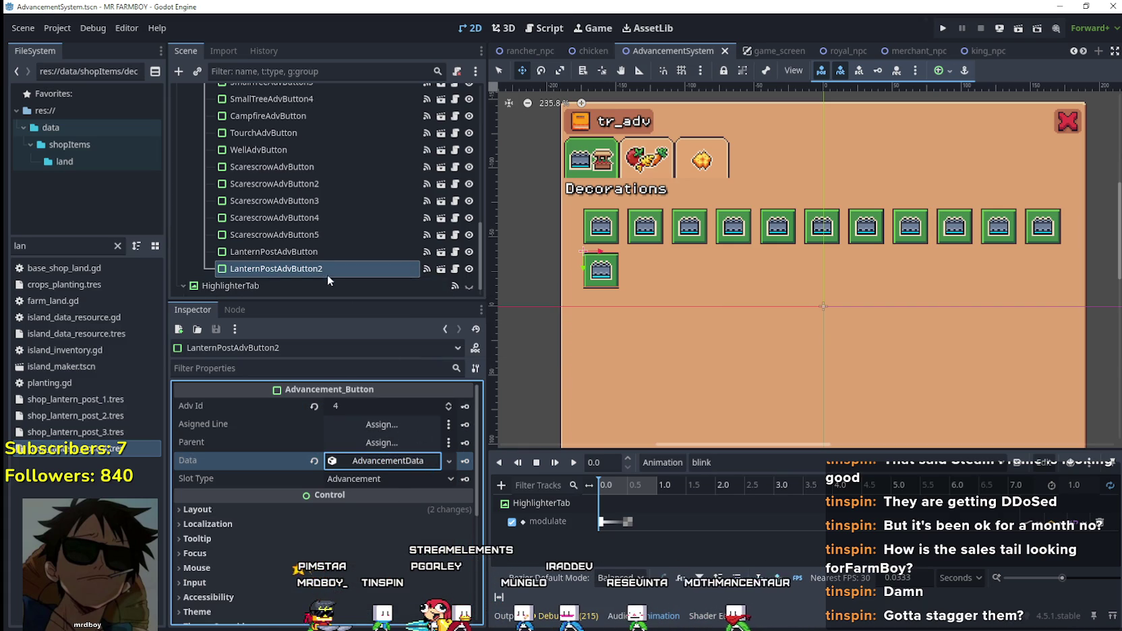
- Duplicate LanternPostAdvButton2 with unique Data set to Lantern Post 3 Deco, named tr_decoration_lantern_post_3
right_click(298, 269)
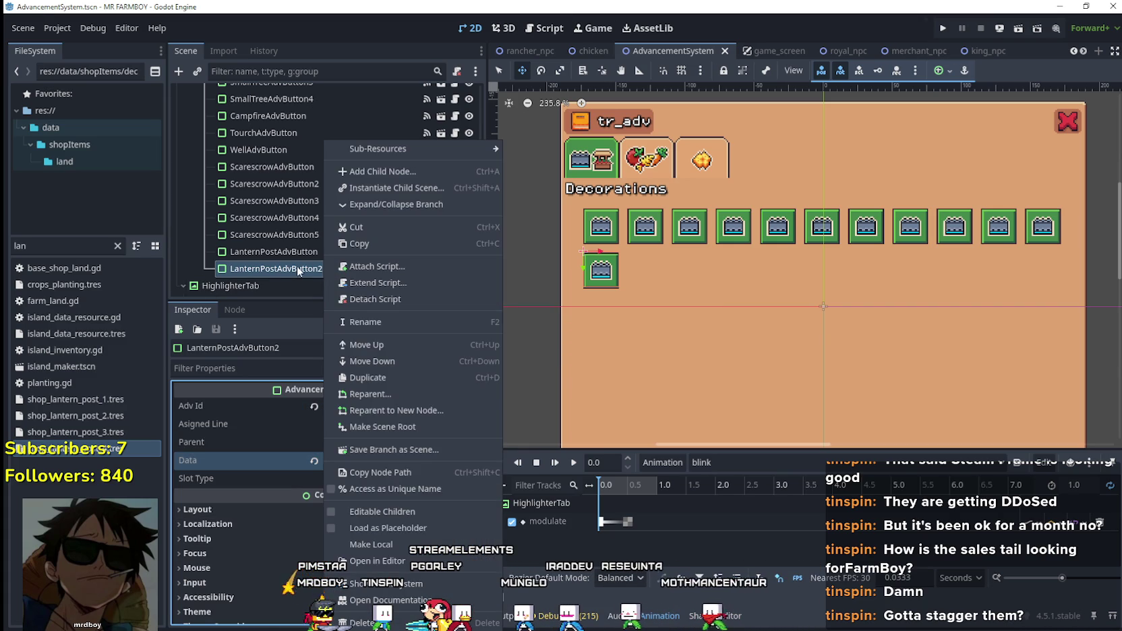
click(385, 378)
click(369, 462)
right_click(369, 462)
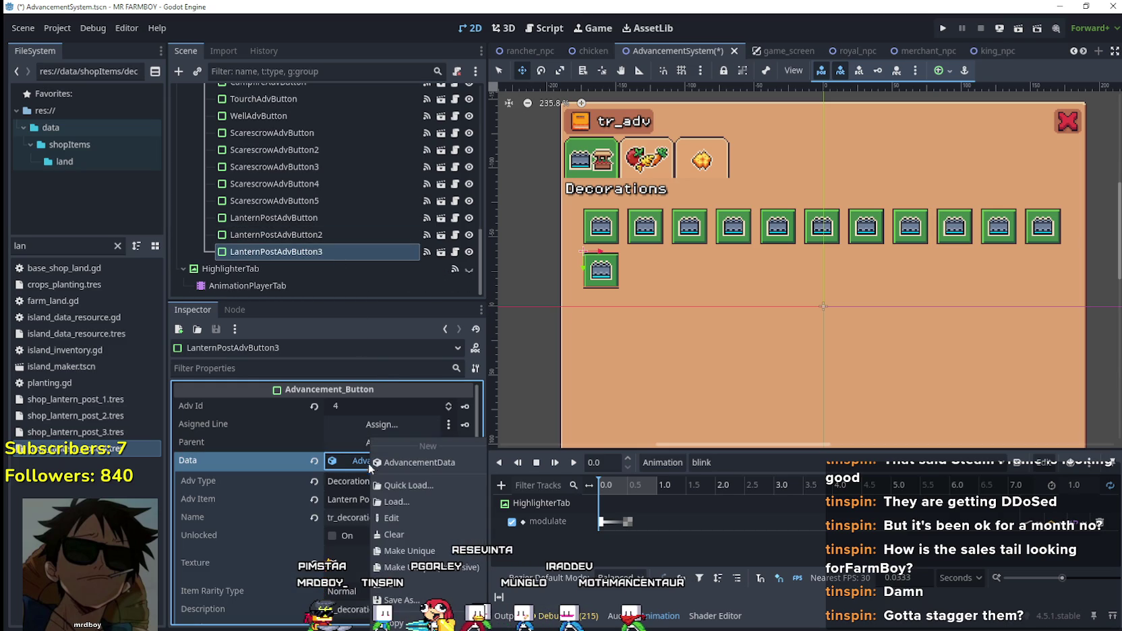
click(389, 551)
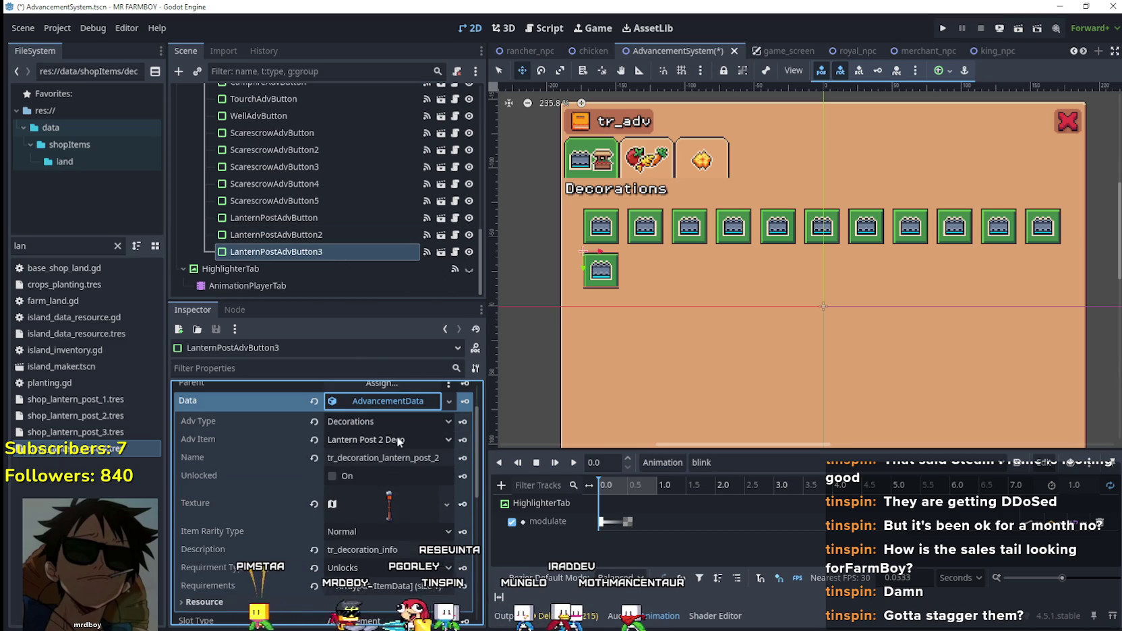
click(399, 440)
drag(452, 304, 452, 488)
click(398, 328)
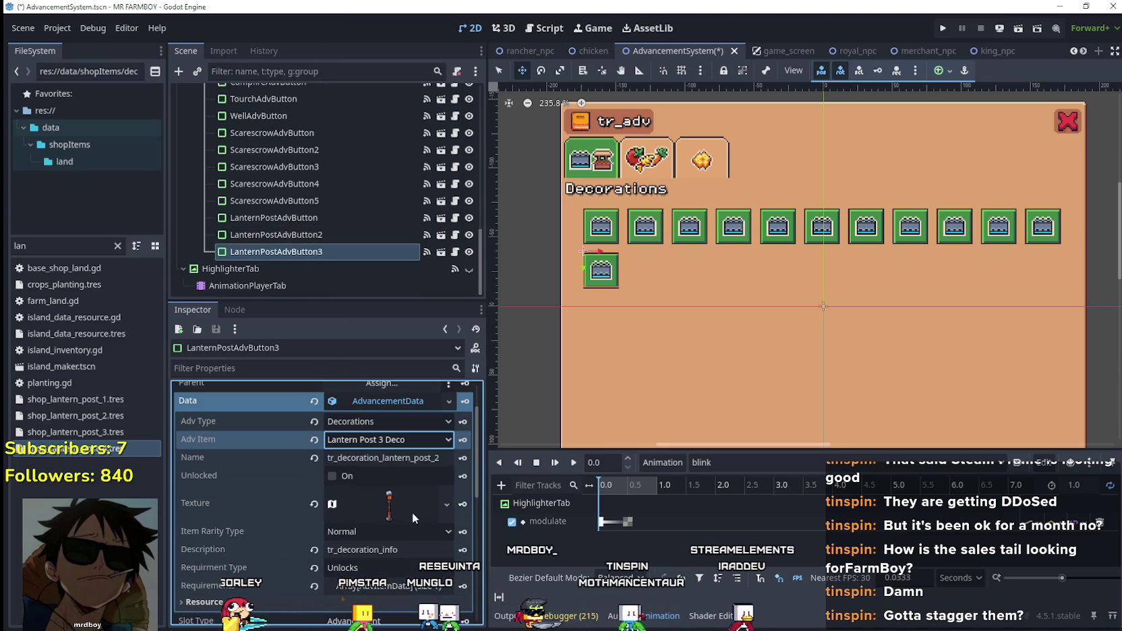
click(437, 459)
text(3)
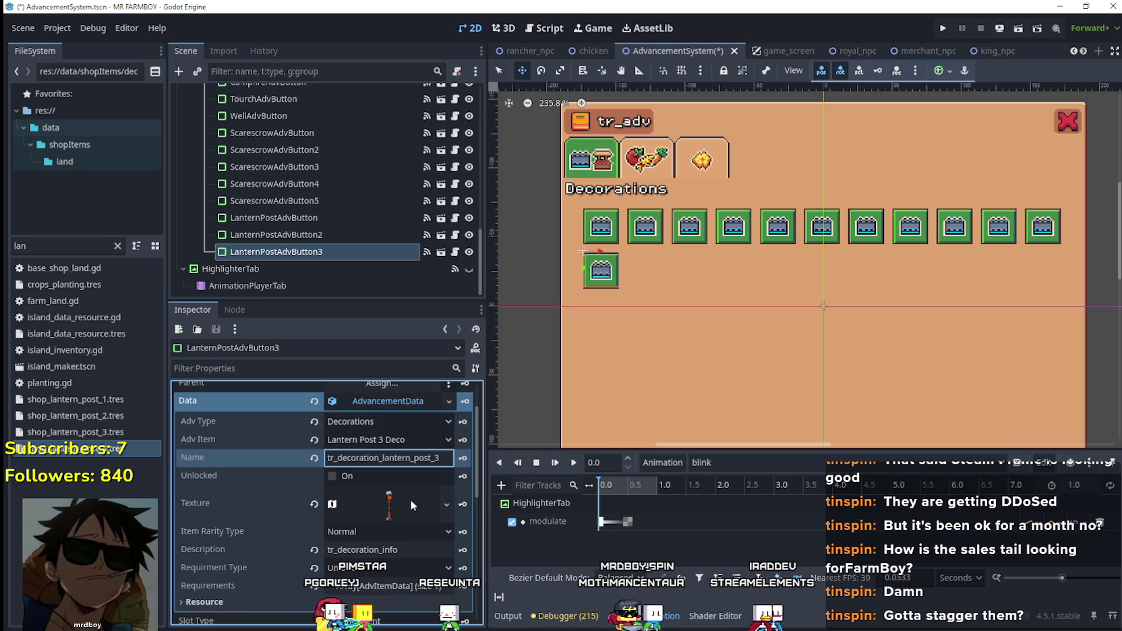
click(410, 504)
scroll(379, 491, down, 3)
right_click(396, 420)
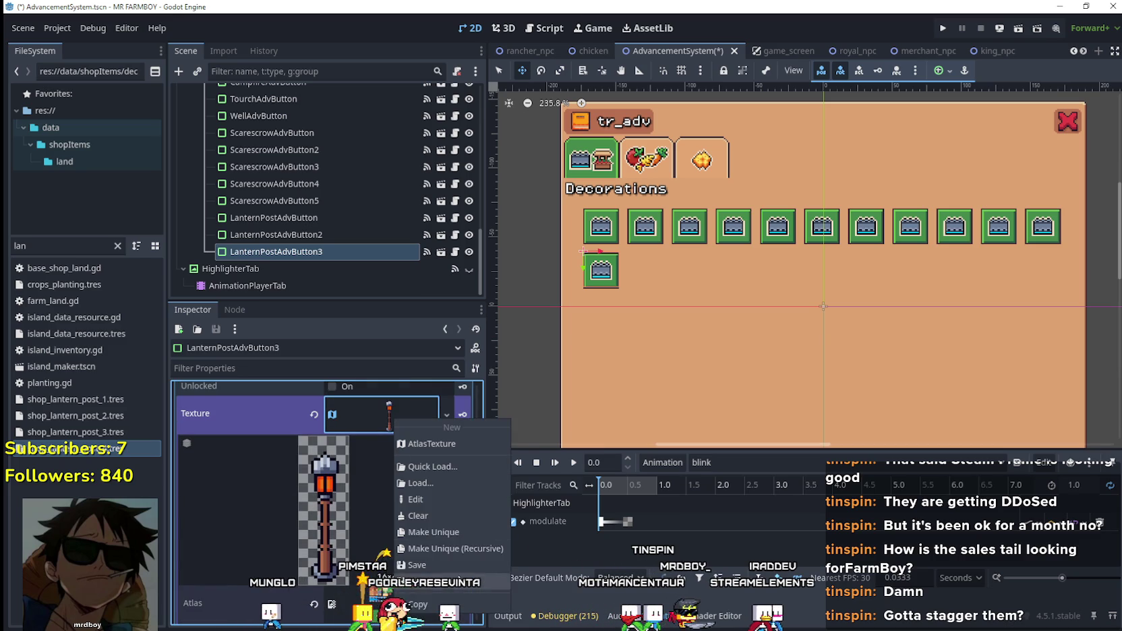
- Make LanternPostAdvButton3's texture unique and set its region to the hanging lantern post, 640,840, 32×40
click(461, 532)
click(324, 608)
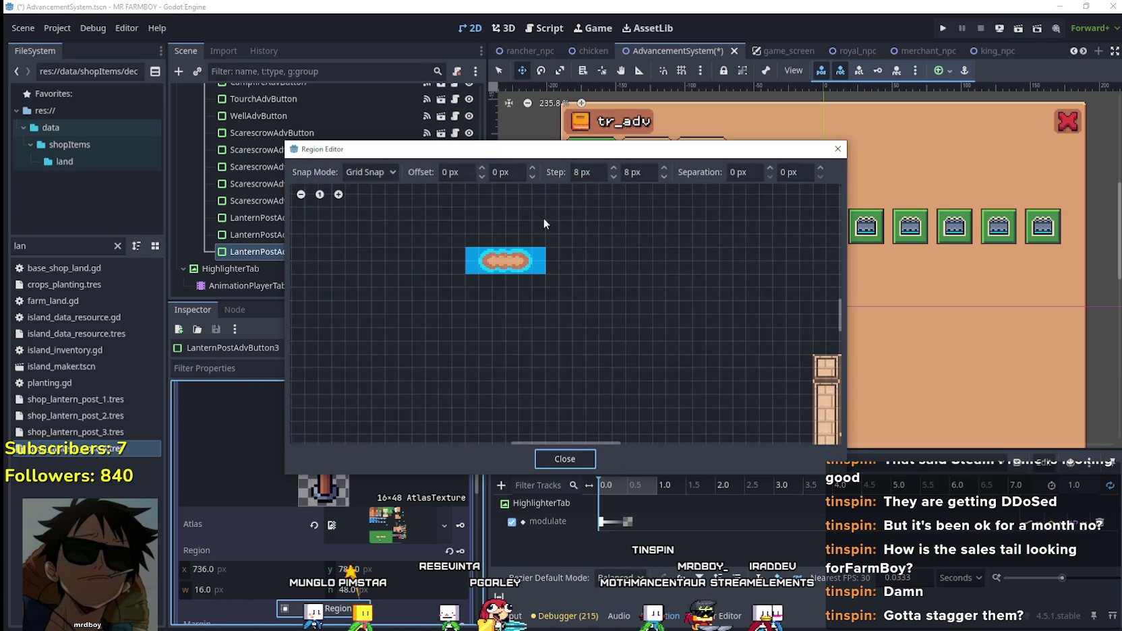
scroll(627, 337, down, 6)
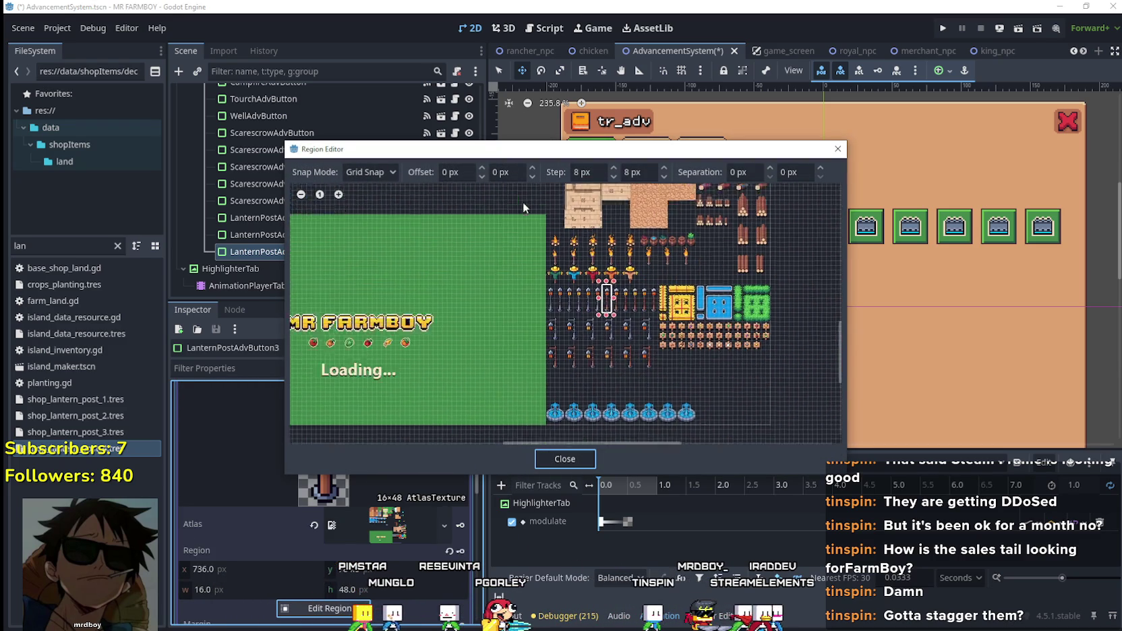
scroll(487, 340, up, 6)
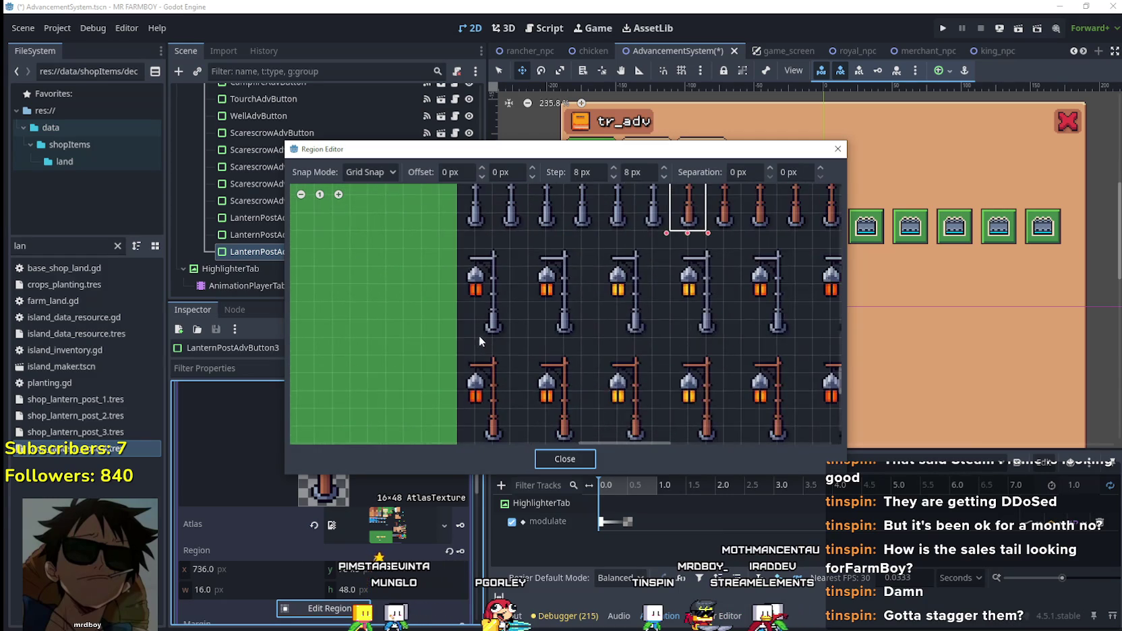
scroll(472, 333, up, 1)
mouse_move(462, 341)
mouse_down()
mouse_move(540, 231)
mouse_move(524, 241)
mouse_up()
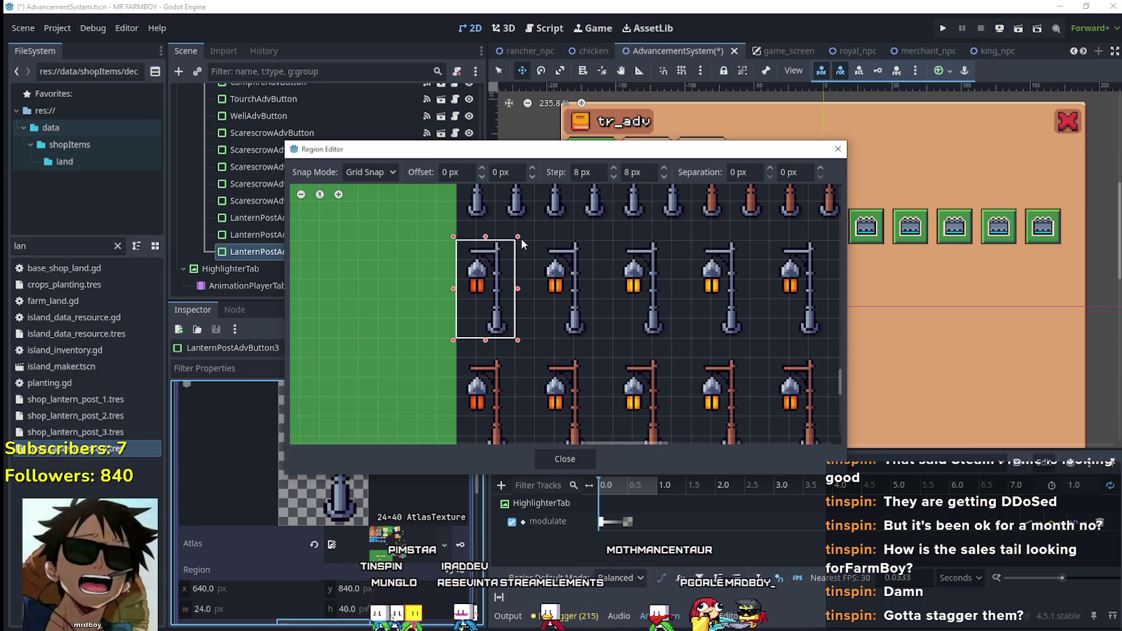
drag(522, 240, 532, 242)
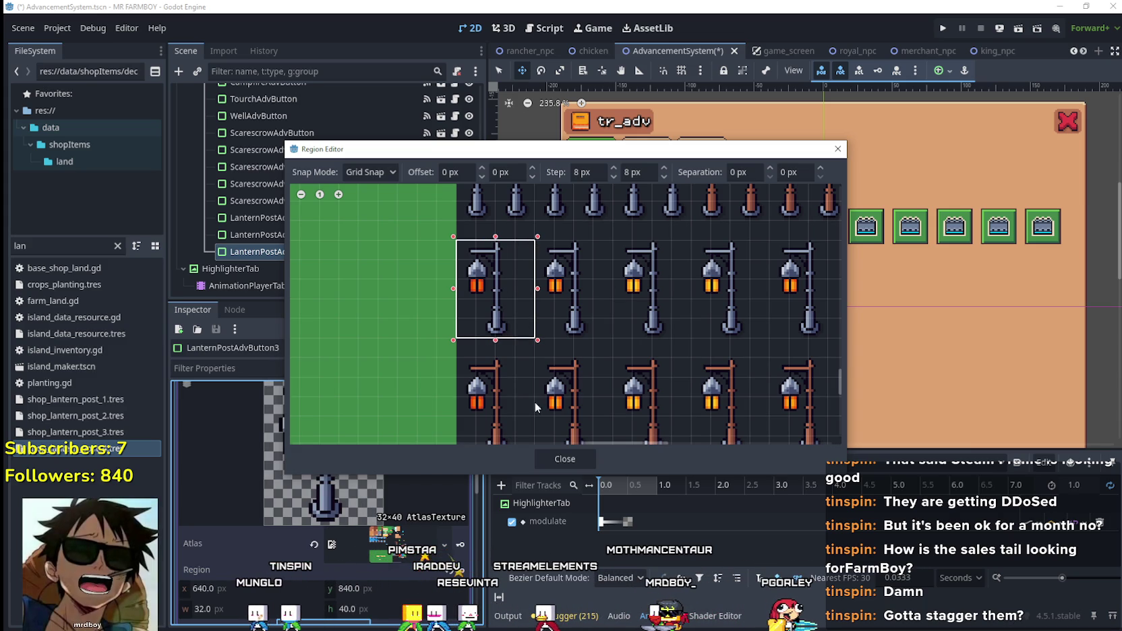
click(550, 459)
scroll(312, 515, up, 1)
- Save the scene and expand LanternPostAdvButton3's first requirement entry
click(381, 487)
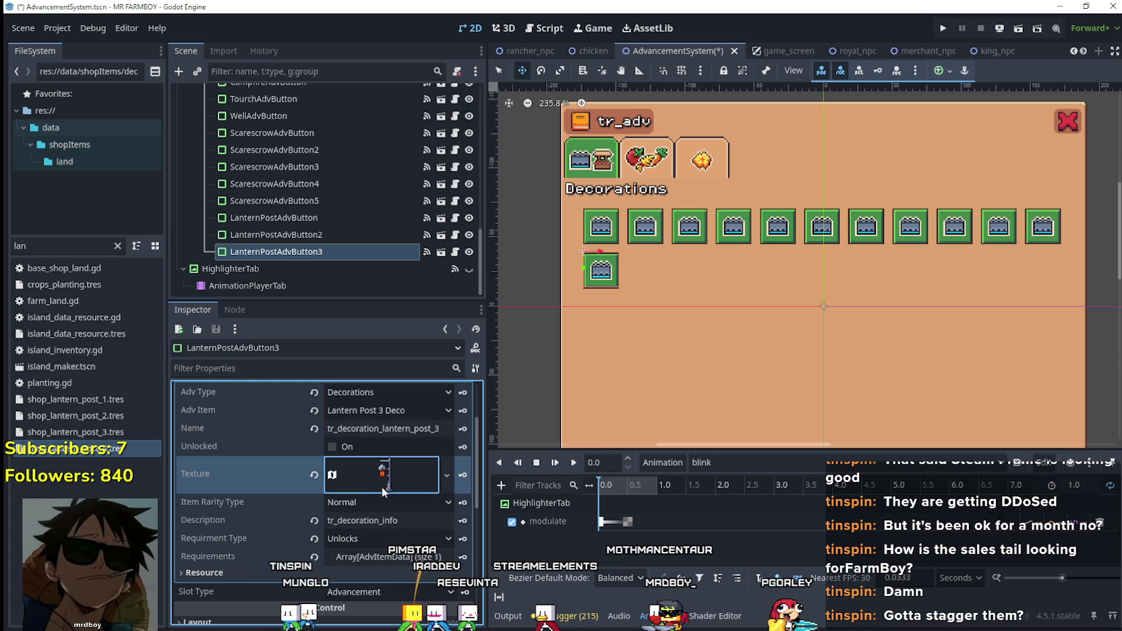
key(ctrl+s)
click(382, 556)
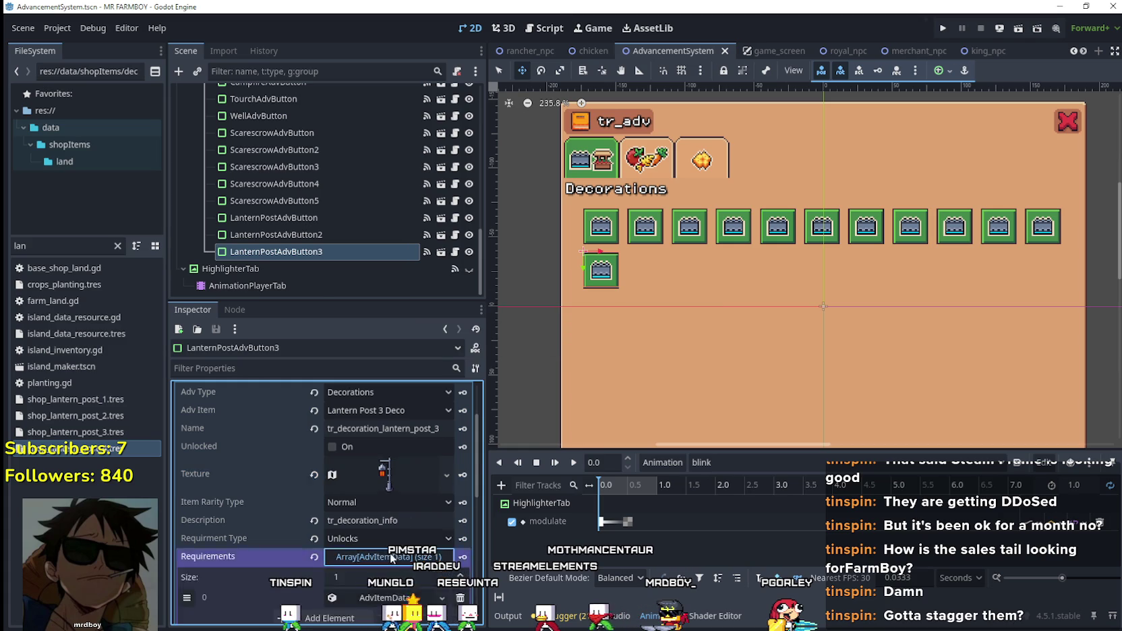
scroll(383, 485, down, 3)
click(394, 451)
right_click(394, 451)
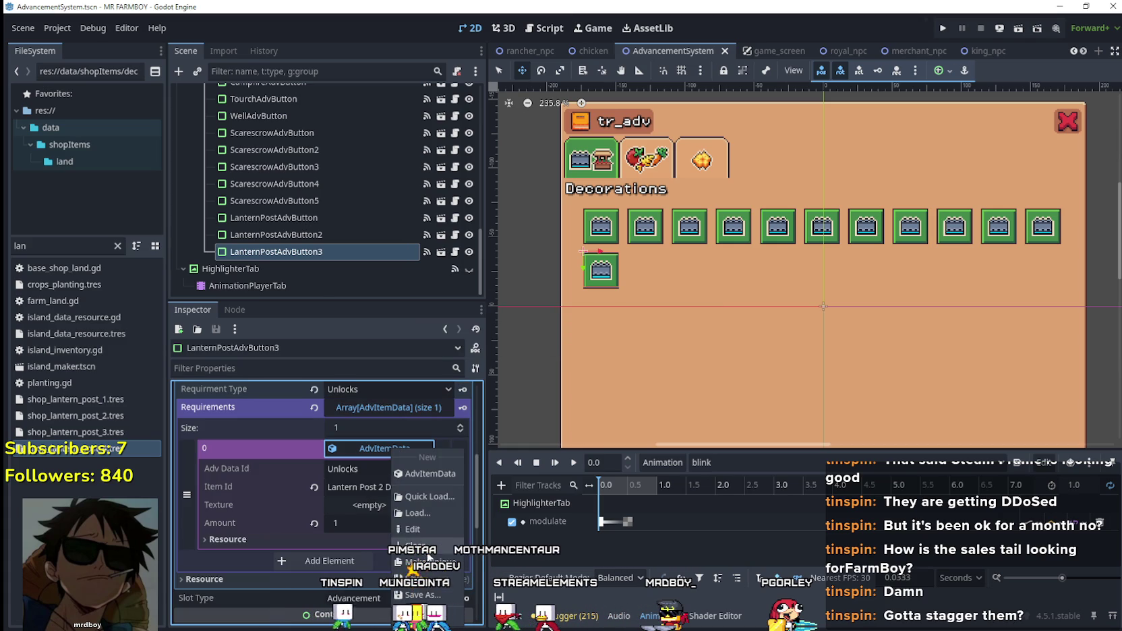
key(Escape)
- Set the requirement's Item Id to Lantern Post 3 Deco and save the scene
click(403, 491)
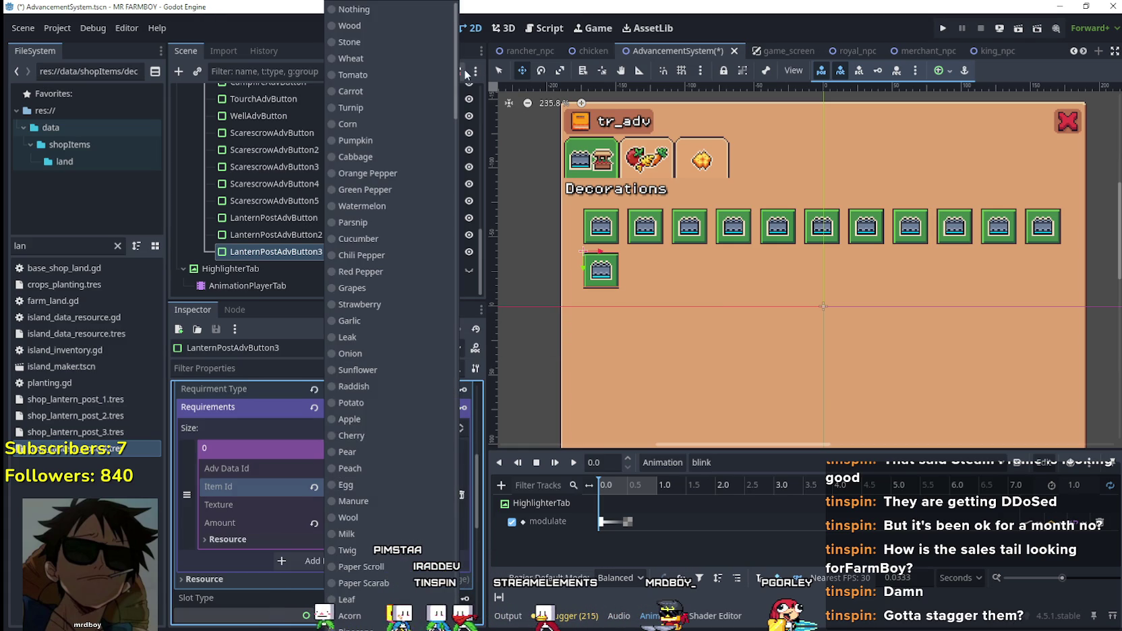
mouse_move(458, 76)
mouse_down()
mouse_move(458, 331)
mouse_move(476, 489)
mouse_up()
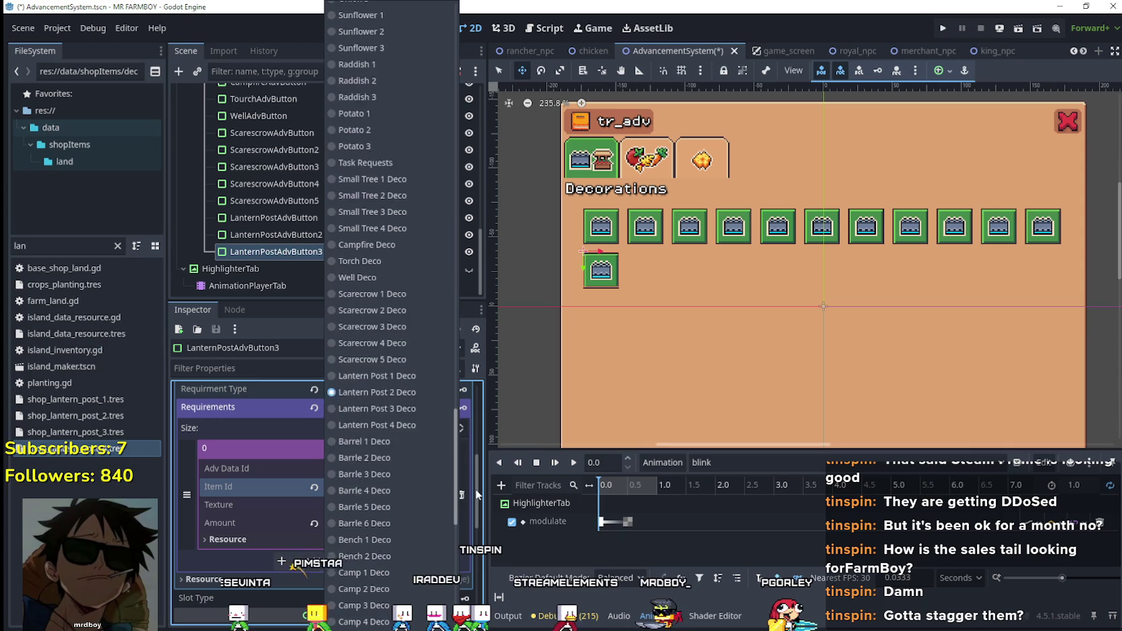
click(387, 362)
click(406, 450)
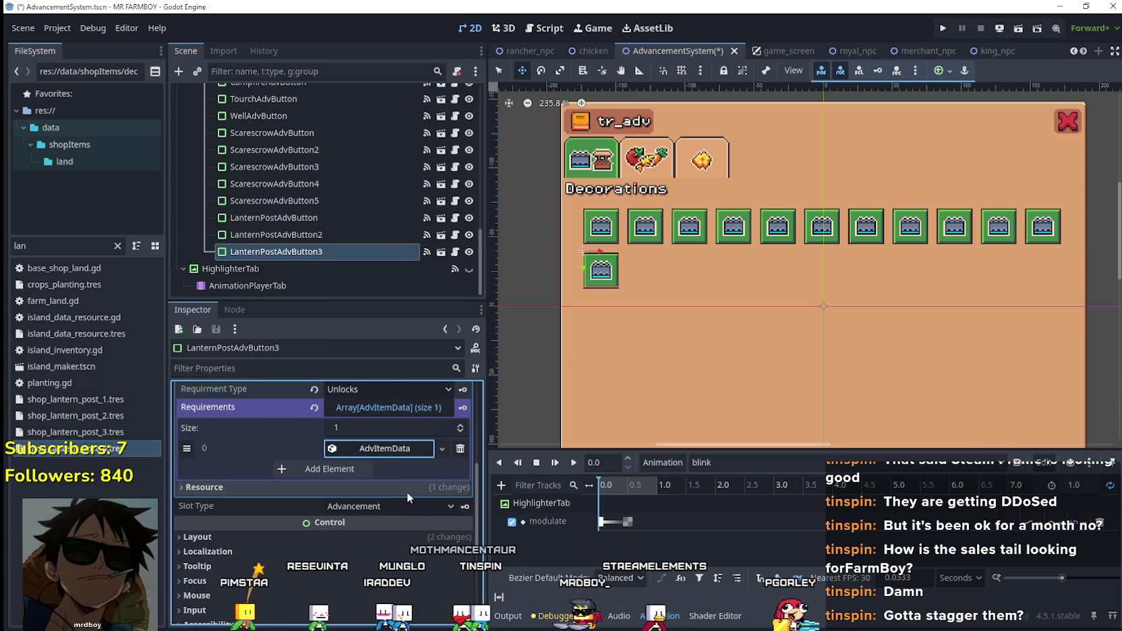
scroll(407, 492, up, 3)
key(ctrl+s)
scroll(407, 485, up, 3)
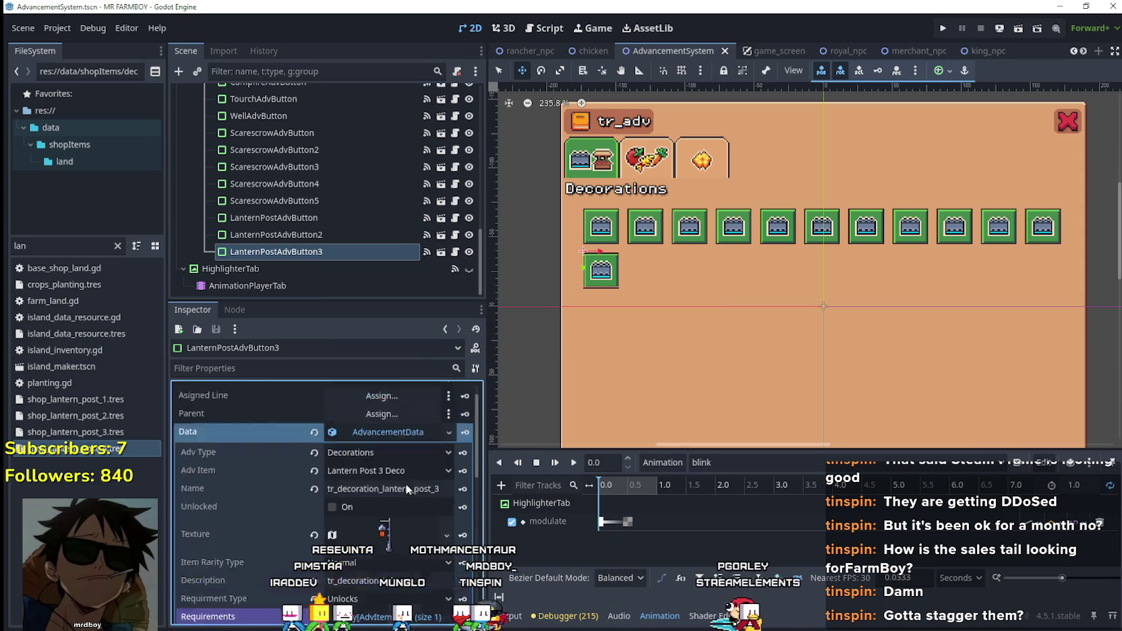
click(391, 433)
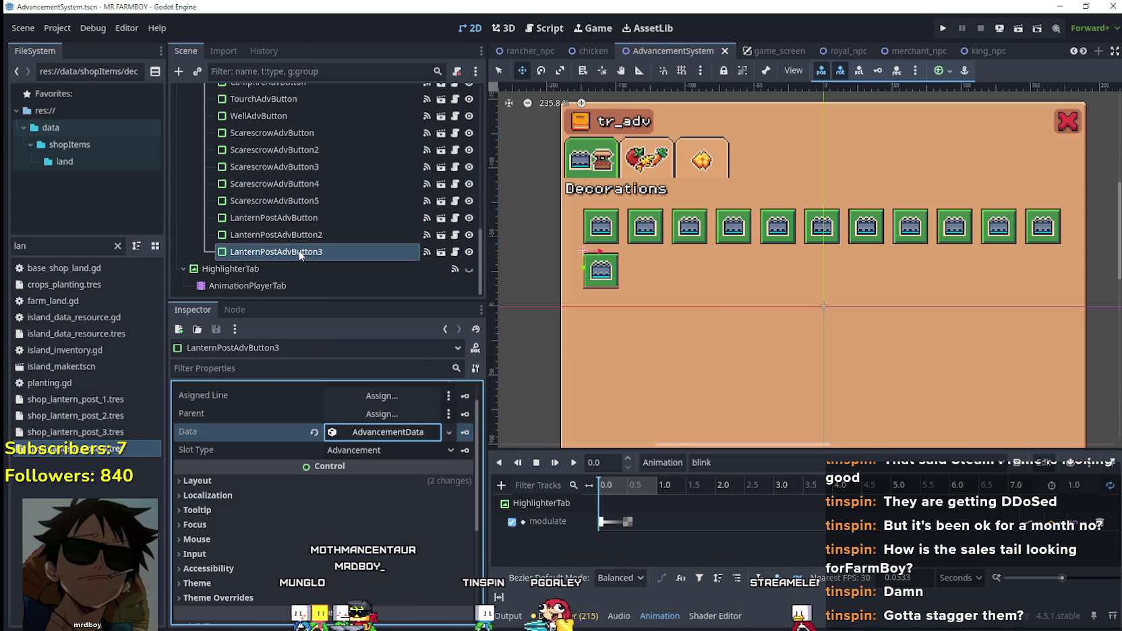
click(356, 252)
- Duplicate LanternPostAdvButton3 and set the copy to Lantern Post 4 Deco, named tr_decoration_lantern_post_4
key(ctrl+d)
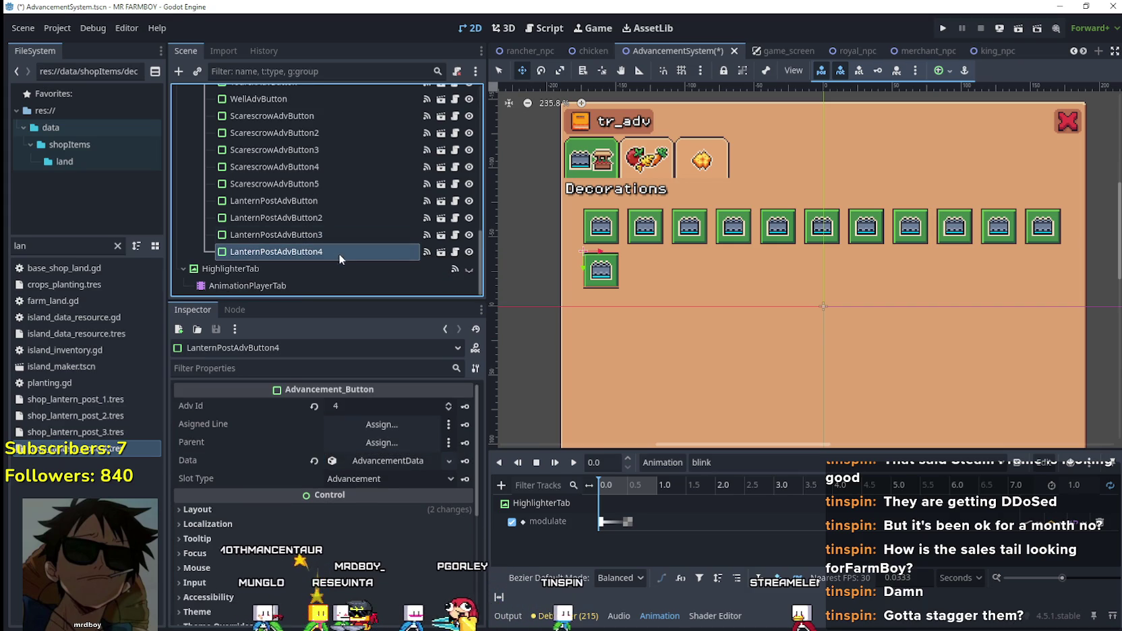
click(377, 464)
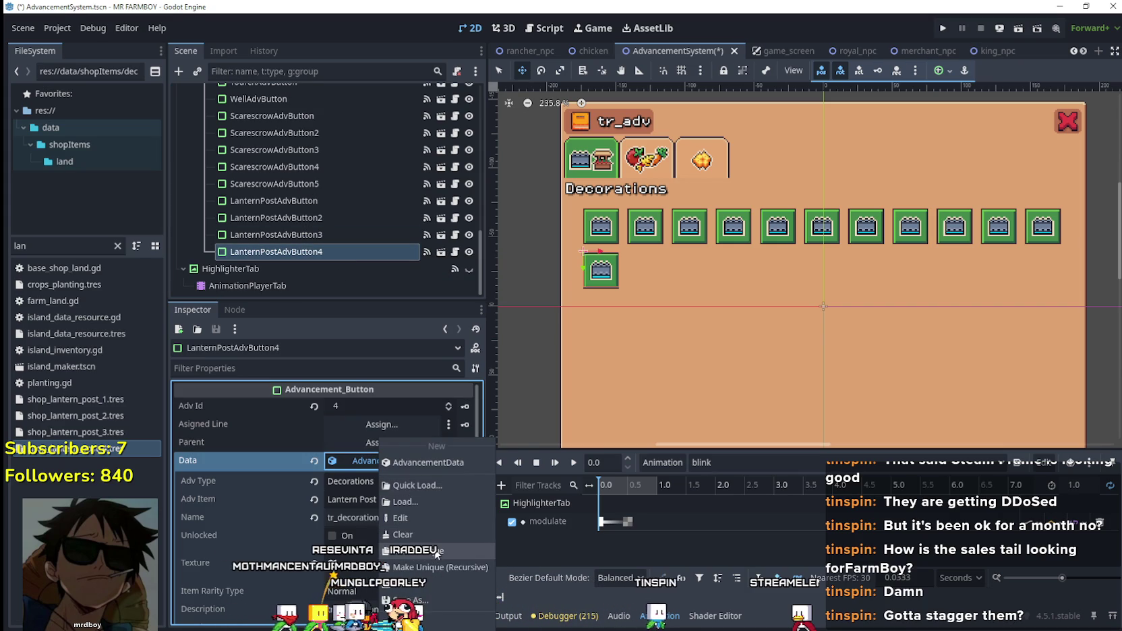
scroll(409, 448, down, 2)
click(415, 412)
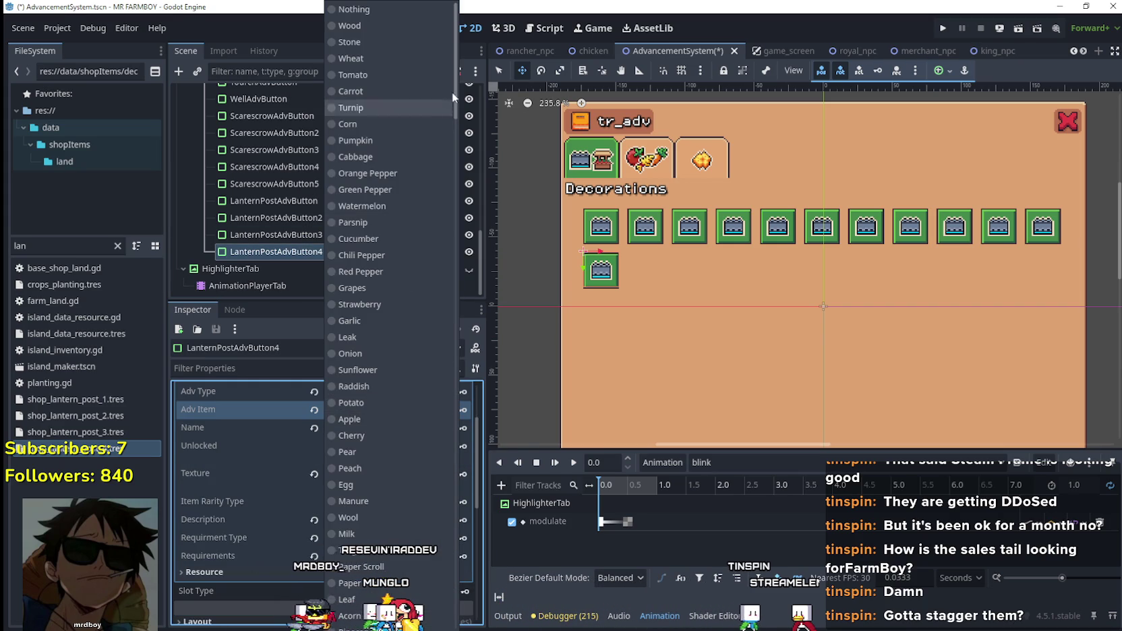
click(389, 372)
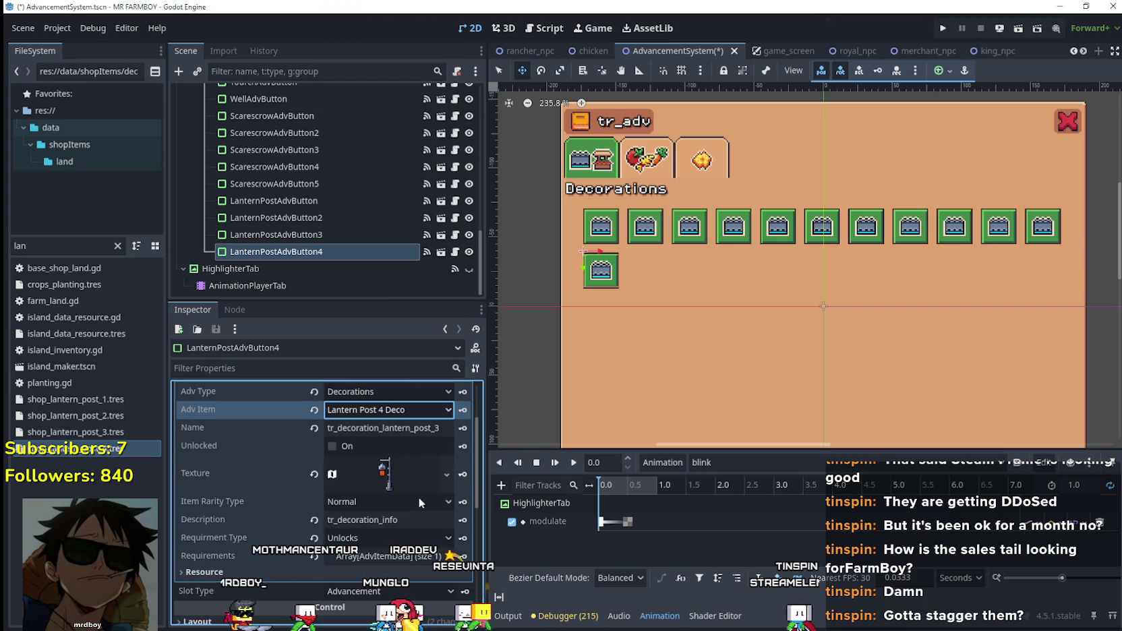
click(441, 428)
text(4)
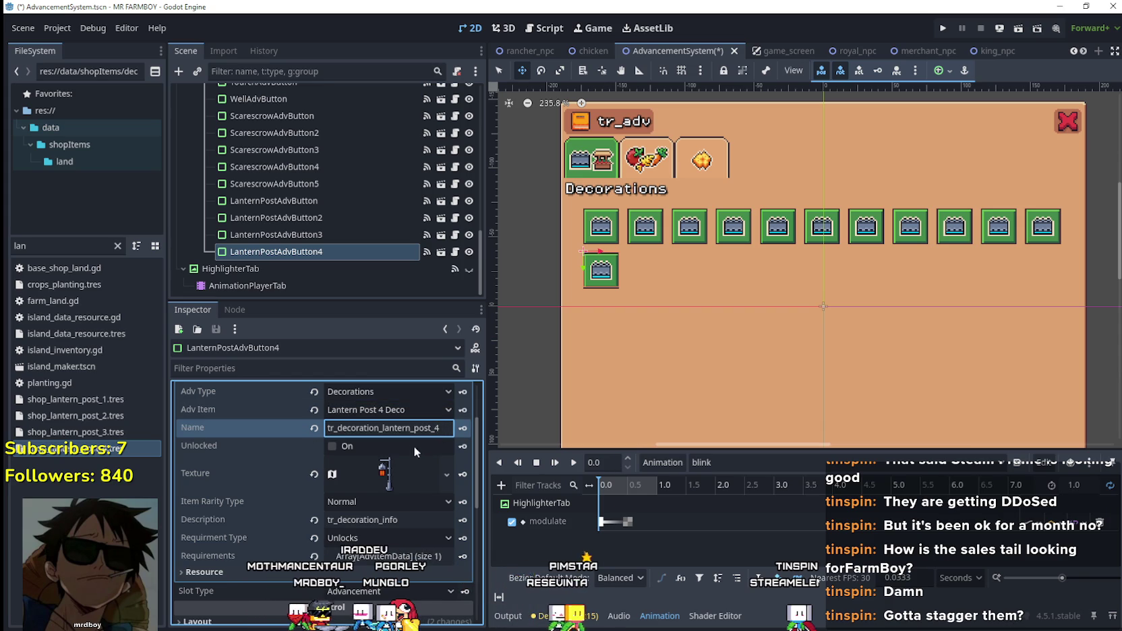
- Make LanternPostAdvButton4's texture unique and bring up its Region Editor
click(399, 478)
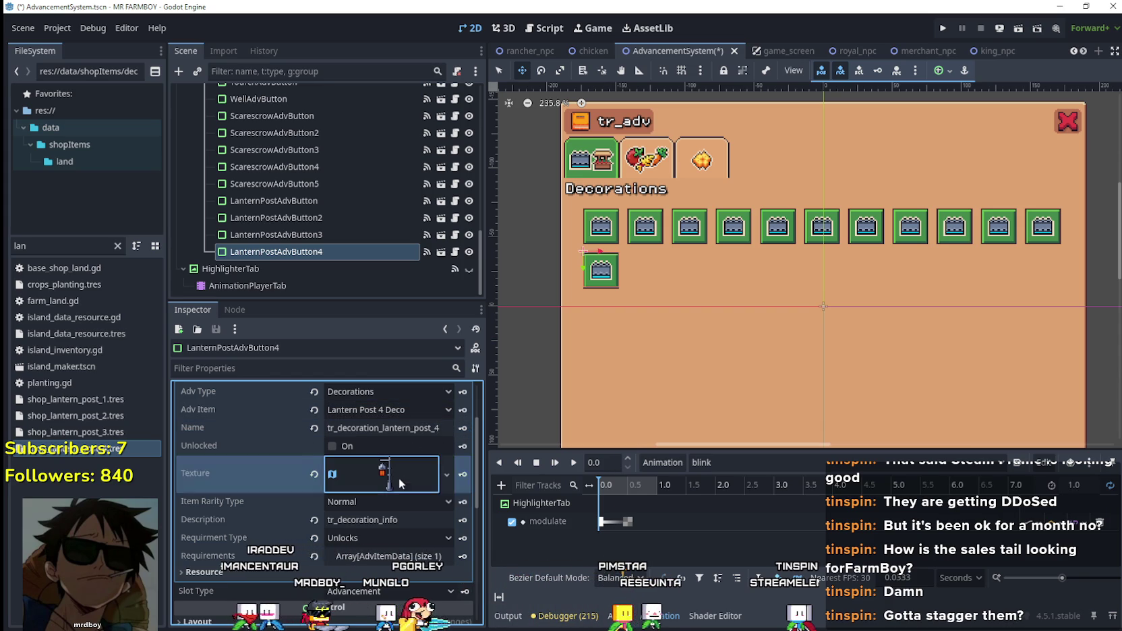
right_click(398, 478)
click(417, 547)
scroll(385, 502, down, 5)
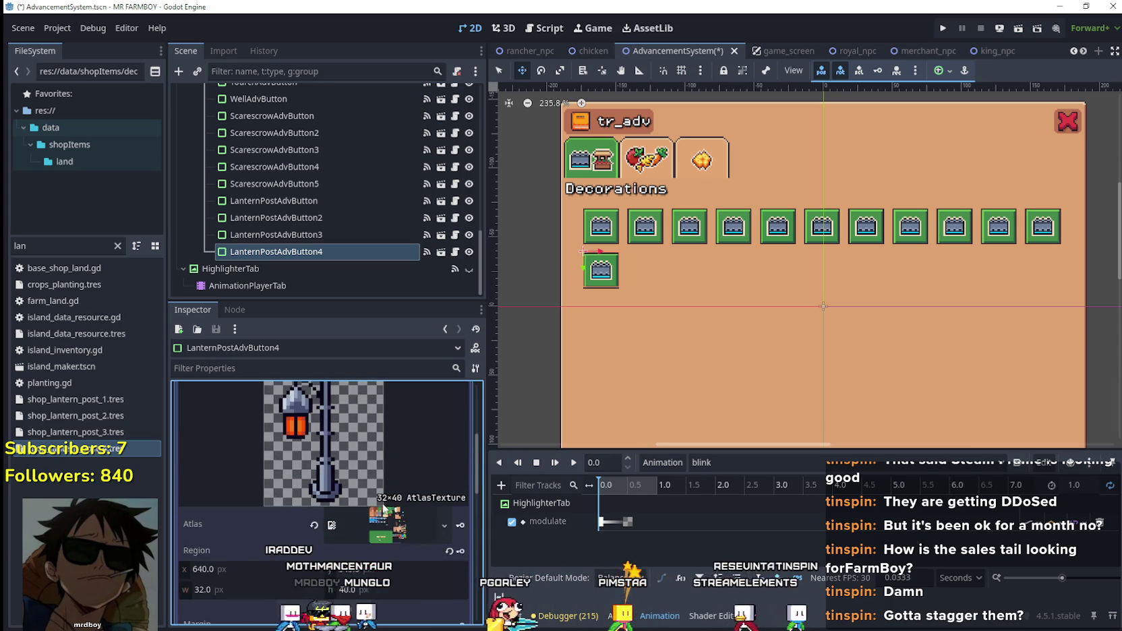
click(351, 518)
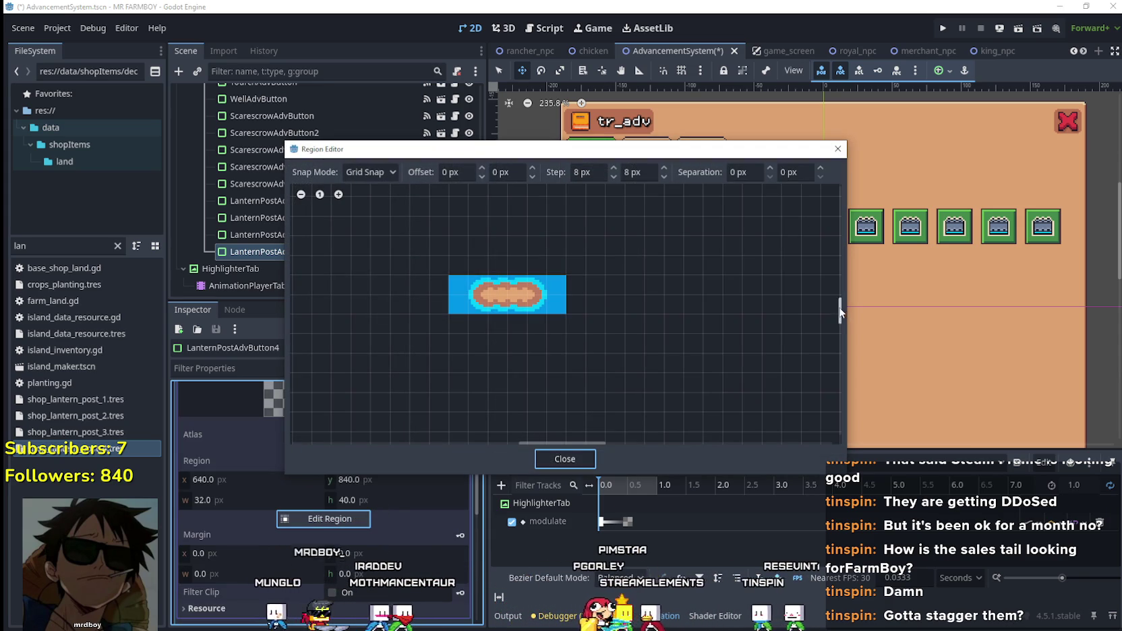
- Box the brown lantern post at region 640, 880 (32×48 px) as LanternPostAdvButton4's texture, and save
scroll(750, 323, down, 2)
scroll(751, 322, down, 6)
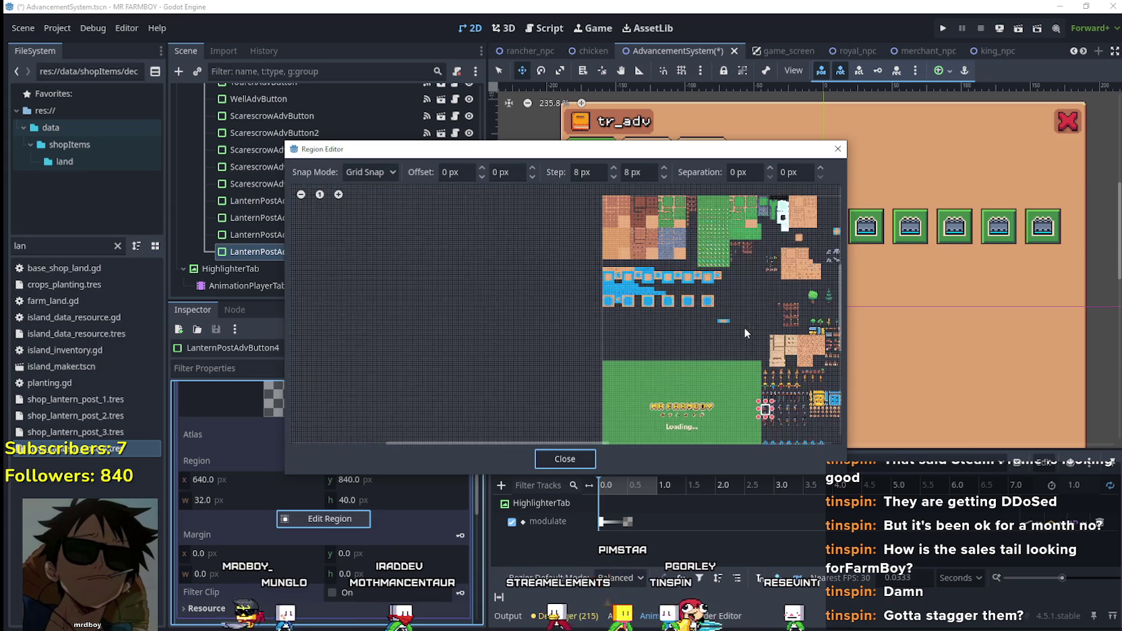
scroll(760, 376, up, 8)
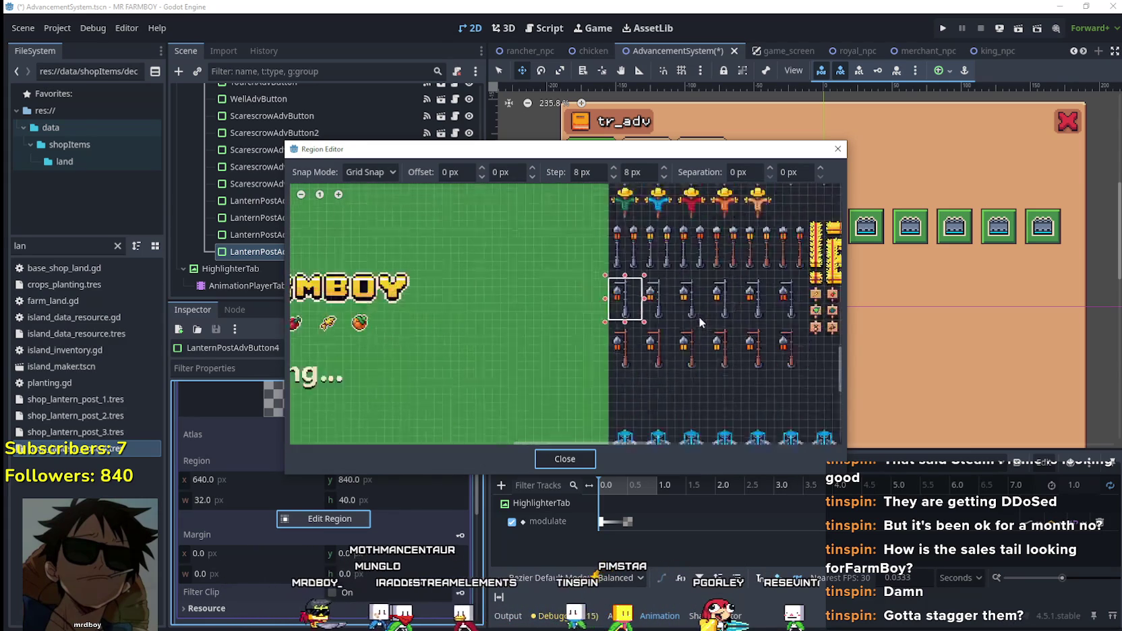
scroll(580, 383, up, 2)
drag(598, 375, 648, 294)
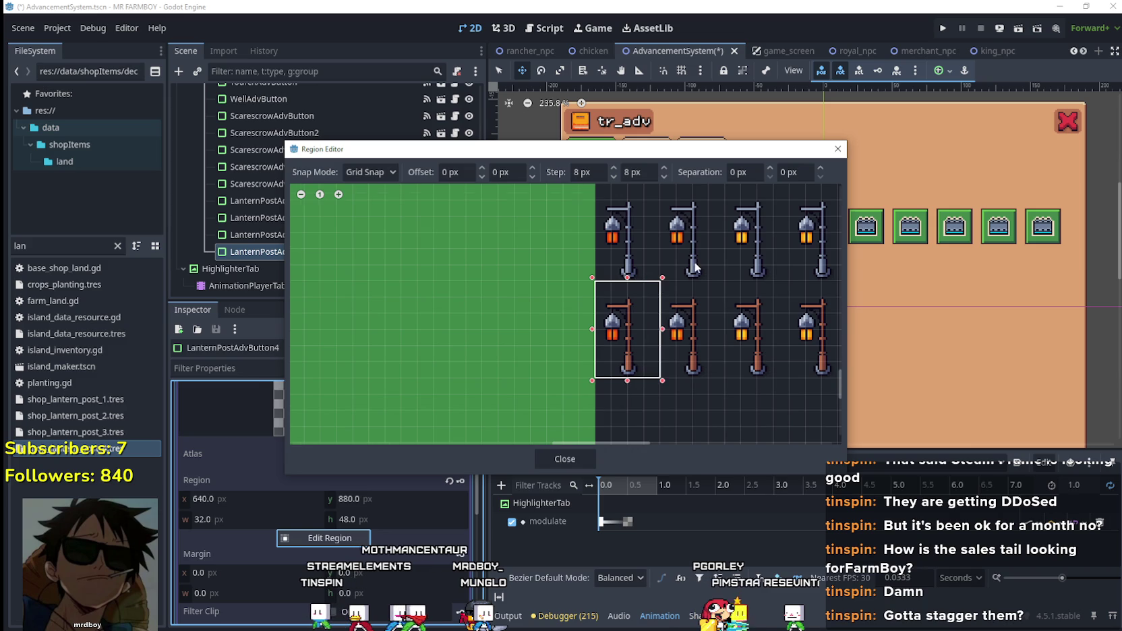
scroll(697, 267, up, 2)
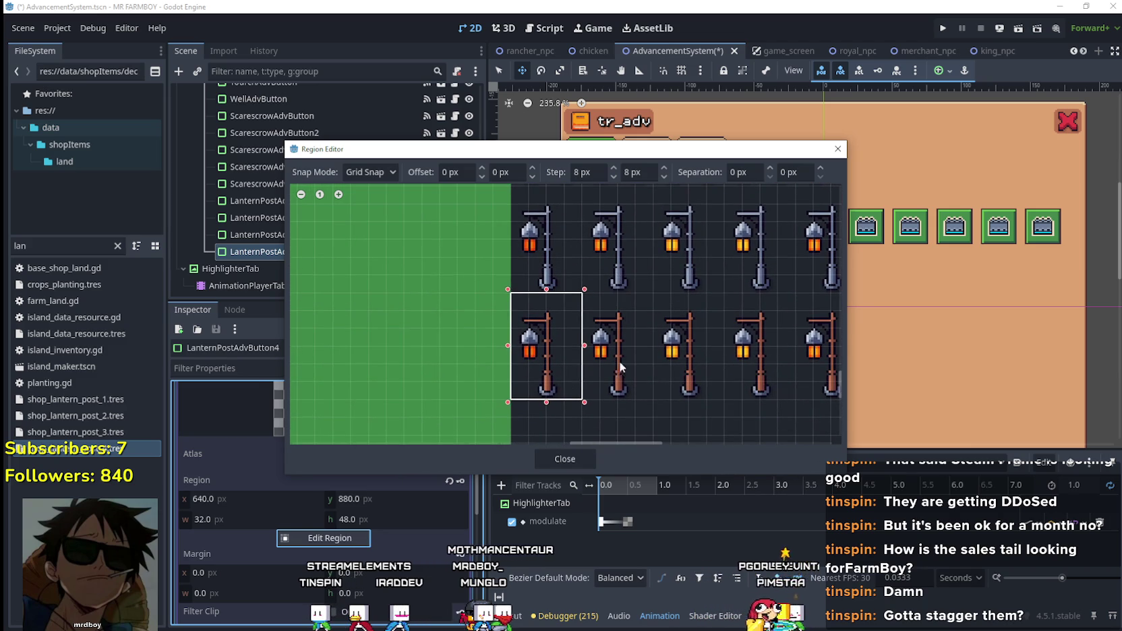
click(565, 458)
click(371, 472)
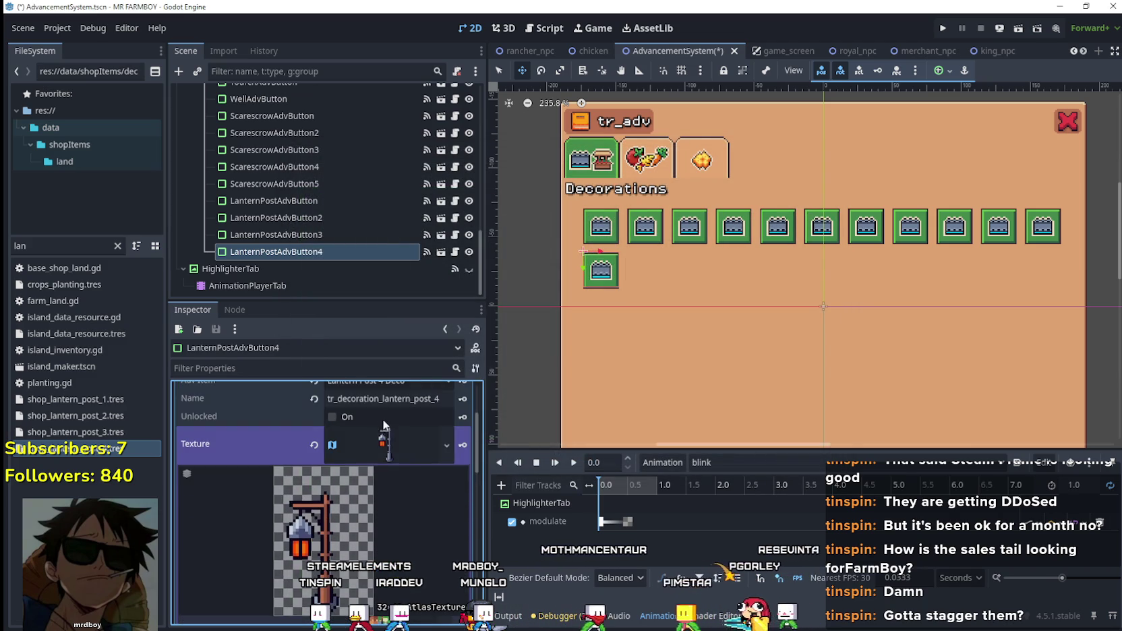
key(ctrl+s)
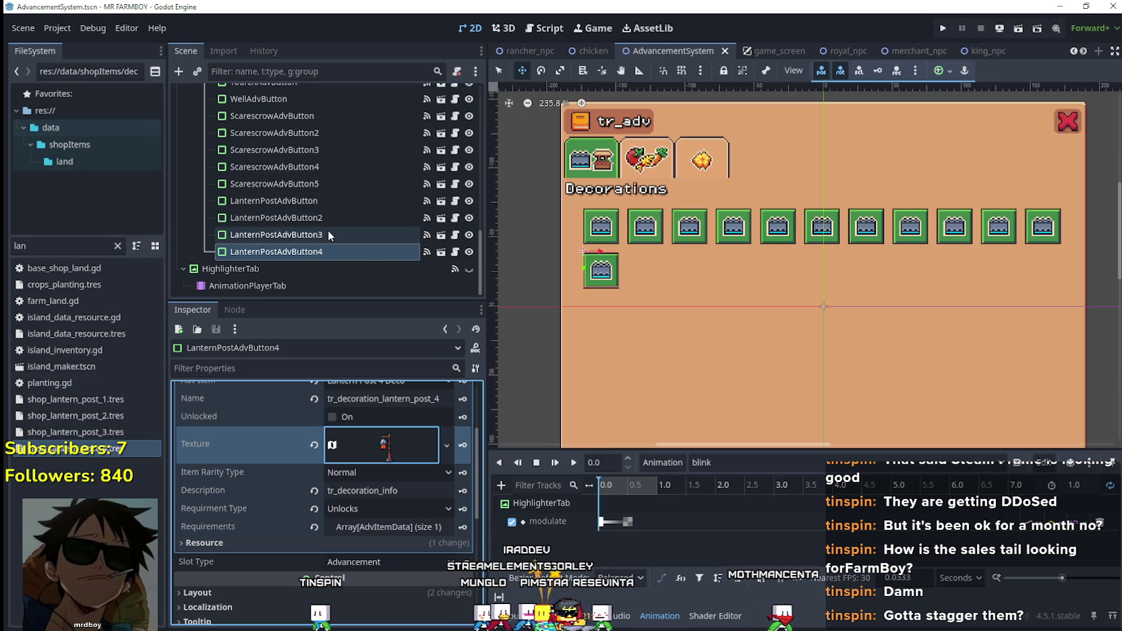
click(304, 234)
scroll(400, 471, up, 1)
click(408, 462)
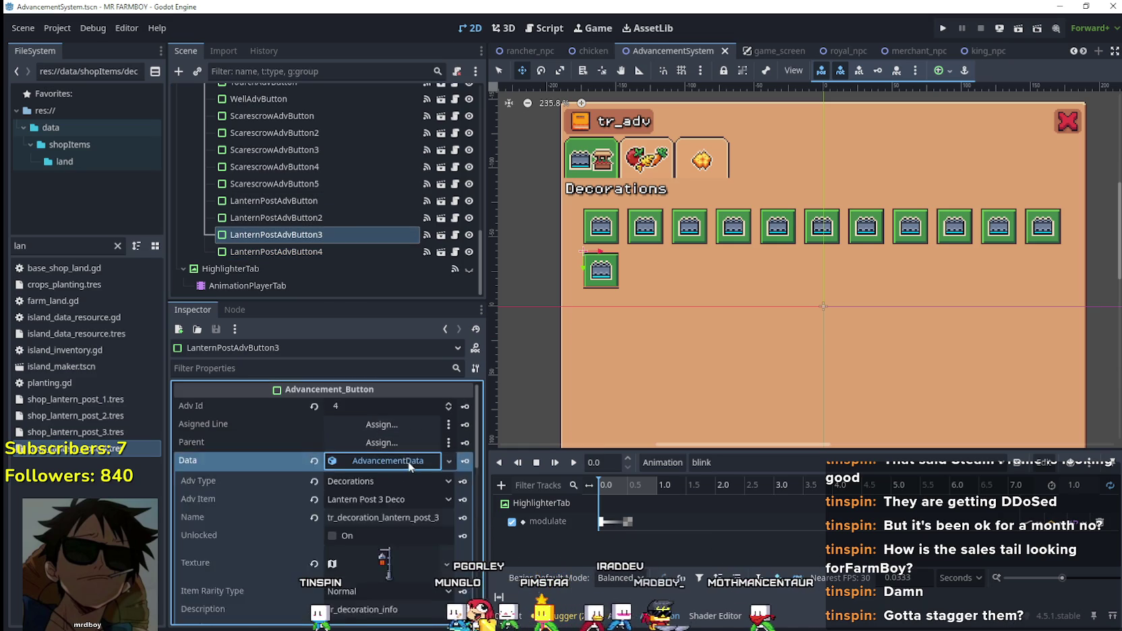
scroll(401, 466, down, 3)
click(290, 218)
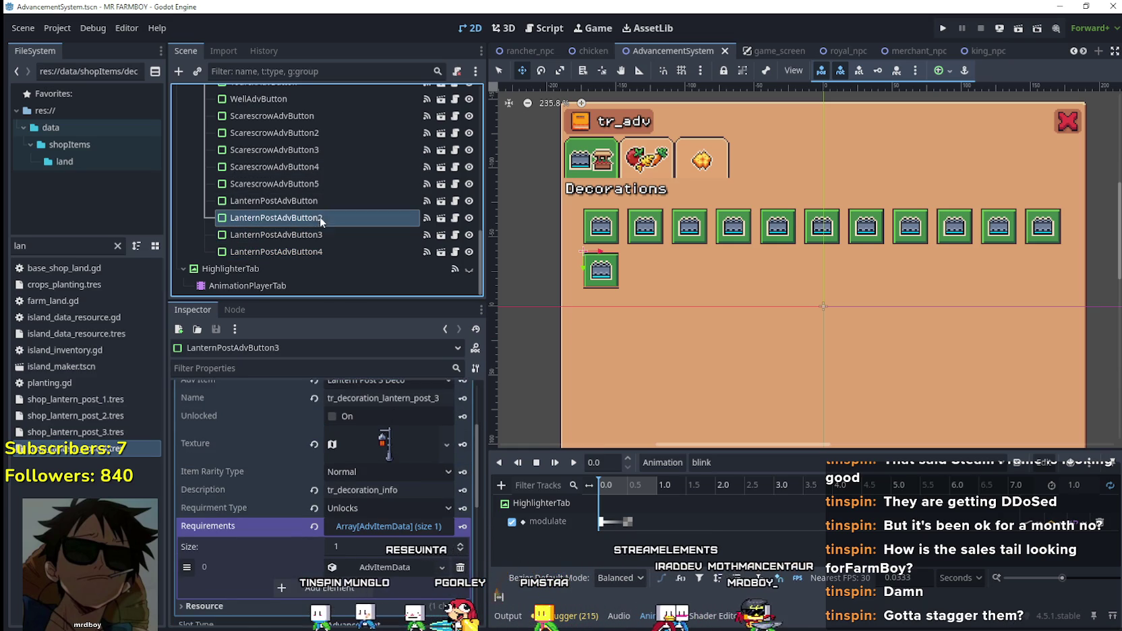
click(407, 461)
scroll(406, 465, down, 3)
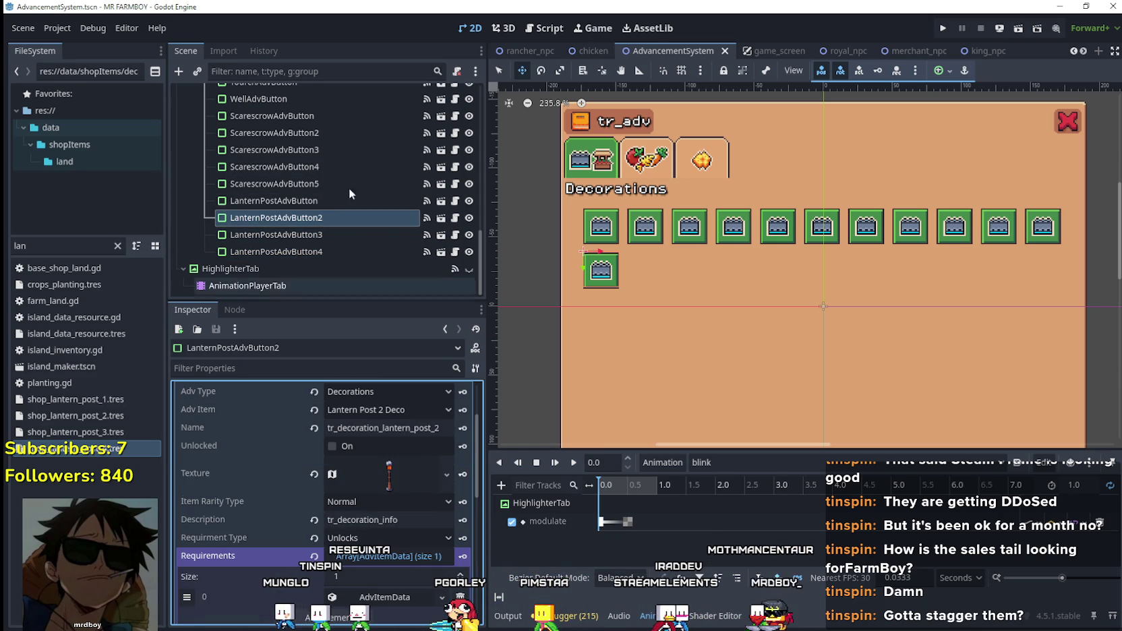
click(329, 234)
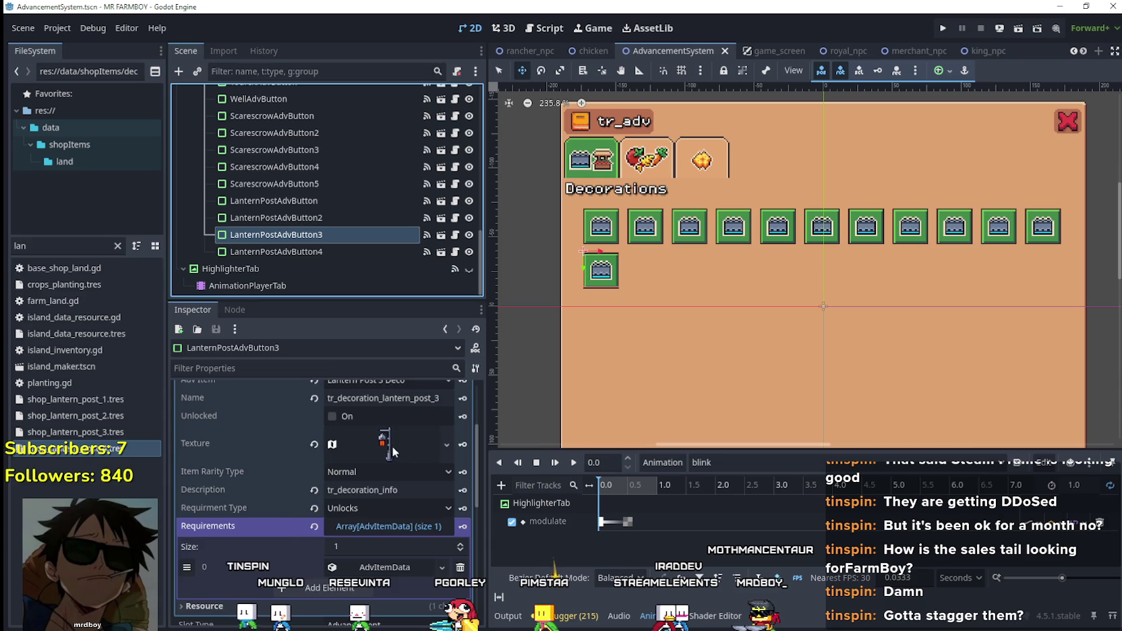
- Compare the lantern textures and trim the top of LanternPostAdvButton4's region to fit the lantern
click(393, 447)
scroll(351, 509, down, 5)
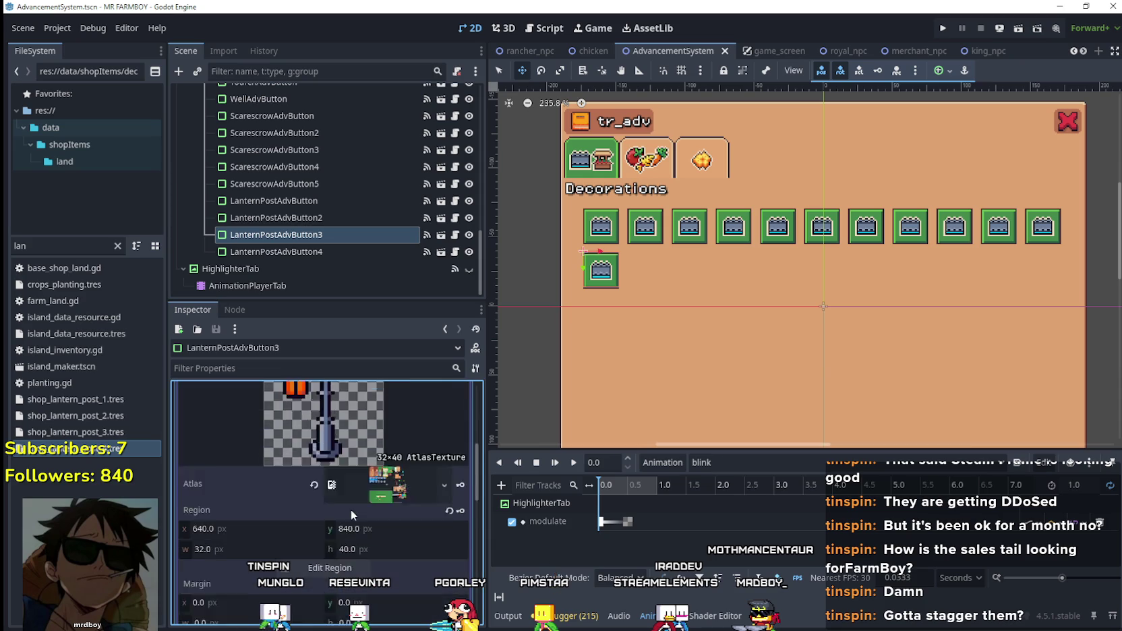
click(355, 253)
click(385, 409)
scroll(377, 485, down, 3)
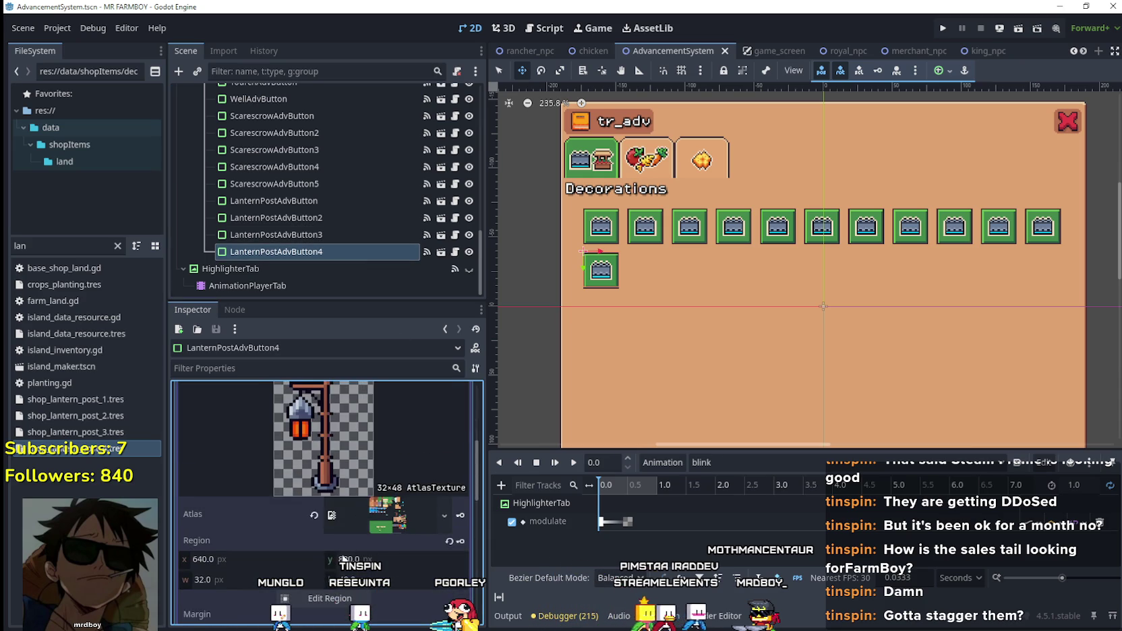
scroll(344, 559, down, 1)
click(327, 538)
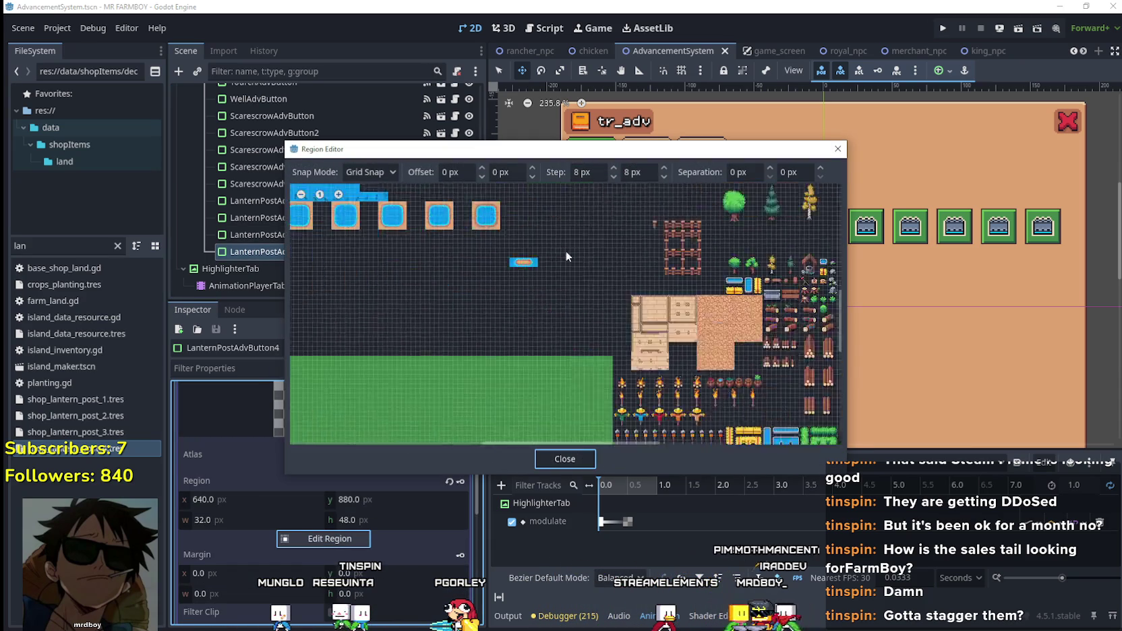
scroll(566, 256, down, 3)
scroll(557, 251, up, 3)
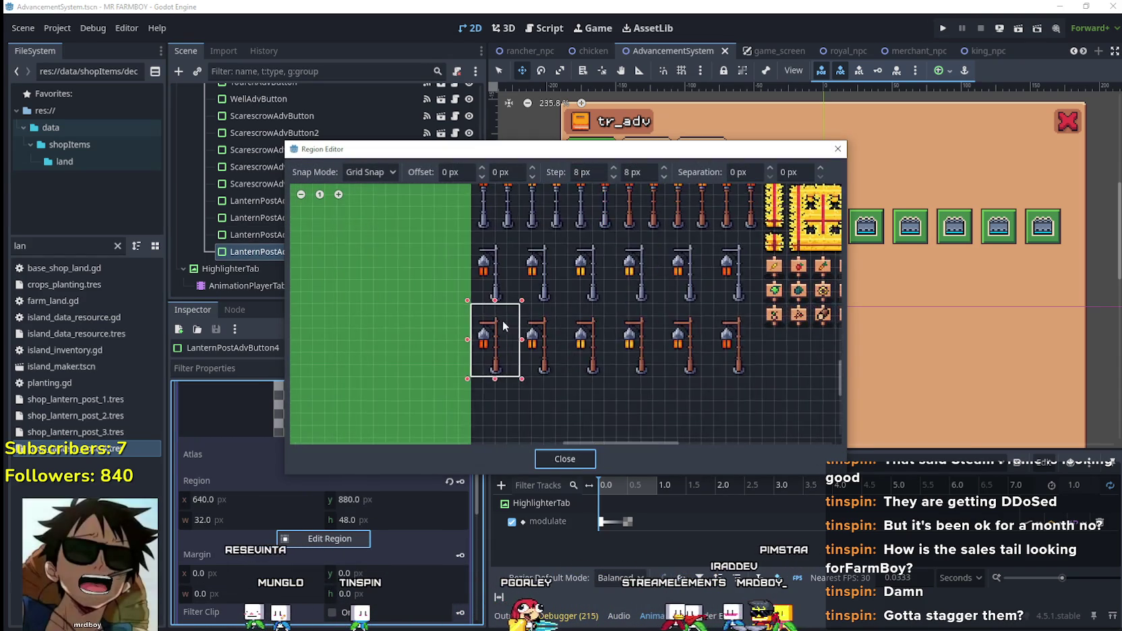
scroll(503, 326, up, 3)
drag(578, 271, 578, 290)
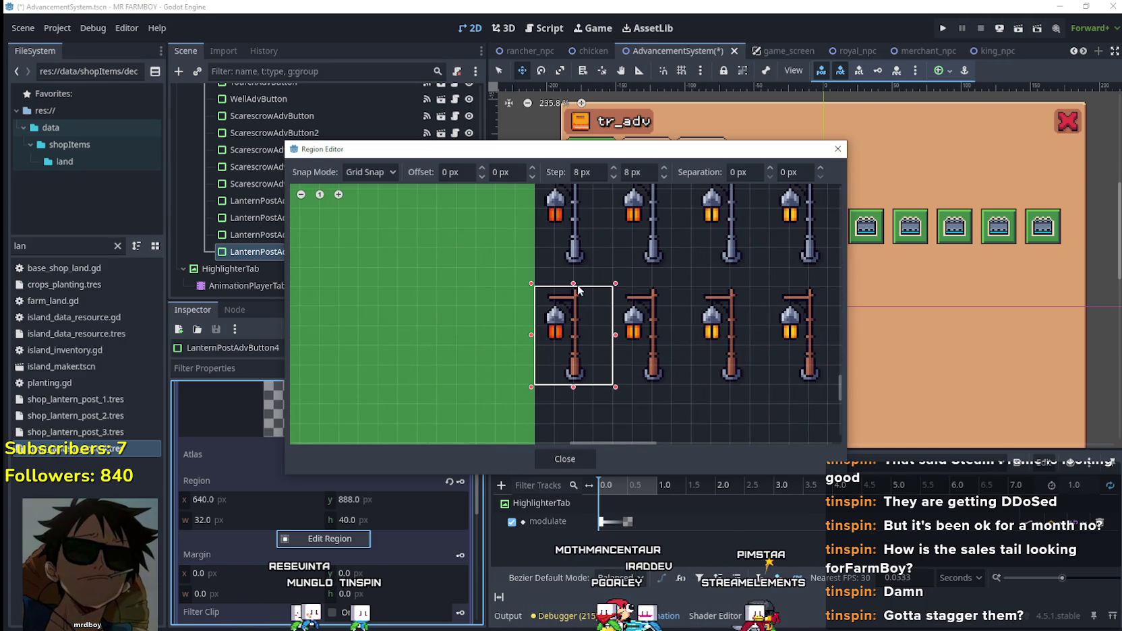
scroll(574, 300, up, 3)
scroll(642, 313, down, 3)
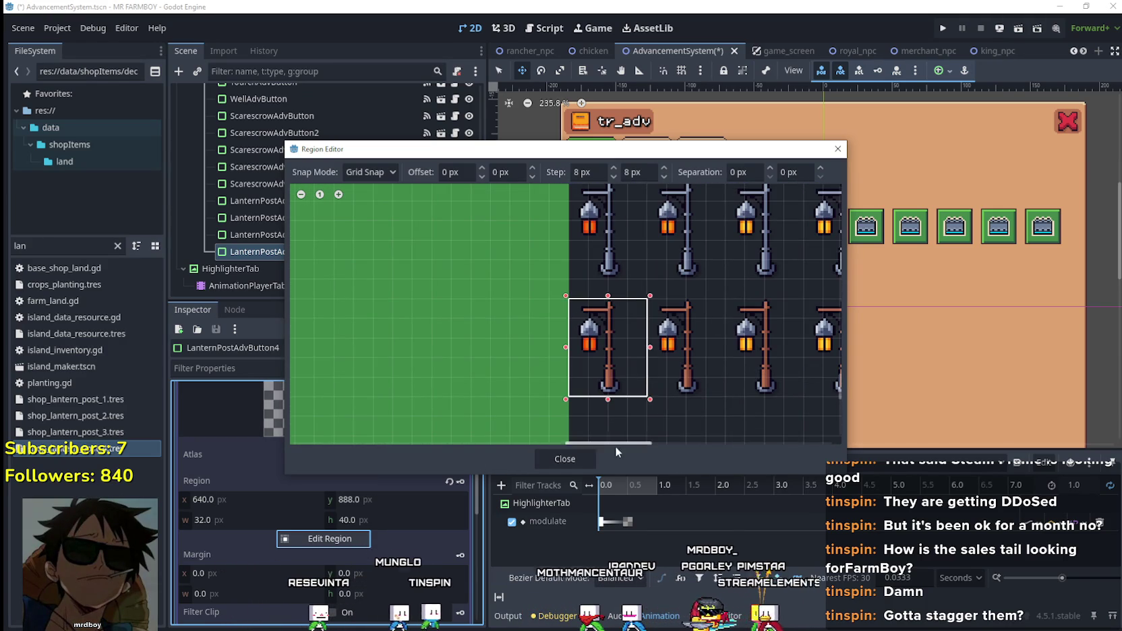
click(580, 458)
scroll(412, 451, up, 3)
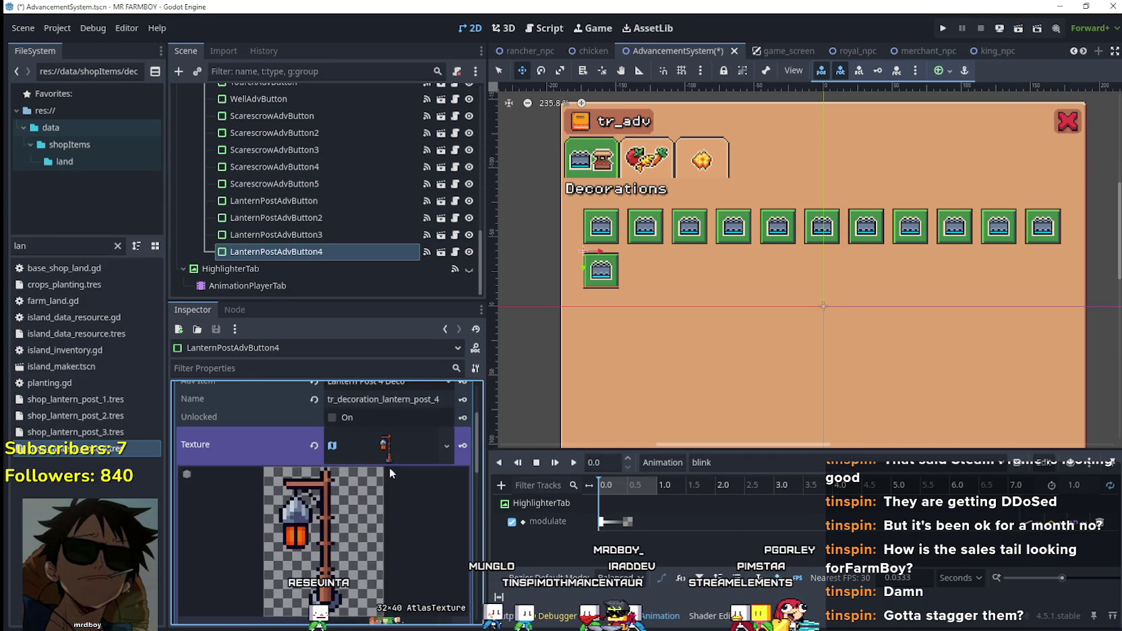
click(389, 465)
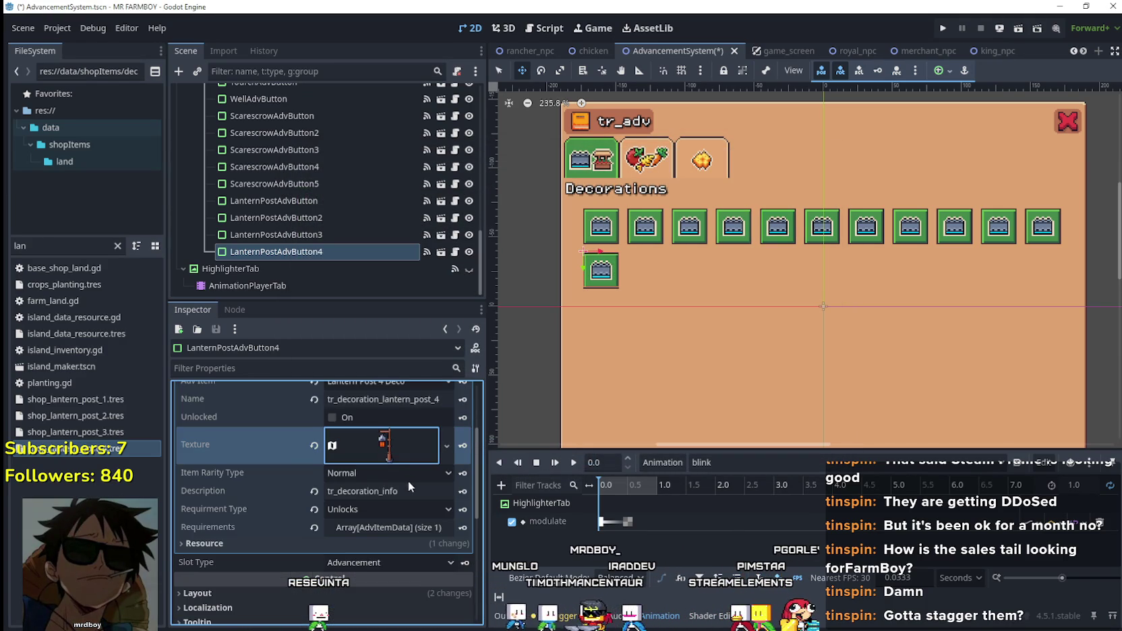
- Set the first requirement's Item Id to Lantern Post 4 Deco, collapse the Data resource, and save
click(390, 527)
click(385, 569)
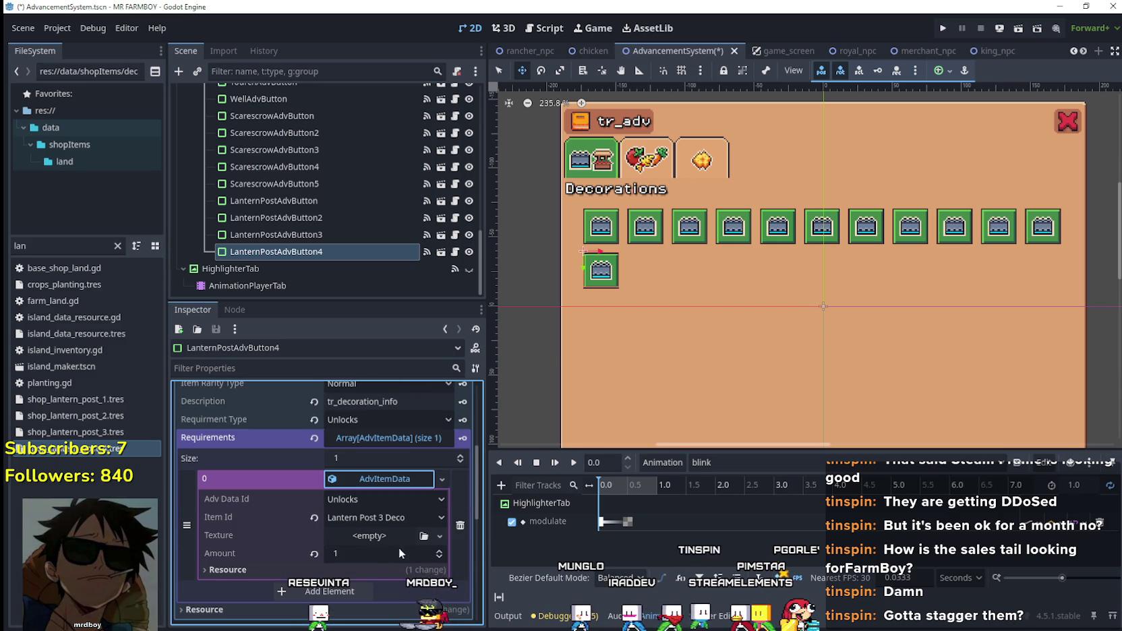
key(ctrl+s)
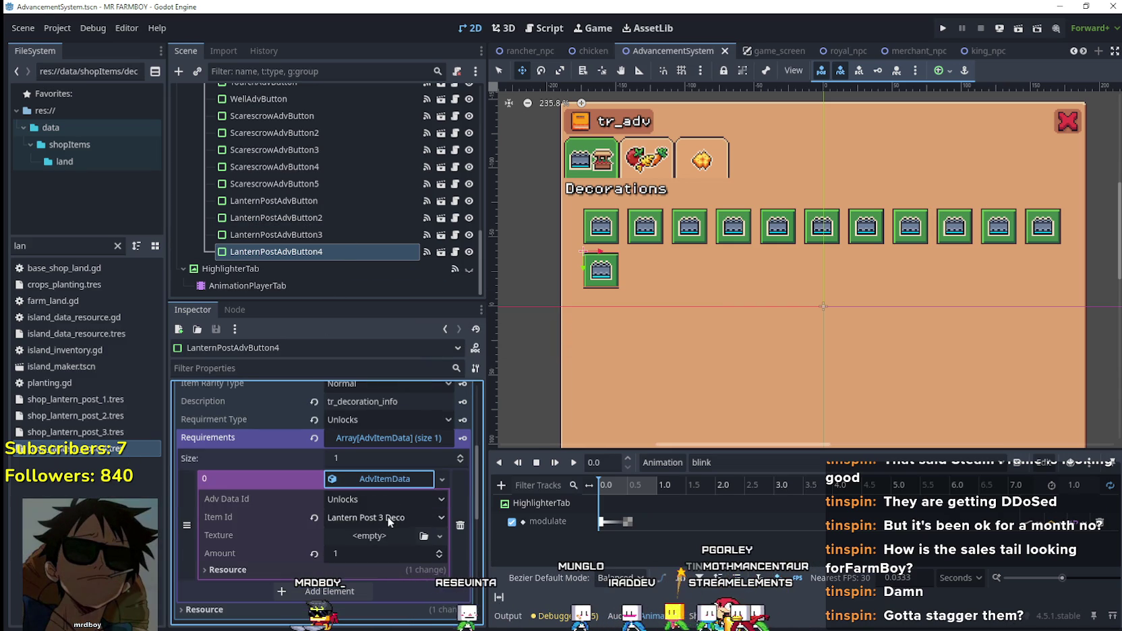
click(388, 520)
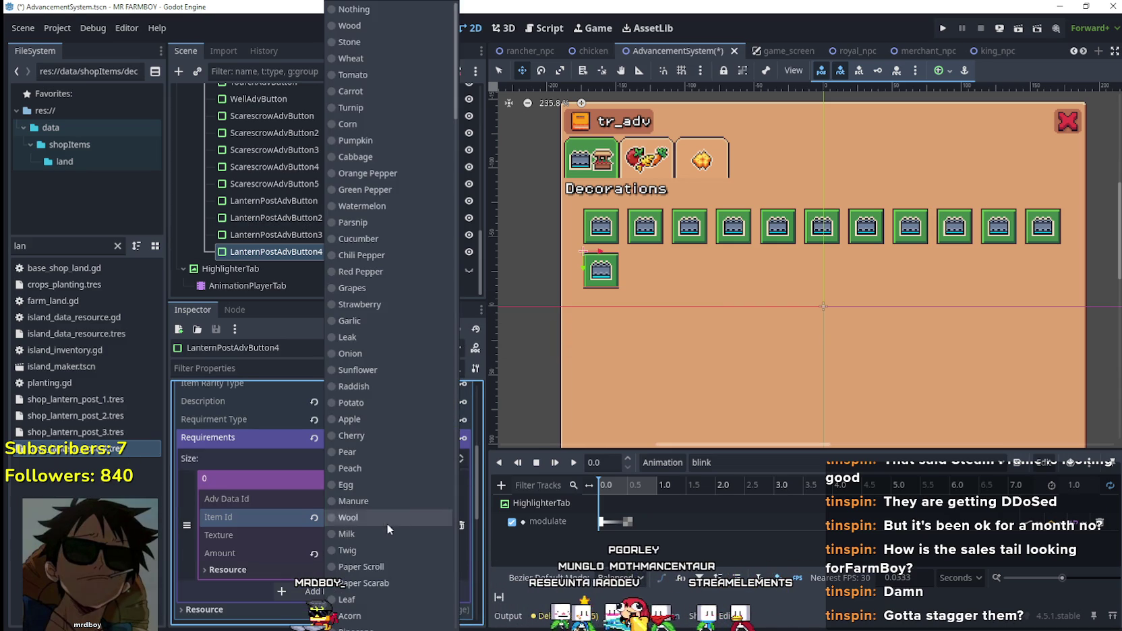
mouse_move(460, 57)
mouse_down()
mouse_move(484, 237)
mouse_move(464, 504)
mouse_up()
click(384, 219)
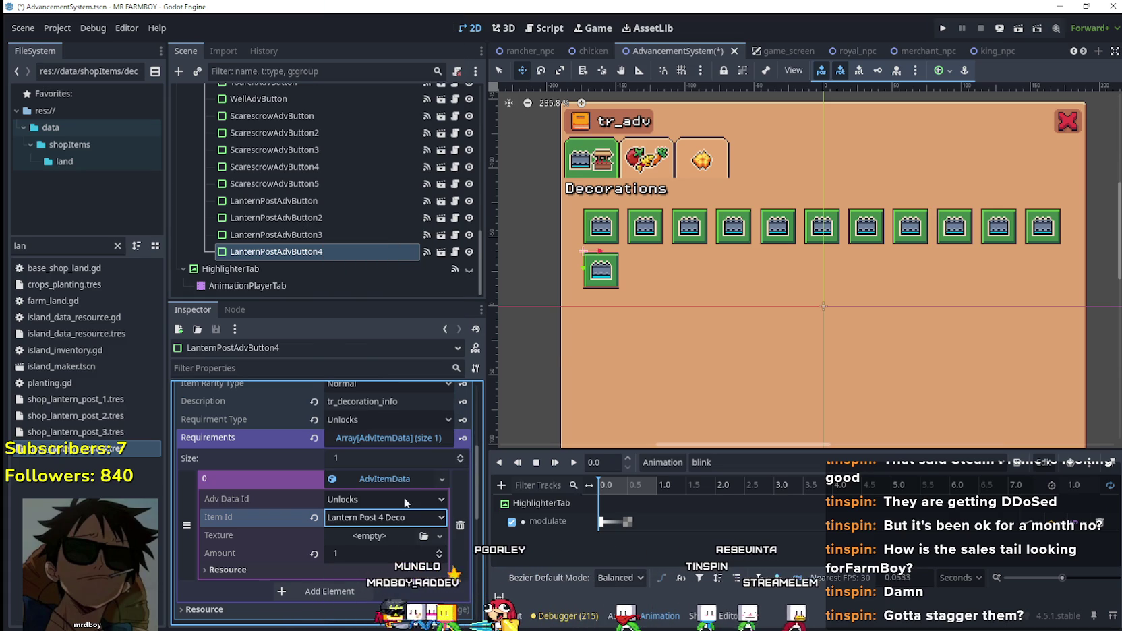
key(ctrl+s)
scroll(385, 509, up, 2)
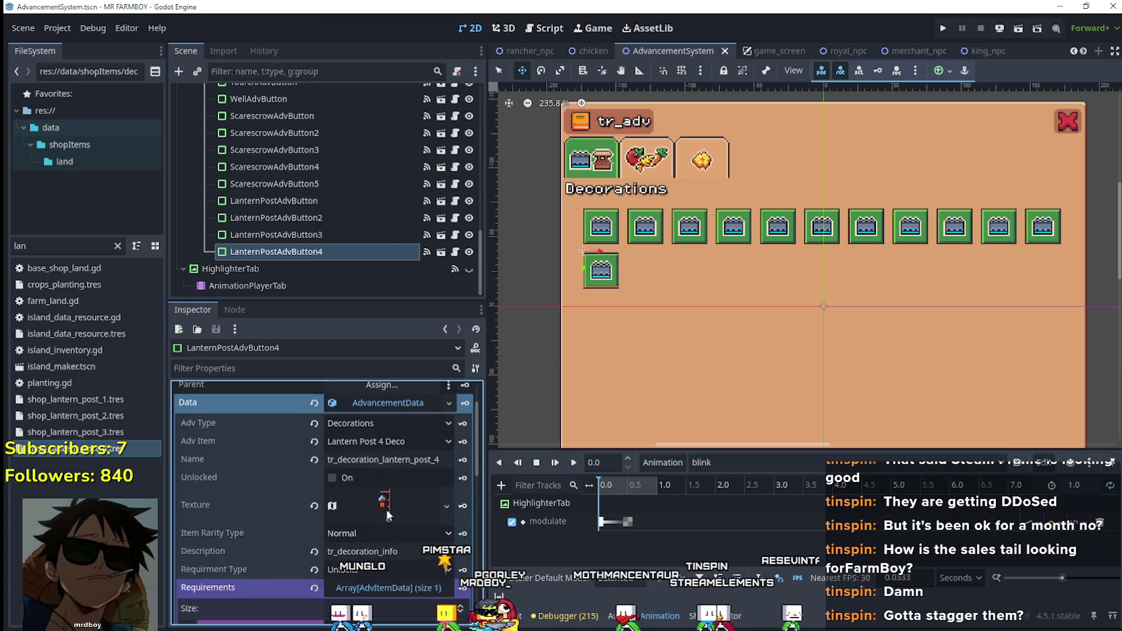
scroll(394, 529, up, 5)
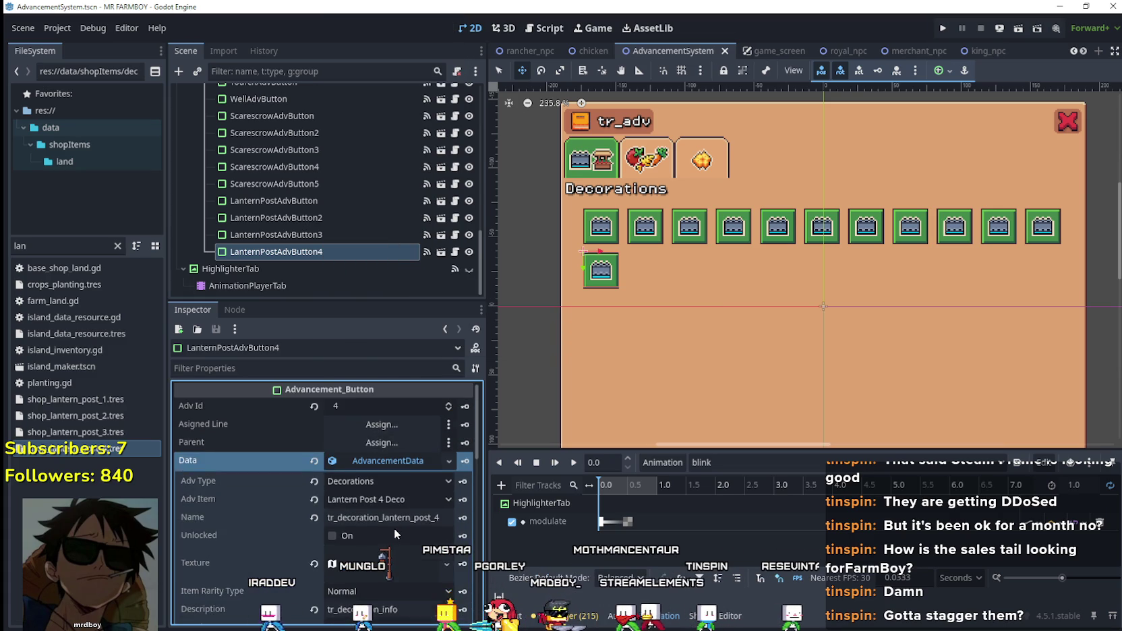
click(408, 462)
key(ctrl+s)
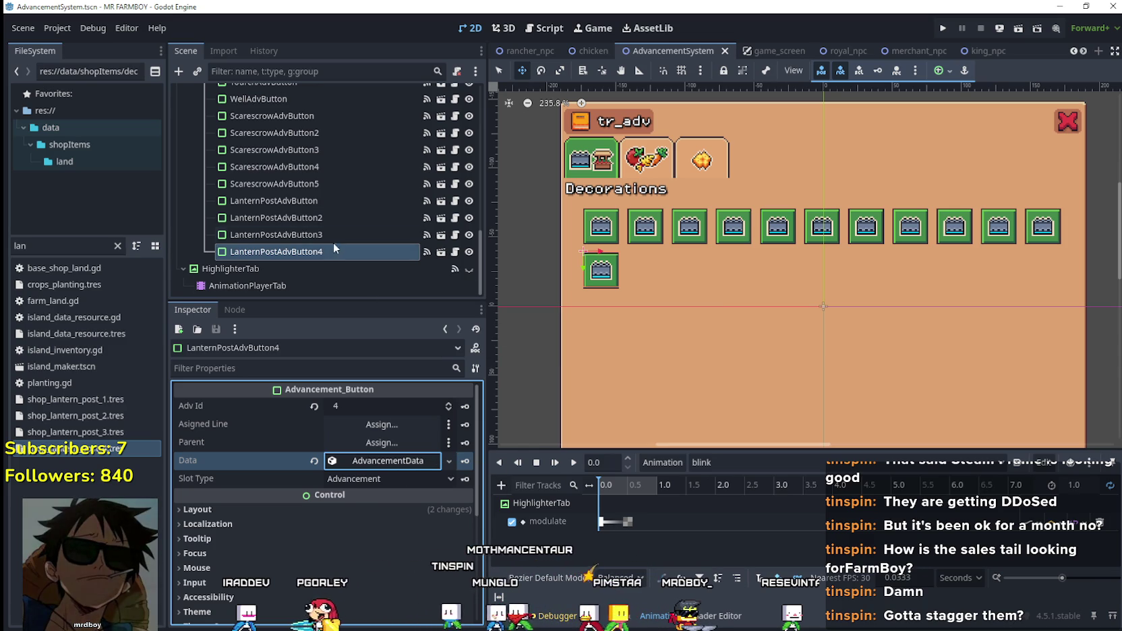
- Nudge LanternPostAdvButton2 and LanternPostAdvButton3 right into their grid slots
scroll(632, 272, up, 3)
click(389, 200)
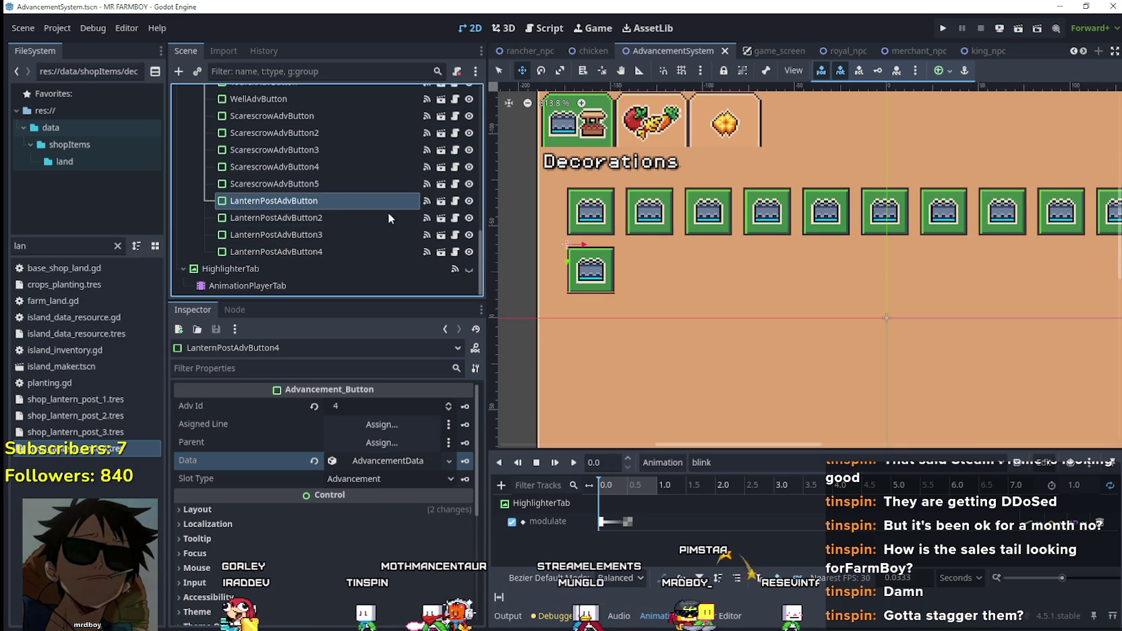
click(389, 218)
scroll(590, 223, up, 3)
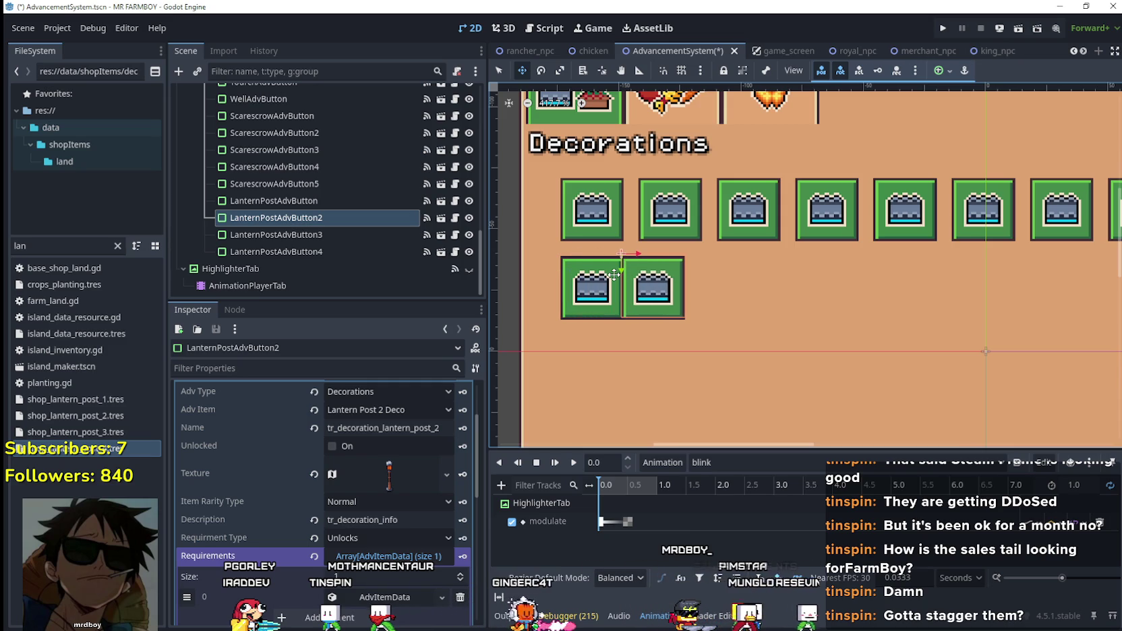
key(Right)
key(Right)
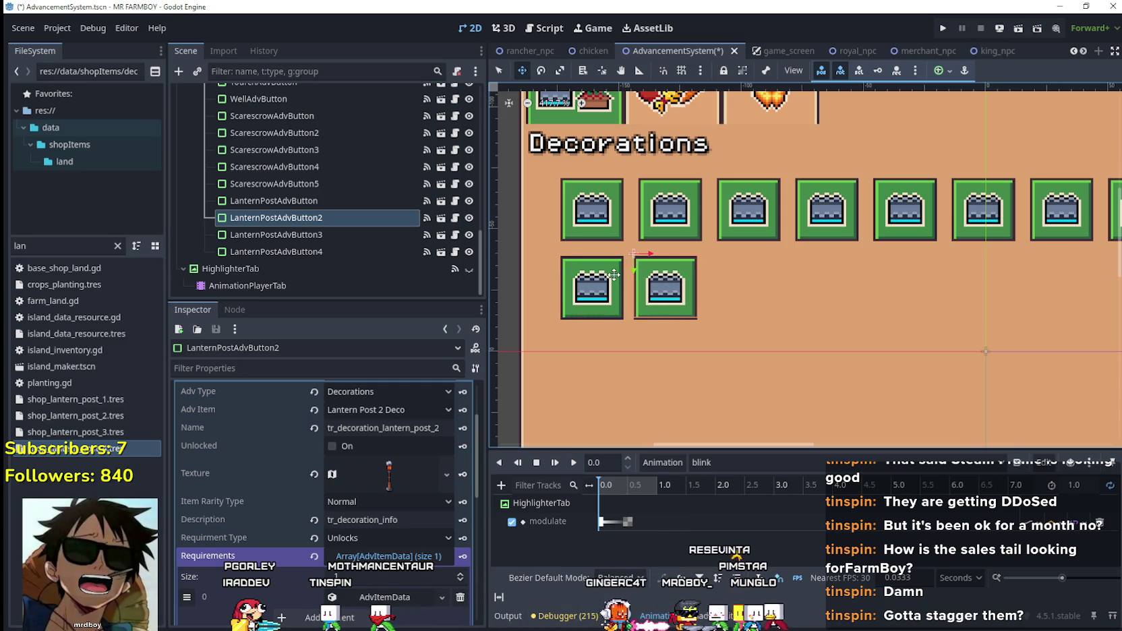
click(335, 234)
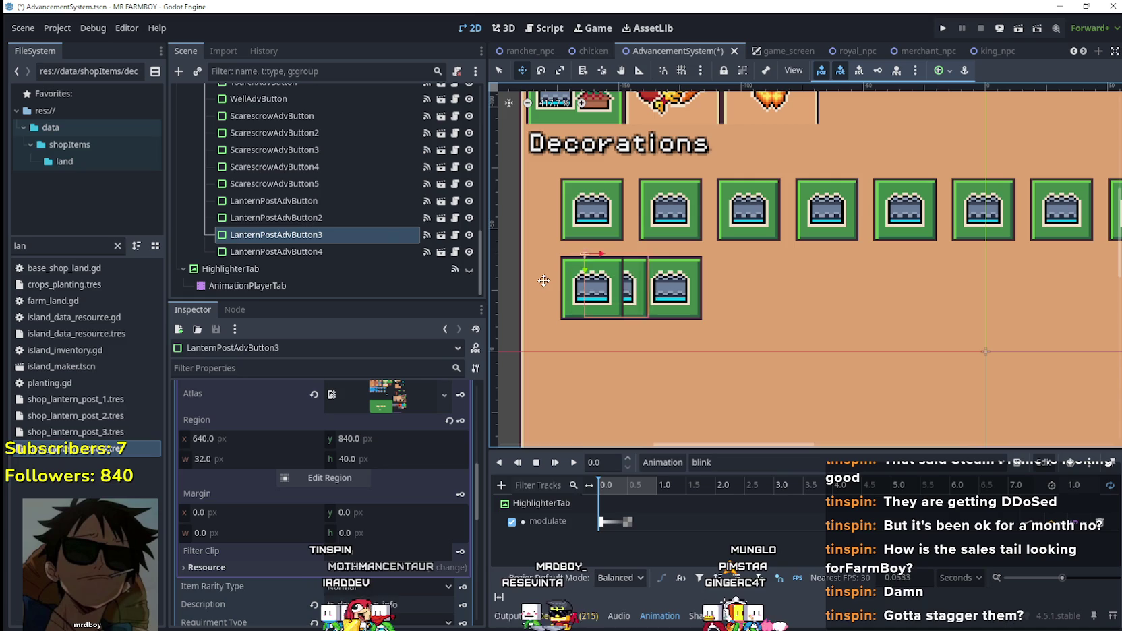
key(Right)
key(Right)
key(Right)
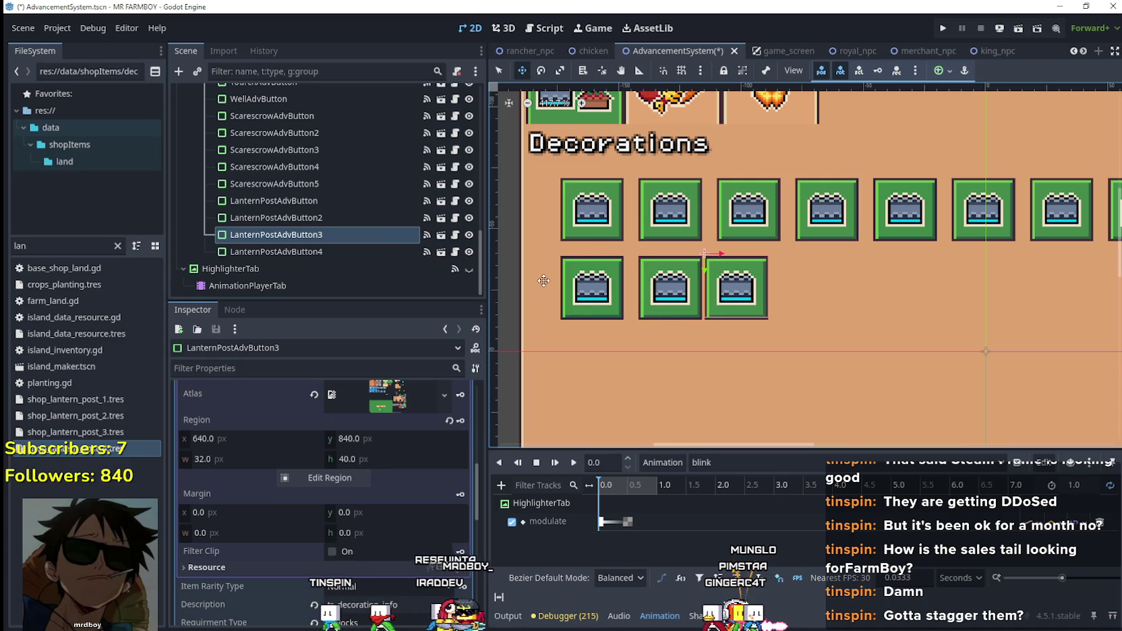
key(Right)
key(Right)
key(Right)
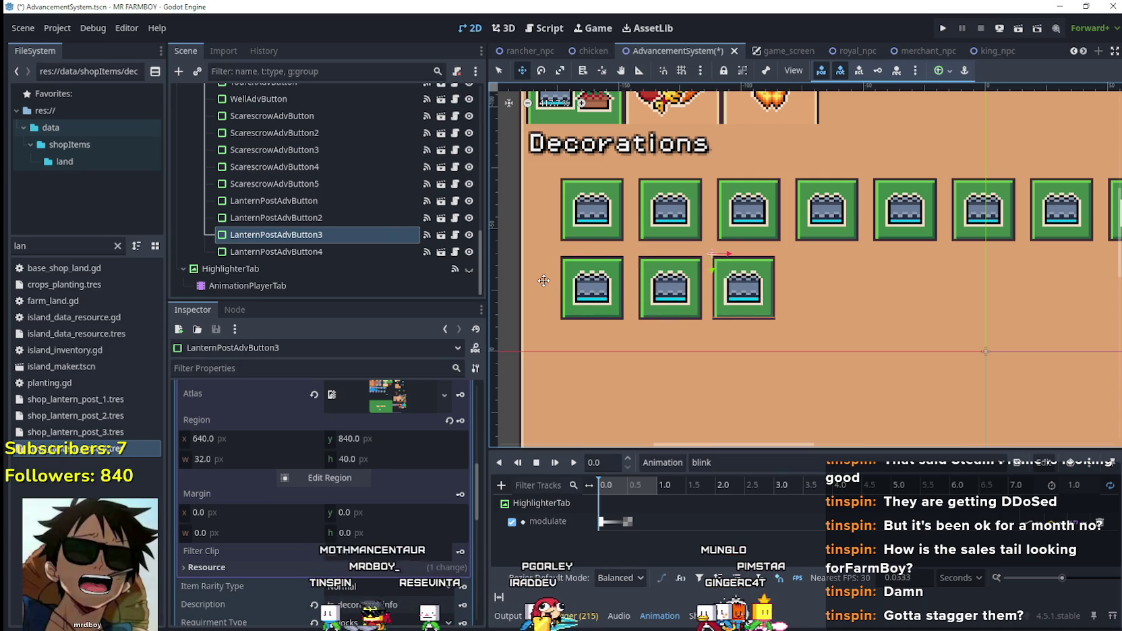
- Move LanternPostAdvButton4 right beside LanternPostAdvButton3 and save the scene
click(324, 252)
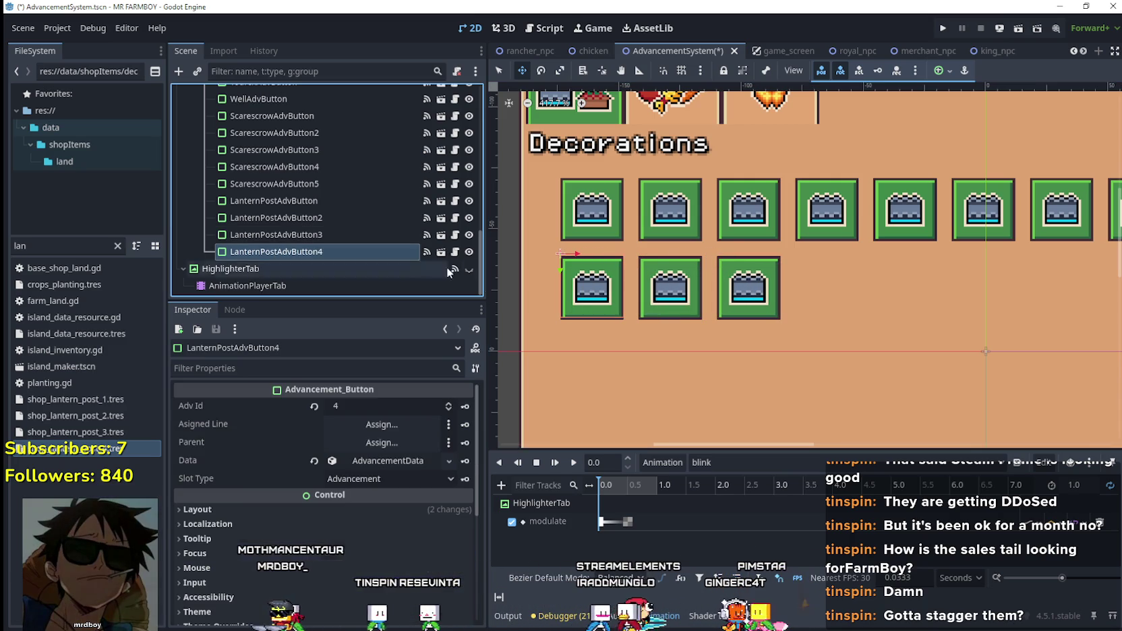
click(323, 269)
key(Down)
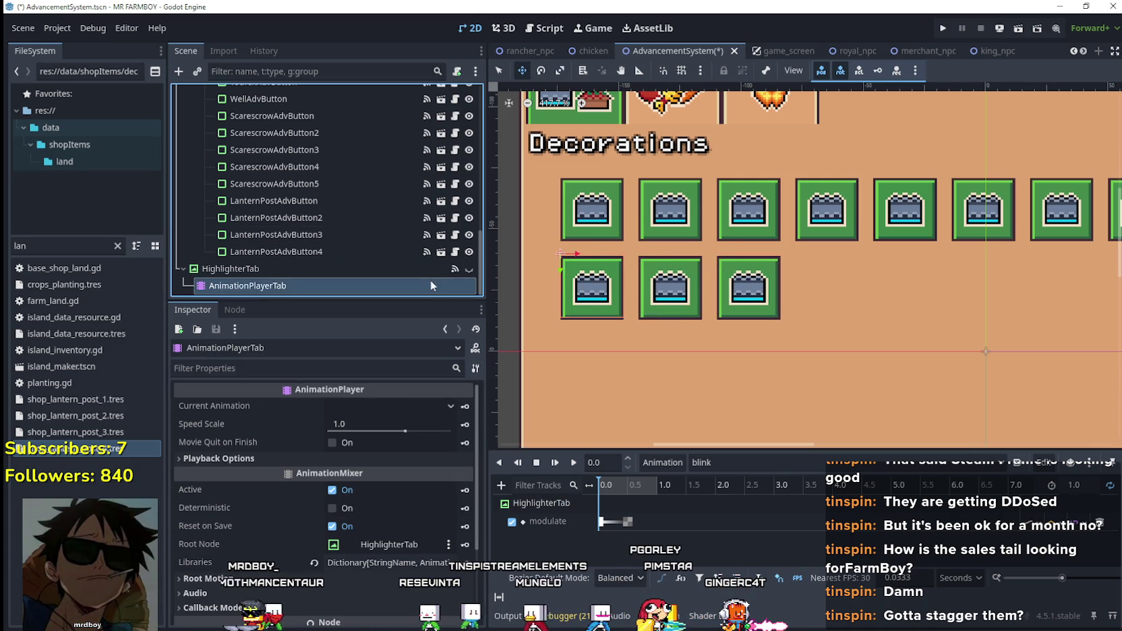
click(620, 292)
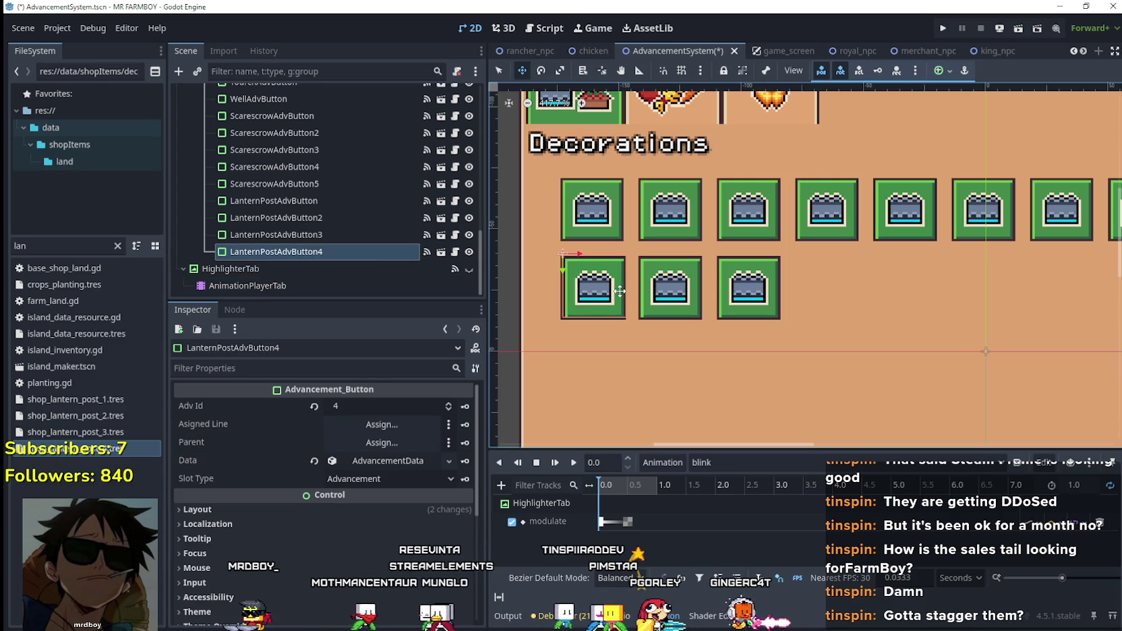
key(shift+Right)
key(shift+Right)
key(shift+Right)
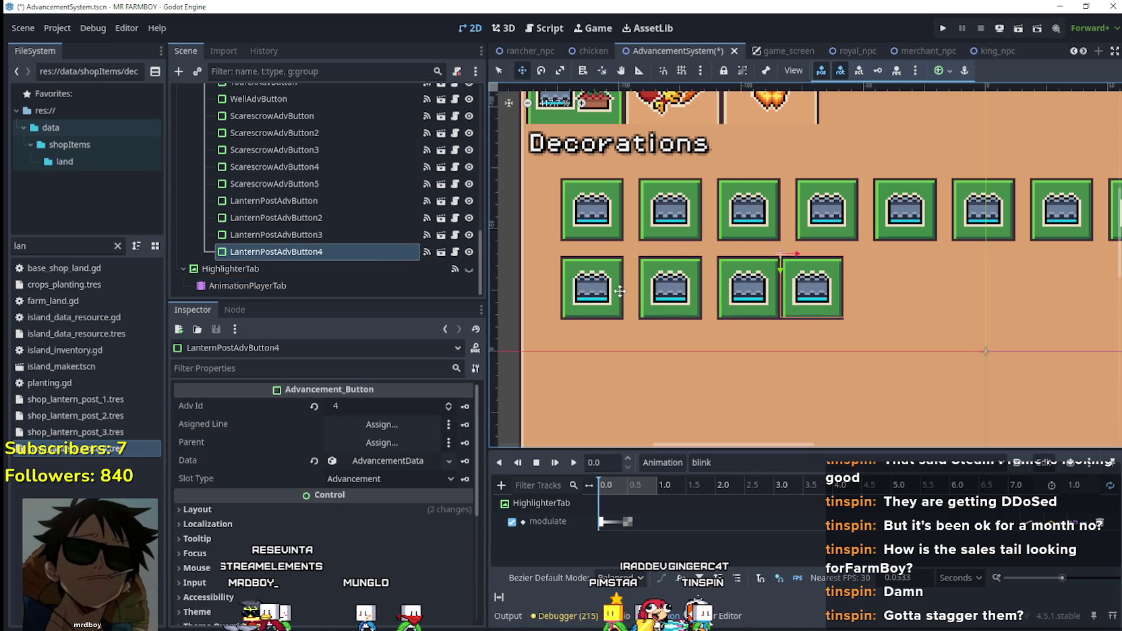
key(shift+Right)
key(shift+Right)
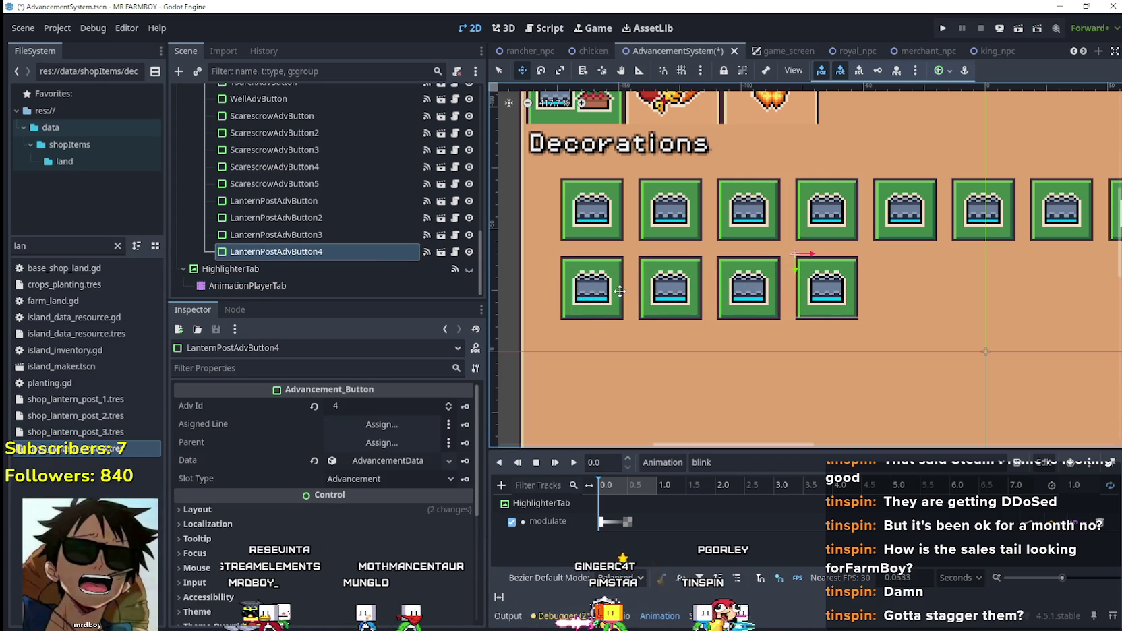
scroll(620, 291, down, 3)
scroll(781, 299, up, 3)
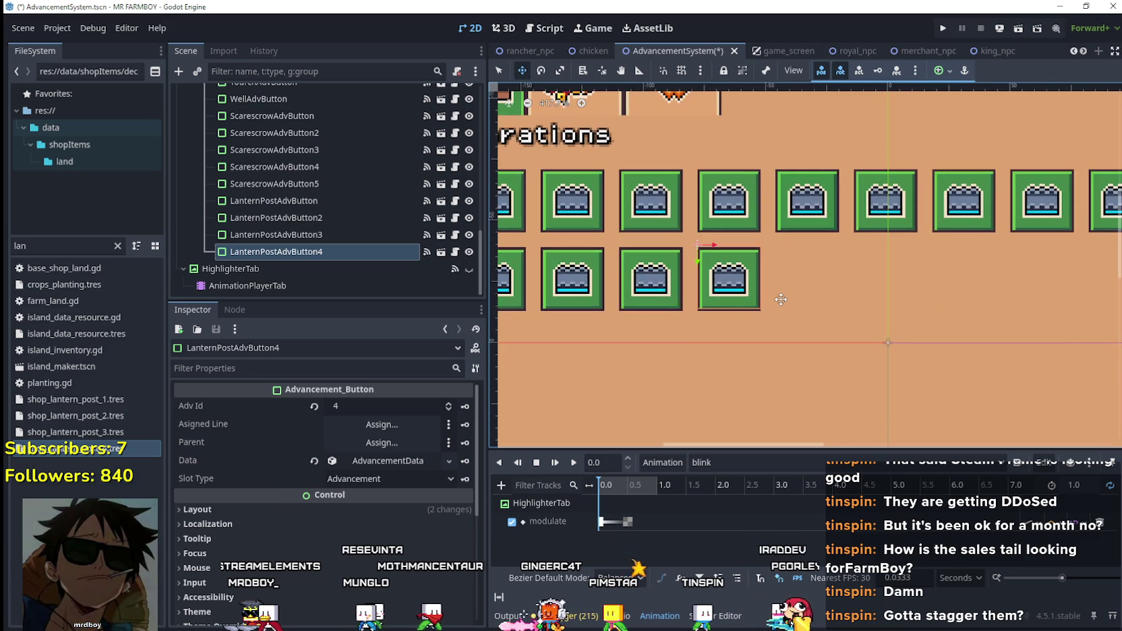
key(ctrl+s)
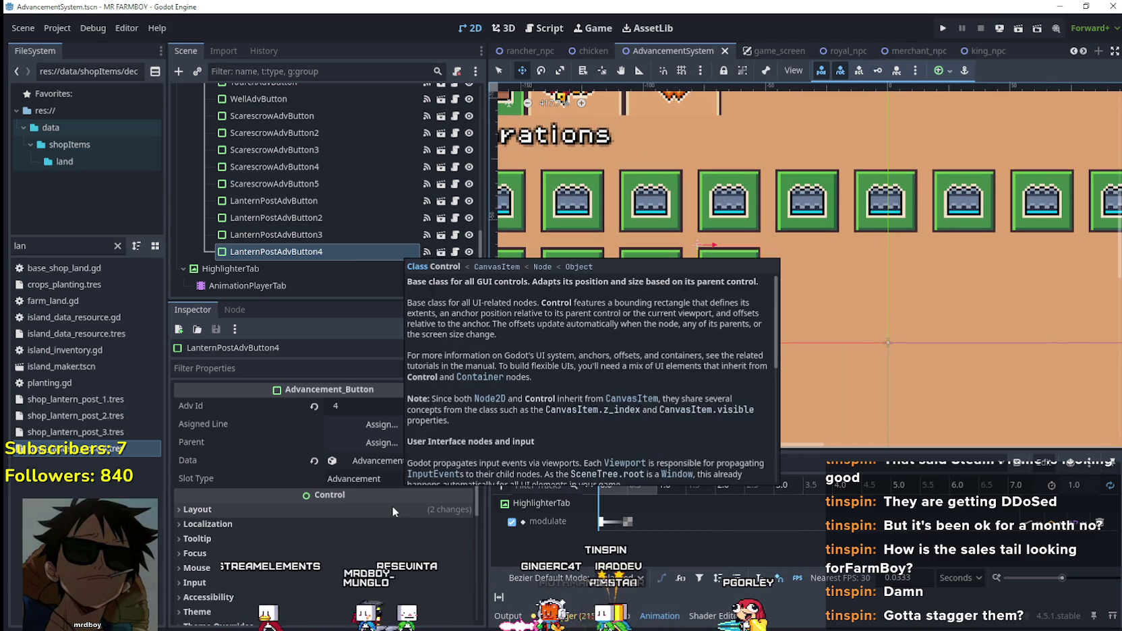
- Duplicate LanternPostAdvButton4 into LanternPostAdvButton5 and set its advancement item to Barrel 1 Deco
click(344, 252)
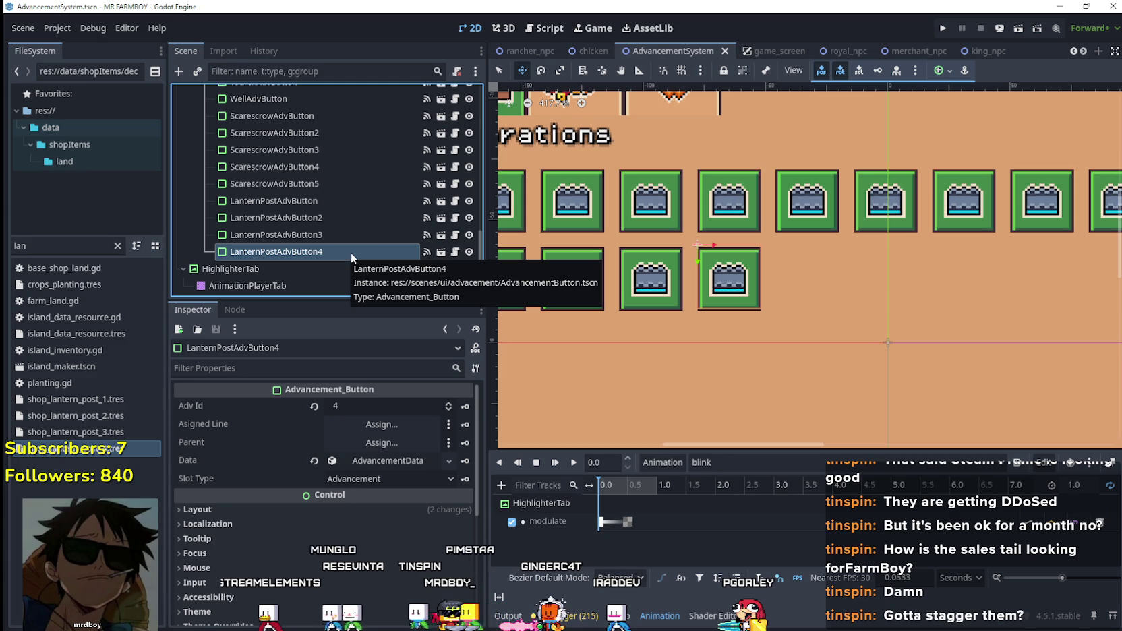
key(ctrl+d)
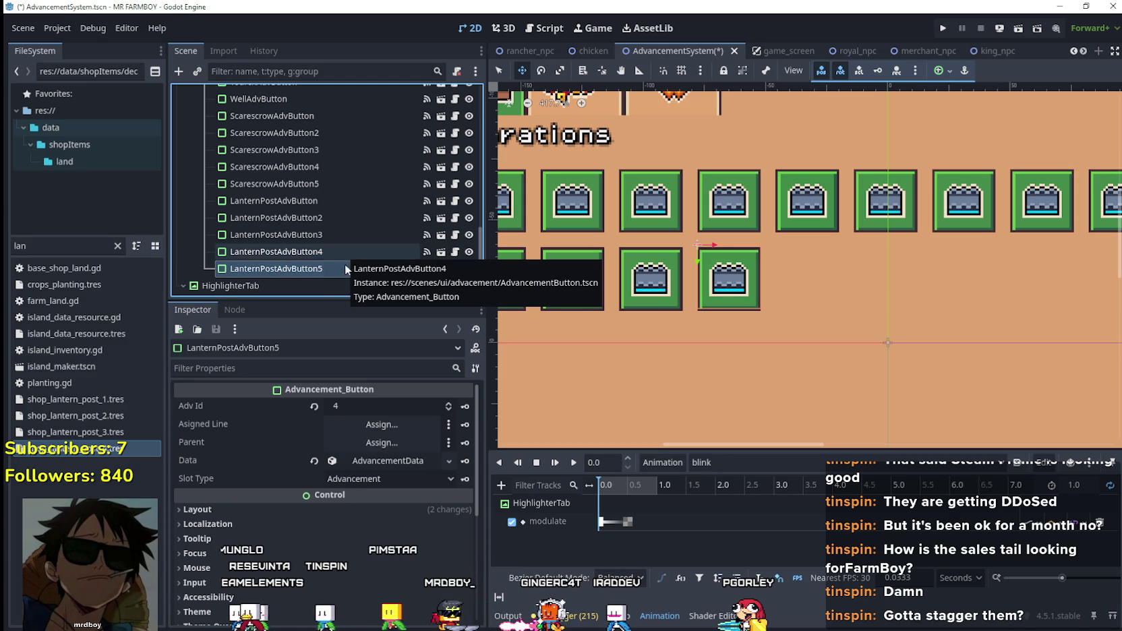
click(396, 462)
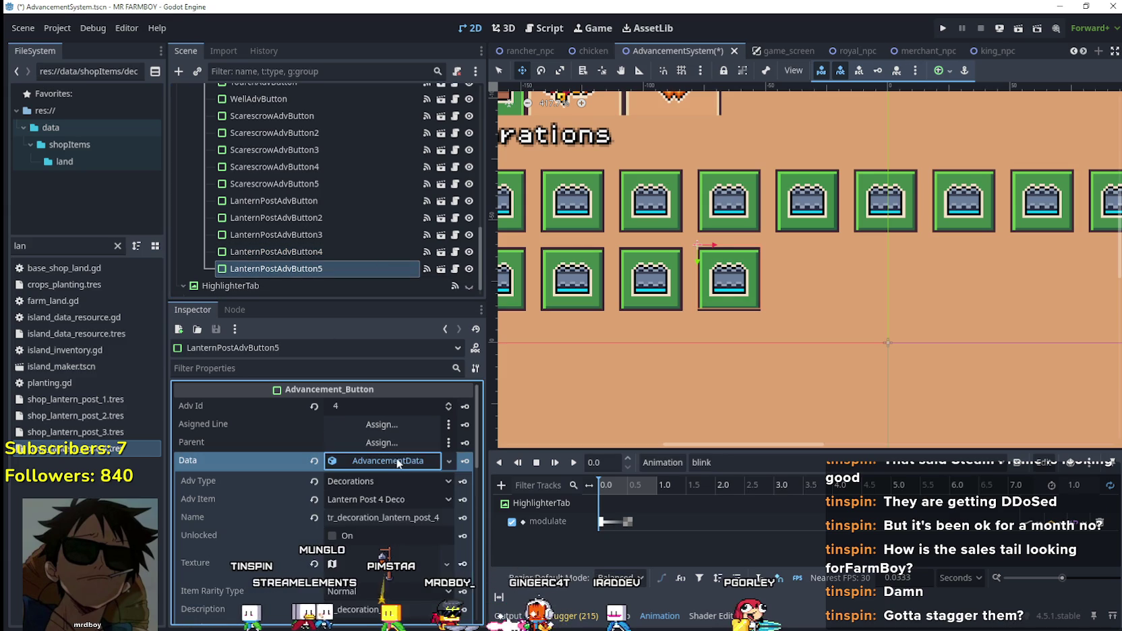
click(388, 499)
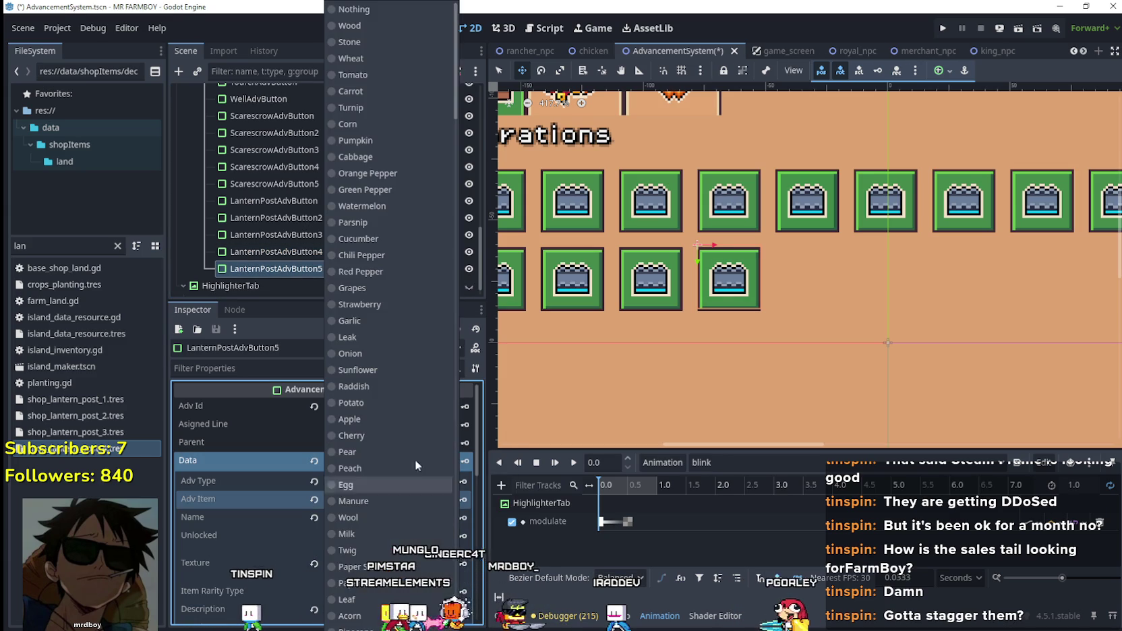
scroll(445, 361, down, 10)
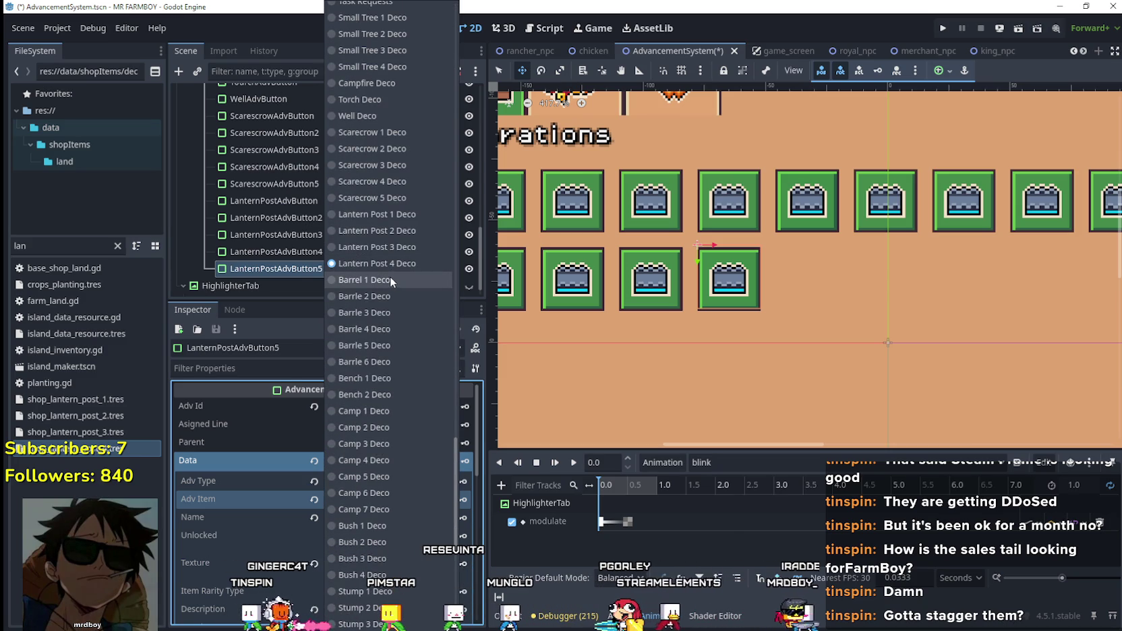
click(391, 278)
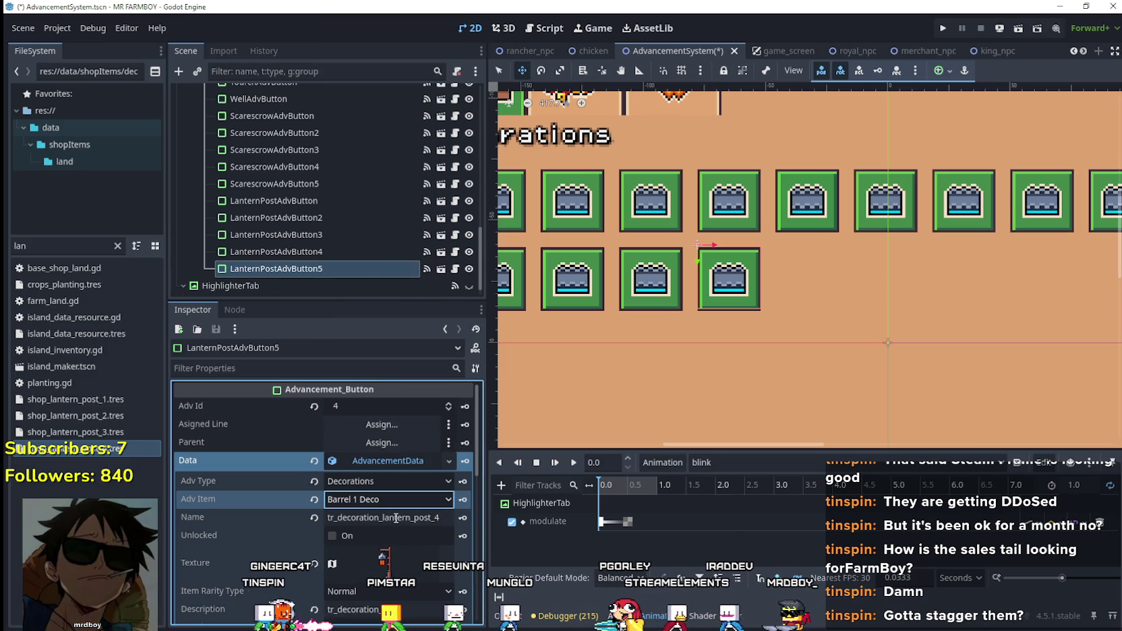
click(30, 247)
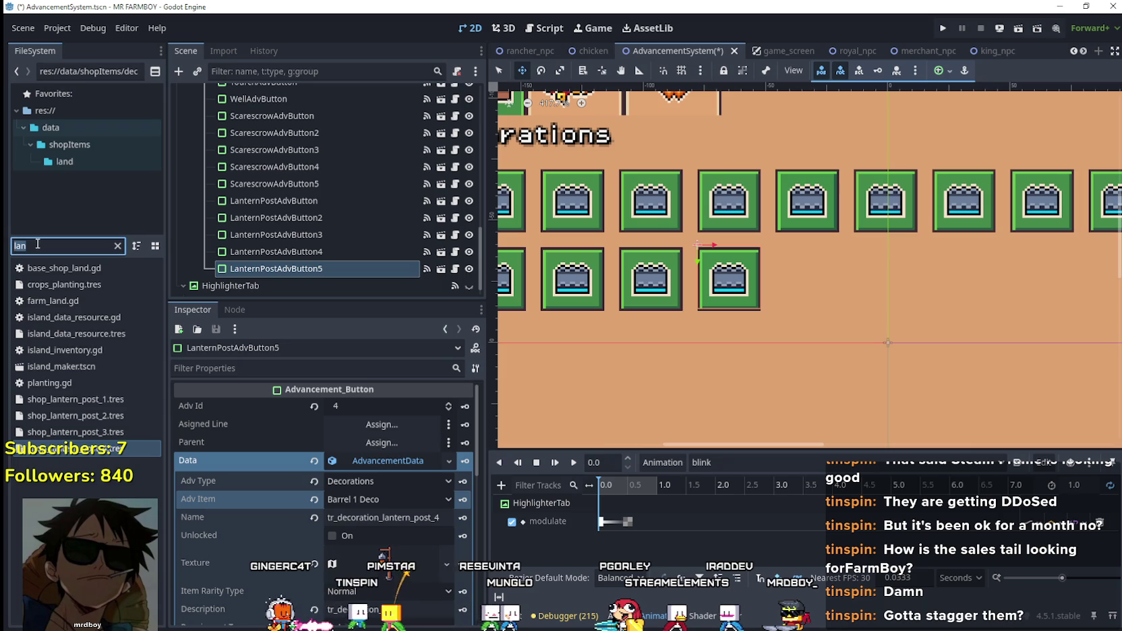
- Filter the FileSystem by 'bar' and inspect shop_barrel_1.tres, keeping Decorations as its type
text(bar)
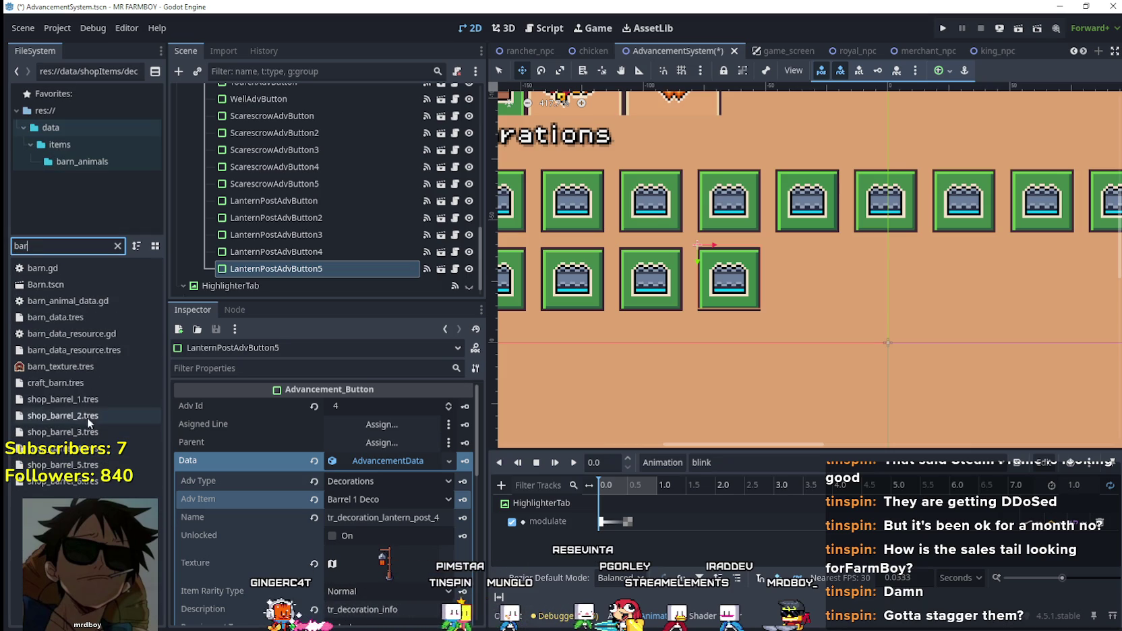
click(64, 400)
click(426, 456)
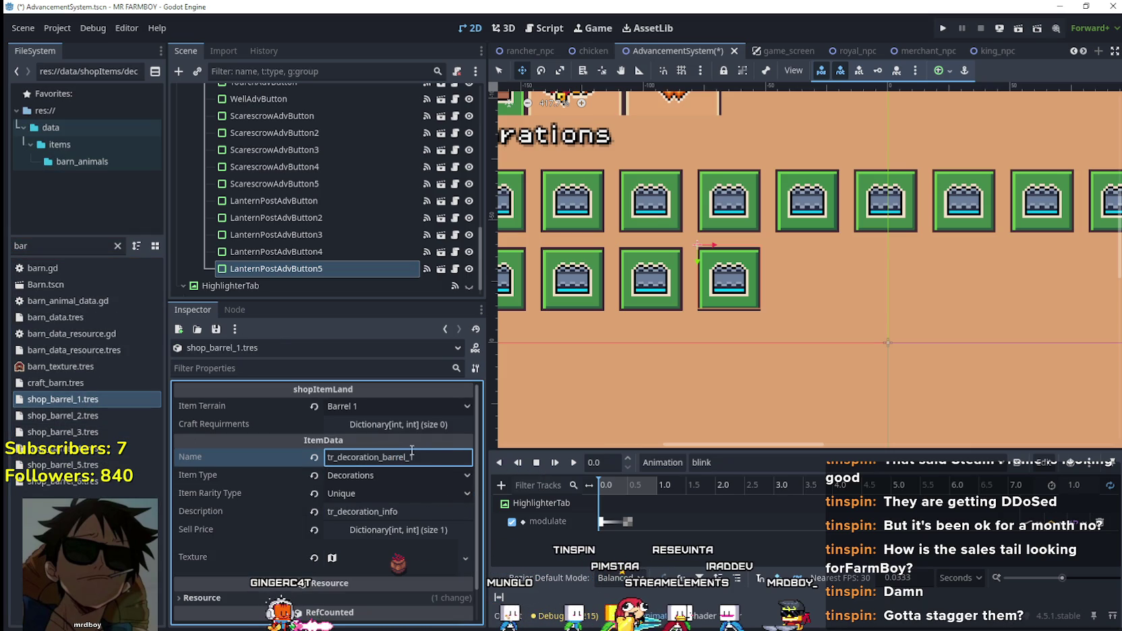
click(426, 473)
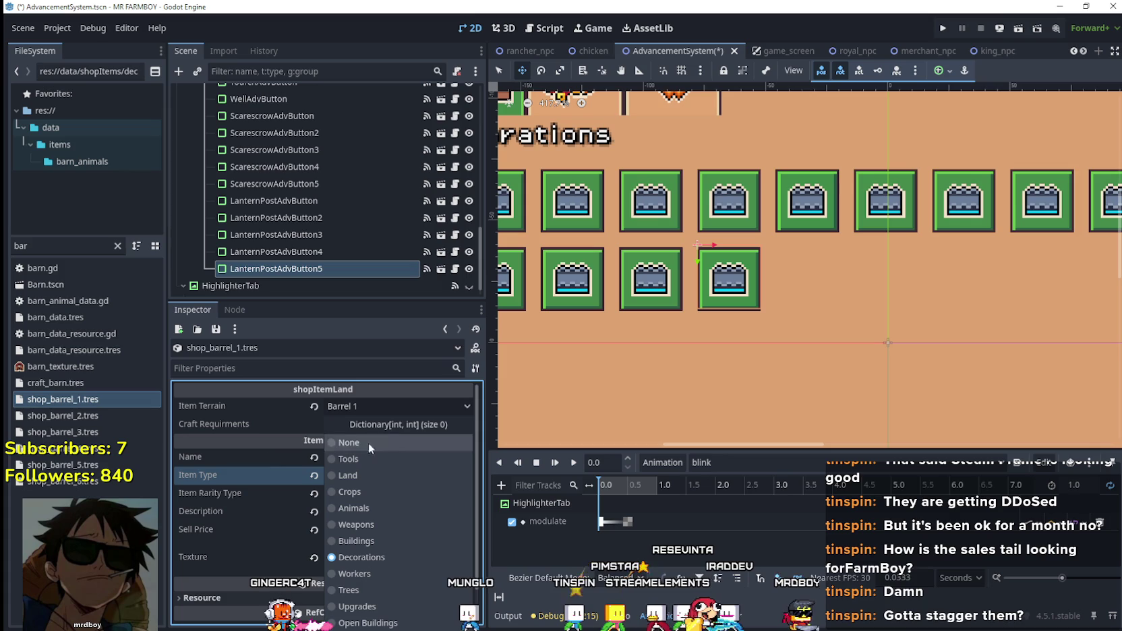
click(383, 366)
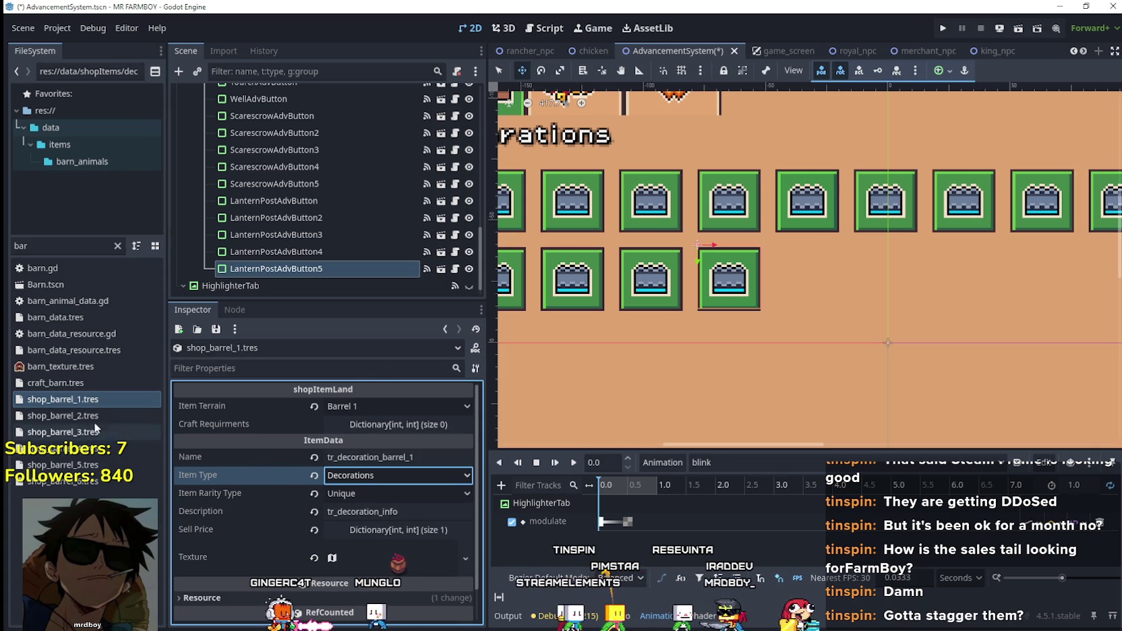
- Look up the names in shop_barrel_2, shop_barrel_5 and shop_barrel_6.tres, then reselect LanternPostAdvButton5
click(61, 415)
click(461, 458)
key(BackSpace)
key(BackSpace)
click(61, 465)
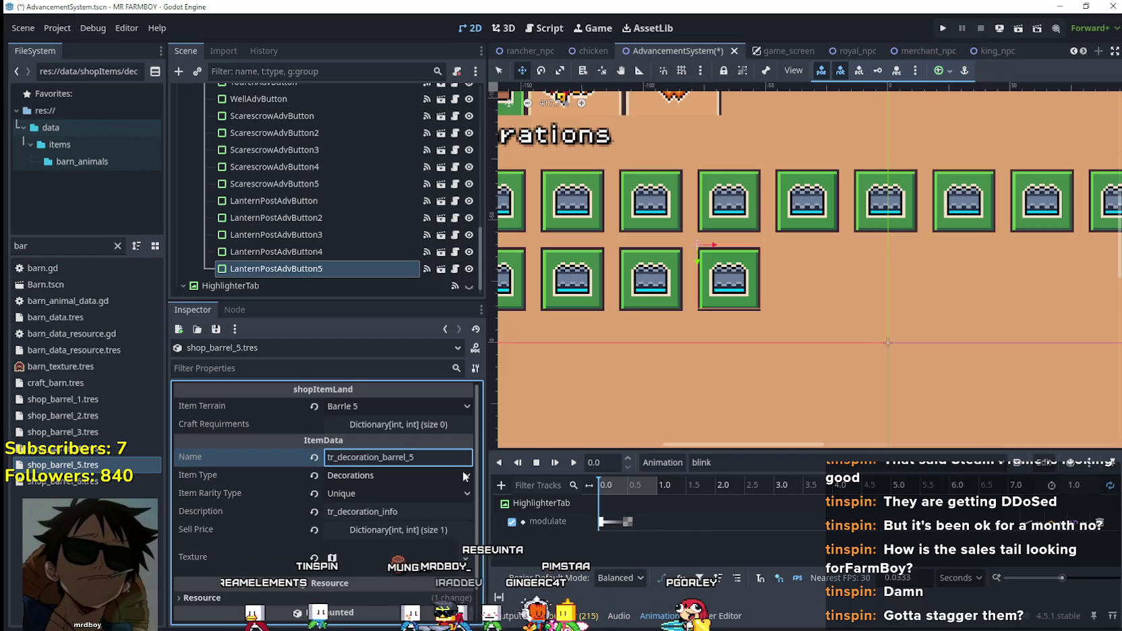
click(105, 483)
click(423, 458)
key(BackSpace)
key(BackSpace)
text(6)
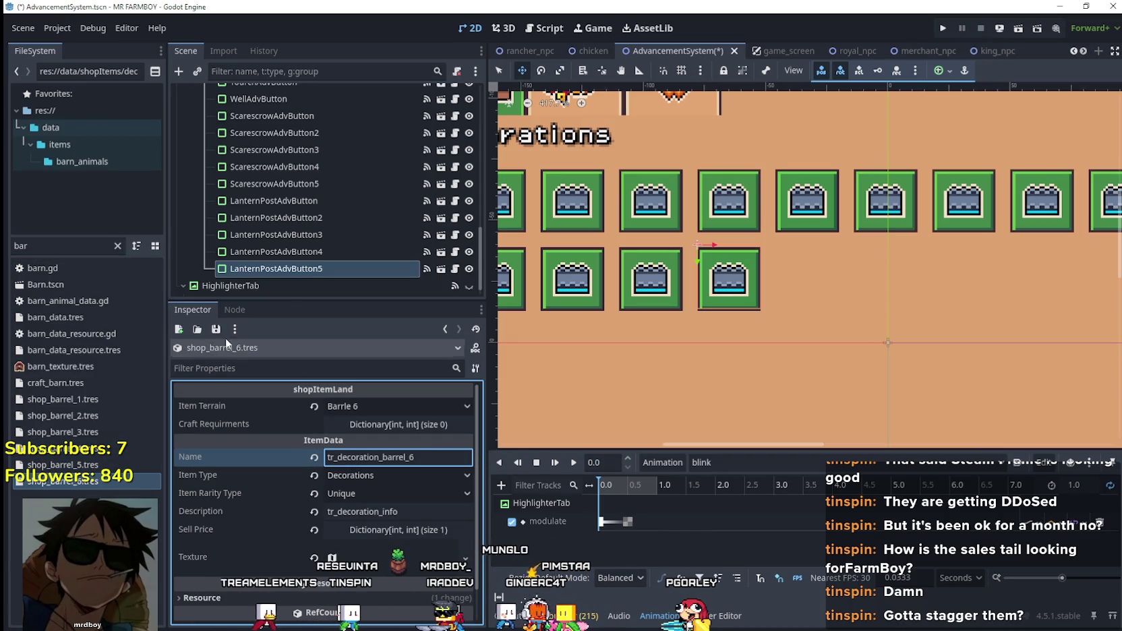
click(276, 269)
click(424, 518)
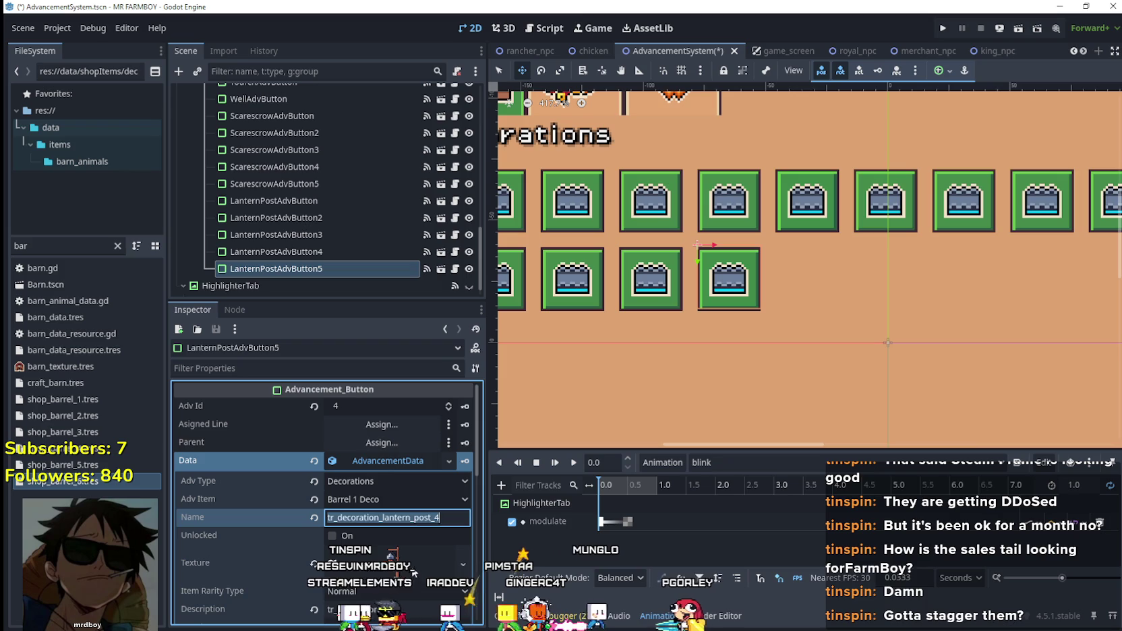
- Set the advancement name to tr_decoration_barrel_1 and make the button's texture unique
text(tr_decoration_barrel_1)
scroll(404, 512, down, 3)
click(364, 473)
right_click(398, 472)
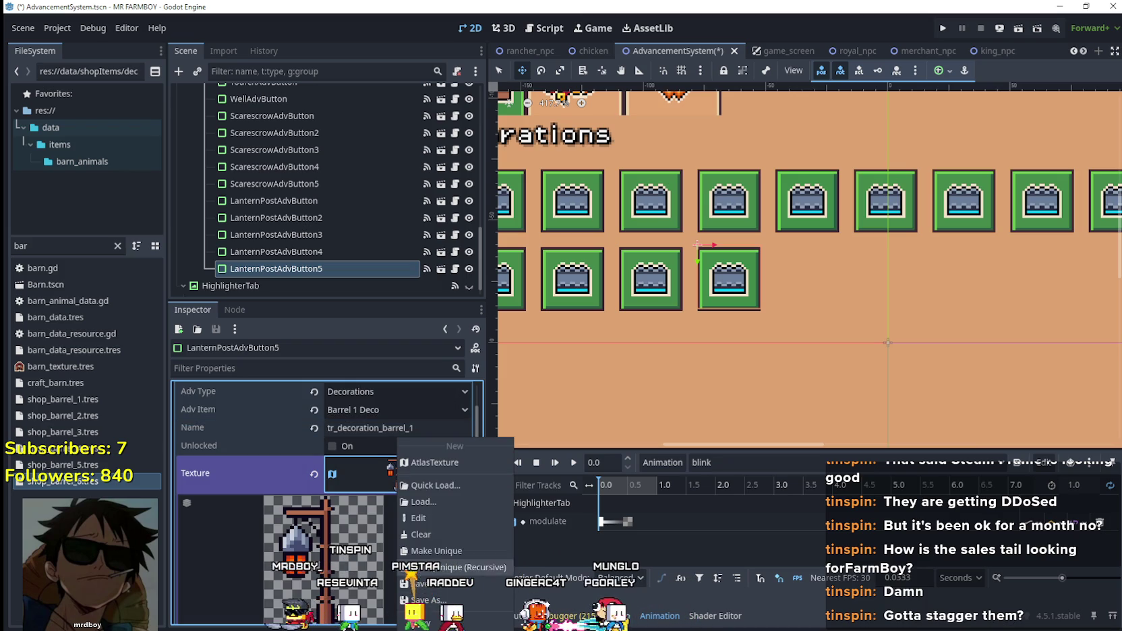
click(410, 567)
- Box the red-berry barrel at region 800, 696 (16×24) as the texture, and save
scroll(348, 576, down, 3)
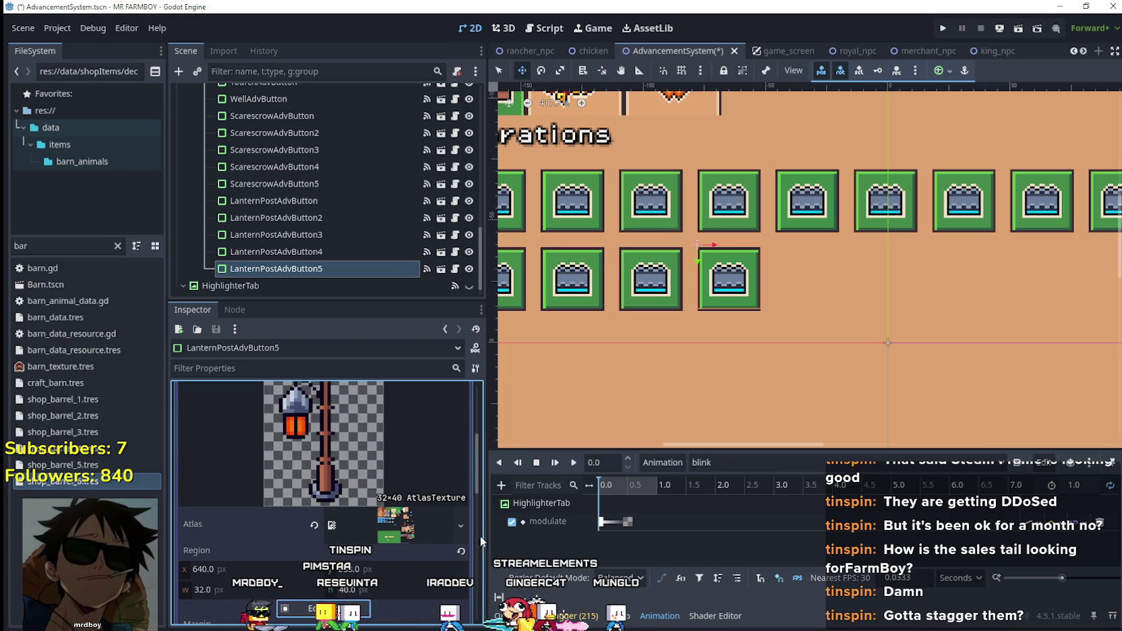
scroll(551, 426, down, 2)
click(330, 609)
scroll(760, 330, down, 5)
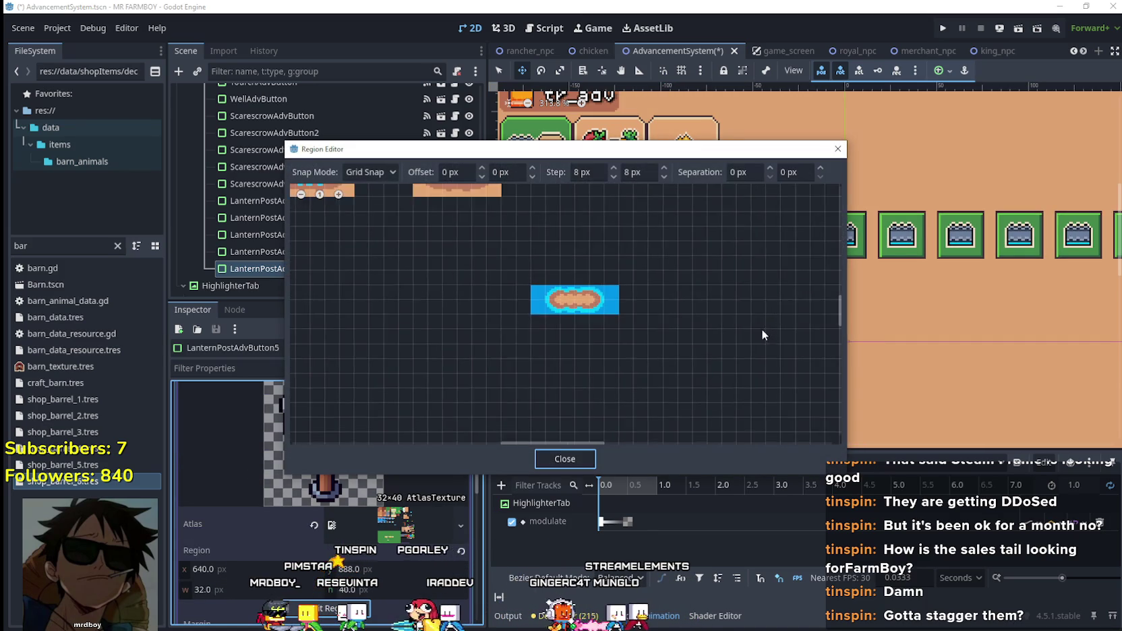
scroll(388, 222, up, 5)
scroll(522, 344, down, 3)
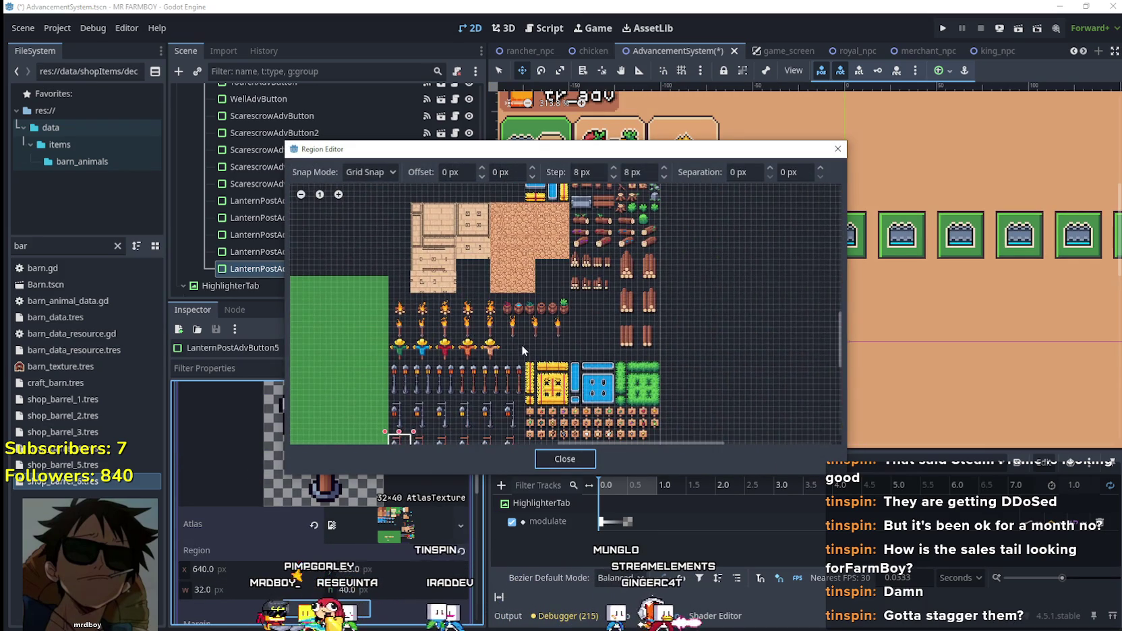
scroll(453, 283, up, 6)
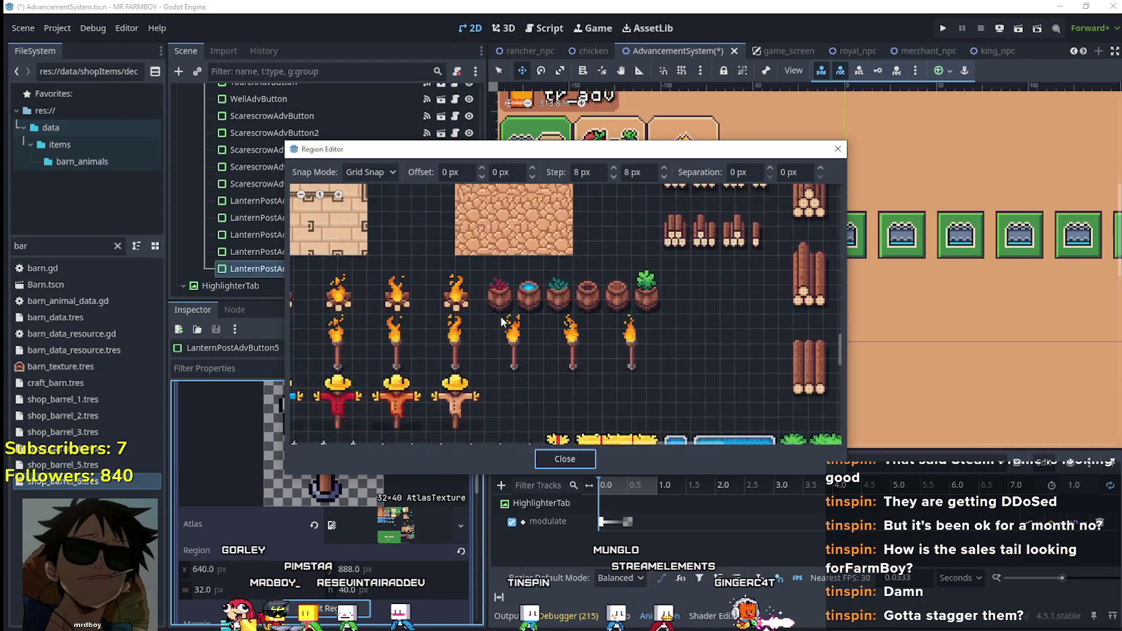
scroll(489, 304, up, 1)
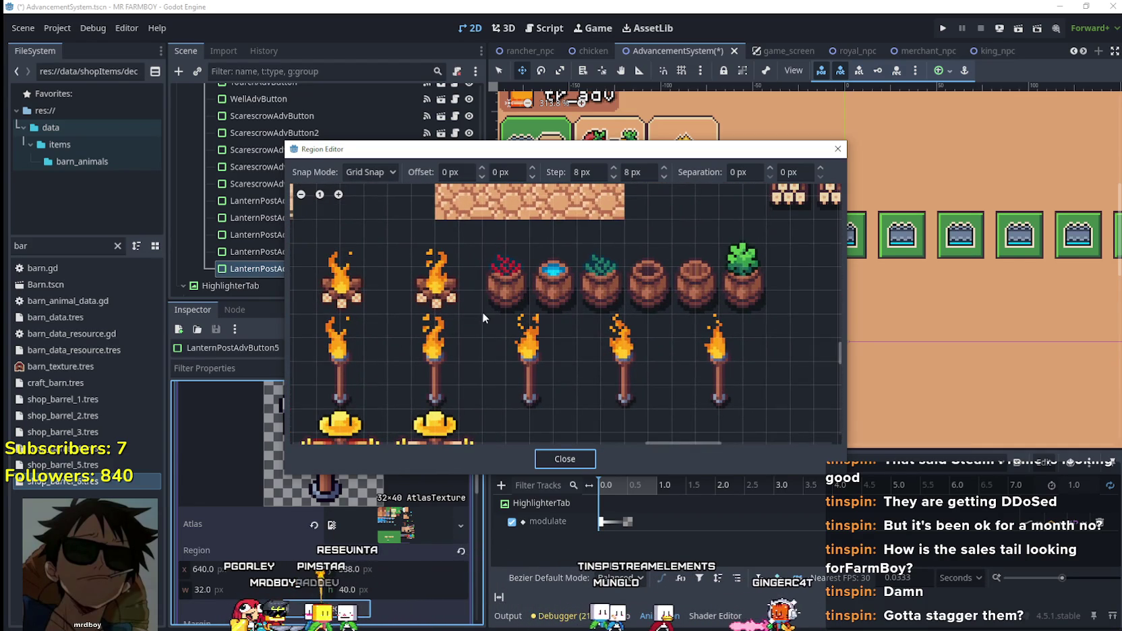
drag(483, 313, 531, 241)
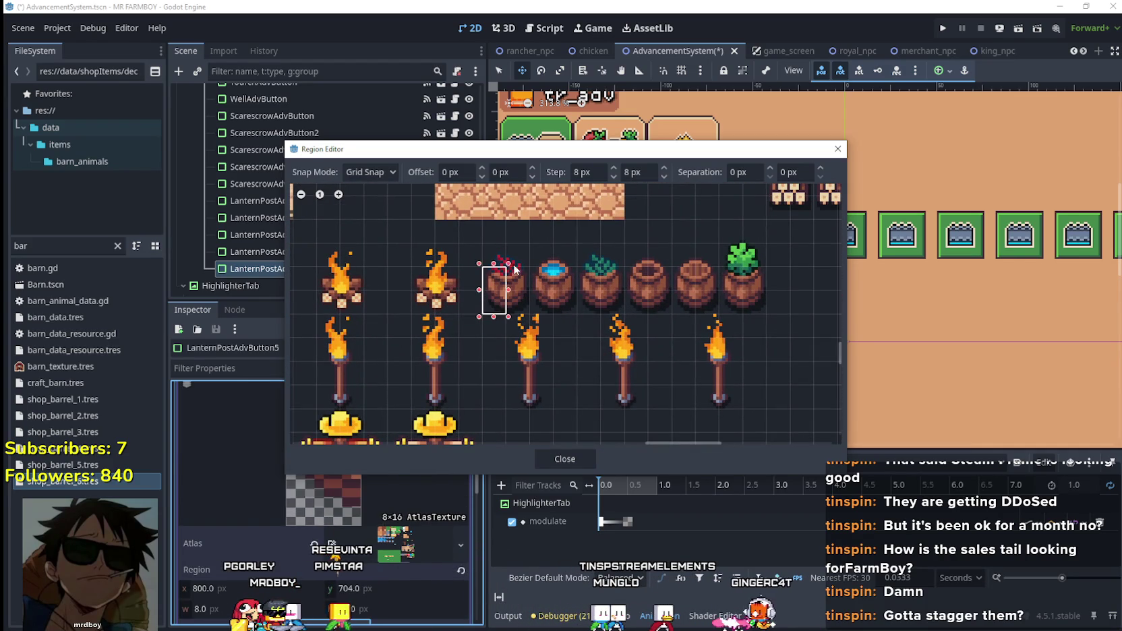
click(547, 463)
scroll(387, 484, up, 2)
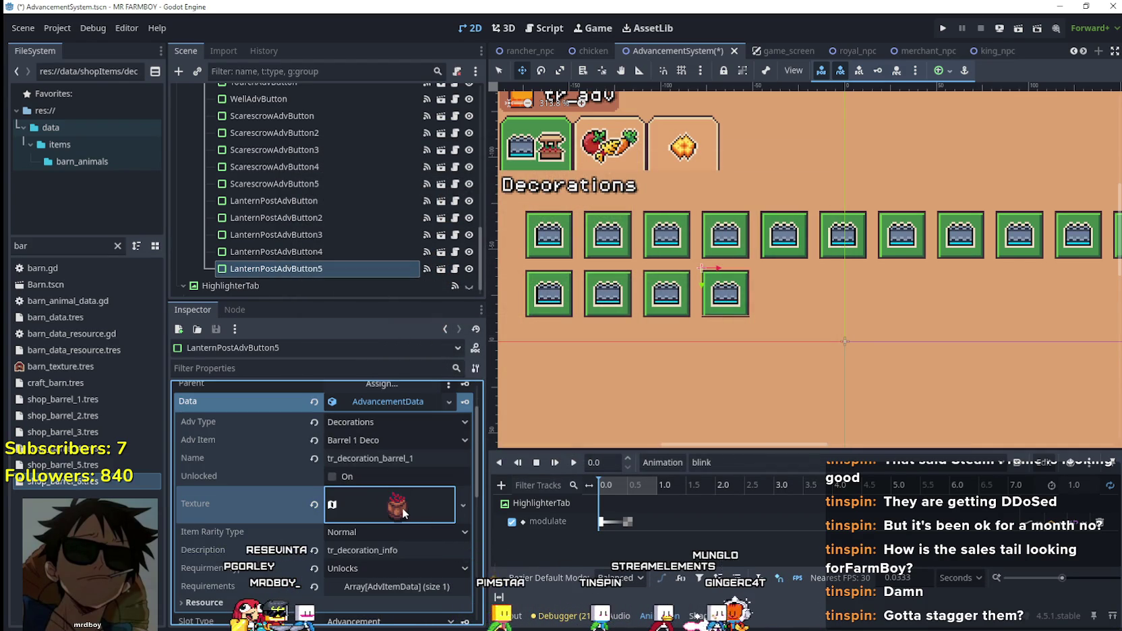
key(ctrl+s)
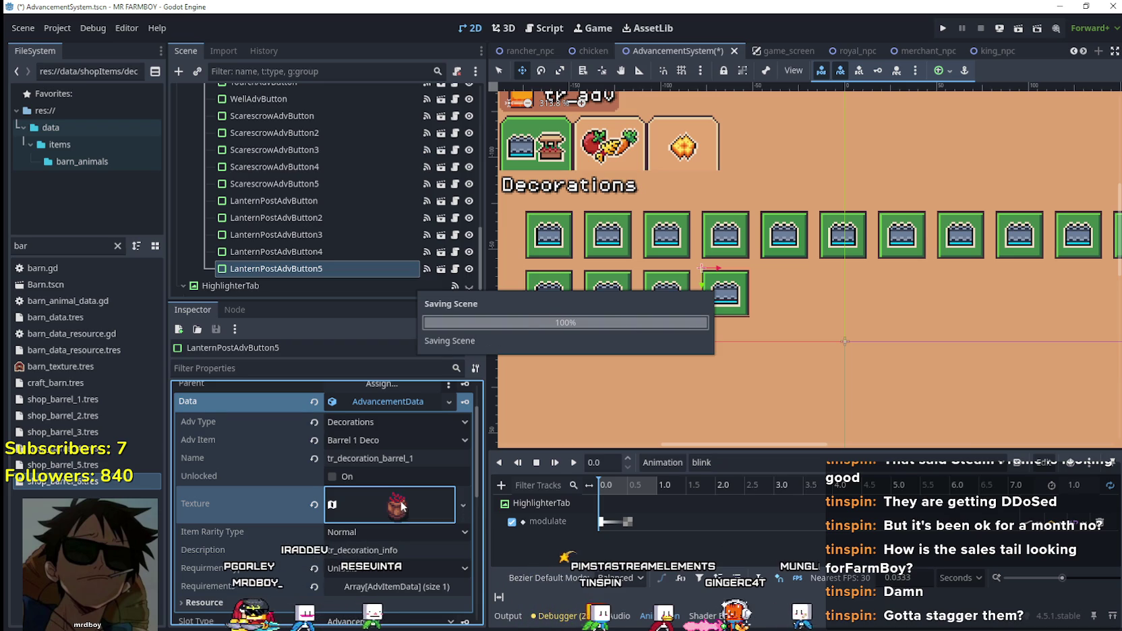
- Keep the requirement type as Unlocks and pick a new required item for the fifth button
scroll(401, 472, down, 3)
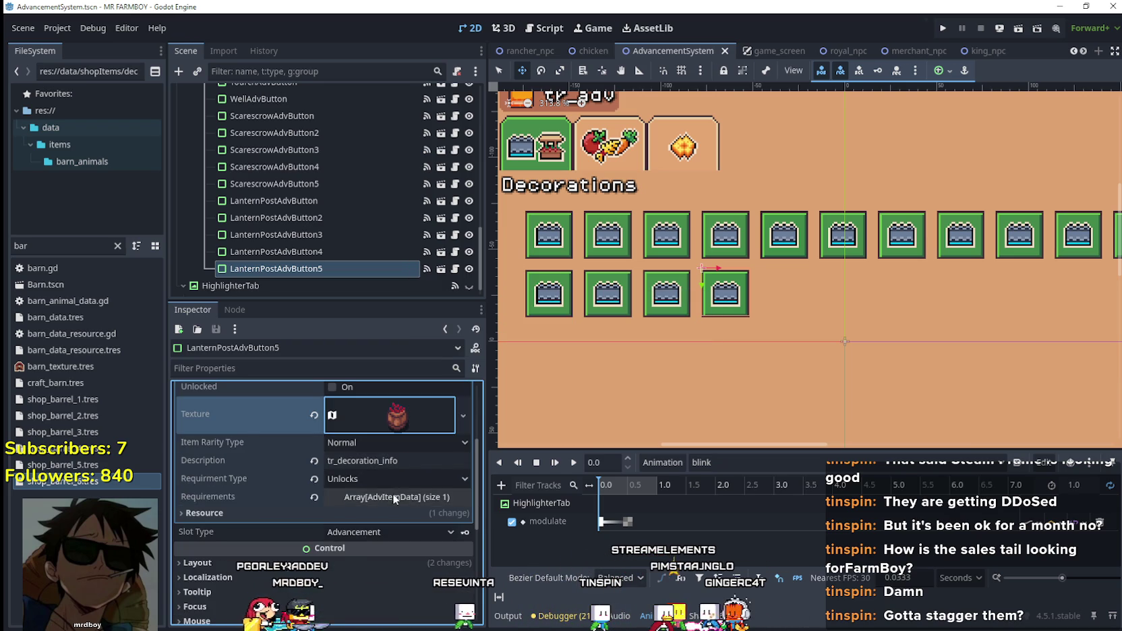
click(393, 493)
scroll(384, 467, down, 3)
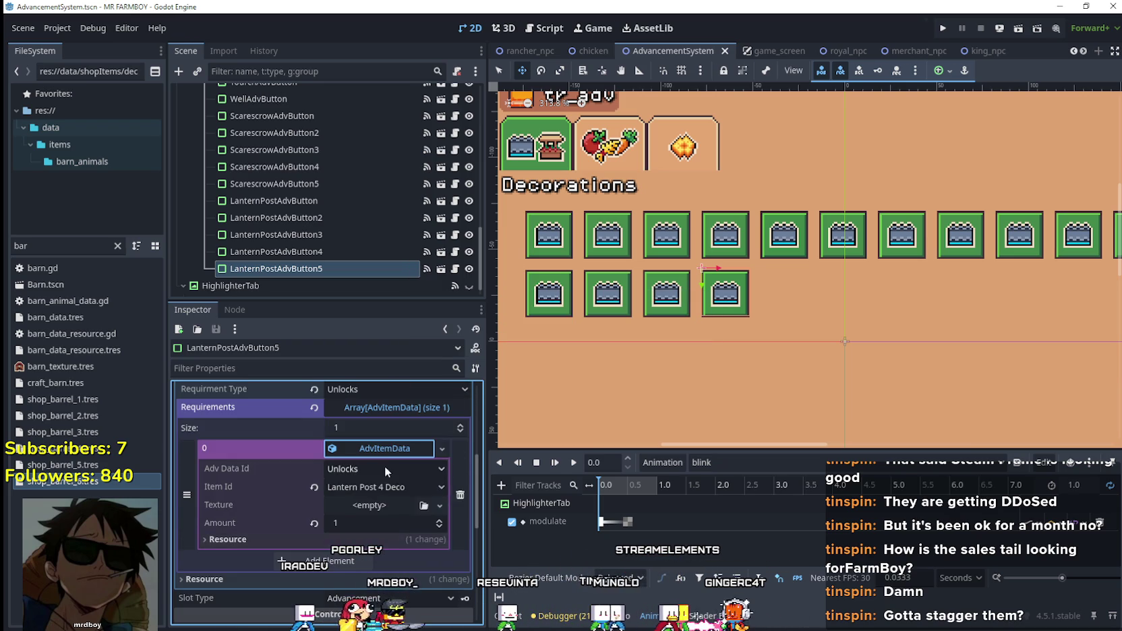
click(384, 466)
click(365, 535)
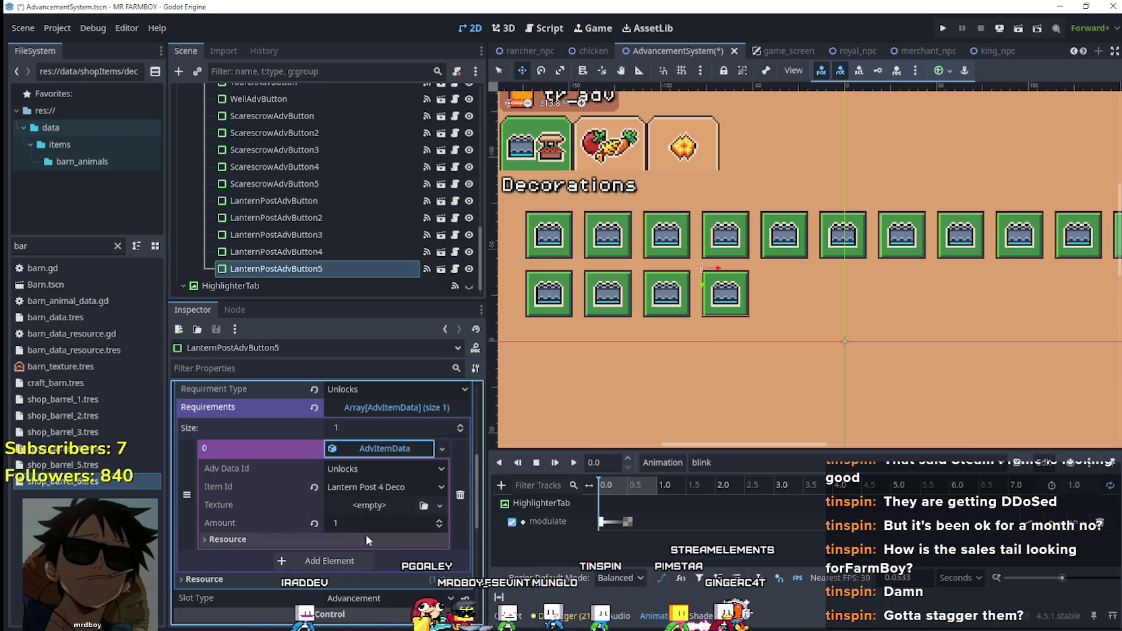
click(374, 487)
scroll(459, 448, down, 10)
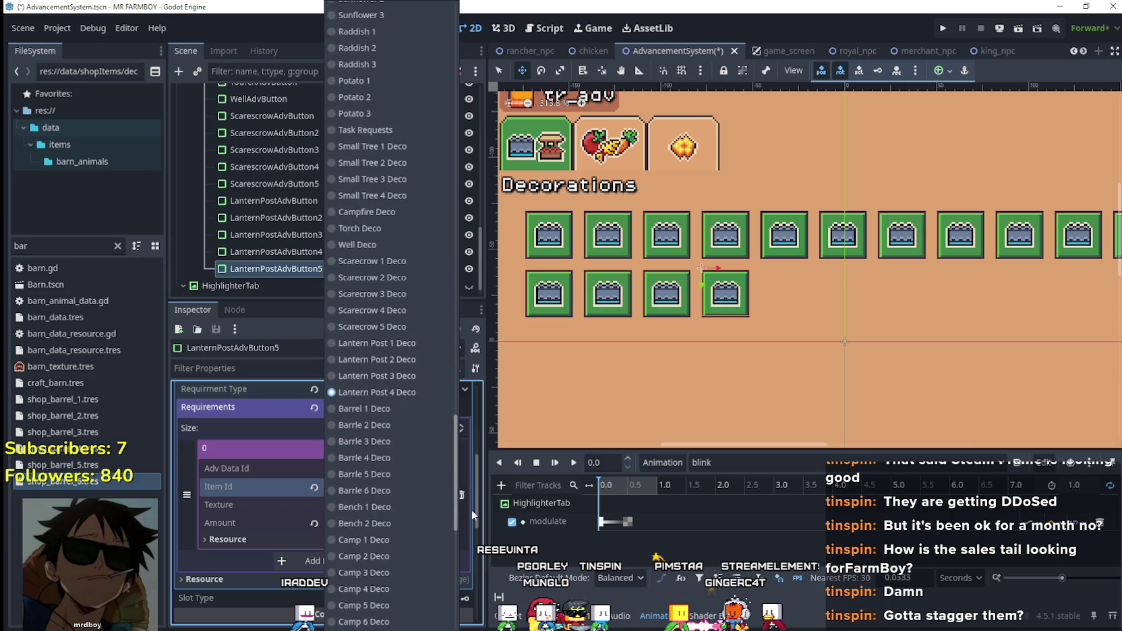
click(400, 381)
click(398, 453)
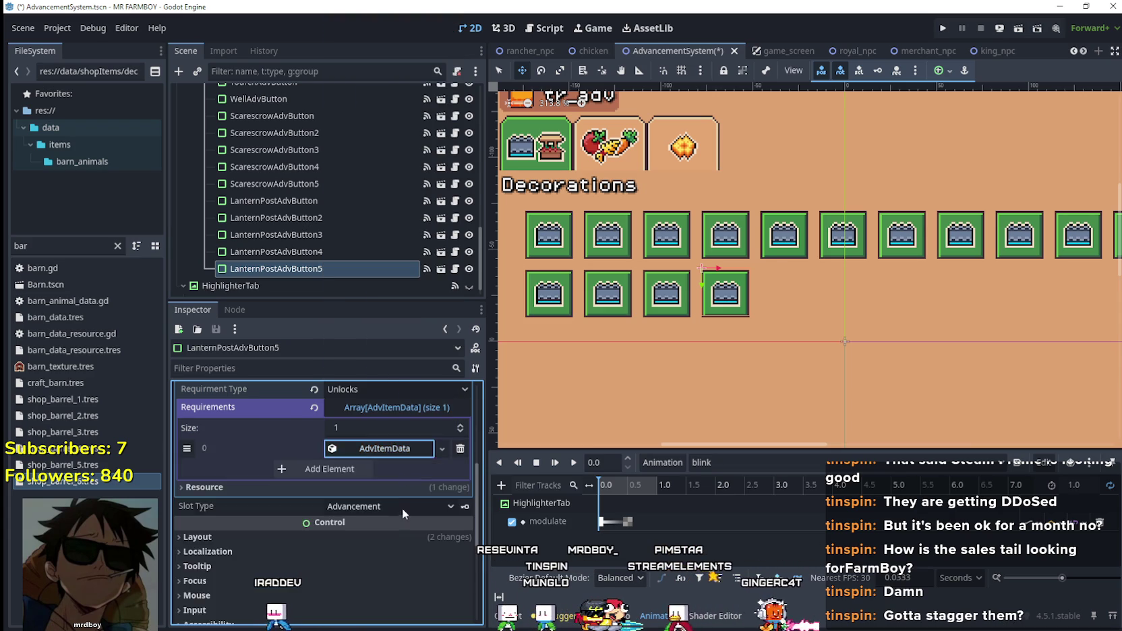
- Save the scene and start renaming the node to BarrelAdvButton
scroll(401, 508, up, 5)
key(ctrl+s)
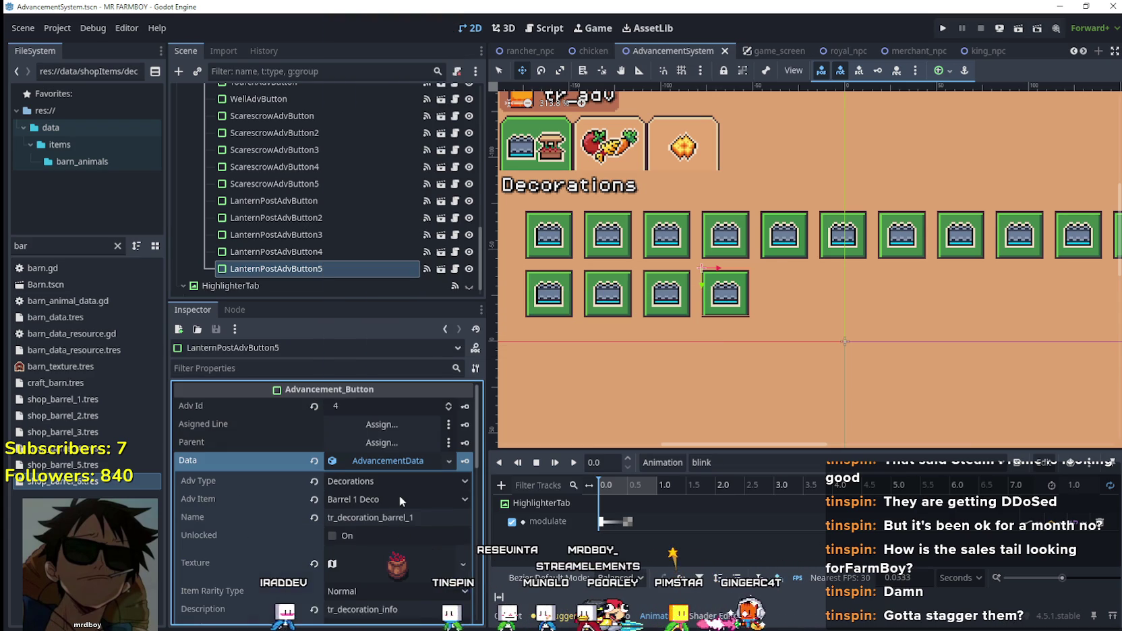
double_click(275, 268)
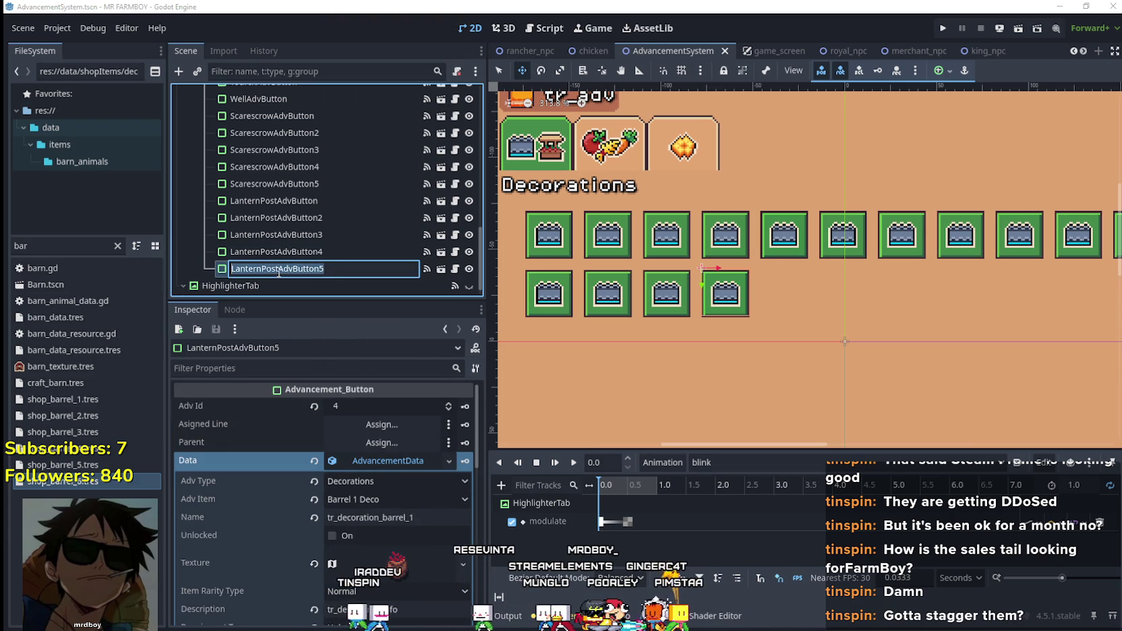
click(280, 268)
text(Barrel)
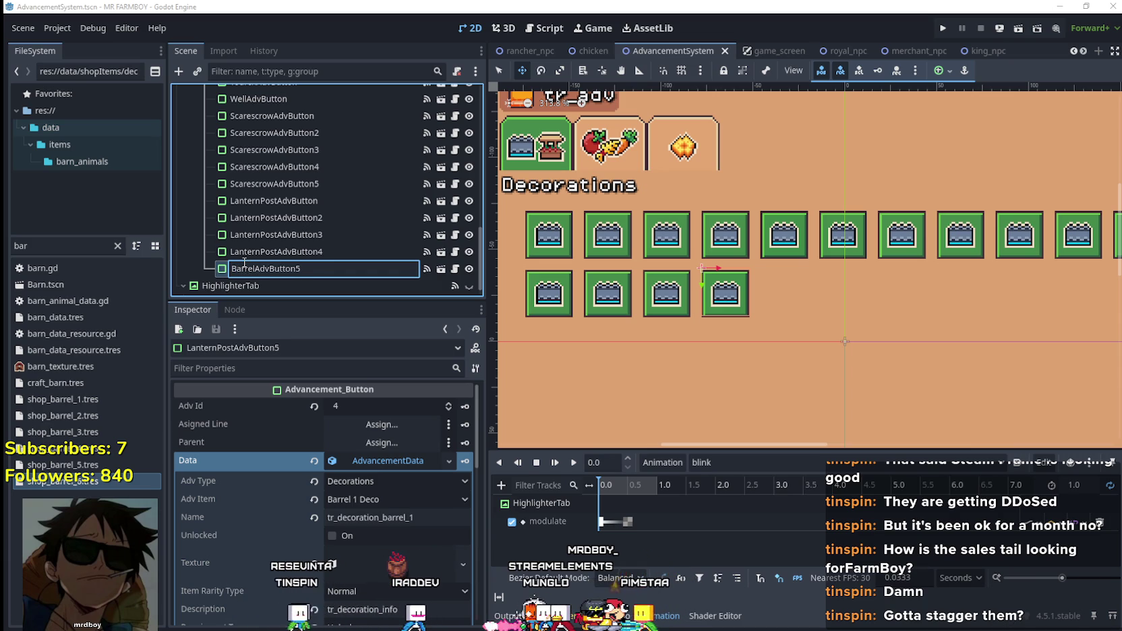
- Confirm the BarrelAdvButton name, duplicate it as BarrelAdvButton2, and make its Data unique
key(Return)
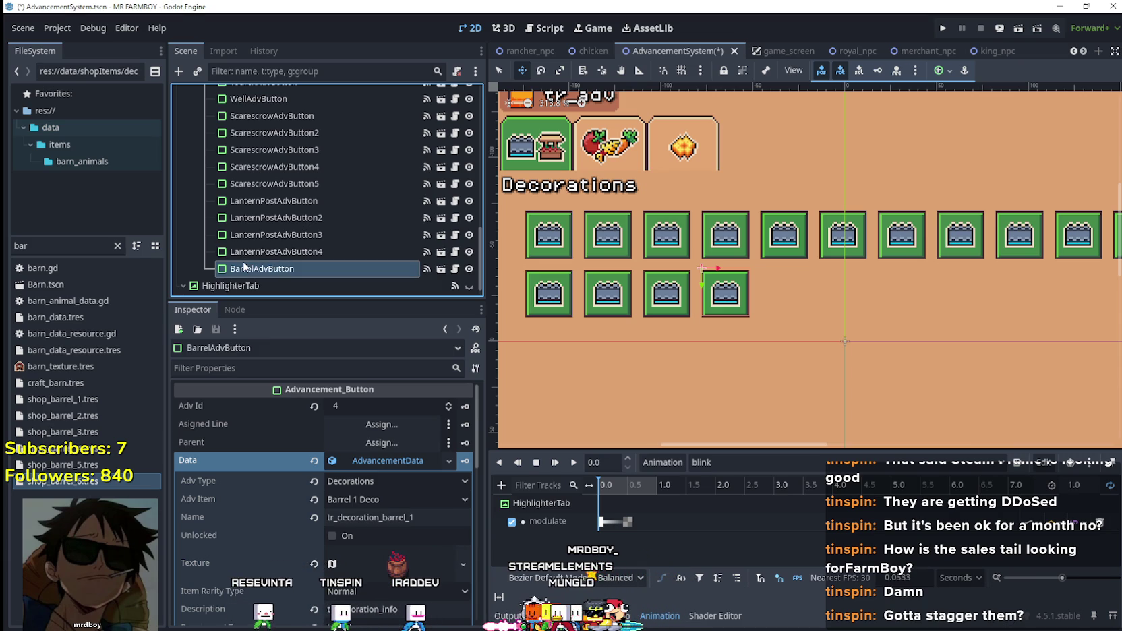
key(ctrl+d)
key(ctrl+s)
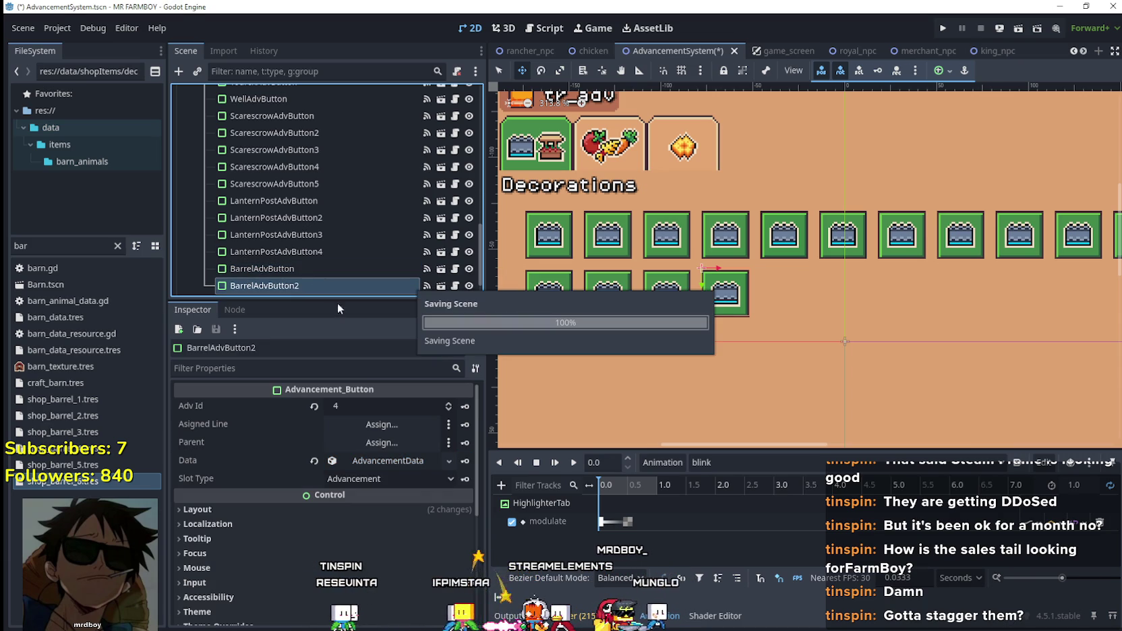
click(378, 465)
right_click(379, 465)
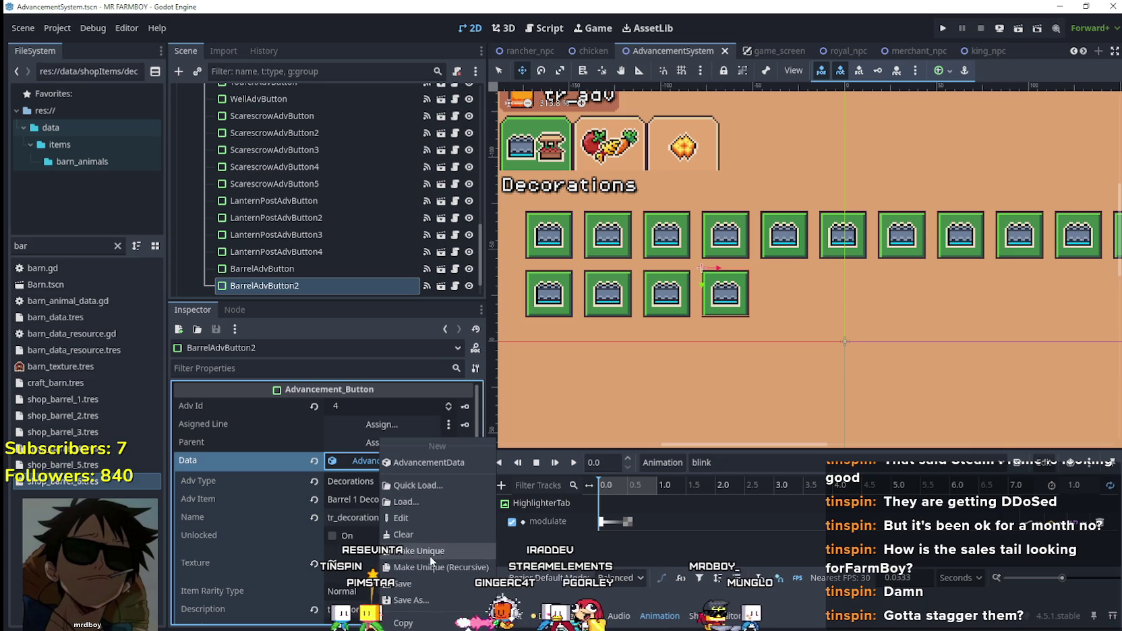
click(432, 551)
- Set the copy's advancement item to Barrie 2 Deco and its name to tr_decoration_barrel_2
scroll(393, 506, down, 2)
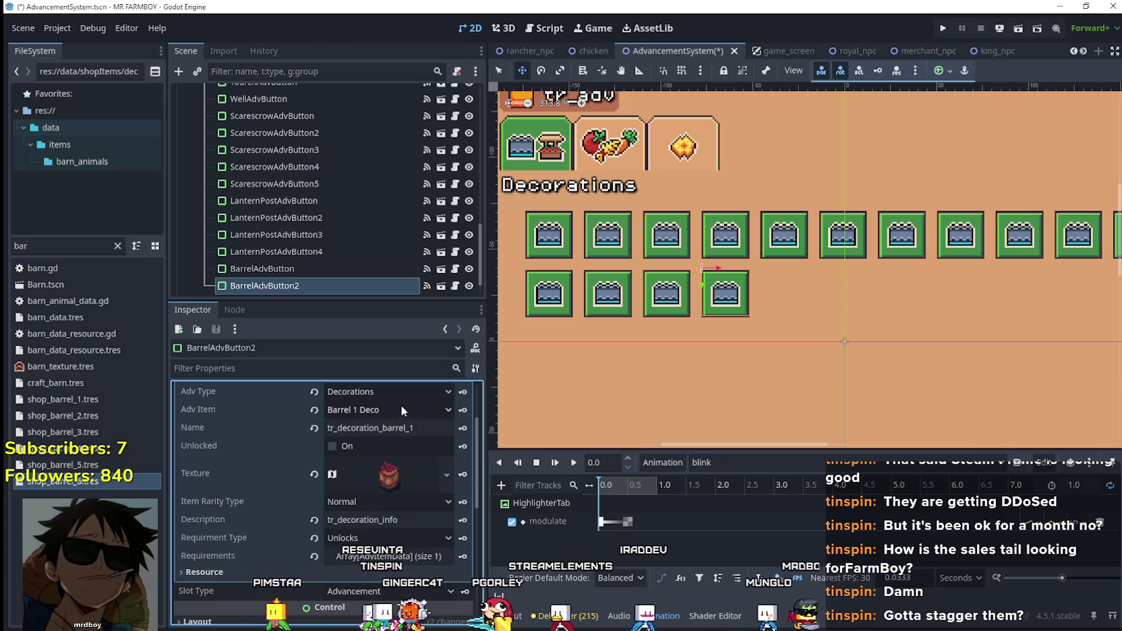
click(401, 408)
drag(456, 345, 450, 537)
click(377, 64)
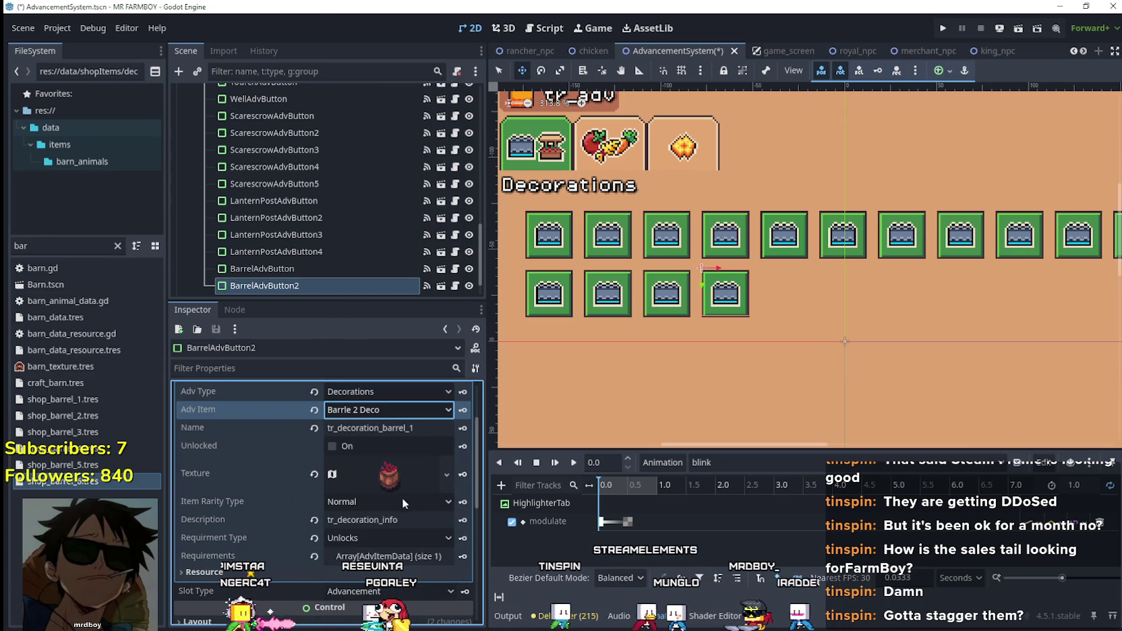
click(424, 426)
text(2)
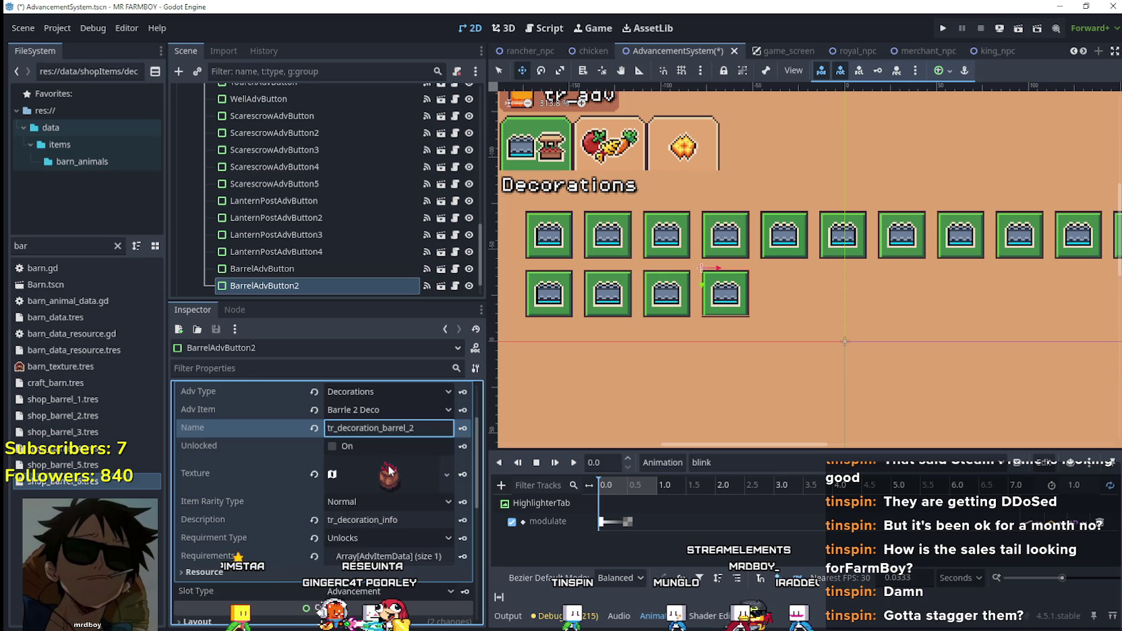
click(388, 476)
- Make the texture unique, select the blue-water barrel sprite as its region, and save
click(447, 474)
click(436, 556)
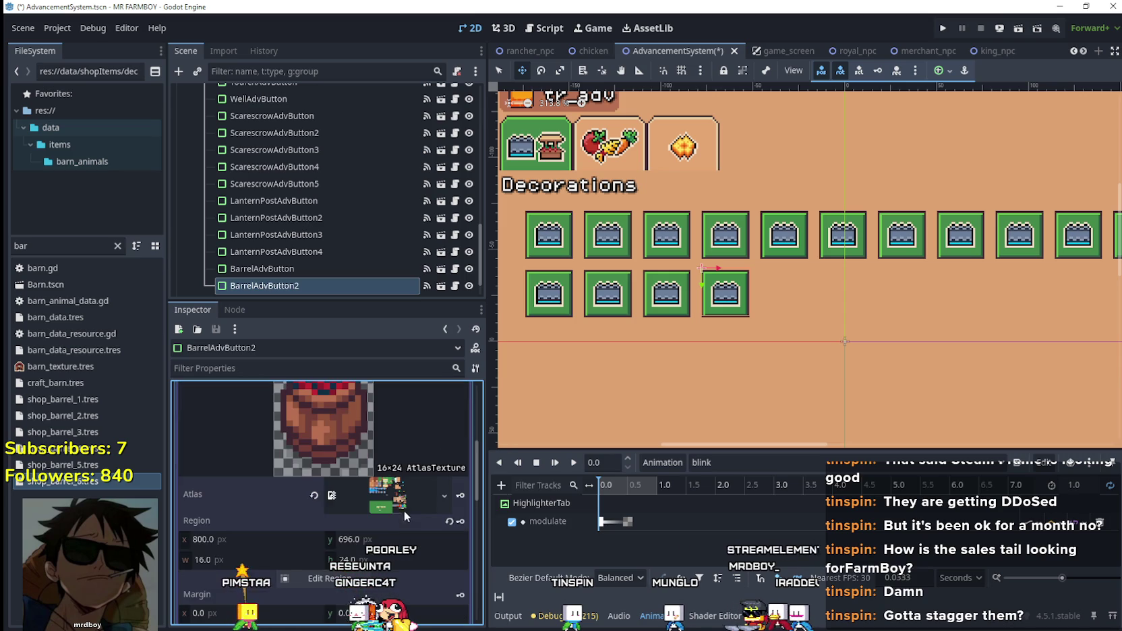
click(324, 578)
scroll(770, 333, down, 5)
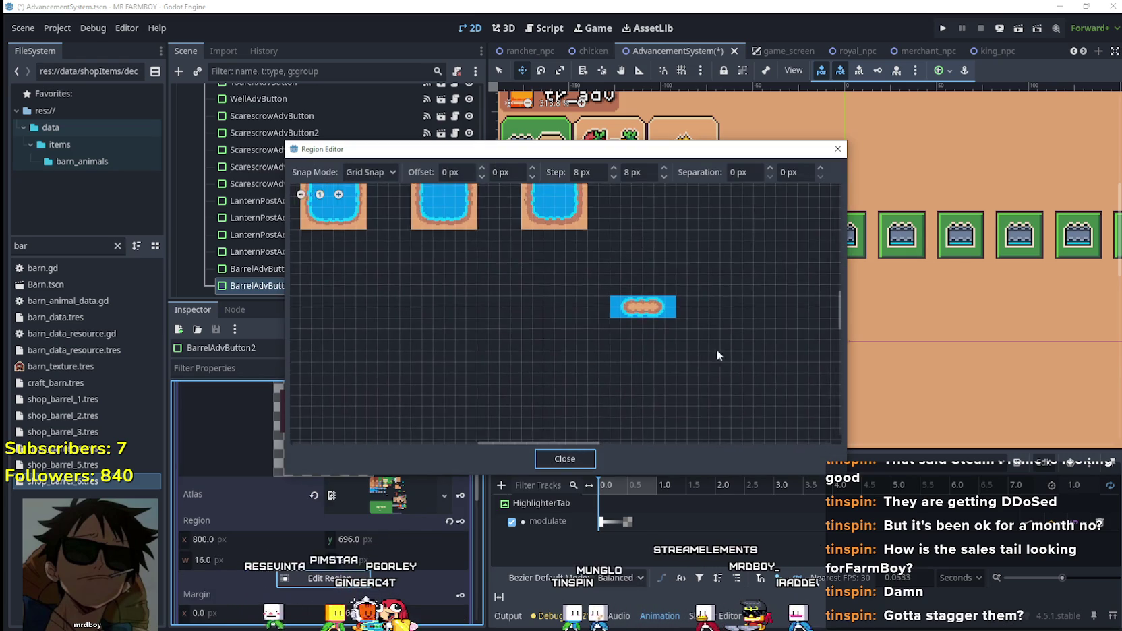
scroll(715, 404, up, 3)
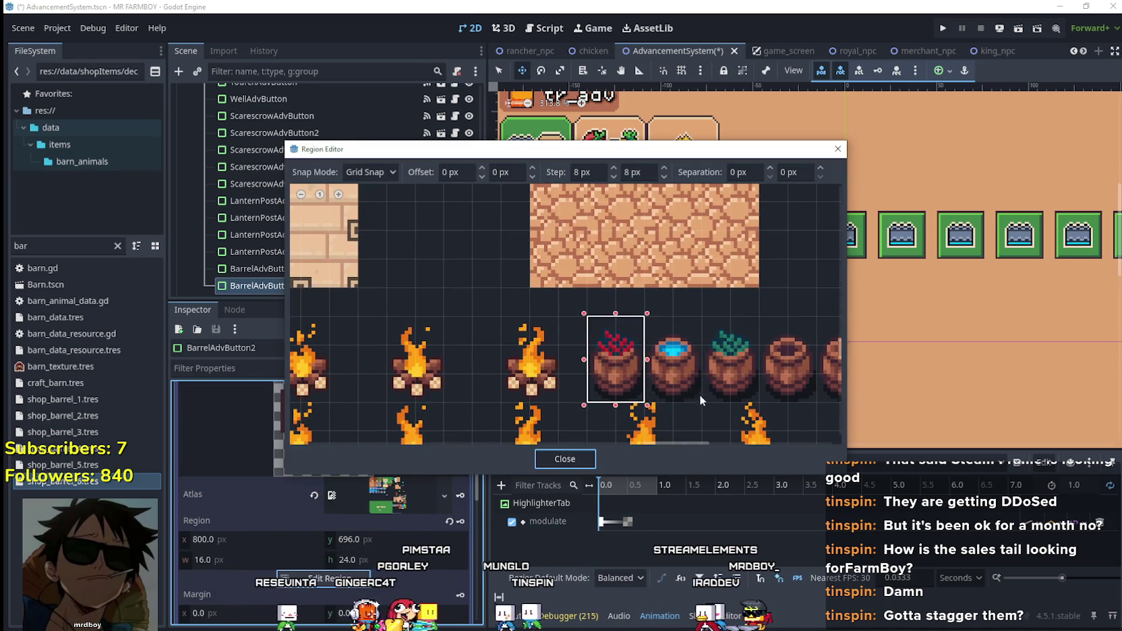
click(699, 394)
click(567, 459)
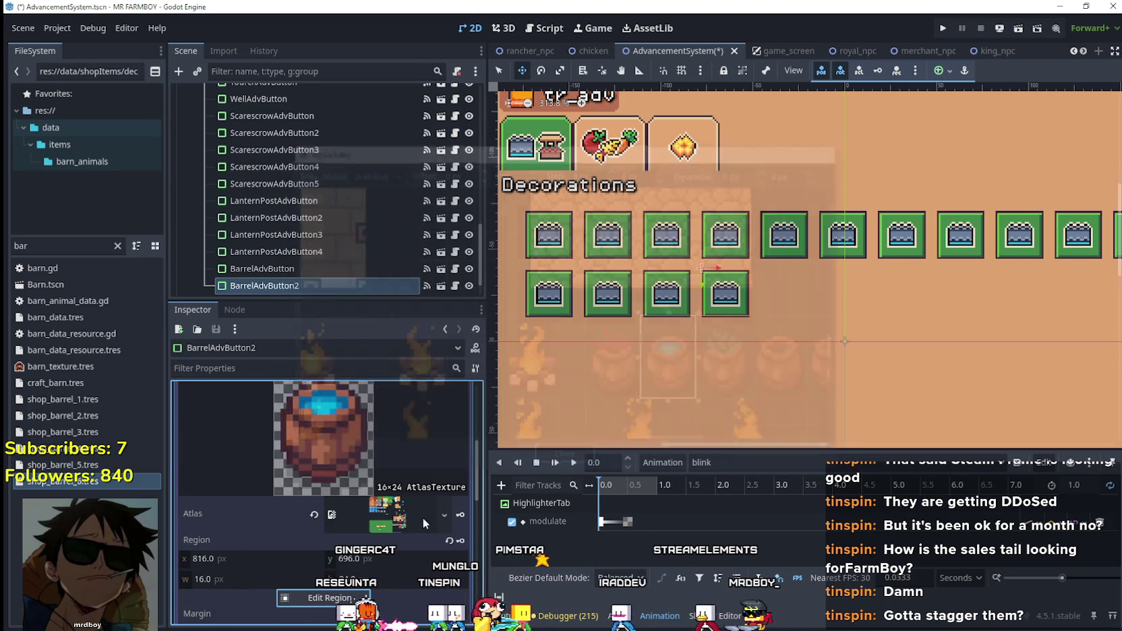
click(389, 454)
key(ctrl+s)
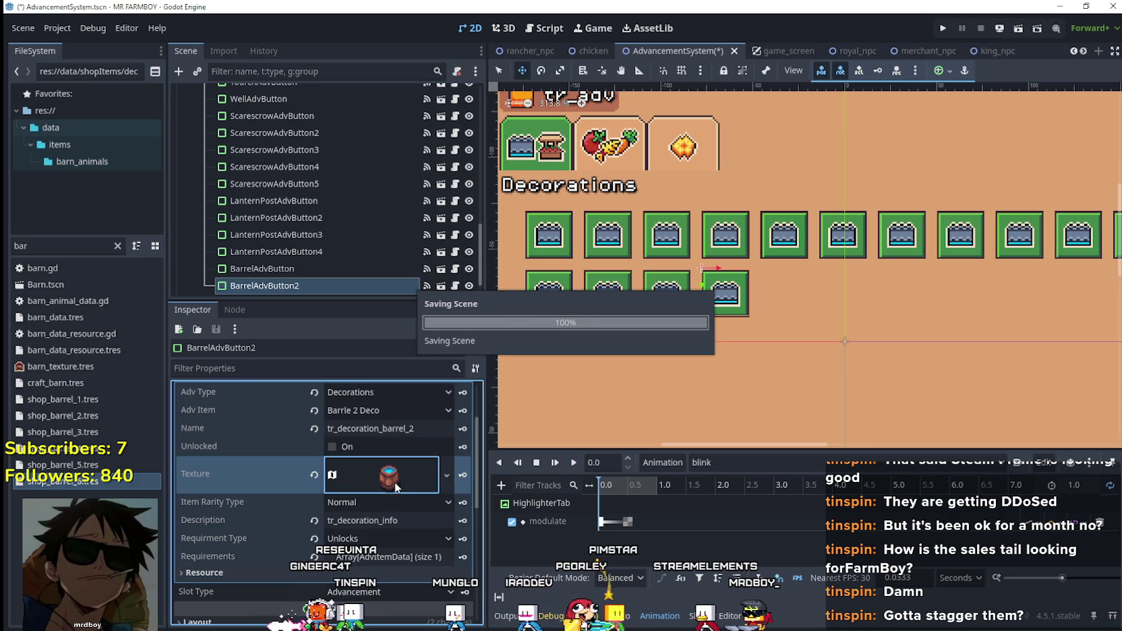
- Make the requirement entry unique, set its Item Id to Barrie 2 Deco, and save
scroll(400, 537, down, 2)
click(388, 501)
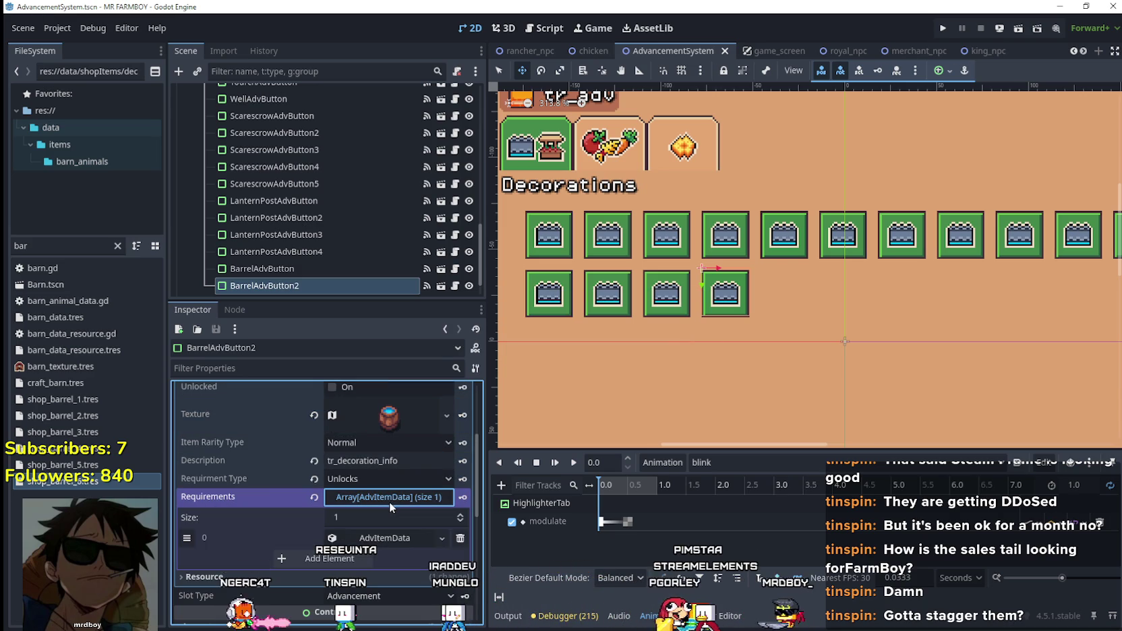
click(386, 543)
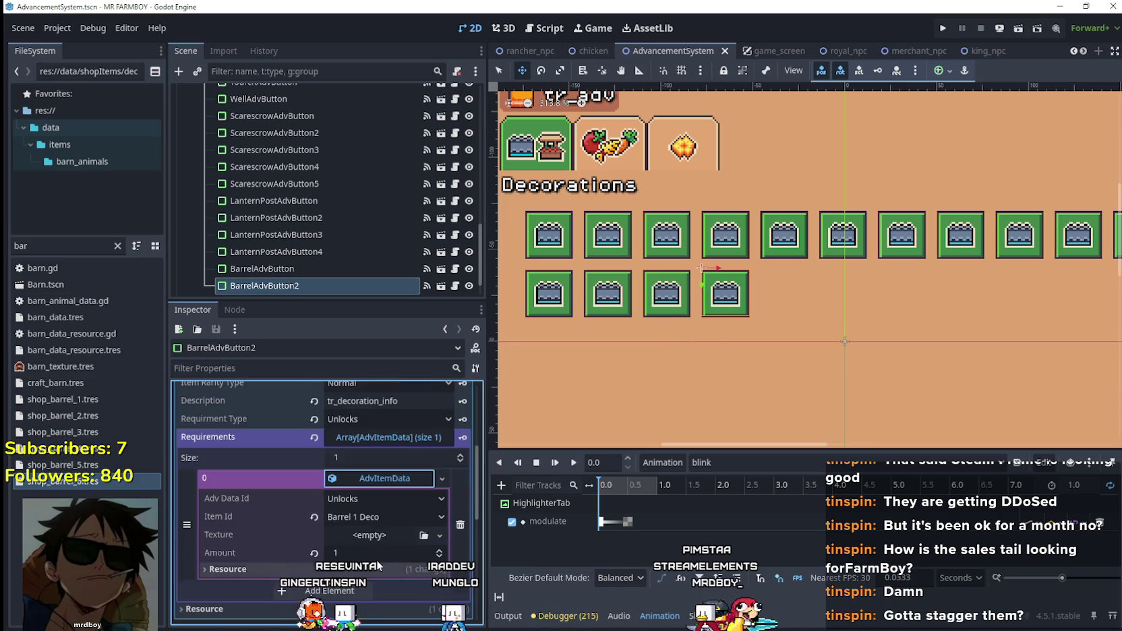
right_click(379, 478)
click(409, 568)
click(380, 516)
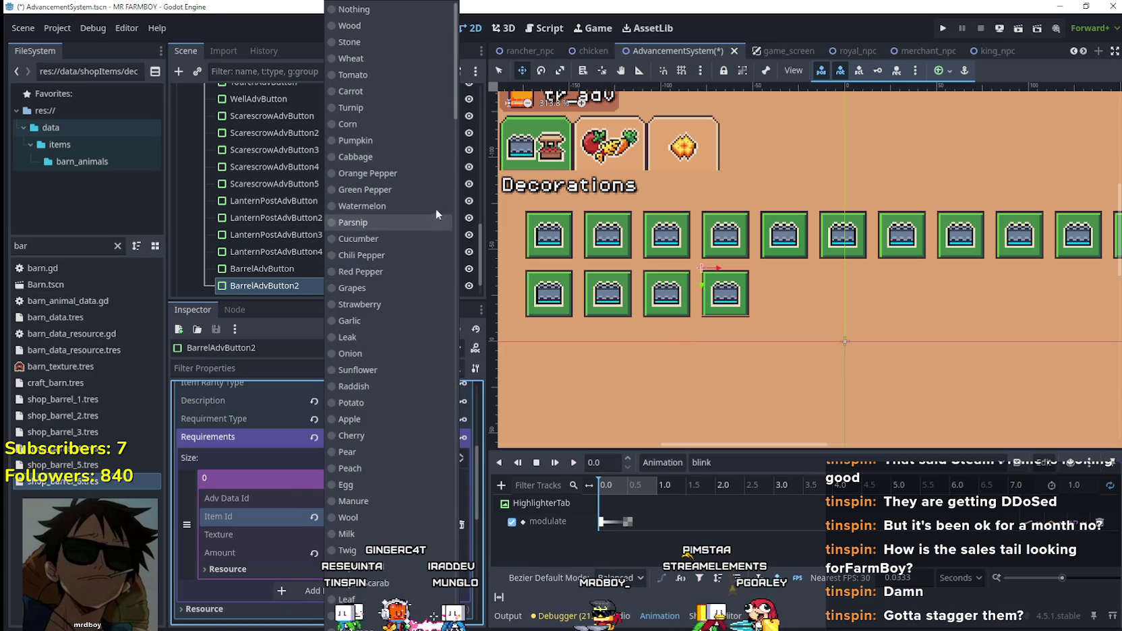
scroll(387, 405, down, 15)
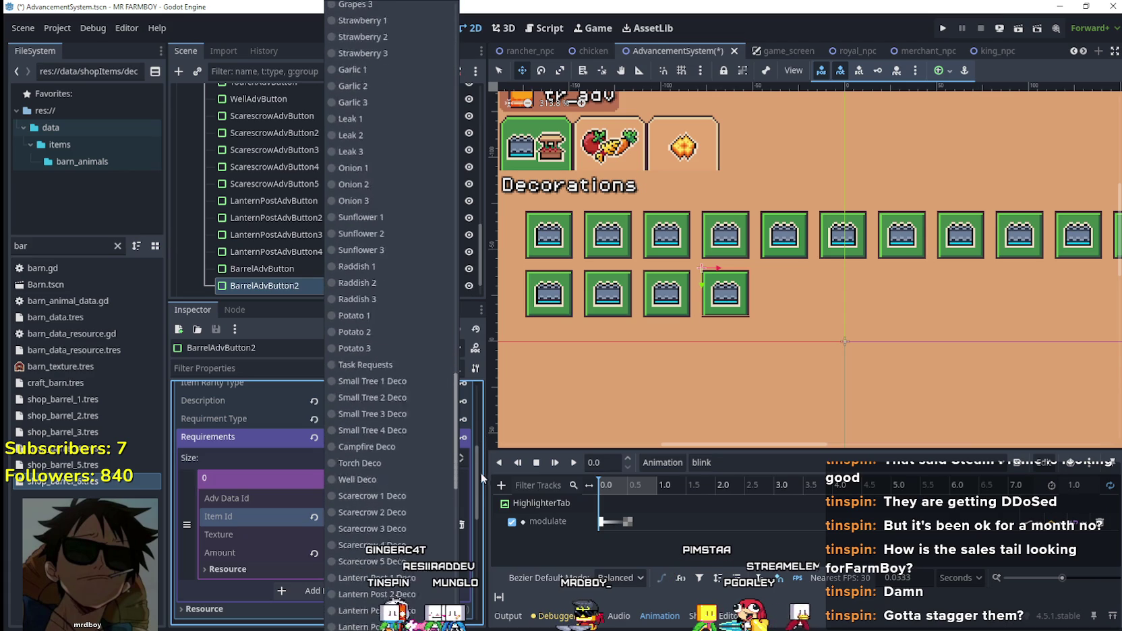
click(387, 402)
scroll(405, 587, up, 2)
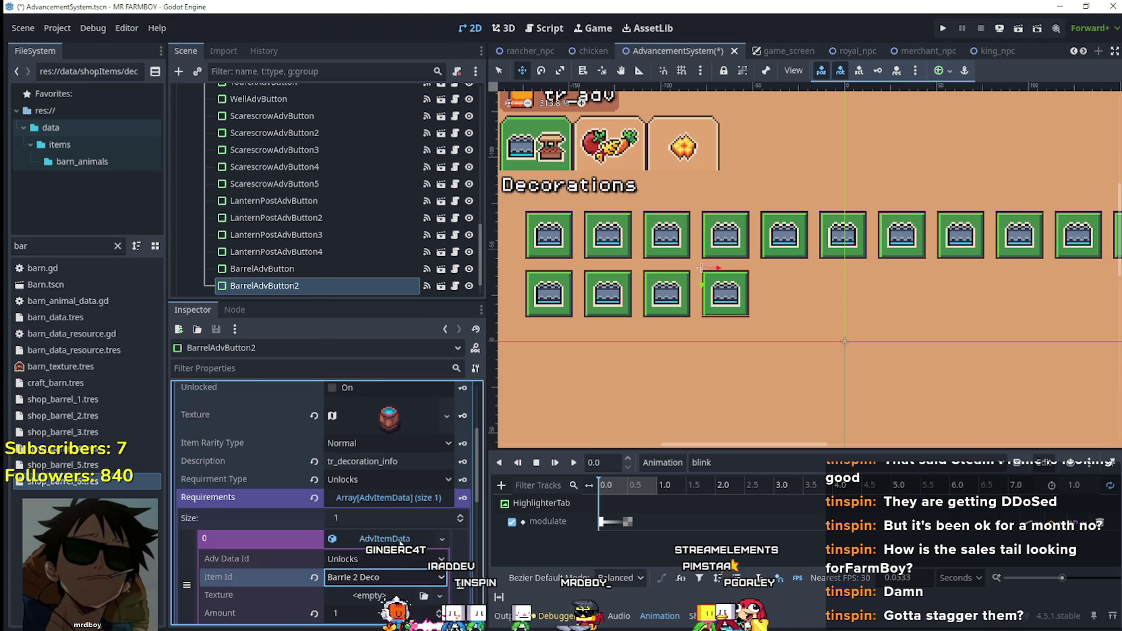
click(400, 543)
scroll(400, 543, up, 2)
key(ctrl+s)
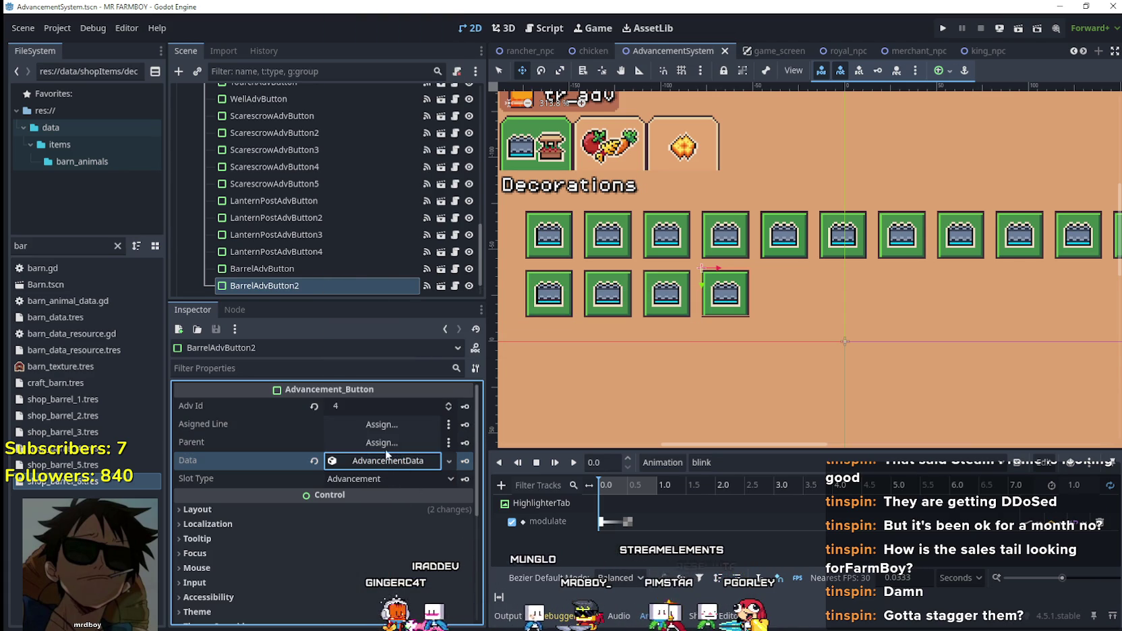
- Duplicate BarrelAdvButton2 and make the copy's advancement data unique
scroll(375, 177, down, 1)
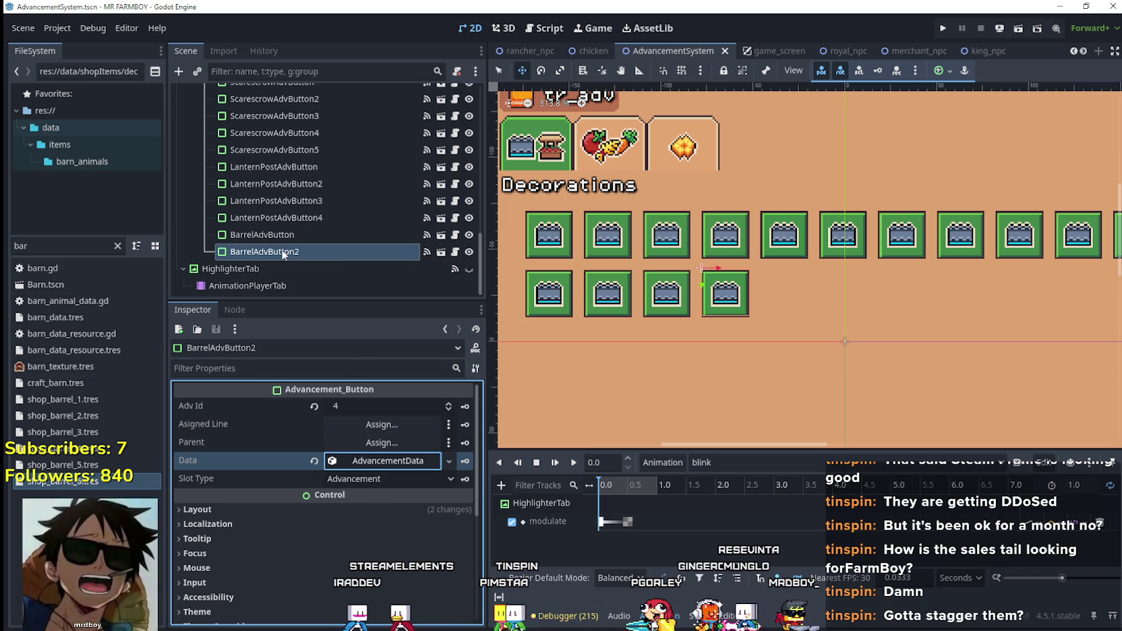
key(ctrl+d)
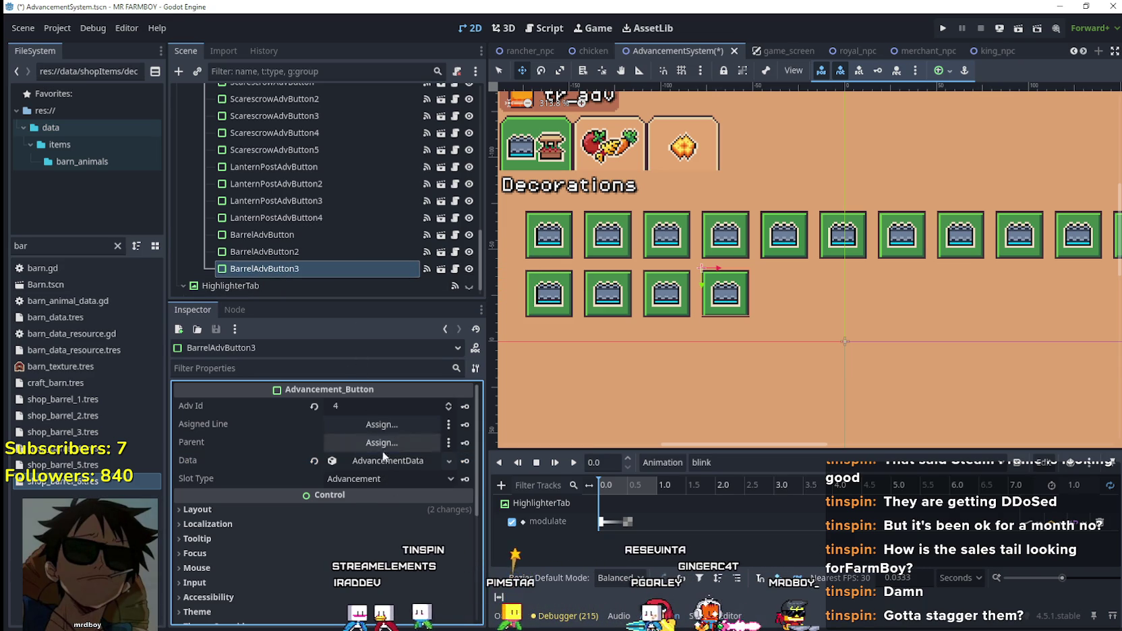
click(387, 461)
right_click(393, 461)
click(420, 551)
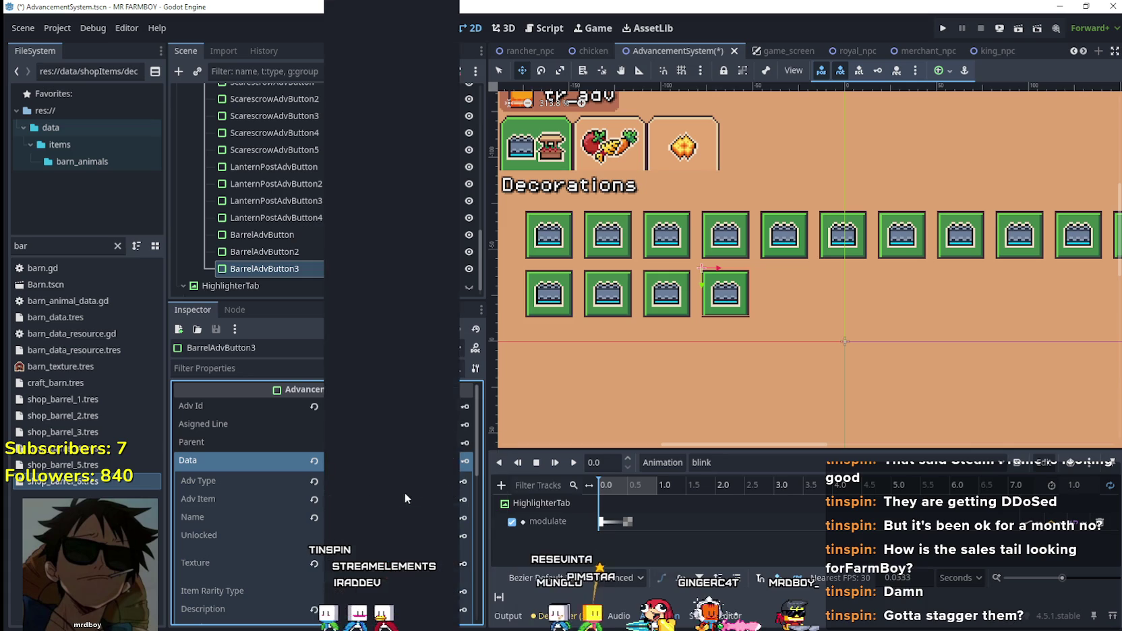
- Set the advancement item to Barrle 3 Deco and the name to tr_decoration_barrel_3
click(405, 499)
scroll(454, 212, down, 20)
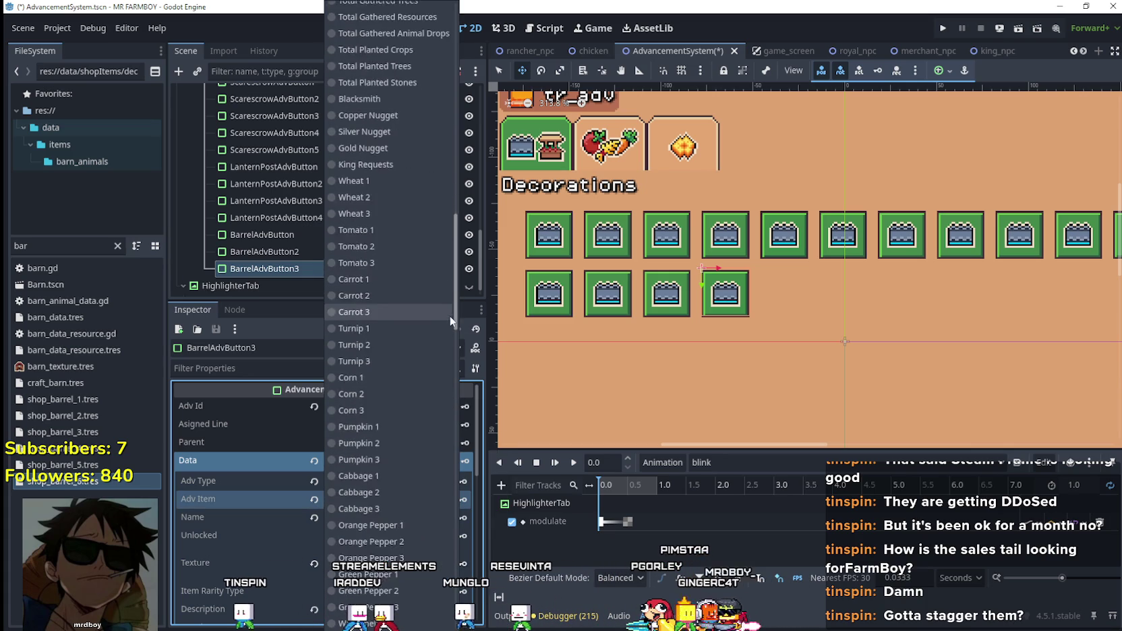
scroll(439, 506, down, 5)
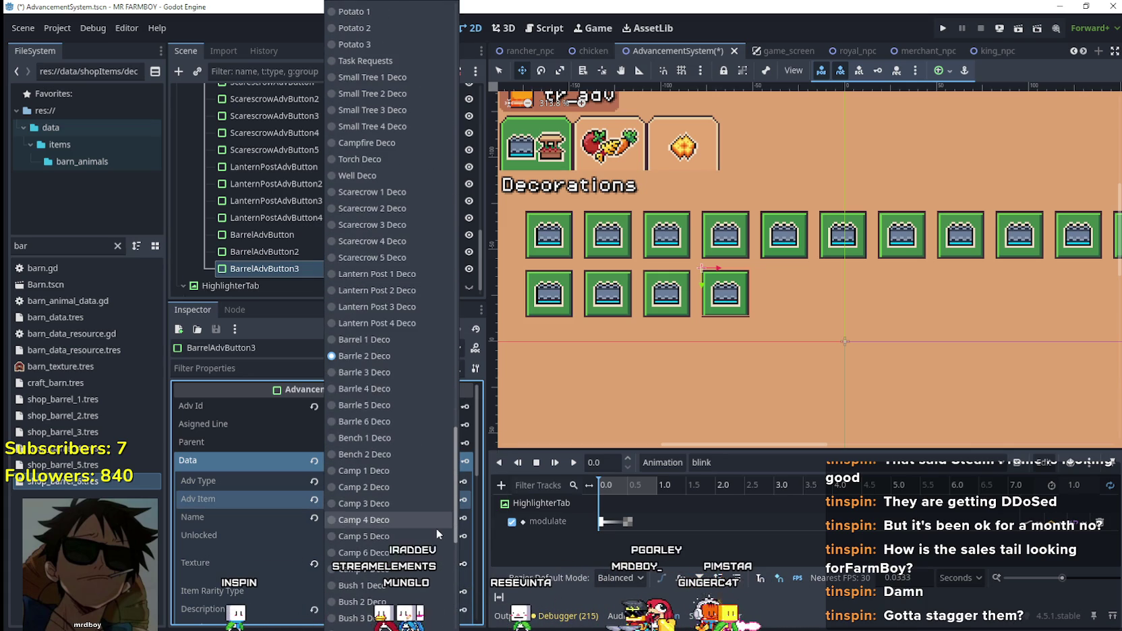
click(350, 366)
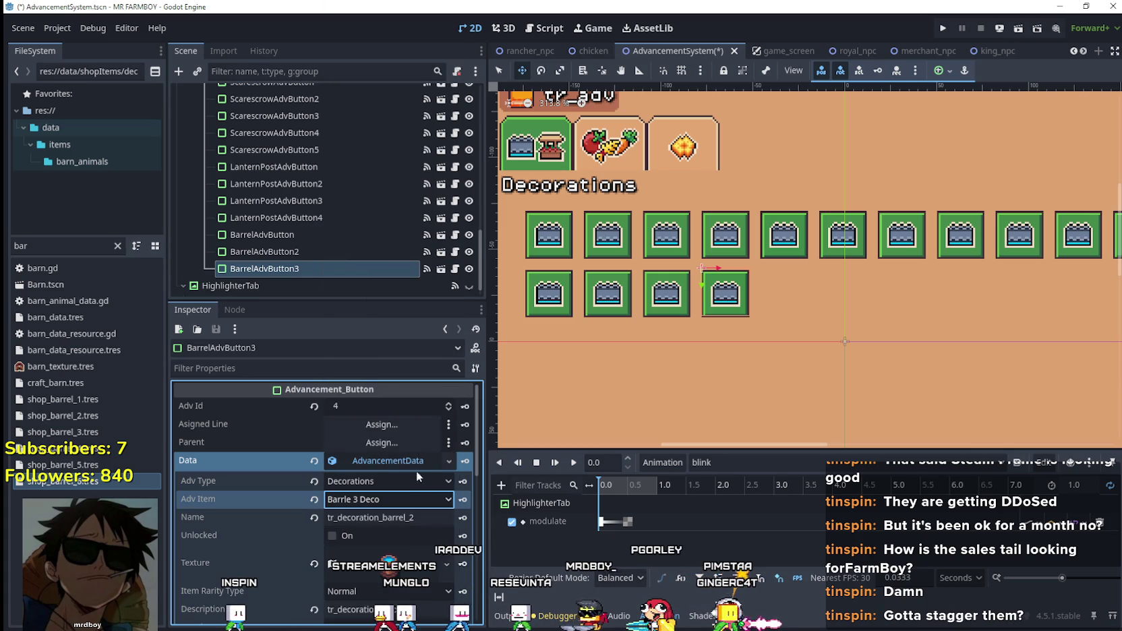
click(412, 518)
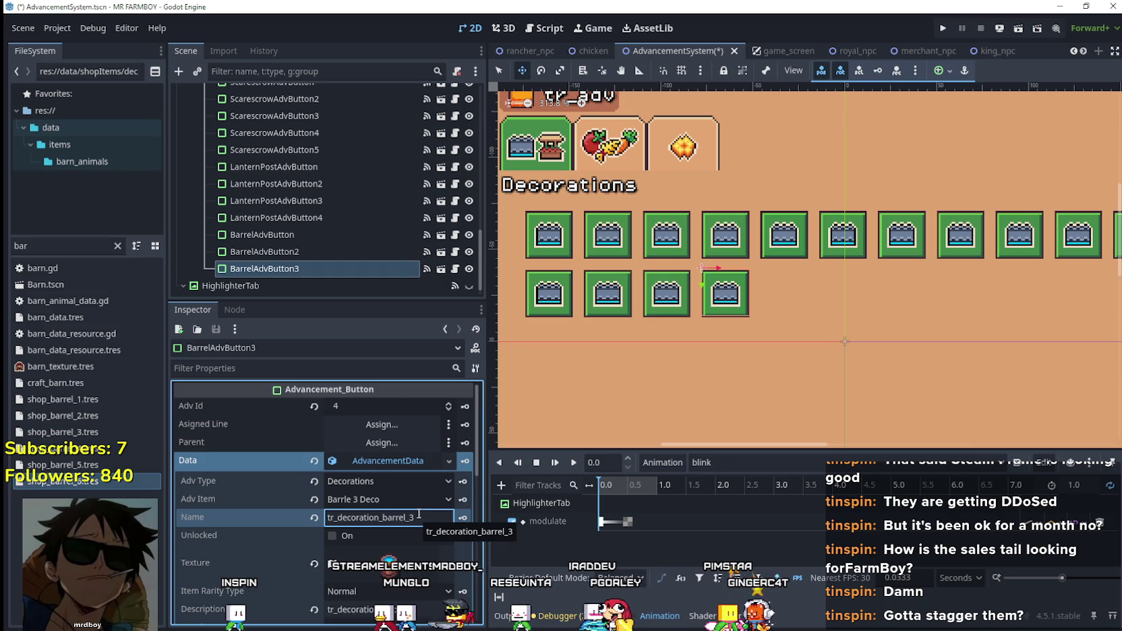
- Shift the atlas texture region one cell right to the green-topped barrel
scroll(419, 514, down, 3)
click(403, 473)
right_click(403, 473)
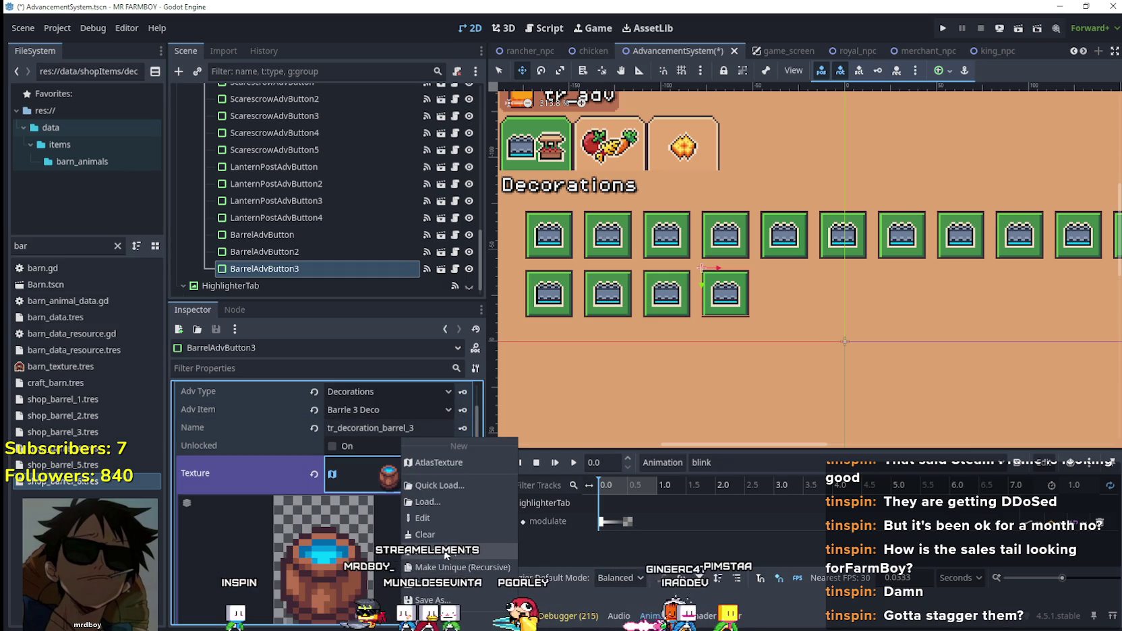
click(415, 518)
click(357, 521)
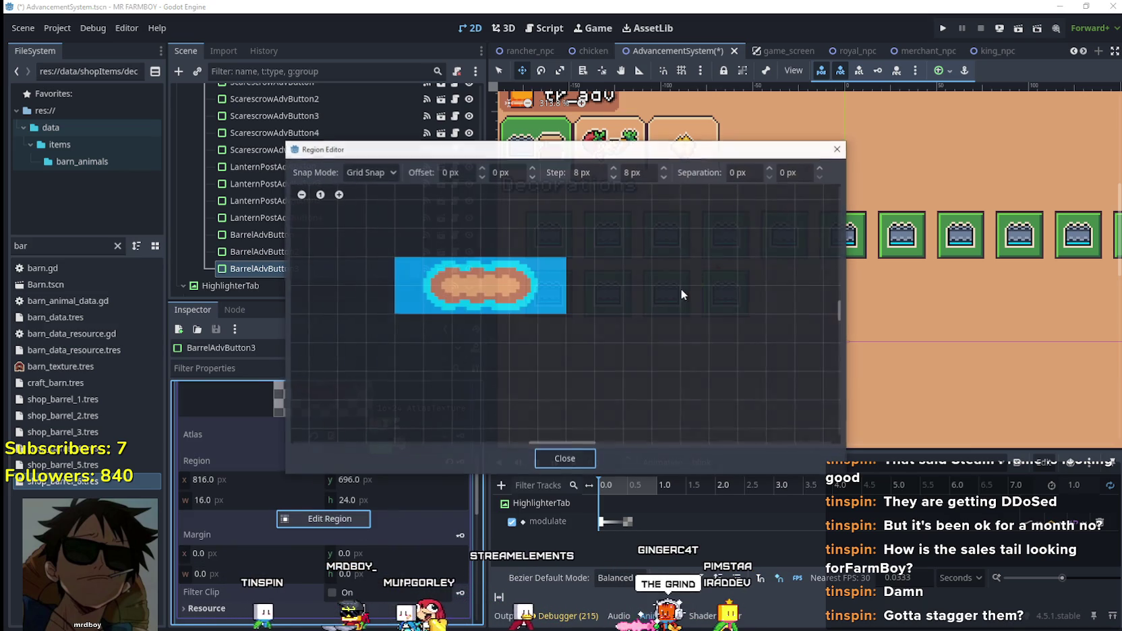
scroll(687, 298, down, 5)
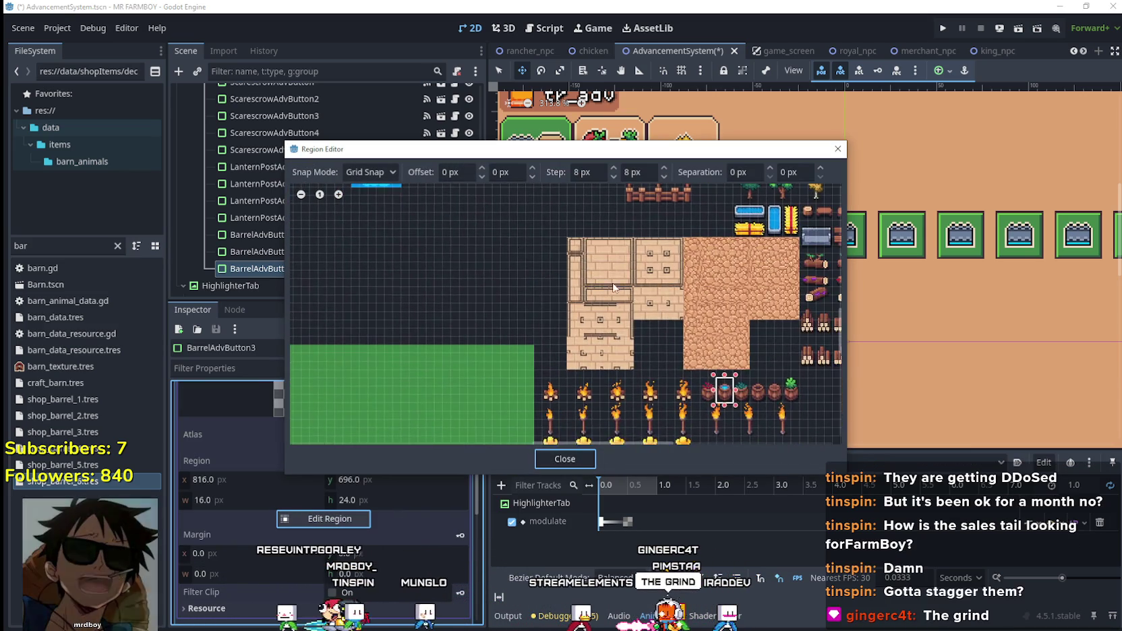
scroll(742, 385, up, 5)
drag(725, 399, 684, 347)
click(548, 458)
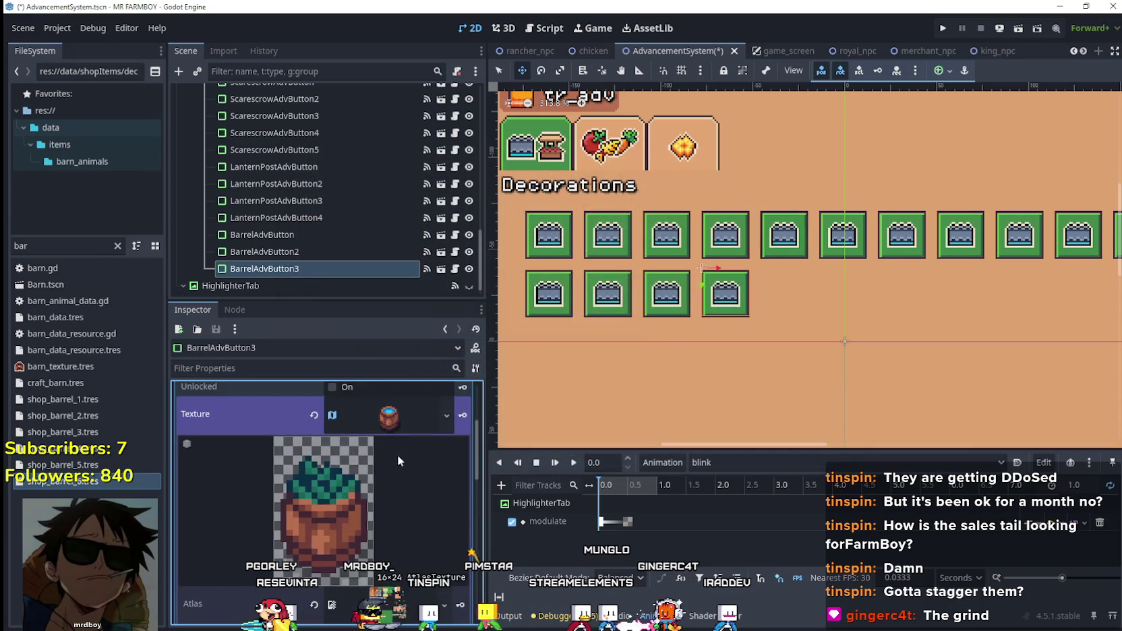
click(396, 415)
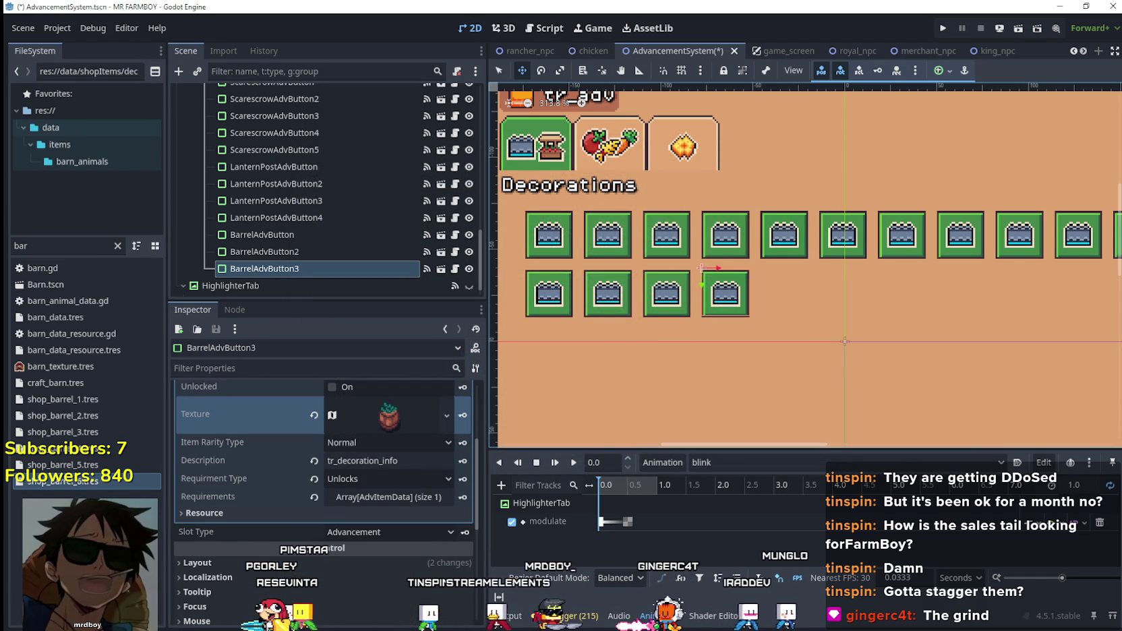
- Make the first requirement unique, set its item to Barrle 3 Deco, and save the scene
scroll(375, 459, up, 2)
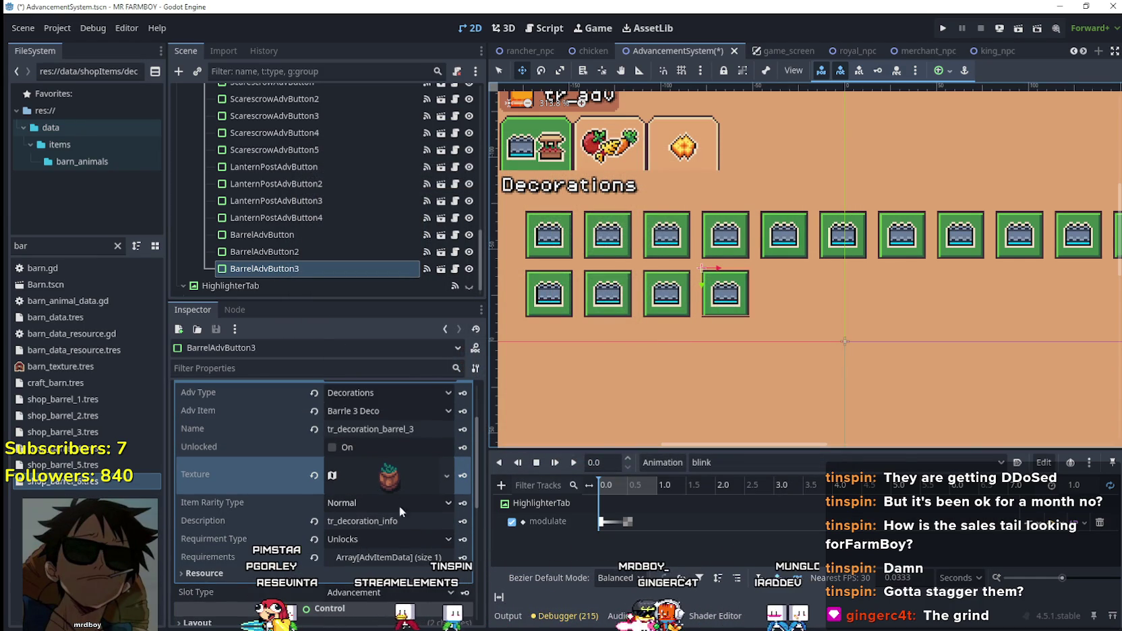
click(405, 558)
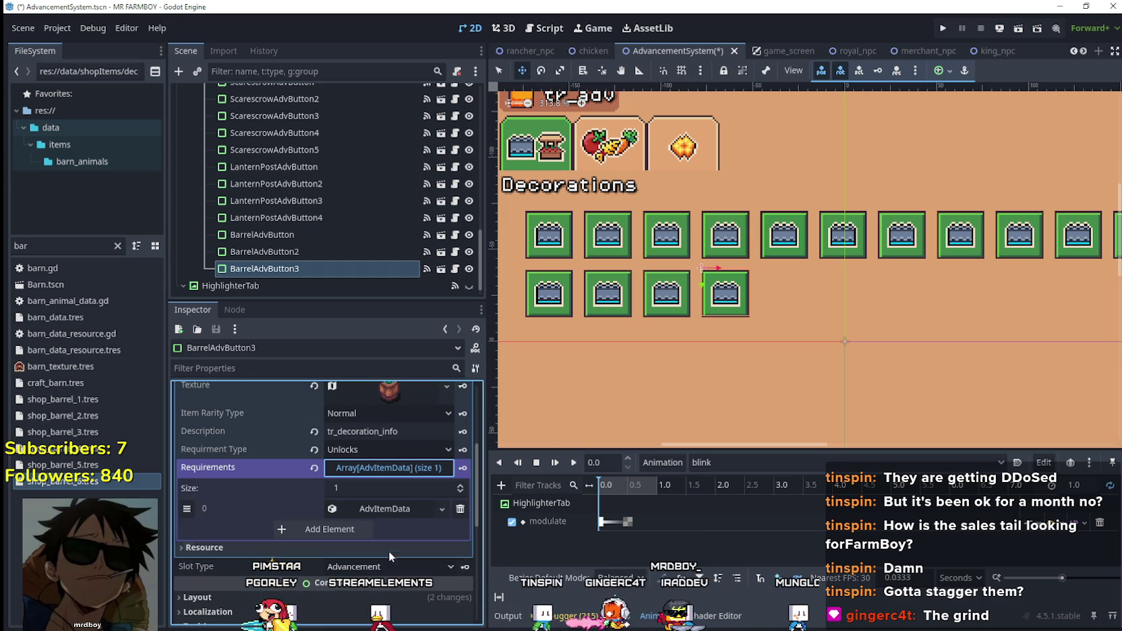
click(392, 510)
right_click(390, 510)
click(434, 568)
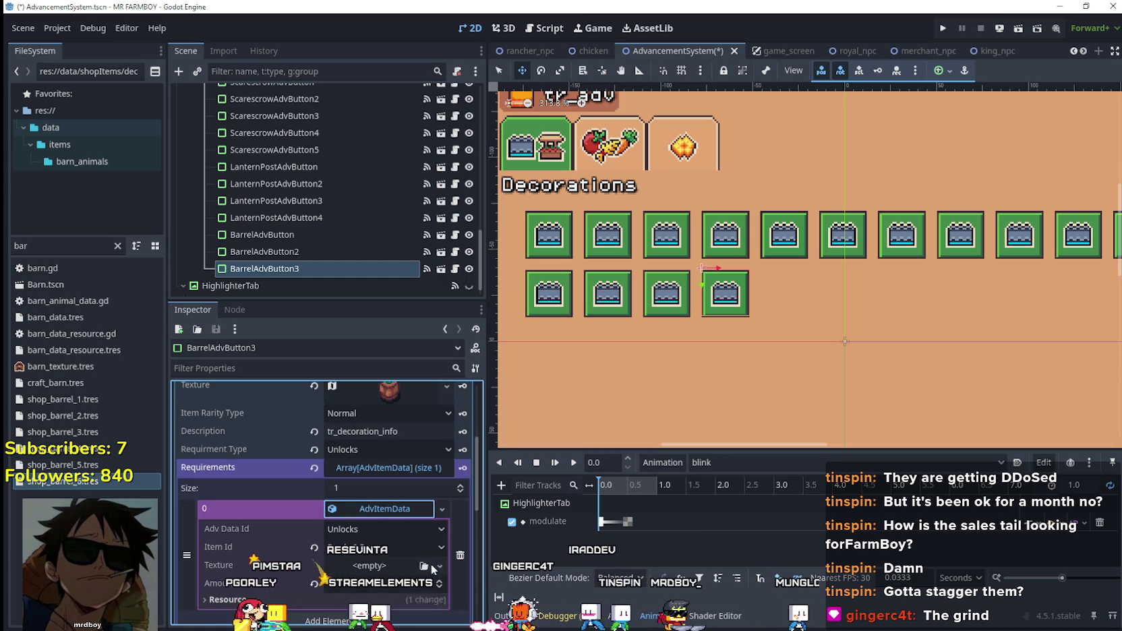
click(382, 556)
scroll(405, 472, down, 10)
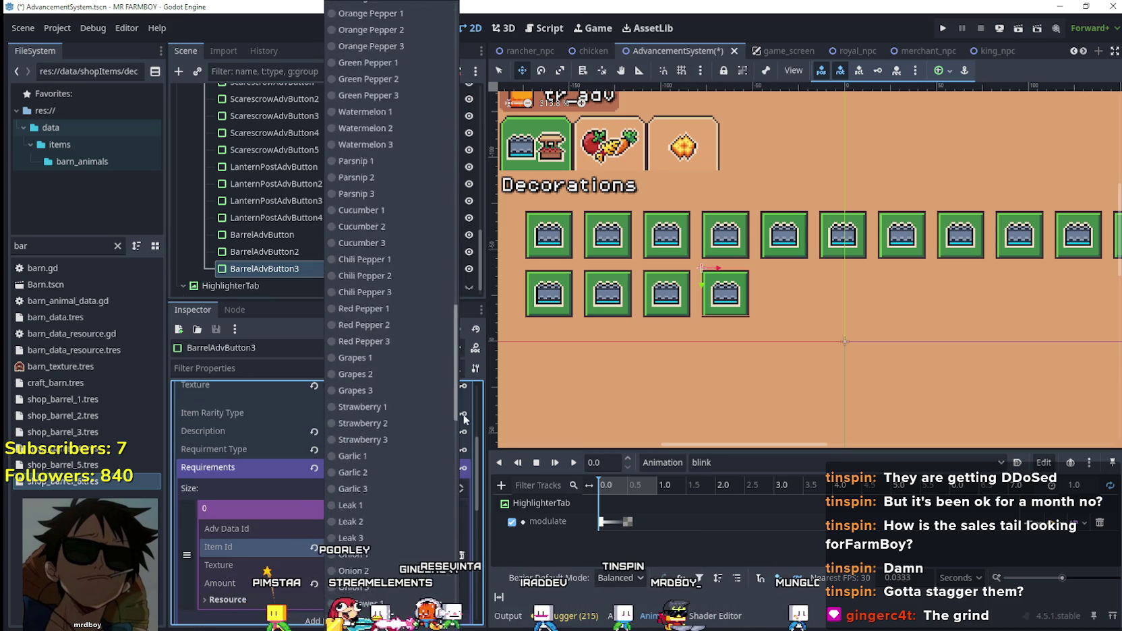
click(383, 386)
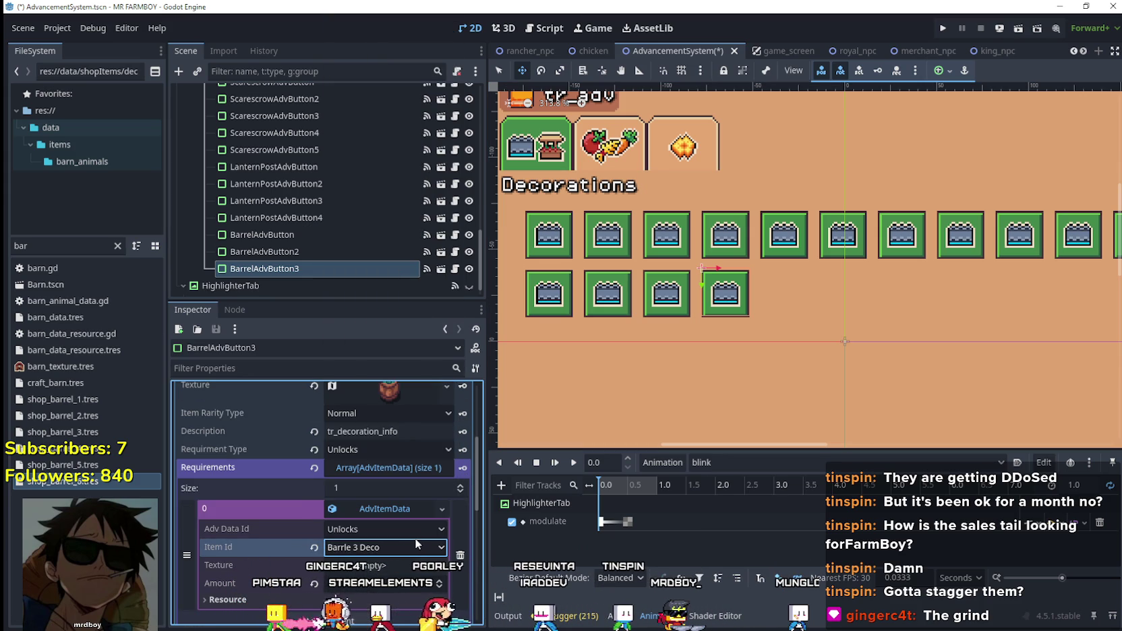
key(ctrl+s)
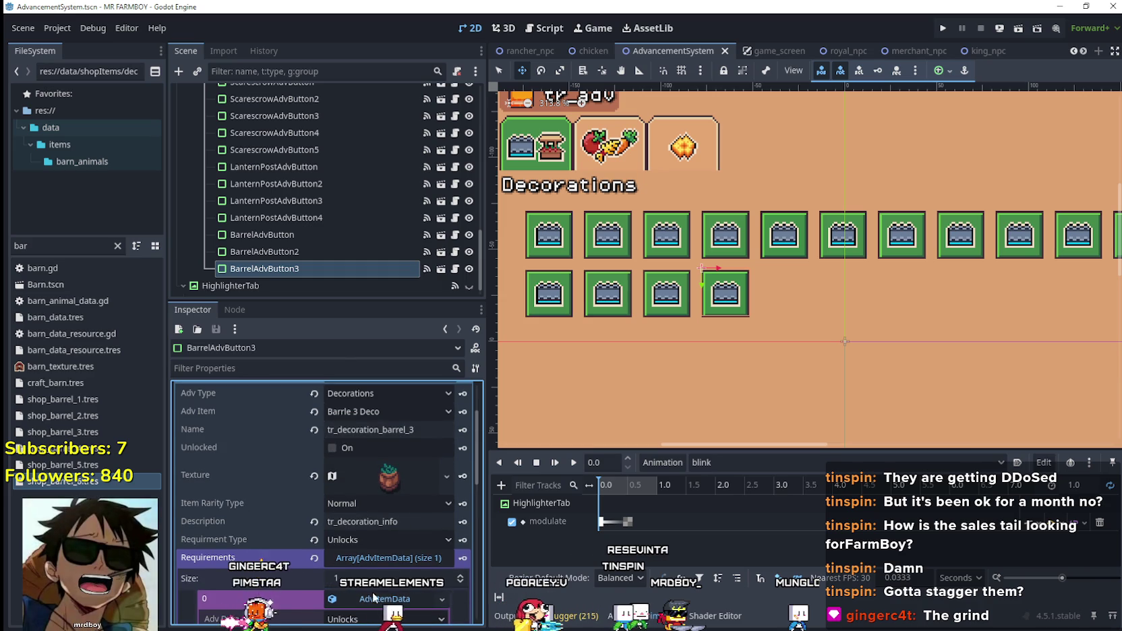
scroll(383, 531, up, 3)
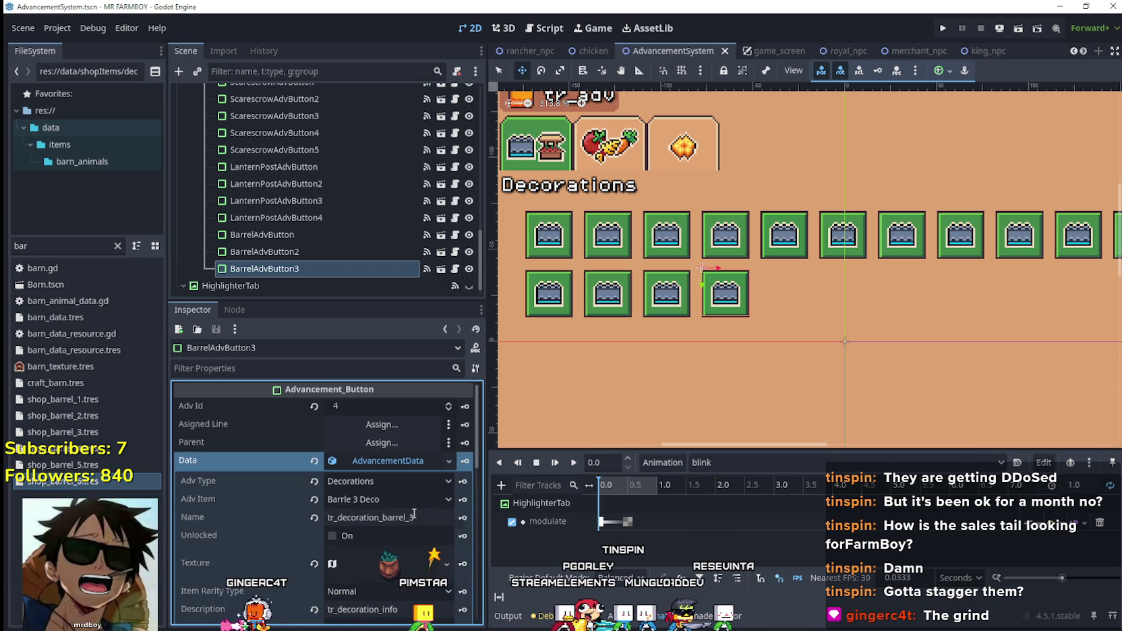
click(405, 463)
- Duplicate BarrelAdvButton3 as BarrelAdvButton4 and make its advancement data unique
click(350, 267)
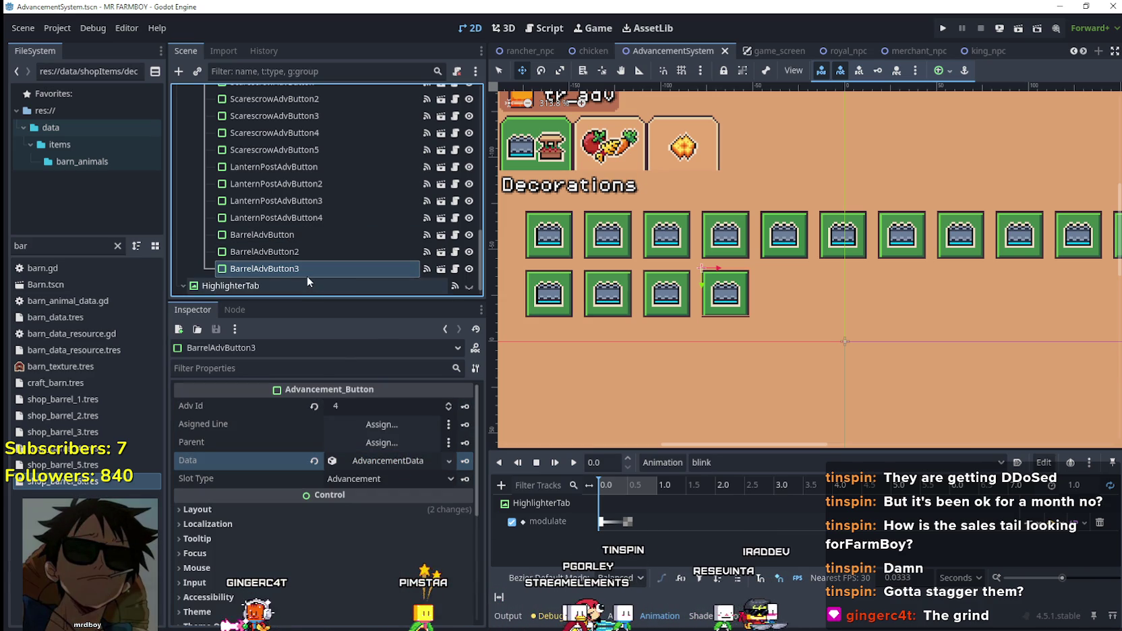
key(ctrl+d)
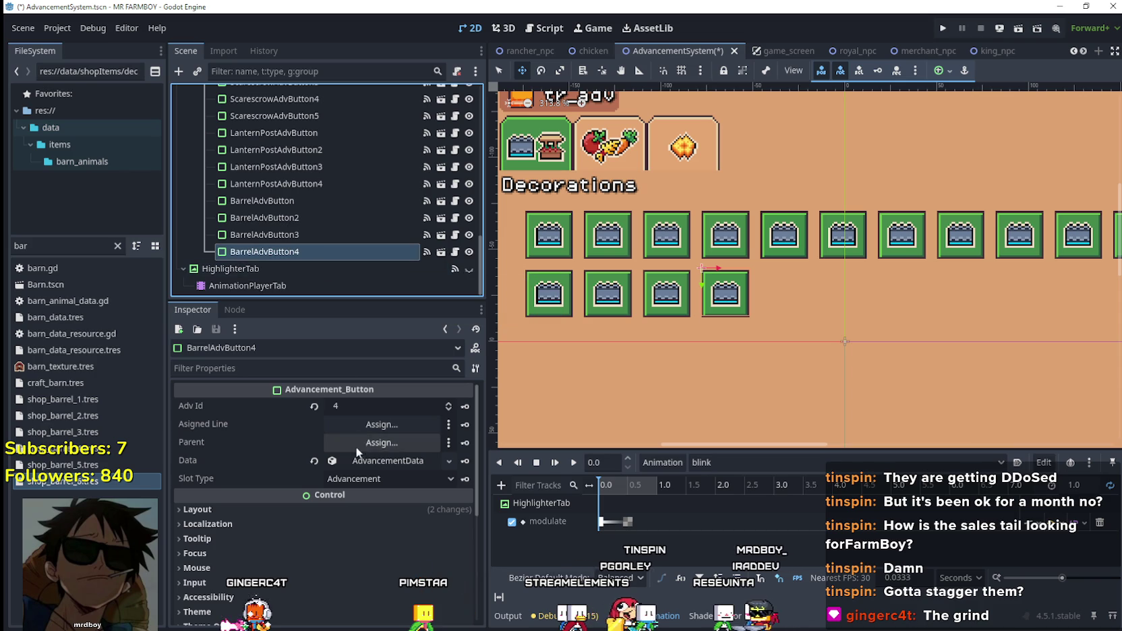
click(382, 464)
right_click(382, 468)
click(432, 555)
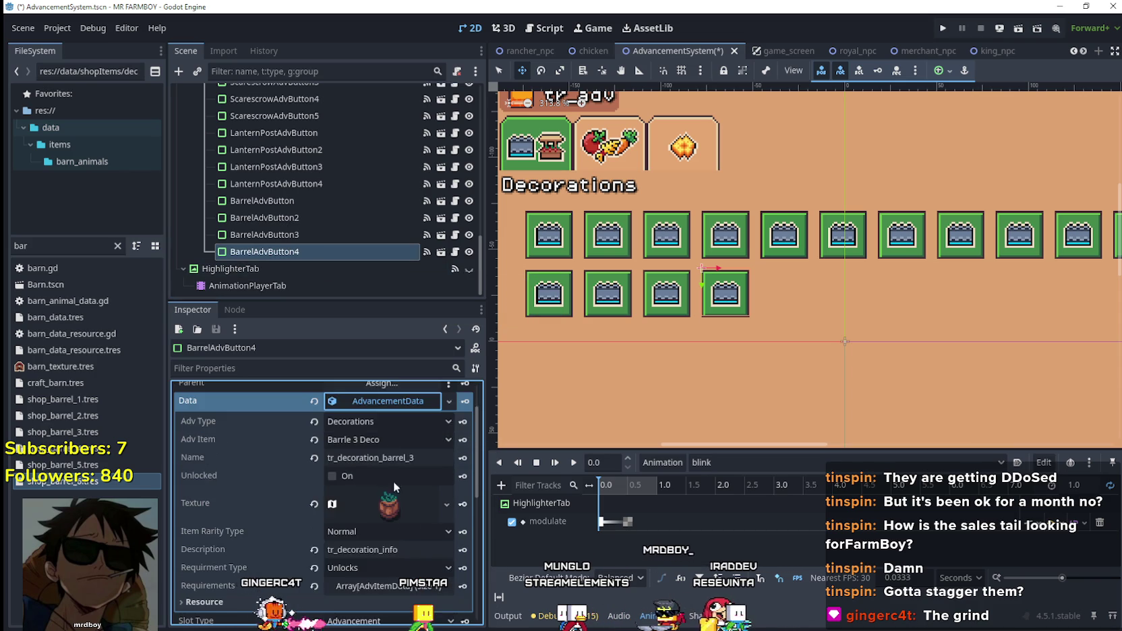
- Set the advancement item to Barrle 4 Deco and the name to tr_decoration_barrel_4
click(391, 439)
mouse_move(454, 119)
mouse_down()
mouse_move(444, 440)
mouse_move(463, 533)
mouse_up()
scroll(404, 445, down, 5)
click(359, 254)
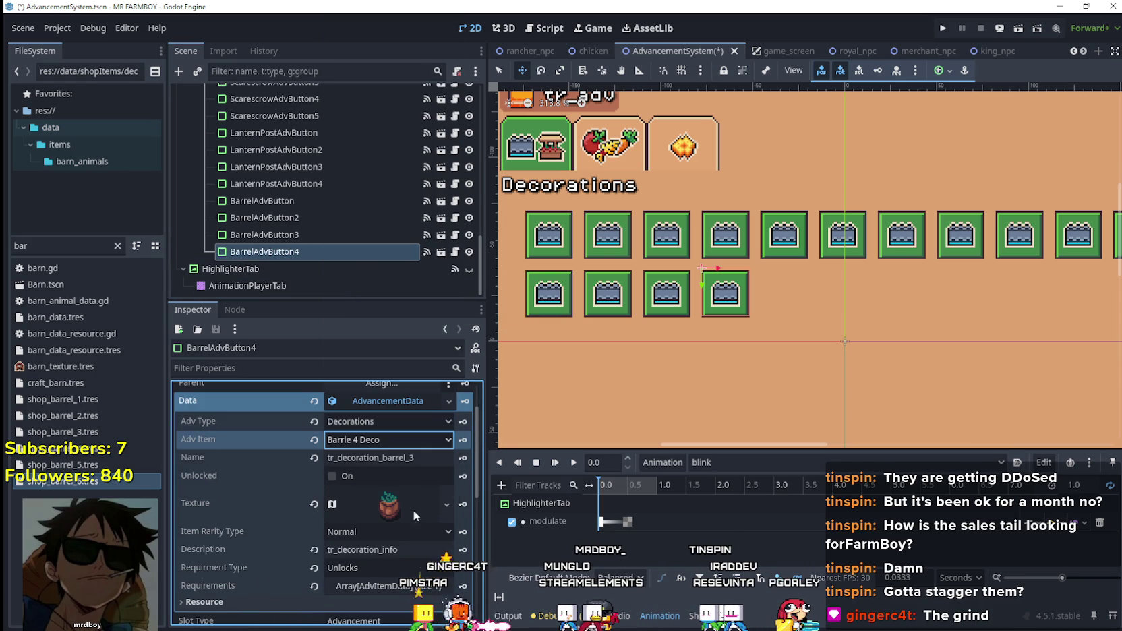
click(411, 459)
text(4)
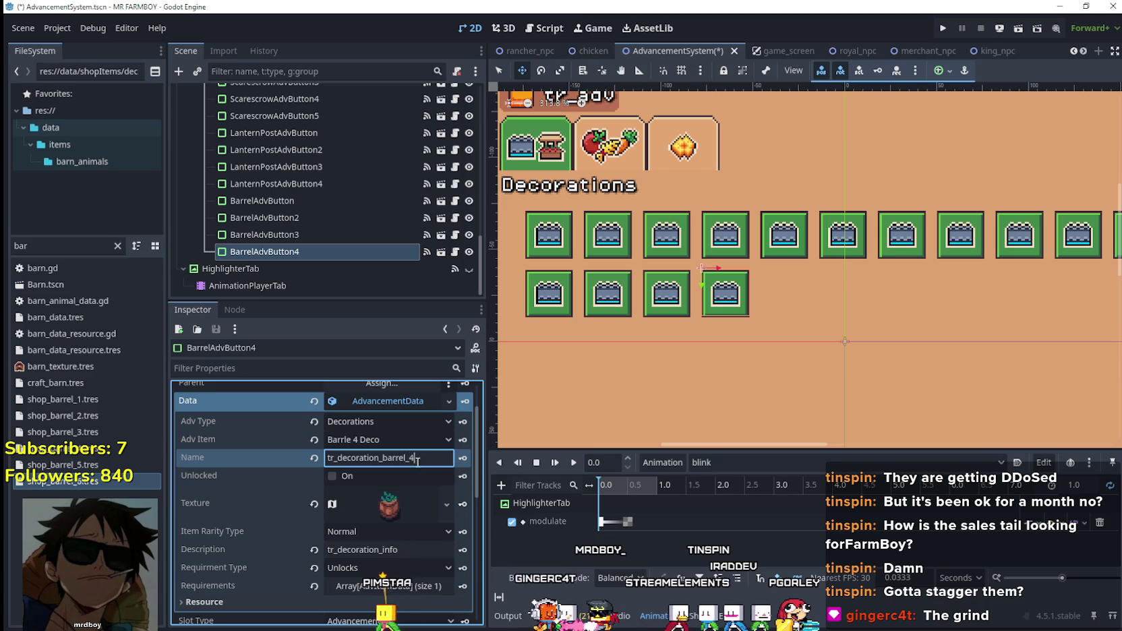
- Move the atlas texture region one cell right to the next barrel
right_click(399, 524)
click(401, 533)
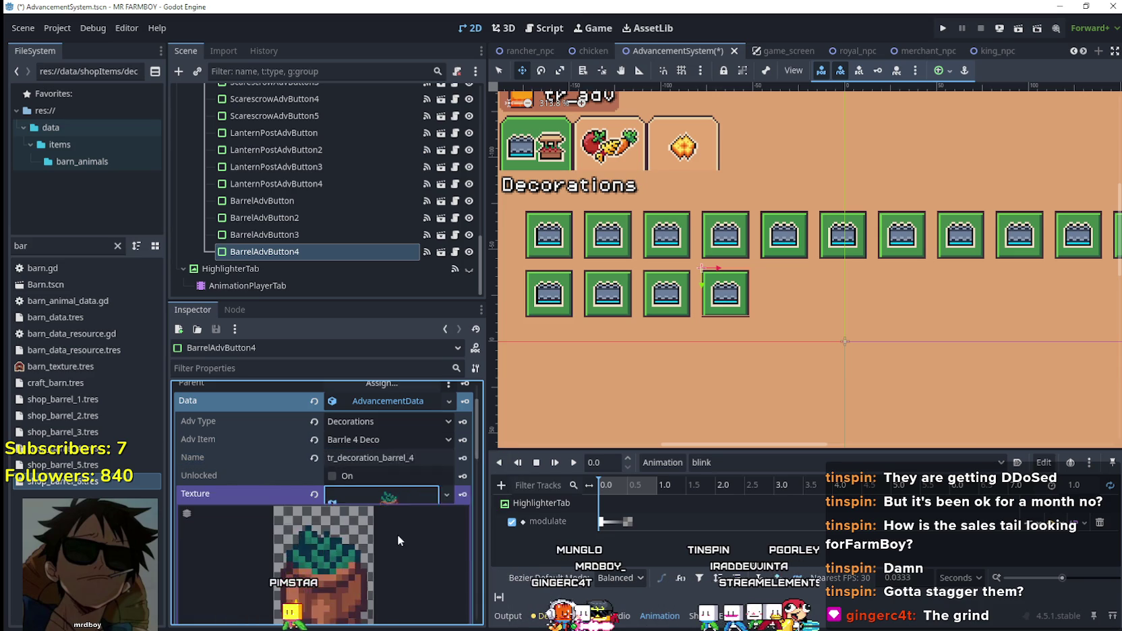
scroll(368, 525, down, 3)
click(347, 518)
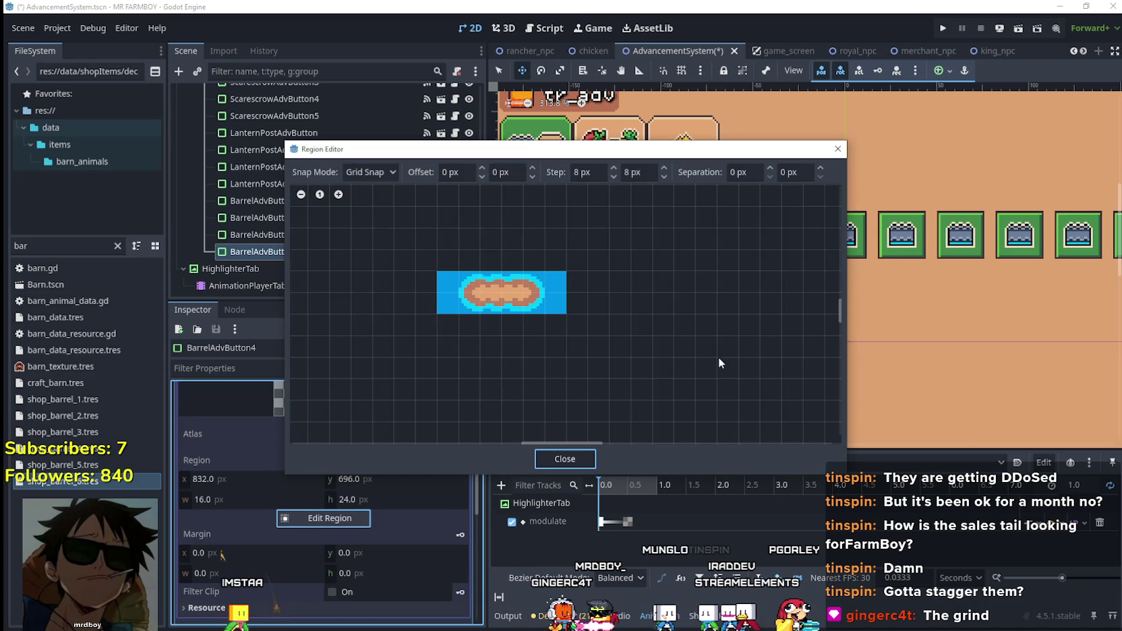
scroll(762, 391, down, 5)
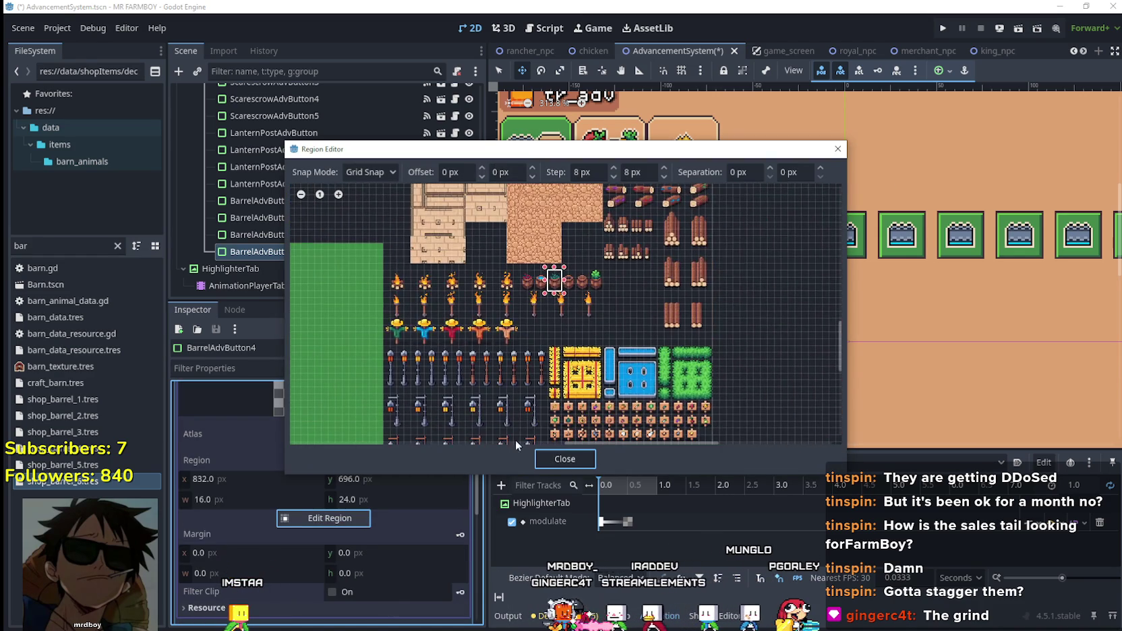
scroll(556, 297, up, 5)
drag(561, 314, 524, 250)
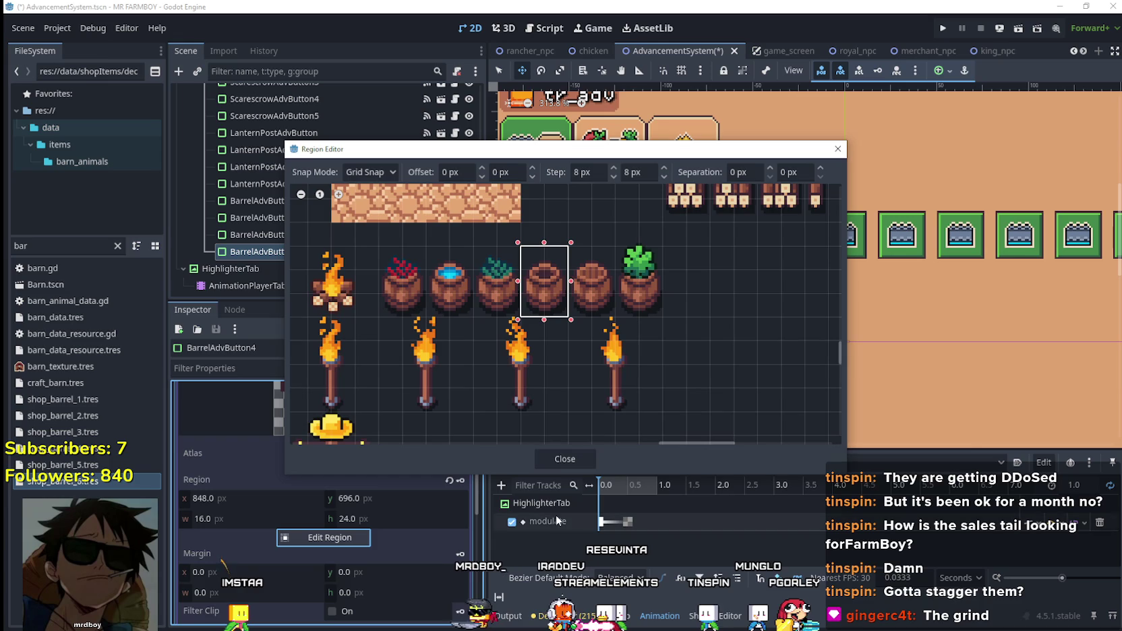
click(566, 458)
- Set the requirement item to Barrle 4 Deco, save, and duplicate BarrelAdvButton4 as BarrelAdvButton5
scroll(405, 483, up, 5)
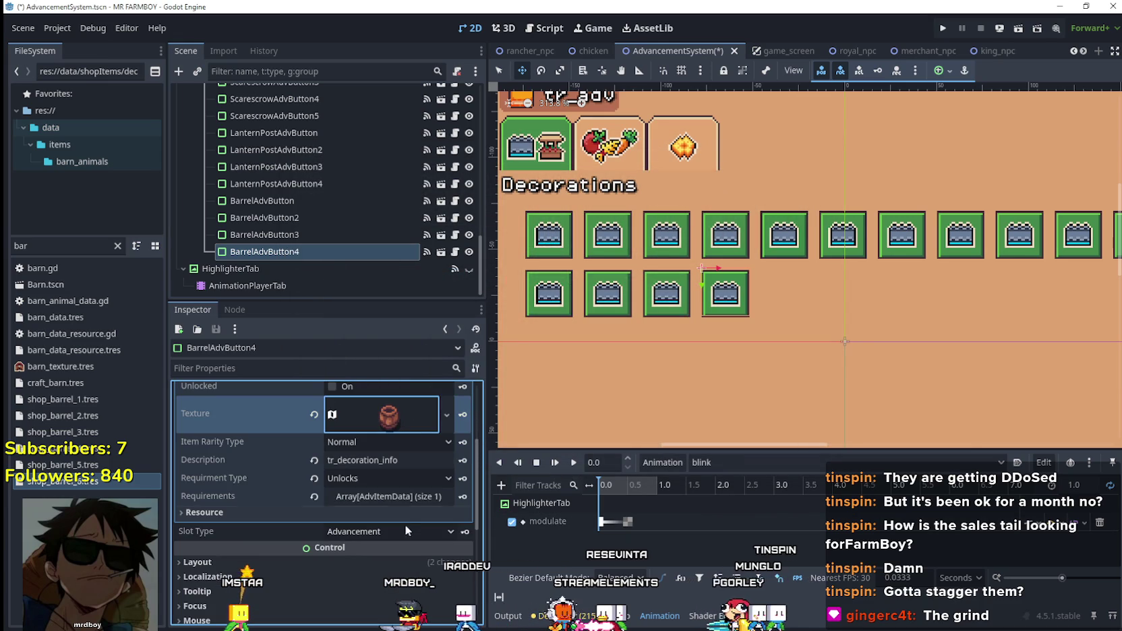
scroll(380, 480, down, 3)
scroll(392, 488, up, 2)
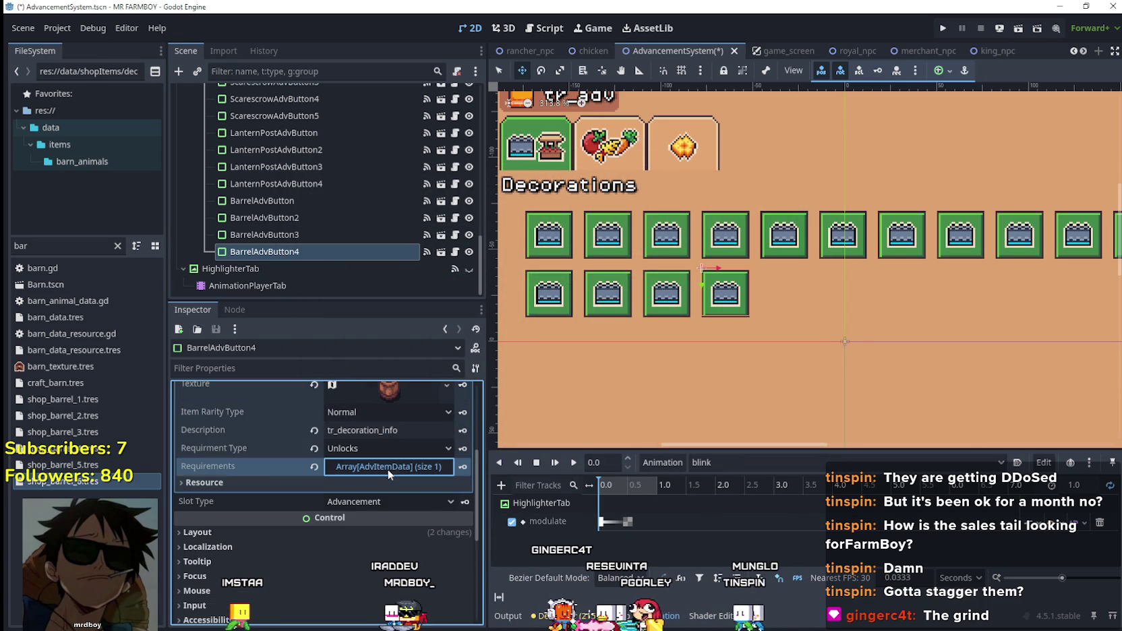
click(388, 467)
click(382, 507)
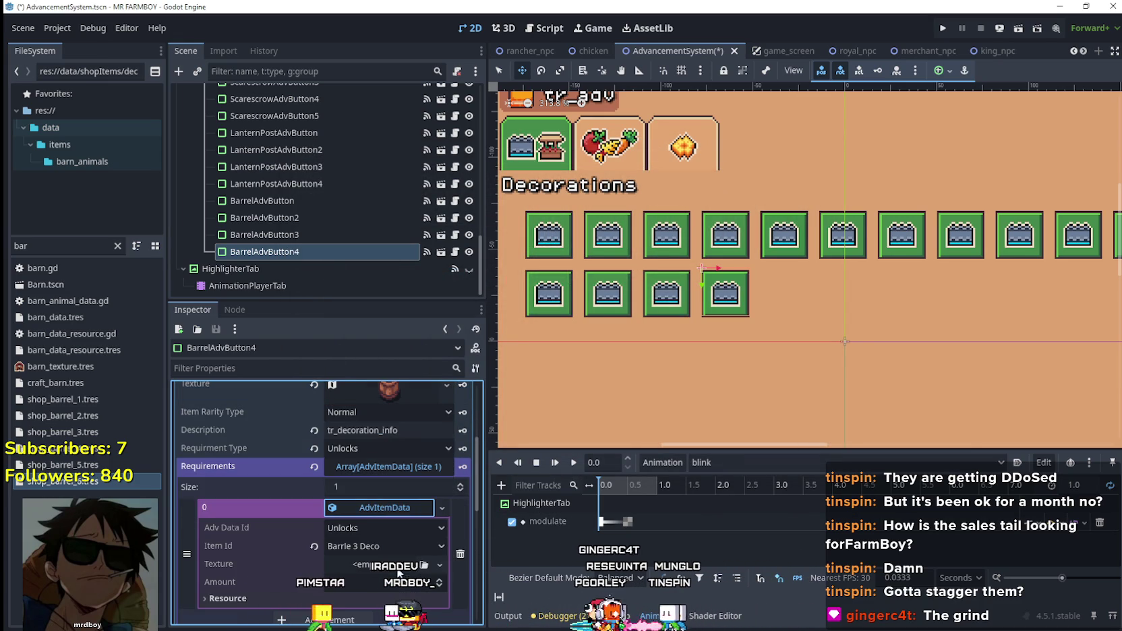
click(359, 546)
scroll(427, 524, down, 10)
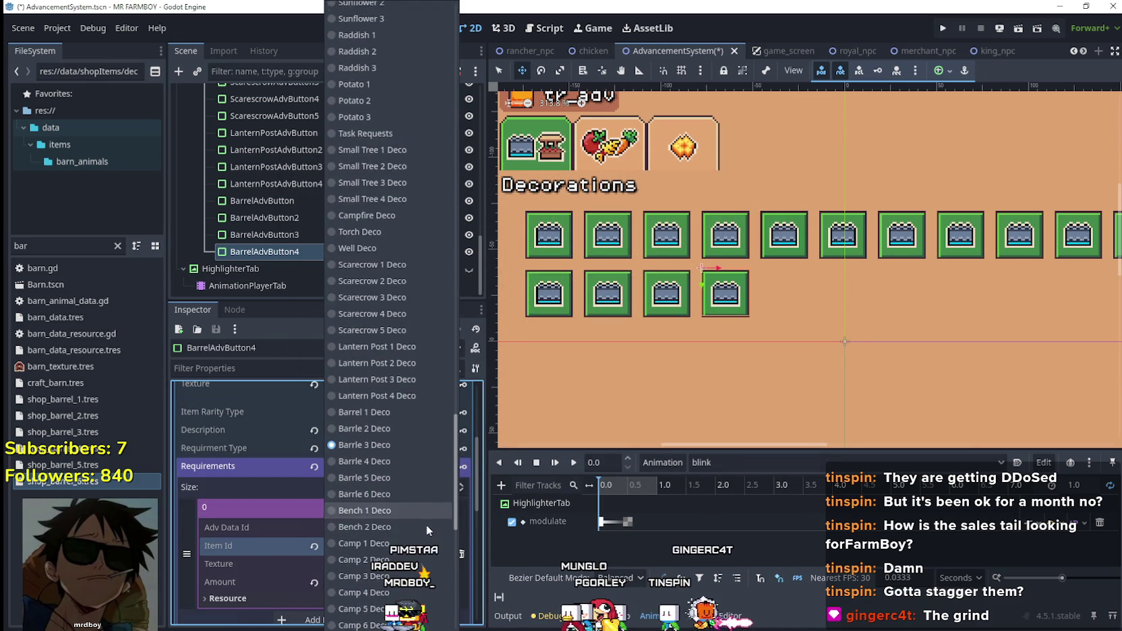
click(401, 456)
click(393, 509)
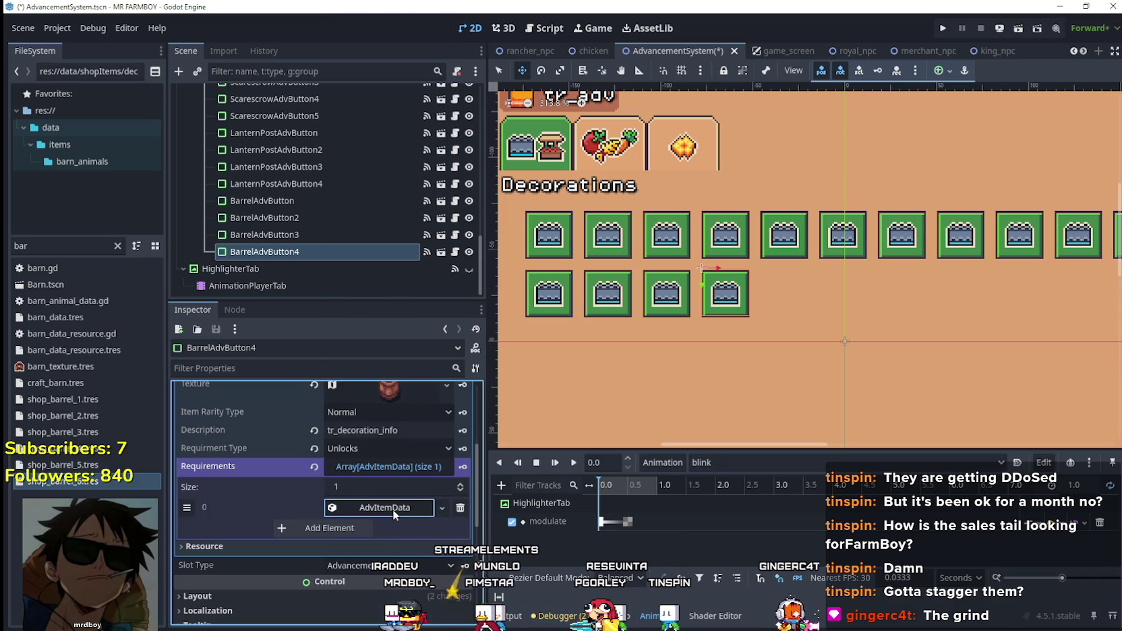
key(ctrl+s)
click(332, 253)
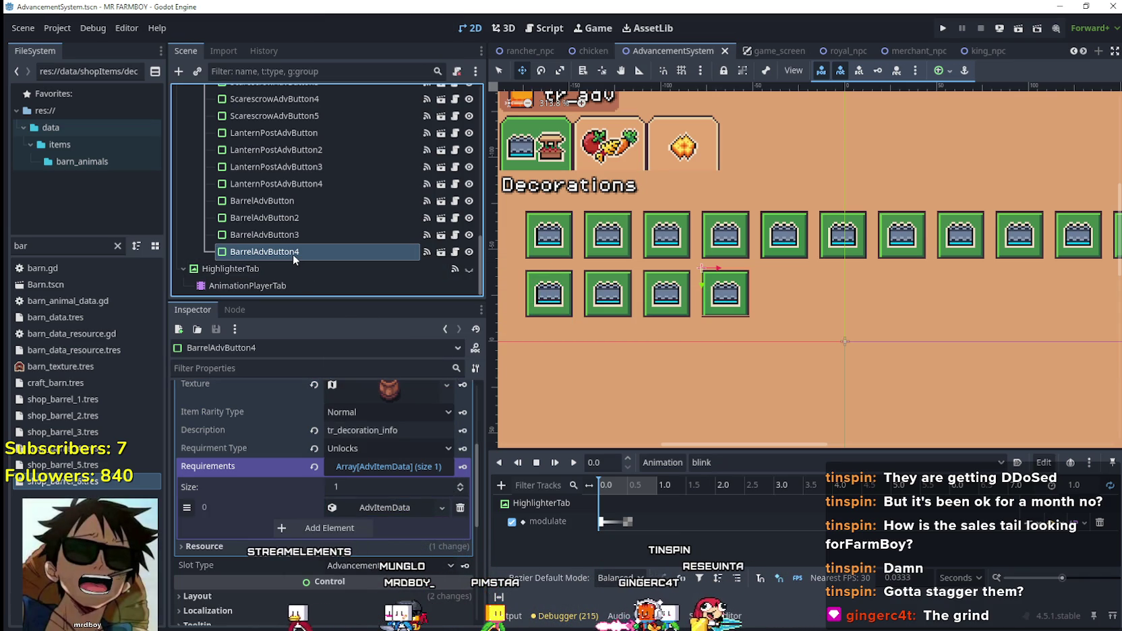
key(ctrl+d)
- Make the copied data unique, set item Barrle 5 Deco, and name it tr_decoration_barrel_5
click(375, 462)
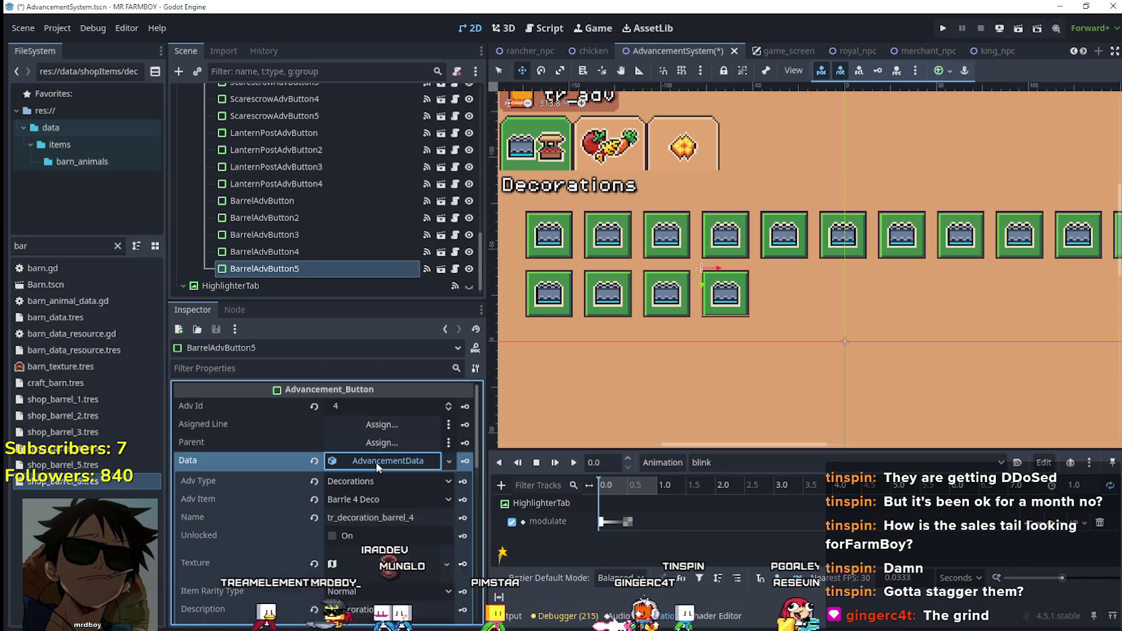
right_click(375, 462)
click(412, 545)
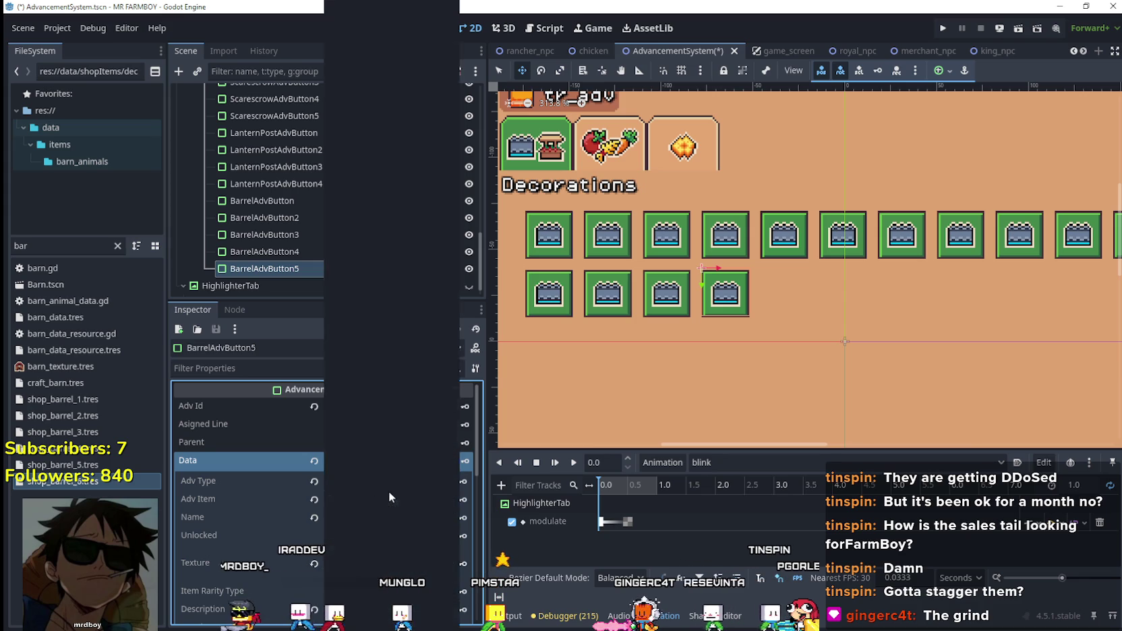
click(388, 499)
drag(450, 59, 474, 458)
scroll(397, 405, down, 5)
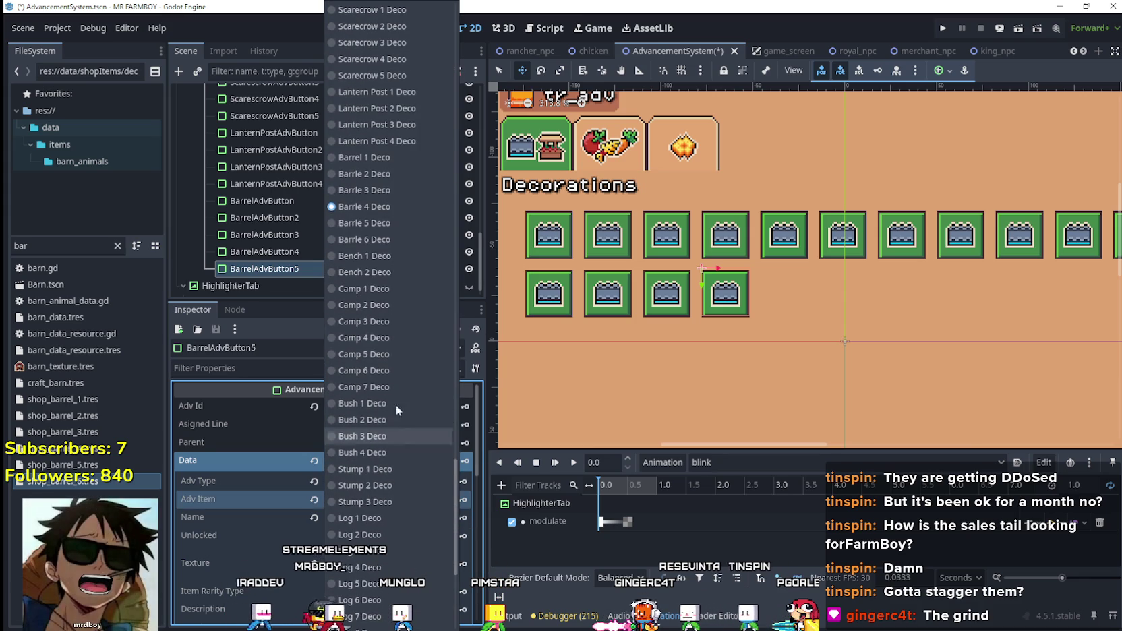
click(369, 230)
click(425, 518)
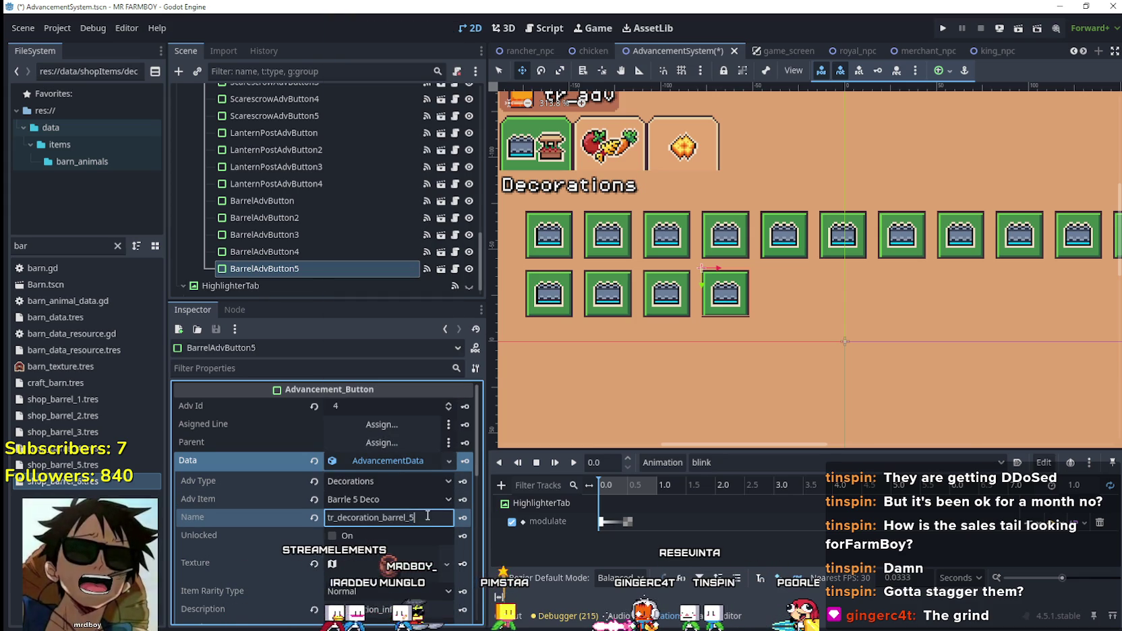
scroll(399, 537, down, 2)
key(Tab)
- Make the texture unique, shift its region one barrel right, and save
click(361, 489)
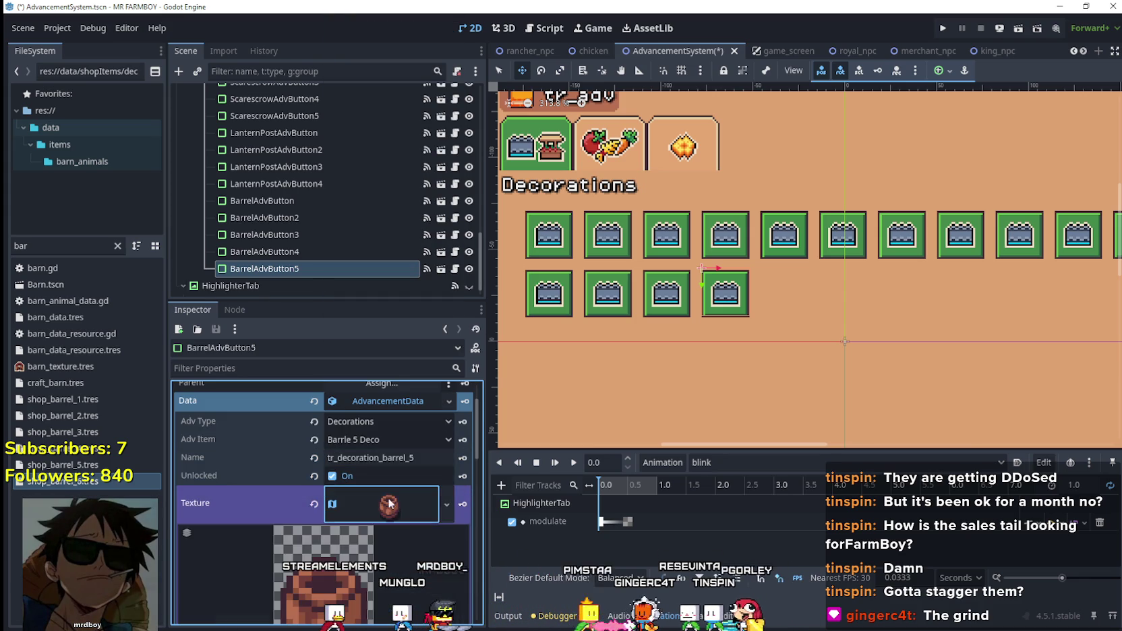
right_click(381, 505)
click(407, 548)
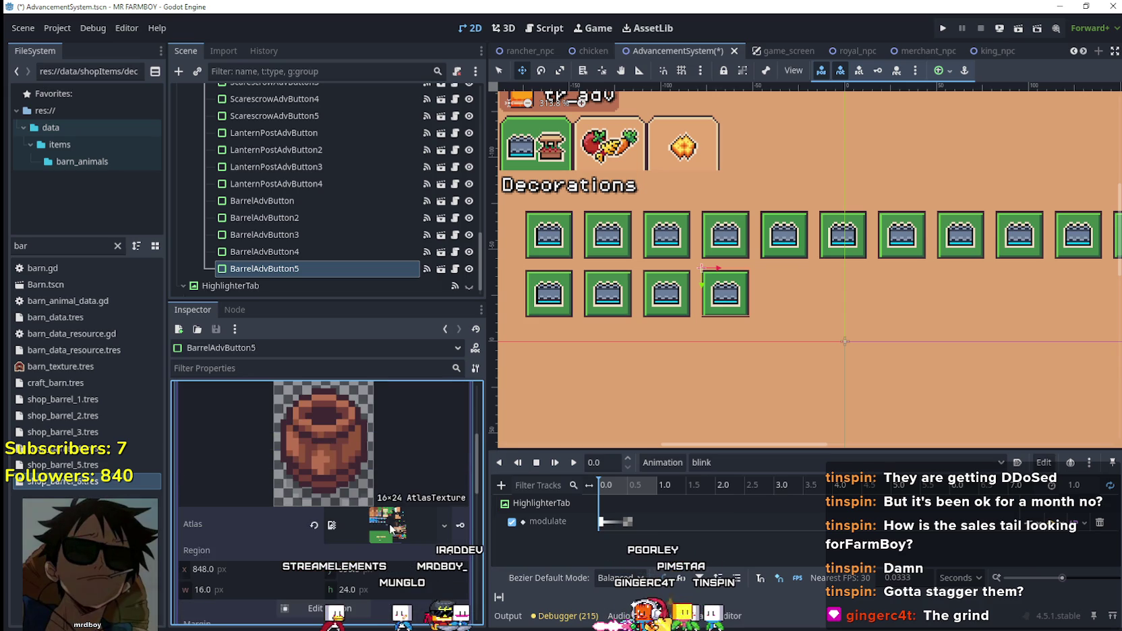
click(323, 609)
scroll(651, 324, down, 6)
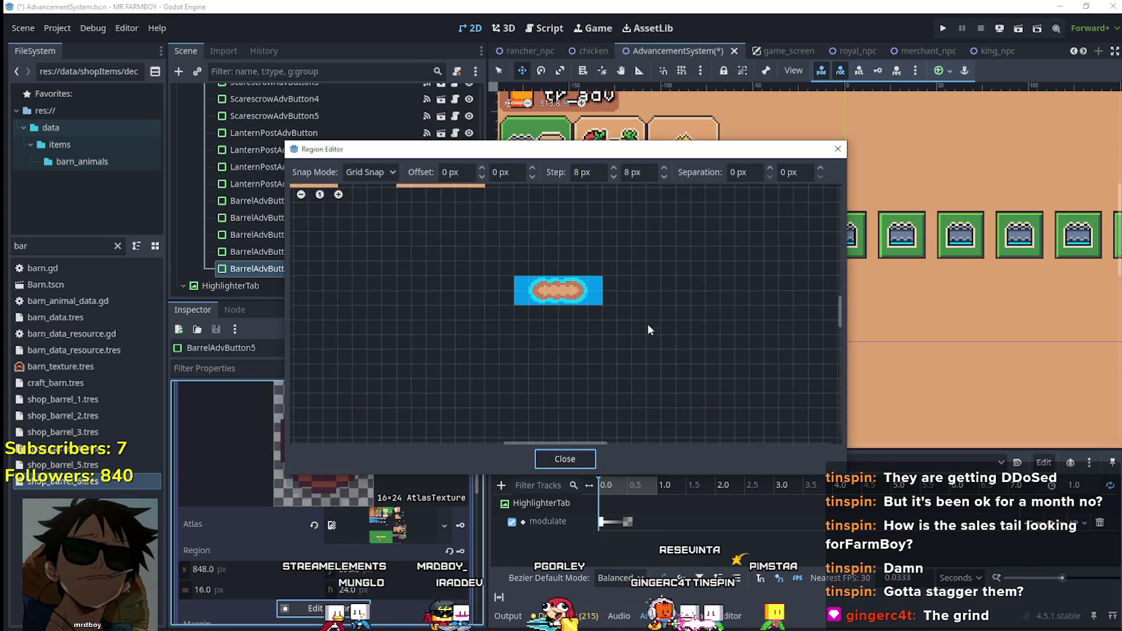
scroll(674, 327, up, 8)
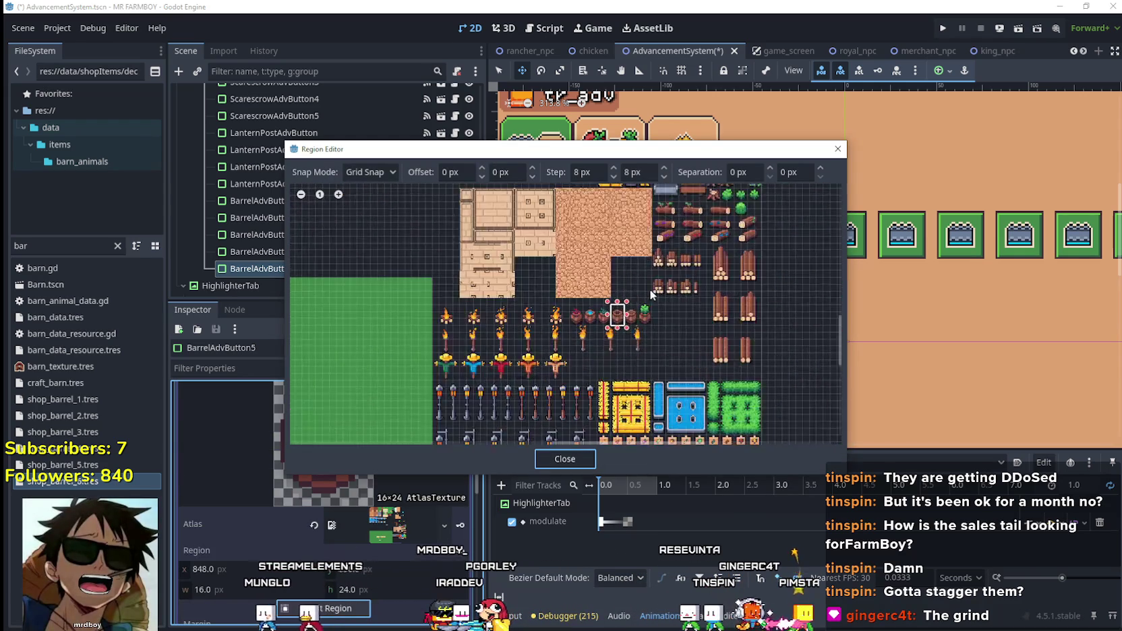
drag(640, 312, 594, 241)
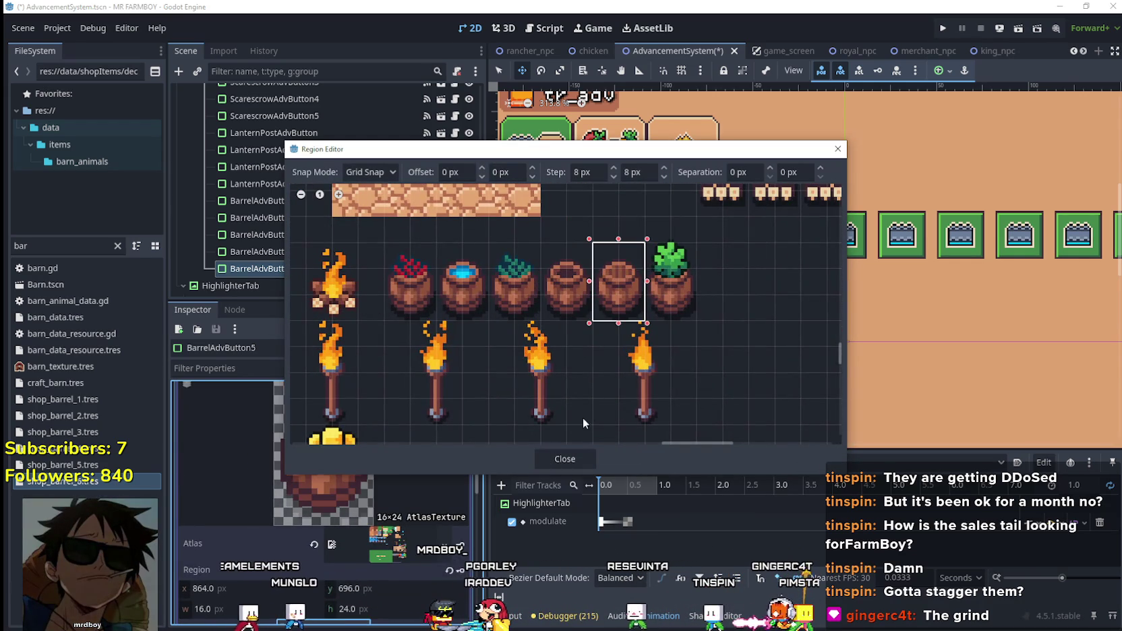
click(553, 459)
click(397, 425)
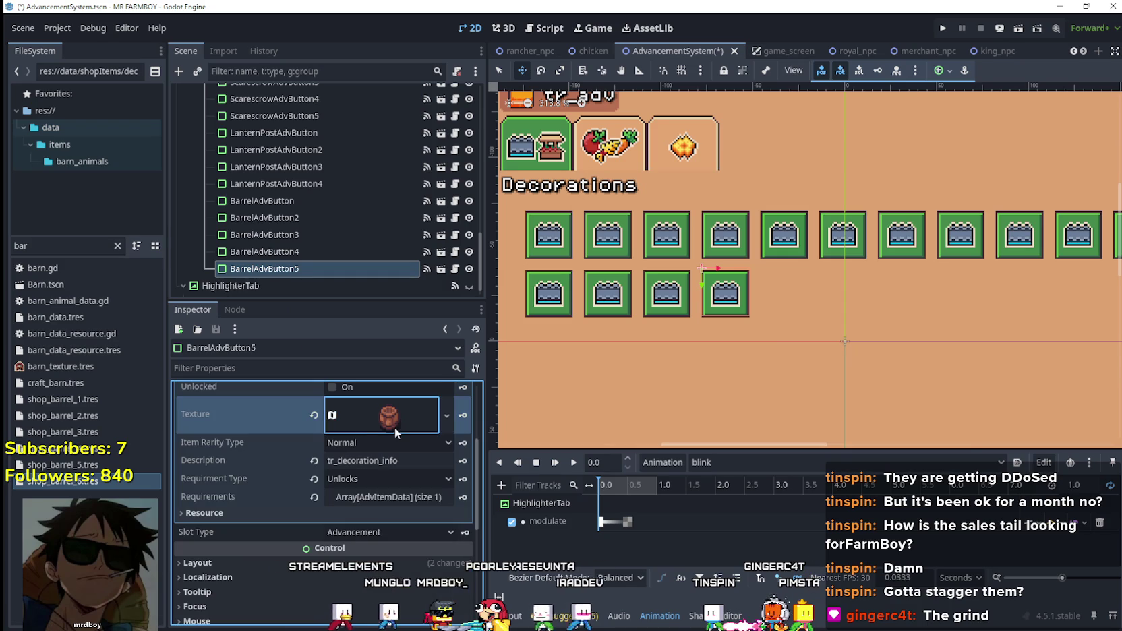
key(ctrl+s)
- Set the first requirement's item to Barrle 5 Deco and save the scene
click(389, 497)
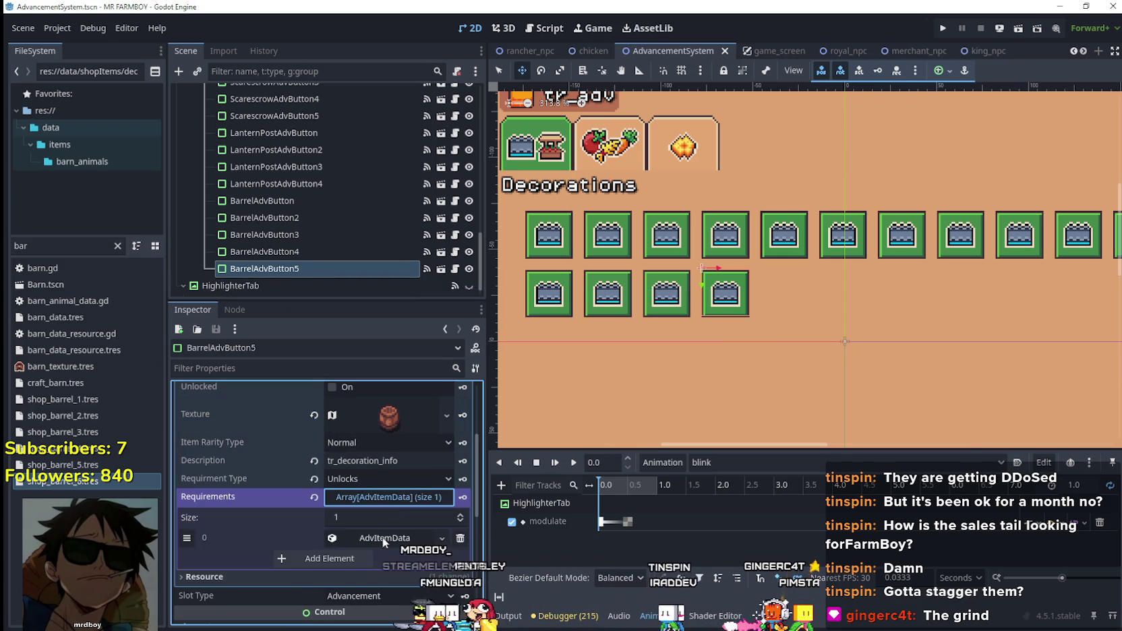
click(384, 538)
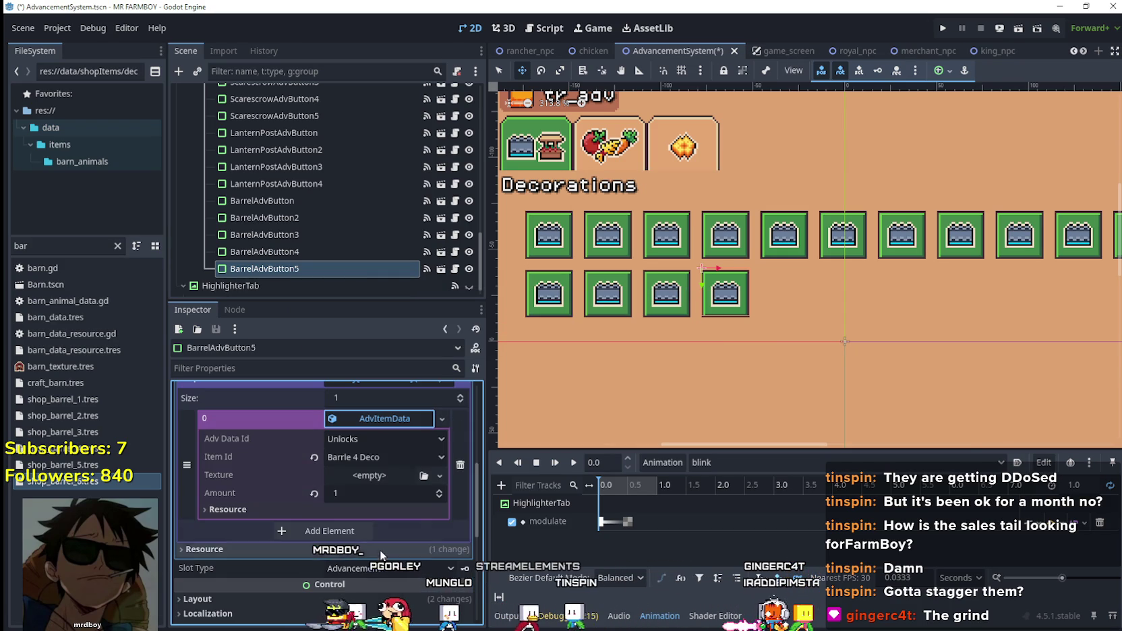
scroll(381, 543, down, 3)
click(379, 460)
scroll(448, 119, down, 5)
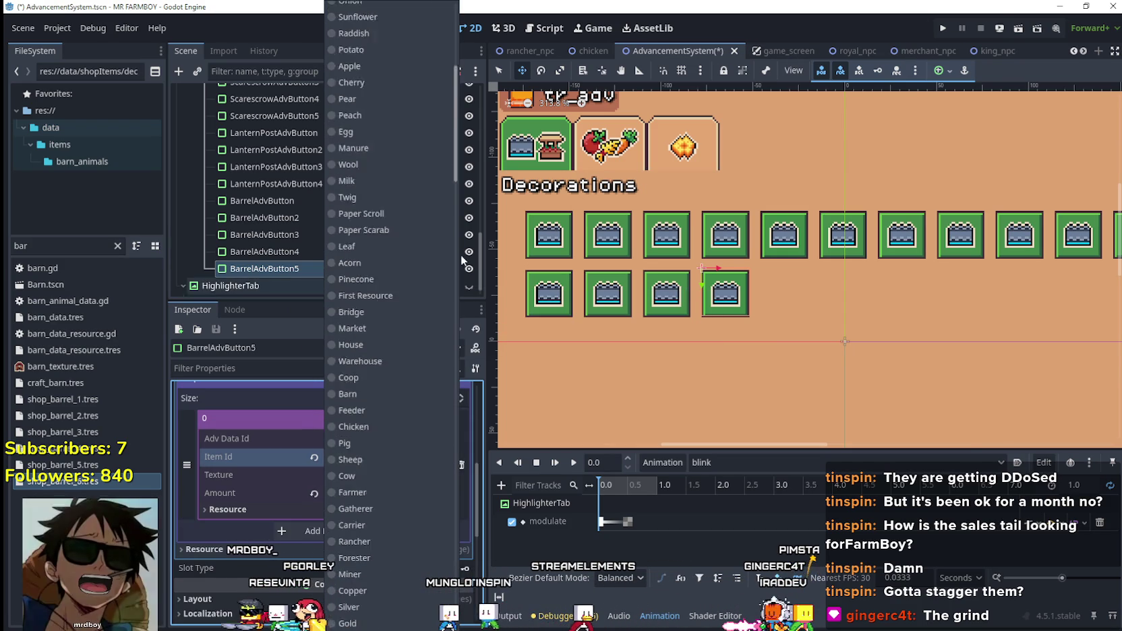
drag(458, 341, 455, 567)
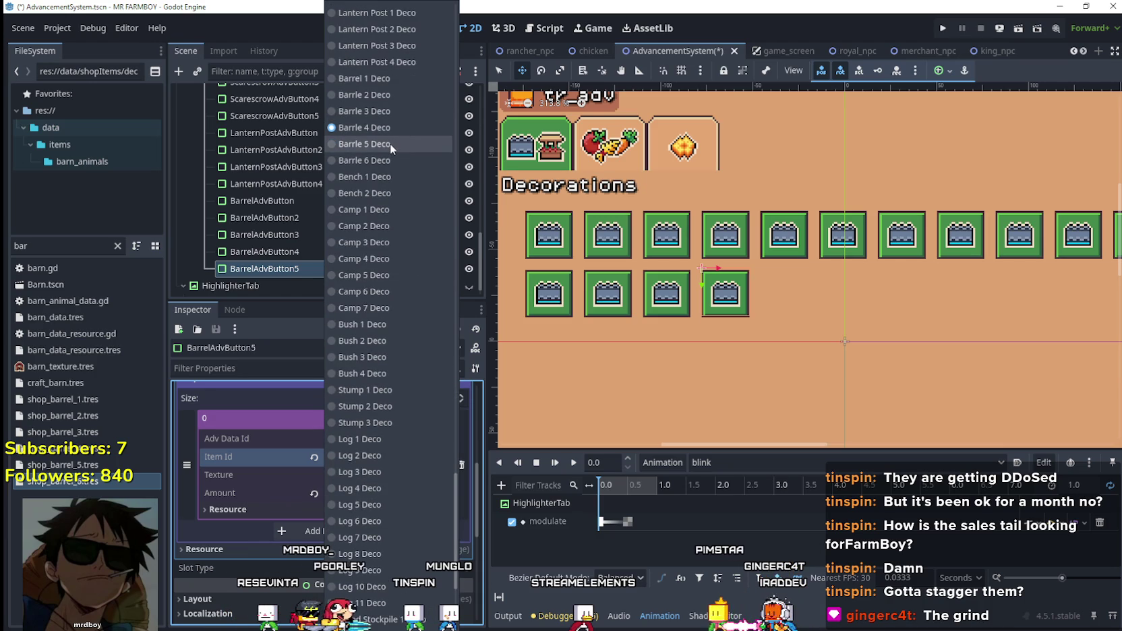
click(389, 143)
click(386, 419)
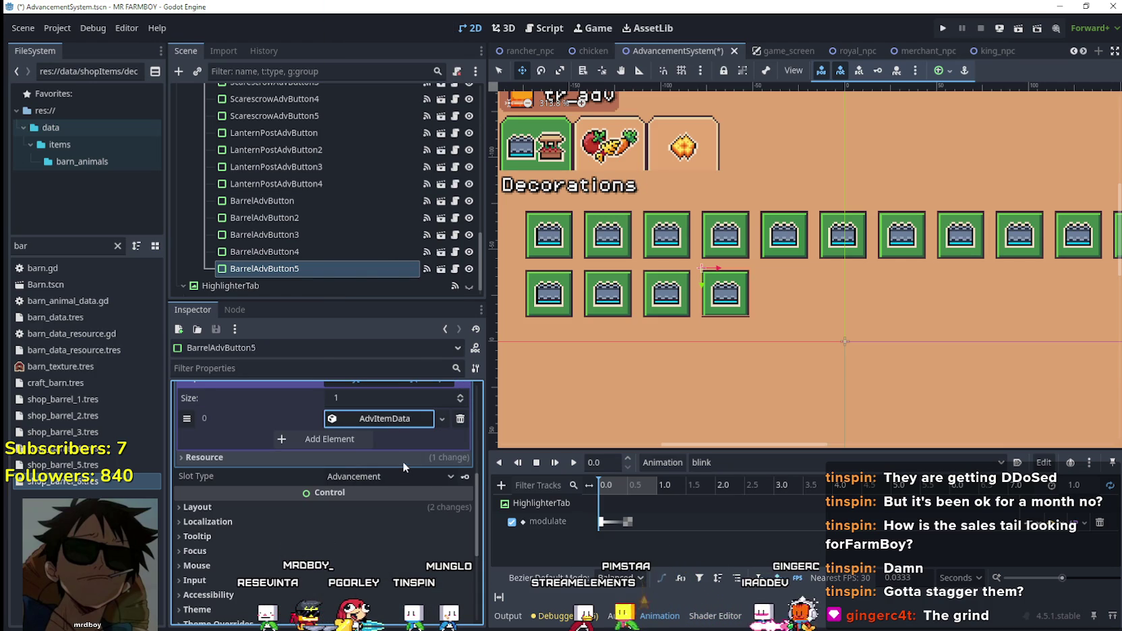
key(ctrl+s)
scroll(405, 491, up, 3)
- Duplicate BarrelAdvButton5 into BarrelAdvButton6 and make its advancement data unique
scroll(408, 476, up, 5)
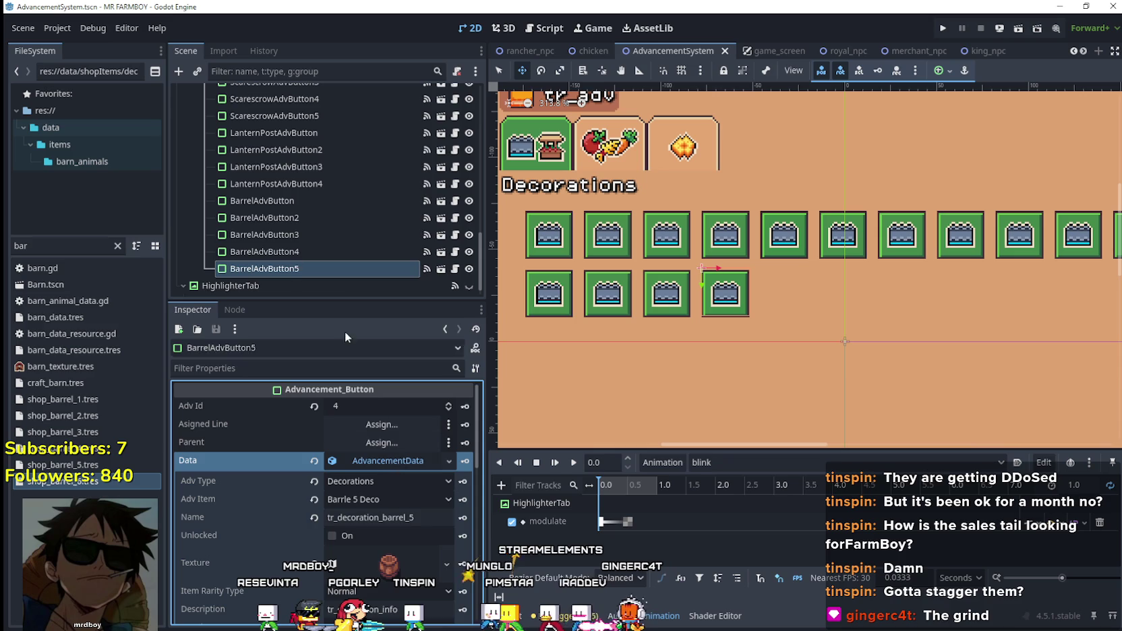
right_click(281, 269)
click(312, 308)
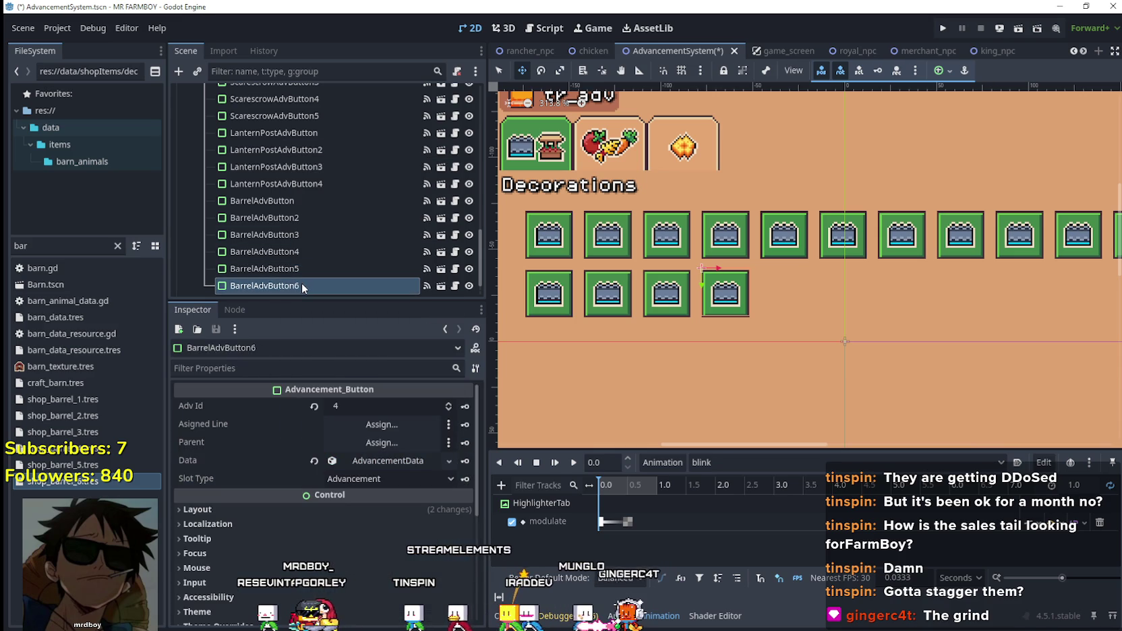
click(407, 462)
right_click(406, 464)
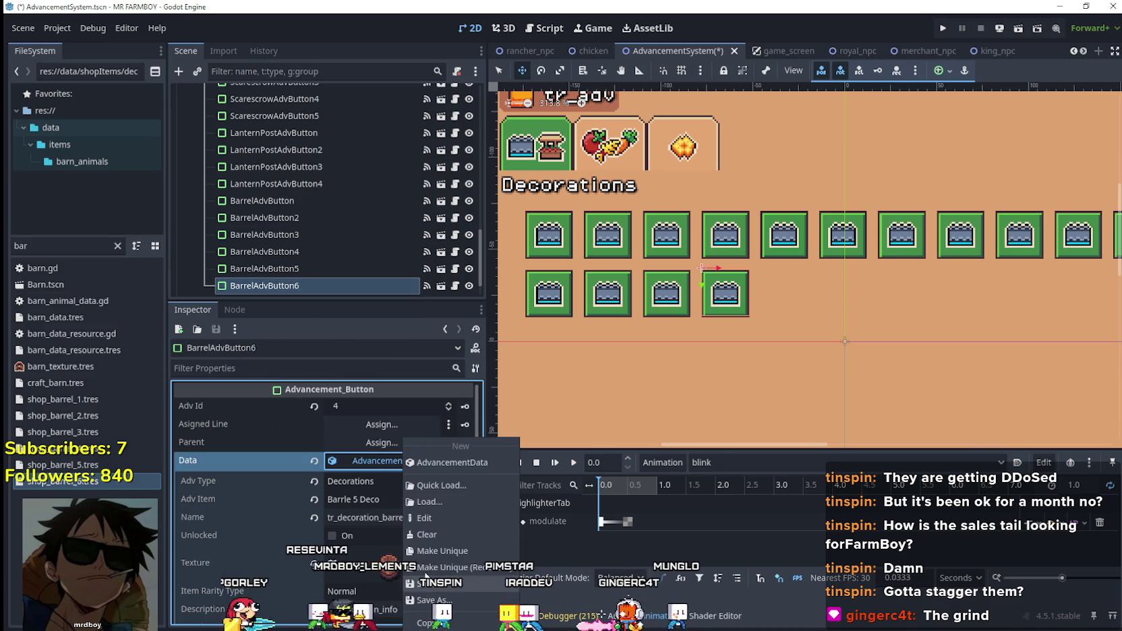
click(434, 550)
- Set the advancement item to Barrle 6 Deco and the name to tr_decoration_barrel_6
scroll(375, 446, down, 2)
click(375, 440)
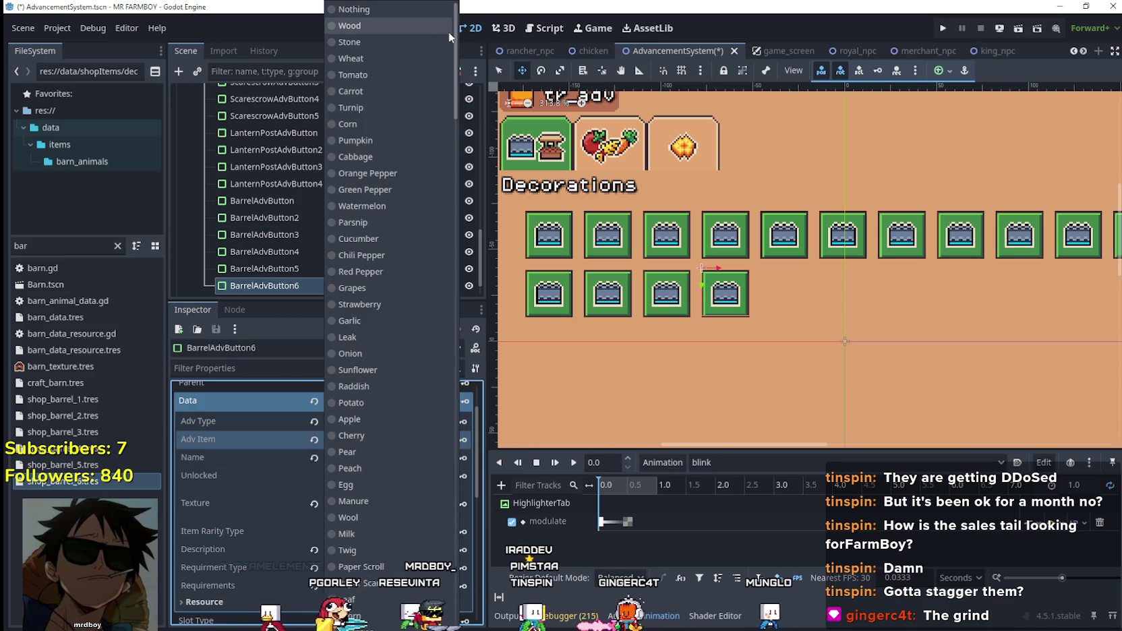
scroll(445, 321, down, 15)
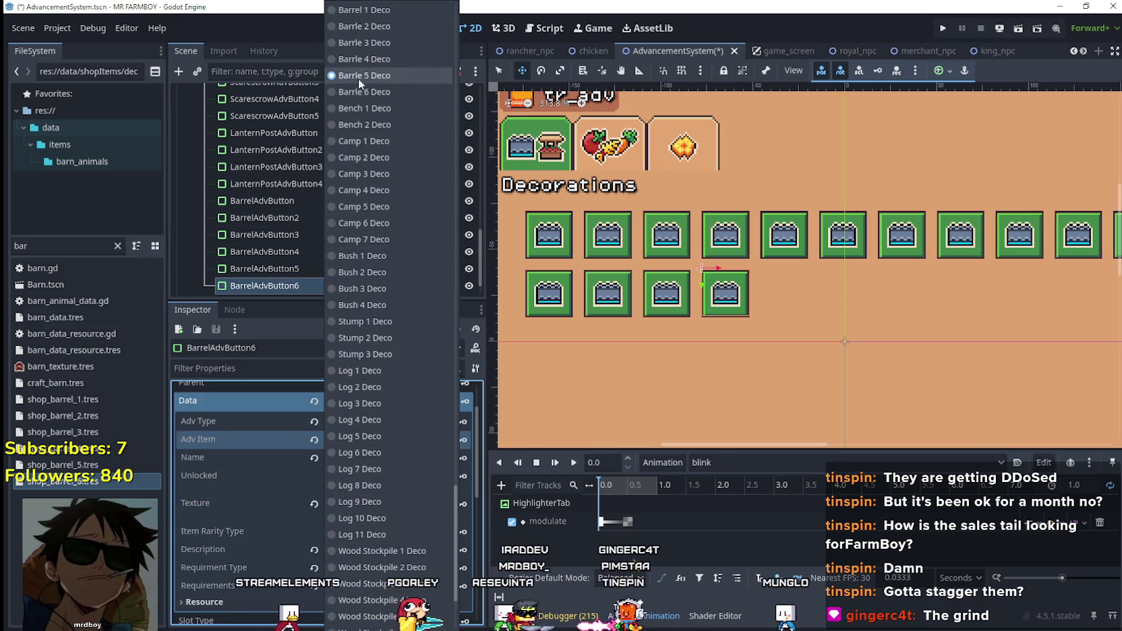
click(357, 92)
click(411, 458)
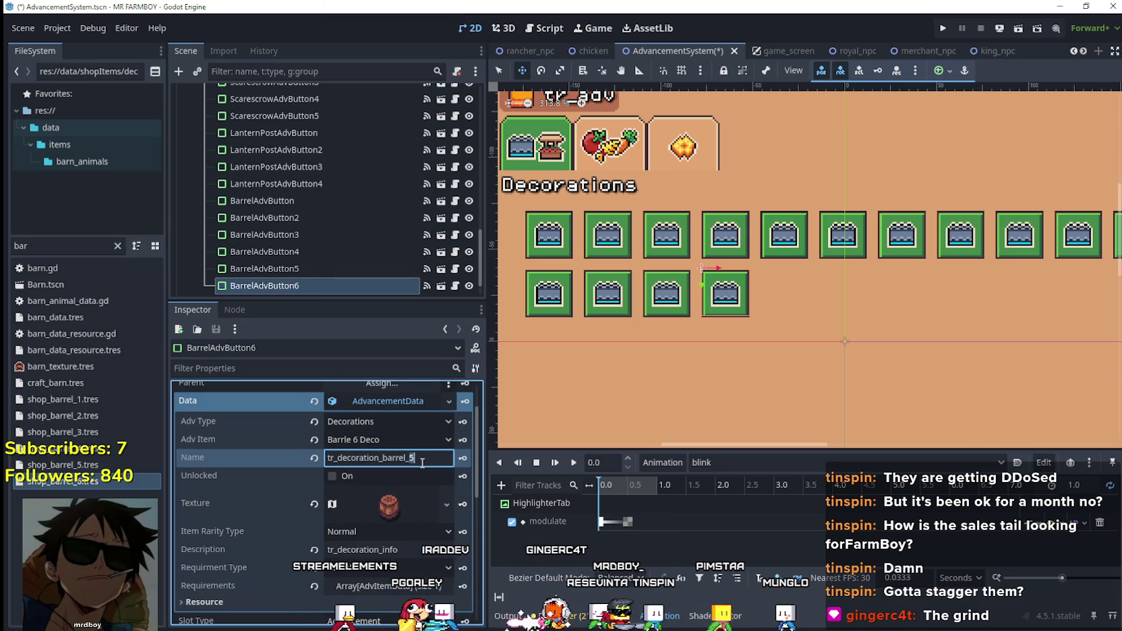
text(6)
scroll(413, 489, down, 2)
click(389, 449)
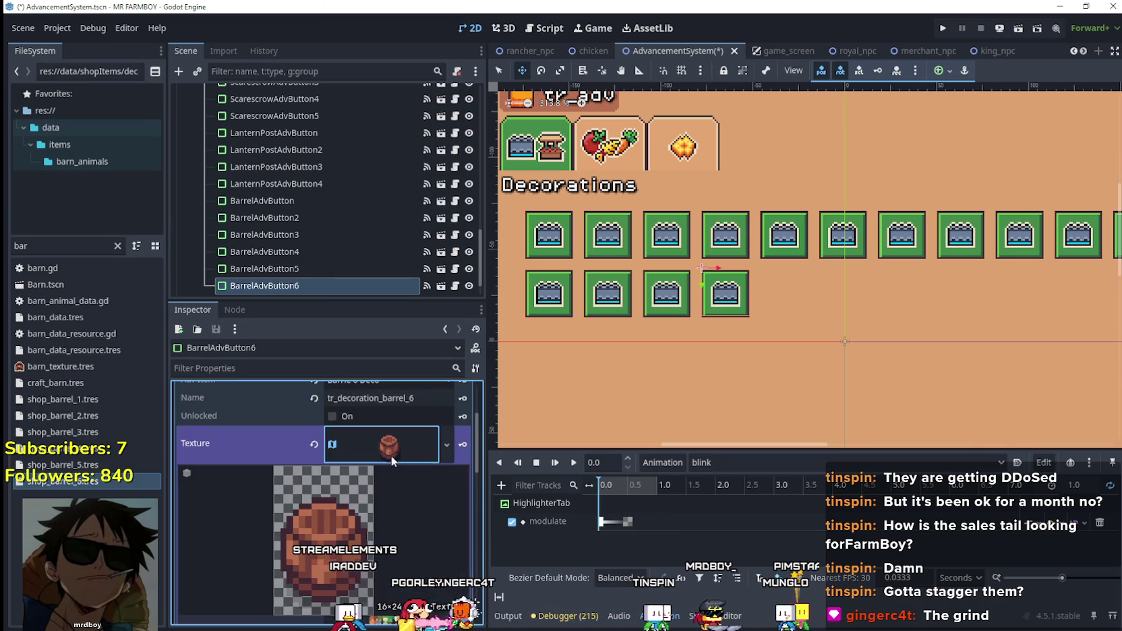
scroll(448, 555, down, 5)
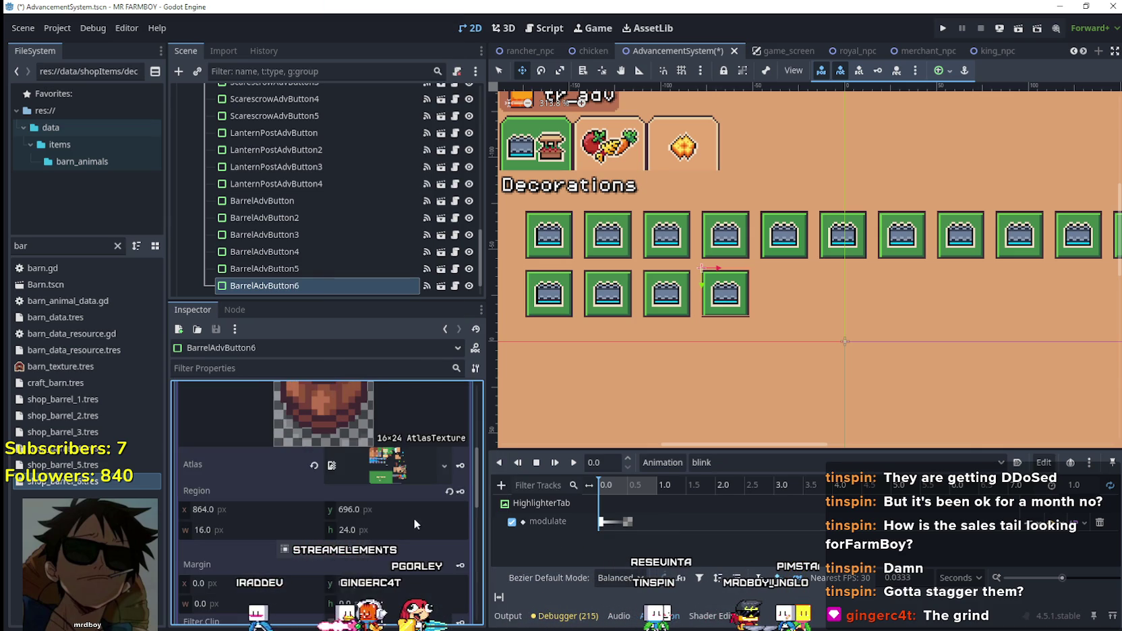
- Move the texture region to the plant barrel, keeping grid snap after trying pixel snap
click(344, 551)
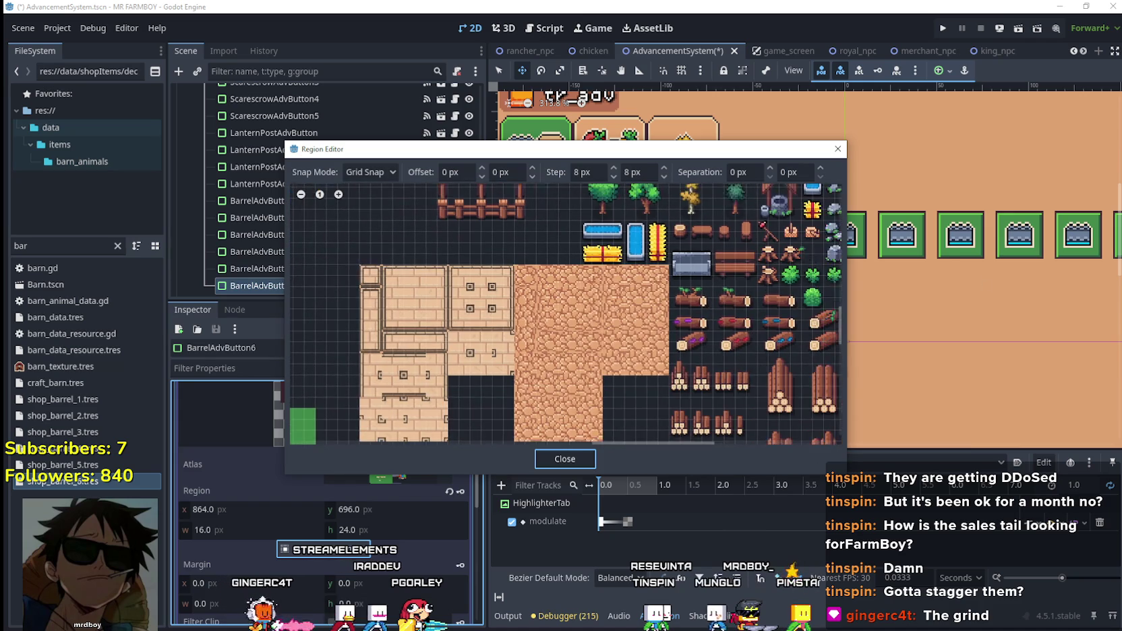
scroll(468, 263, down, 5)
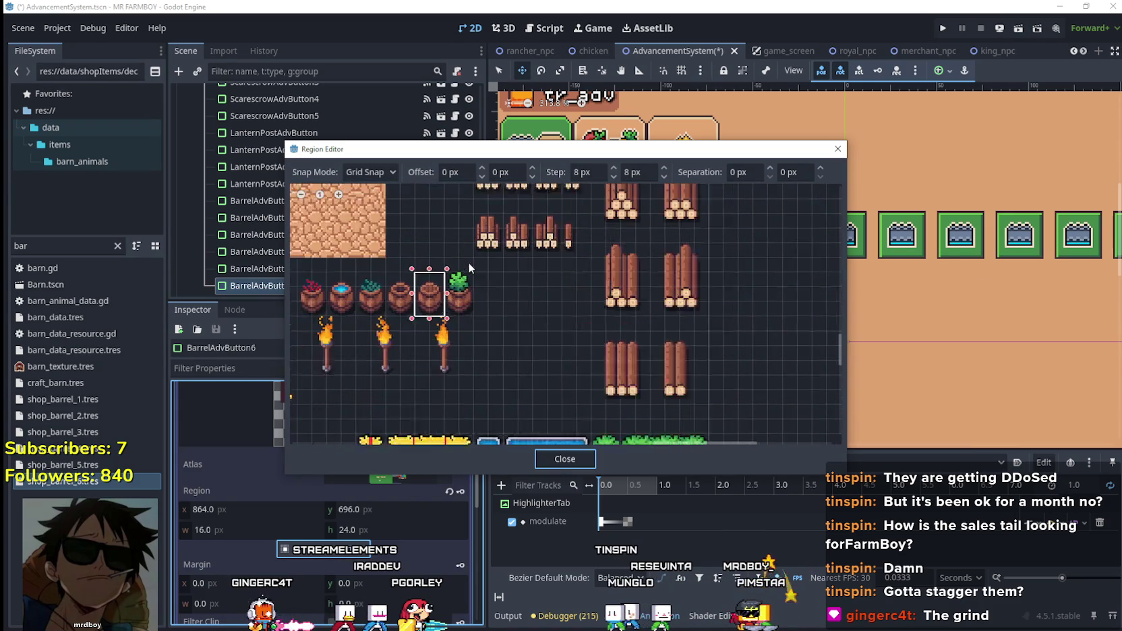
scroll(469, 263, up, 2)
drag(473, 319, 432, 263)
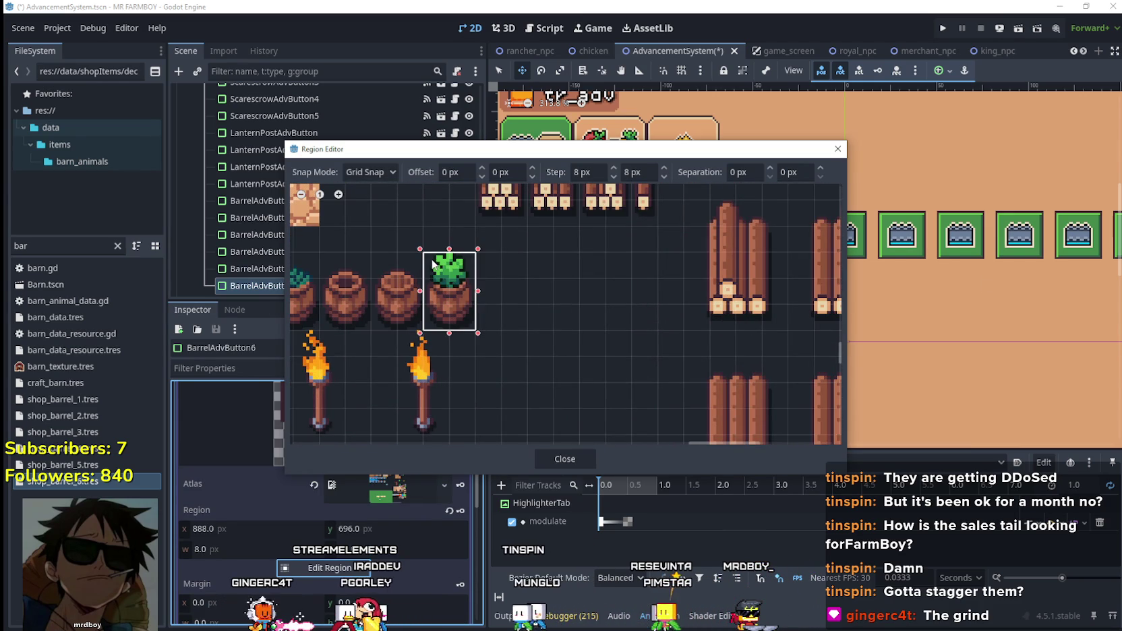
scroll(481, 312, up, 2)
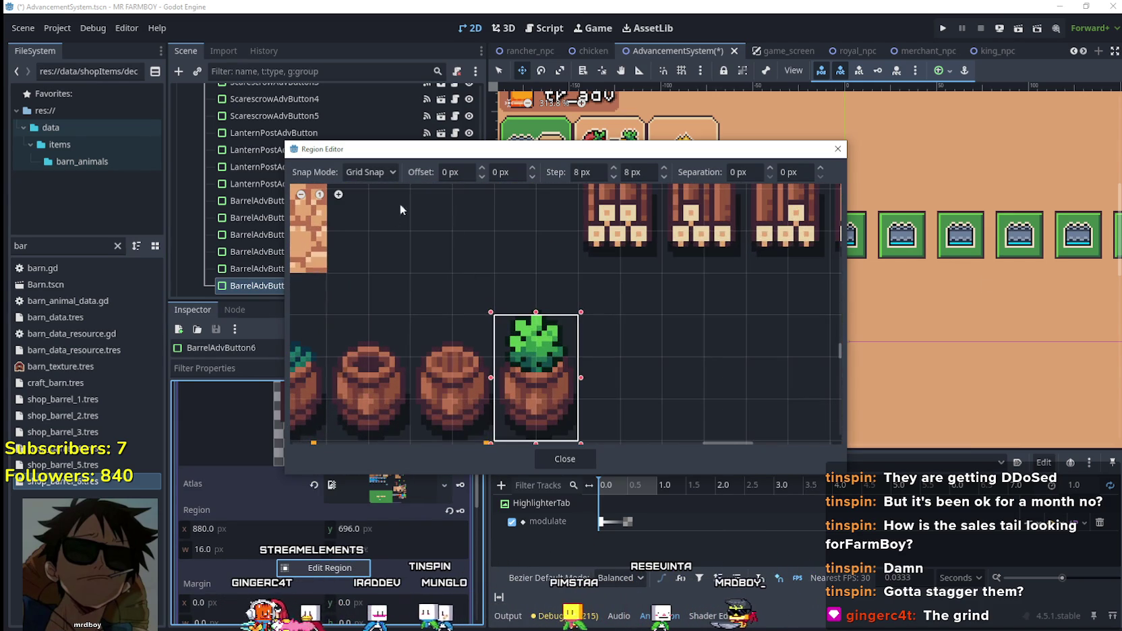
click(371, 172)
click(375, 207)
scroll(590, 333, up, 3)
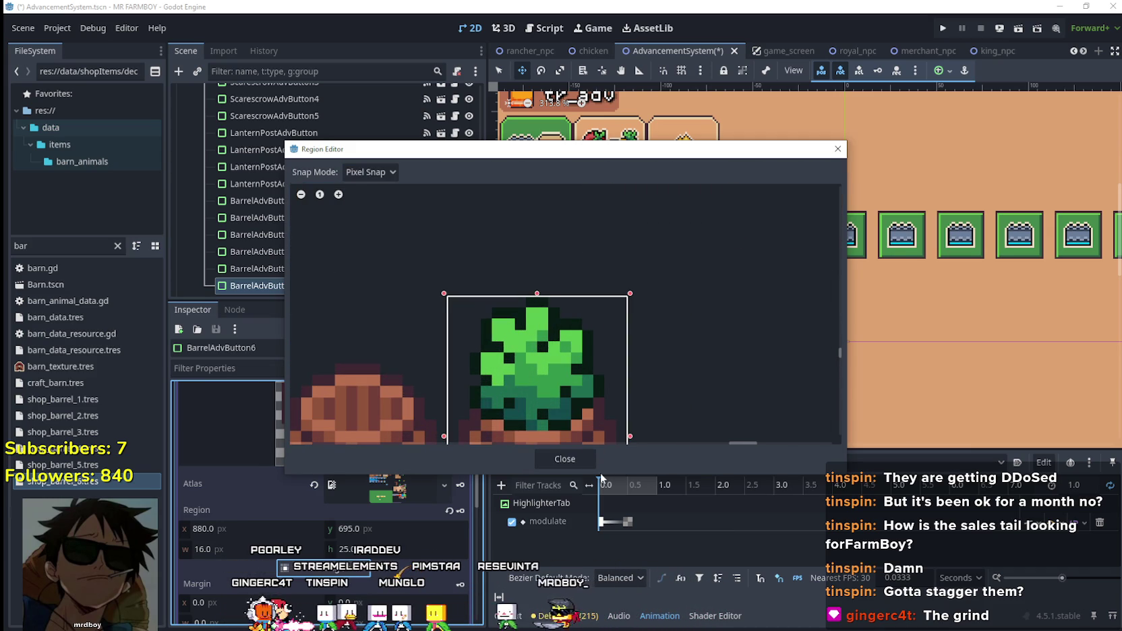
click(370, 172)
click(376, 223)
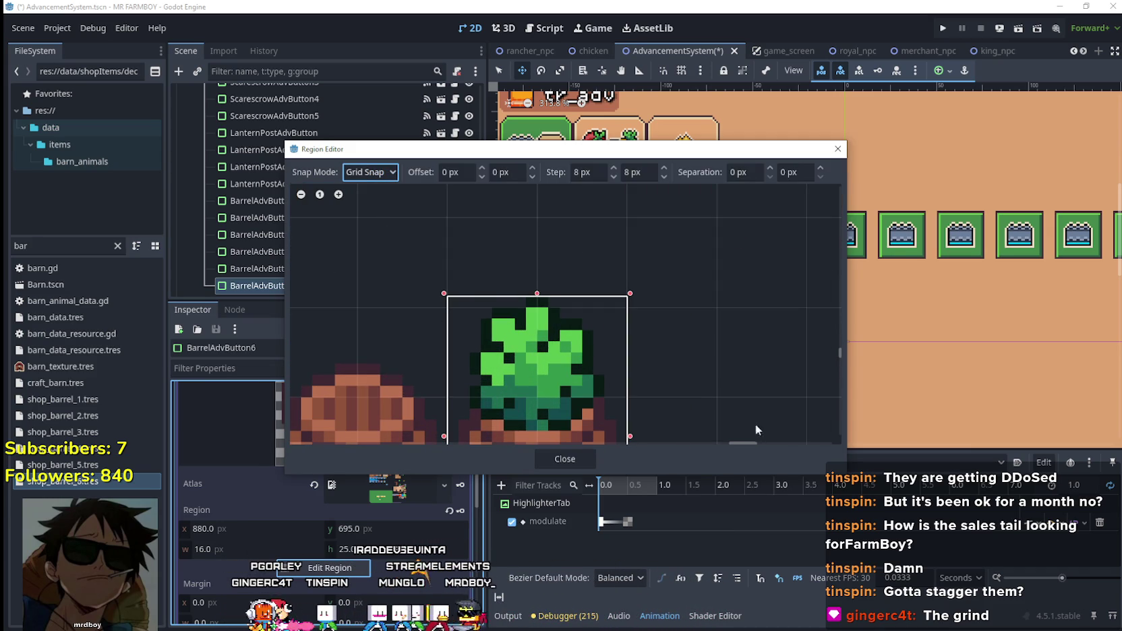
scroll(715, 400, down, 1)
click(558, 458)
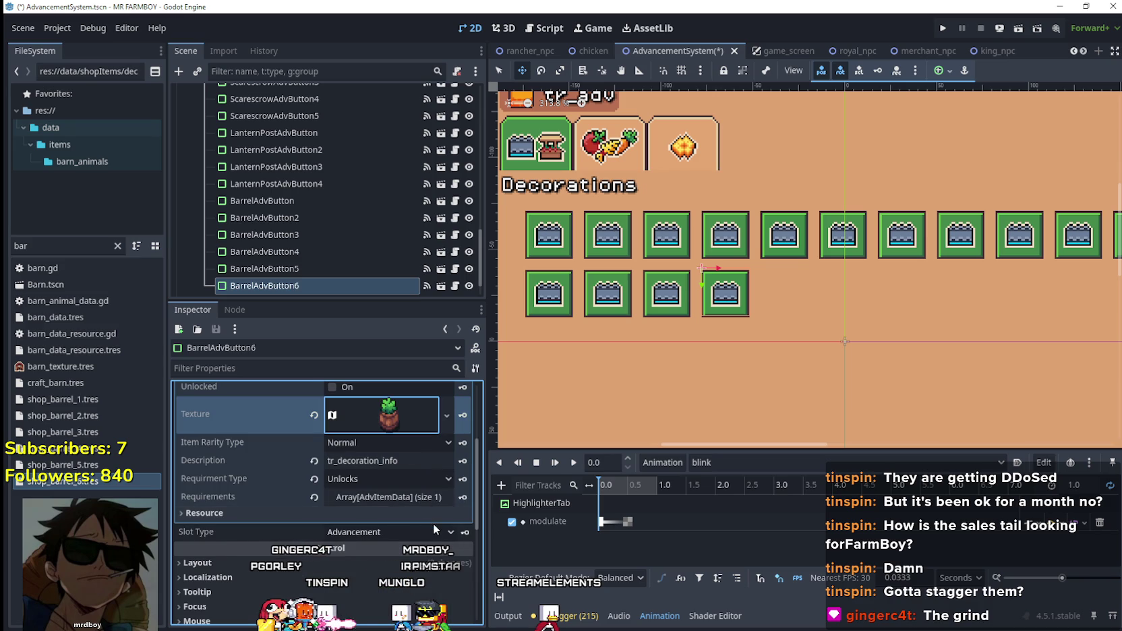
- Set the first requirement's item to Barrle 6 Deco and save the AdvancementSystem scene
scroll(405, 498, up, 2)
click(397, 557)
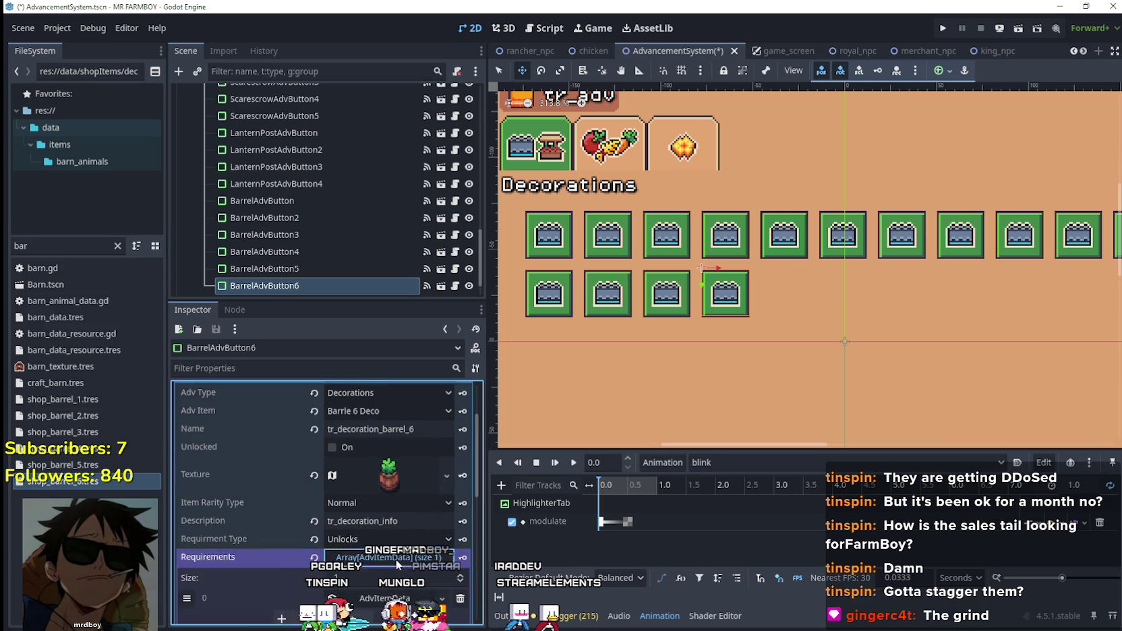
scroll(385, 532, down, 3)
click(382, 476)
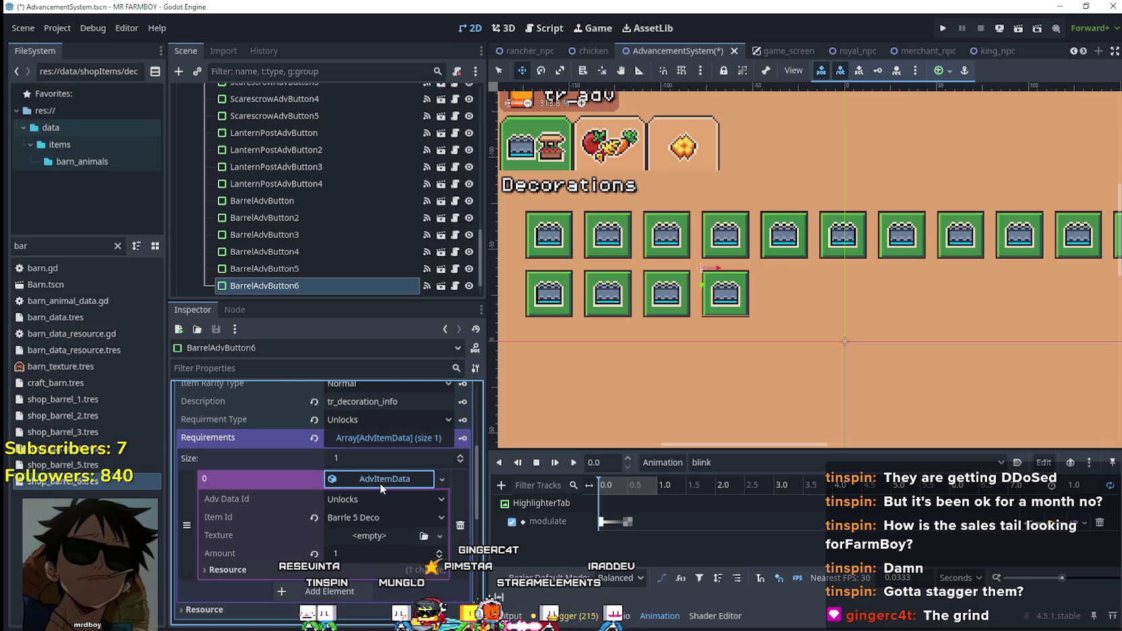
right_click(380, 483)
click(416, 567)
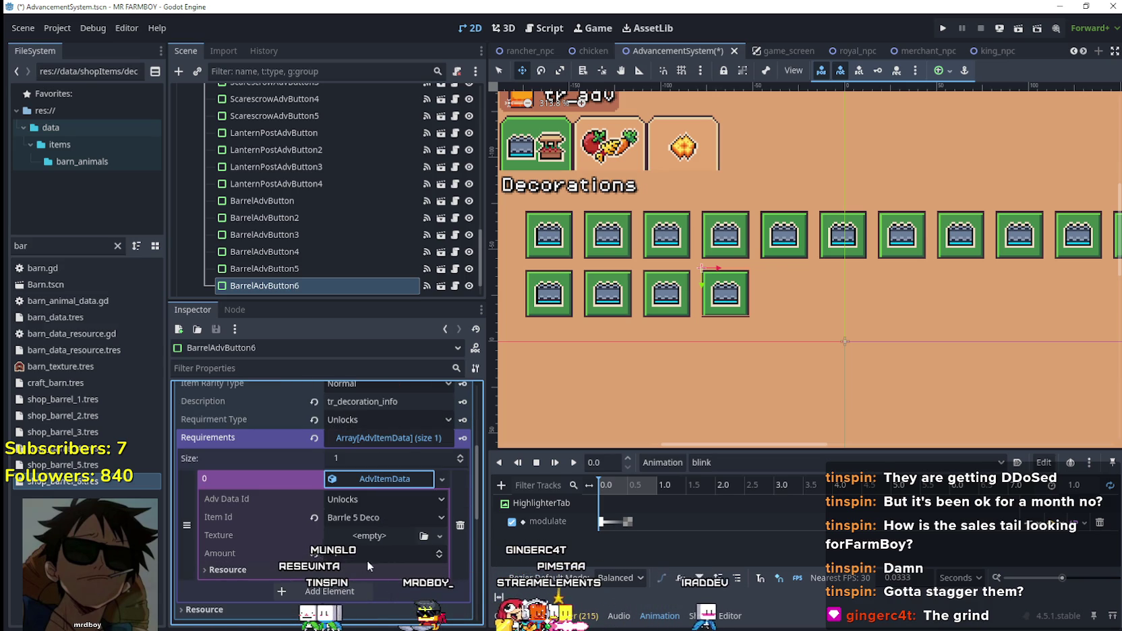
click(386, 516)
scroll(442, 464, down, 15)
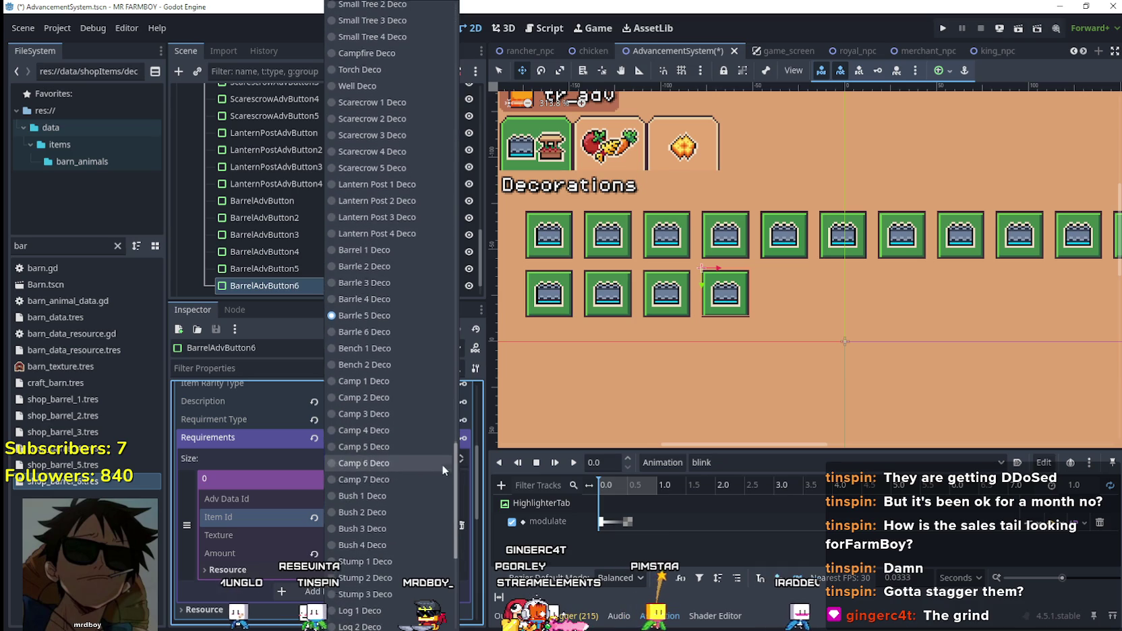
click(404, 330)
click(404, 478)
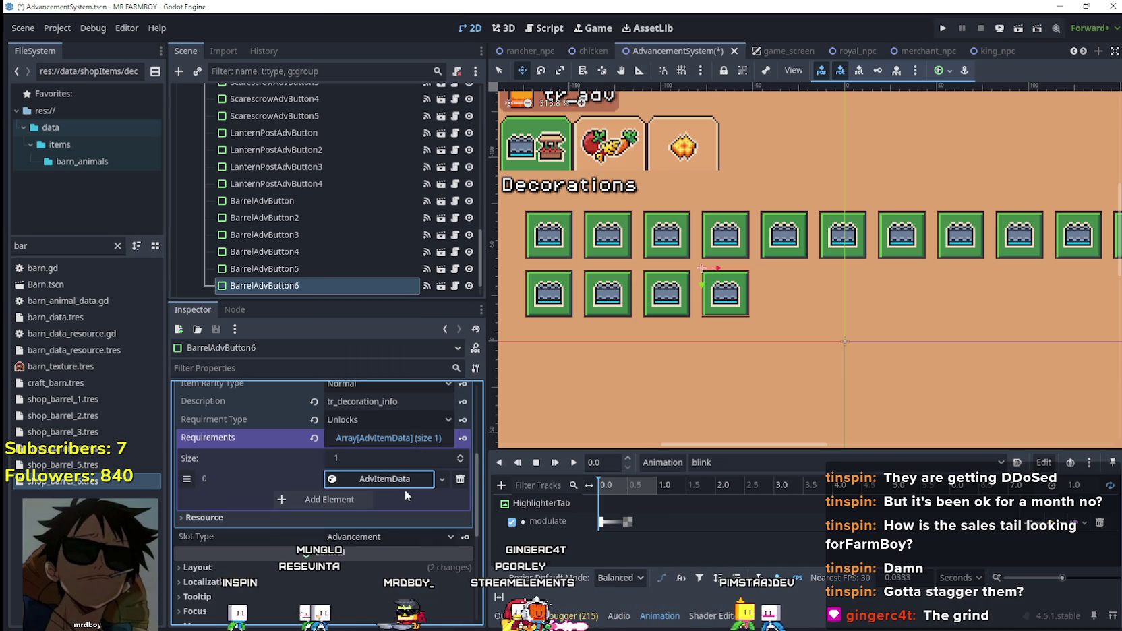
key(ctrl+s)
scroll(404, 483, up, 1)
scroll(400, 472, up, 4)
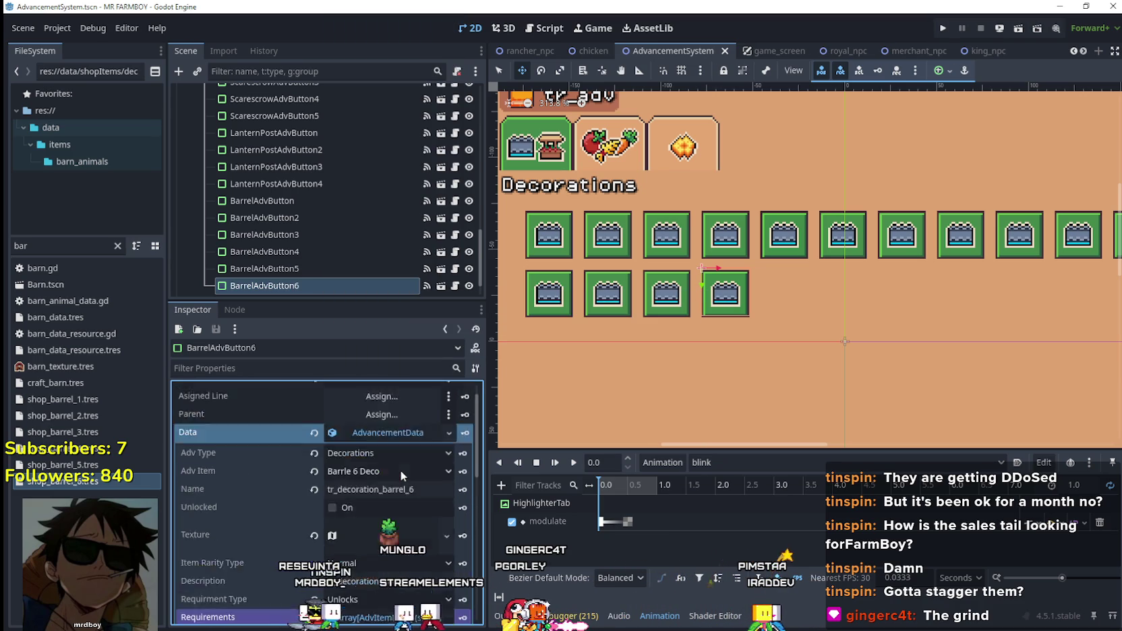
click(404, 460)
- Nudge BarrelAdvButton2 and BarrelAdvButton3 right into their own slots along the second row
click(318, 208)
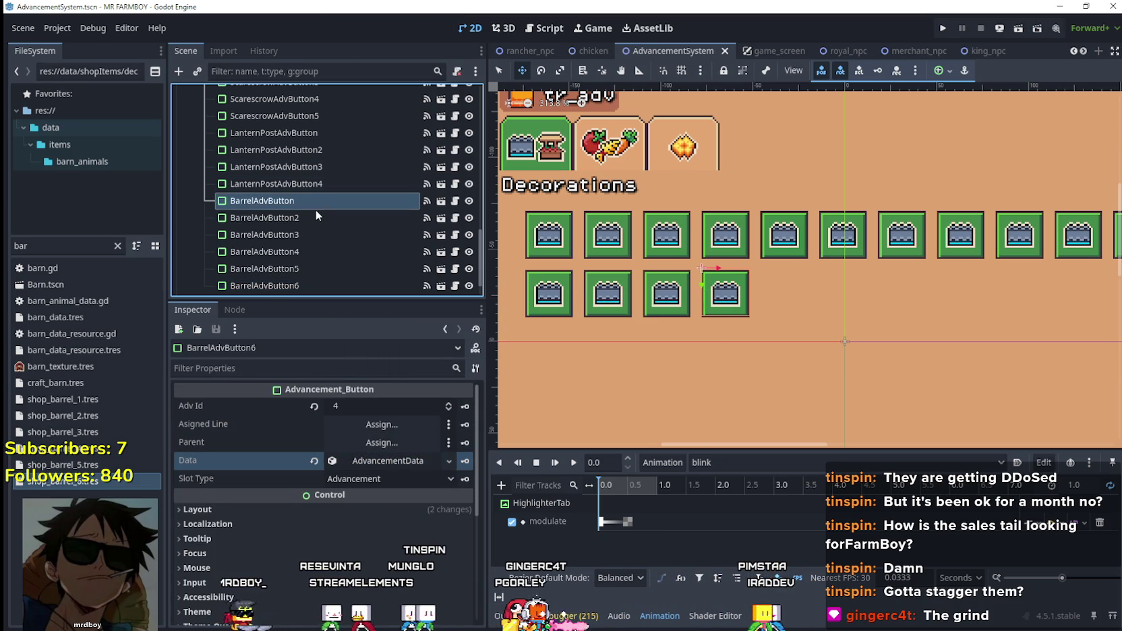
key(Down)
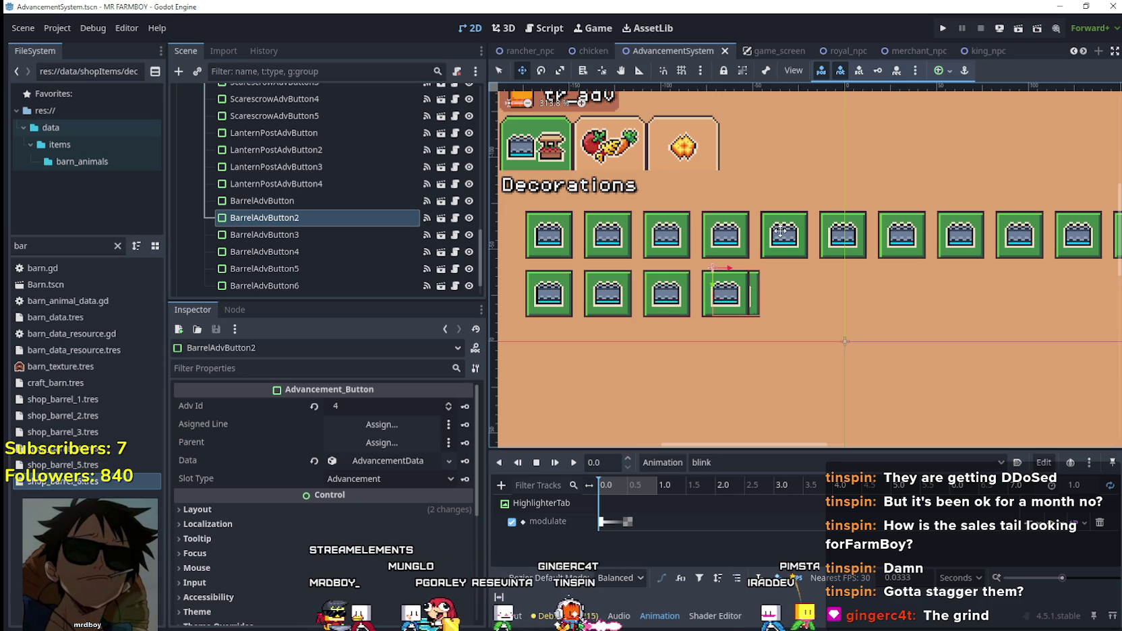
key(Right)
key(Right)
key(Right)
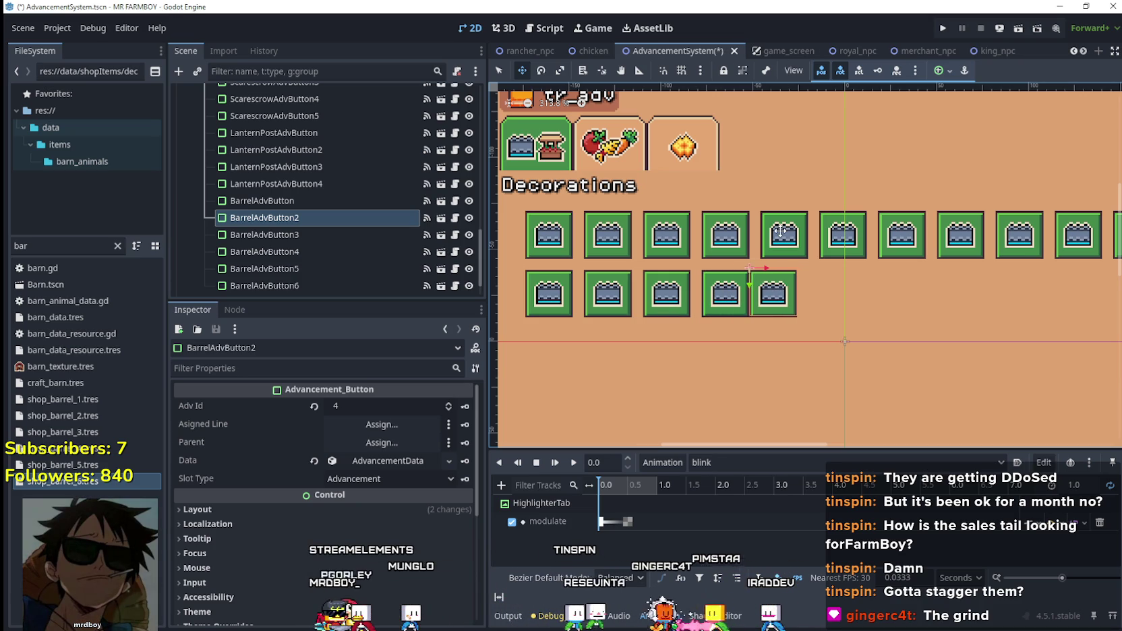
key(Right)
key(Right)
key(Right)
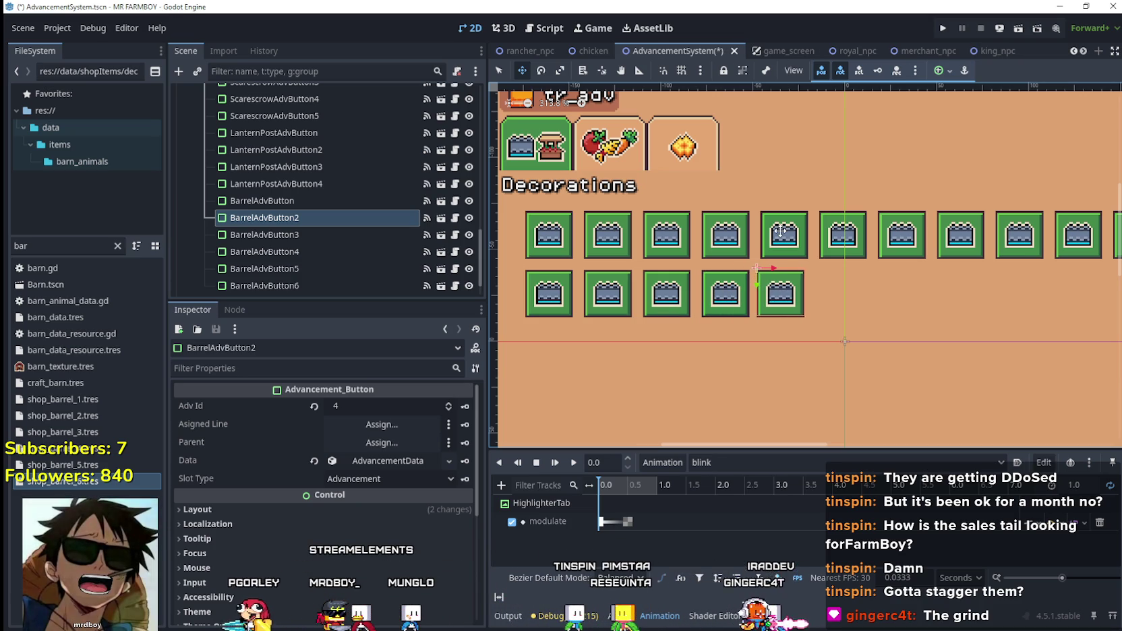
scroll(781, 231, up, 4)
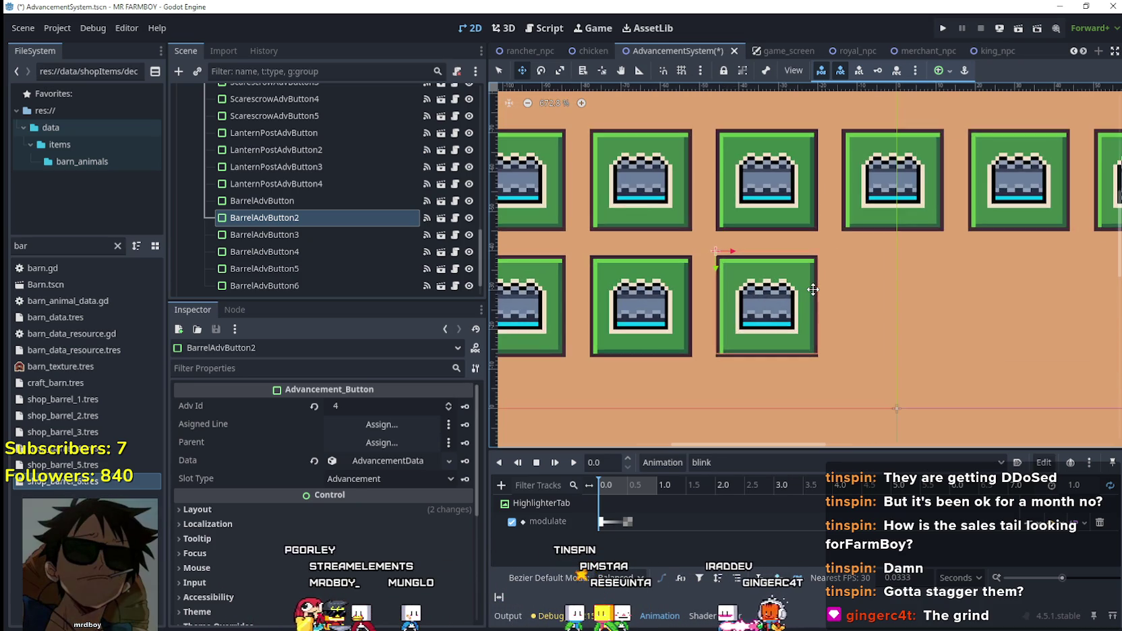
scroll(780, 231, down, 1)
click(362, 236)
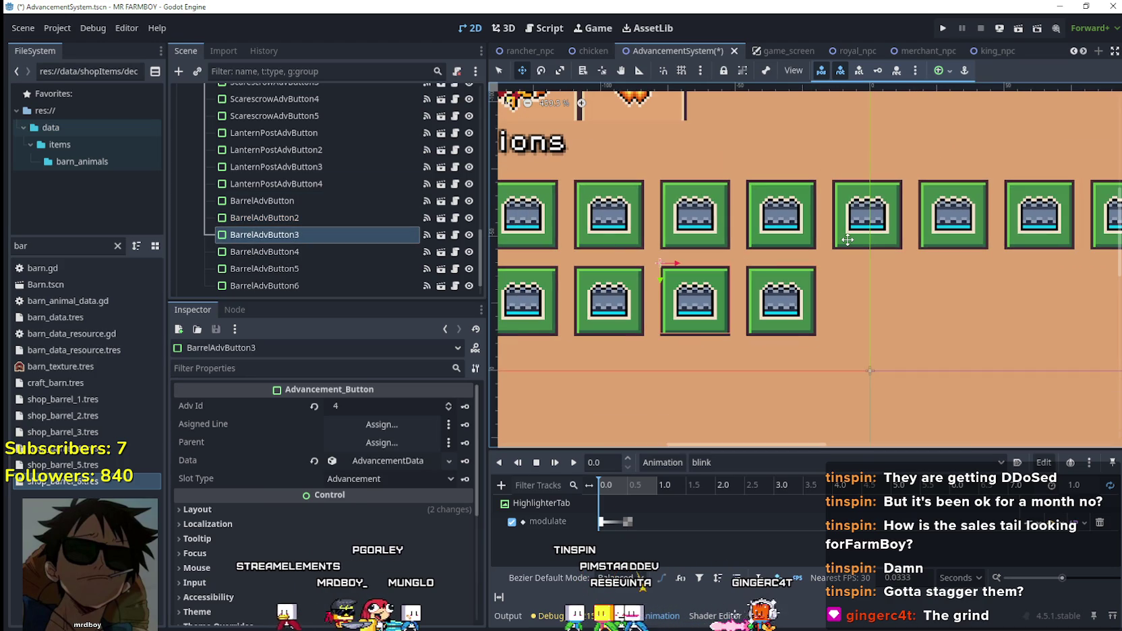
key(Right)
key(Right)
key(Right)
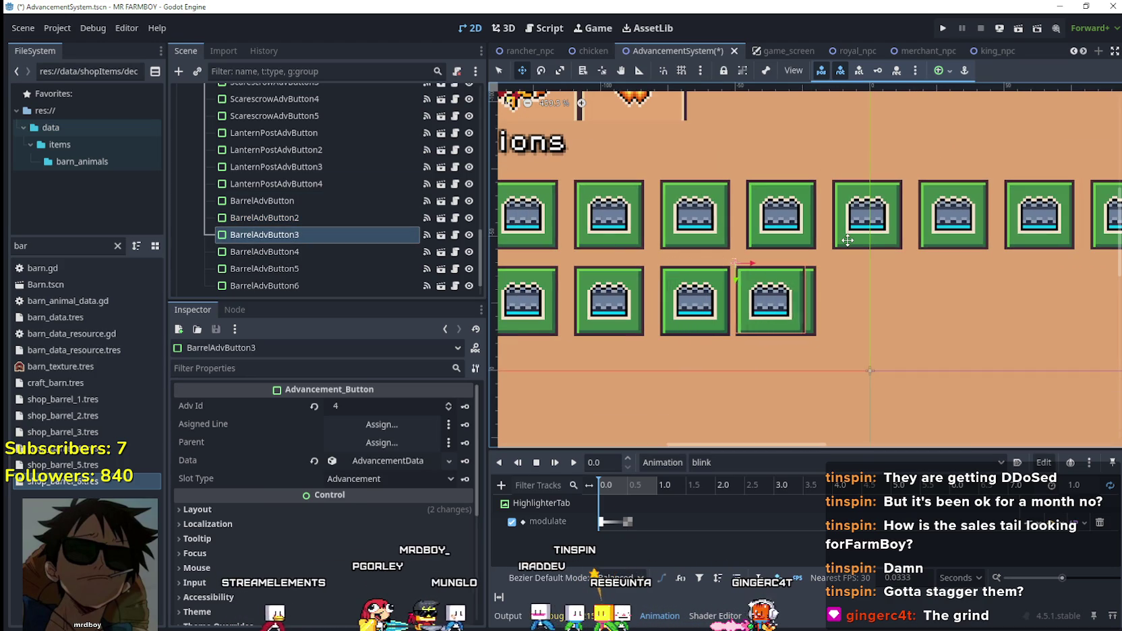
key(Right)
key(Right)
key(Right)
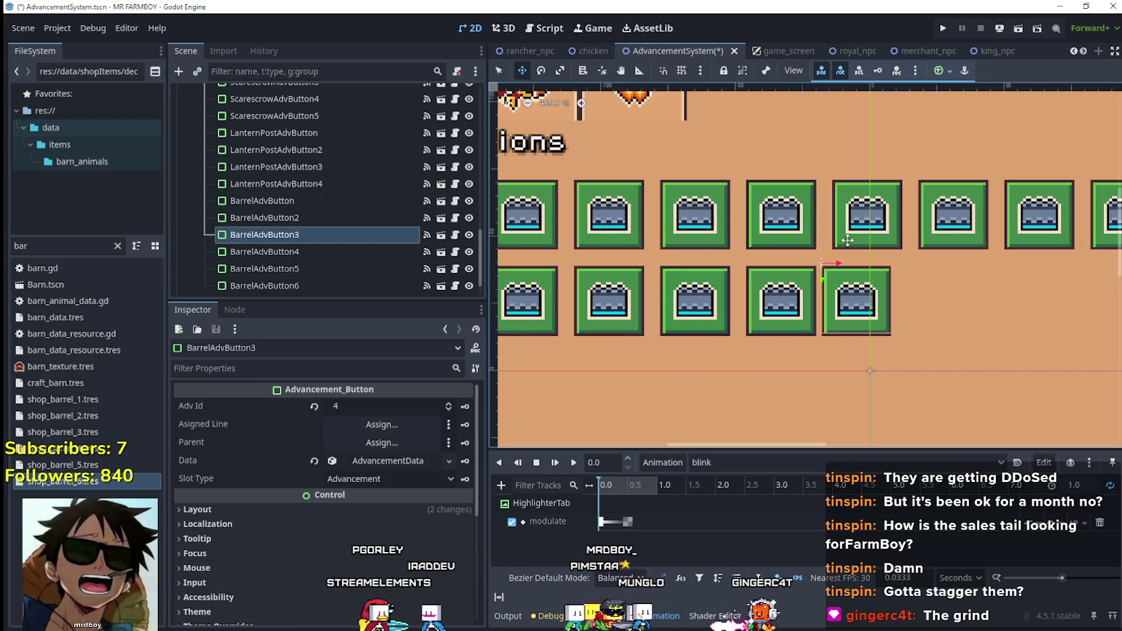
key(Right)
key(Right)
key(Right)
- Nudge BarrelAdvButton4 and BarrelAdvButton5 right so each aligns with its own row-two slot
click(270, 252)
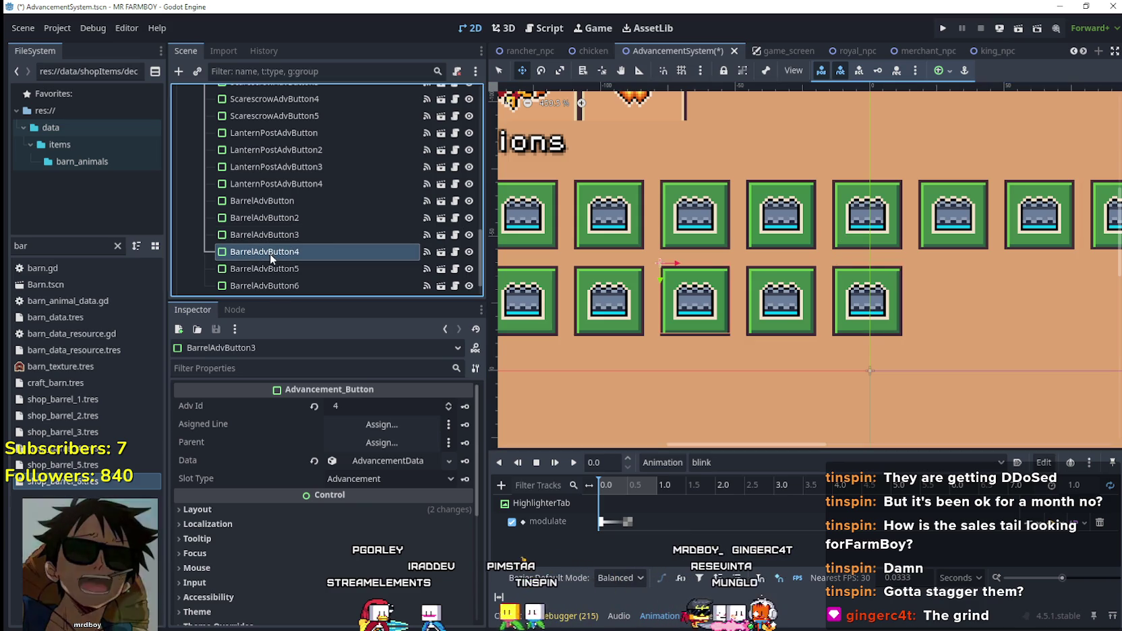
scroll(766, 279, down, 3)
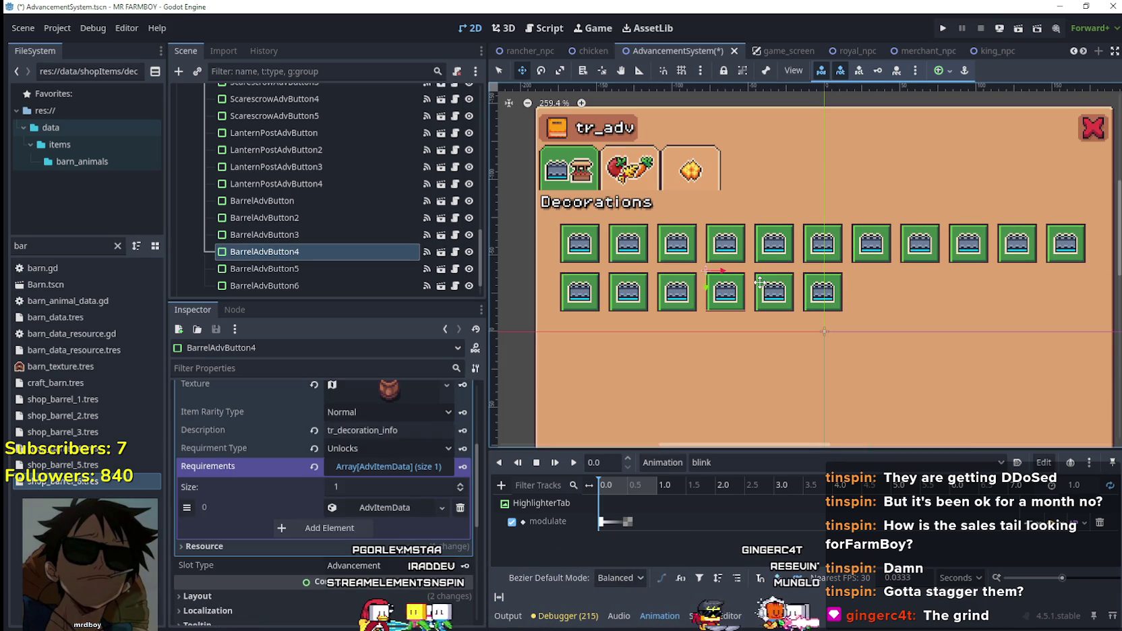
scroll(737, 303, up, 1)
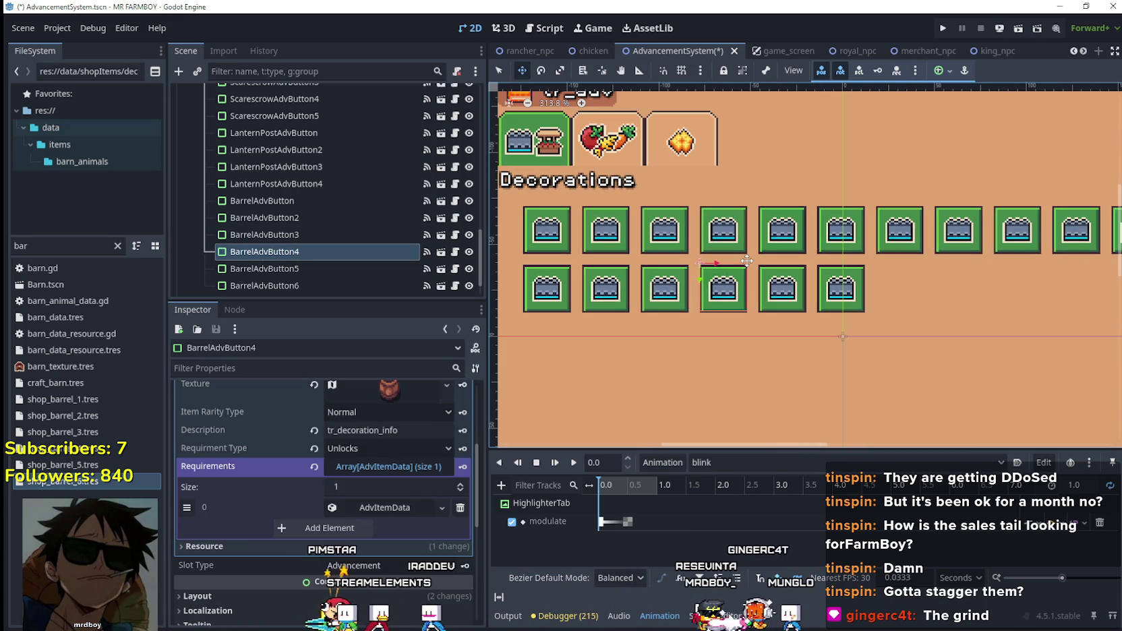
key(Right)
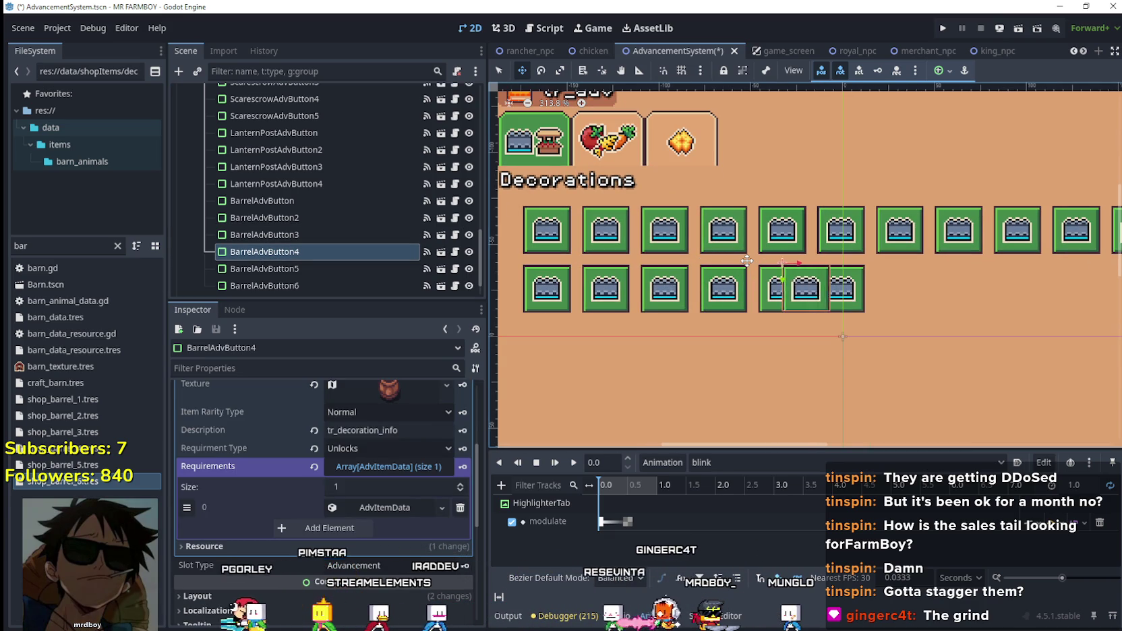
key(Right)
key(Right)
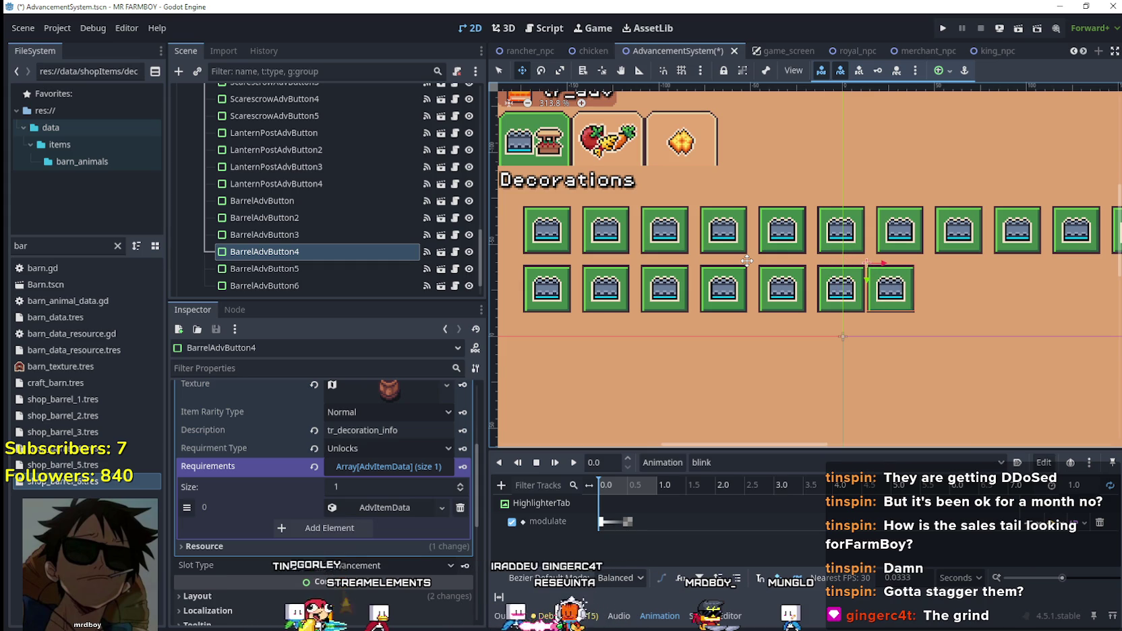
scroll(746, 261, up, 2)
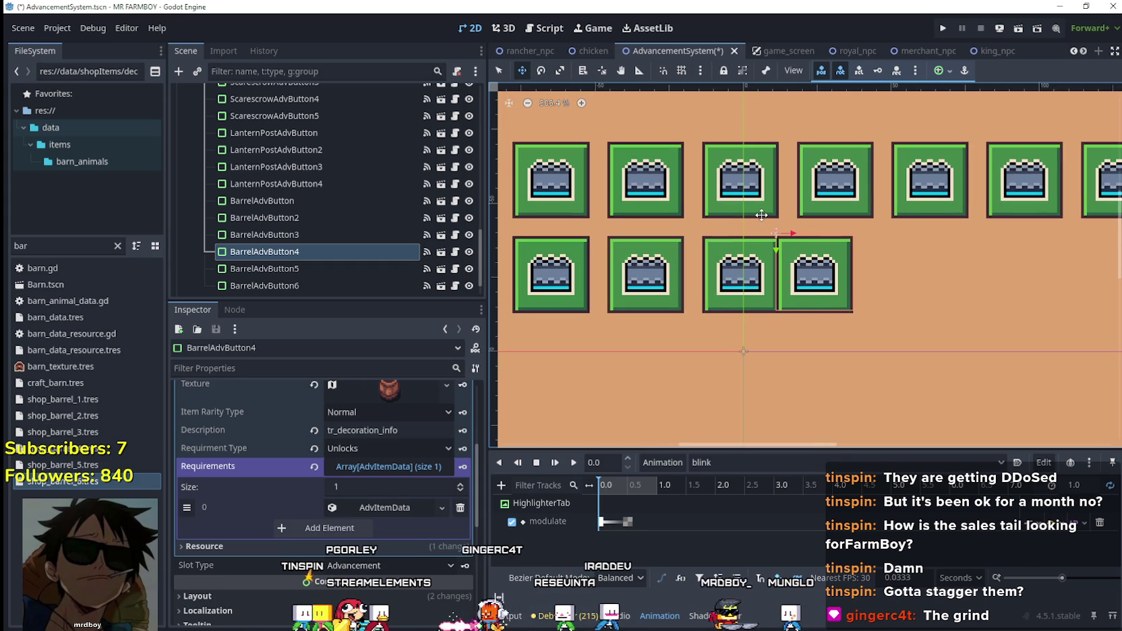
key(Right)
key(Right)
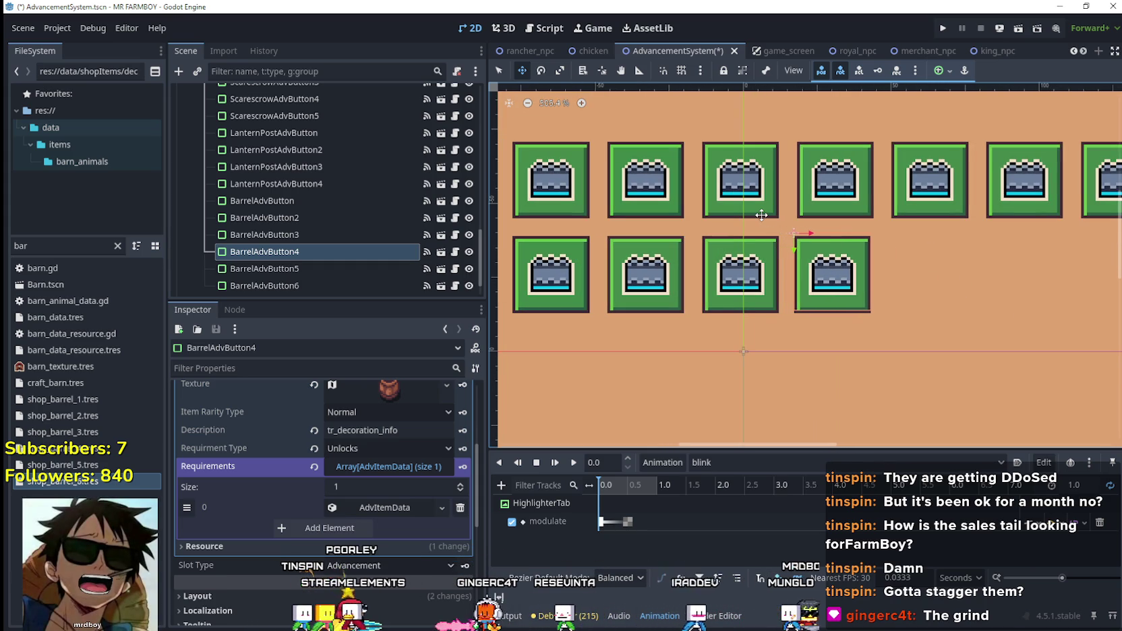
scroll(808, 180, down, 1)
click(412, 269)
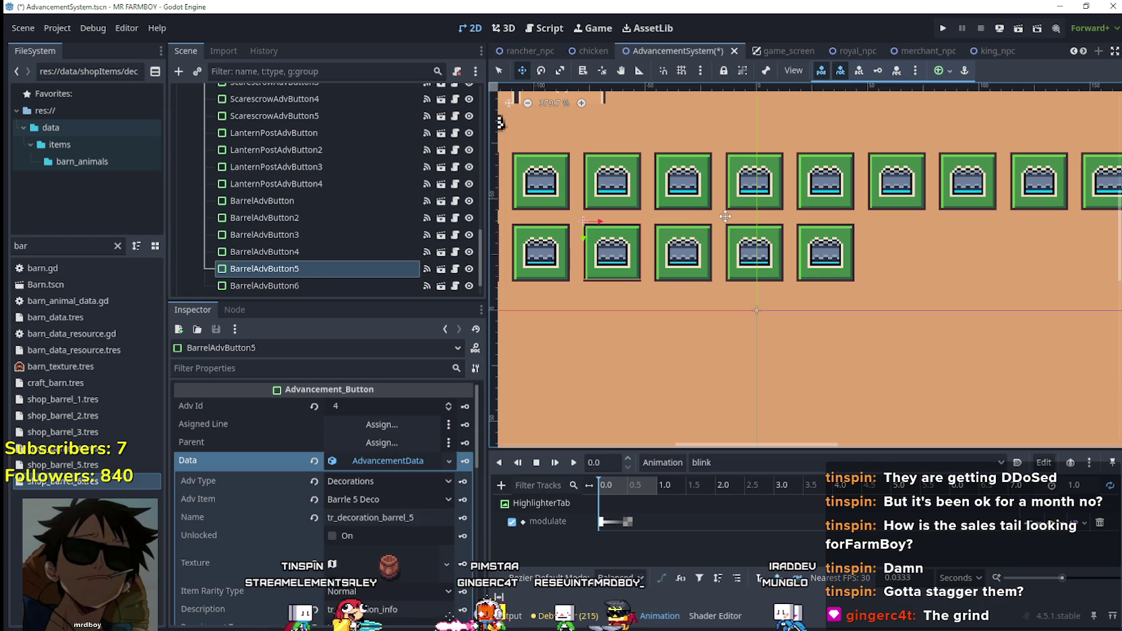
key(Right)
key(Right)
key(Right)
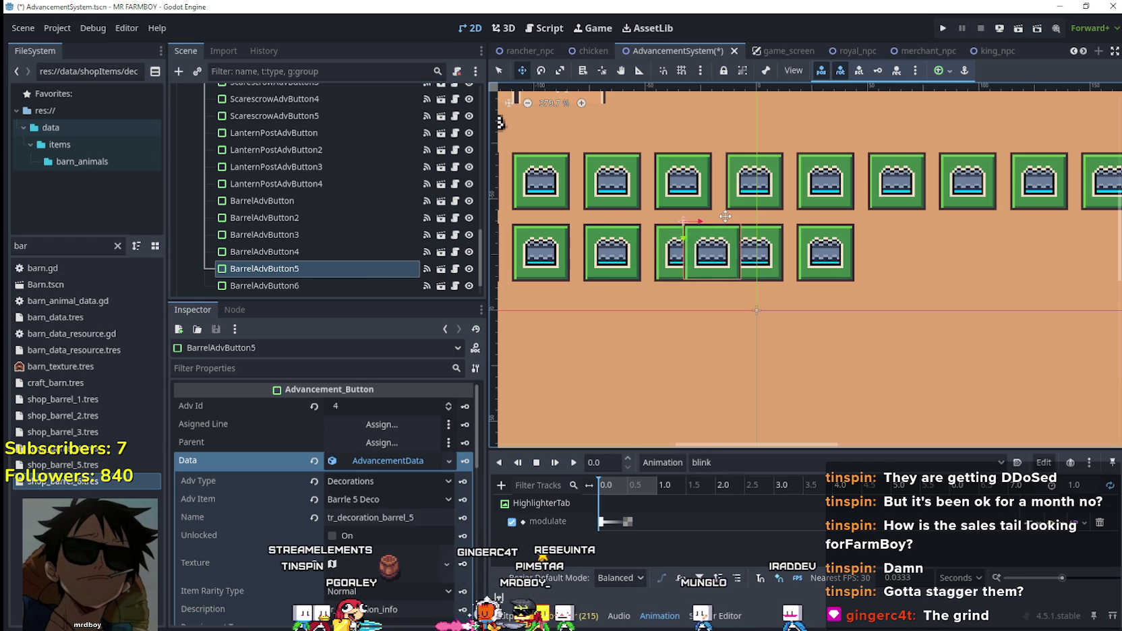
key(Right)
key(Right)
key(Right)
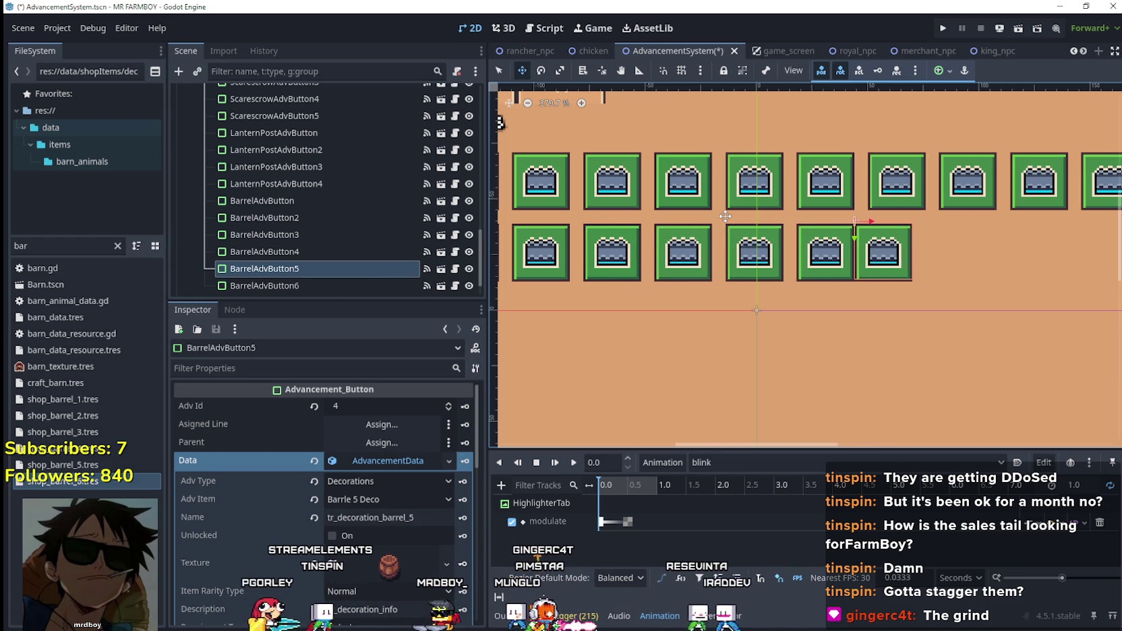
key(Right)
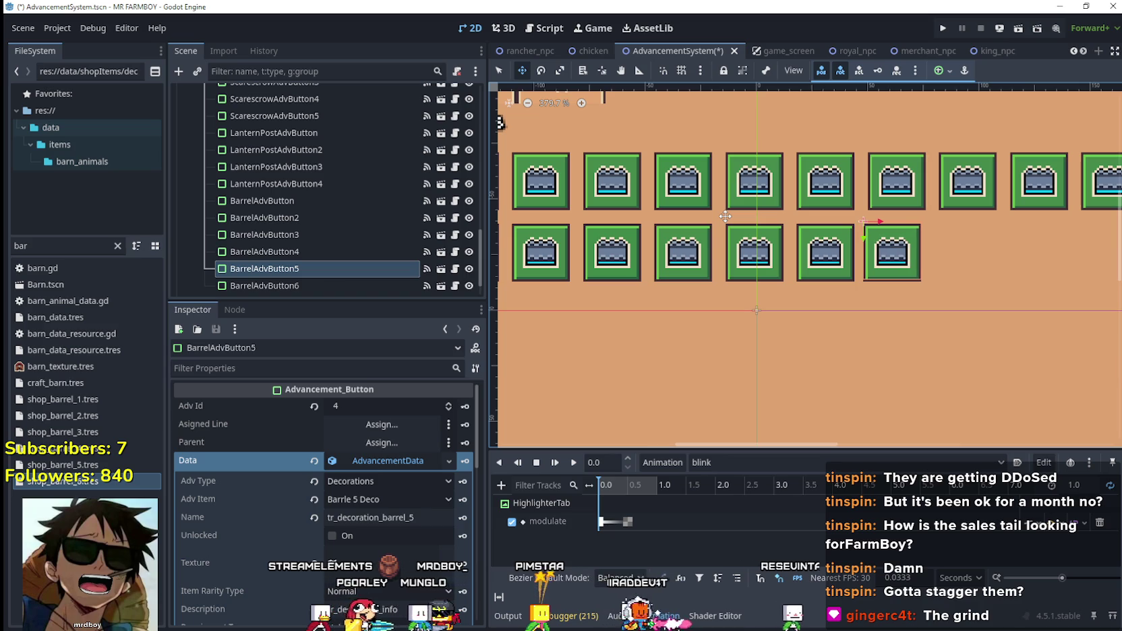
scroll(200, 267, down, 2)
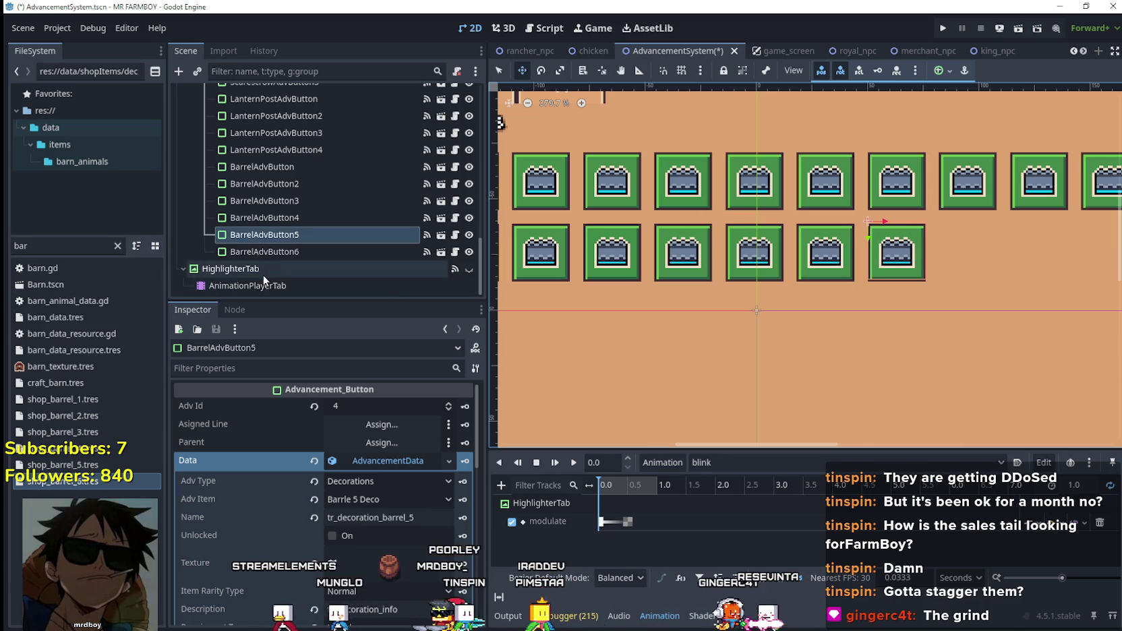
click(614, 253)
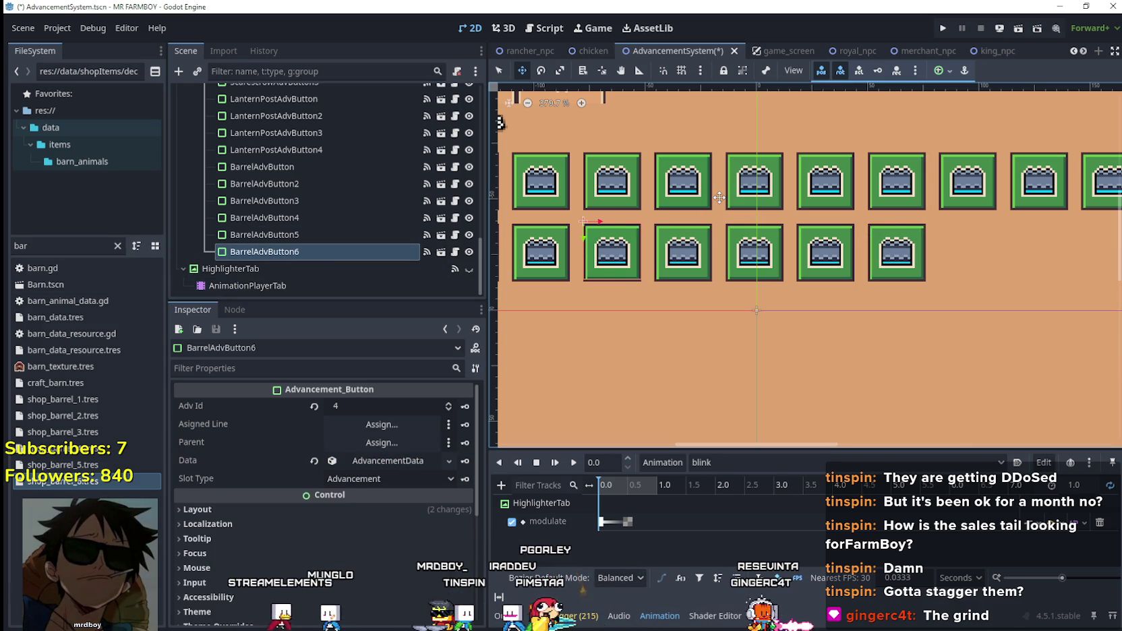
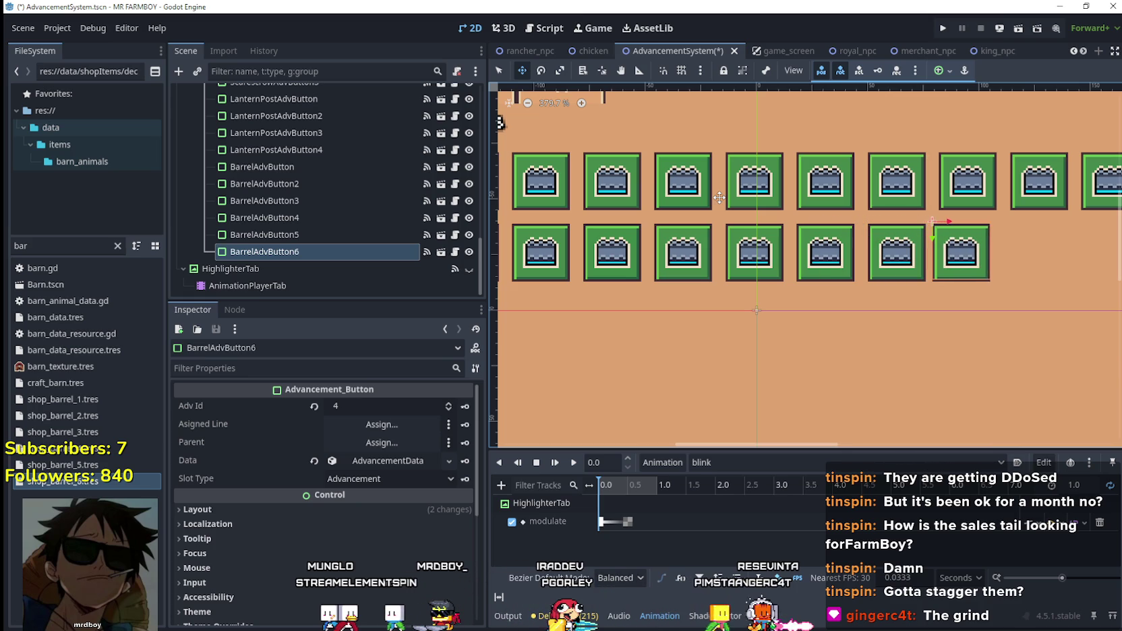
- Nudge BarrelAdvButton6 right, save, and duplicate it into BarrelAdvButton7
key(Right)
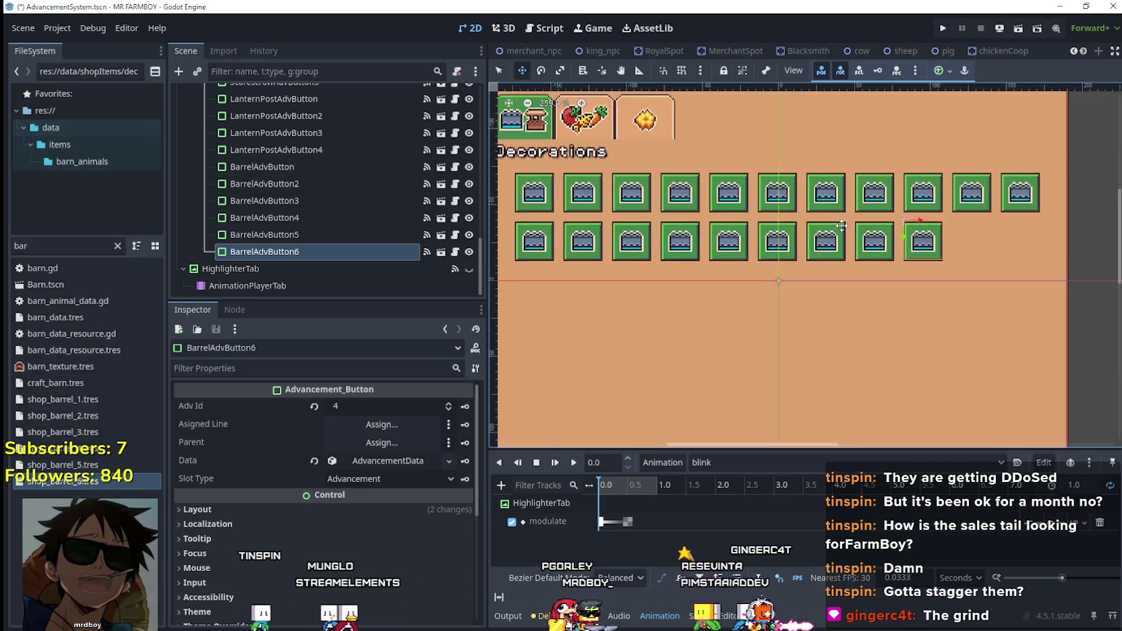
scroll(837, 222, down, 3)
key(ctrl+s)
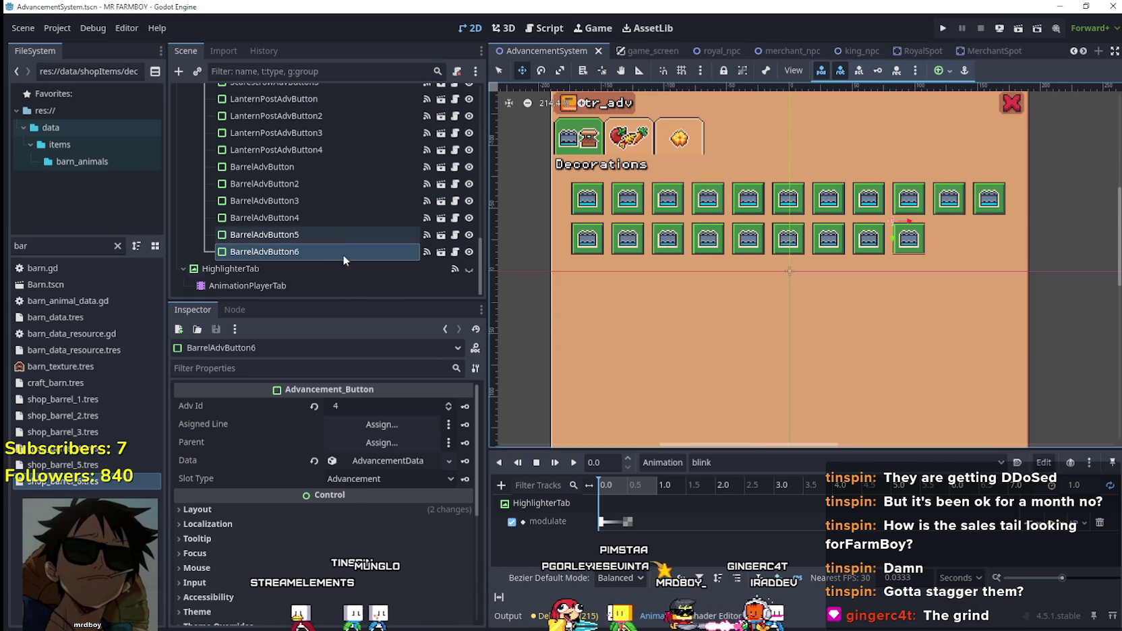
click(302, 252)
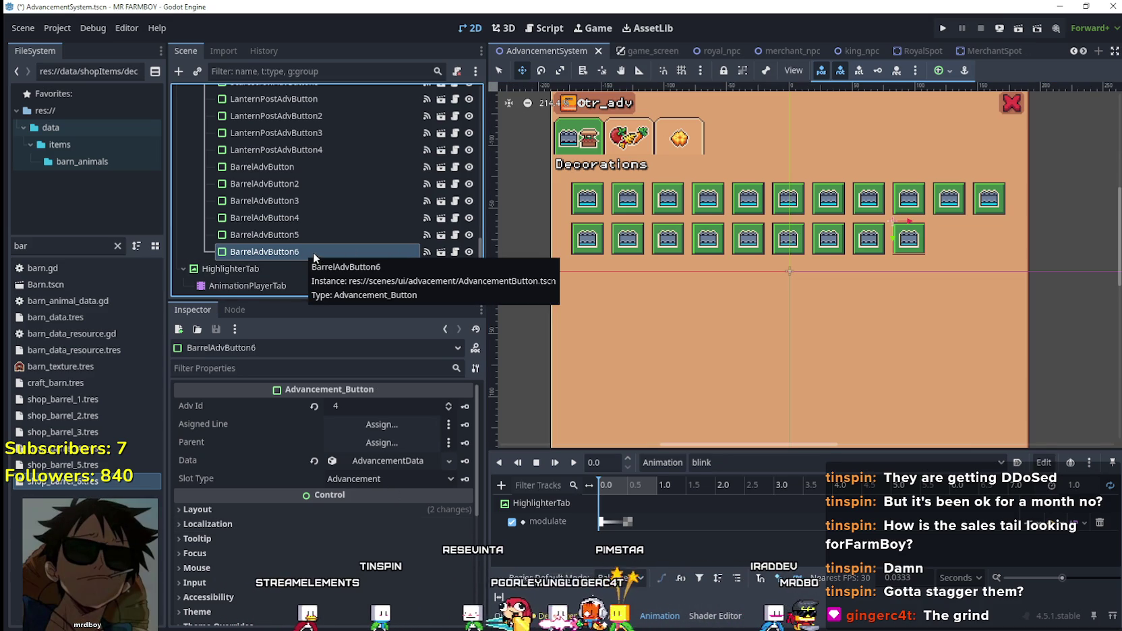
key(ctrl+d)
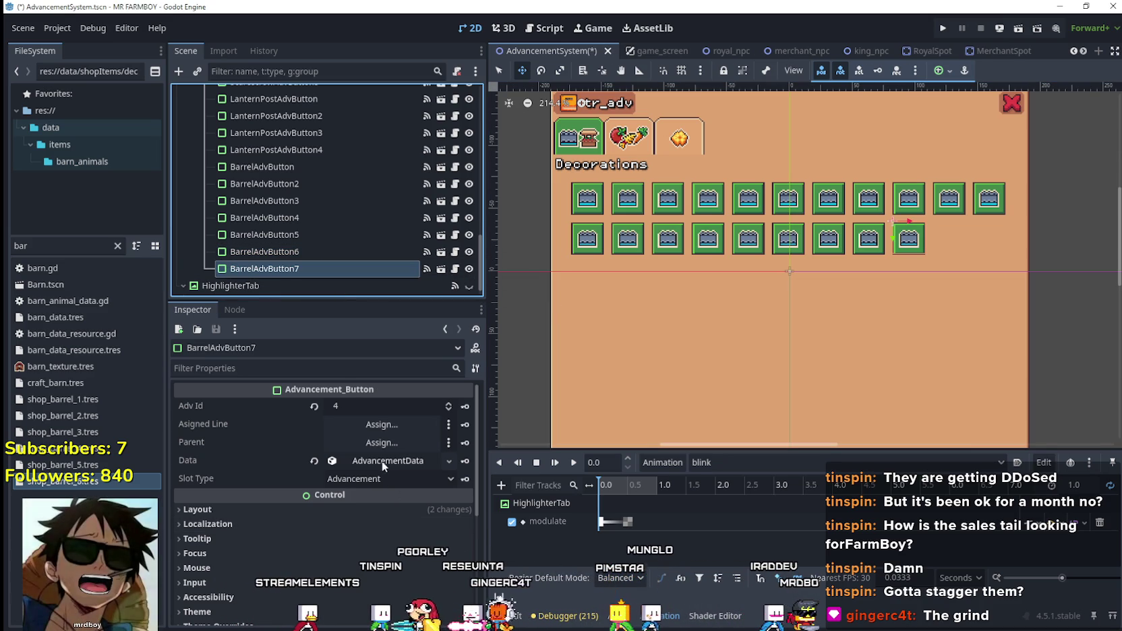
- Make BarrelAdvButton7's advancement data unique and set its Adv Item to Bench 1 Deco
click(388, 460)
scroll(387, 421, down, 2)
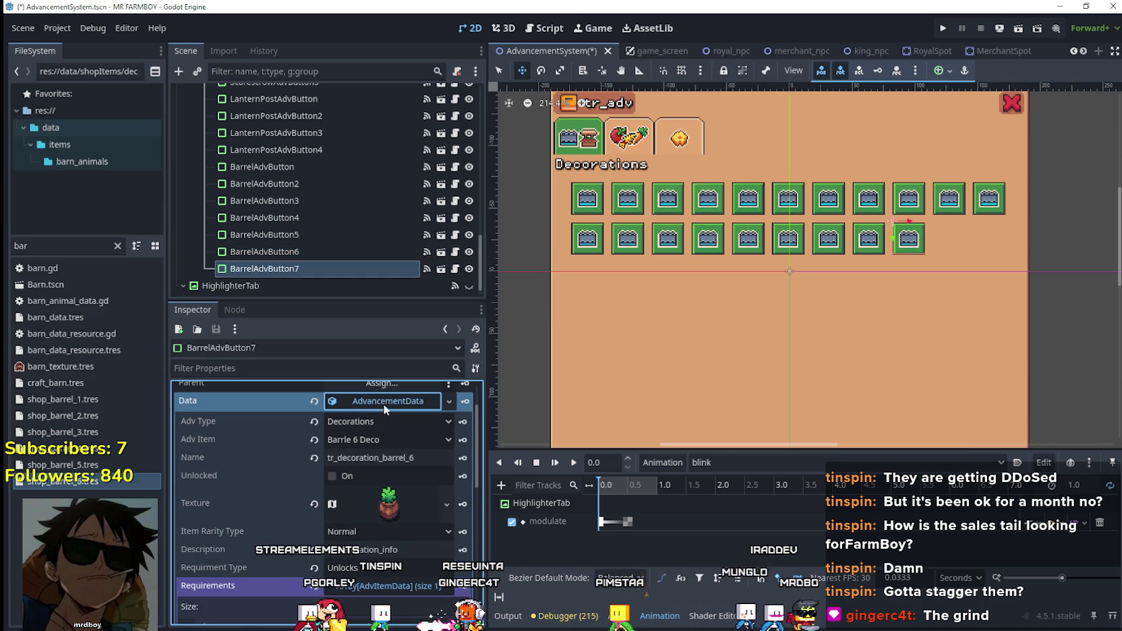
right_click(384, 406)
click(437, 519)
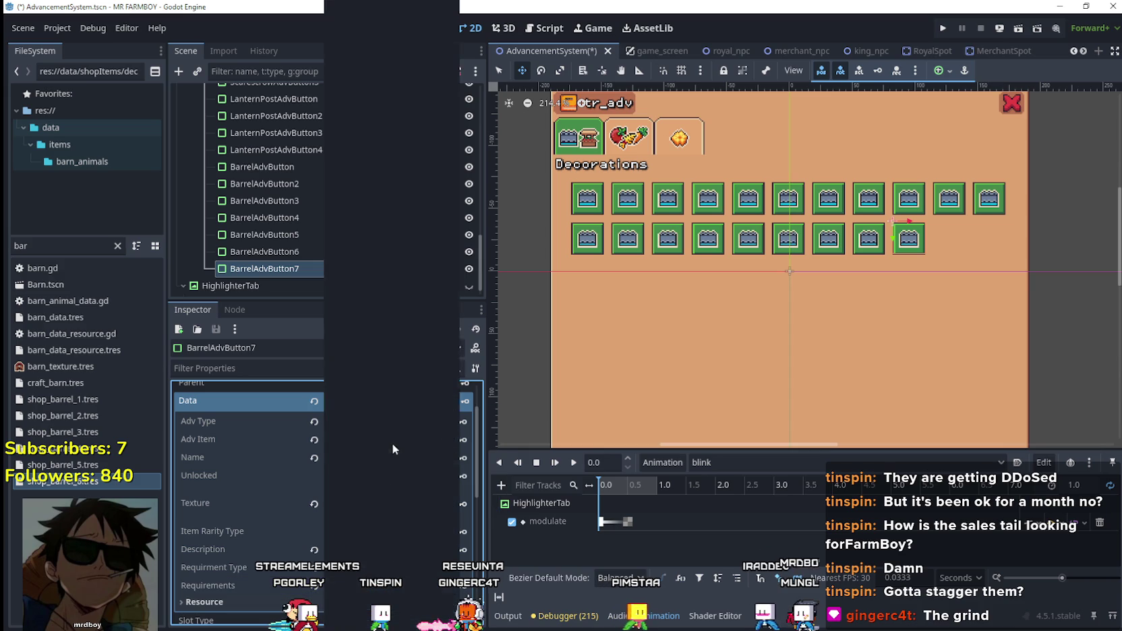
scroll(392, 443, down, 15)
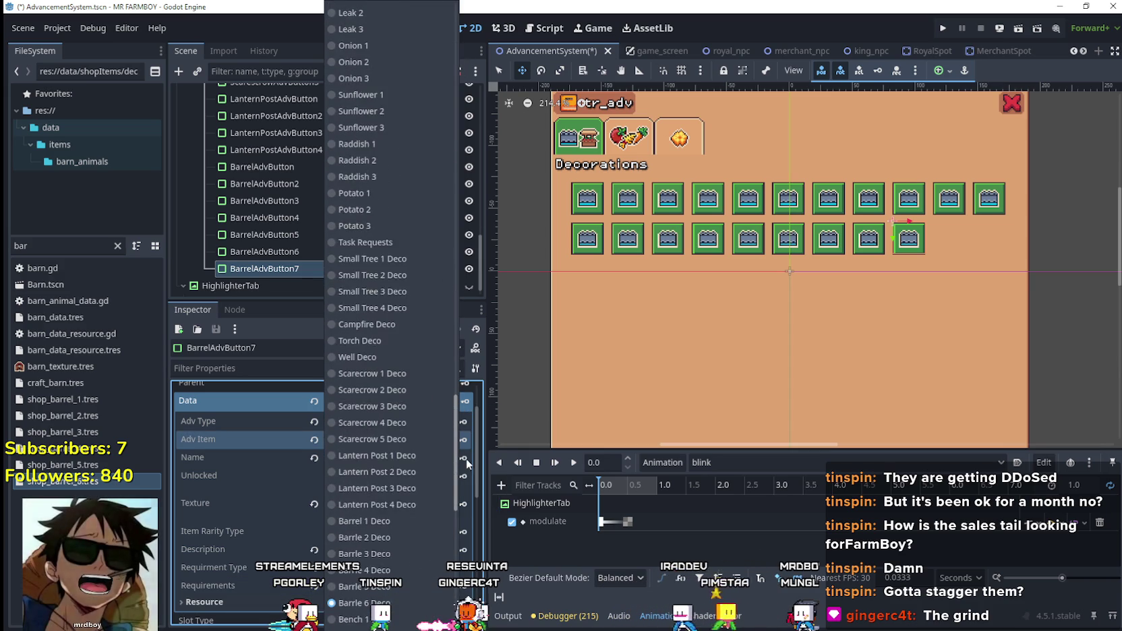
scroll(467, 486, down, 5)
scroll(375, 372, up, 10)
scroll(422, 459, down, 5)
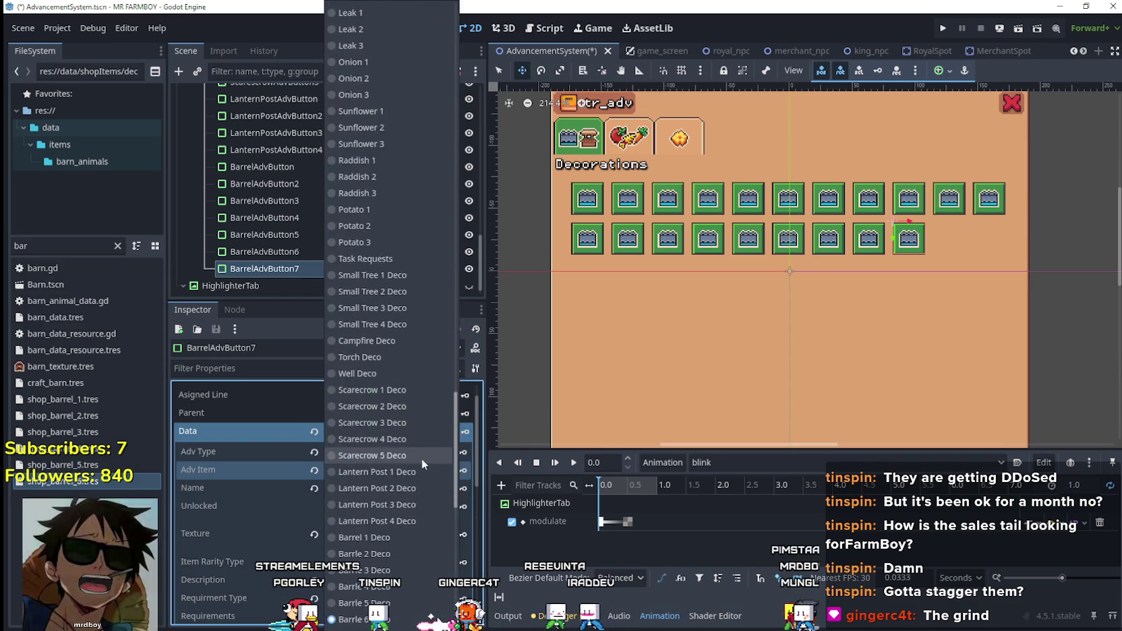
scroll(400, 482, down, 5)
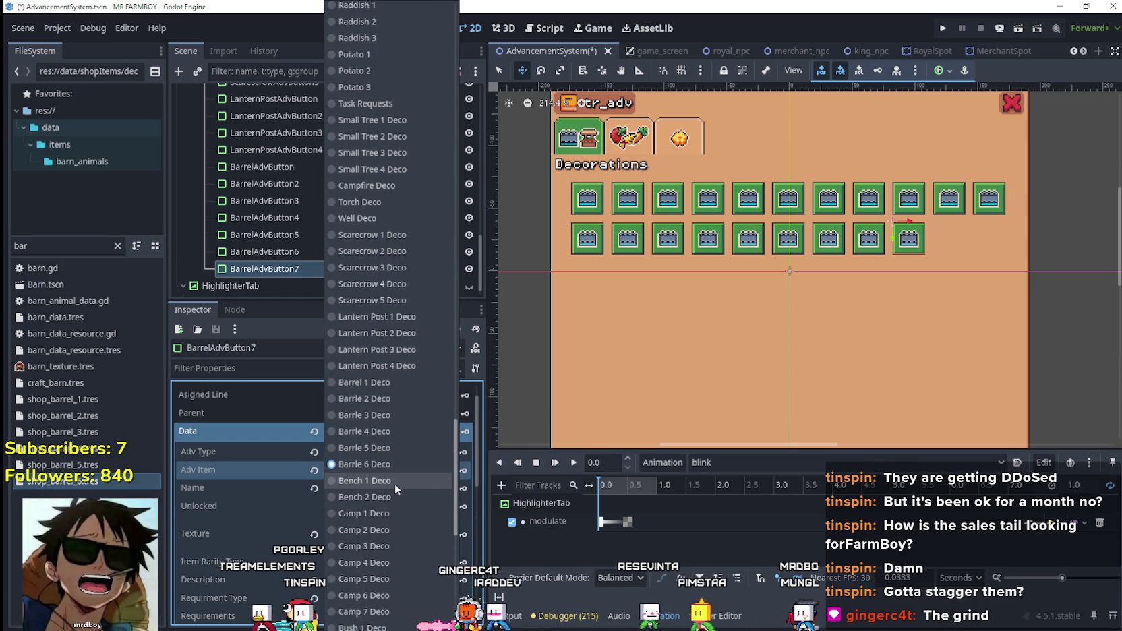
click(394, 480)
- Filter files for 'bench' and rename shop_bench_2.tres's item to tr_decoration_bench_2
click(407, 489)
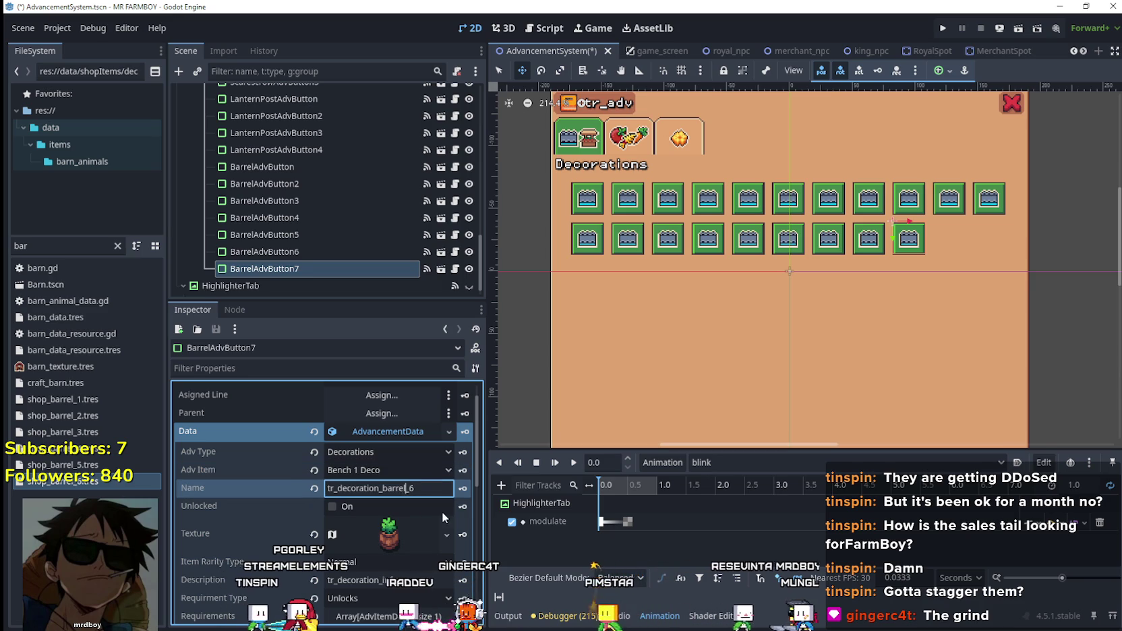
double_click(23, 245)
text(bench)
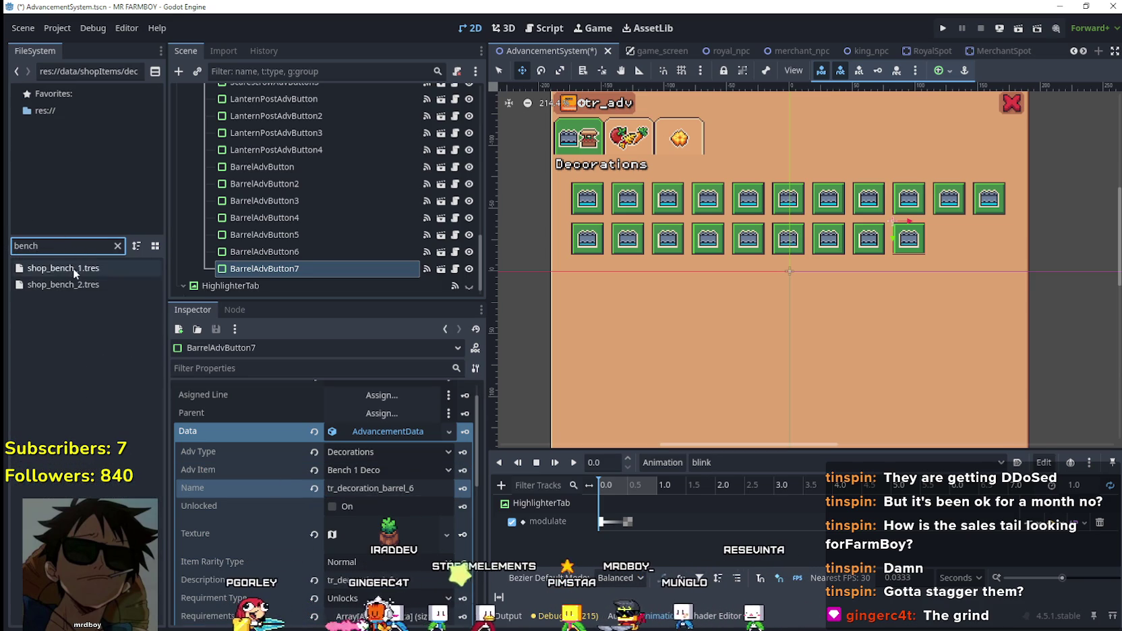
click(67, 266)
double_click(67, 267)
click(421, 457)
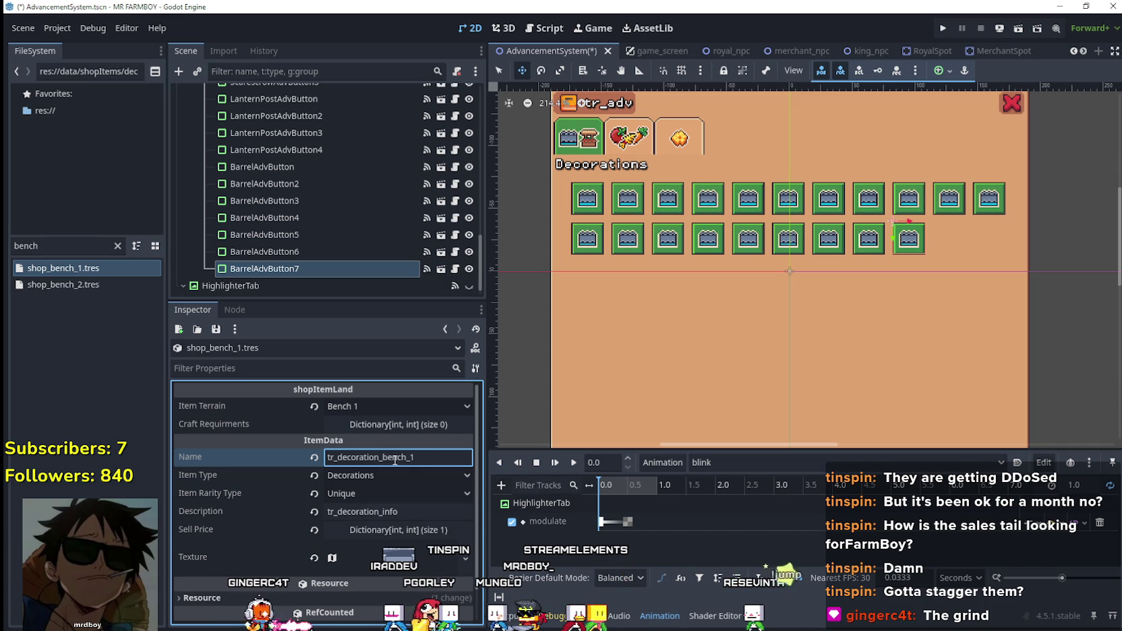
click(104, 286)
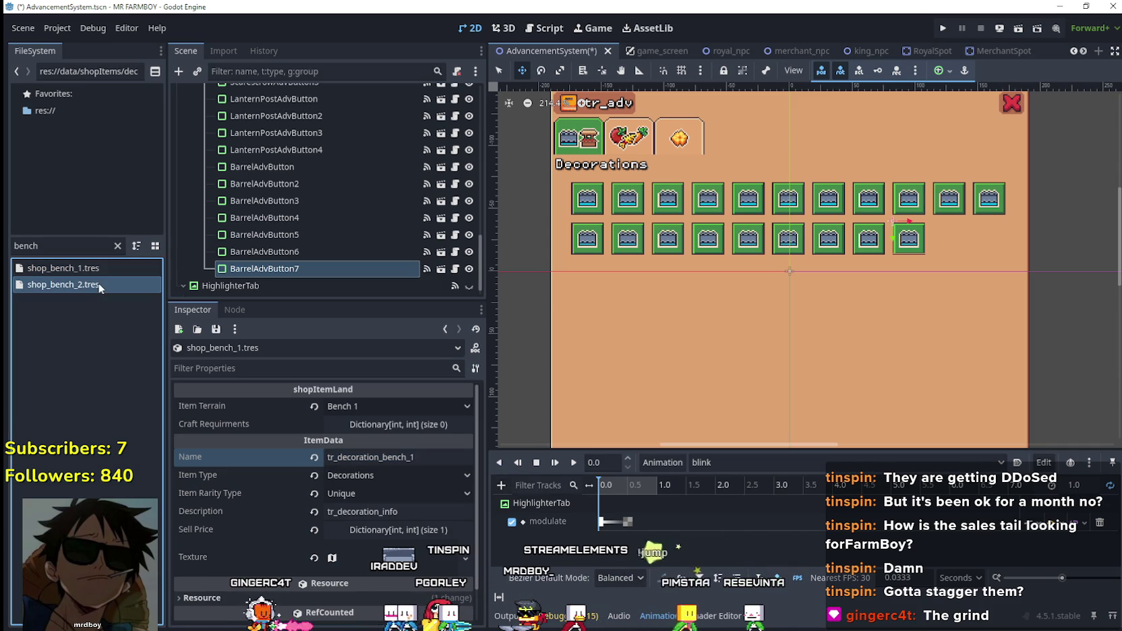
click(412, 457)
text(_2)
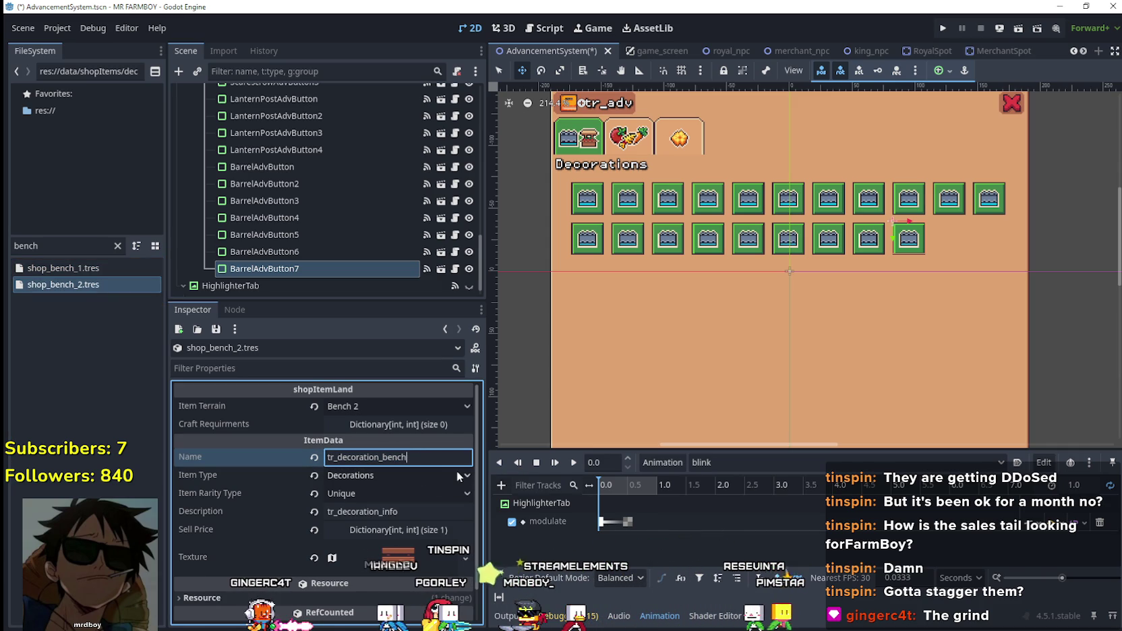
click(103, 268)
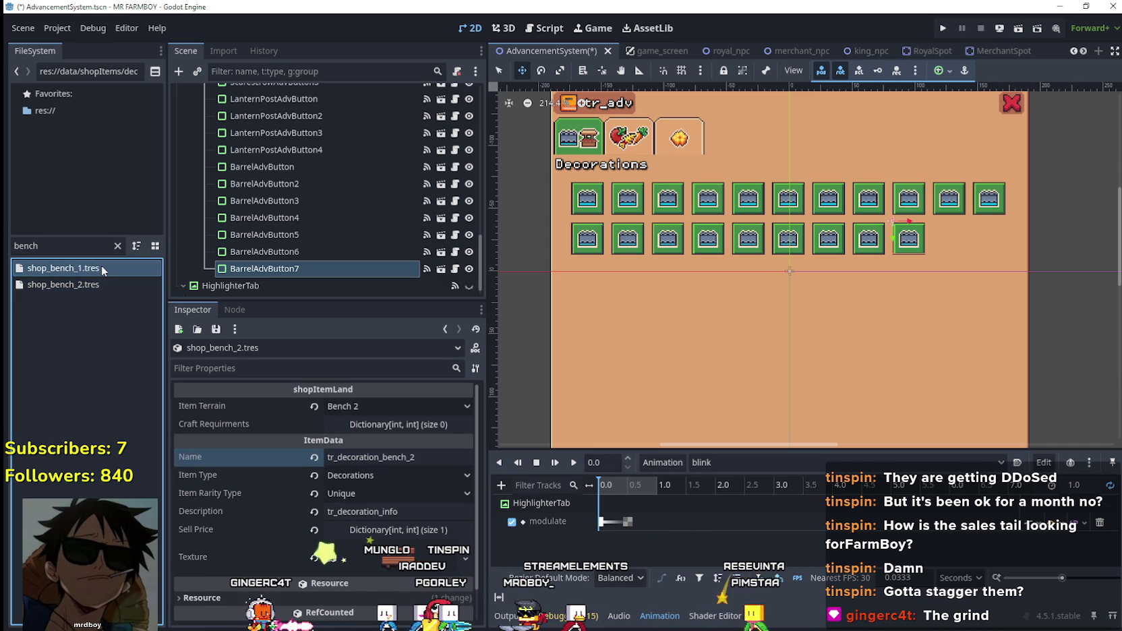
- Paste tr_decoration_bench_1 as BarrelAdvButton7's data Name
click(316, 267)
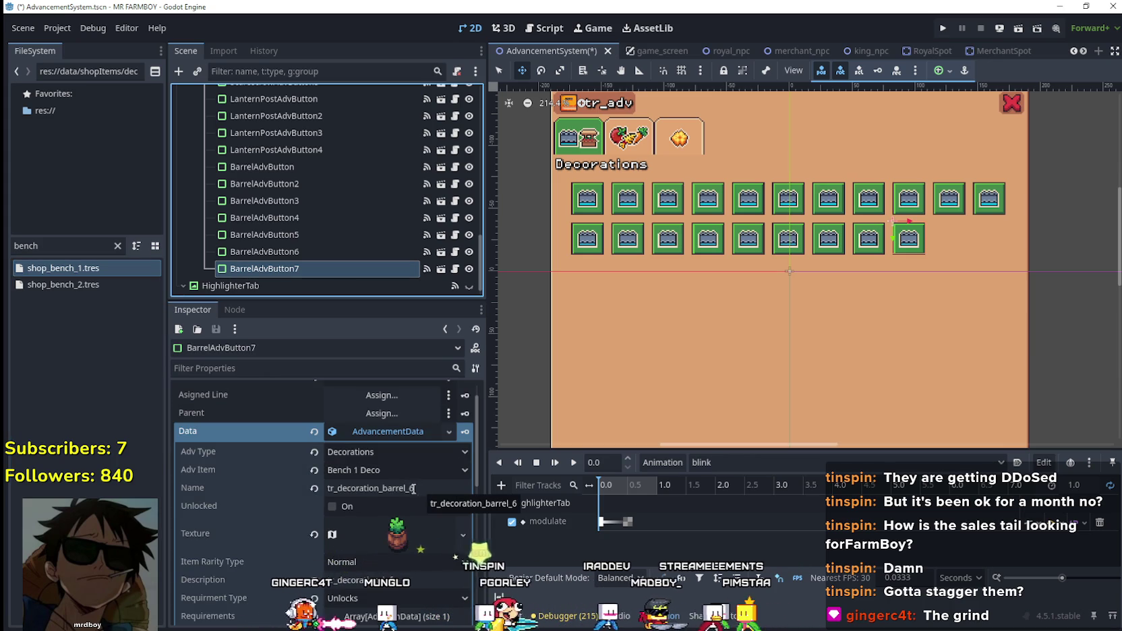
click(405, 487)
text(tr_decoration_bench_1)
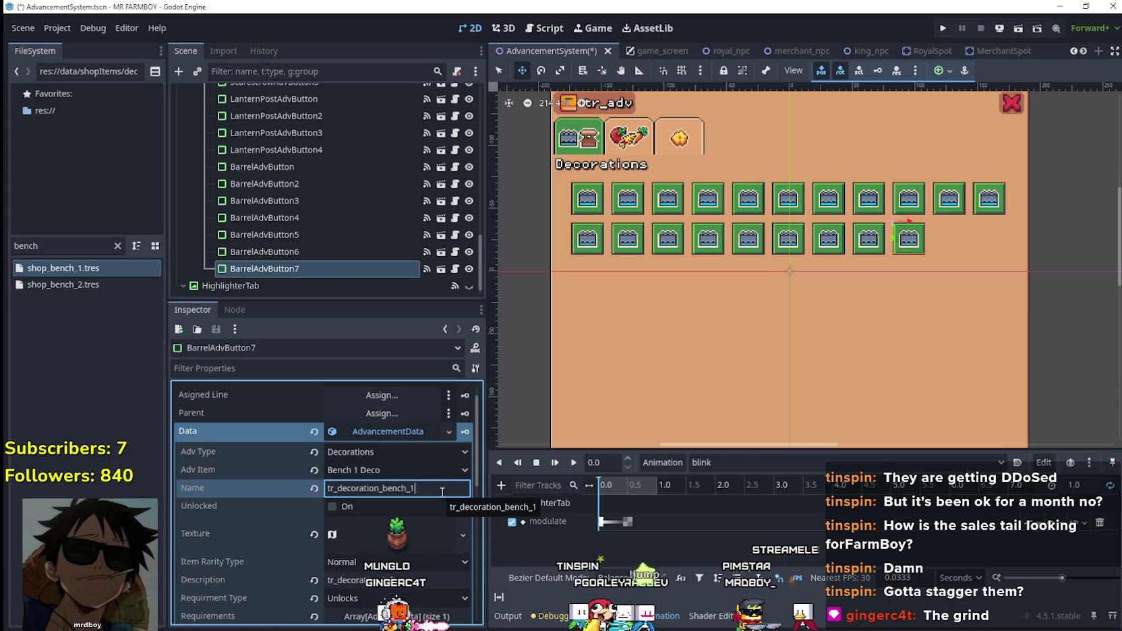
scroll(415, 481, down, 3)
- Make BarrelAdvButton7's texture unique and crop its atlas region to the grey bench sprite
click(415, 481)
right_click(406, 481)
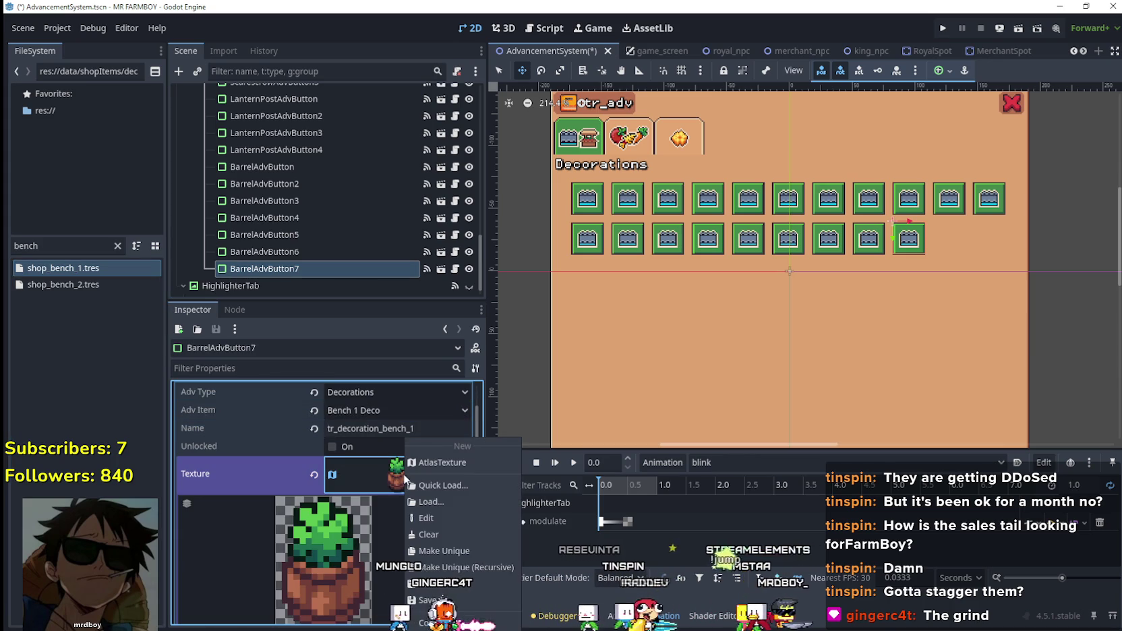
click(460, 550)
scroll(369, 530, down, 5)
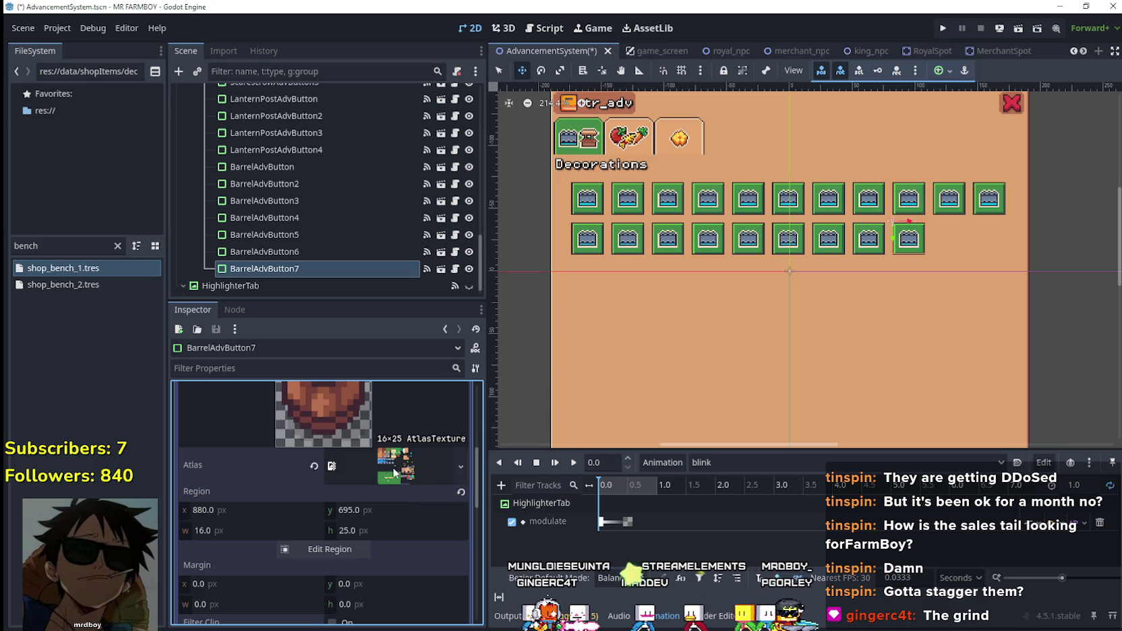
click(325, 548)
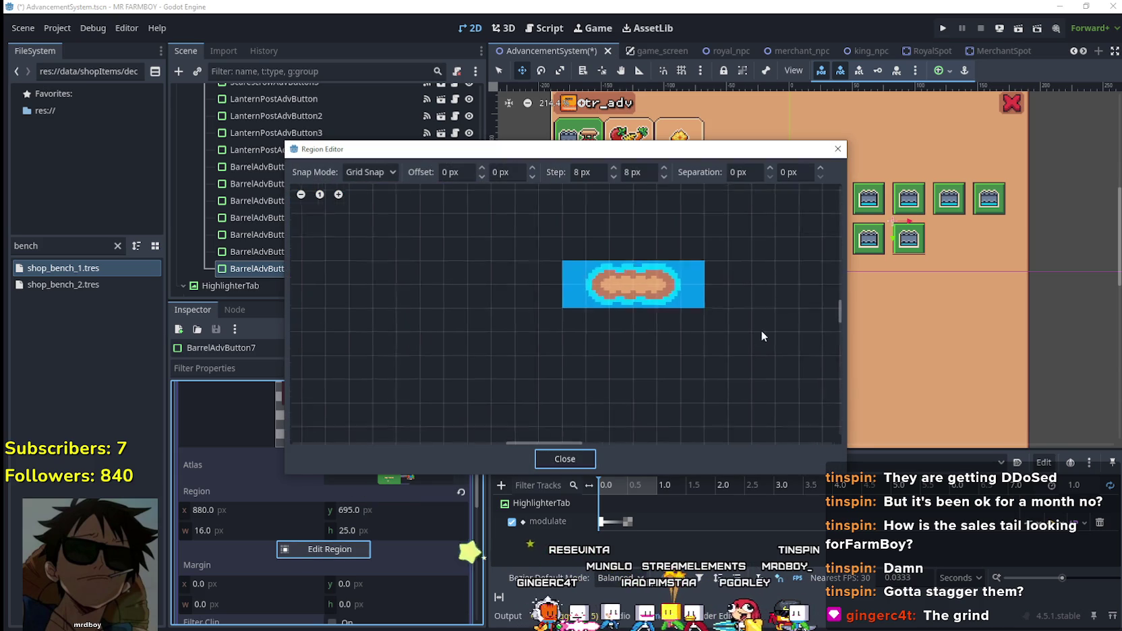
scroll(757, 340, down, 6)
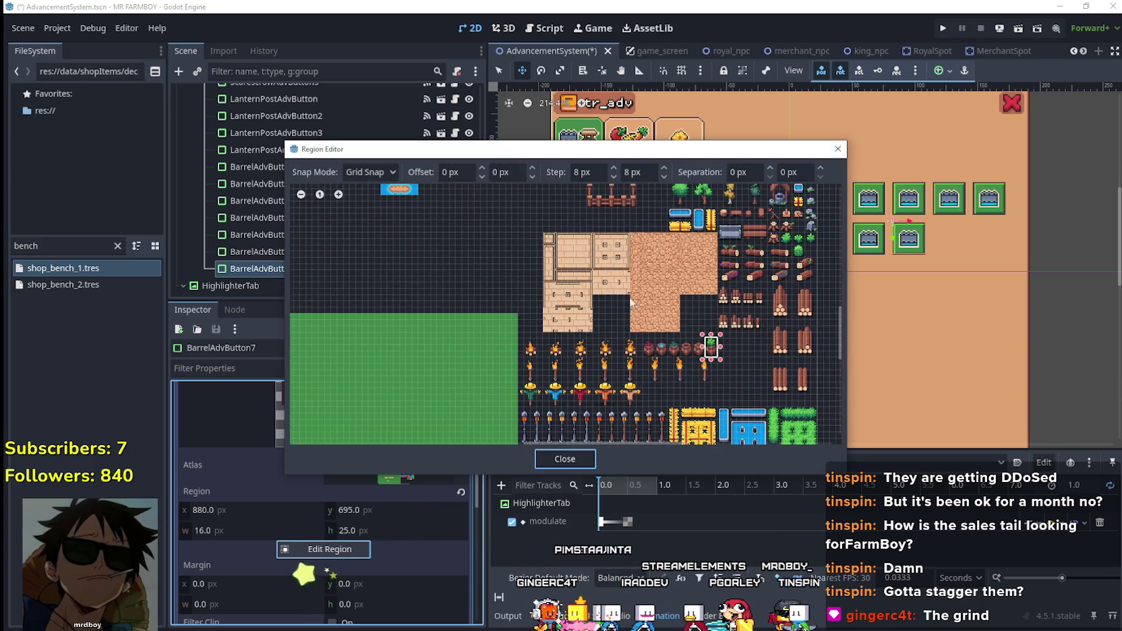
scroll(631, 302, down, 3)
scroll(628, 290, right, 3)
scroll(580, 276, up, 4)
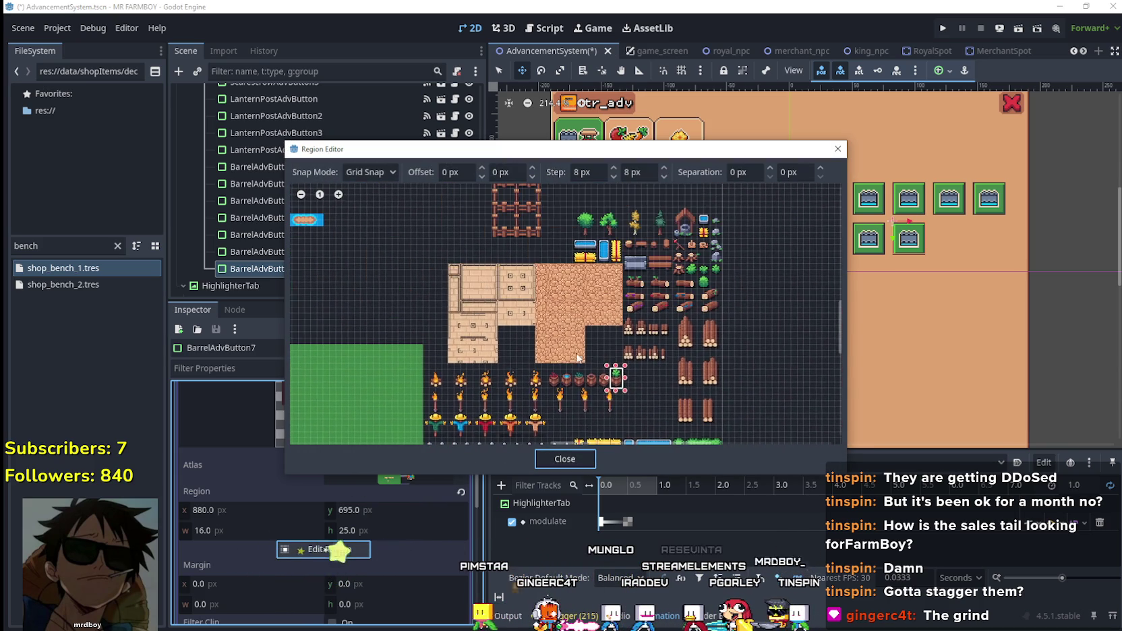
scroll(625, 287, up, 2)
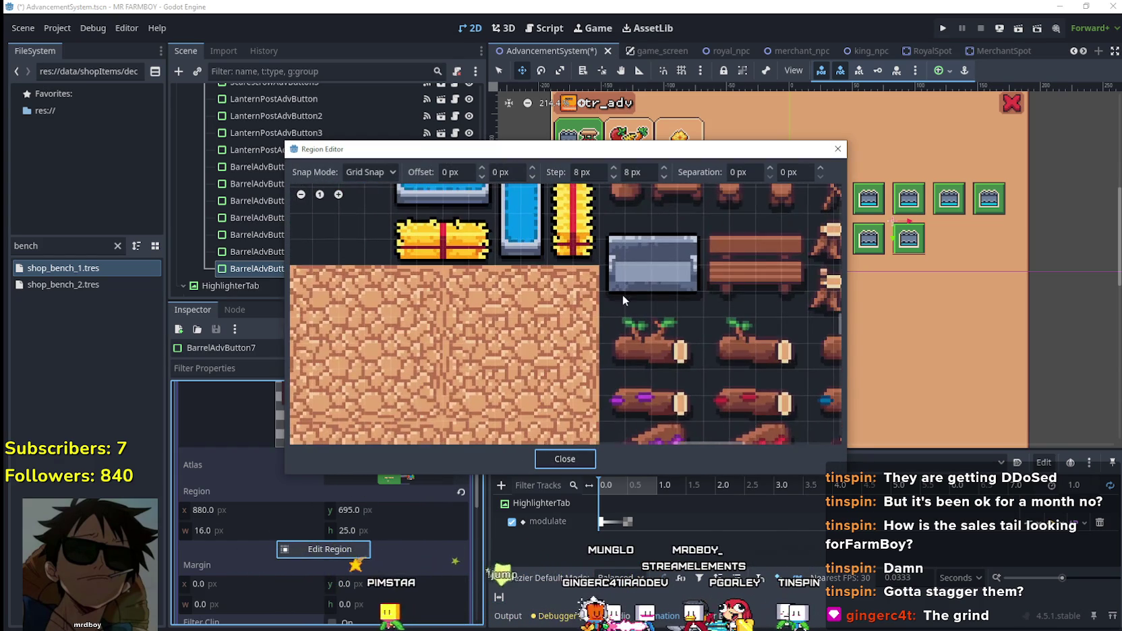
mouse_move(563, 351)
mouse_down()
mouse_move(651, 282)
mouse_move(652, 244)
mouse_up()
click(563, 458)
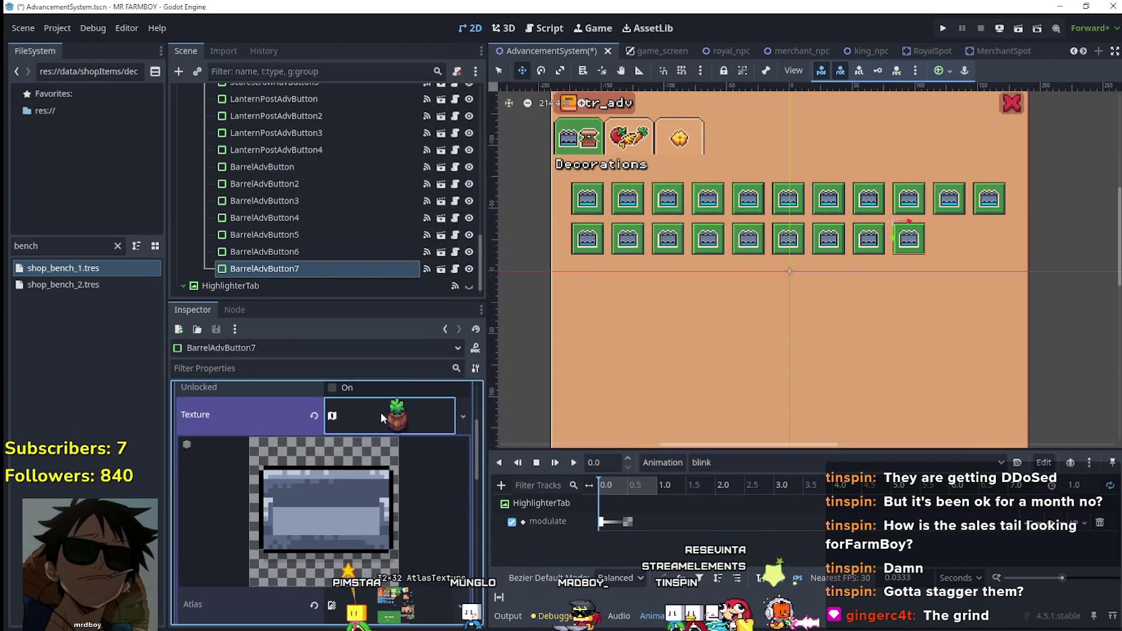
- Set Requirements[0] Item Id to Bench 1 Deco and save the scene
scroll(381, 438, down, 5)
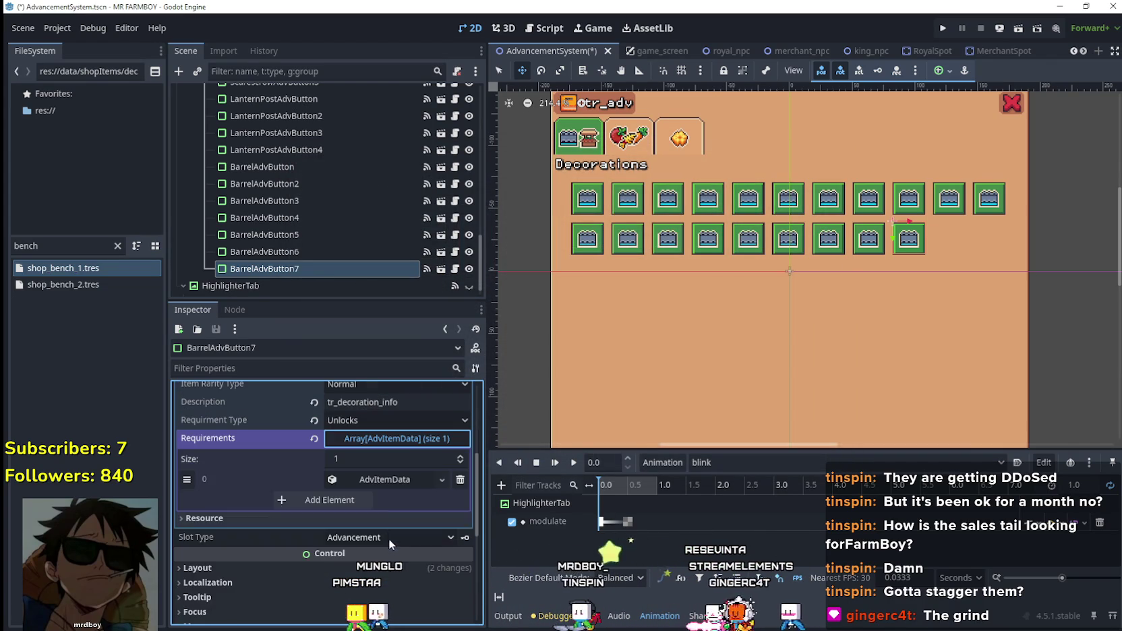
click(394, 480)
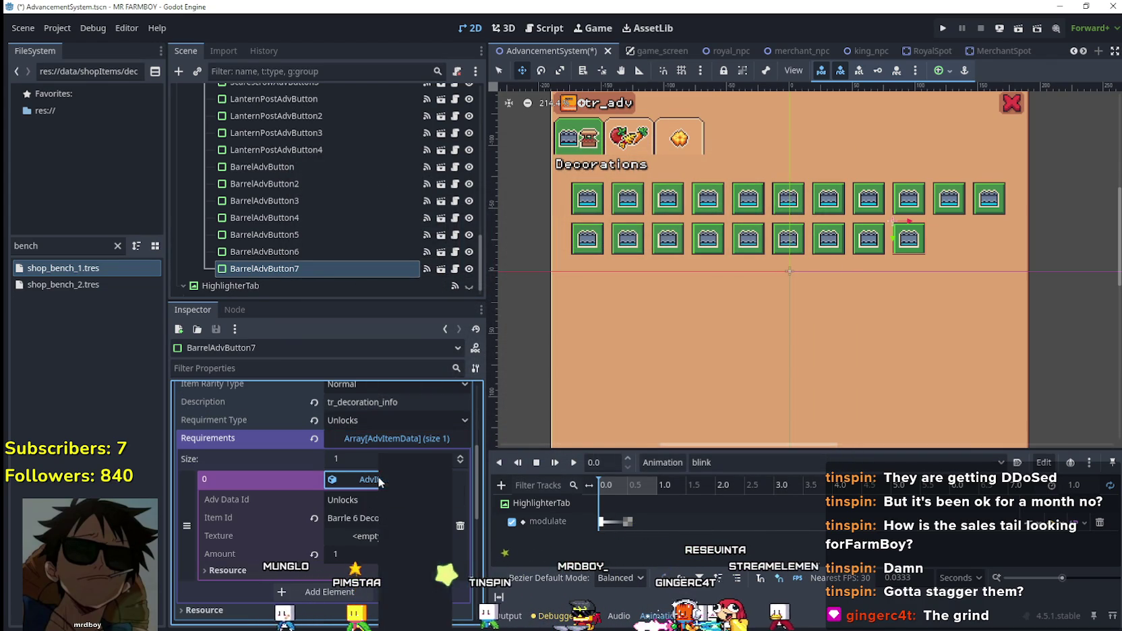
click(418, 518)
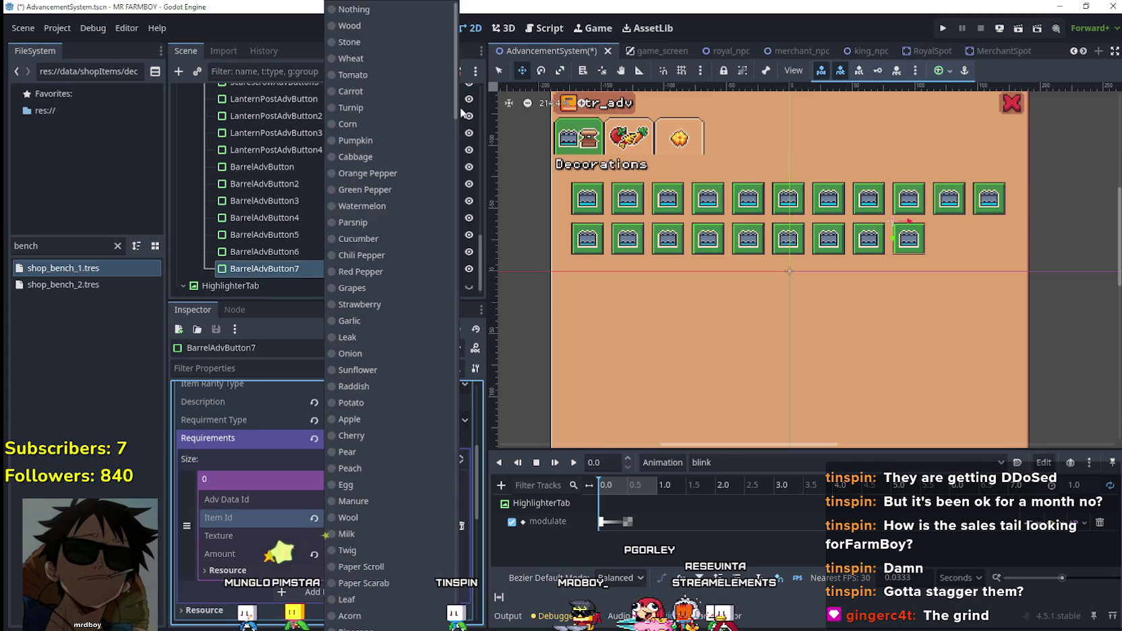
mouse_move(457, 113)
mouse_down()
mouse_move(448, 418)
mouse_move(415, 472)
mouse_up()
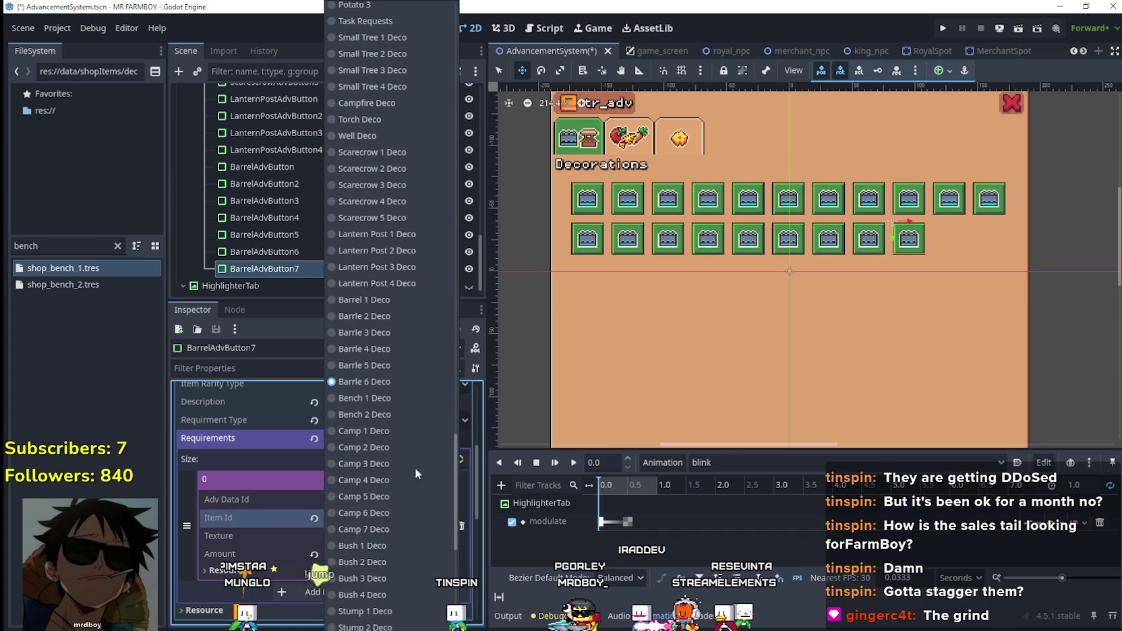
click(379, 398)
key(ctrl+s)
click(381, 479)
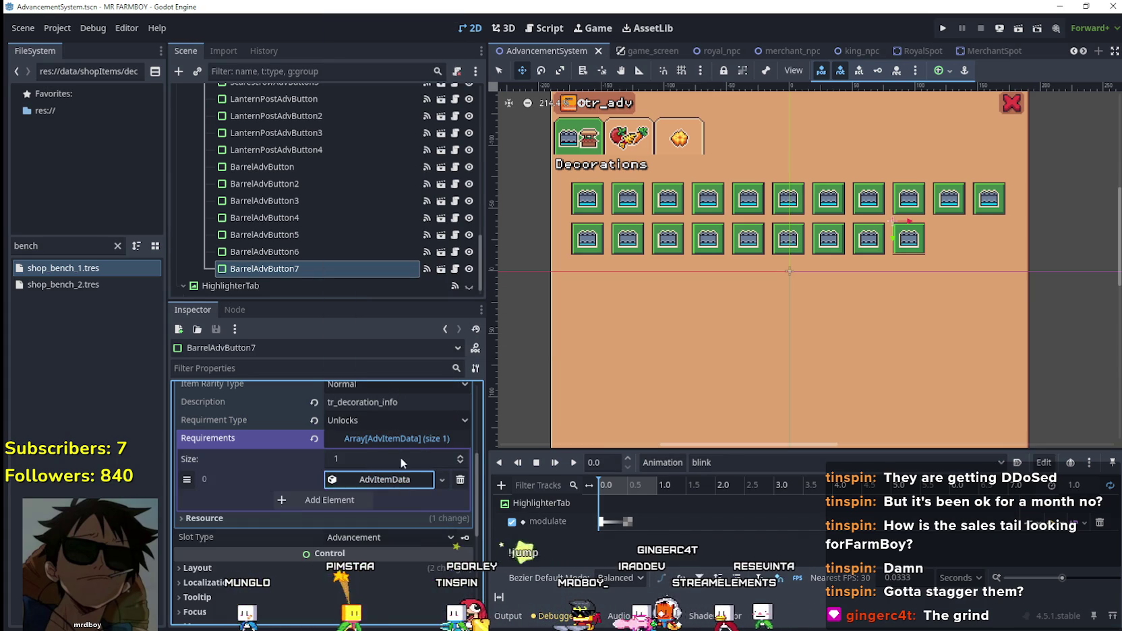
scroll(390, 472, down, 1)
scroll(390, 488, up, 3)
key(ctrl+s)
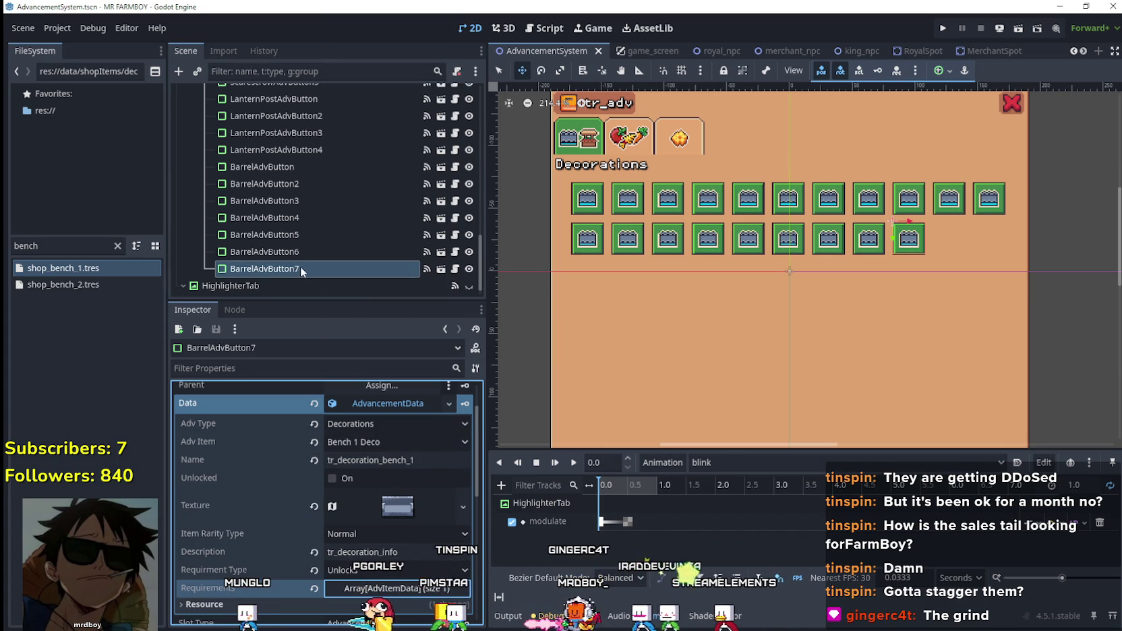
- Rename the BarrelAdvButton7 node to BenchAdvButton
double_click(253, 269)
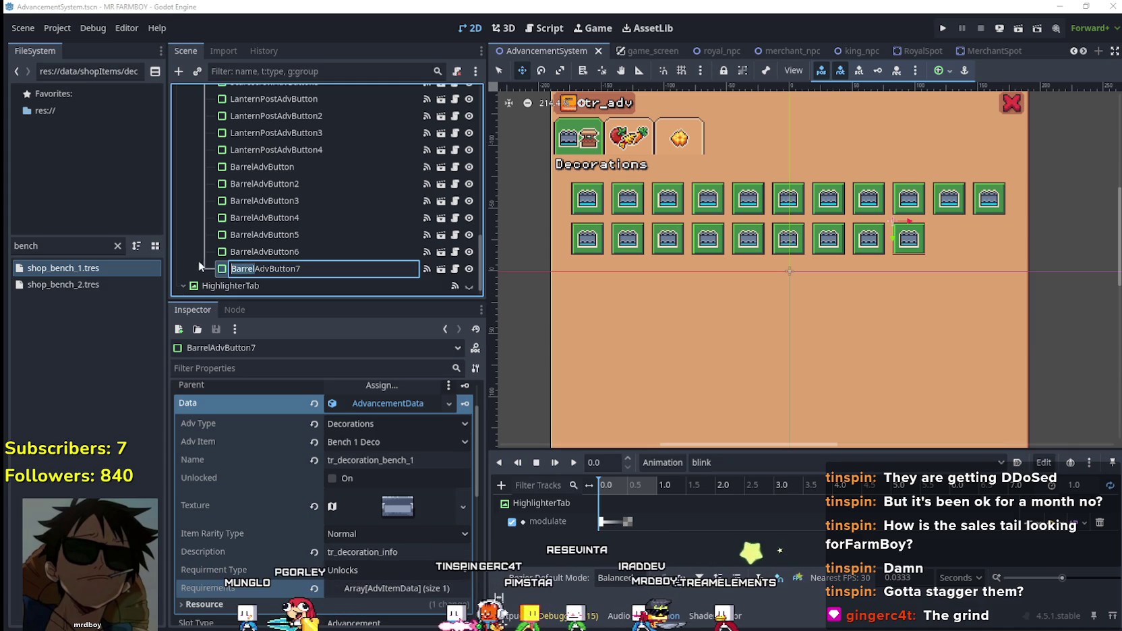
text(Bench)
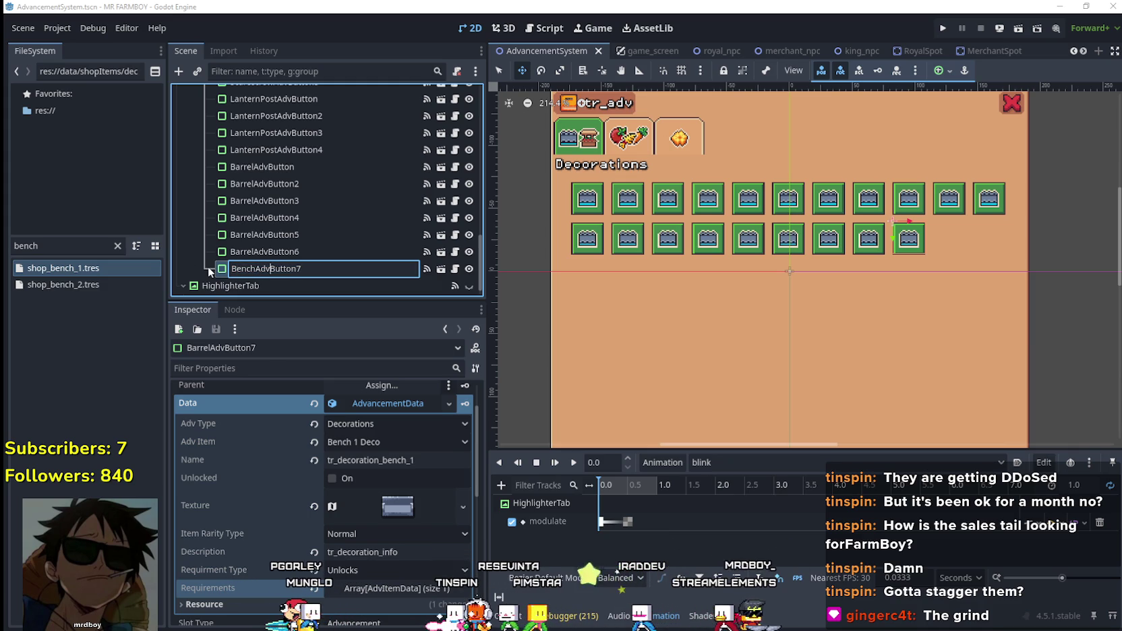
key(End)
key(BackSpace)
key(Return)
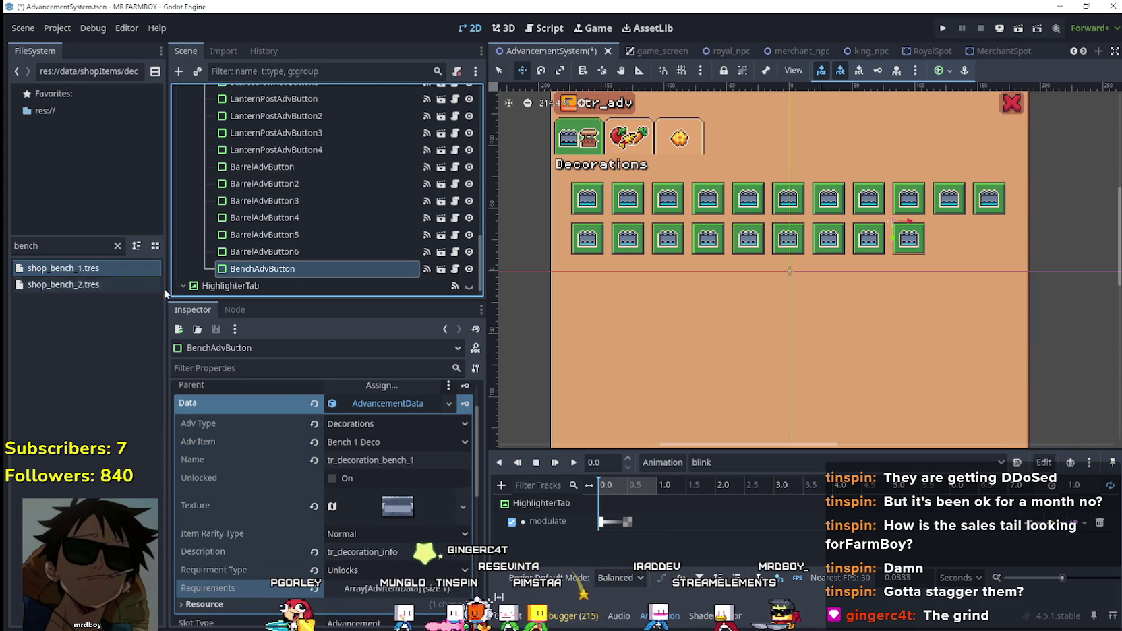
- Duplicate BenchAdvButton to create BenchAdvButton2
click(382, 406)
click(294, 268)
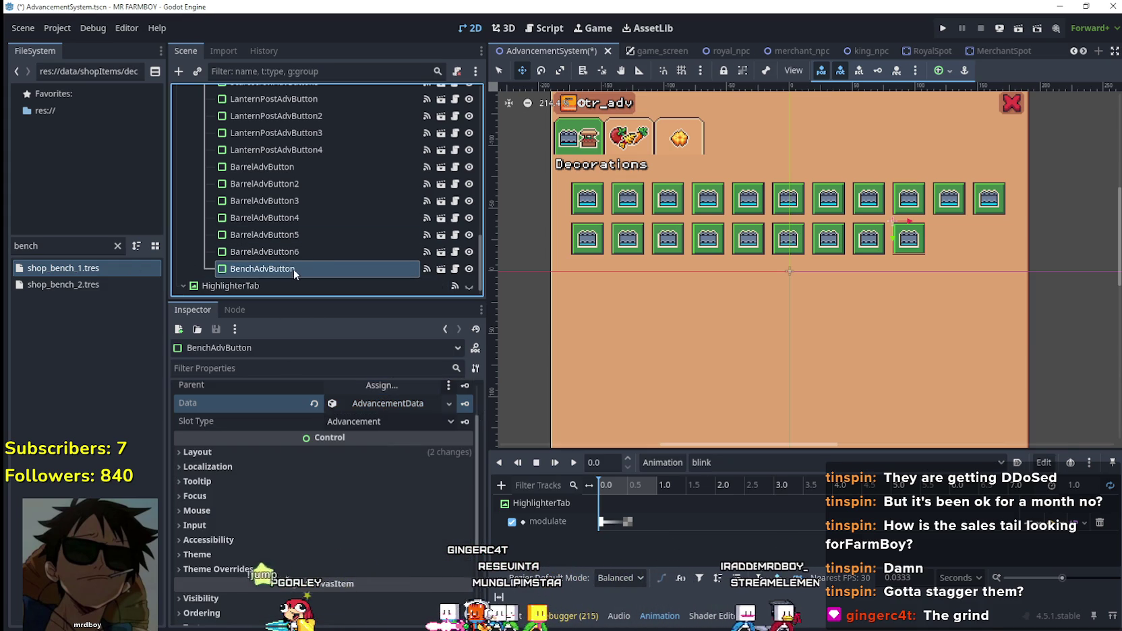
key(ctrl+d)
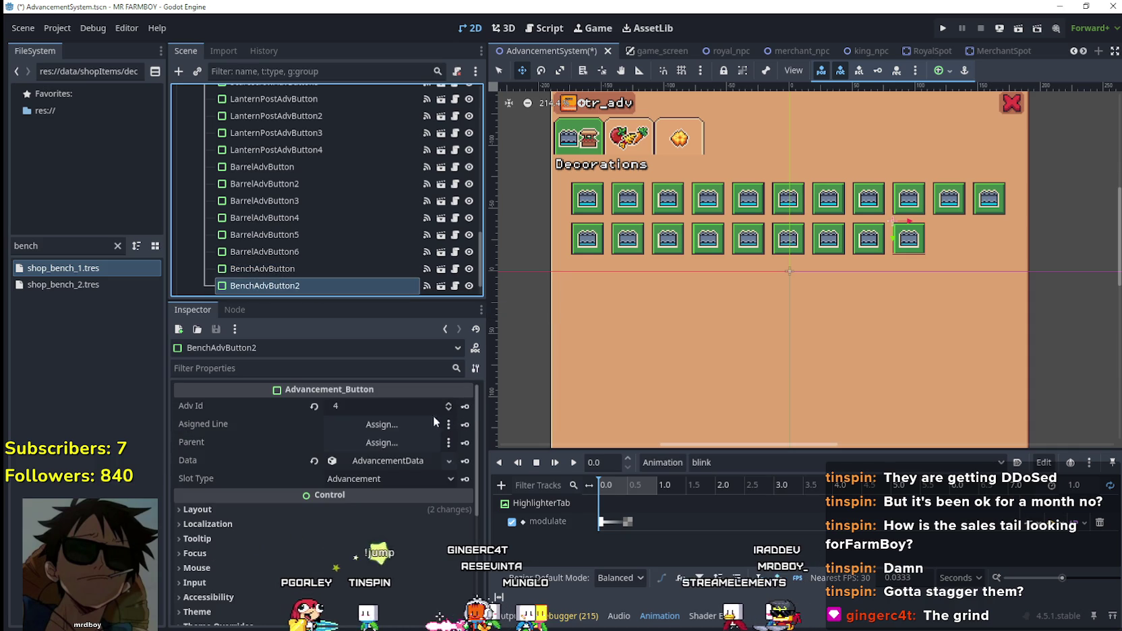
- Make BenchAdvButton2's data unique, set Adv Item to Bench 2 Deco, named tr_decoration_bench_2
click(393, 458)
right_click(385, 462)
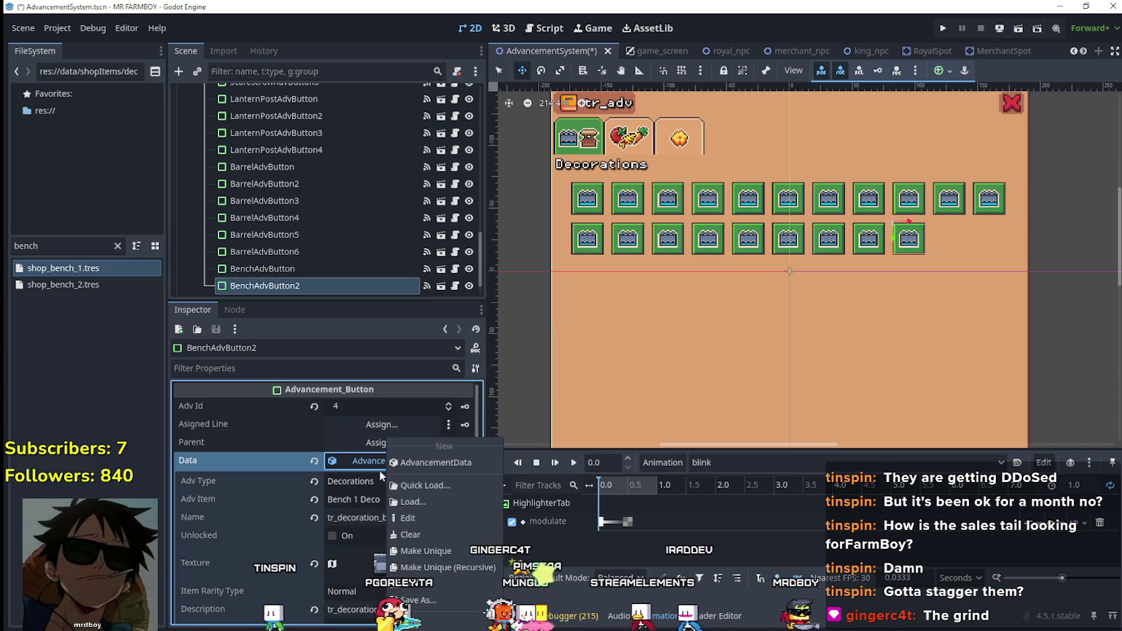
click(425, 549)
click(414, 499)
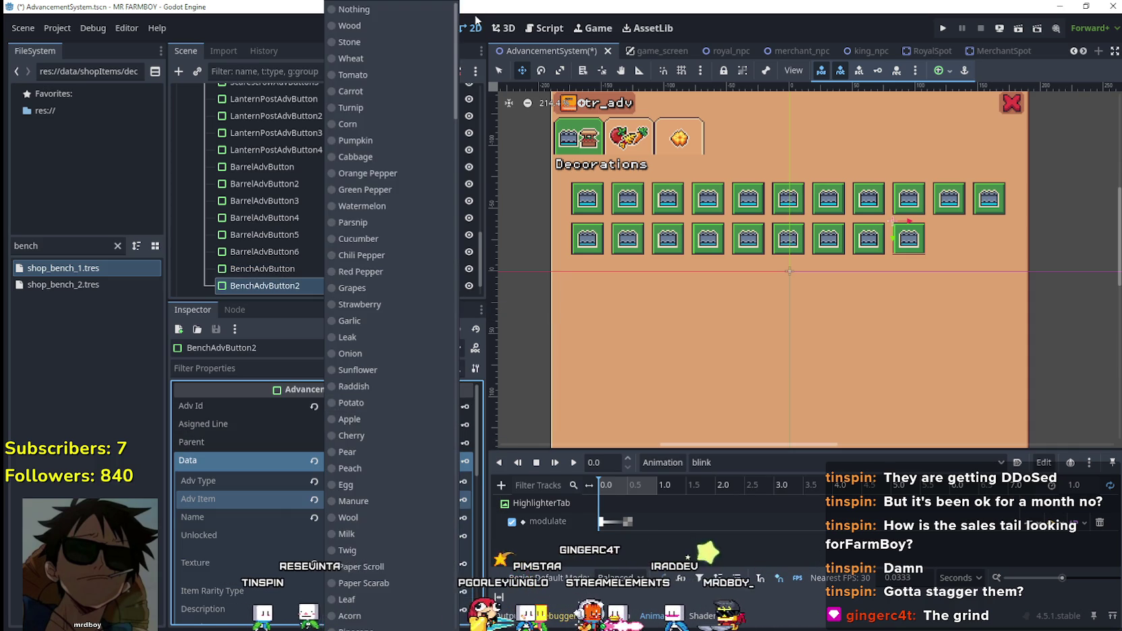
drag(455, 49, 447, 502)
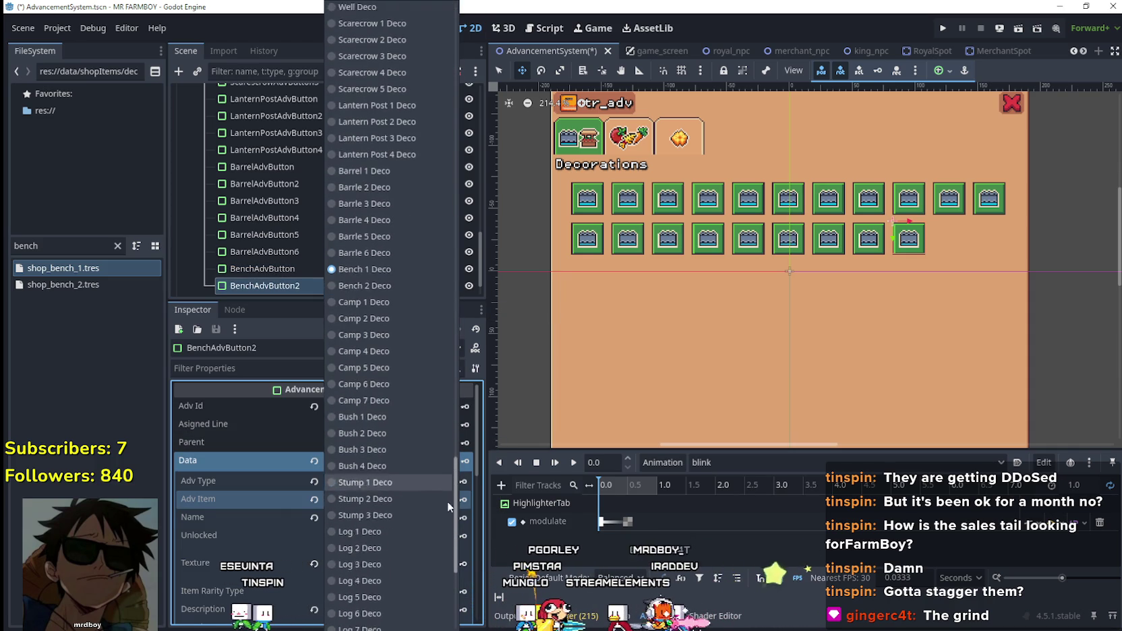
click(379, 280)
scroll(376, 537, down, 1)
click(414, 488)
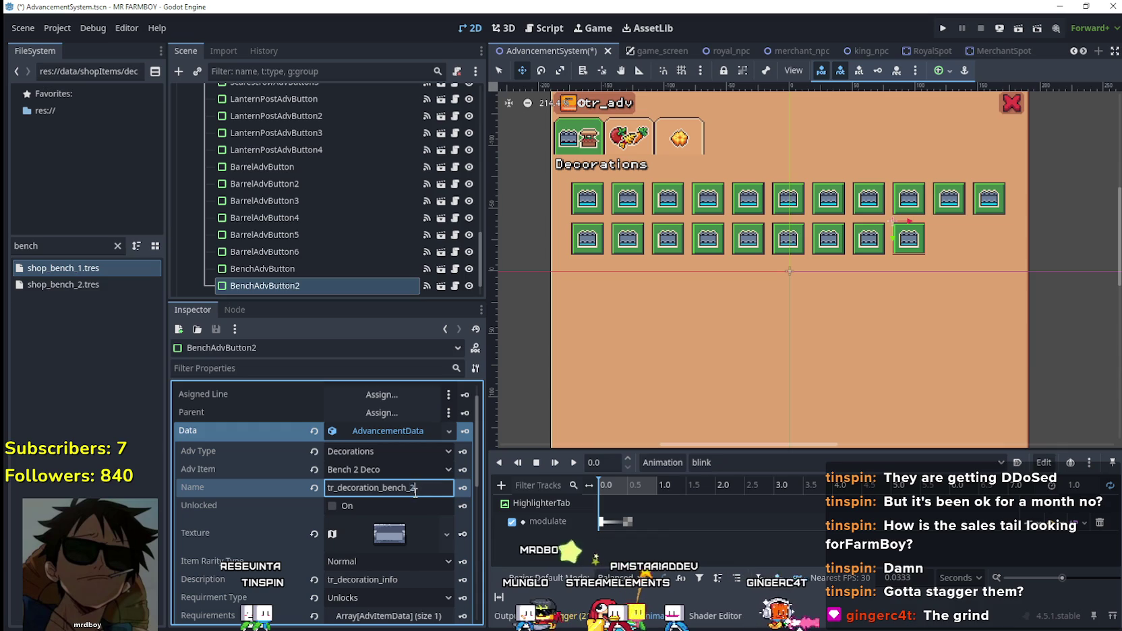
- Make its texture unique, crop the region to the wooden bench sprite, and save
right_click(389, 526)
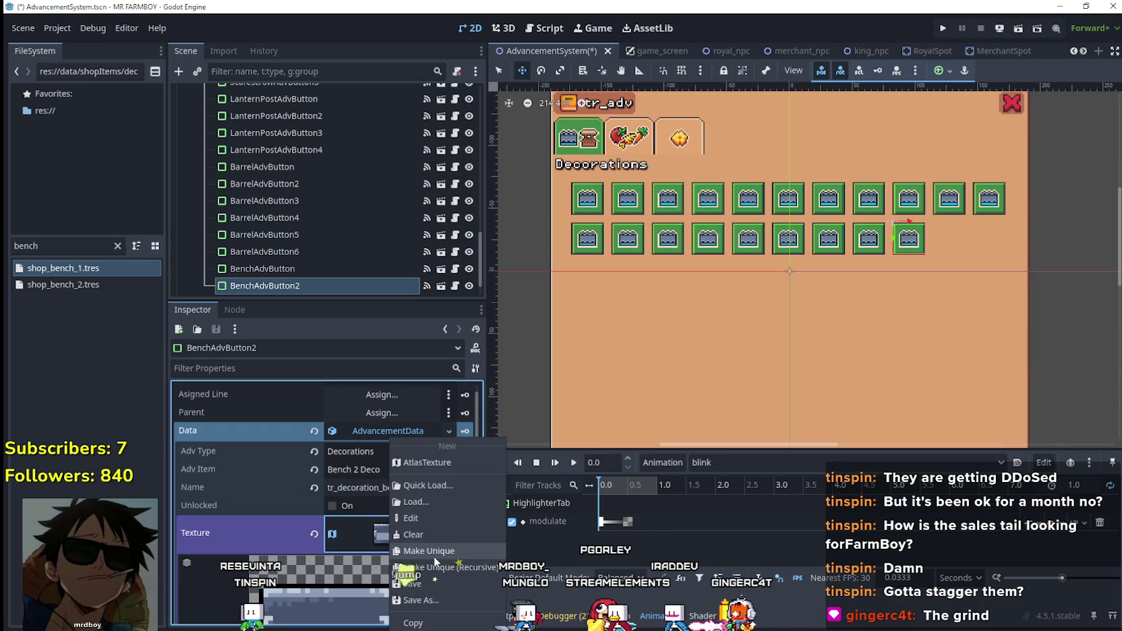
click(434, 557)
scroll(379, 532, down, 4)
click(324, 518)
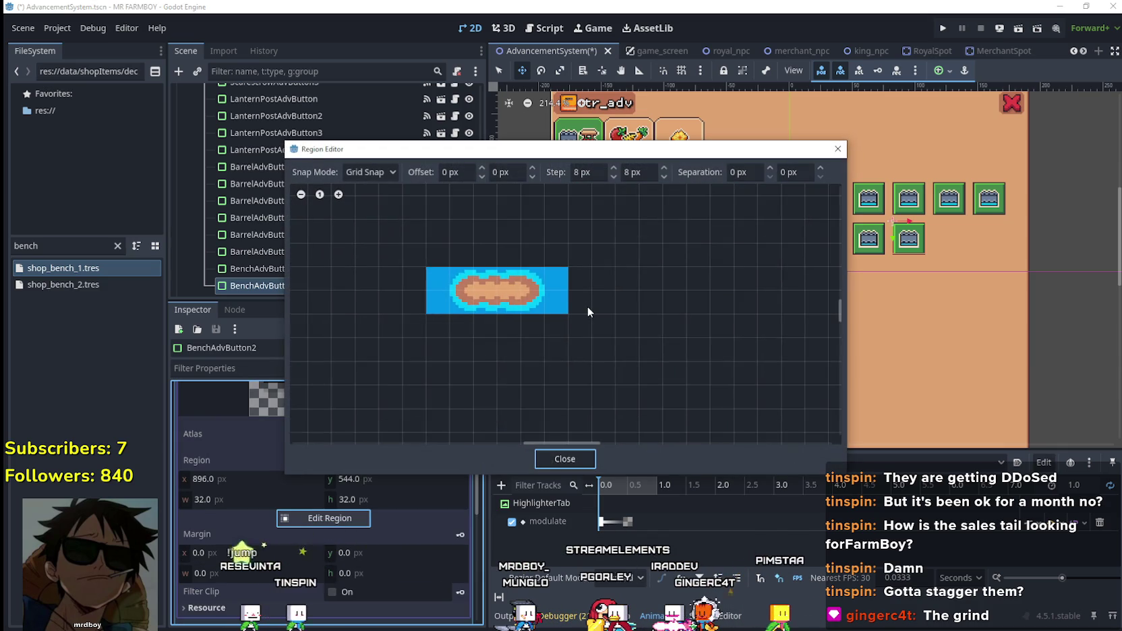
scroll(592, 303, down, 3)
scroll(358, 443, up, 2)
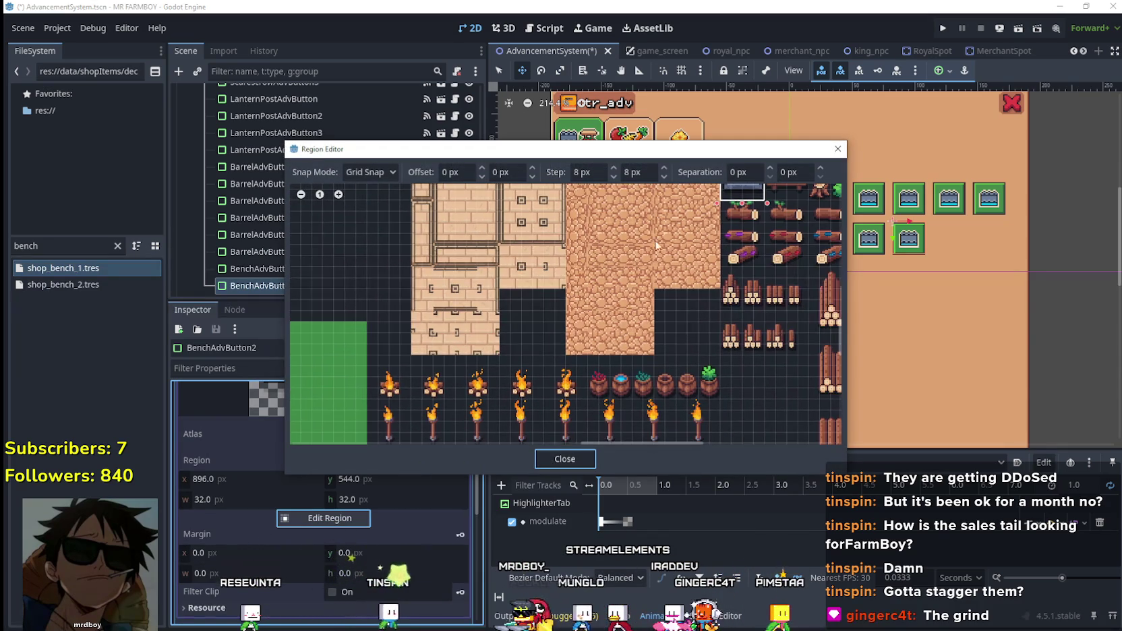
scroll(656, 247, up, 3)
drag(634, 396, 545, 310)
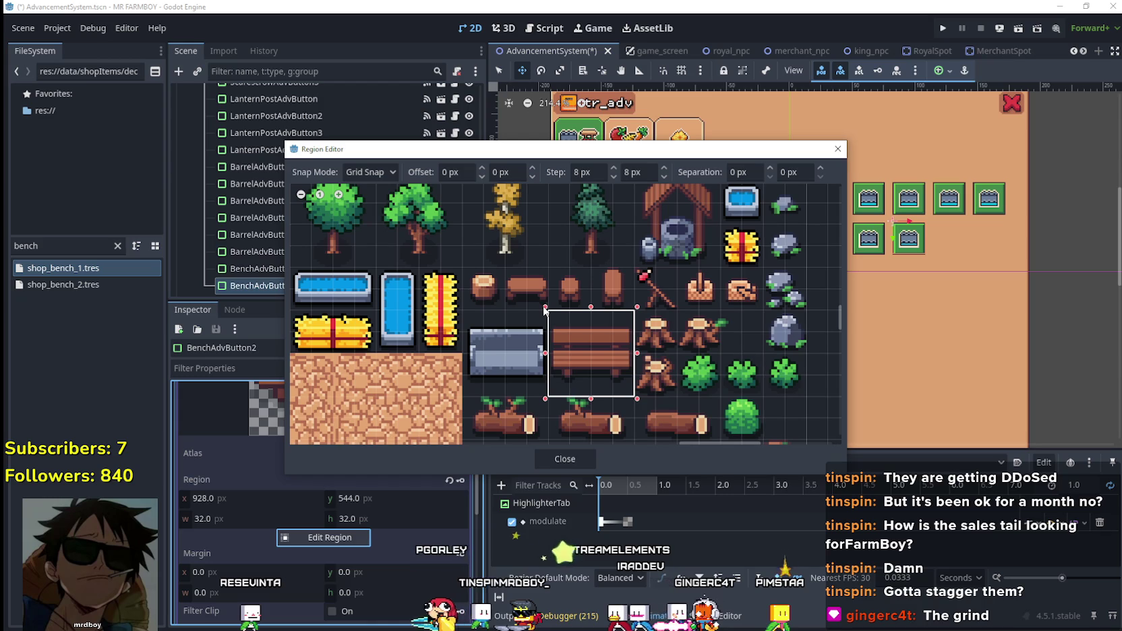
click(565, 459)
scroll(383, 471, up, 5)
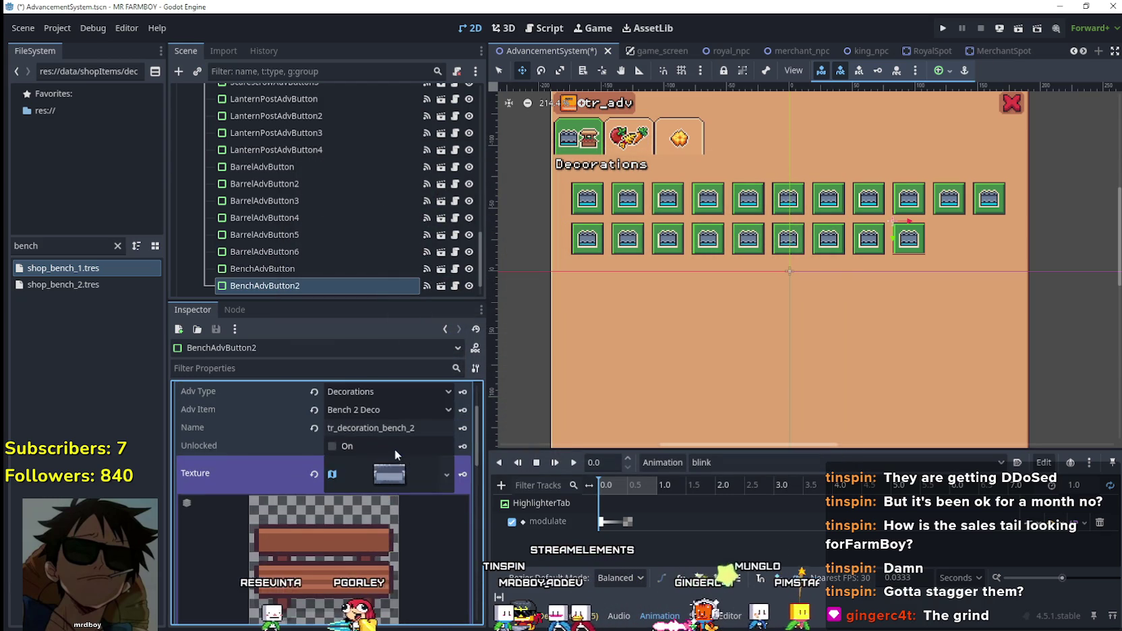
key(ctrl+s)
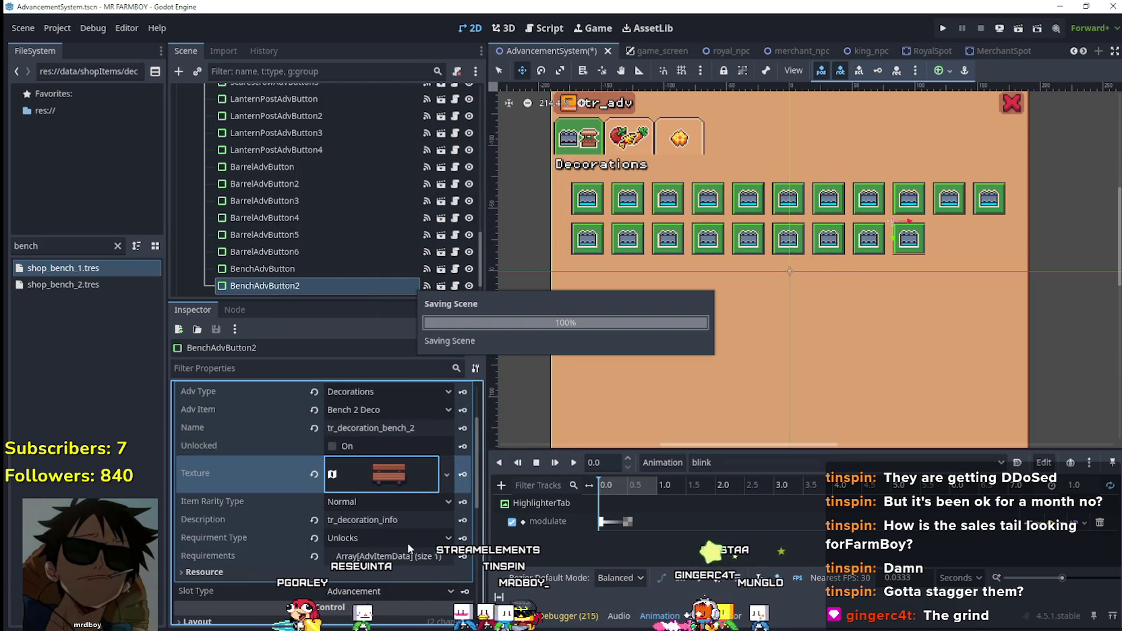
- Make requirement element 0 unique with Item Id Bench 2 Deco, then save
click(402, 559)
click(388, 444)
right_click(382, 450)
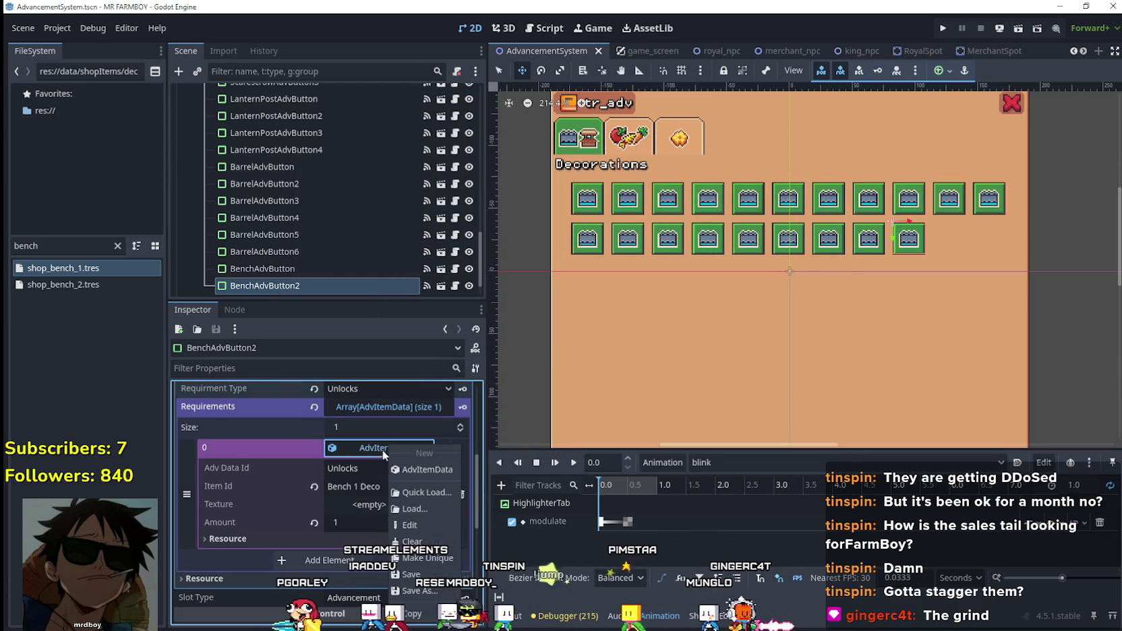
click(432, 563)
click(370, 484)
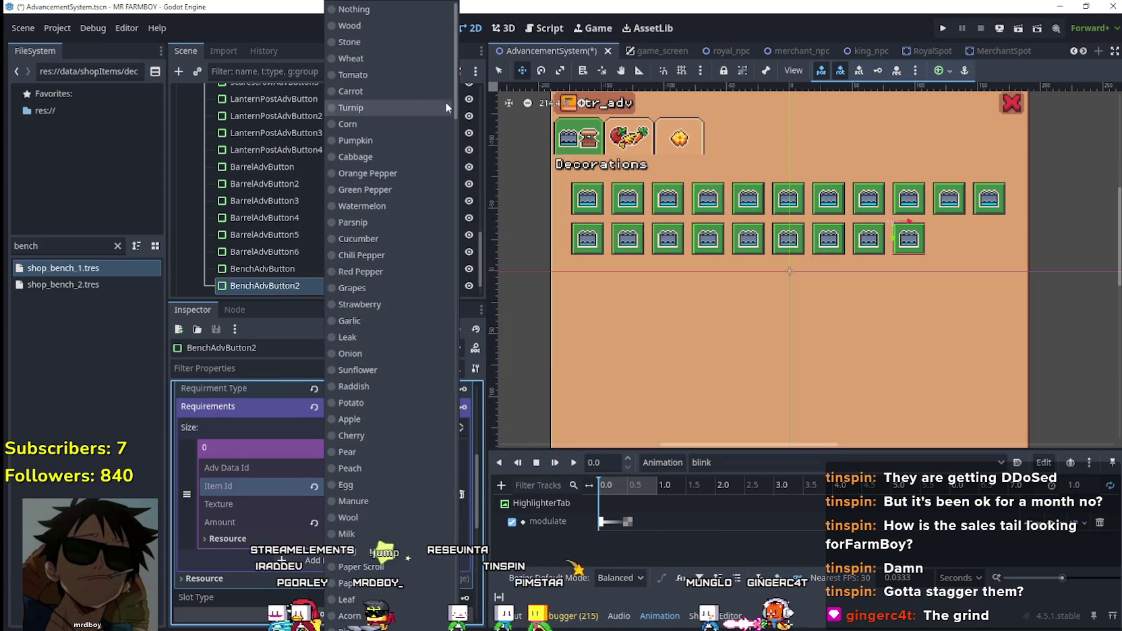
drag(453, 93, 471, 582)
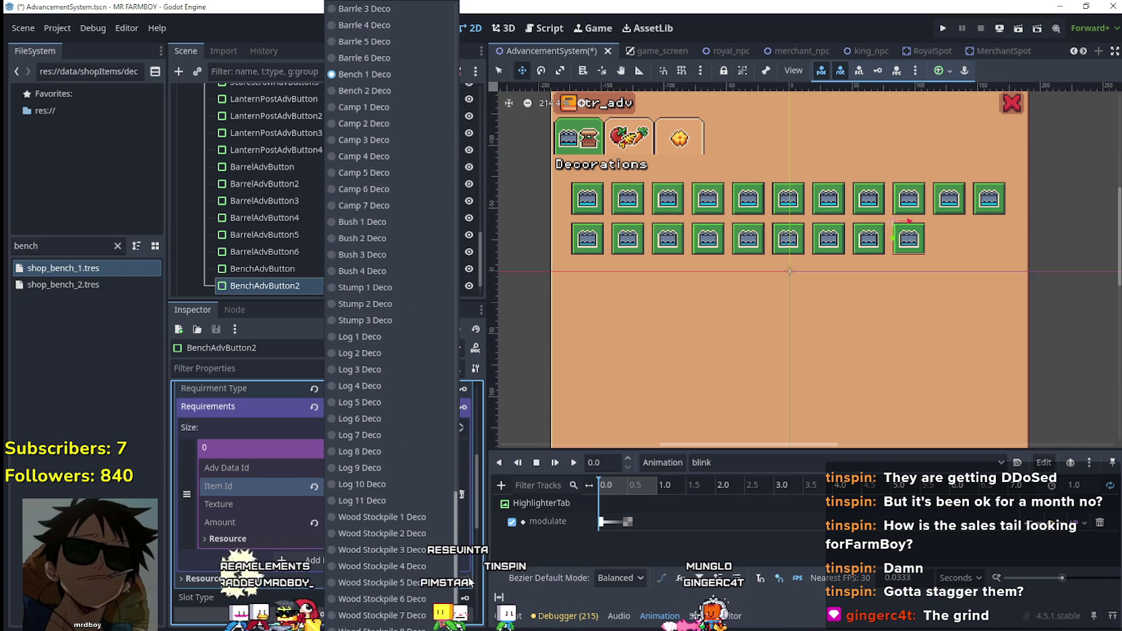
click(377, 91)
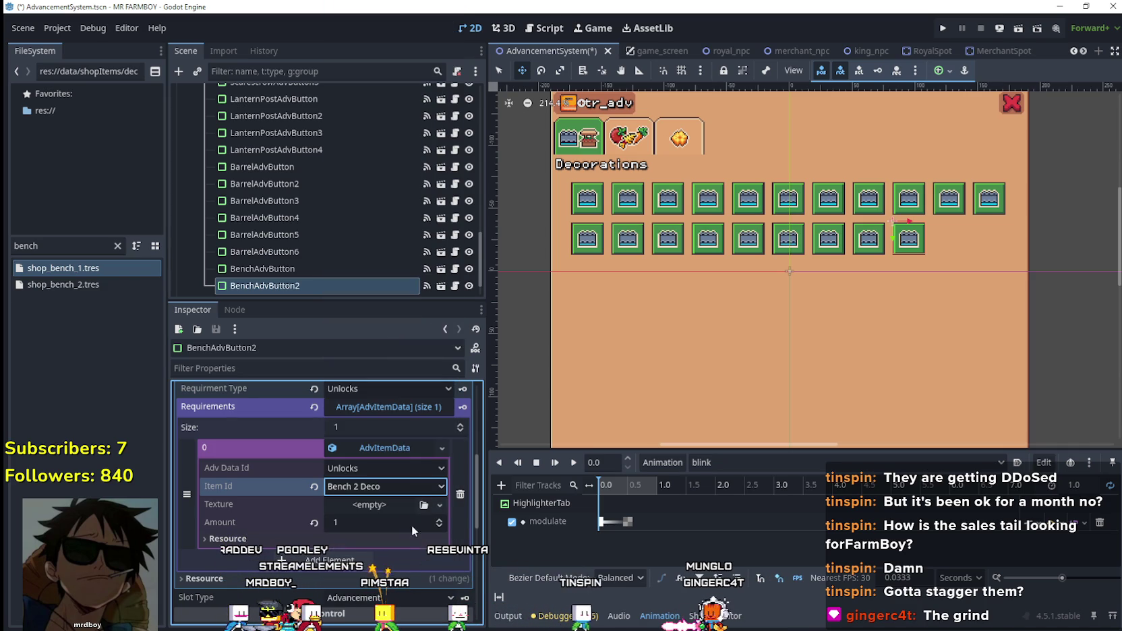
click(387, 452)
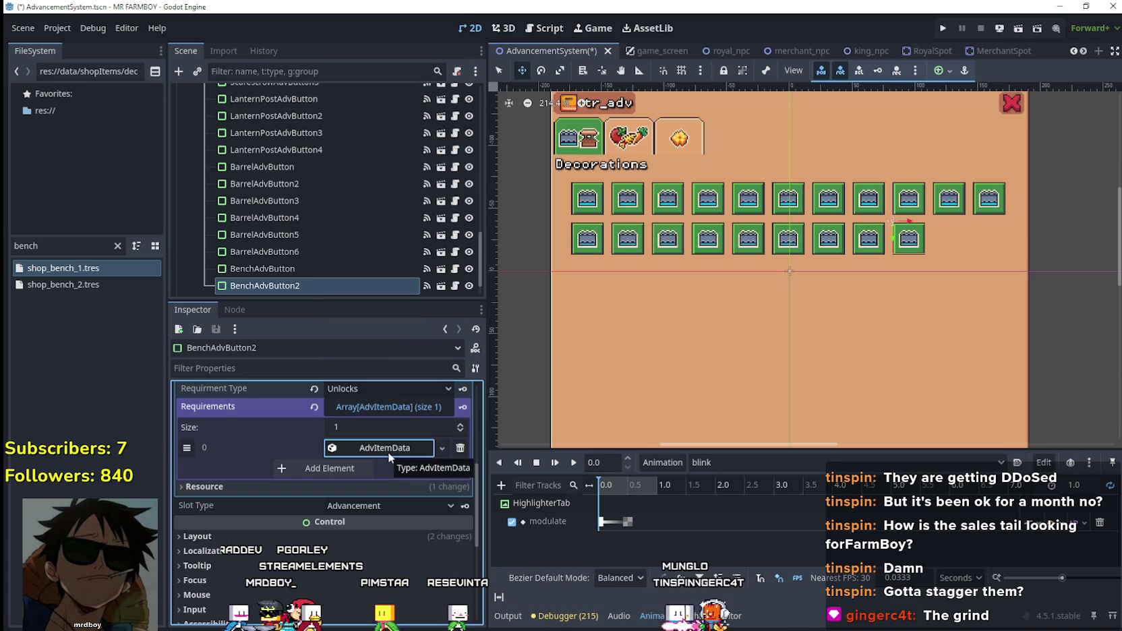
key(ctrl+s)
- Recheck the requirement entry and select the BenchAdvButton node
scroll(403, 482, up, 2)
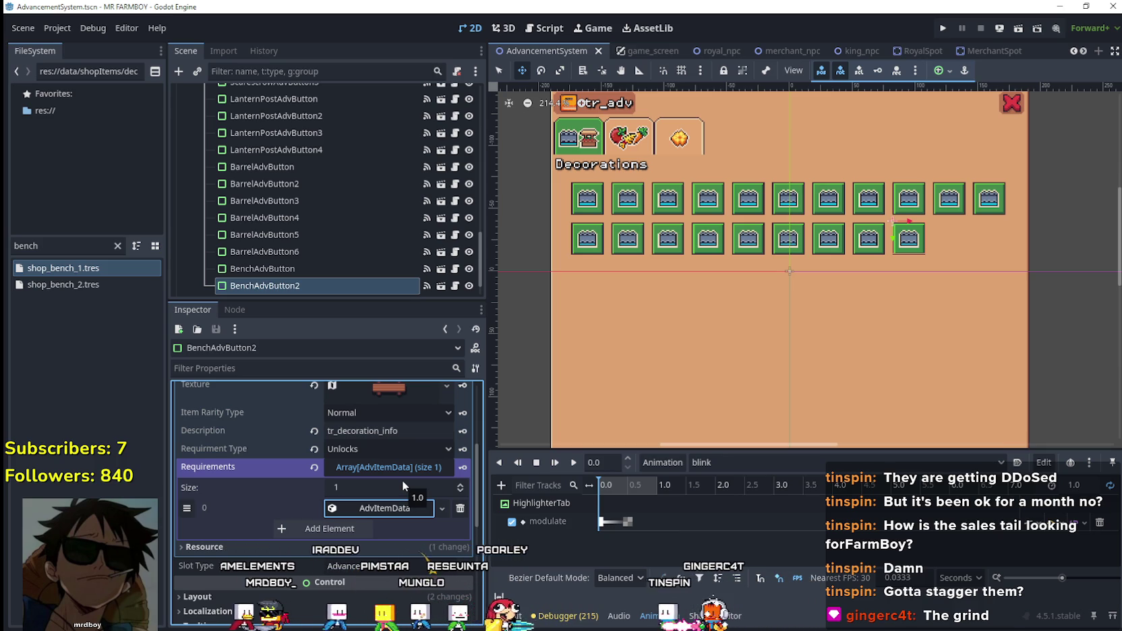
scroll(401, 480, up, 3)
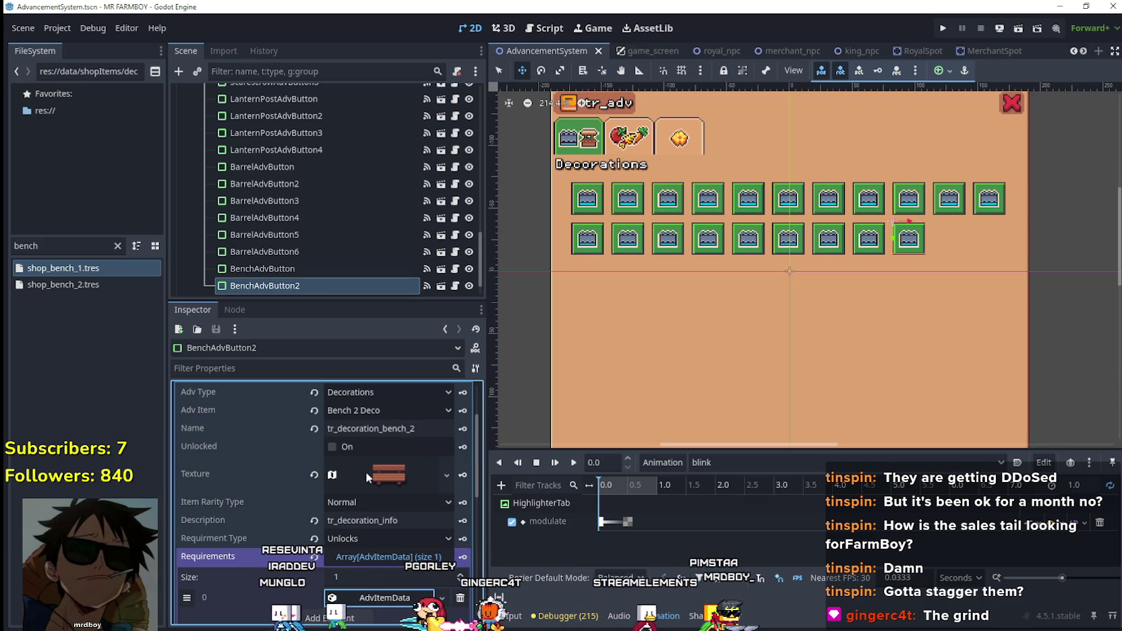
scroll(404, 499, down, 2)
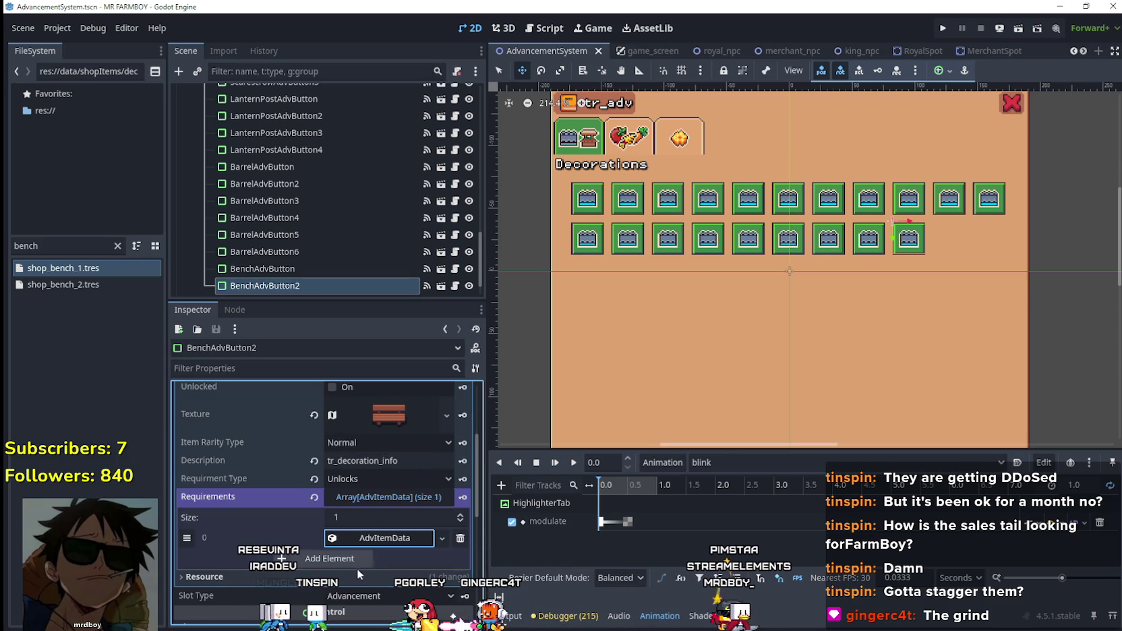
click(381, 538)
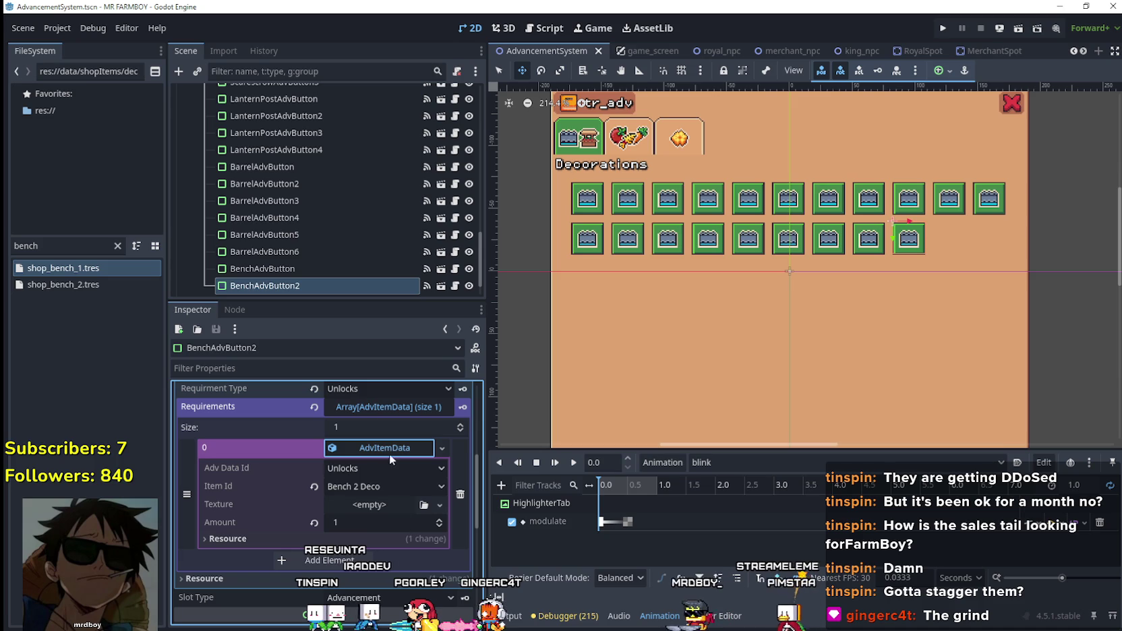
click(292, 269)
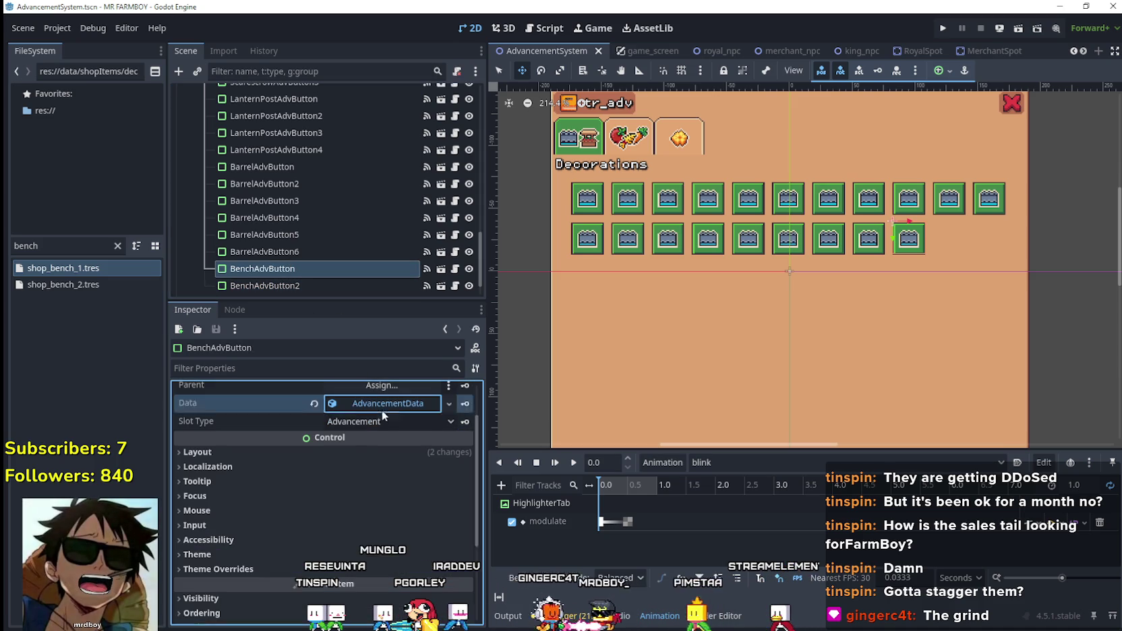
- Expand BenchAdvButton's advancement data and requirement entry for comparison
click(382, 405)
scroll(395, 522, down, 3)
click(385, 475)
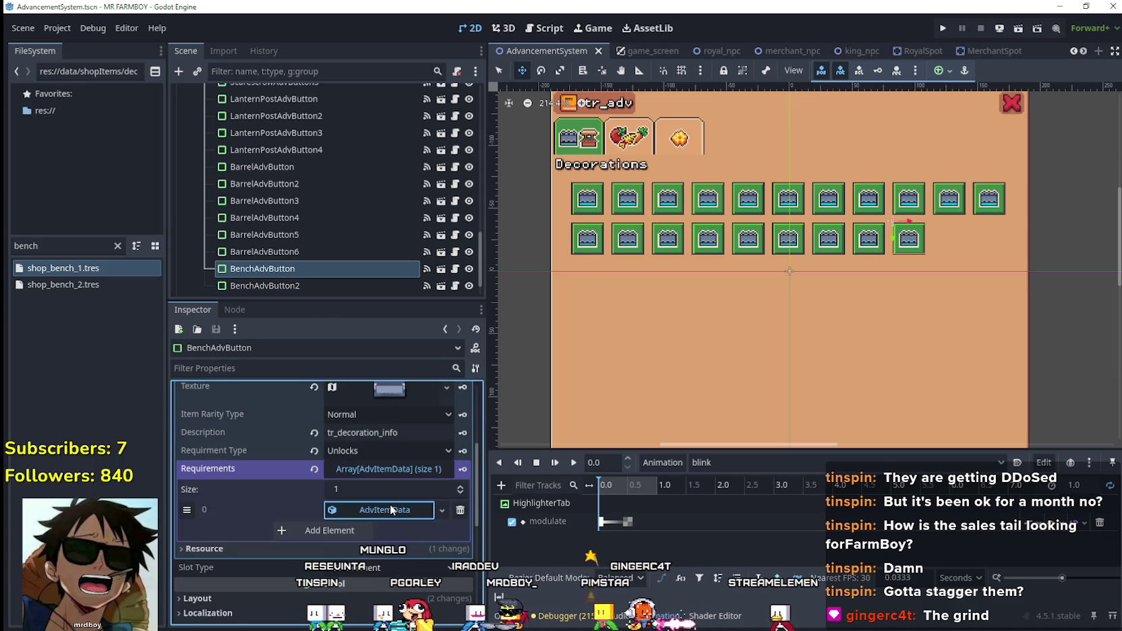
click(390, 506)
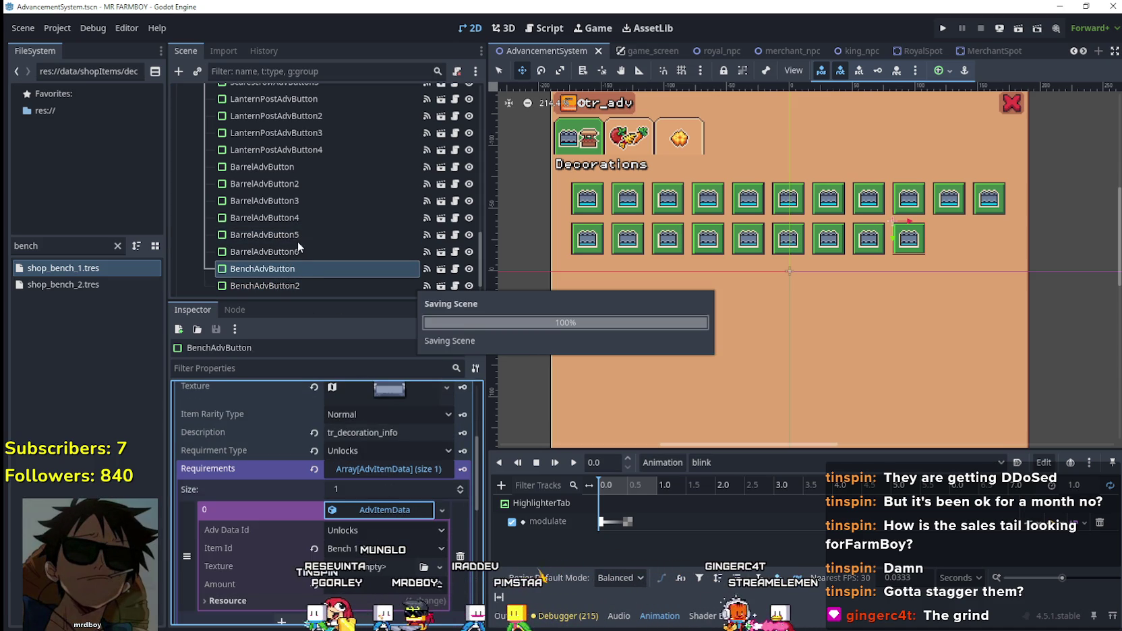
scroll(401, 521, up, 5)
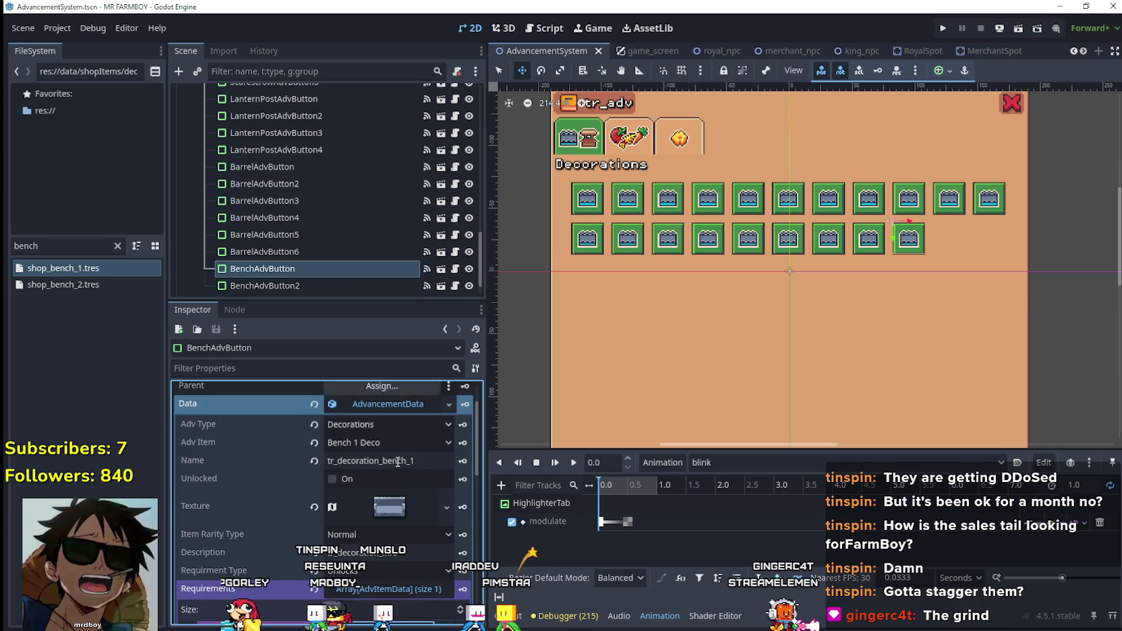
- Reselect BenchAdvButton2 and collapse its Data (AdvancementData) details
click(333, 280)
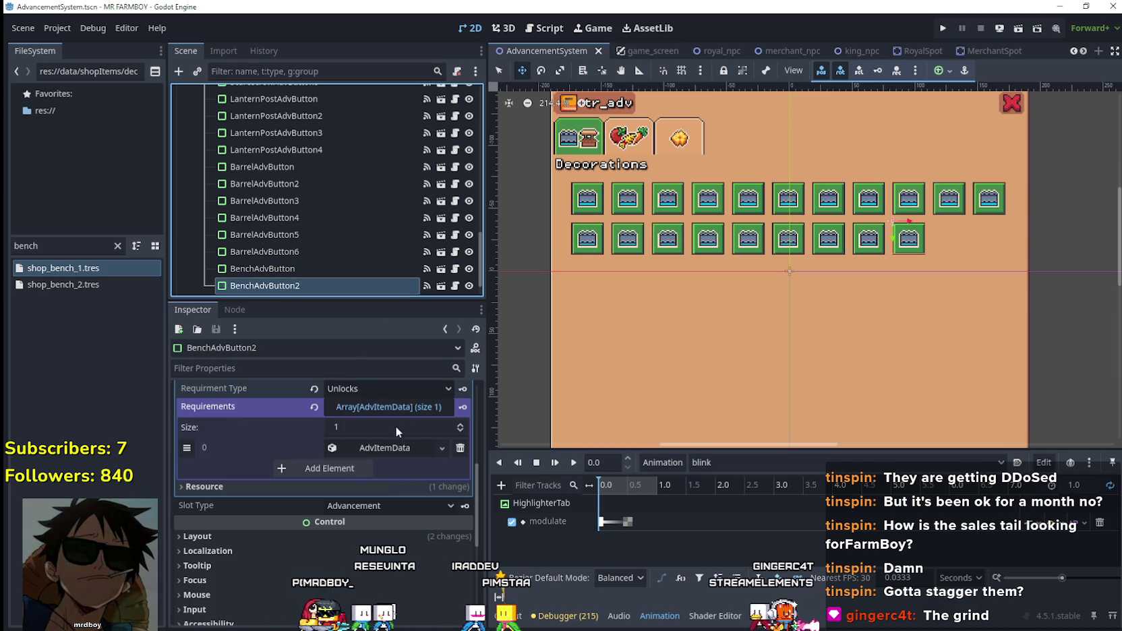
scroll(397, 426, up, 5)
click(404, 461)
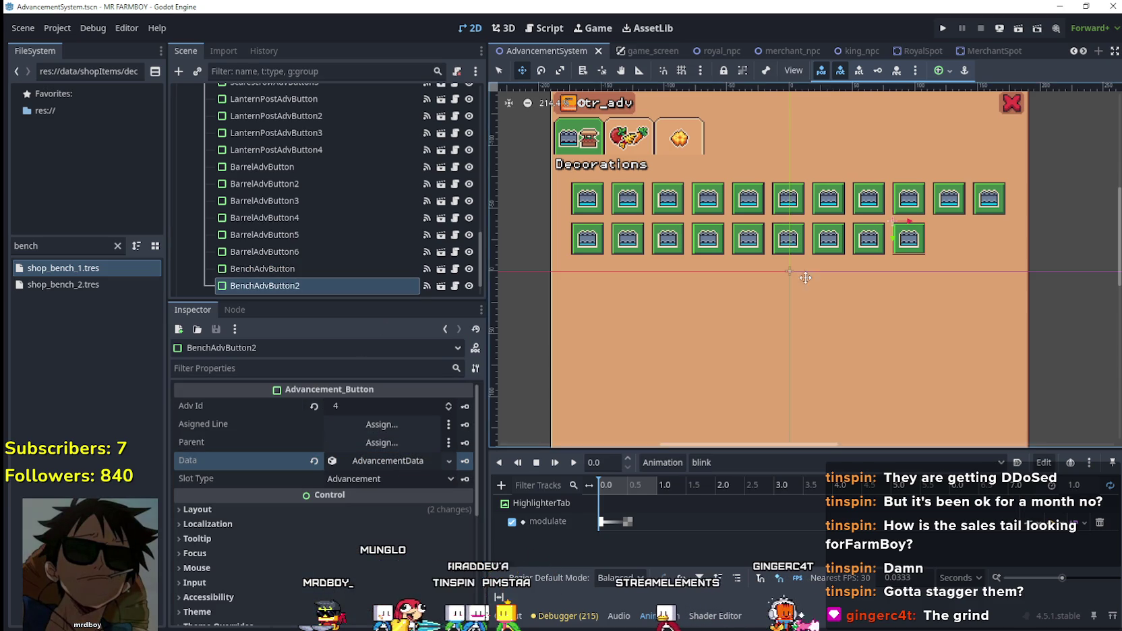
scroll(904, 237, up, 2)
- Nudge BenchAdvButton and BenchAdvButton2 three steps right each into the row, then save
click(355, 267)
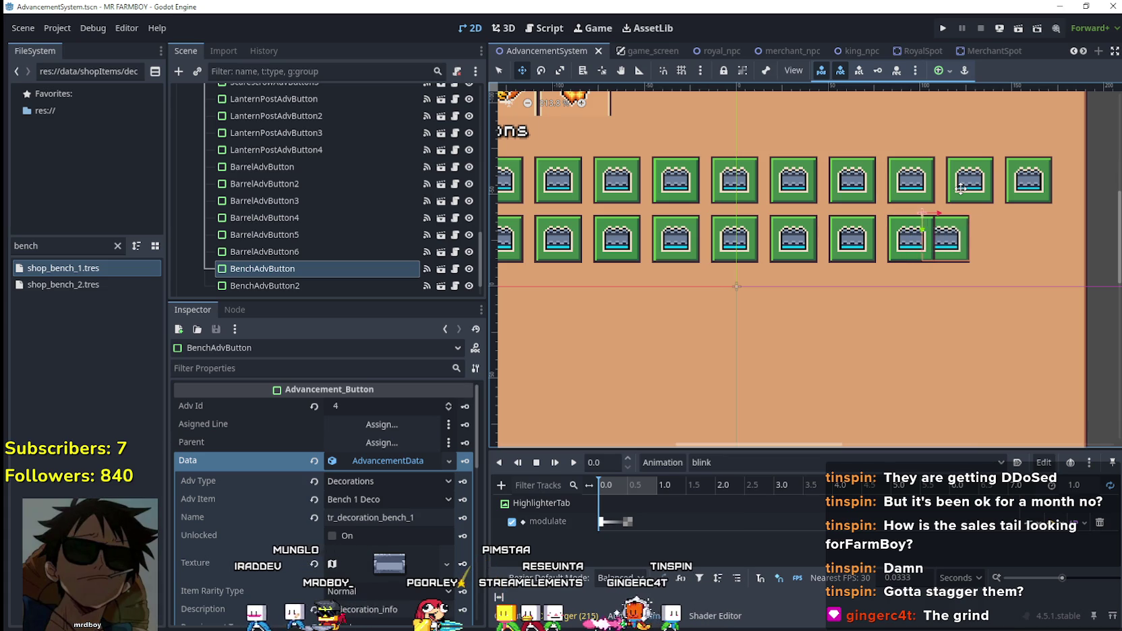
key(Right)
key(Right)
key(Right)
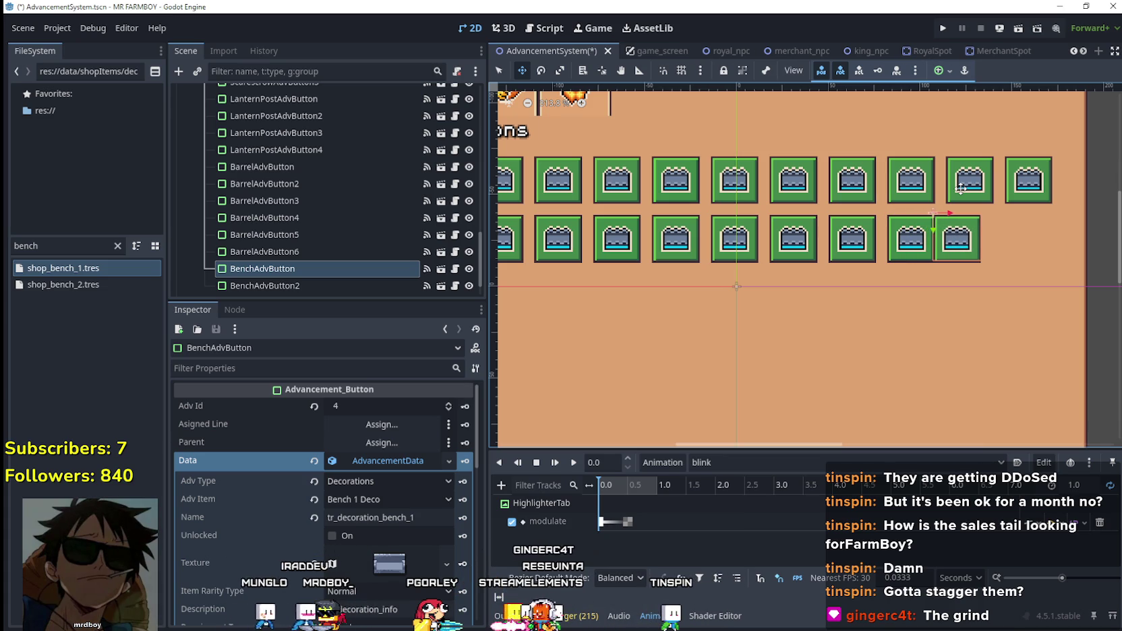
key(Right)
key(Right)
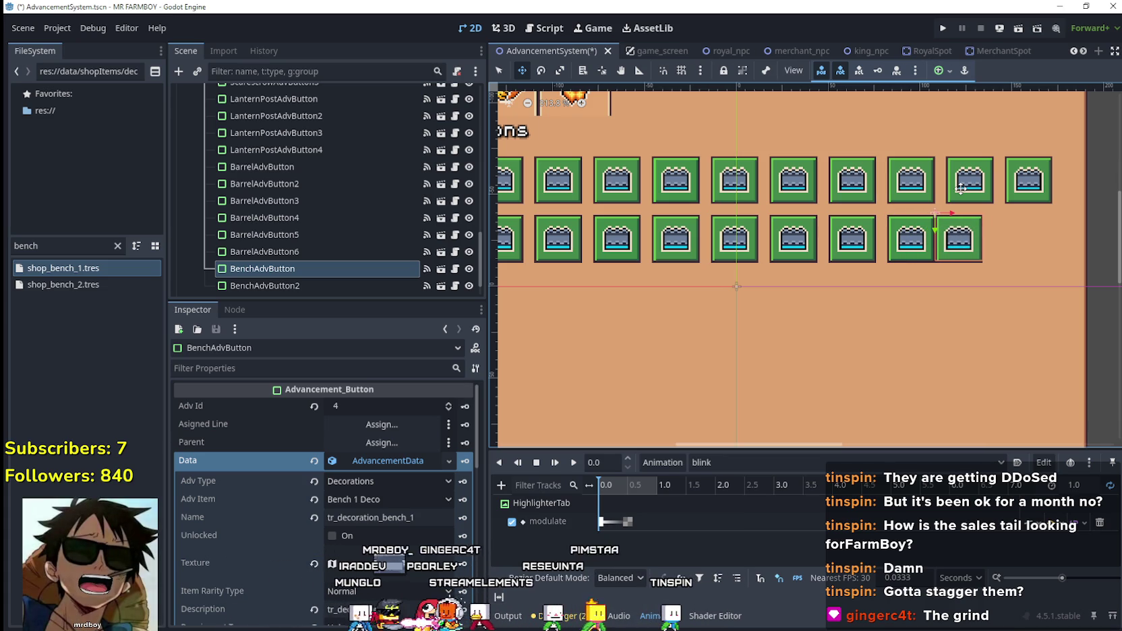
key(Right)
key(Right)
key(Right)
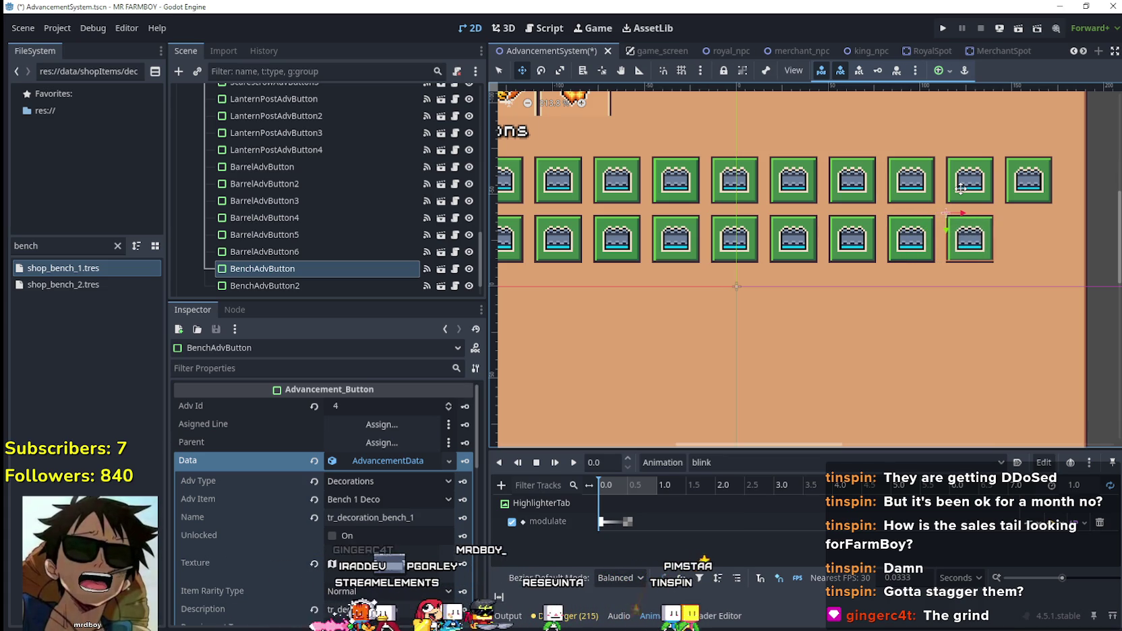
click(268, 285)
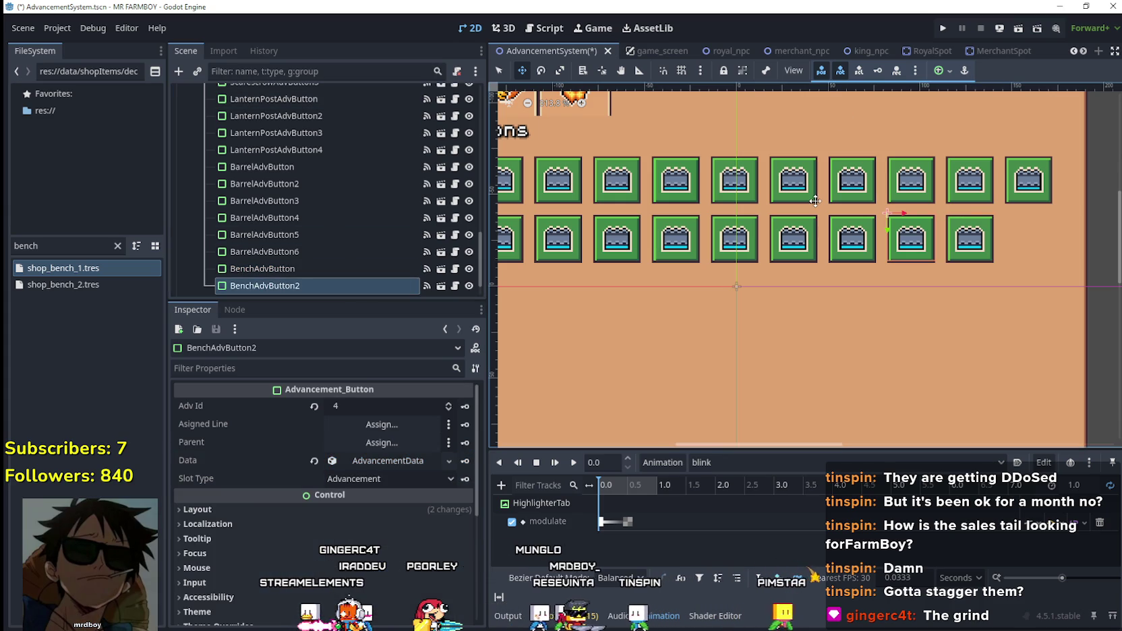
key(Right)
key(Right)
key(Right)
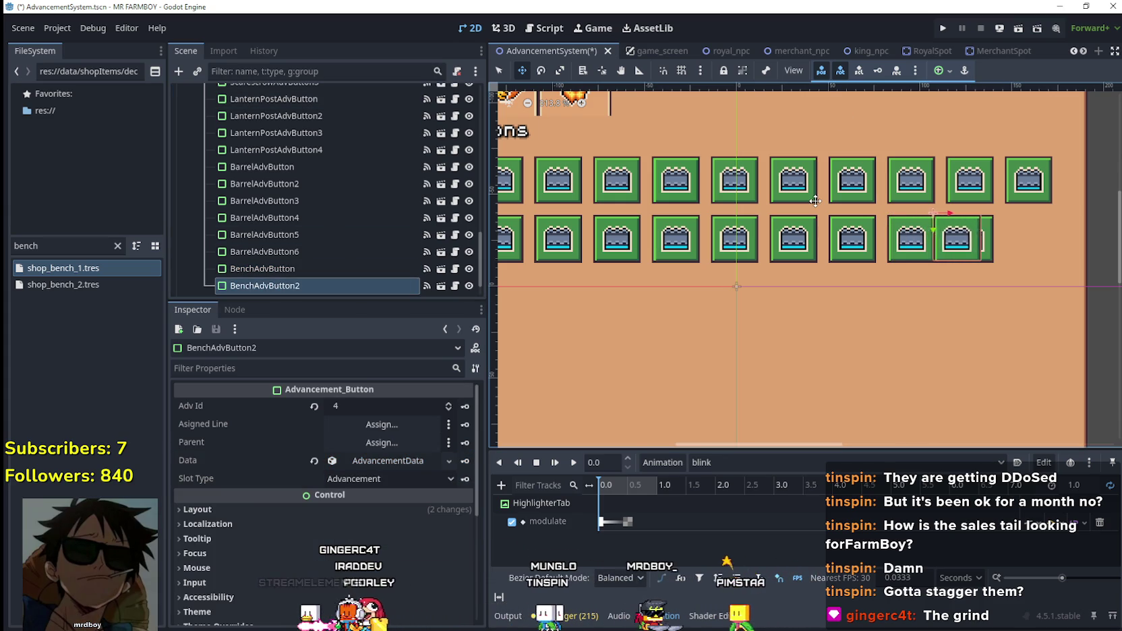
key(Right)
key(Right)
key(Right)
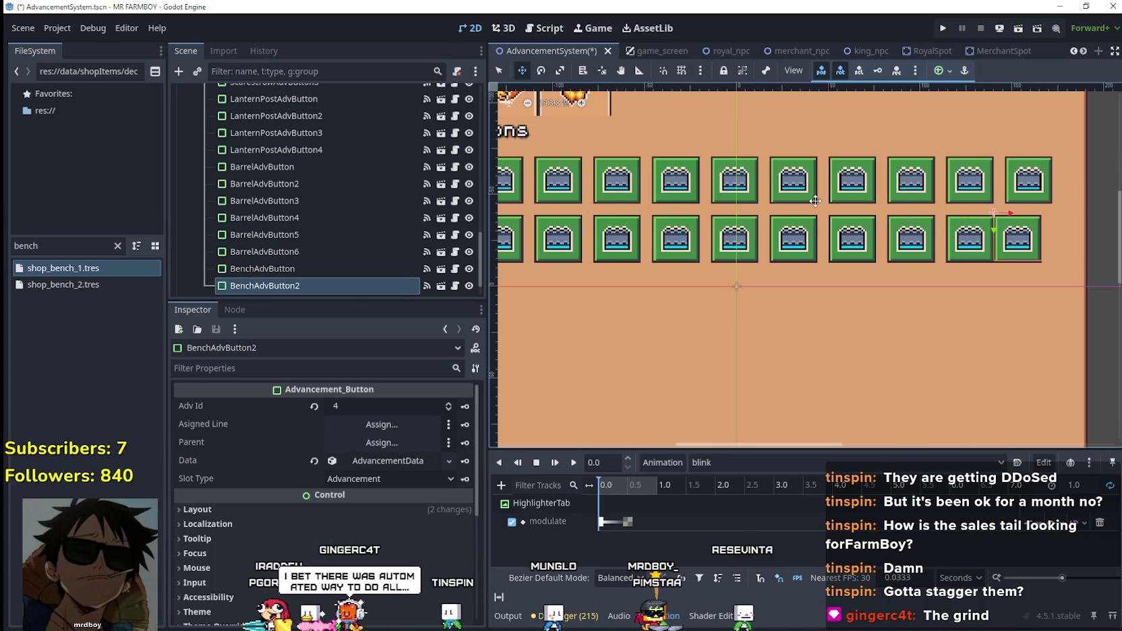
key(Right)
key(Right)
key(Right)
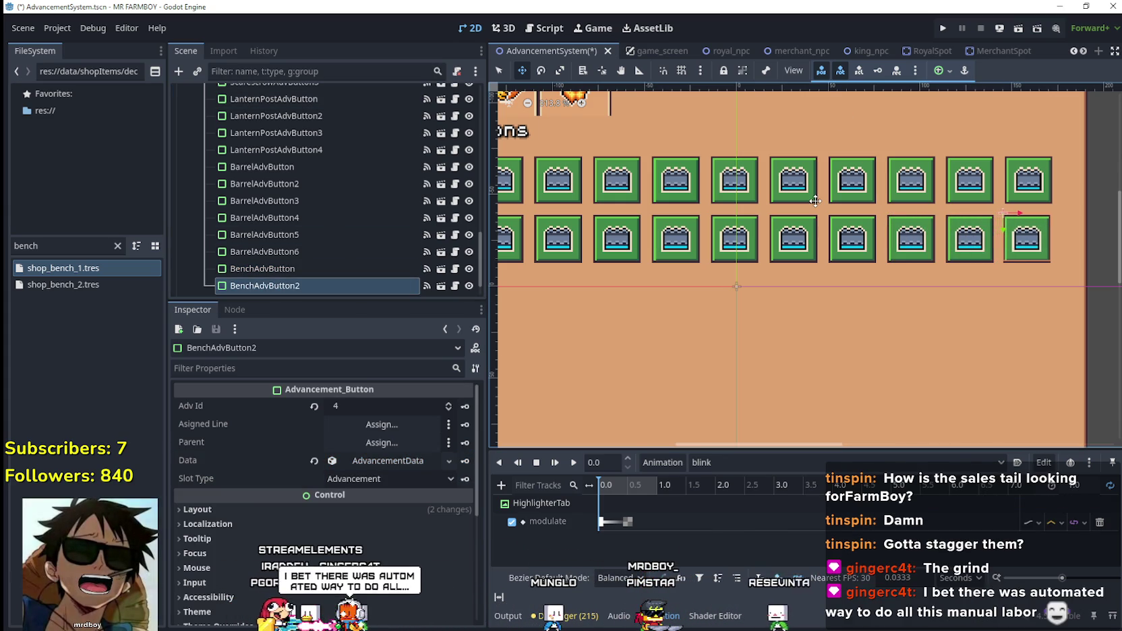
key(ctrl+s)
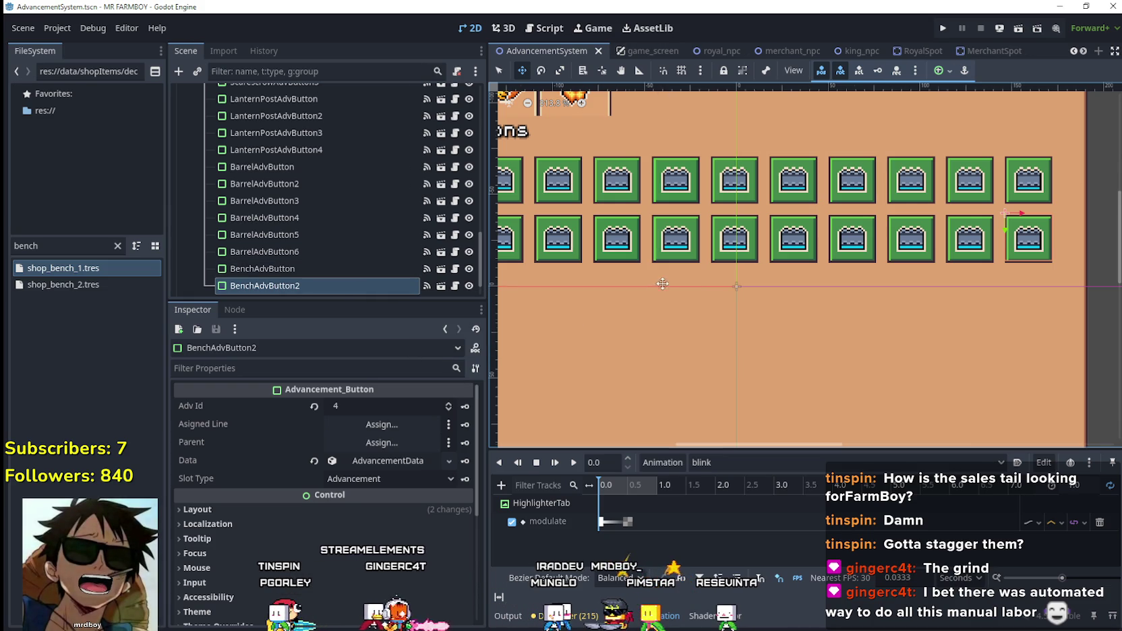
- Collapse the first bench button's advancement data and reselect the second bench button
scroll(672, 292, down, 5)
scroll(671, 292, down, 4)
scroll(647, 361, up, 3)
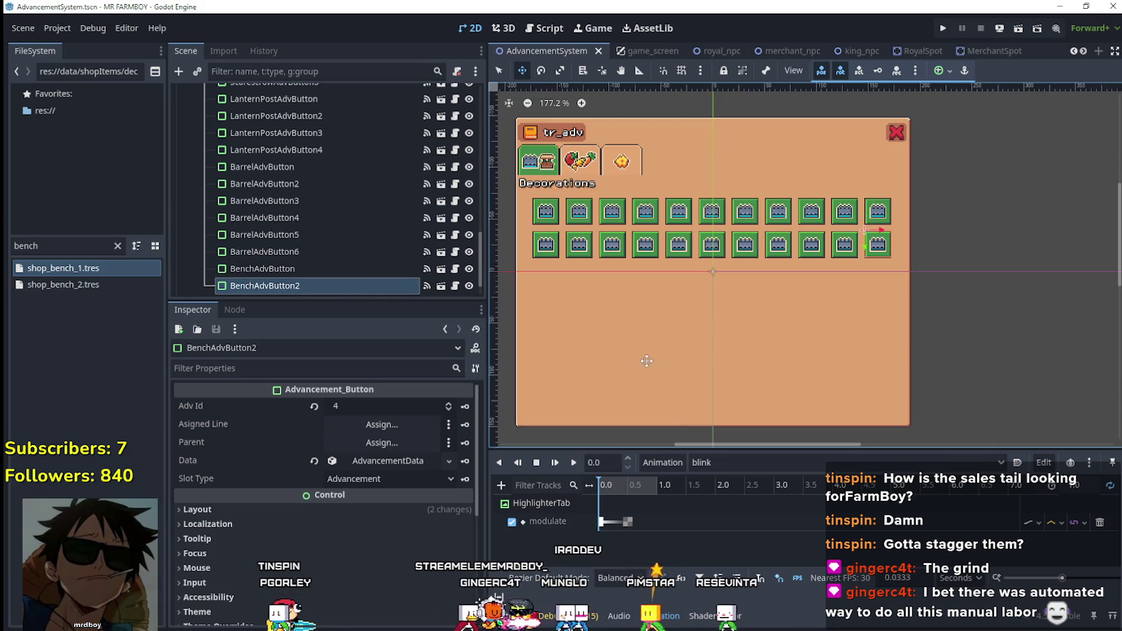
scroll(255, 227, down, 2)
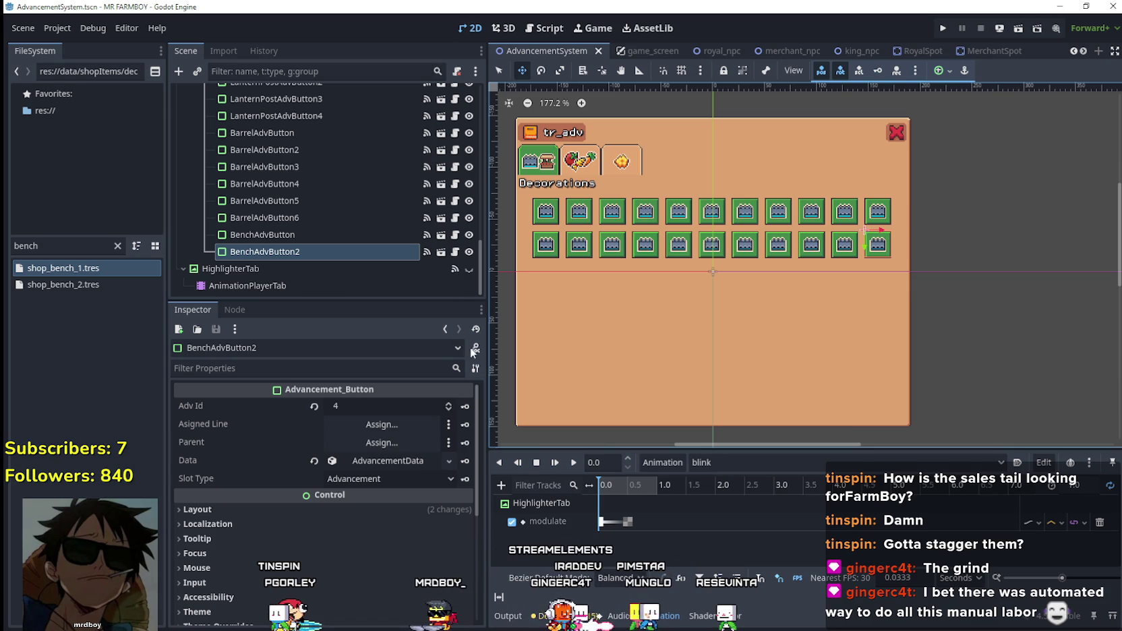
click(318, 234)
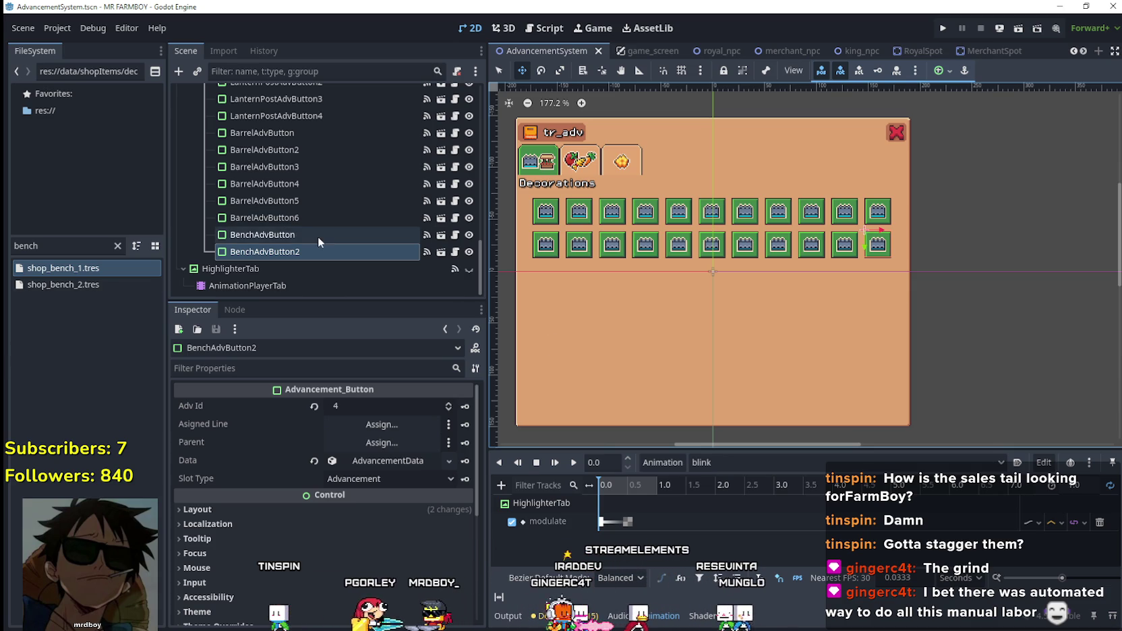
click(379, 462)
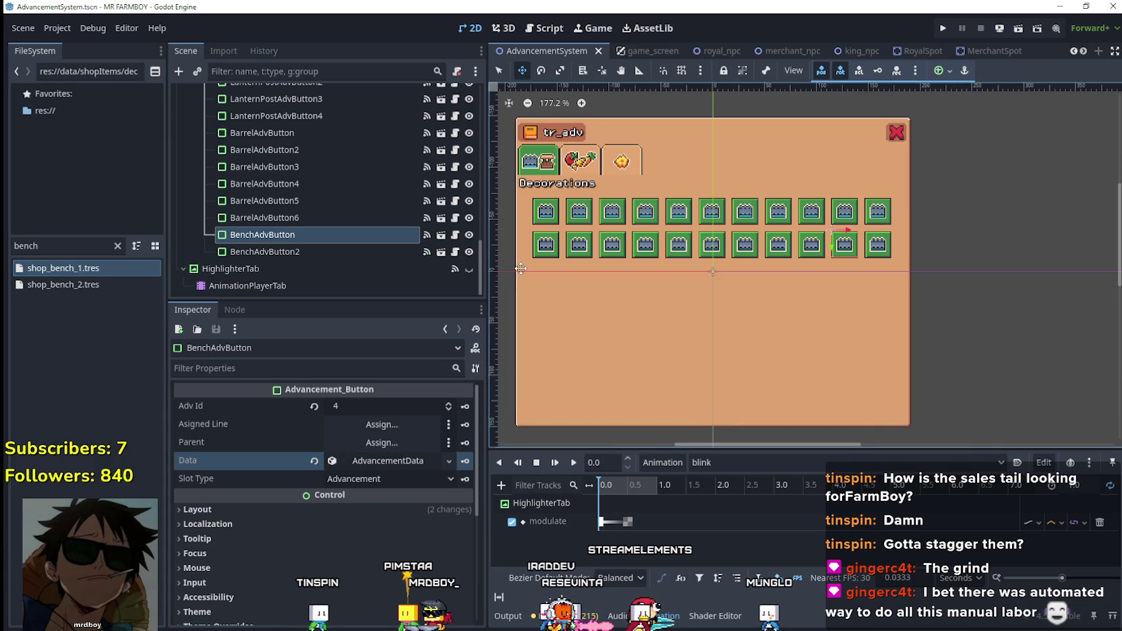
click(318, 248)
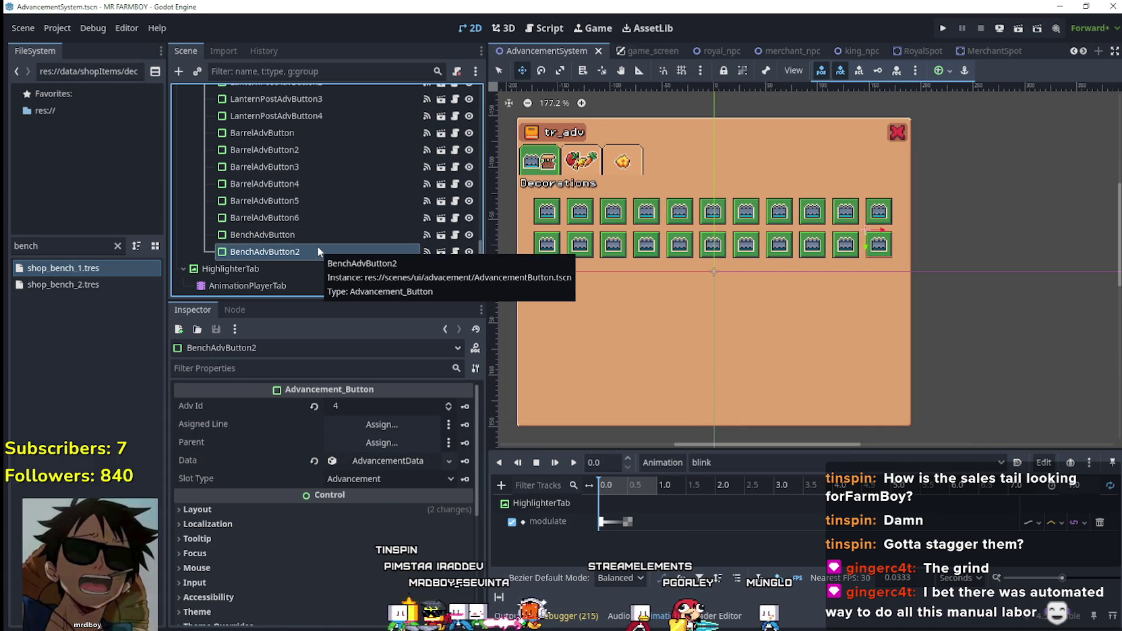
- Duplicate BenchAdvButton2 as BenchAdvButton3, place it below the grid, nudge down twice, save
key(ctrl+d)
scroll(846, 238, up, 2)
mouse_move(855, 244)
mouse_down()
mouse_move(540, 345)
mouse_move(853, 313)
mouse_move(520, 223)
mouse_move(670, 238)
mouse_move(679, 223)
mouse_up()
scroll(519, 223, up, 3)
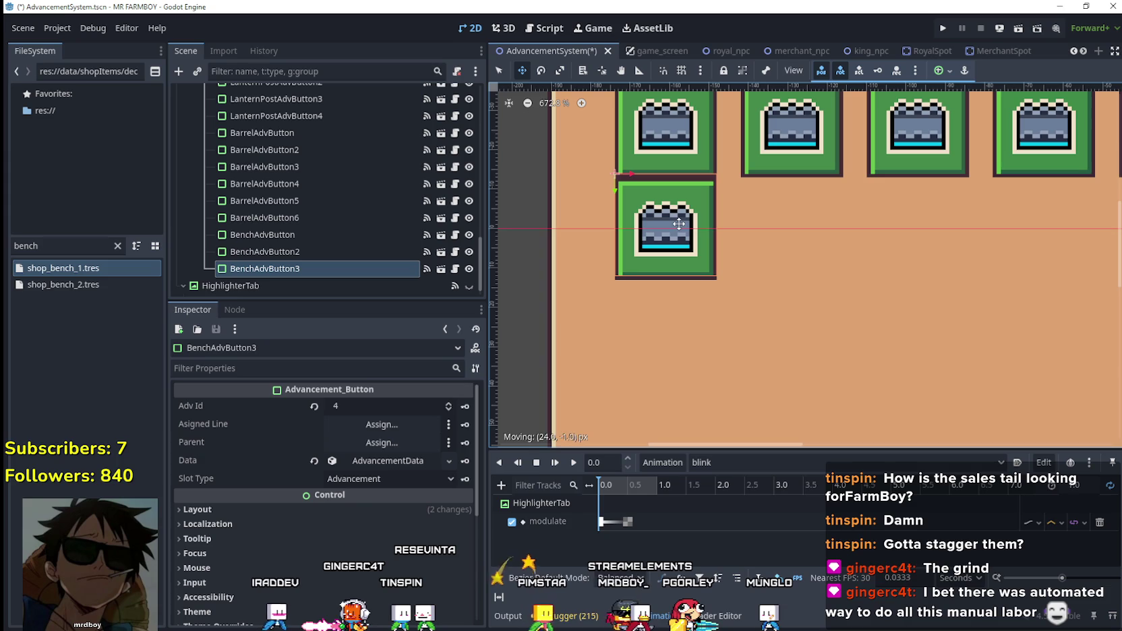
key(Down)
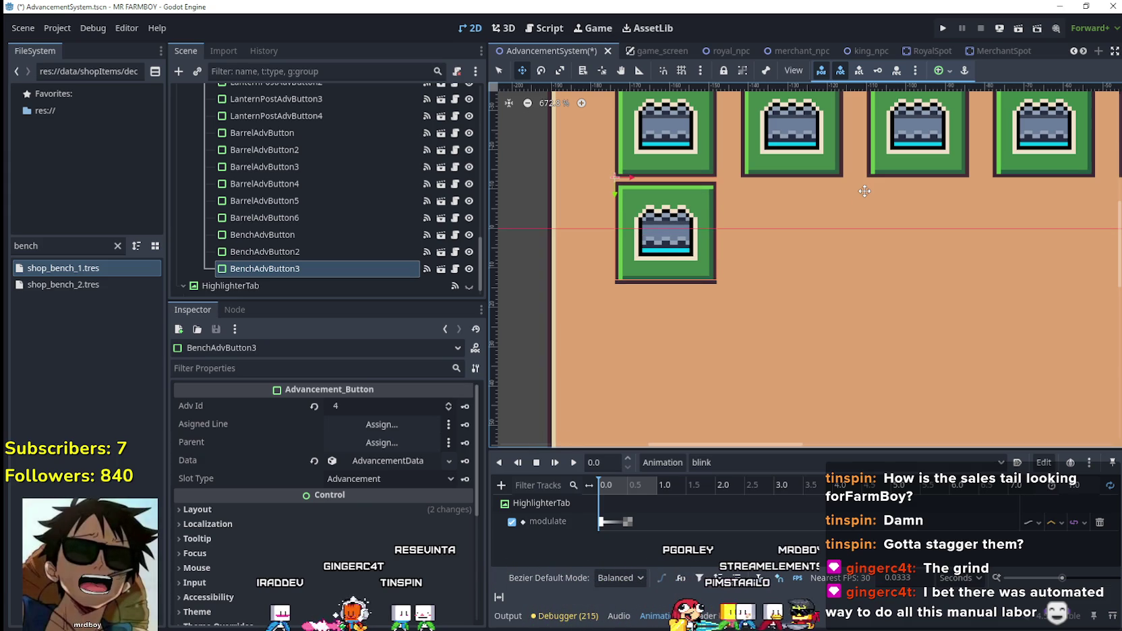
key(Down)
key(Down)
key(Down)
key(Down)
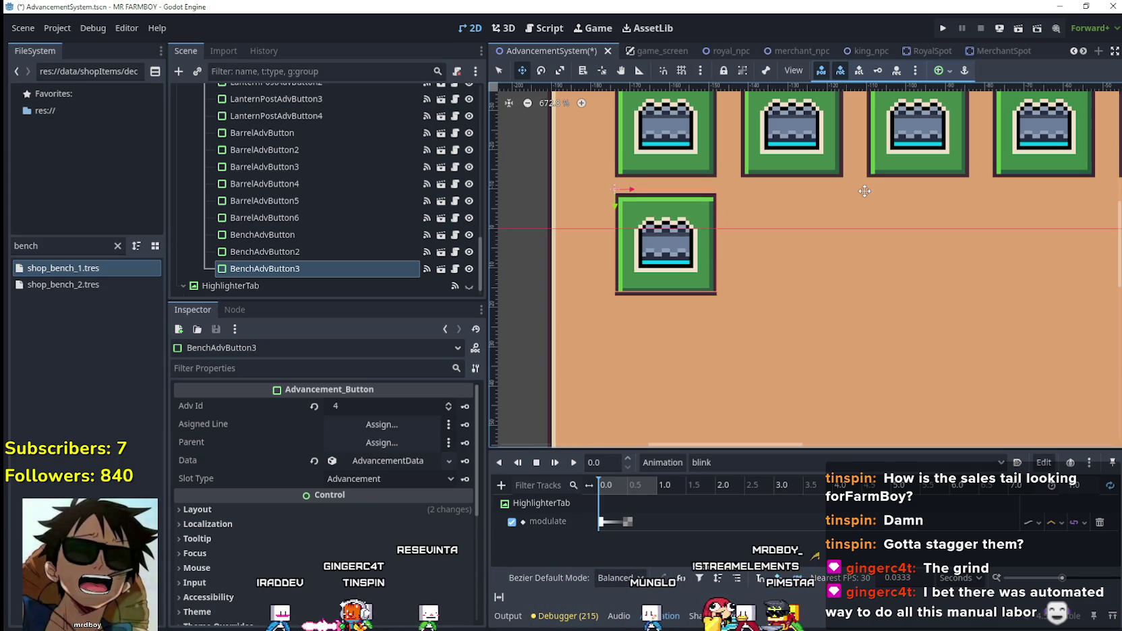
scroll(843, 270, down, 4)
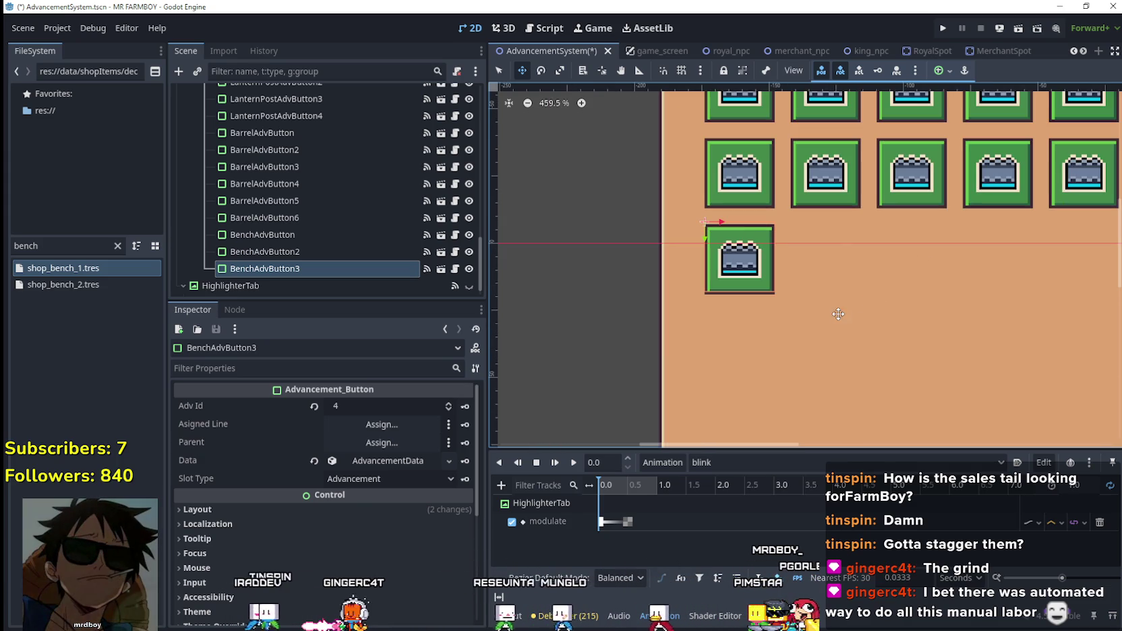
key(ctrl+s)
scroll(775, 277, down, 2)
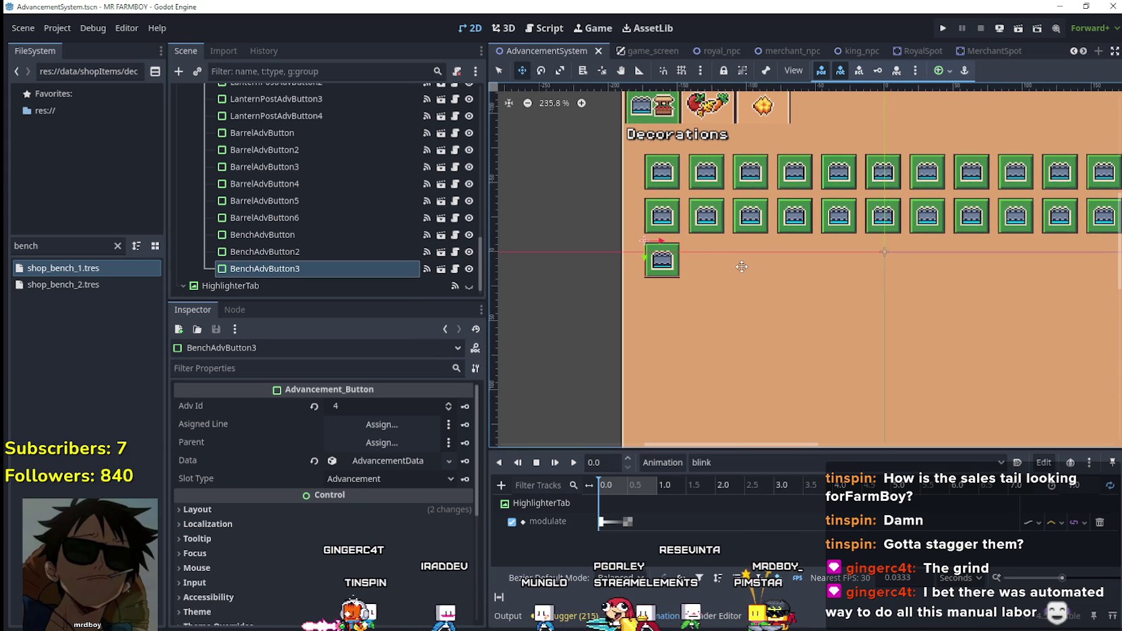
scroll(742, 266, up, 2)
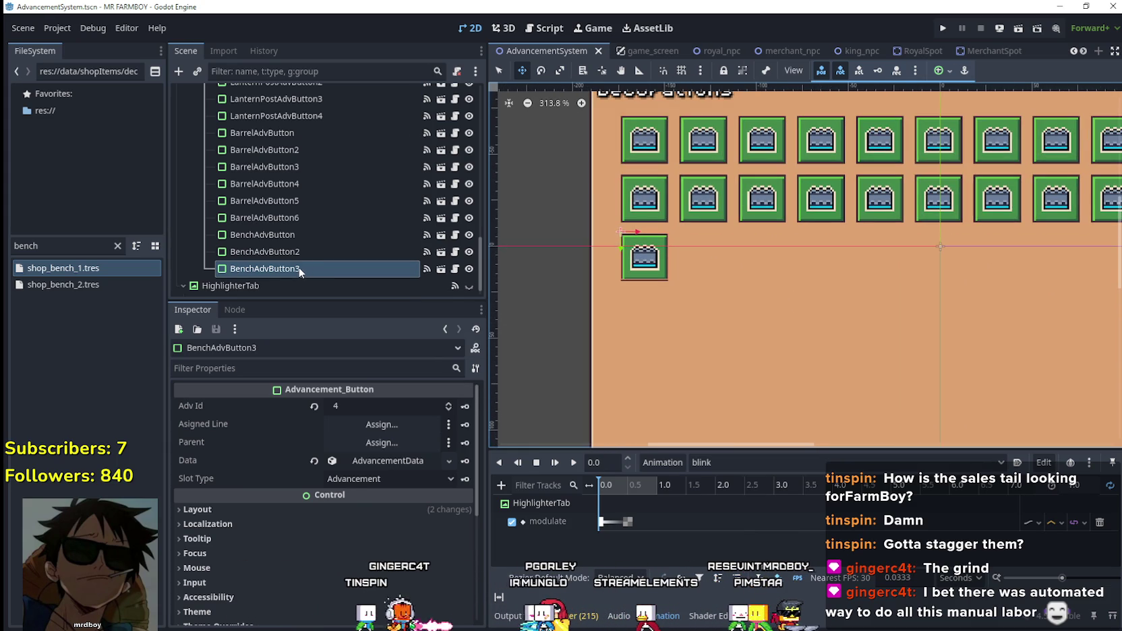
- Make BenchAdvButton3's advancement data unique and set its Adv Item to Camp 1 Deco
click(383, 461)
right_click(379, 467)
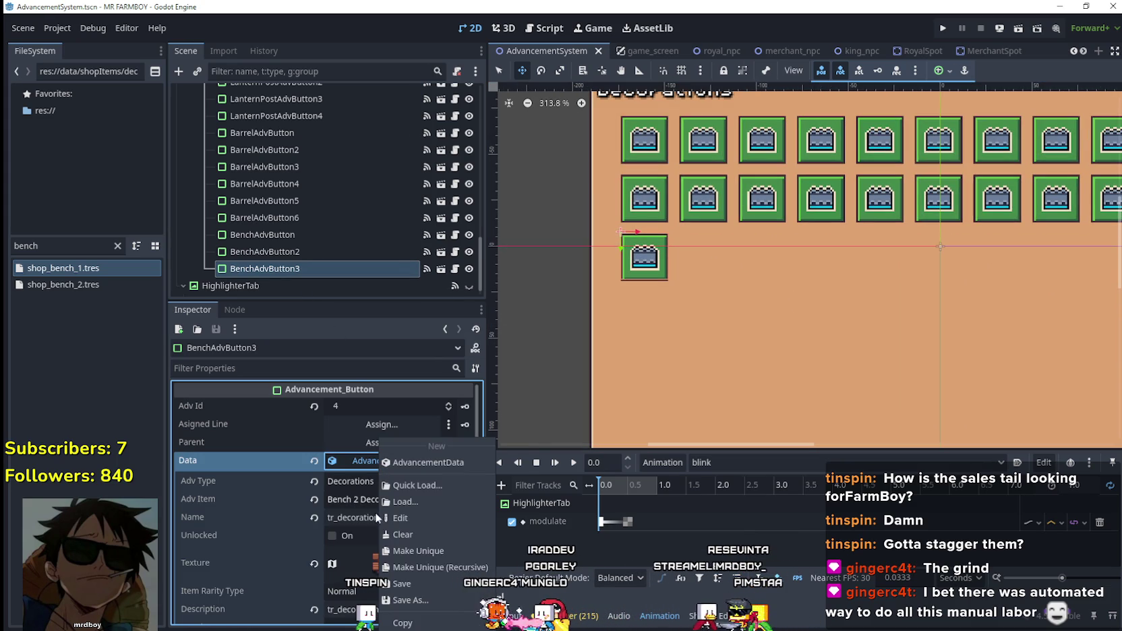
click(449, 550)
click(408, 496)
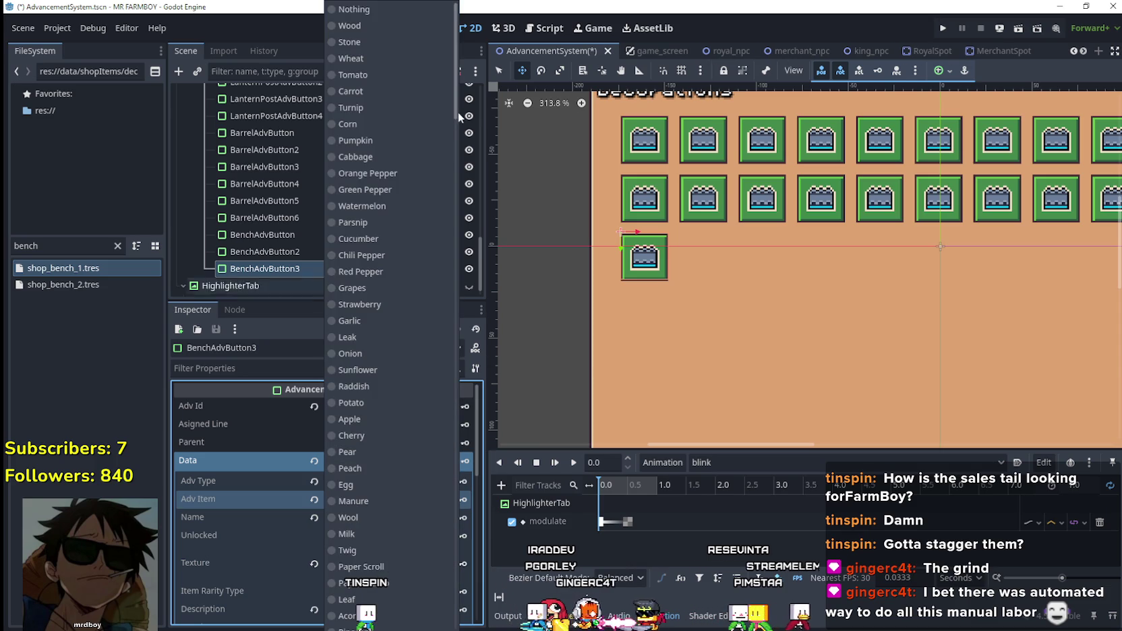
mouse_move(457, 112)
mouse_down()
mouse_move(444, 430)
mouse_move(456, 518)
mouse_up()
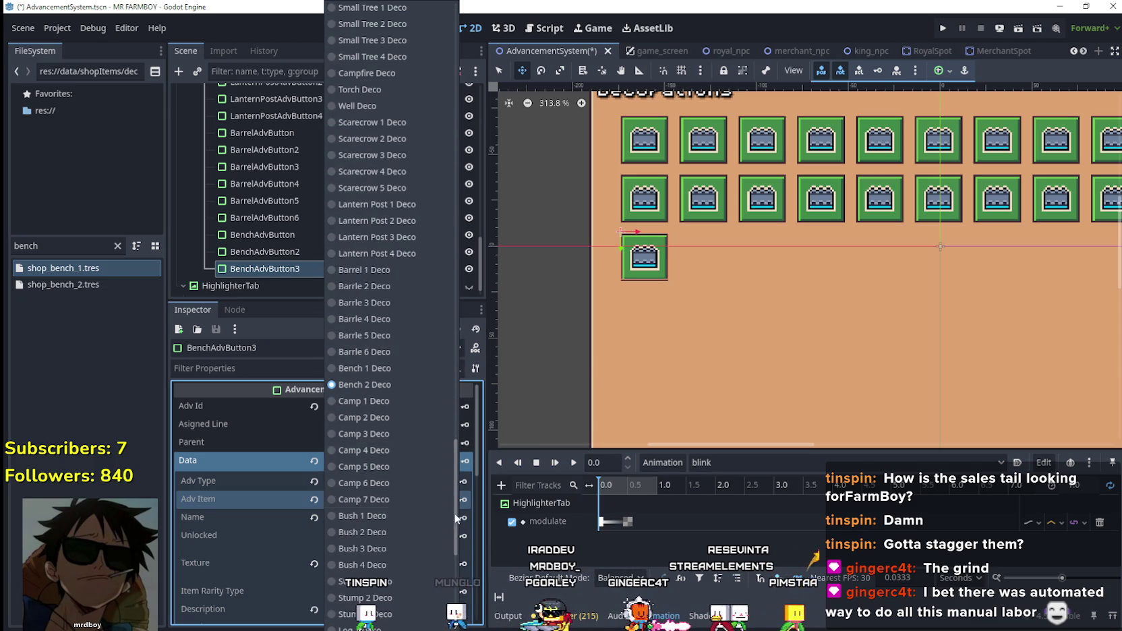
click(388, 405)
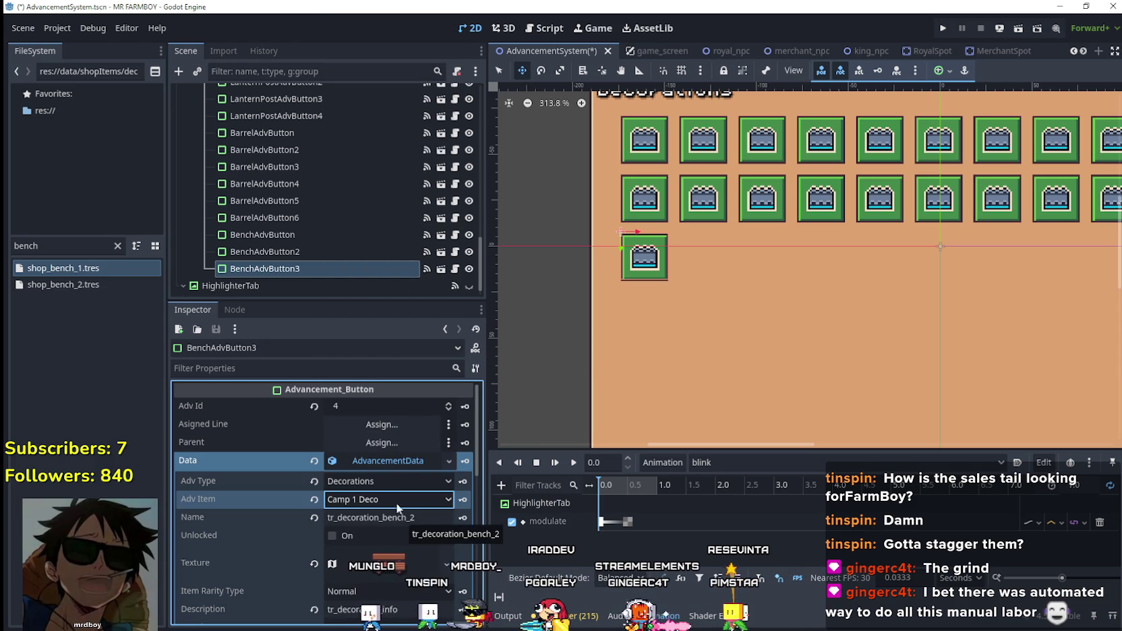
- Filter the FileSystem for 'cam' and open shop_camp_1.tres
click(61, 246)
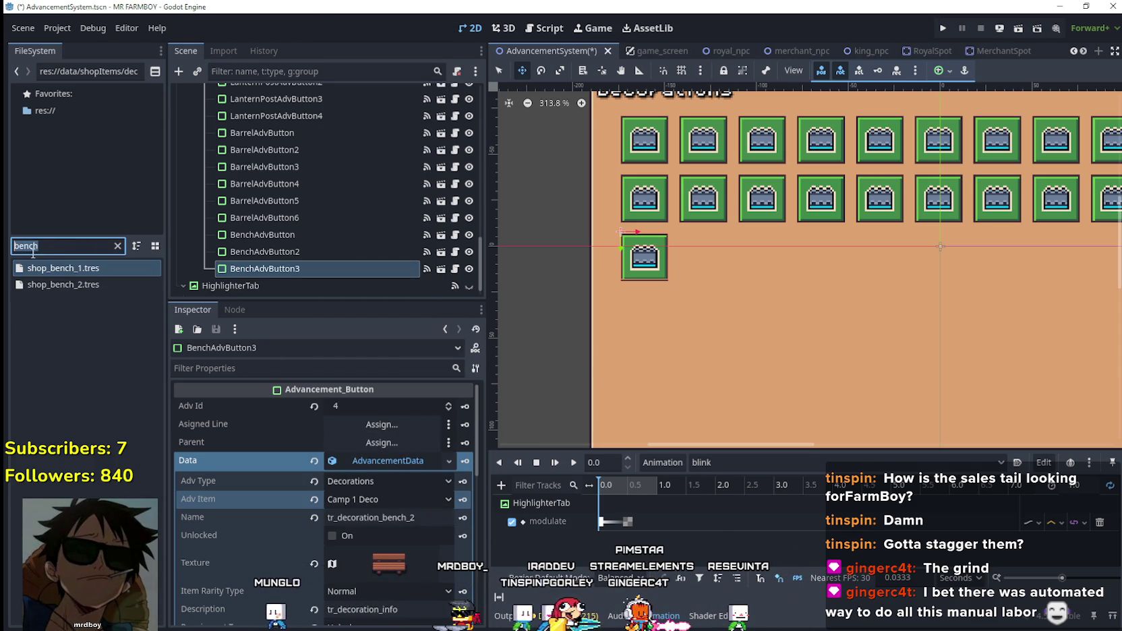
text(cam)
click(101, 350)
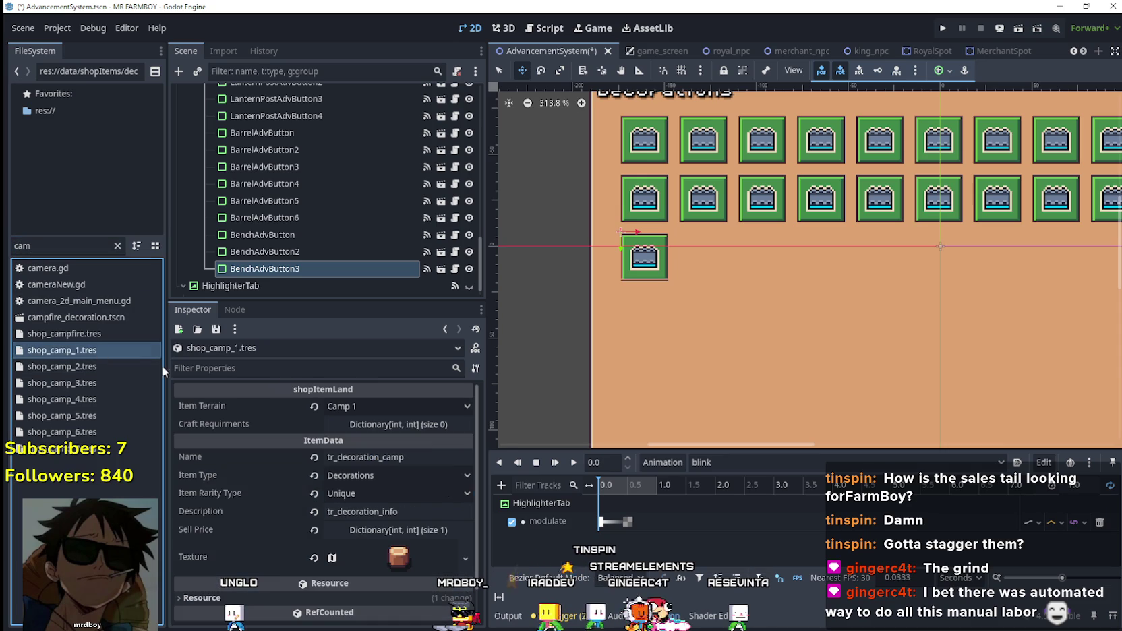
- Append the camp number to the Name fields of shop_camp_1 through shop_camp_4
click(445, 458)
text(_1)
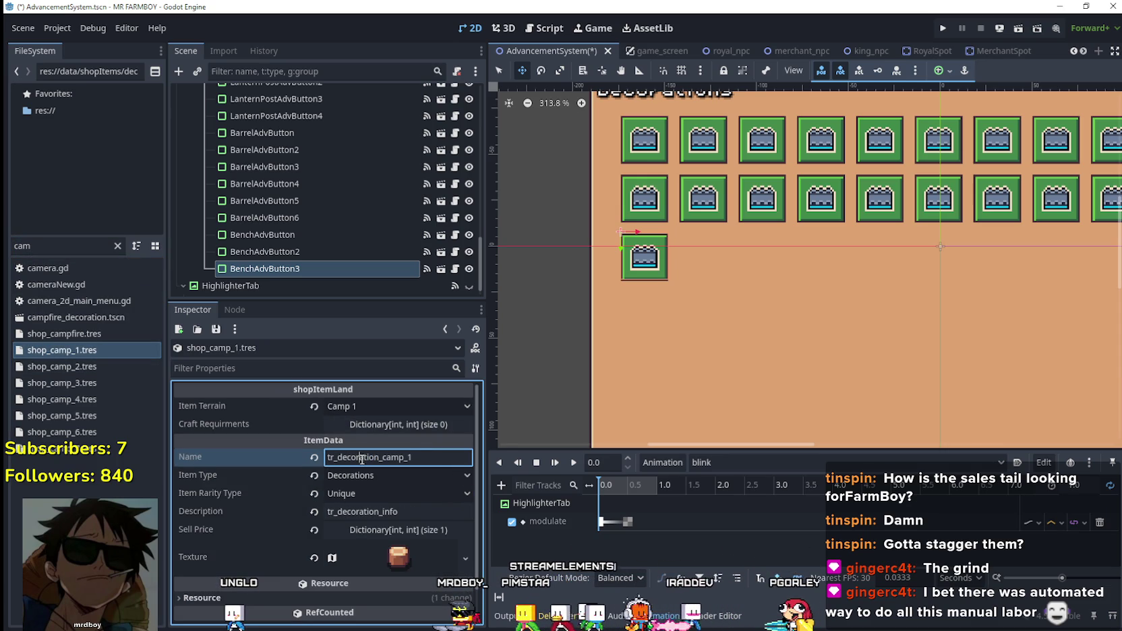
click(135, 366)
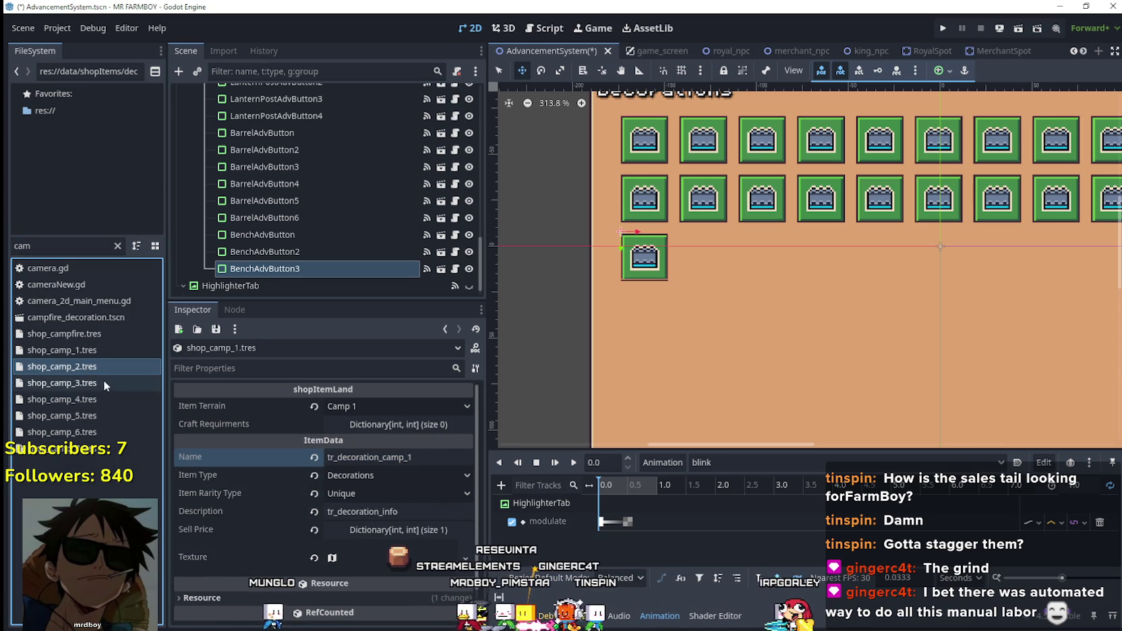
click(432, 458)
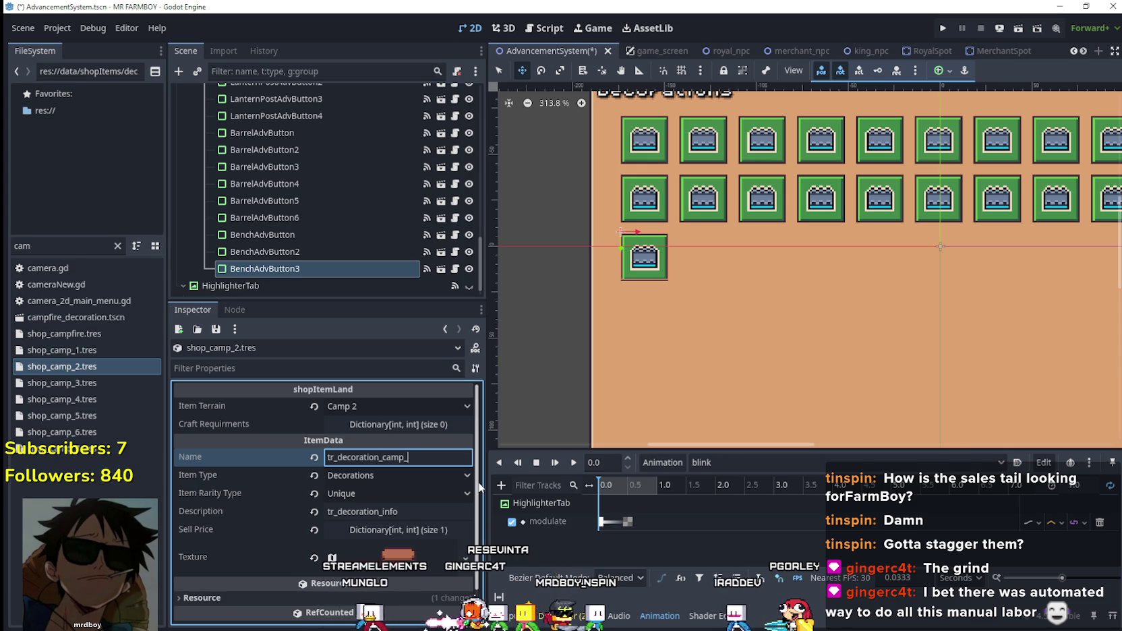
text(2)
click(57, 382)
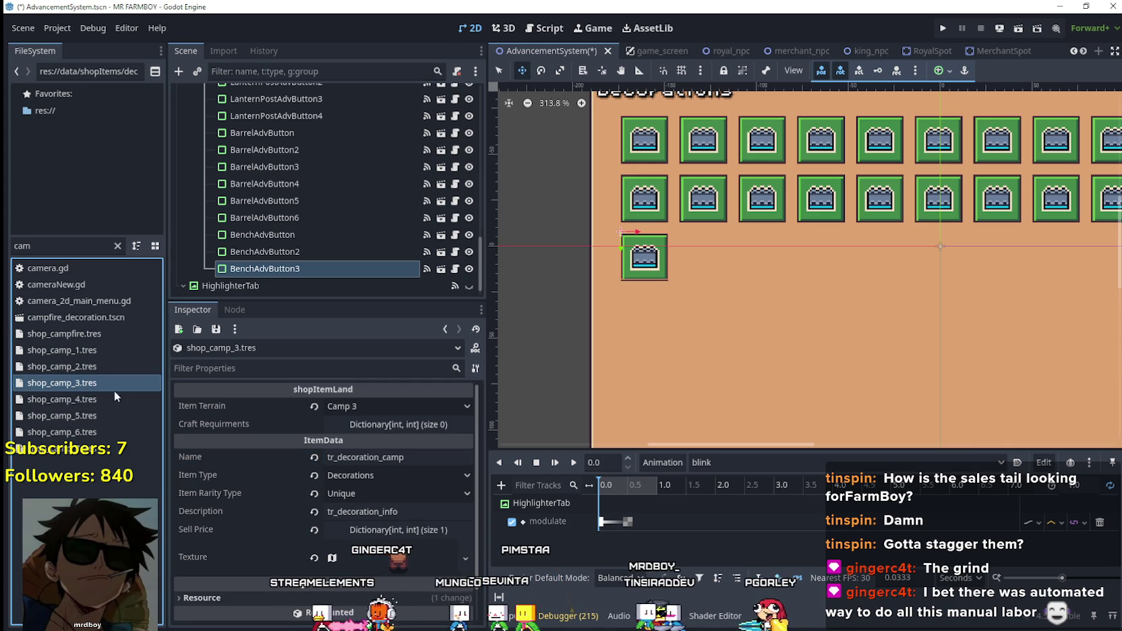
click(417, 458)
text(_3)
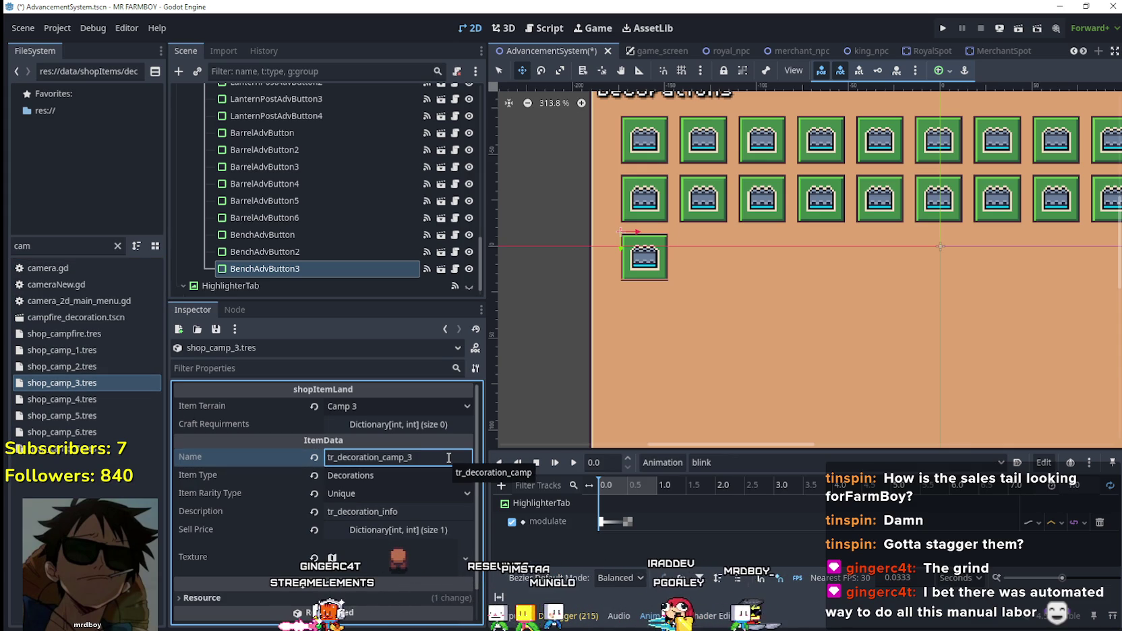
click(81, 402)
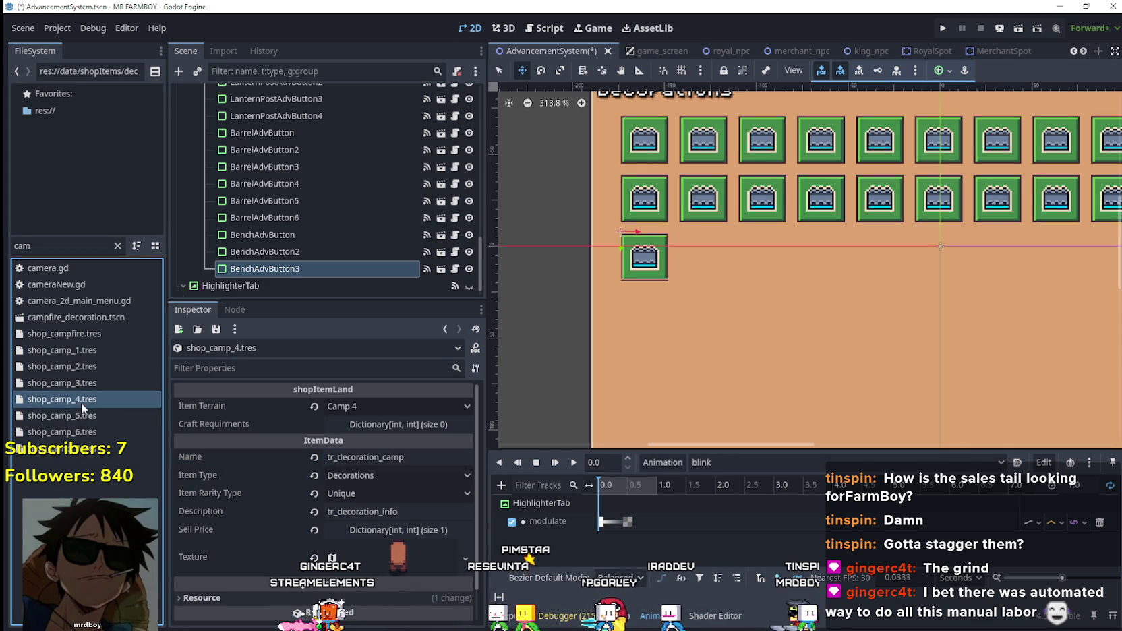
click(425, 461)
text(_4)
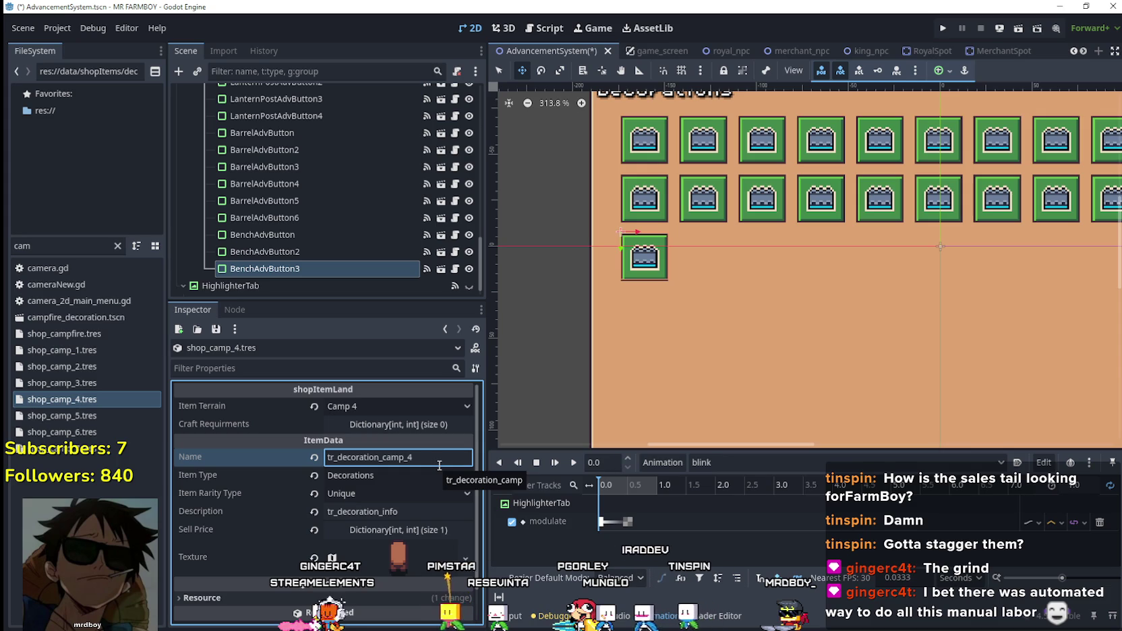
- Rename shop_camp_5, 6 and 7 to tr_decoration_camp_5, _6 and _7, then save
click(58, 415)
click(364, 425)
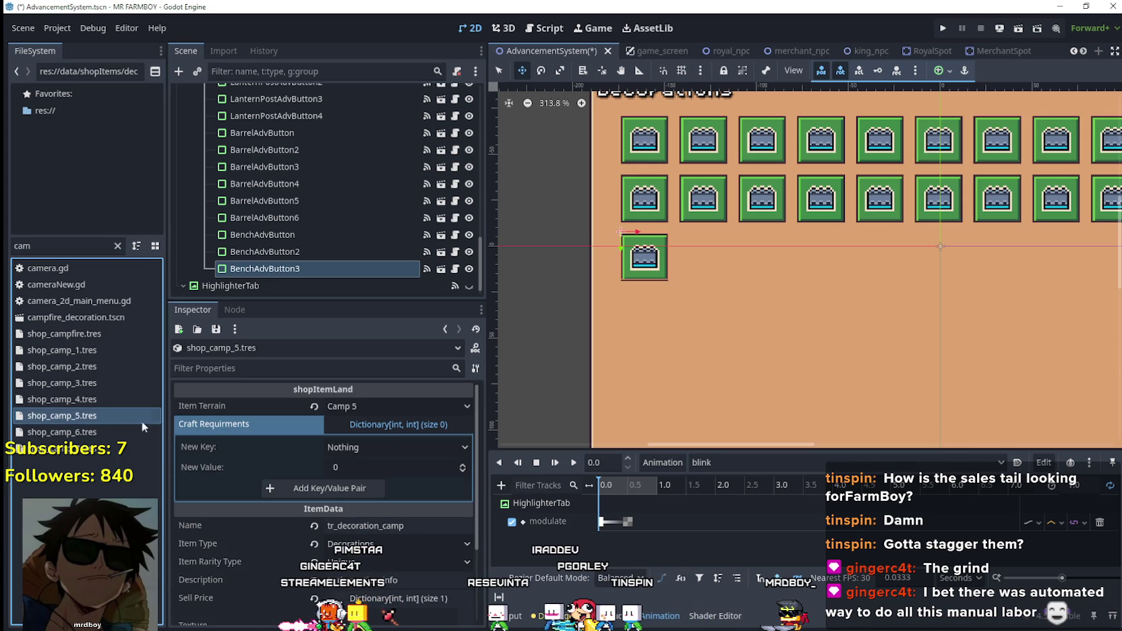
scroll(417, 555, down, 1)
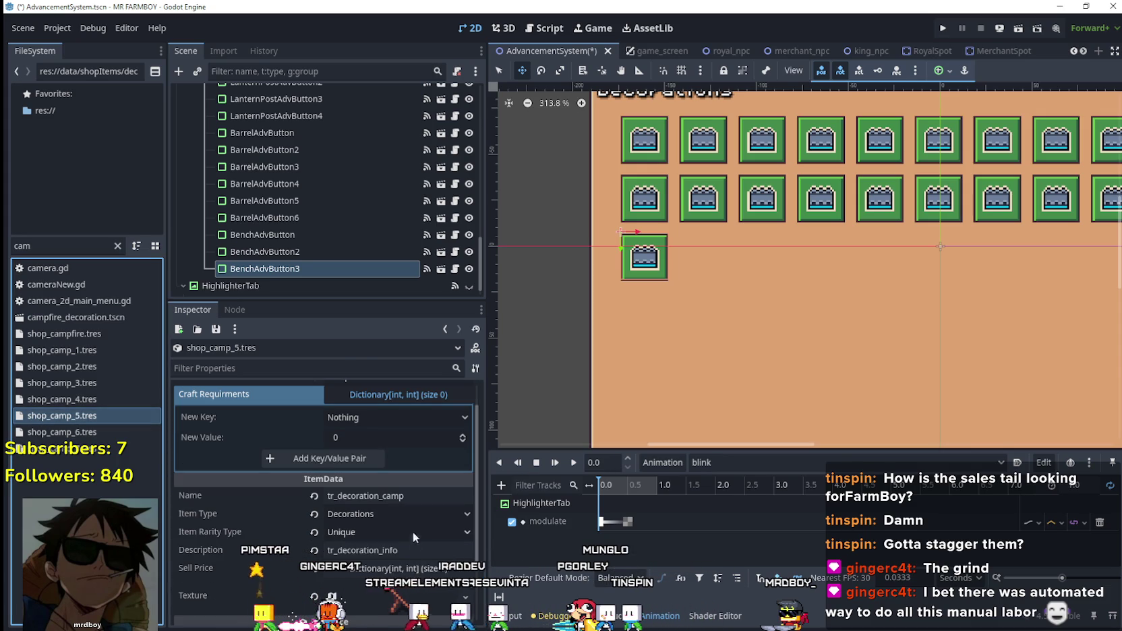
click(423, 496)
text(_5)
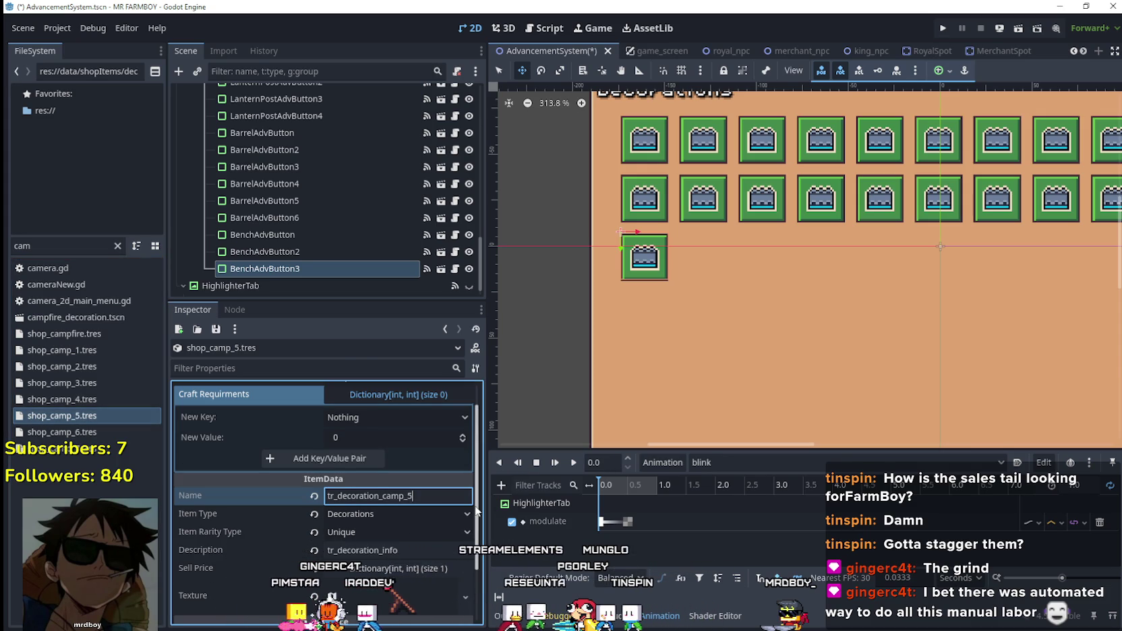
click(98, 433)
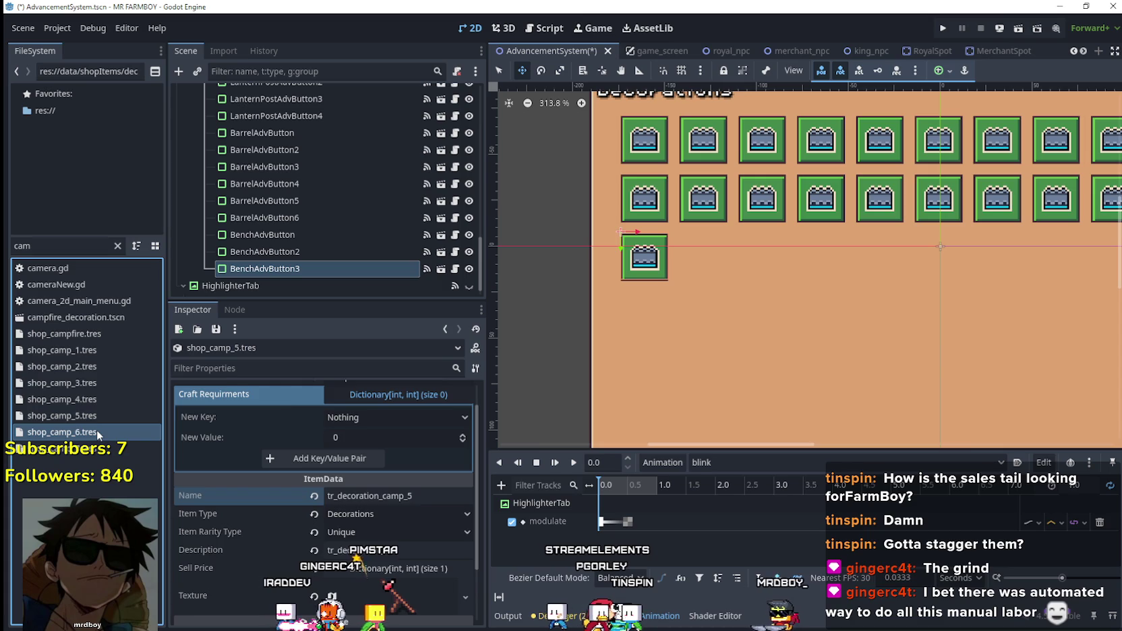
click(449, 528)
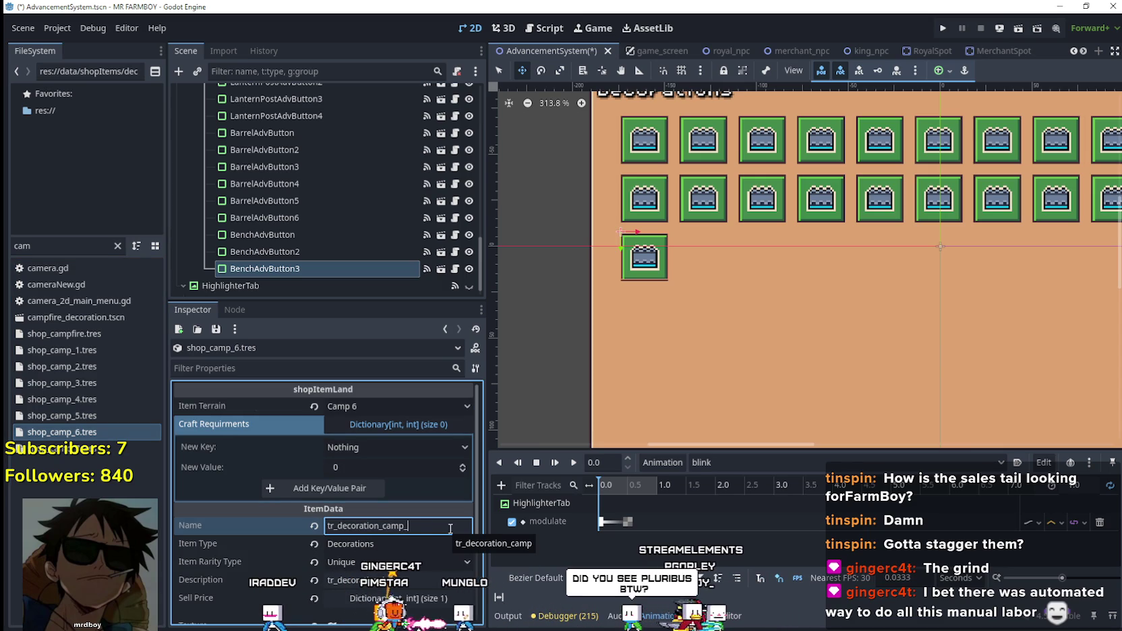
text(6)
click(63, 449)
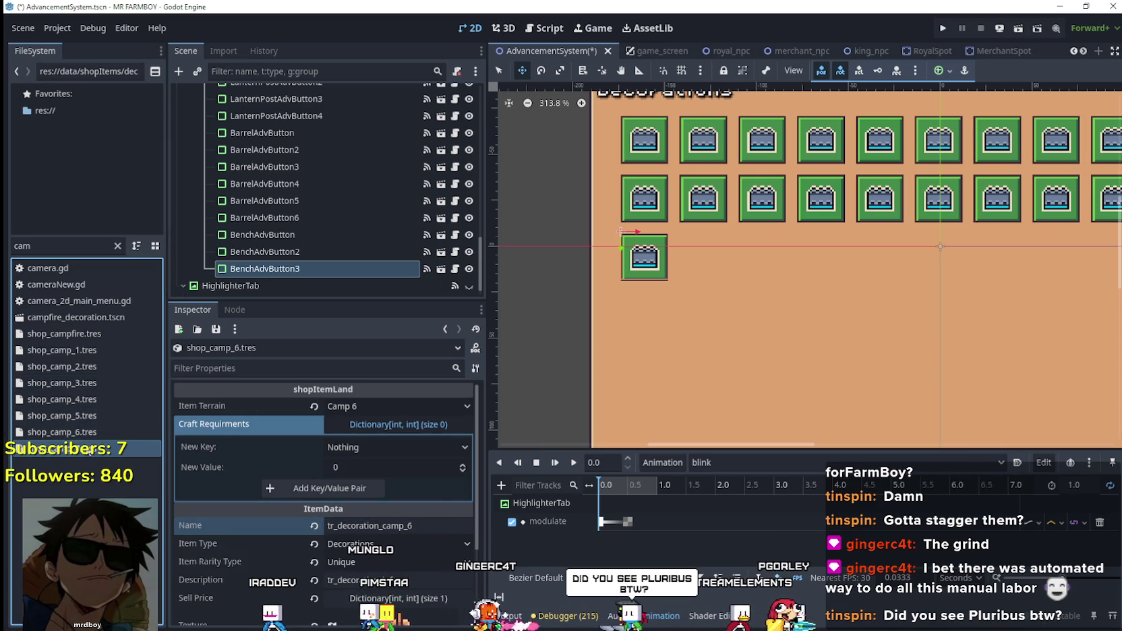
click(425, 514)
text(_7)
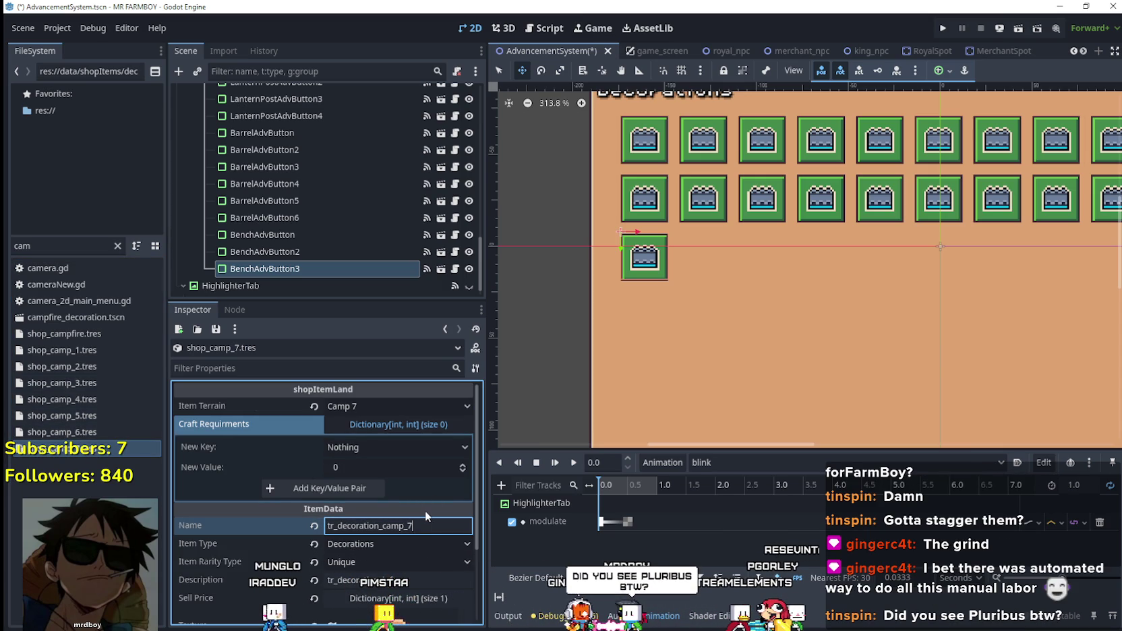
key(ctrl+s)
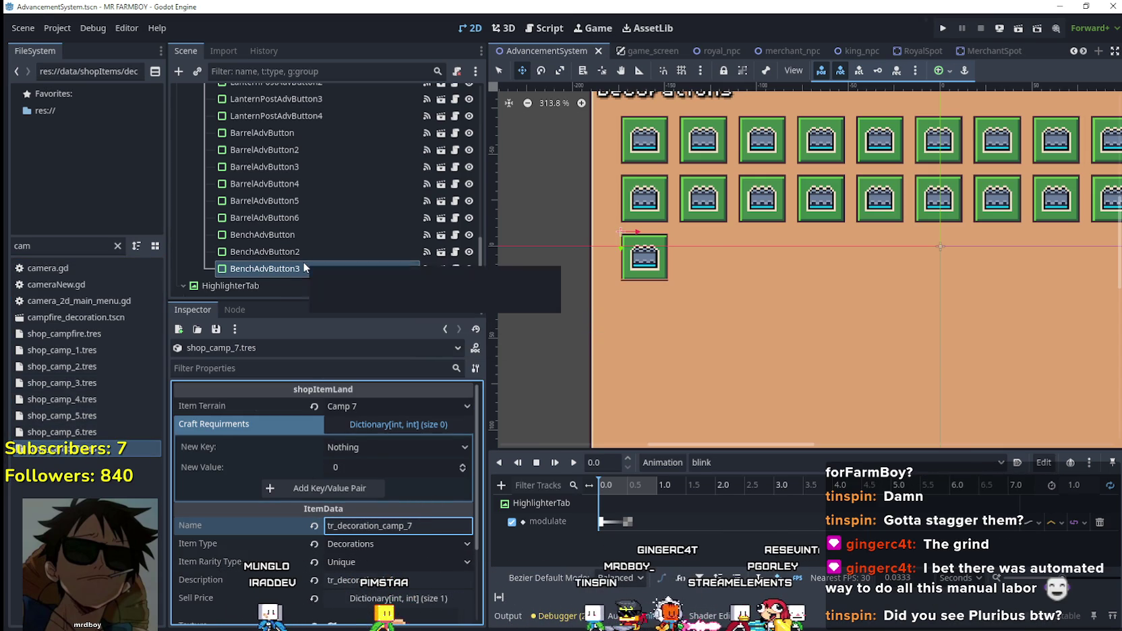
- Set BenchAdvButton3's item name to tr_decoration_camp_1
click(296, 267)
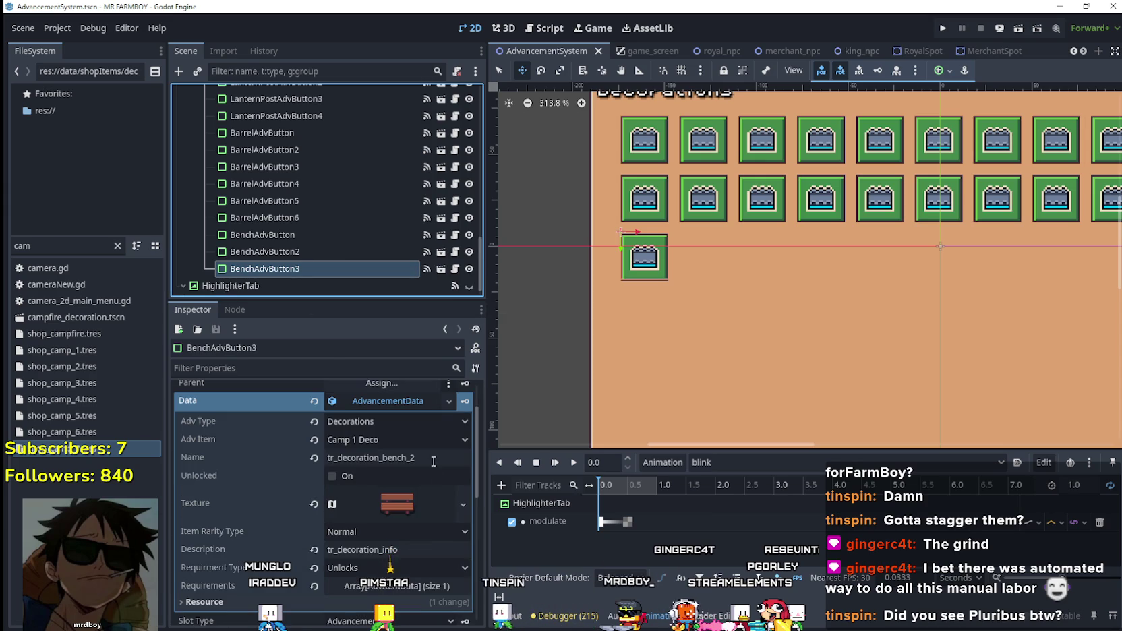
click(434, 459)
text(tr_decoration_camp_1)
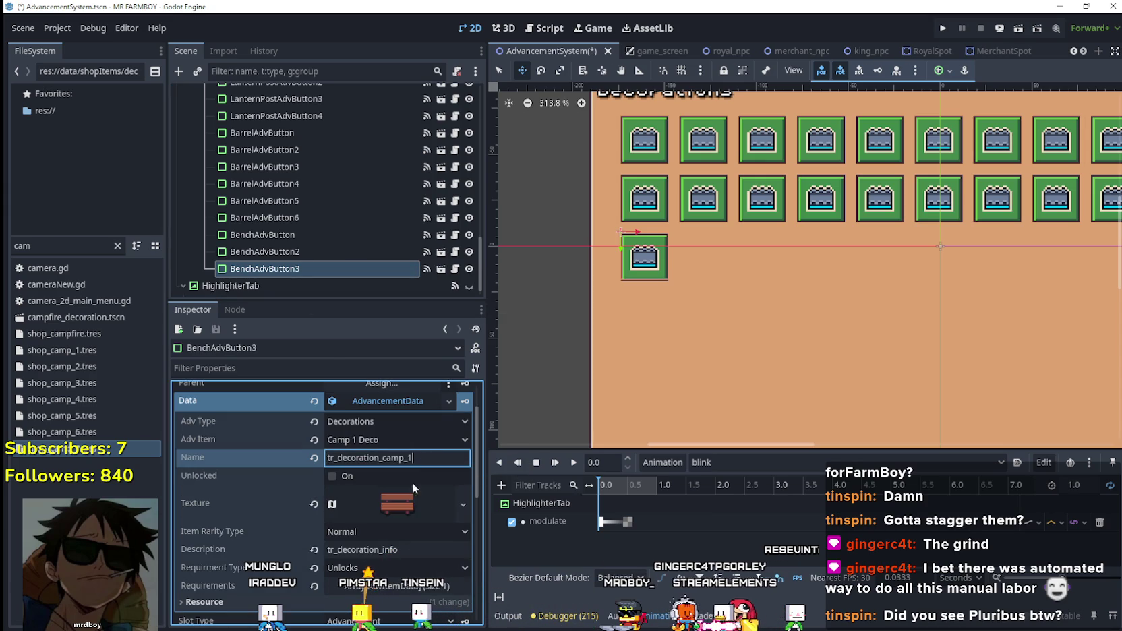
- Make BenchAdvButton3's texture unique, select a new atlas tile region for it, and save
click(397, 504)
right_click(403, 504)
click(467, 554)
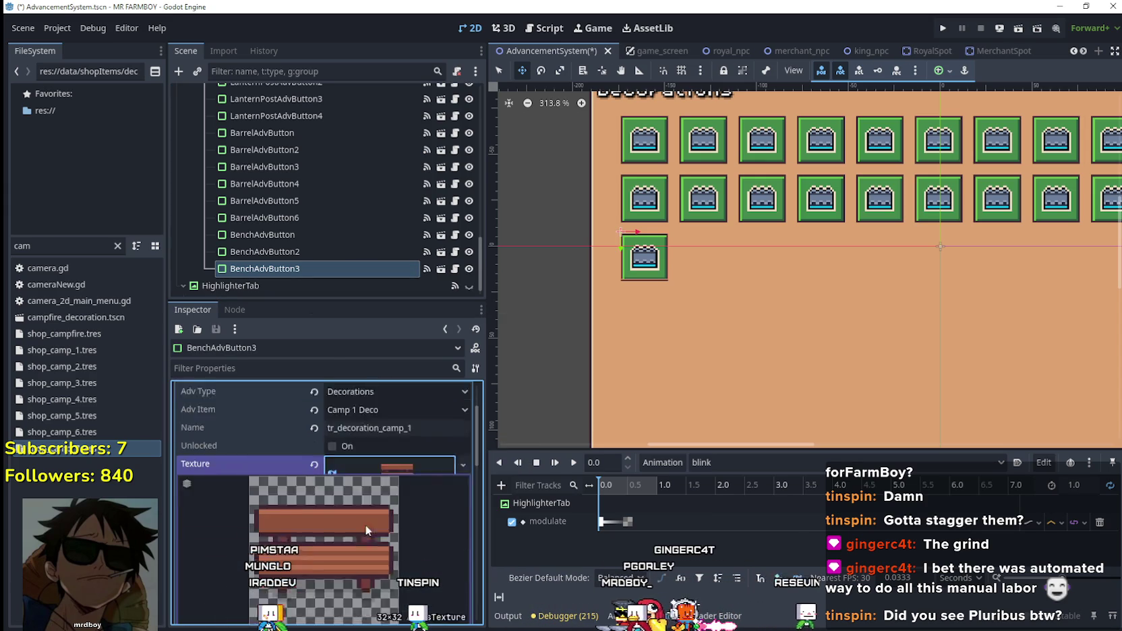
click(365, 524)
click(342, 546)
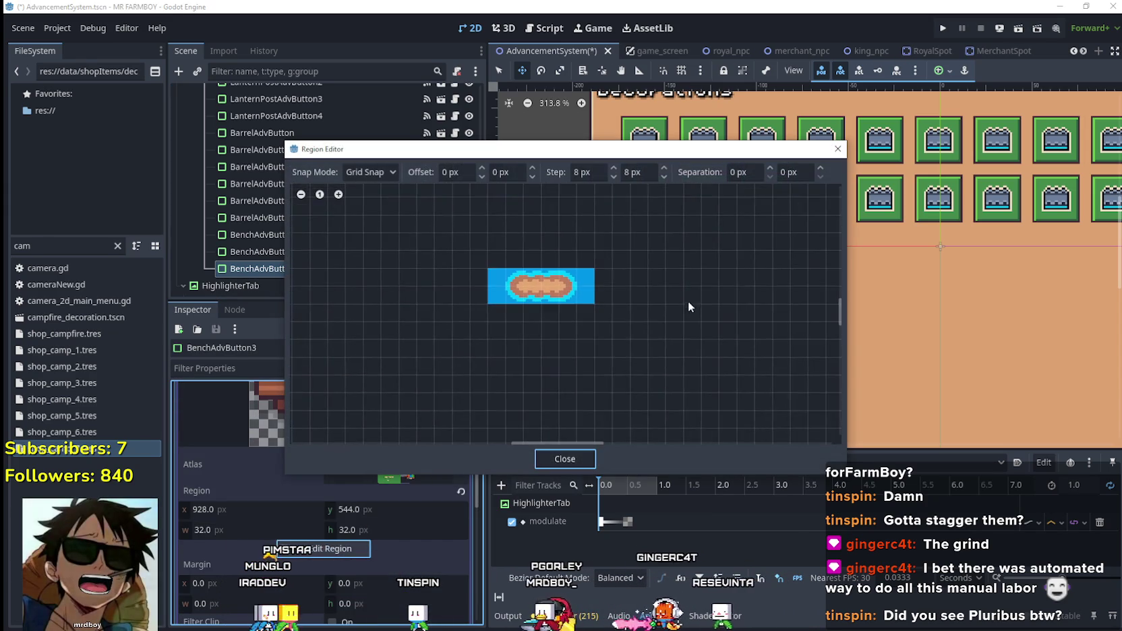
scroll(688, 310, down, 4)
scroll(638, 255, up, 5)
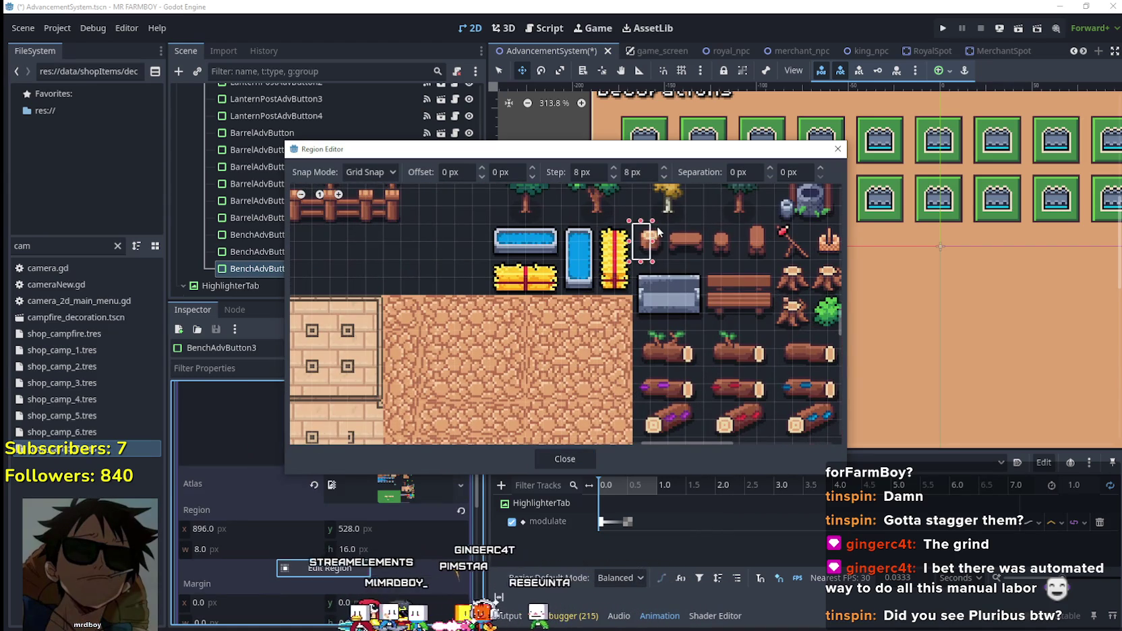
click(565, 459)
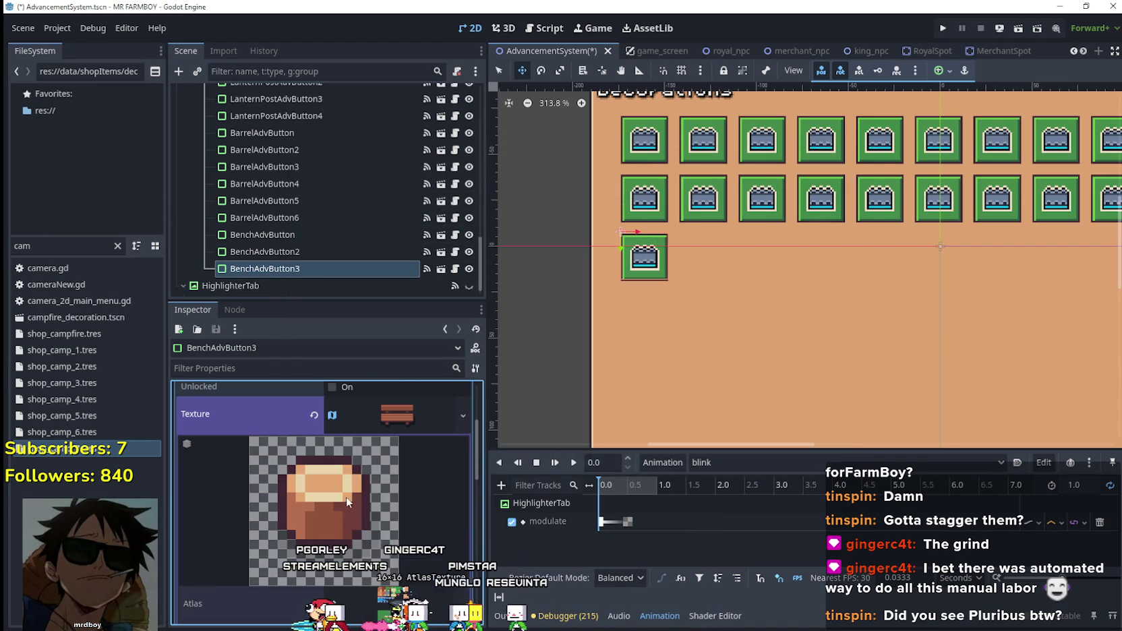
click(384, 425)
key(ctrl+s)
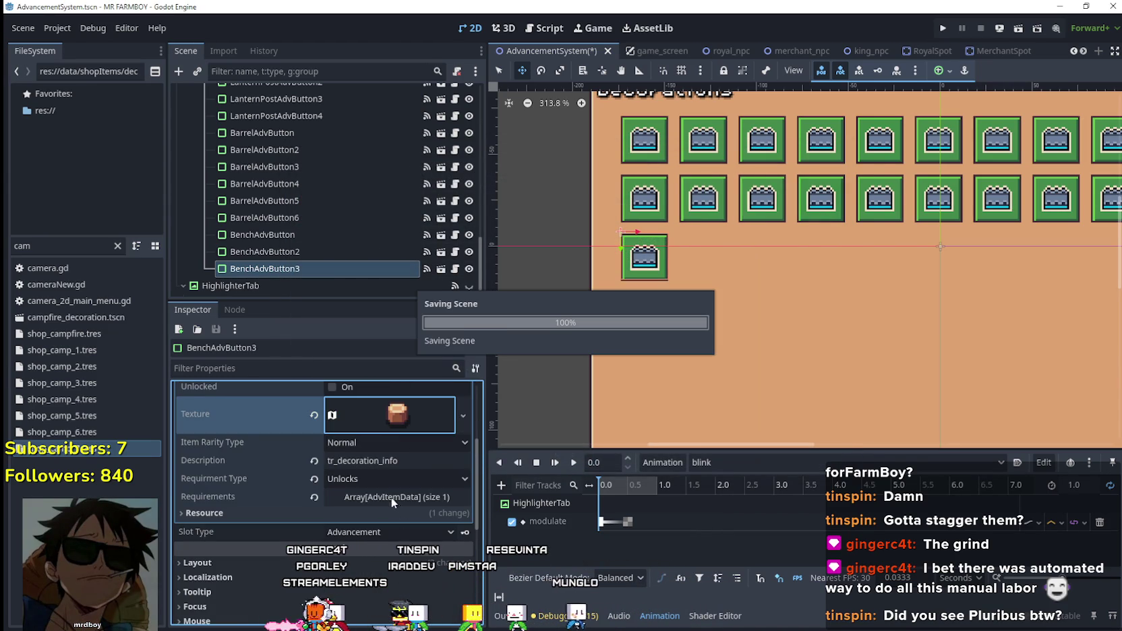
- Change the first requirement's Item Id from Bench 2 Deco to another deco item and save
click(391, 497)
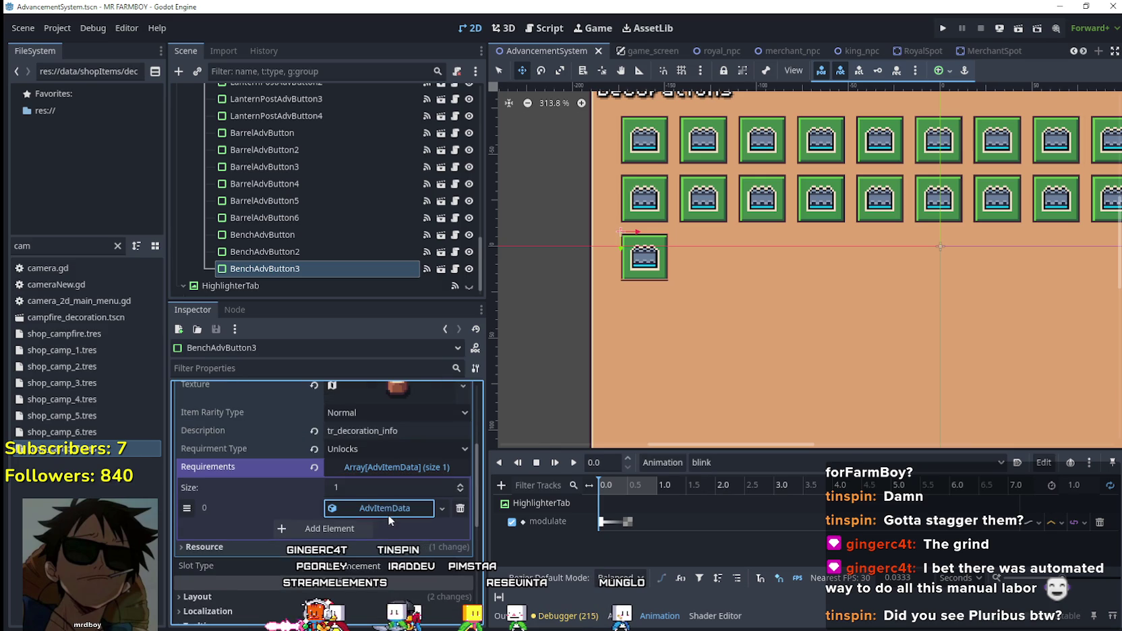
click(388, 514)
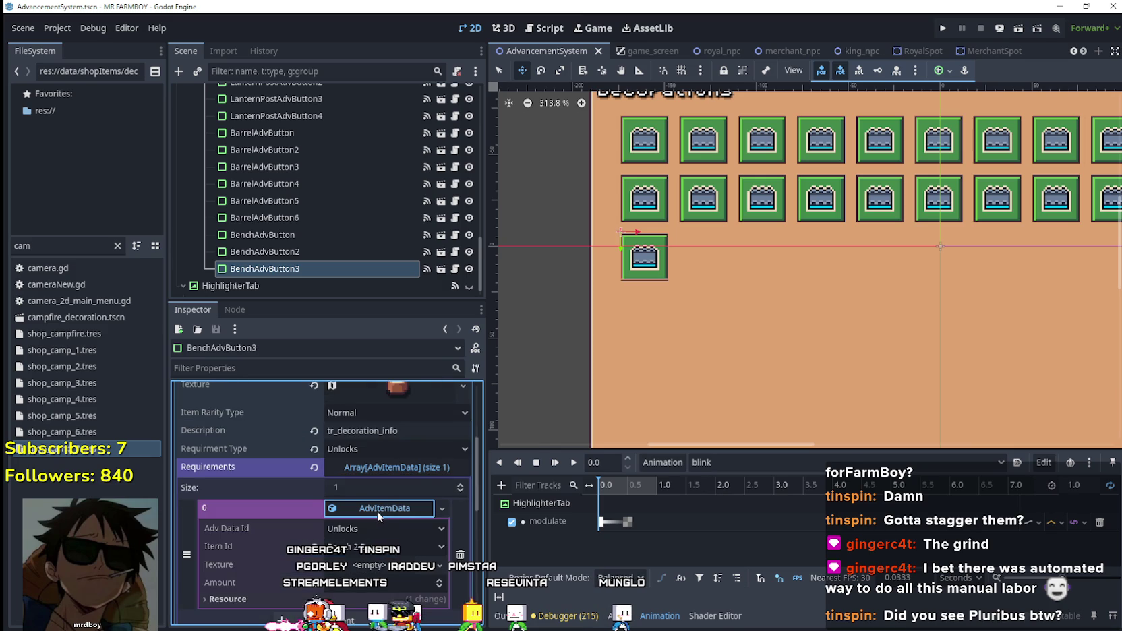
click(382, 547)
scroll(405, 472, up, 10)
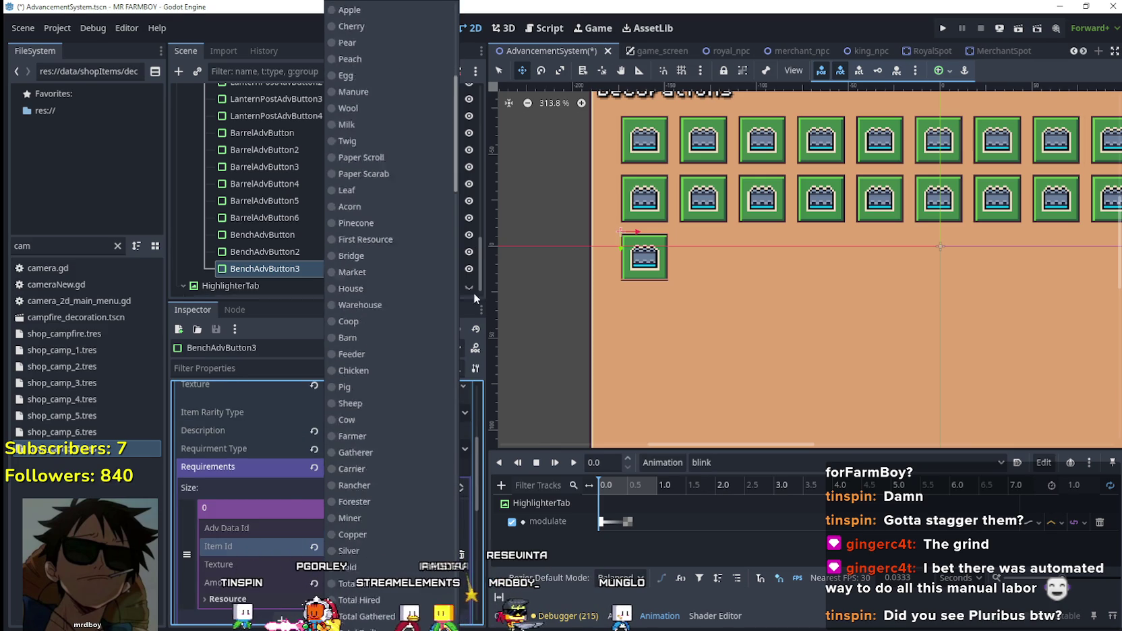
scroll(378, 337, up, 5)
click(377, 327)
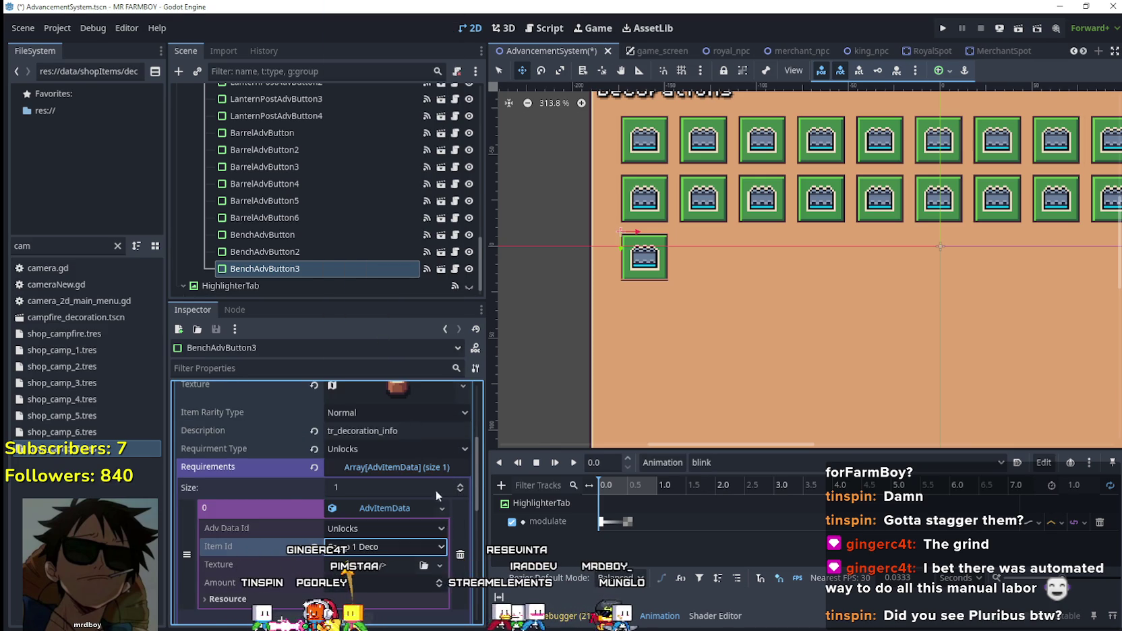
click(412, 513)
key(ctrl+s)
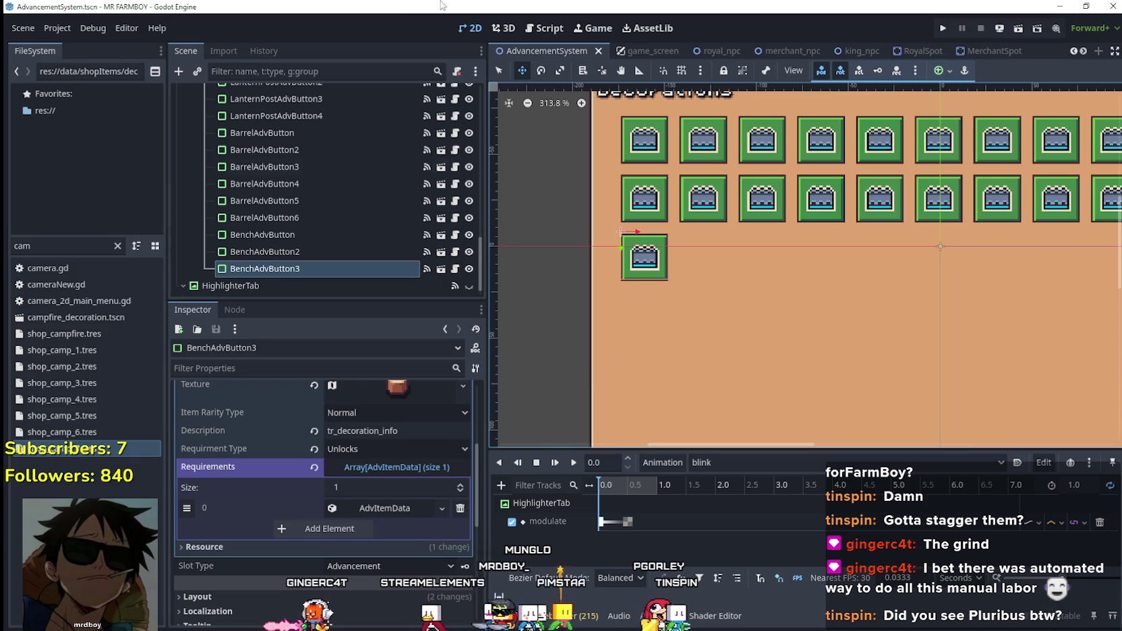
- Make BenchAdvButton3's requirement unique, set its Item Id to Camp 1 Deco, and save
click(387, 508)
right_click(374, 510)
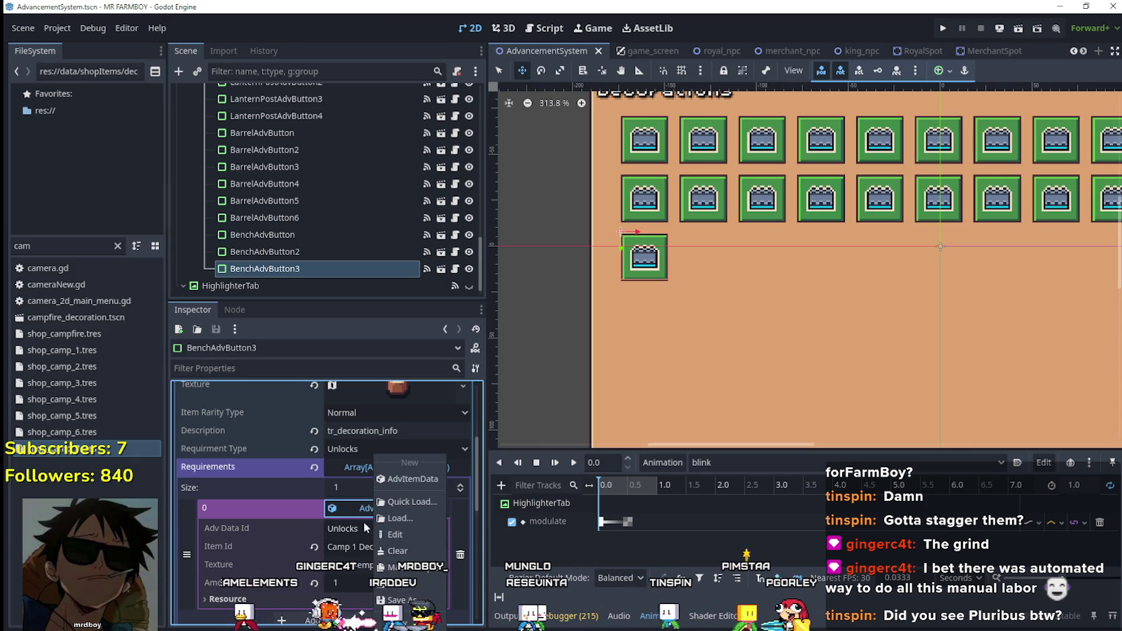
click(411, 569)
click(396, 548)
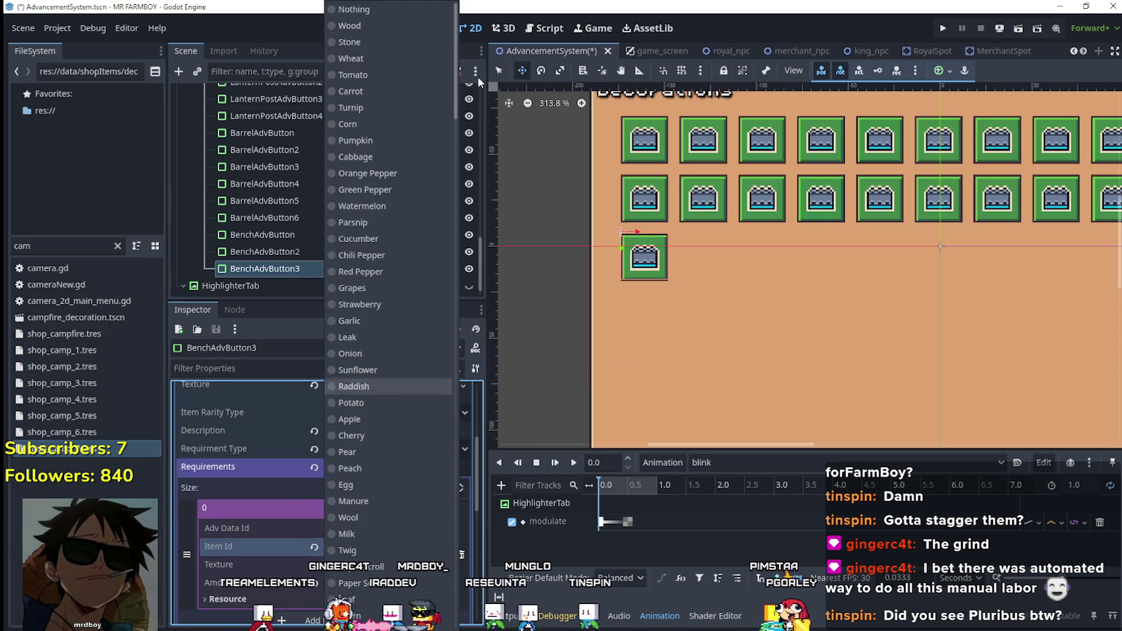
scroll(421, 207, down, 10)
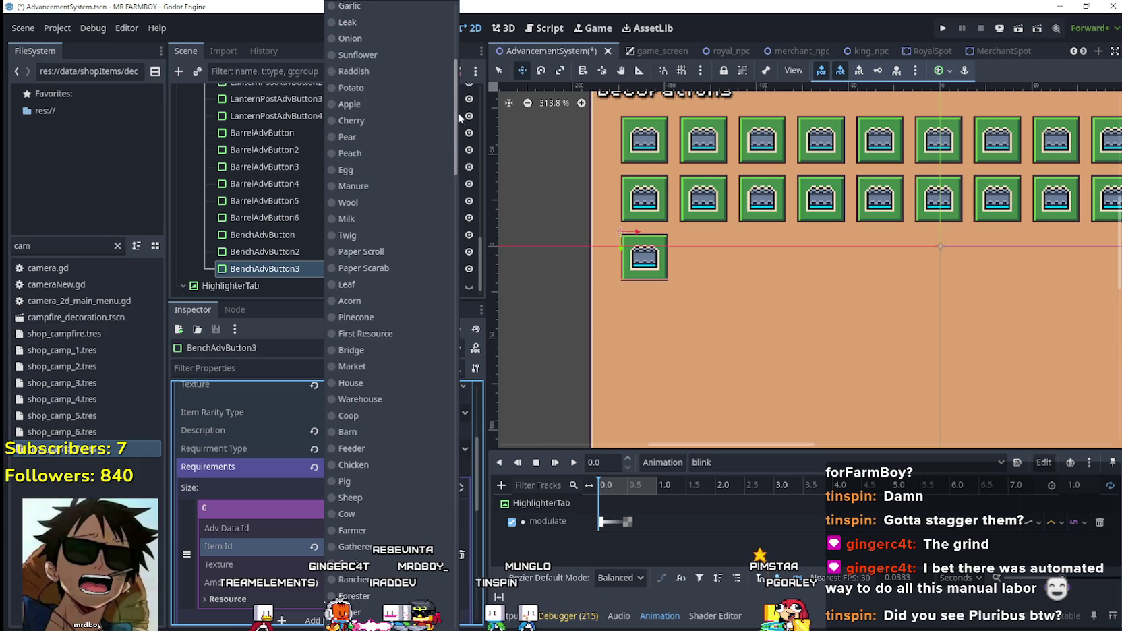
scroll(381, 383, down, 15)
click(381, 377)
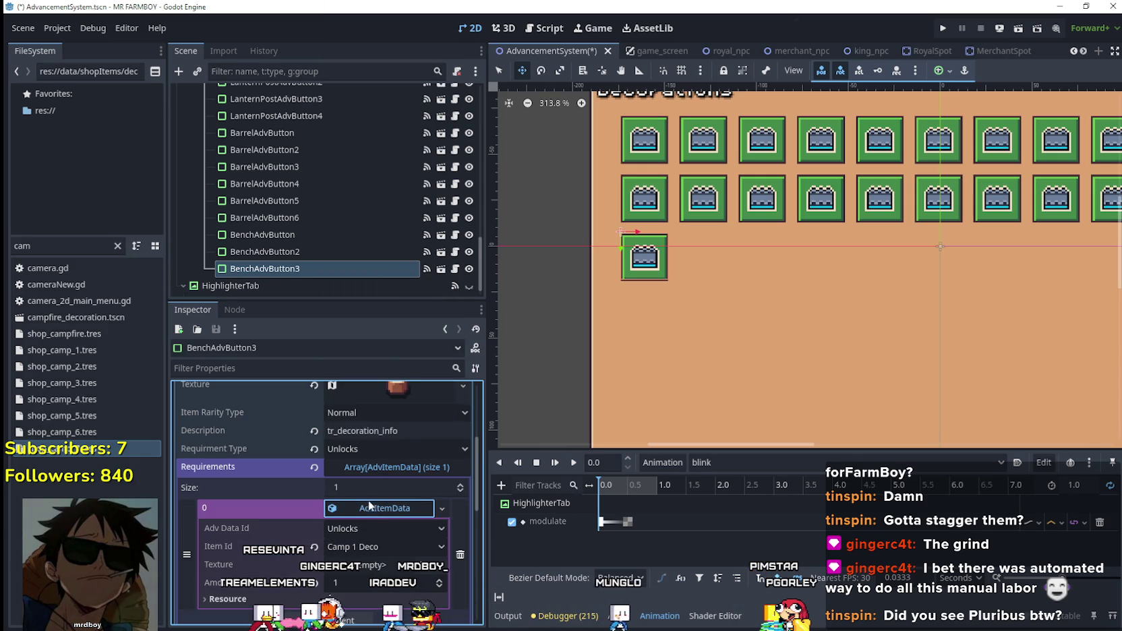
key(ctrl+s)
- Review BenchAdvButton3's data and requirement settings, then collapse the requirement element
scroll(382, 526, up, 3)
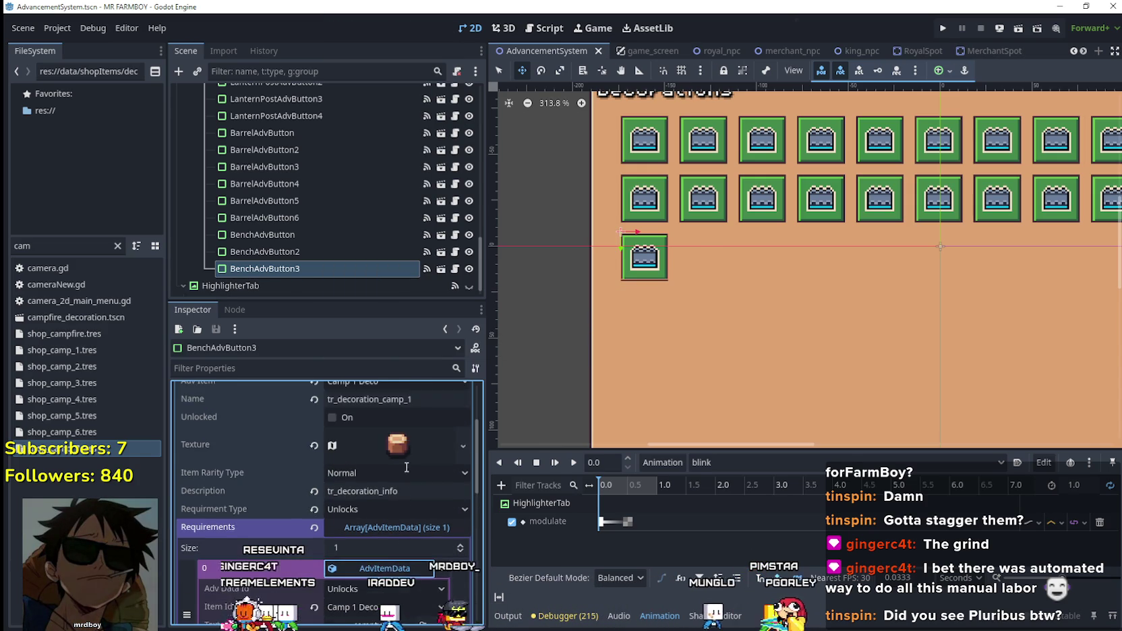
scroll(410, 493, up, 3)
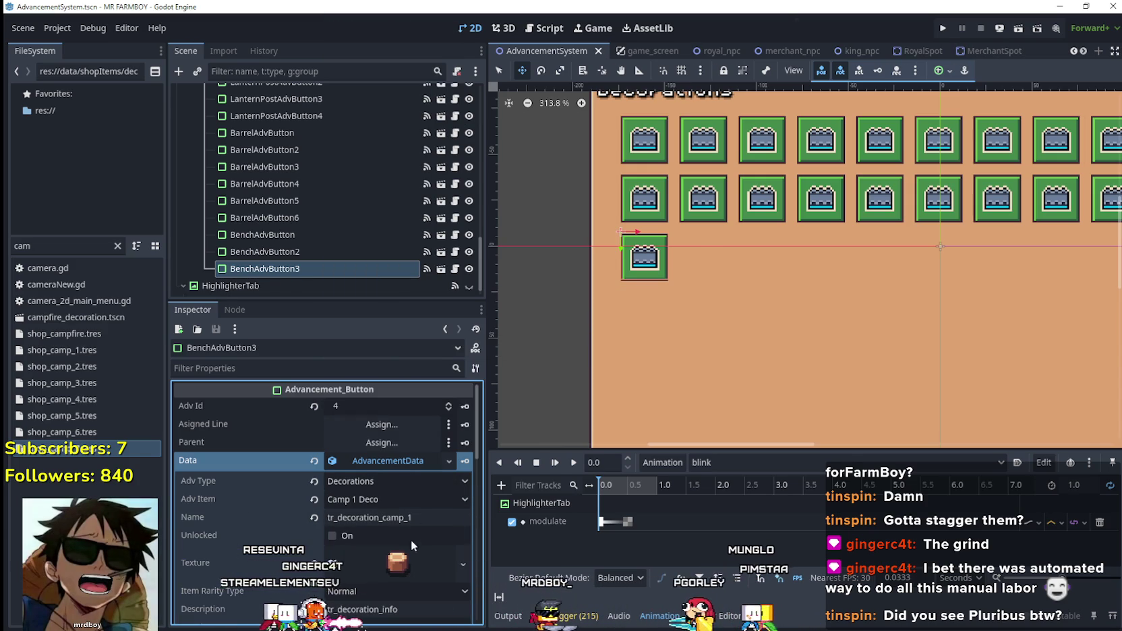
scroll(412, 520, down, 5)
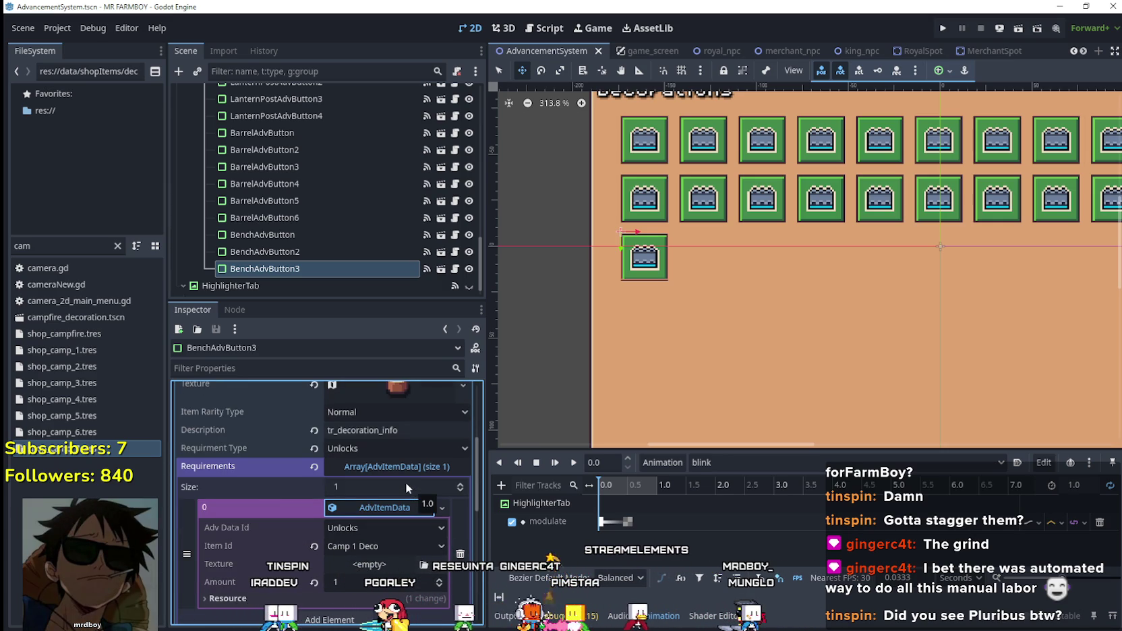
scroll(361, 492, down, 1)
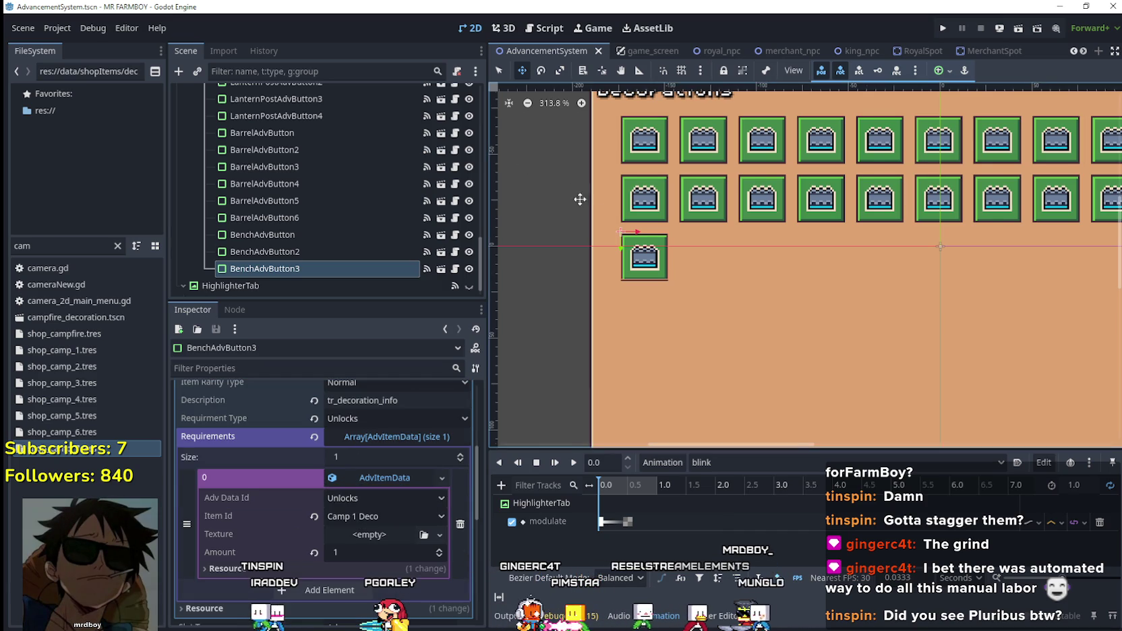
scroll(622, 199, up, 2)
scroll(622, 199, up, 2)
scroll(628, 383, down, 4)
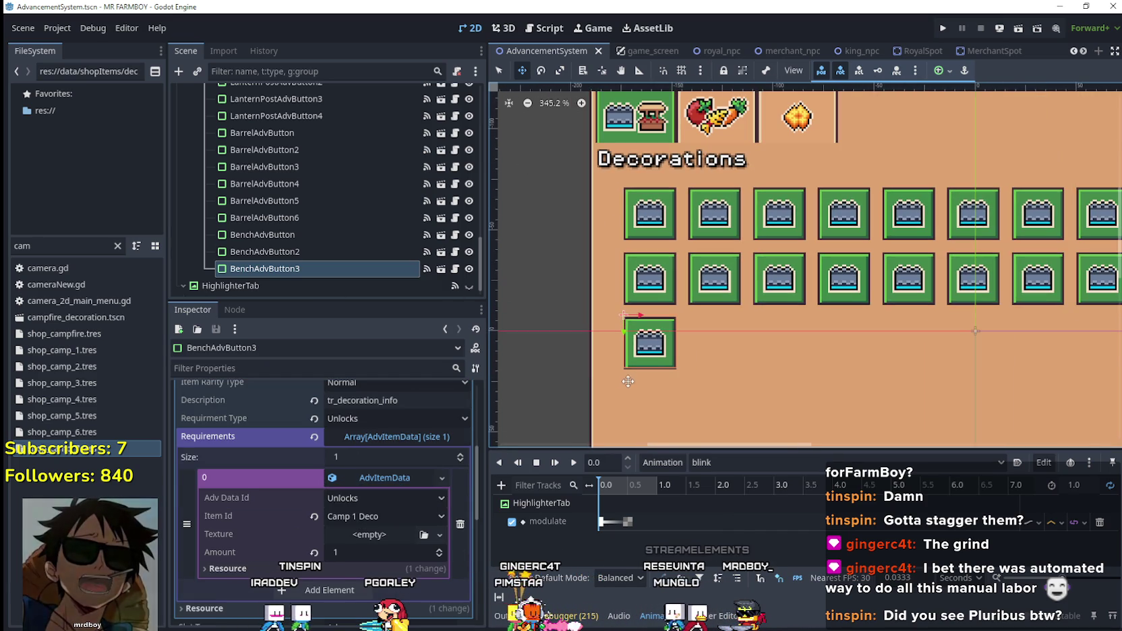
click(389, 474)
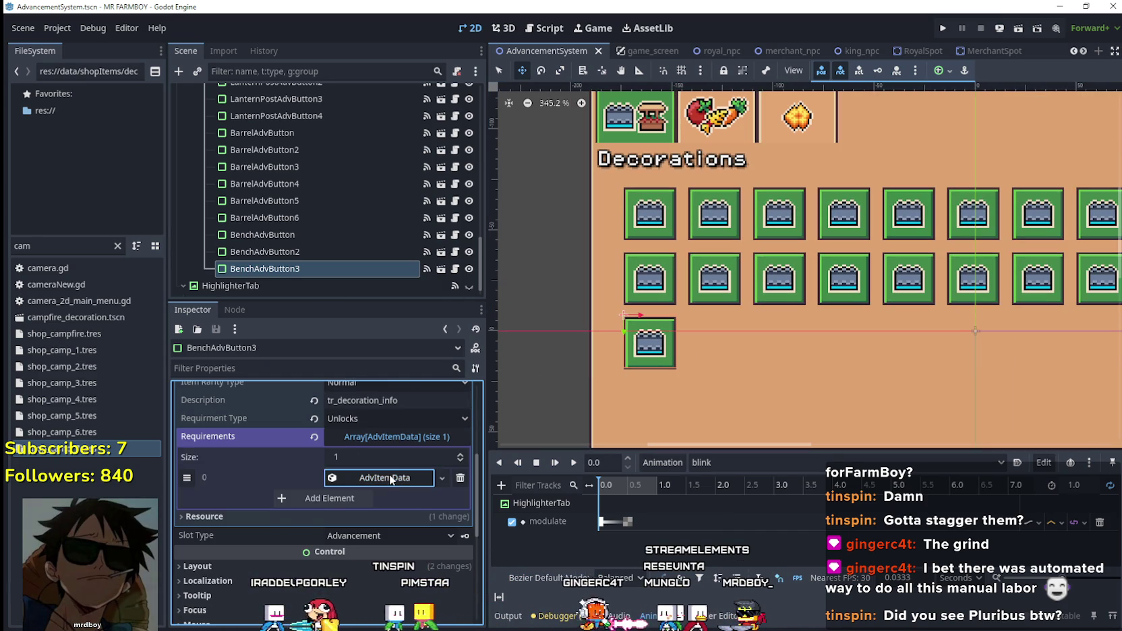
scroll(389, 475, up, 3)
scroll(396, 457, up, 2)
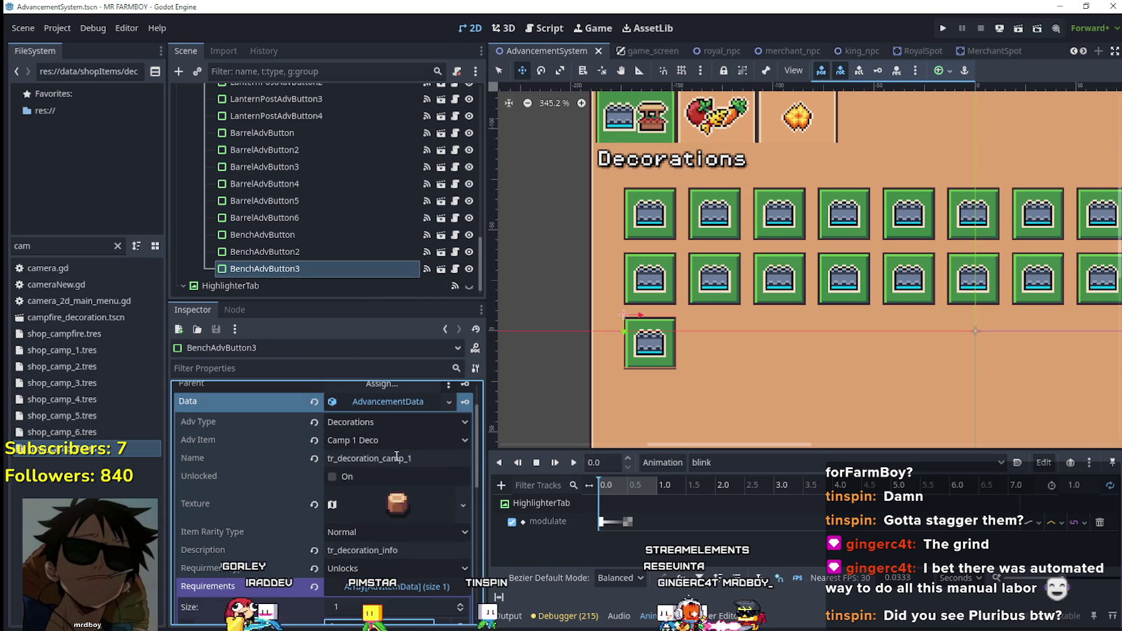
- Rename the BenchAdvButton3 node to CampAdvButton and save the scene
click(246, 267)
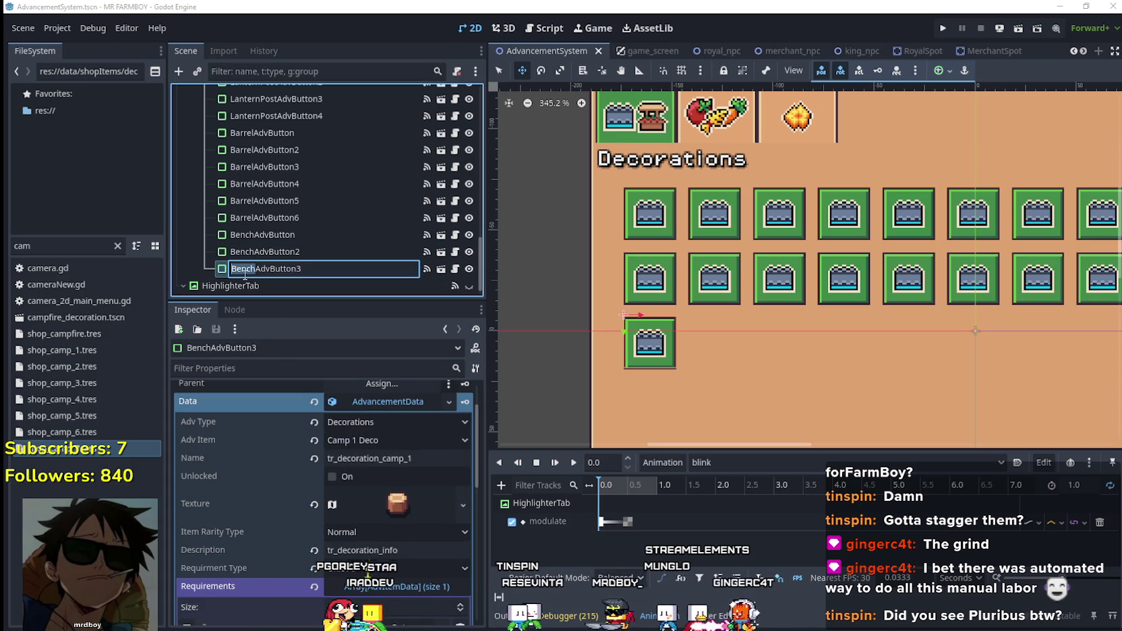
text(Camp)
key(Right)
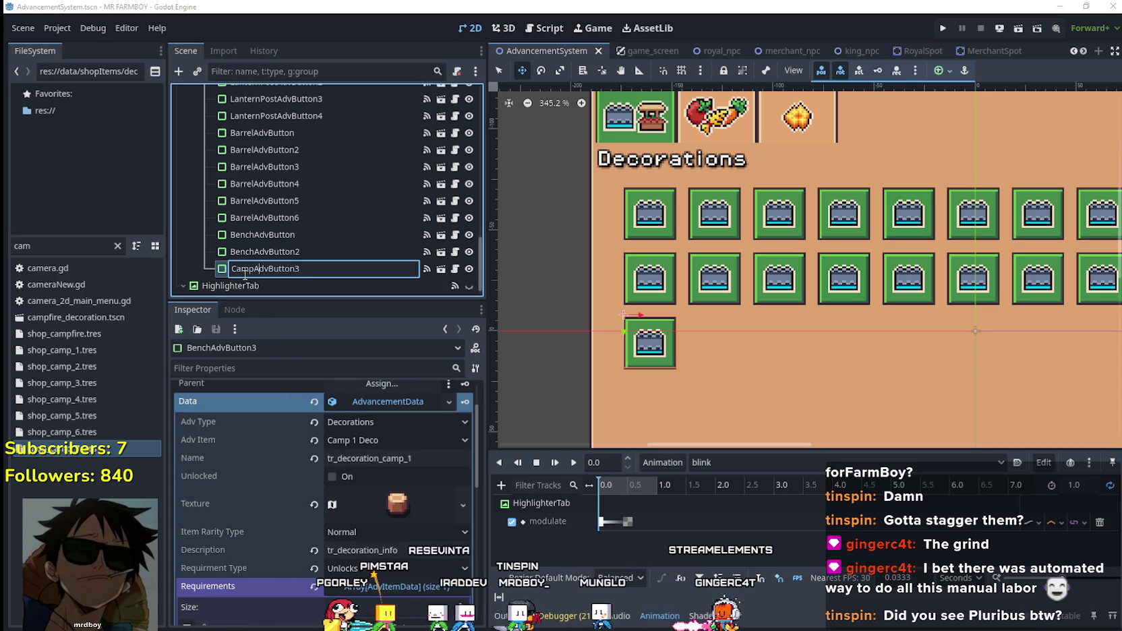
key(End)
key(BackSpace)
key(Return)
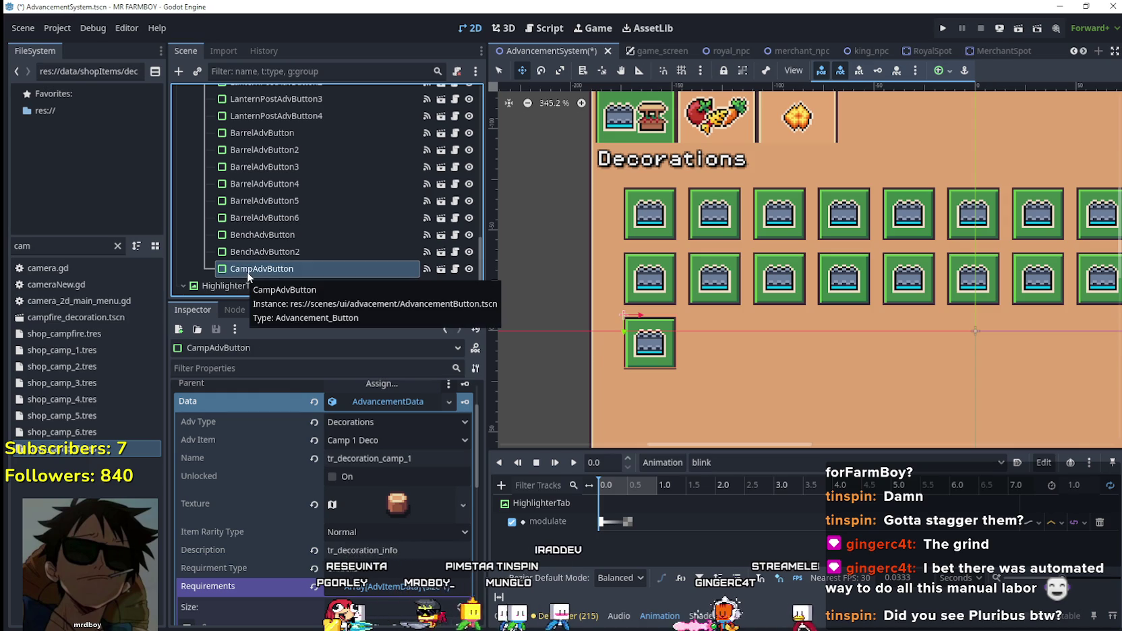
key(ctrl+s)
click(382, 403)
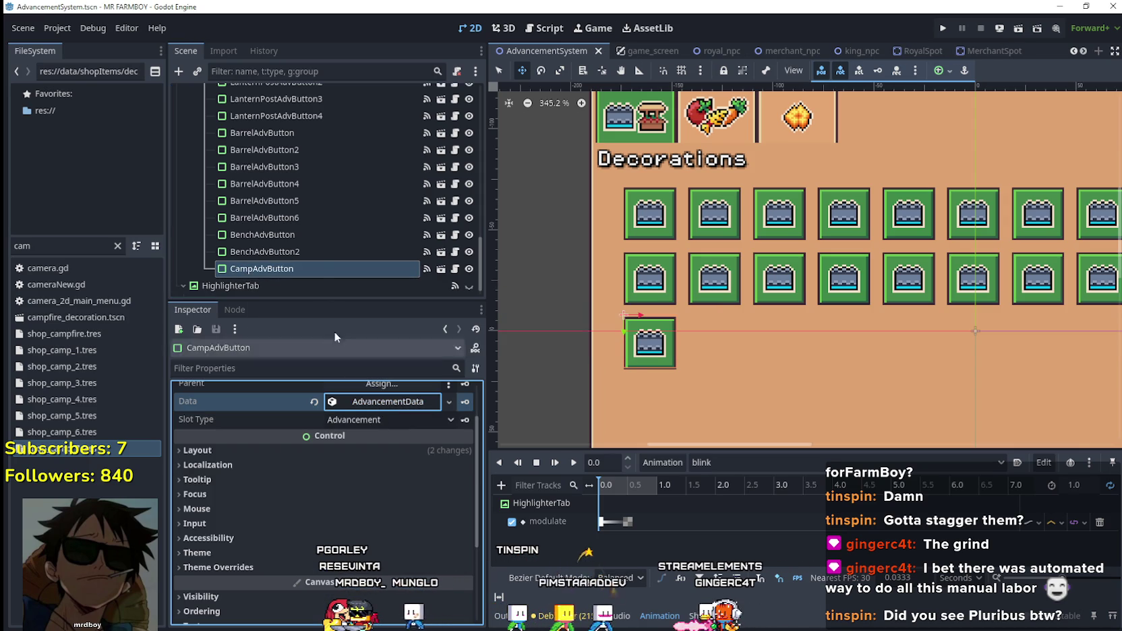
click(323, 264)
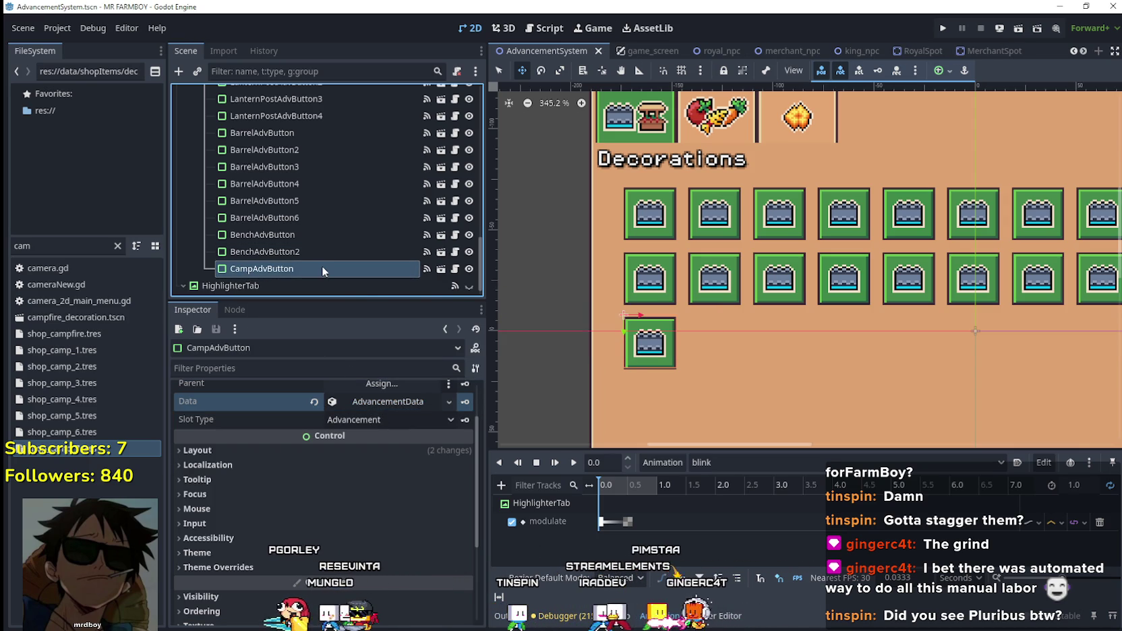
- Duplicate CampAdvButton with Ctrl+D and try making the copy's advancement data unique
key(ctrl+d)
click(403, 472)
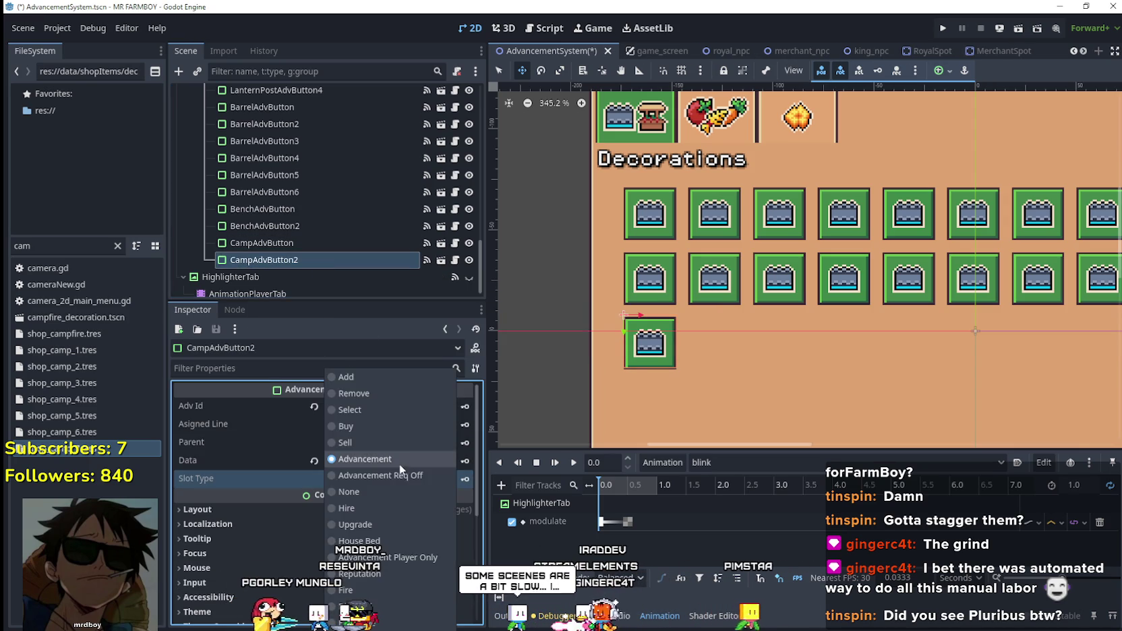
click(399, 459)
click(396, 460)
right_click(391, 459)
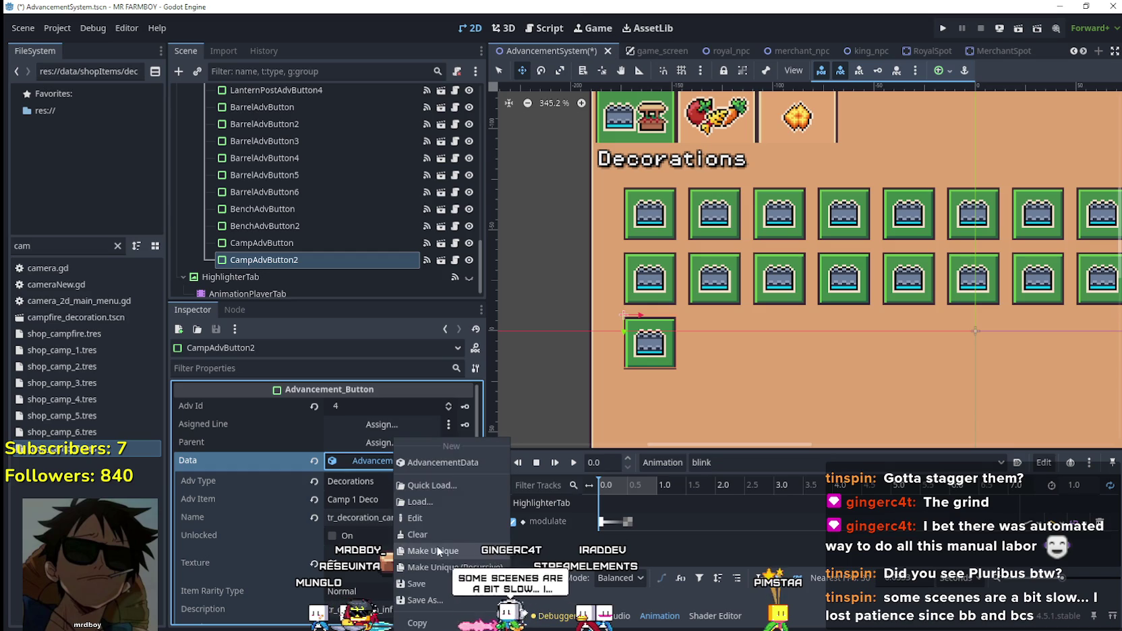
click(437, 550)
scroll(379, 471, down, 3)
scroll(388, 406, up, 2)
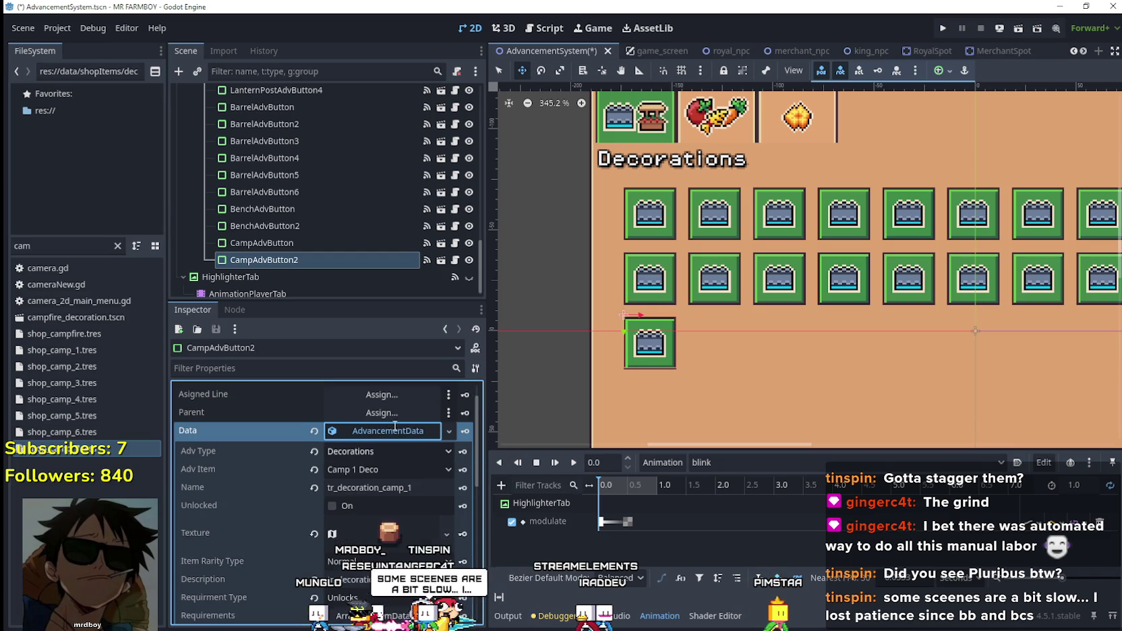
click(445, 534)
click(390, 533)
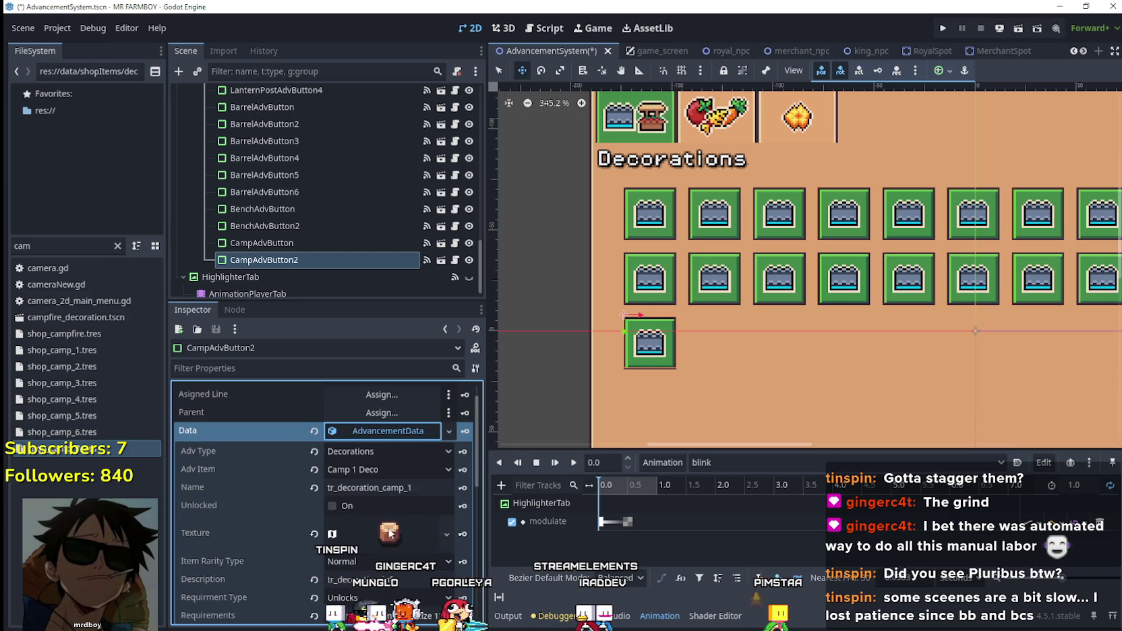
click(526, 616)
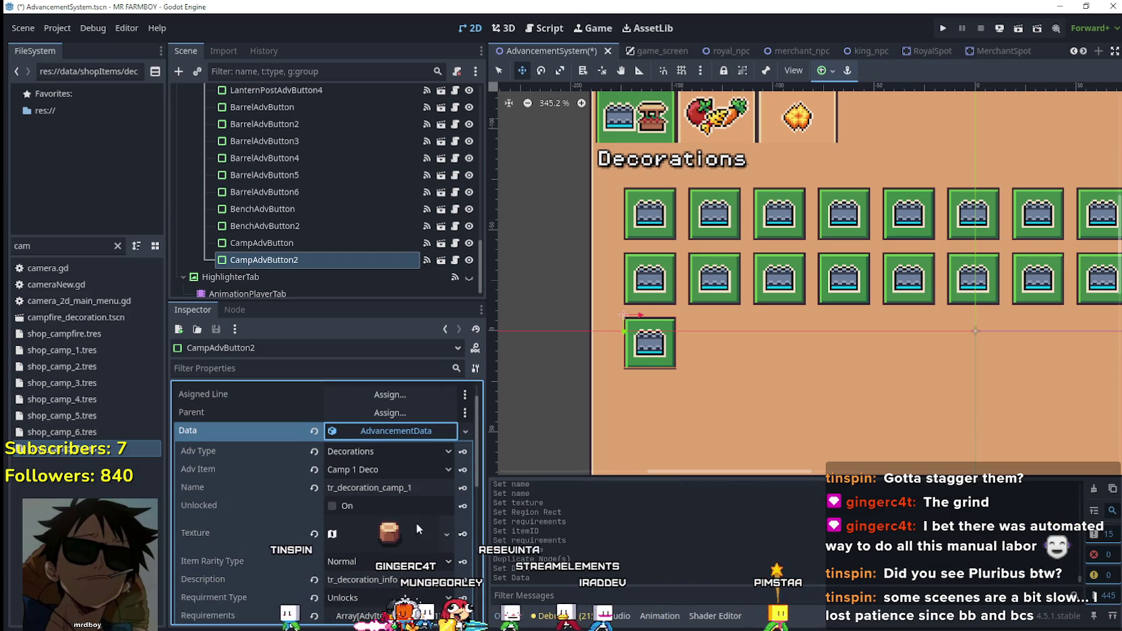
- Make the duplicate's data unique, set it to Camp 2 Deco, and name it tr_decoration_camp_2
right_click(386, 433)
click(393, 457)
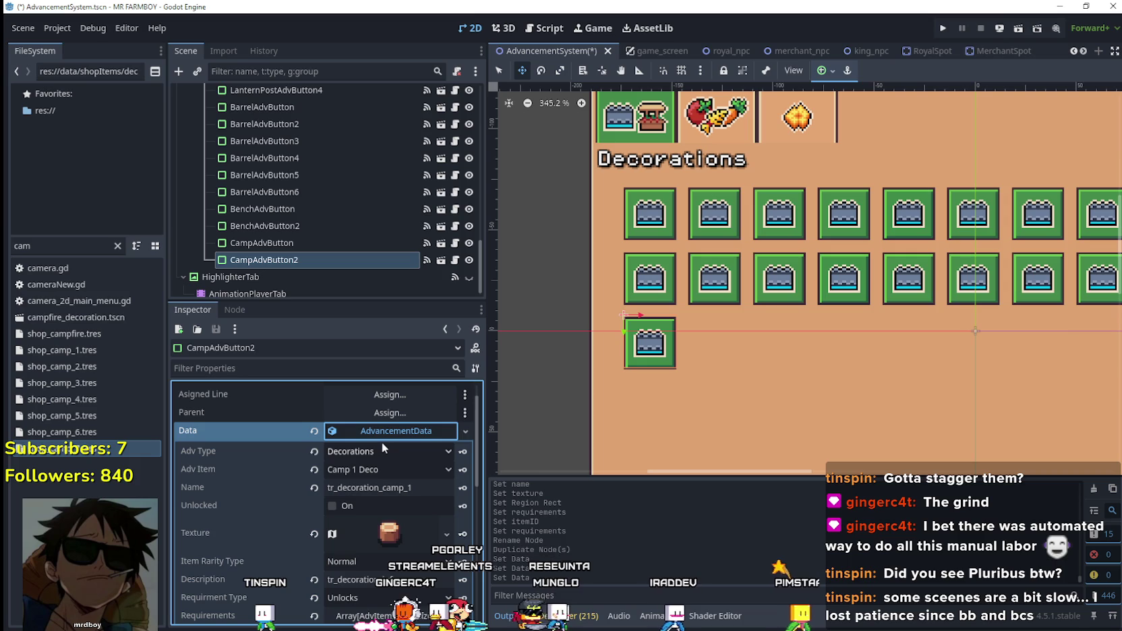
click(382, 468)
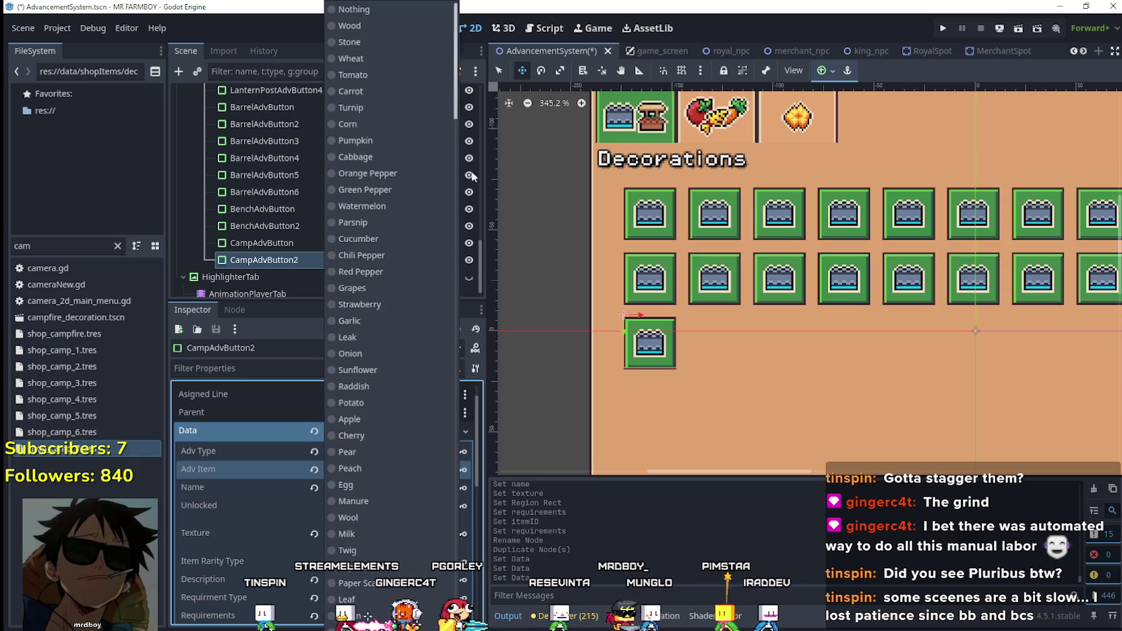
scroll(448, 122, down, 15)
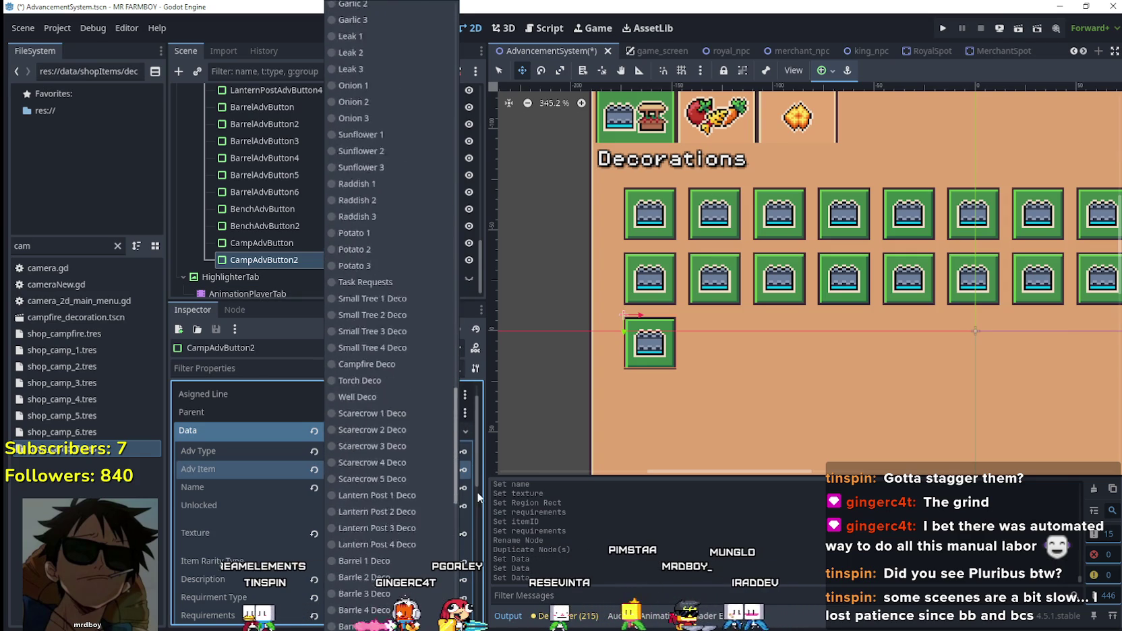
scroll(477, 492, down, 6)
click(389, 405)
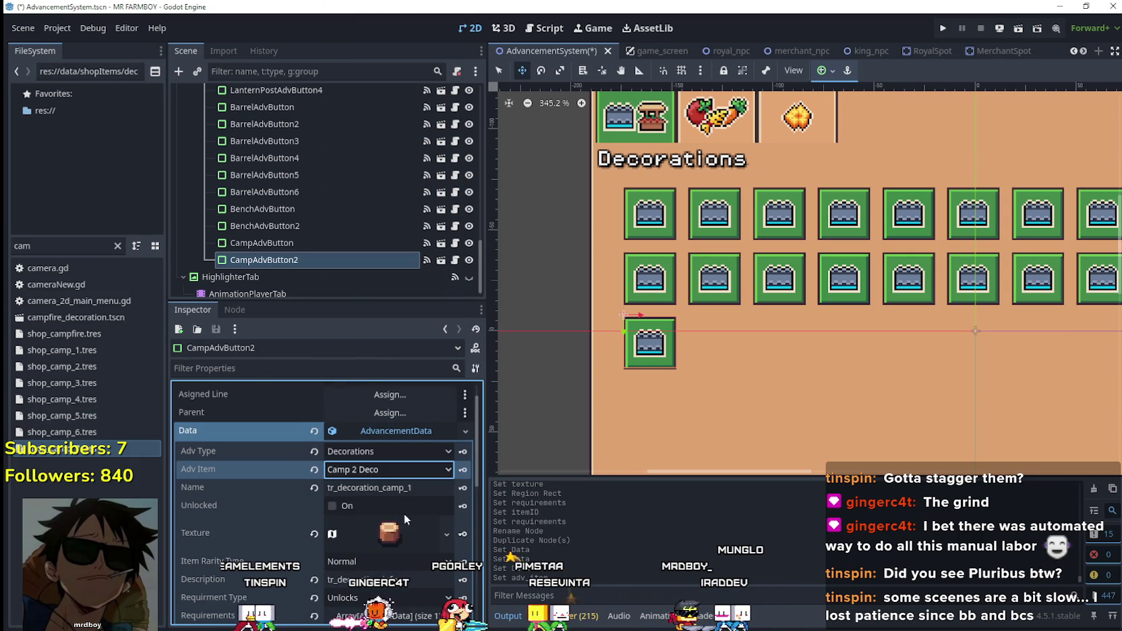
click(419, 487)
key(BackSpace)
text(2)
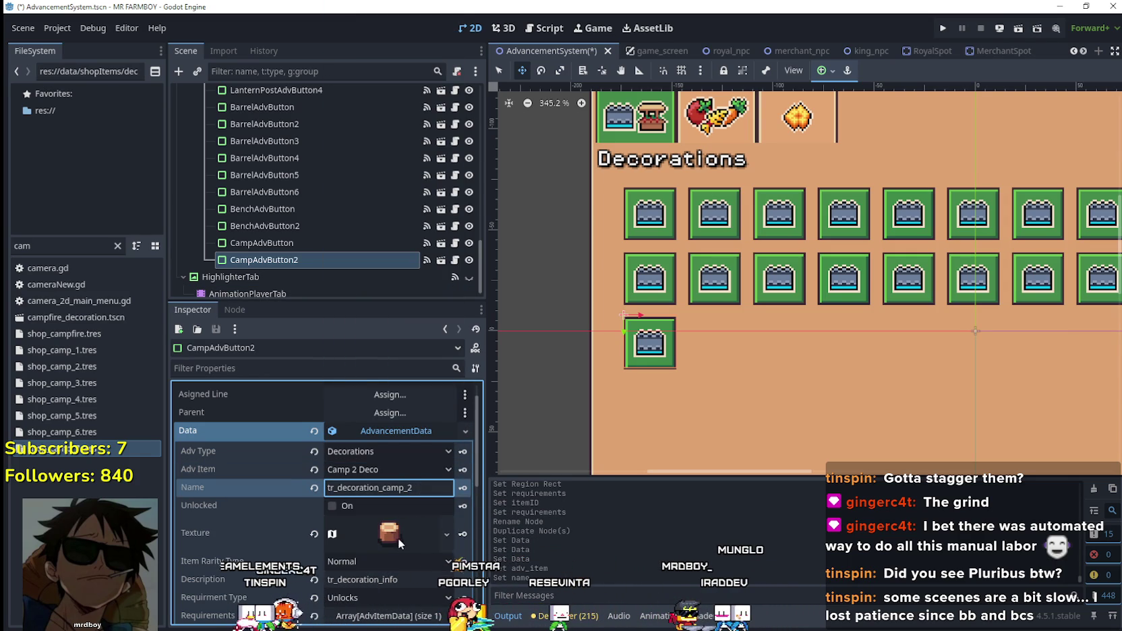
right_click(397, 537)
click(425, 544)
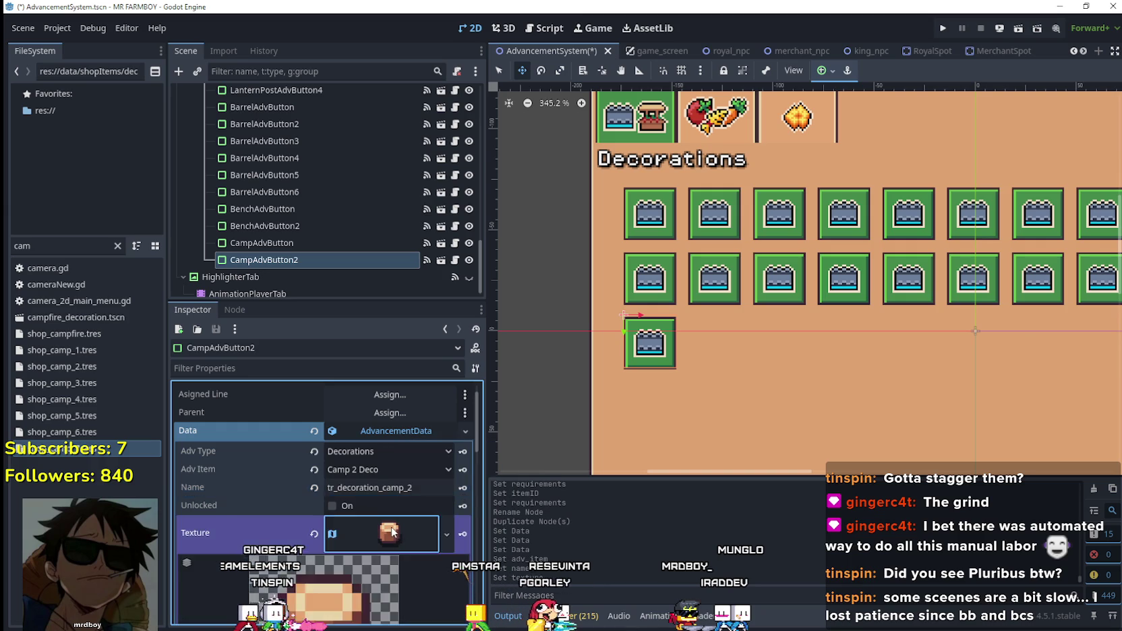
- Set CampAdvButton2's texture region to the neighbouring bench tile in the atlas
click(354, 564)
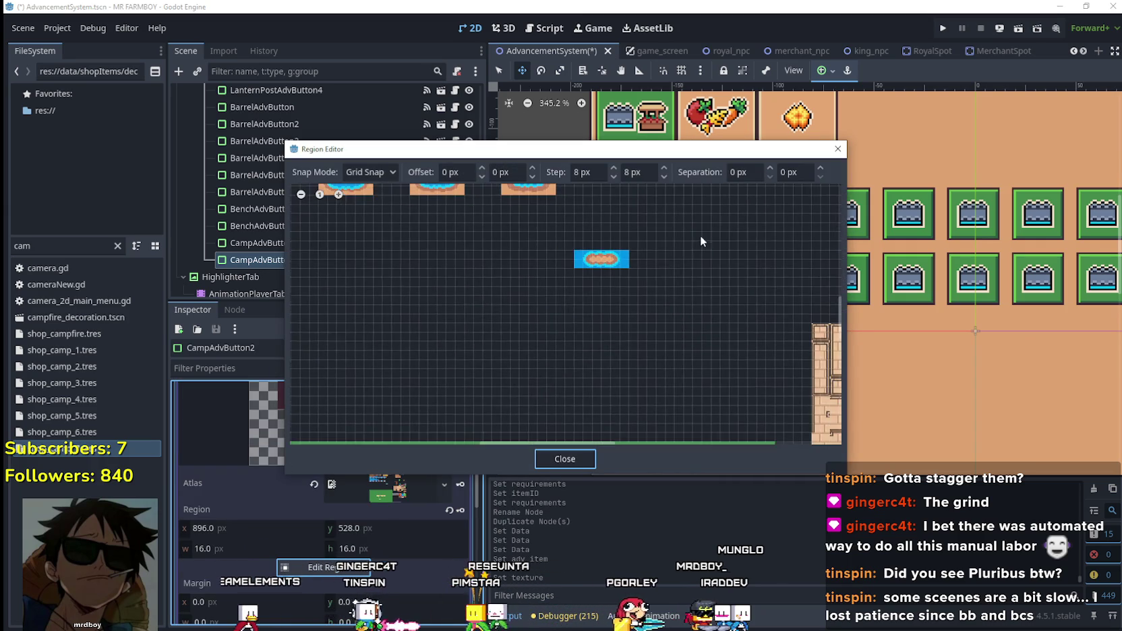
mouse_move(699, 234)
mouse_down()
mouse_move(445, 280)
mouse_move(638, 274)
mouse_move(604, 274)
mouse_move(560, 305)
mouse_up()
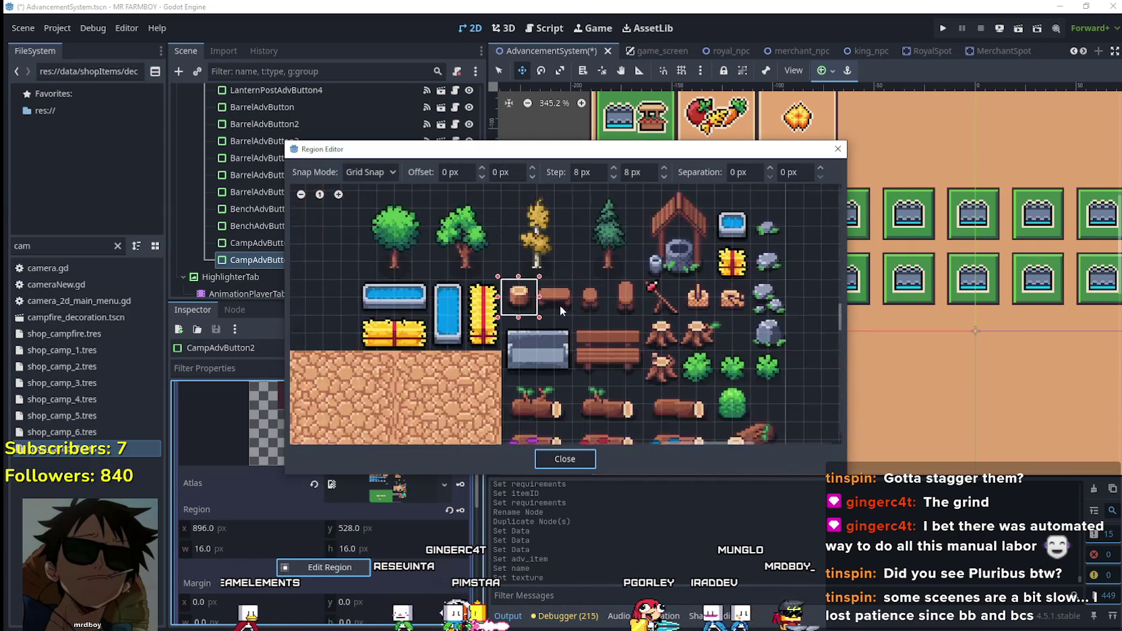
scroll(559, 305, up, 2)
click(572, 310)
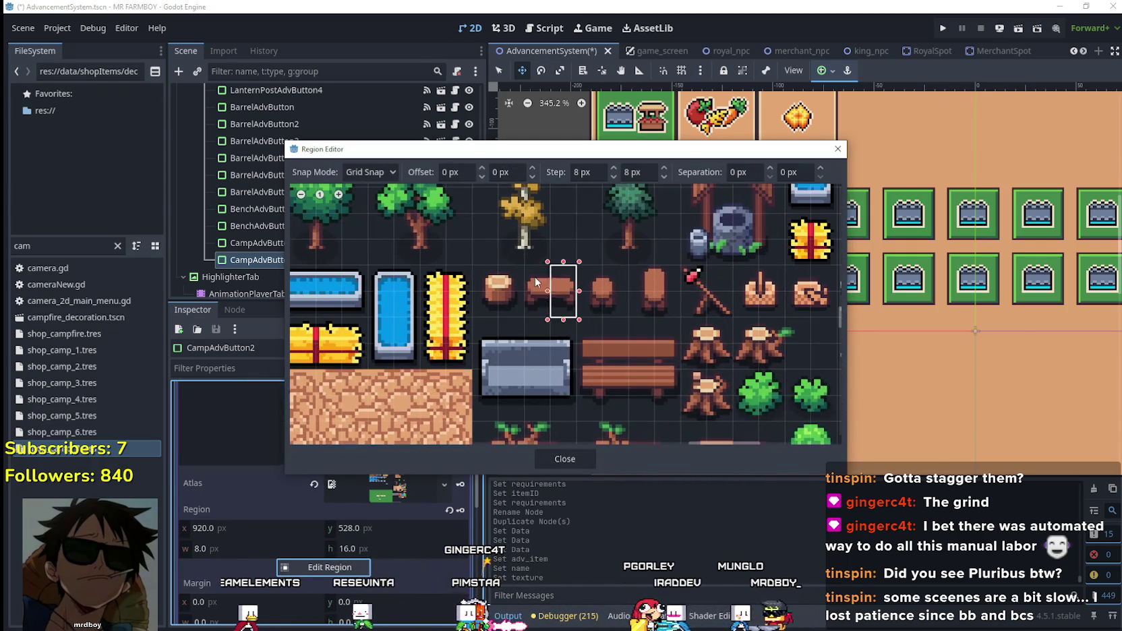
click(578, 459)
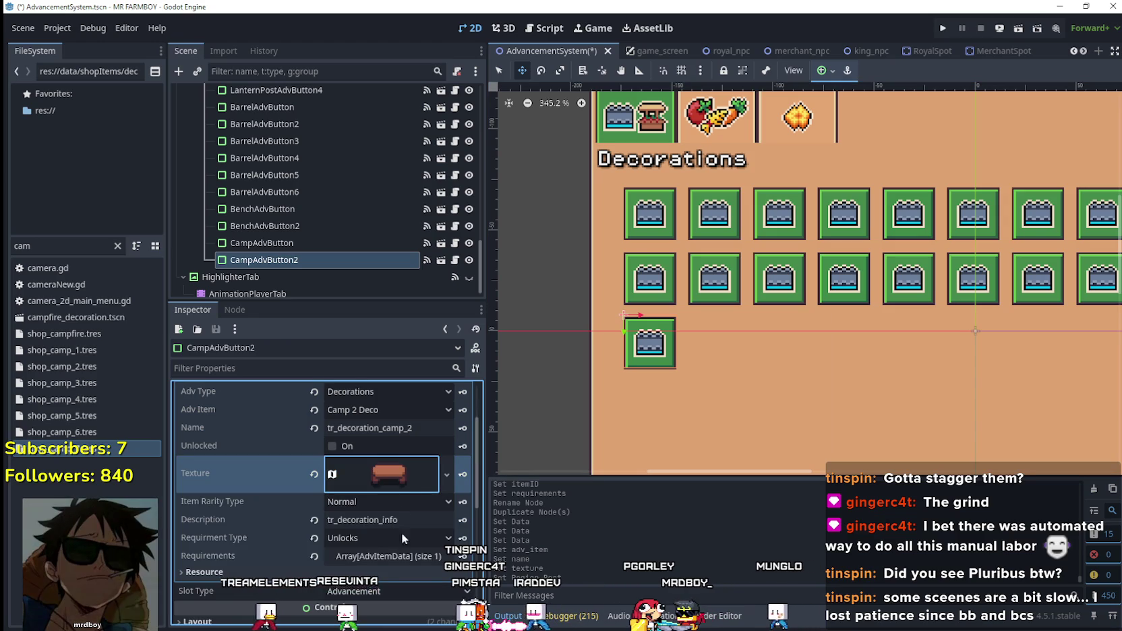
- Set the first requirement's Item Id to Camp 2 Deco
click(432, 560)
click(379, 531)
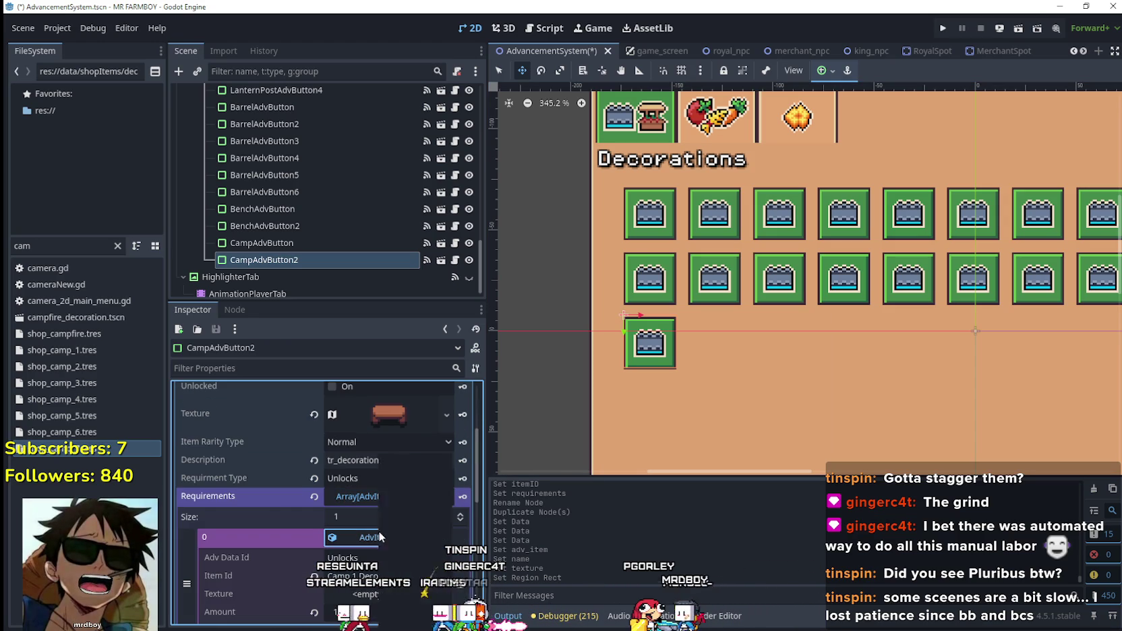
scroll(423, 565, down, 2)
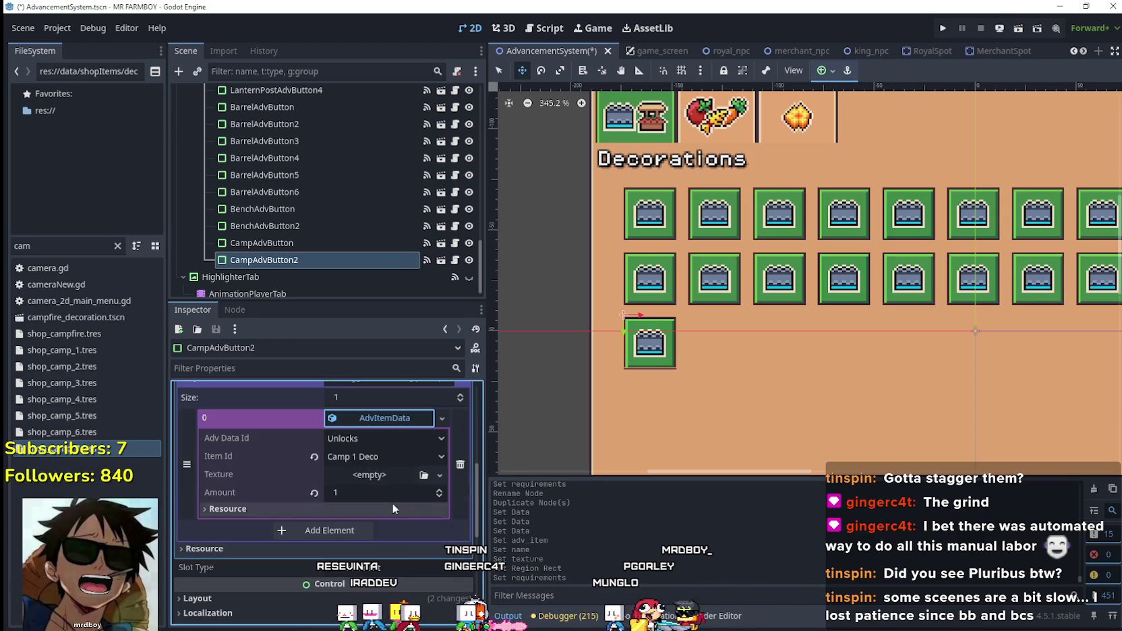
click(386, 457)
drag(453, 110, 449, 418)
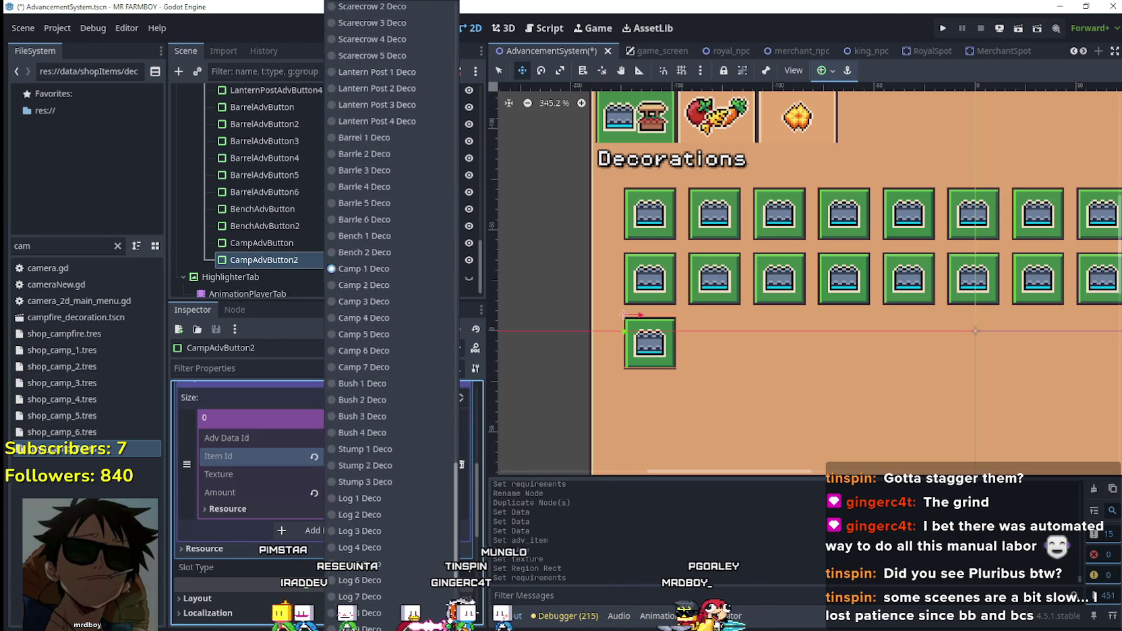
click(365, 284)
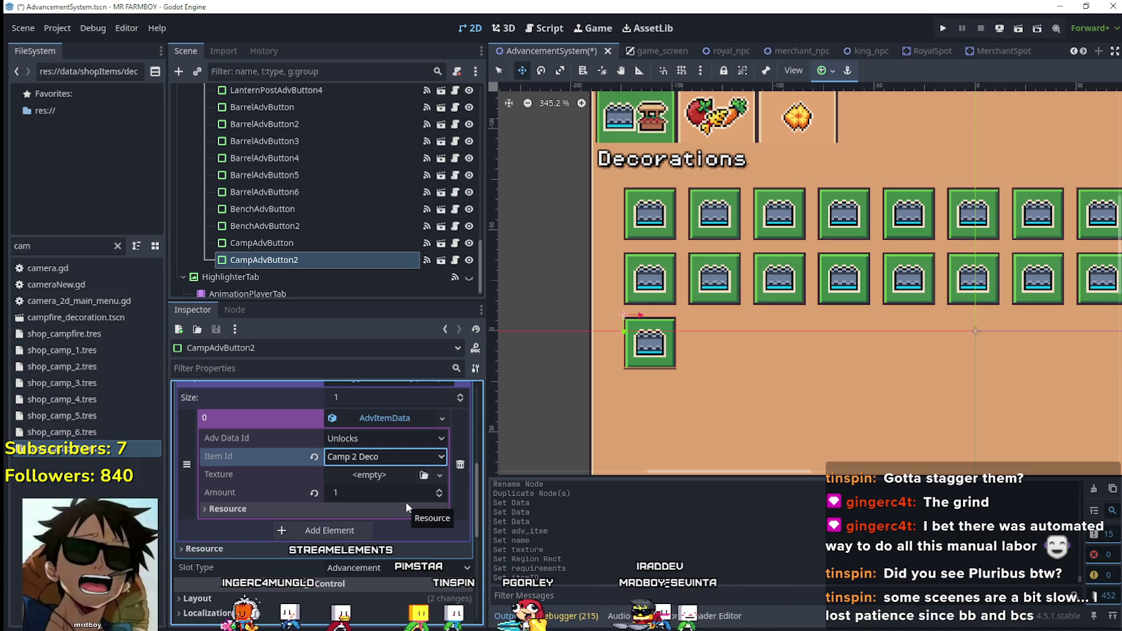
scroll(404, 495, up, 1)
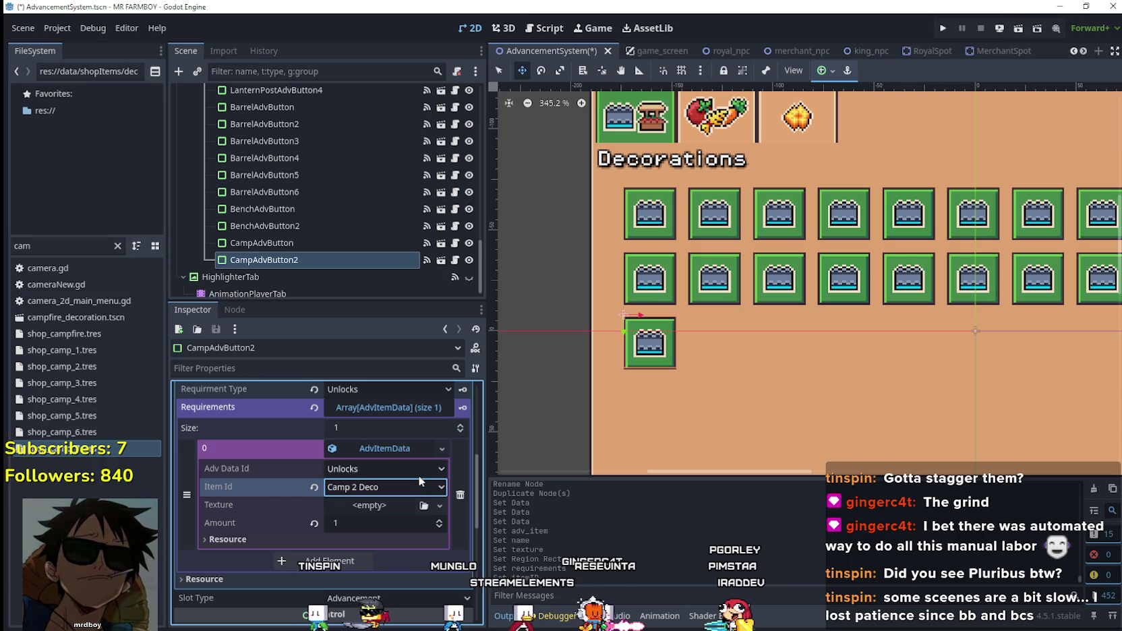
key(Return)
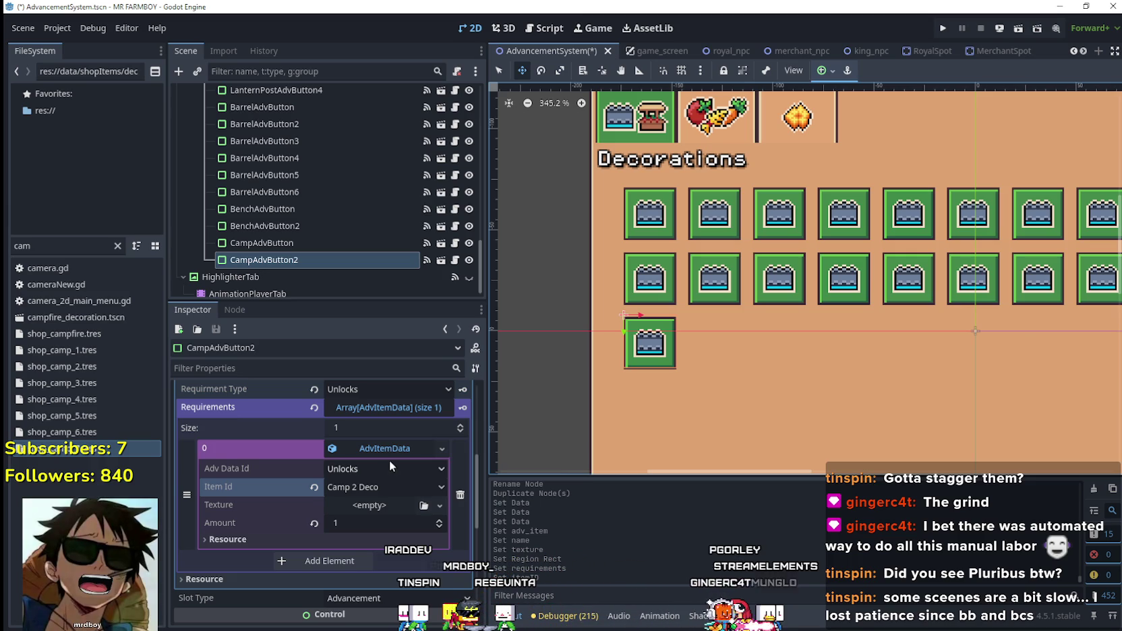
scroll(389, 460, up, 3)
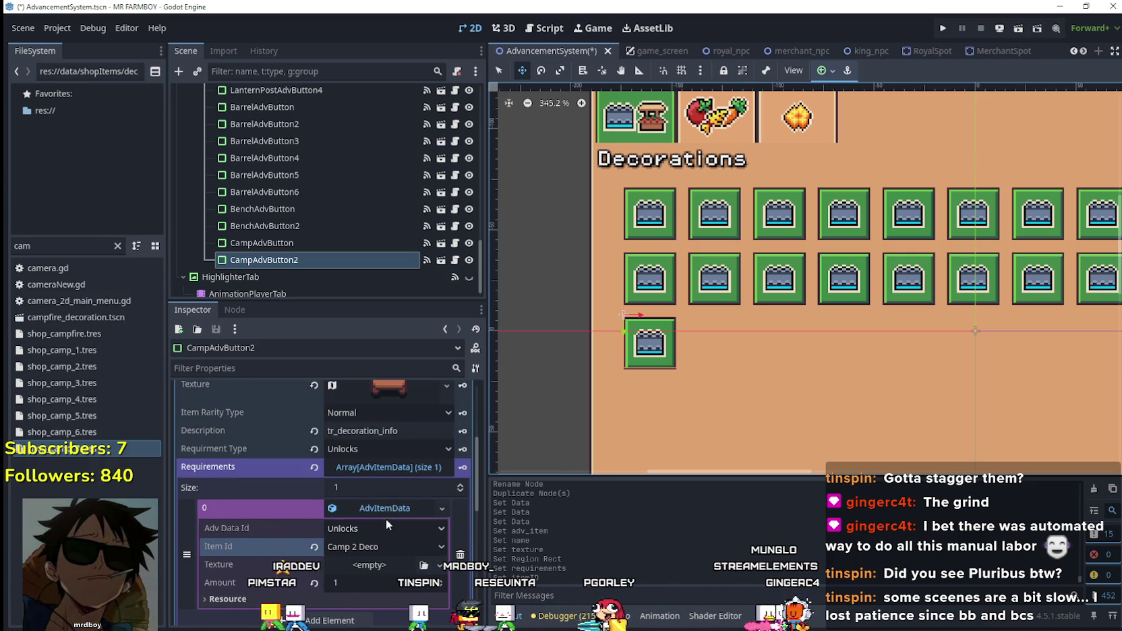
scroll(385, 529, up, 3)
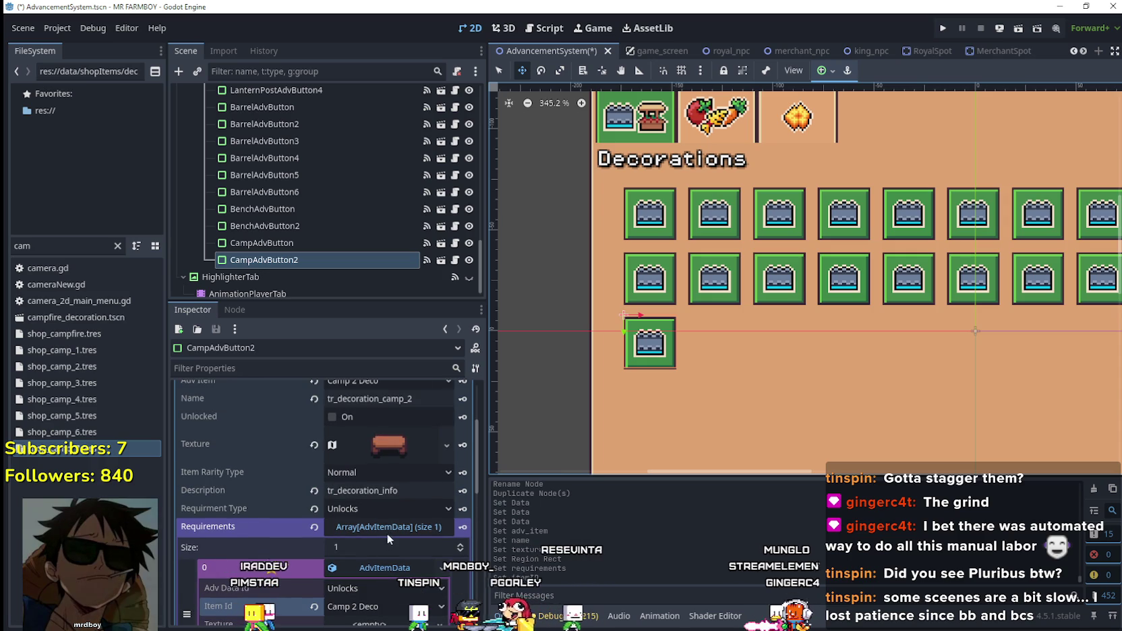
scroll(388, 533, down, 3)
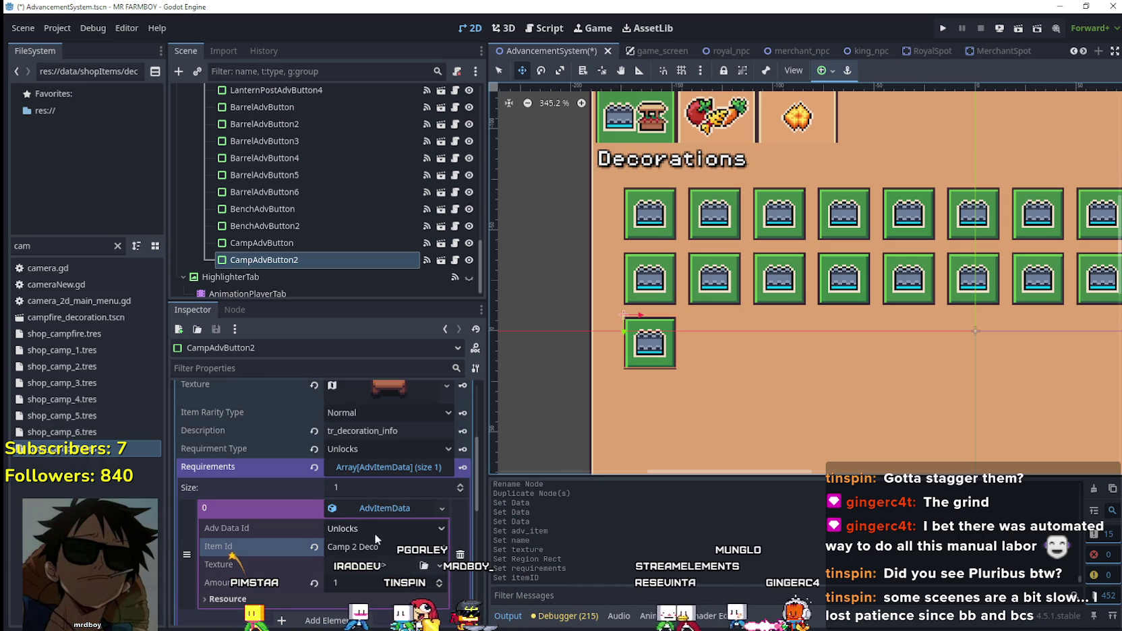
scroll(388, 559, up, 4)
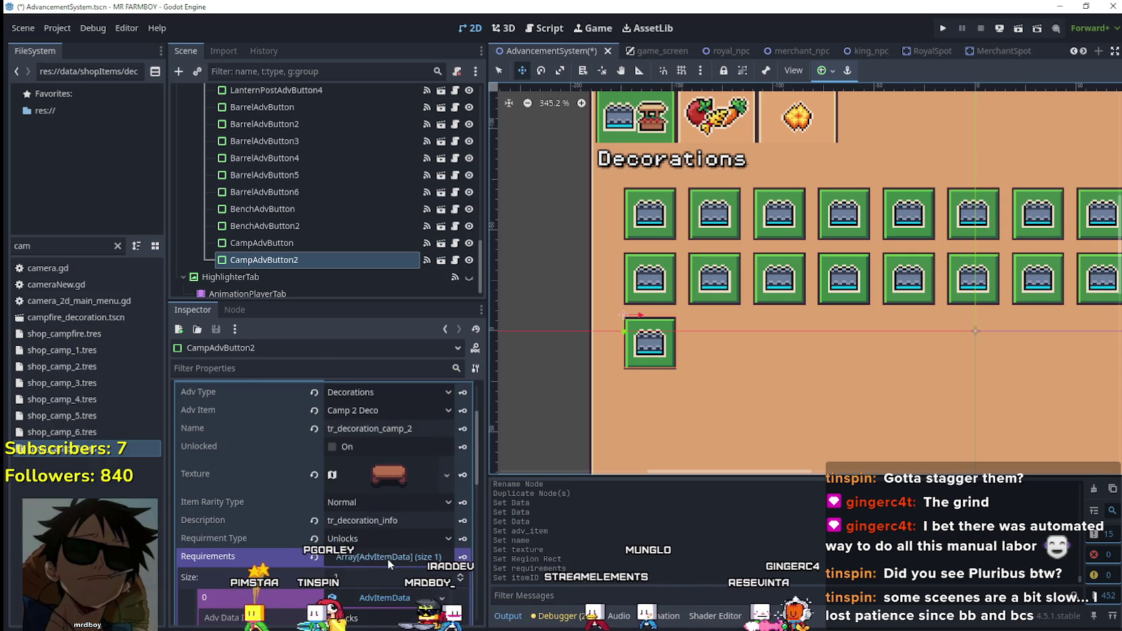
scroll(361, 486, down, 2)
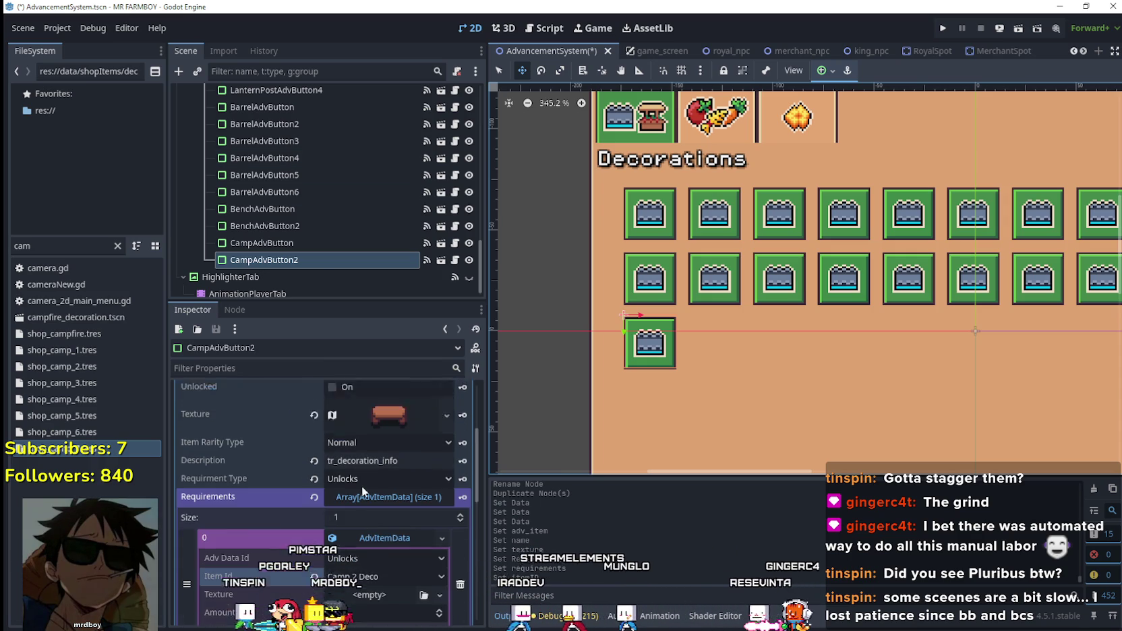
scroll(388, 524, up, 1)
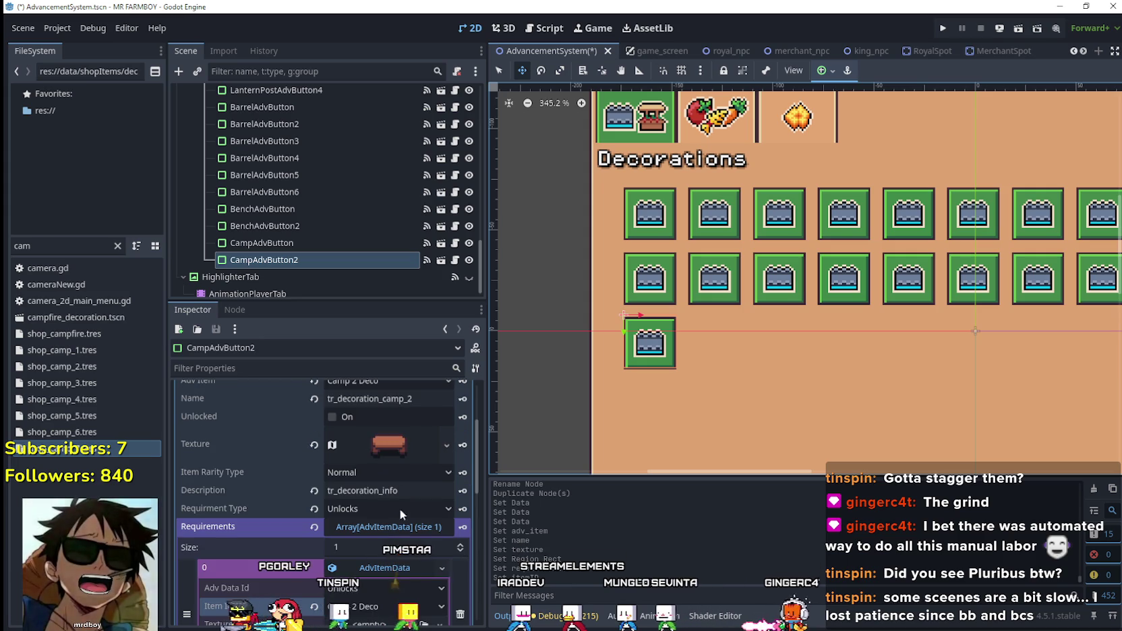
- Collapse CampAdvButton2's requirement entry and save the scene
click(392, 564)
key(ctrl+s)
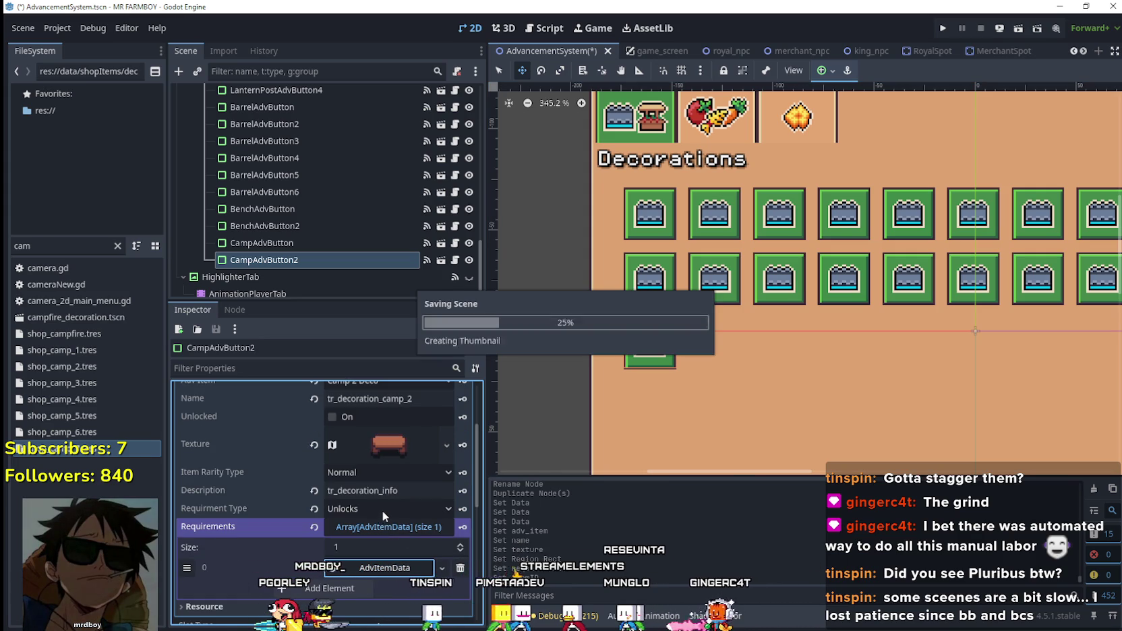
scroll(407, 453, up, 3)
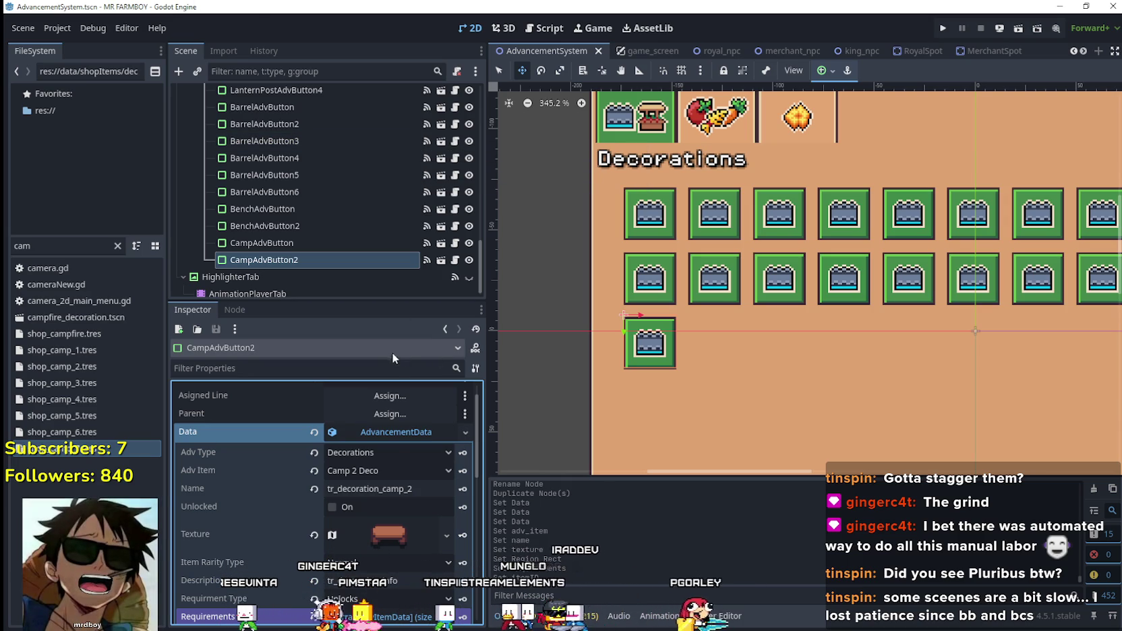
scroll(744, 335, up, 2)
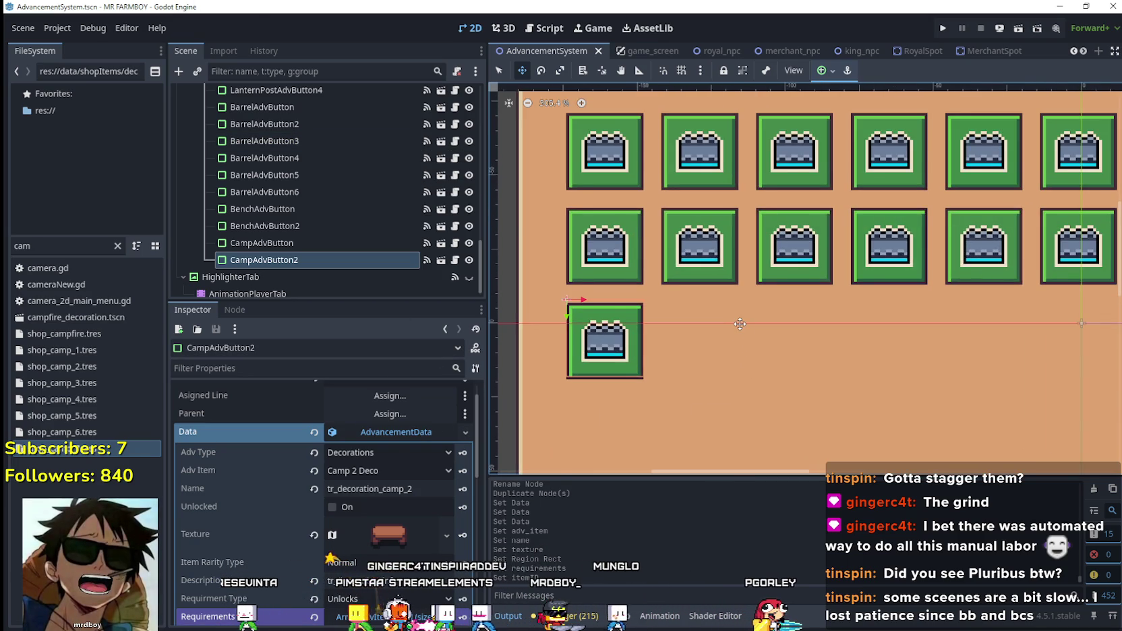
scroll(742, 324, down, 2)
scroll(742, 323, up, 1)
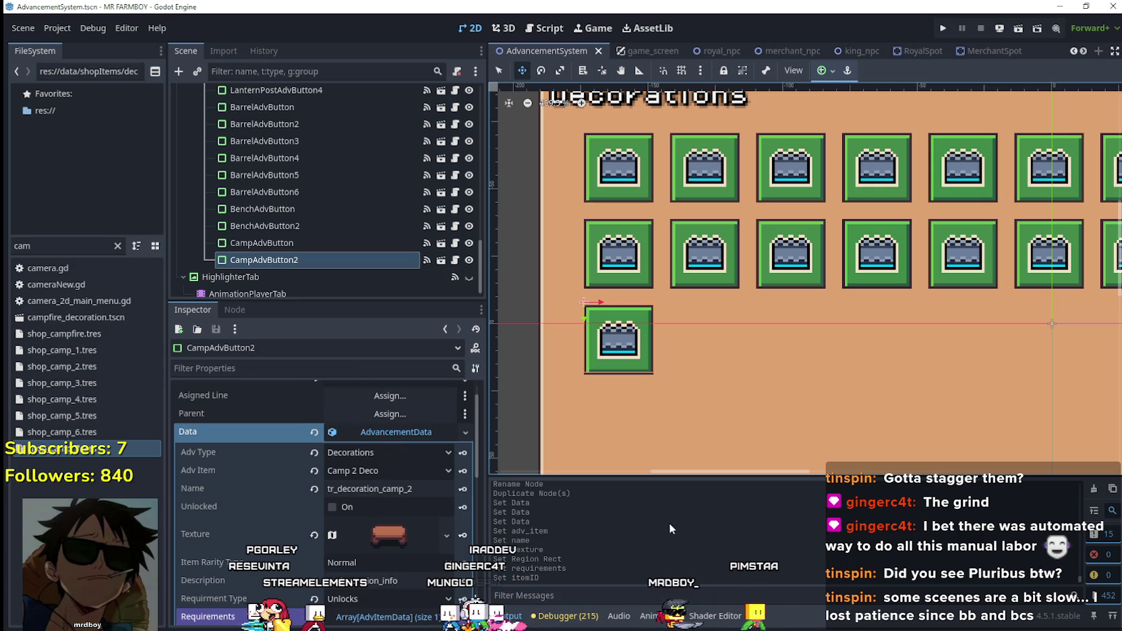
scroll(385, 505, down, 1)
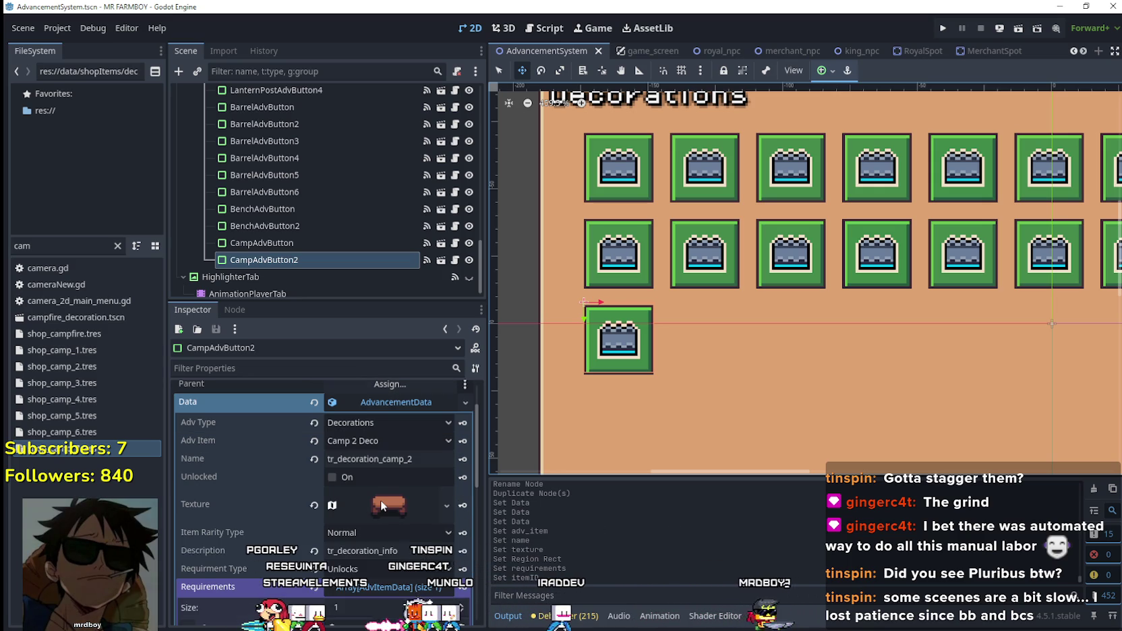
scroll(380, 500, down, 6)
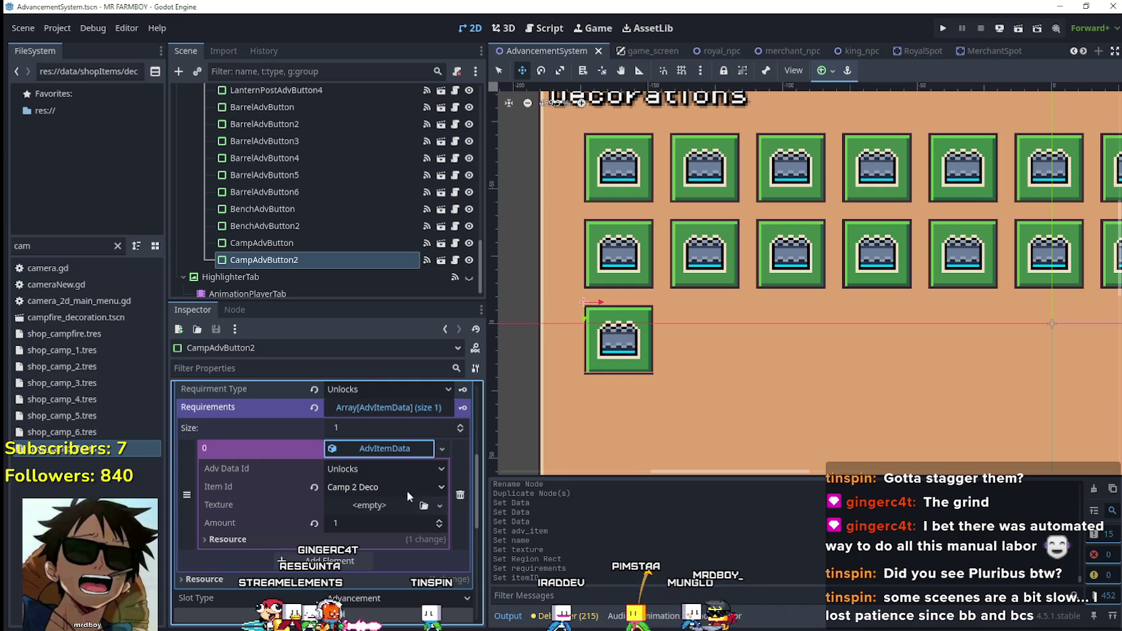
scroll(412, 493, up, 2)
scroll(403, 491, down, 1)
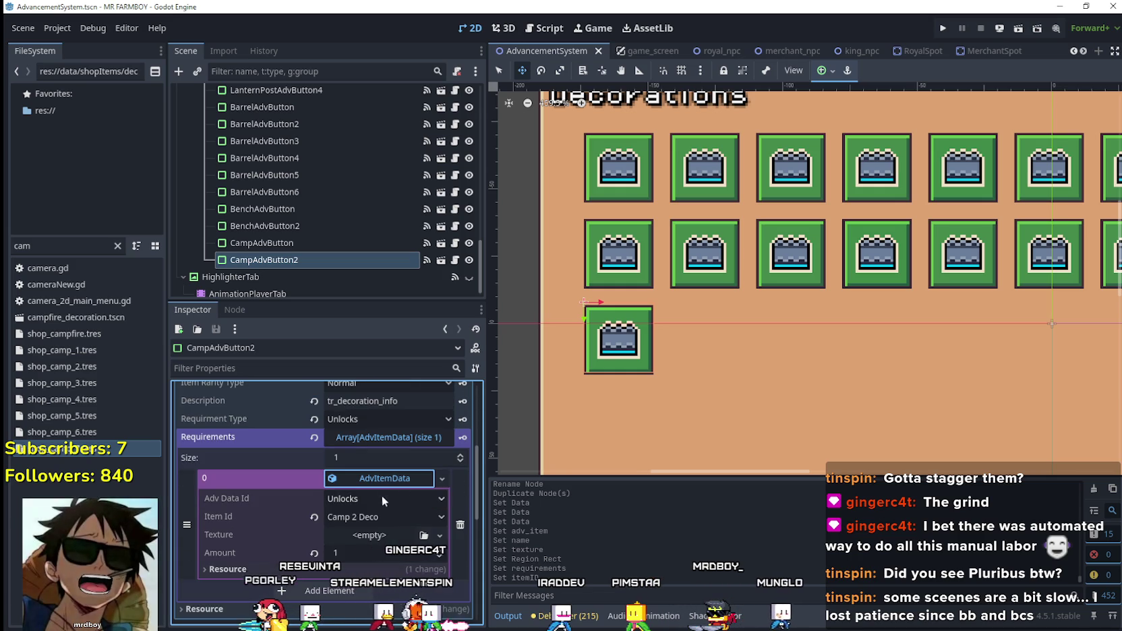
scroll(397, 515, up, 5)
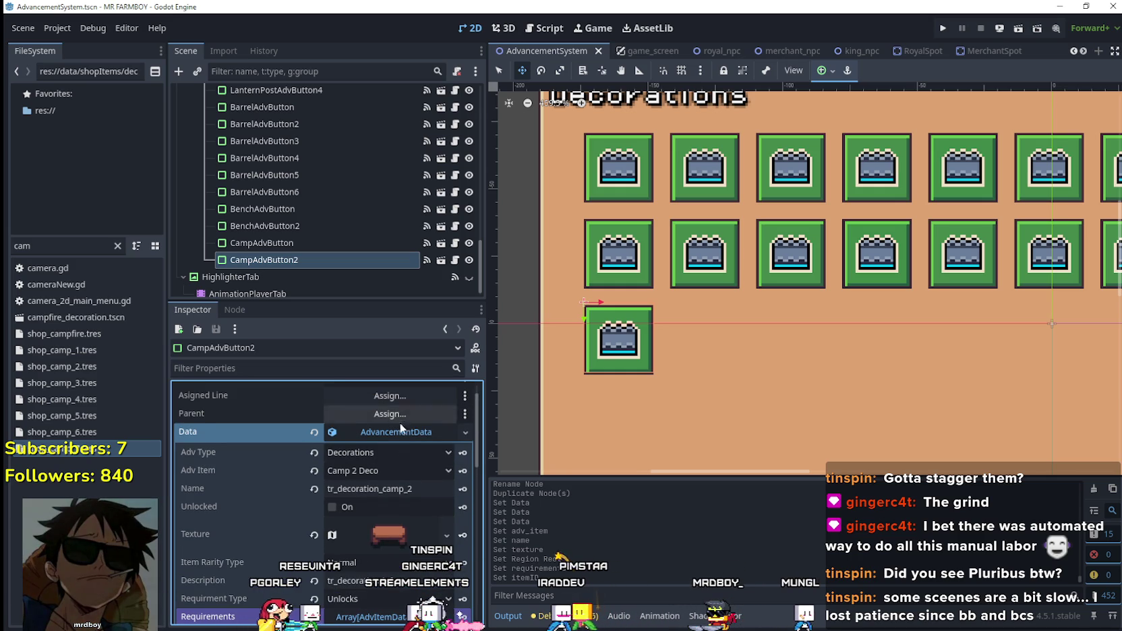
right_click(398, 436)
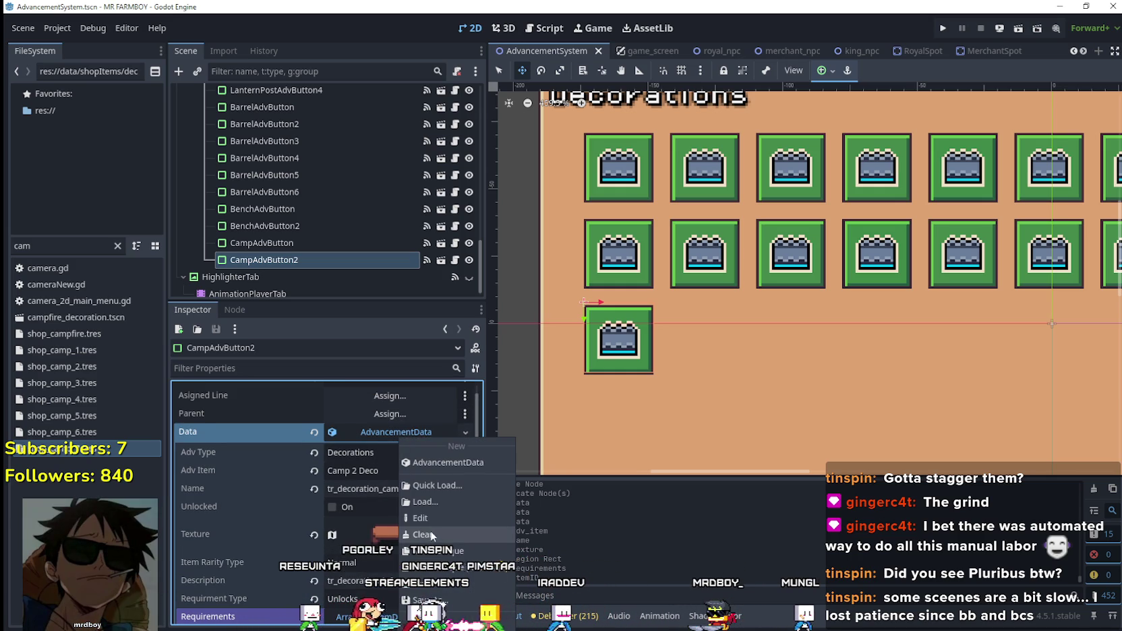
click(362, 435)
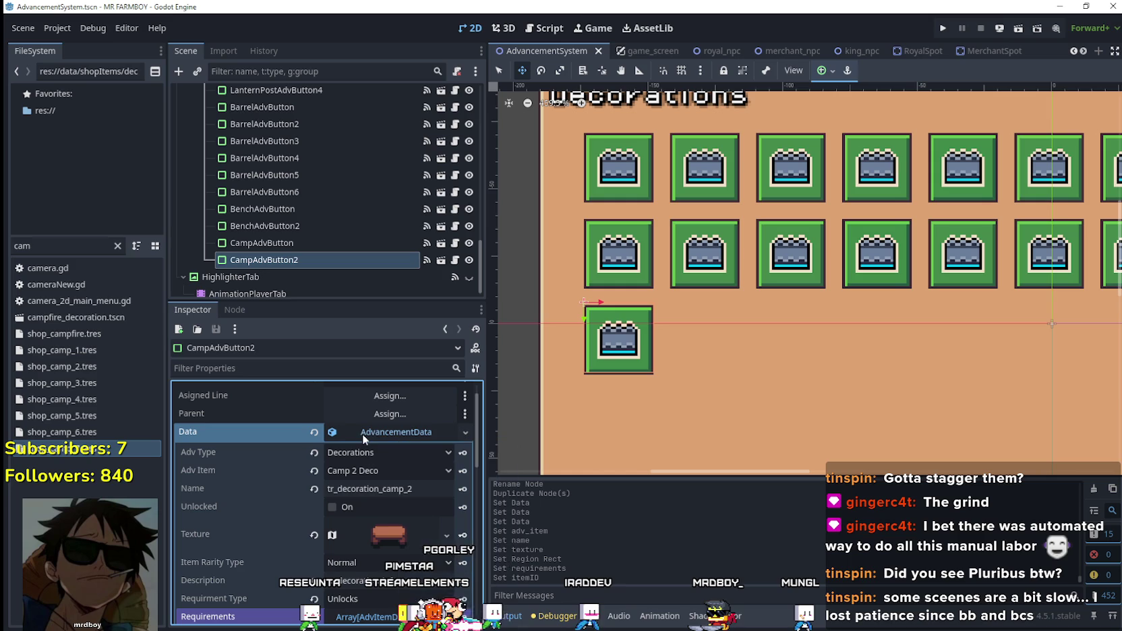
scroll(389, 443, down, 2)
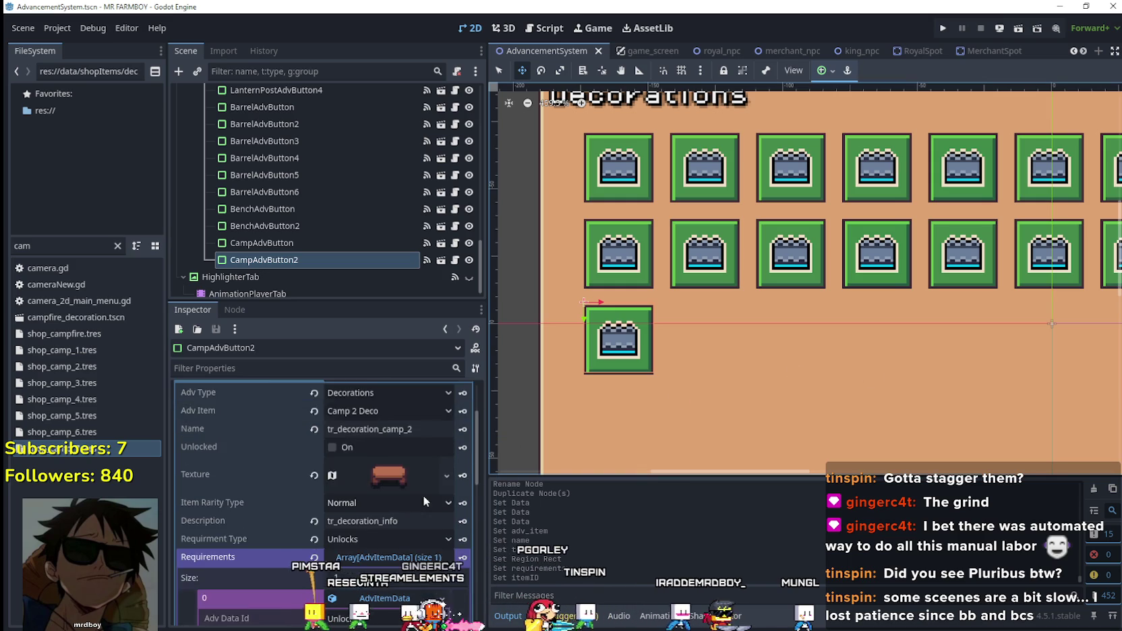
scroll(422, 495, up, 4)
click(315, 244)
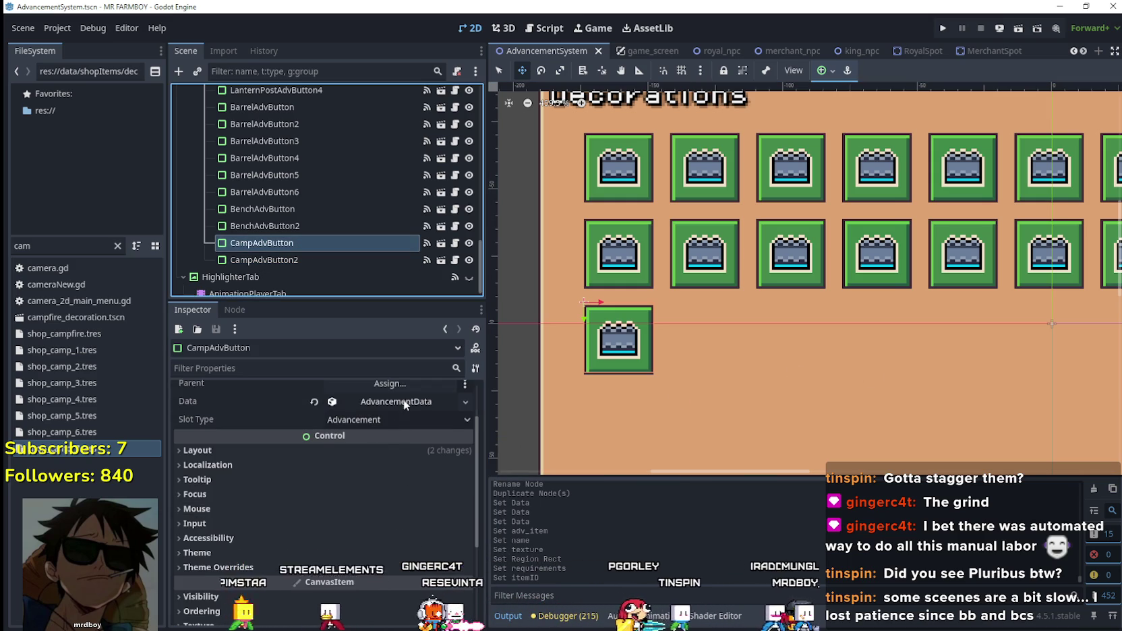
click(403, 399)
scroll(409, 568, down, 3)
click(410, 513)
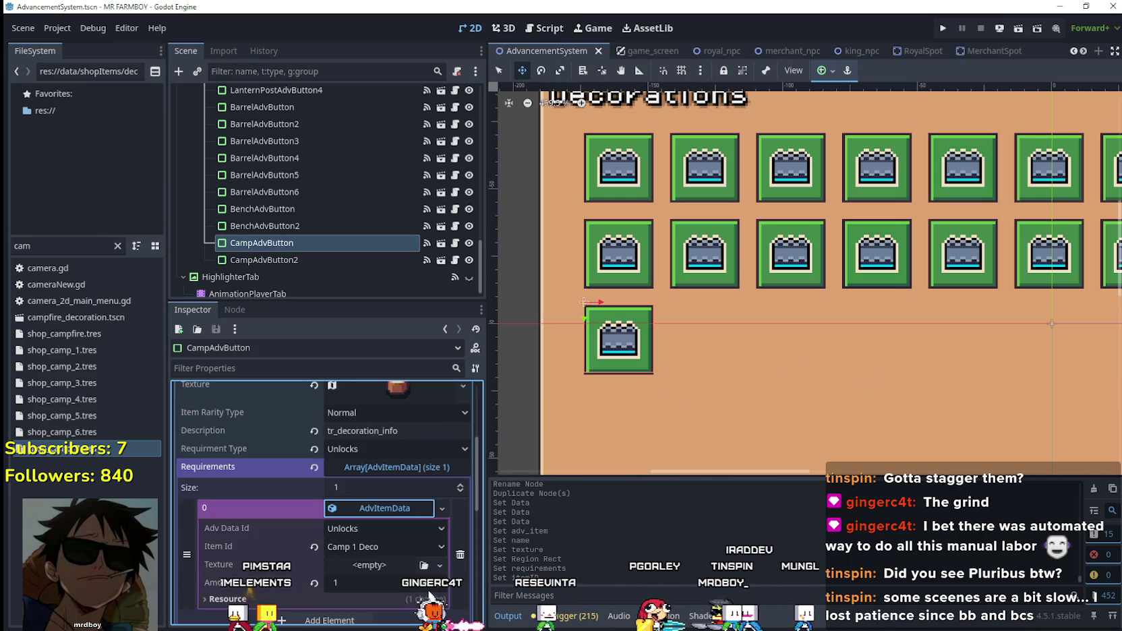
click(325, 260)
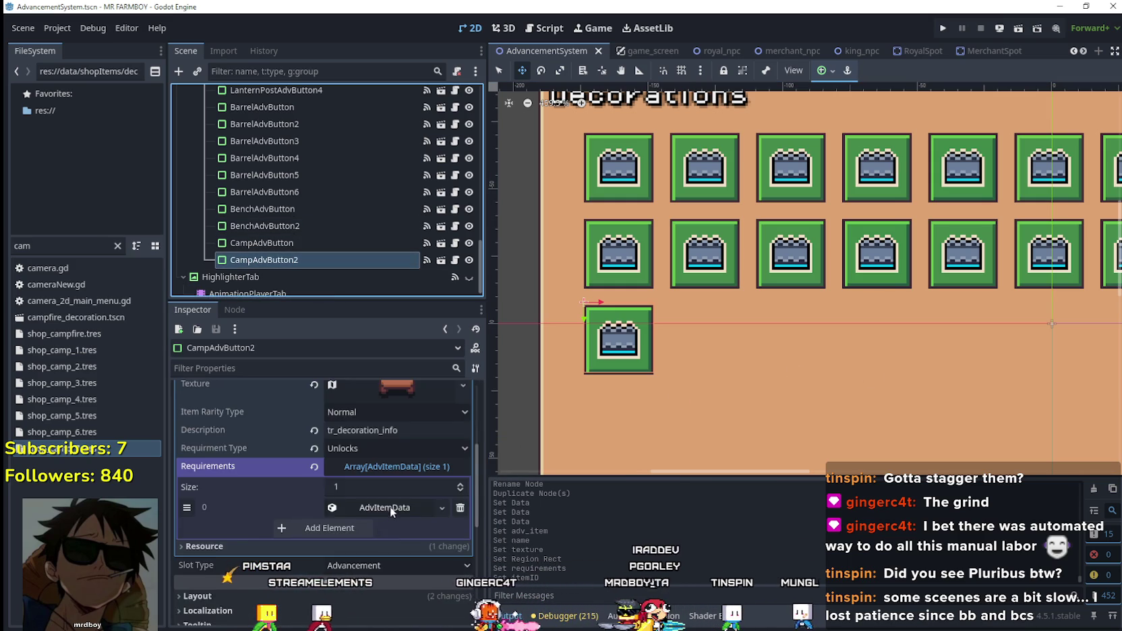
scroll(390, 506, up, 2)
scroll(404, 478, up, 2)
click(398, 460)
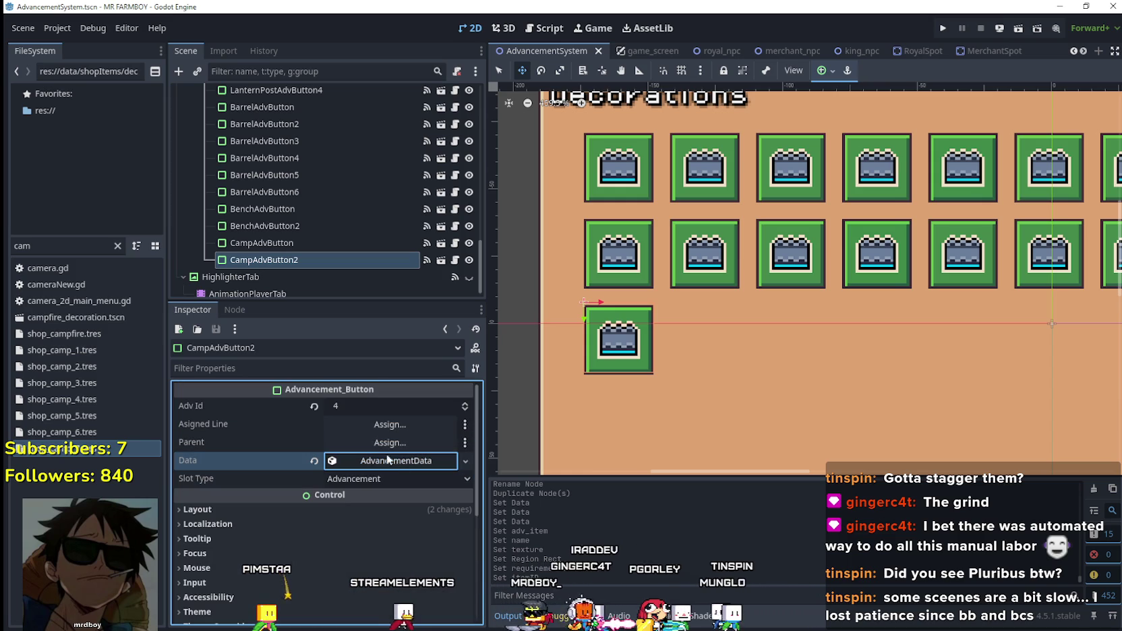
click(293, 246)
- Duplicate CampAdvButton2 as CampAdvButton3 with unique data: Camp 3 Deco, named tr_decoration_camp_3
click(298, 260)
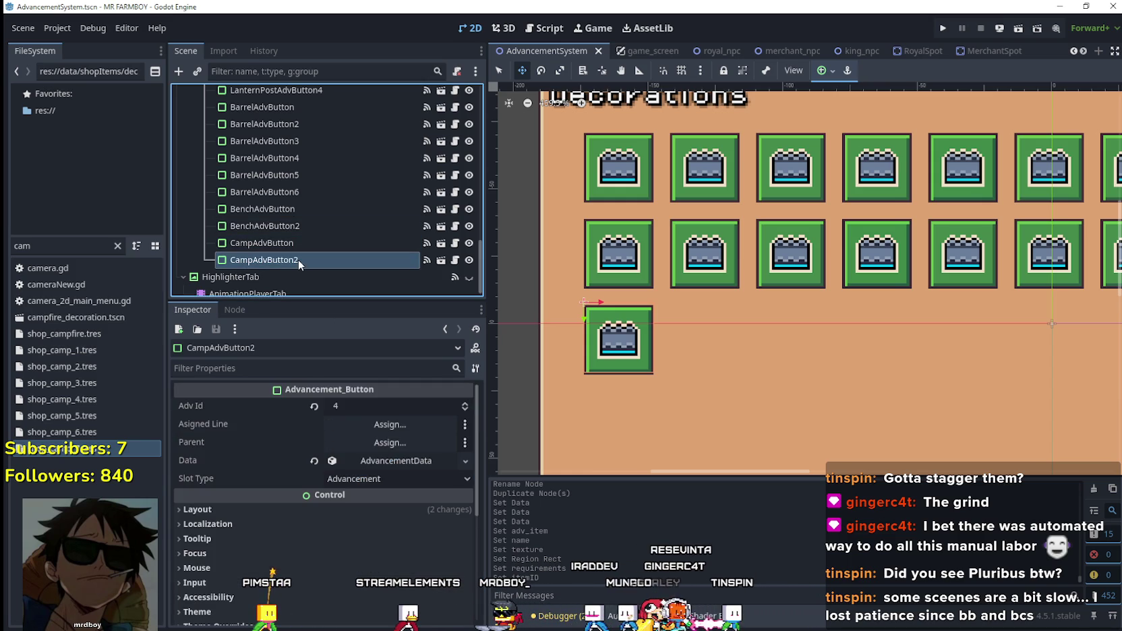
key(ctrl+d)
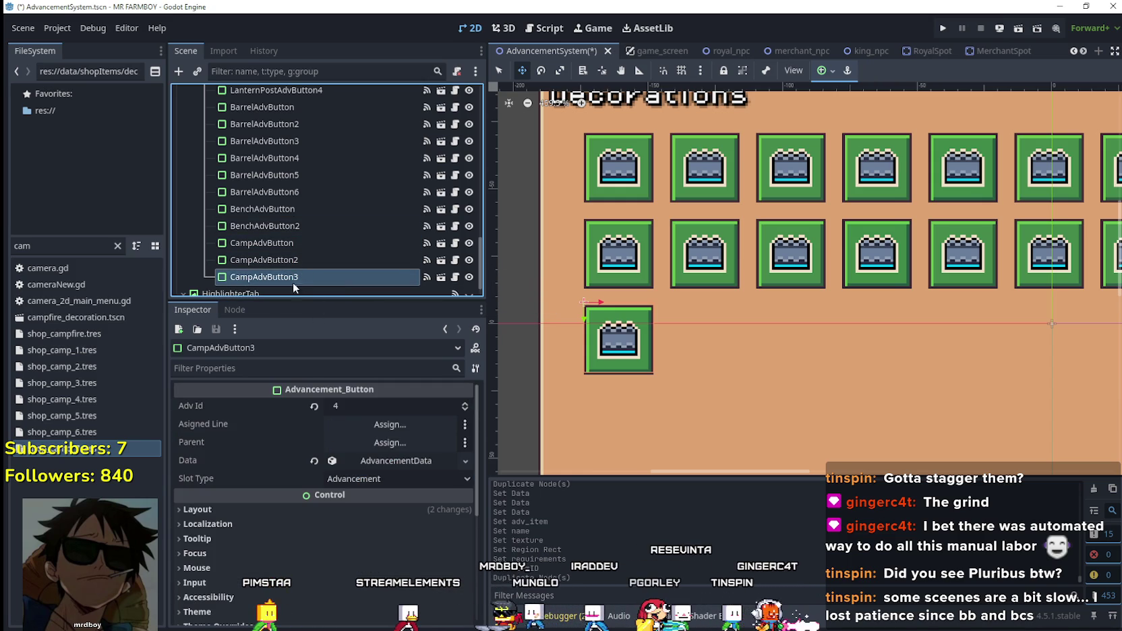
click(412, 462)
right_click(389, 462)
click(446, 566)
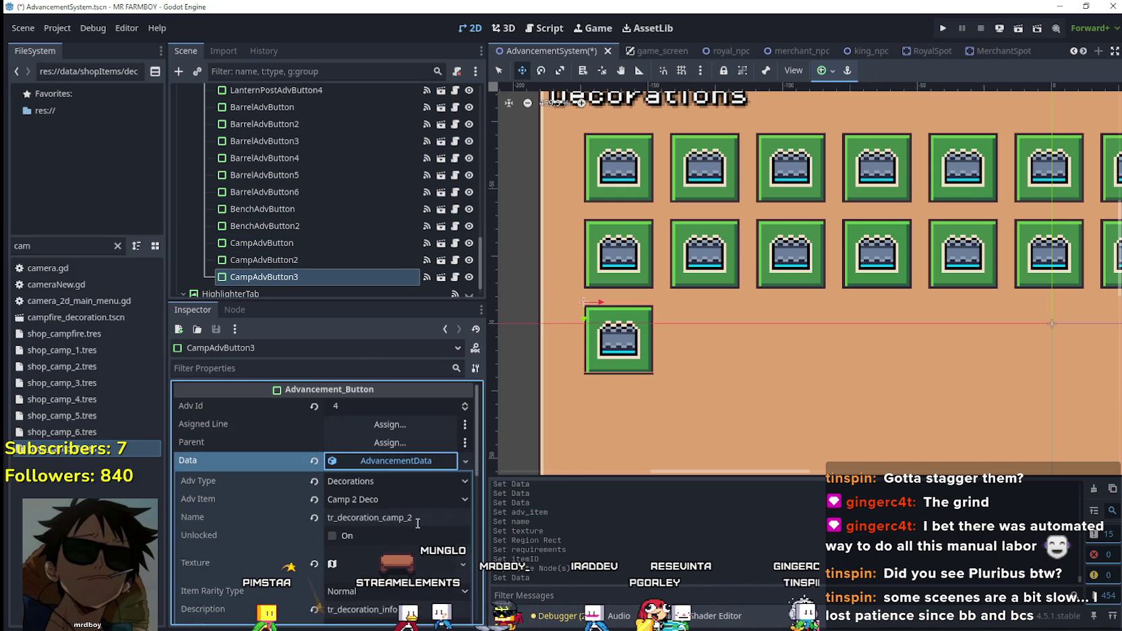
click(382, 503)
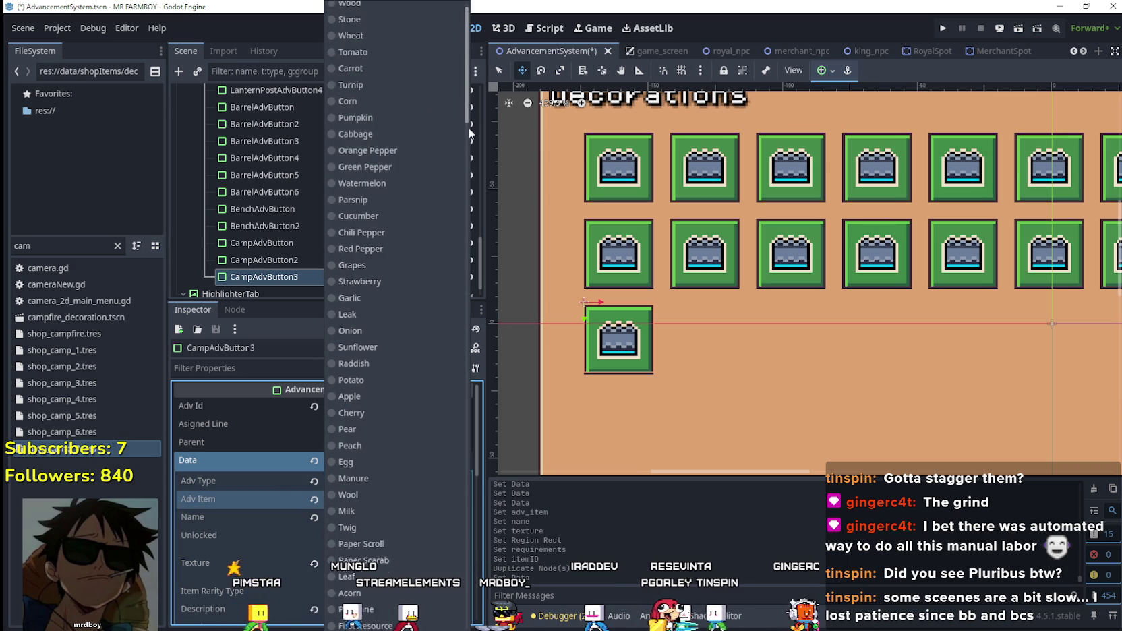
scroll(463, 511, down, 4)
click(389, 365)
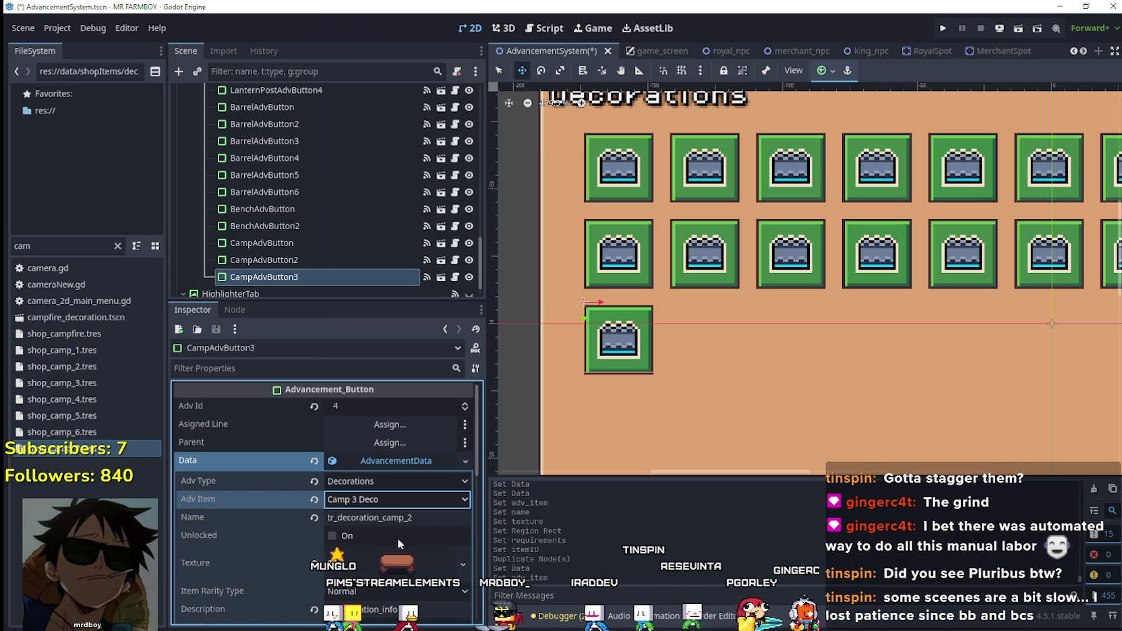
click(410, 517)
key(BackSpace)
text(3)
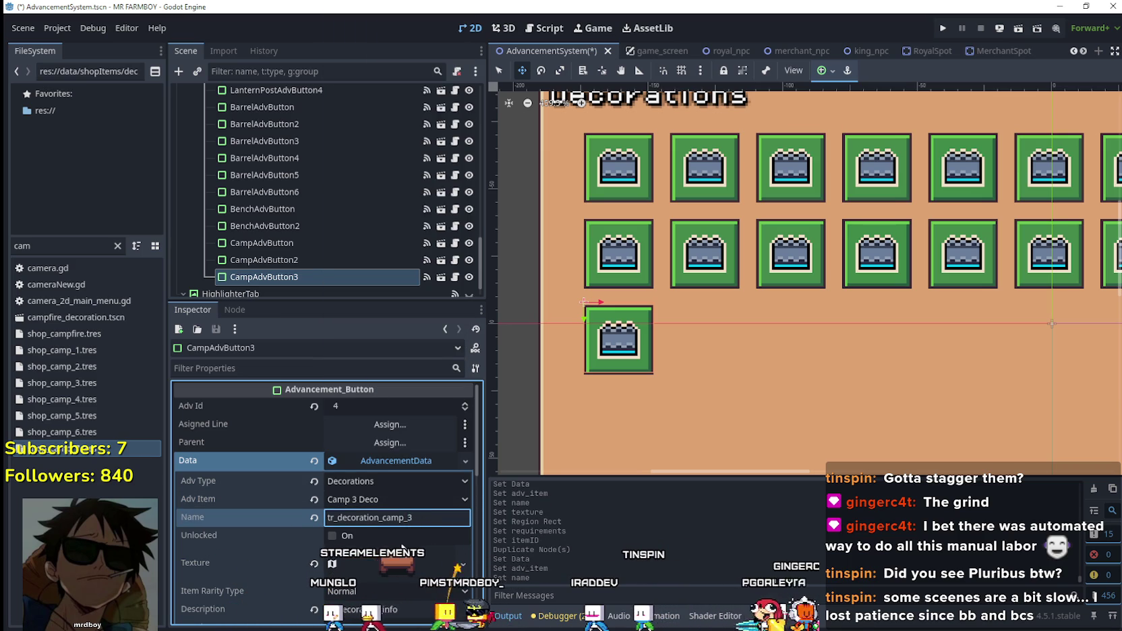
- Make CampAdvButton3's texture unique and set its atlas region to the small stool
click(394, 567)
scroll(398, 513, down, 3)
click(462, 440)
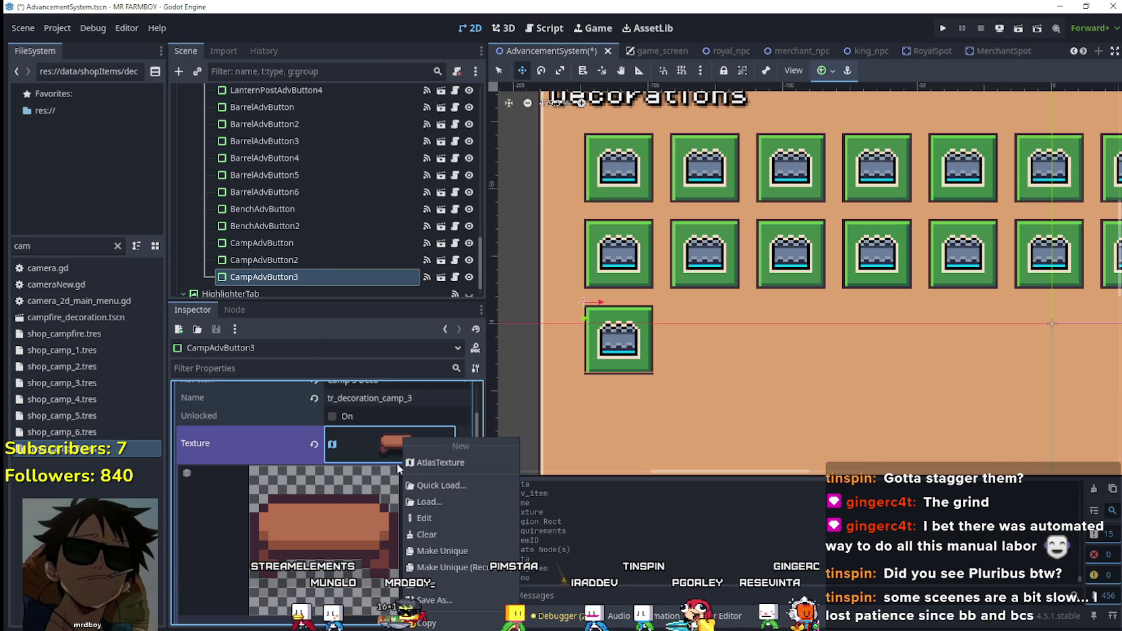
click(466, 548)
scroll(412, 514, down, 2)
click(330, 578)
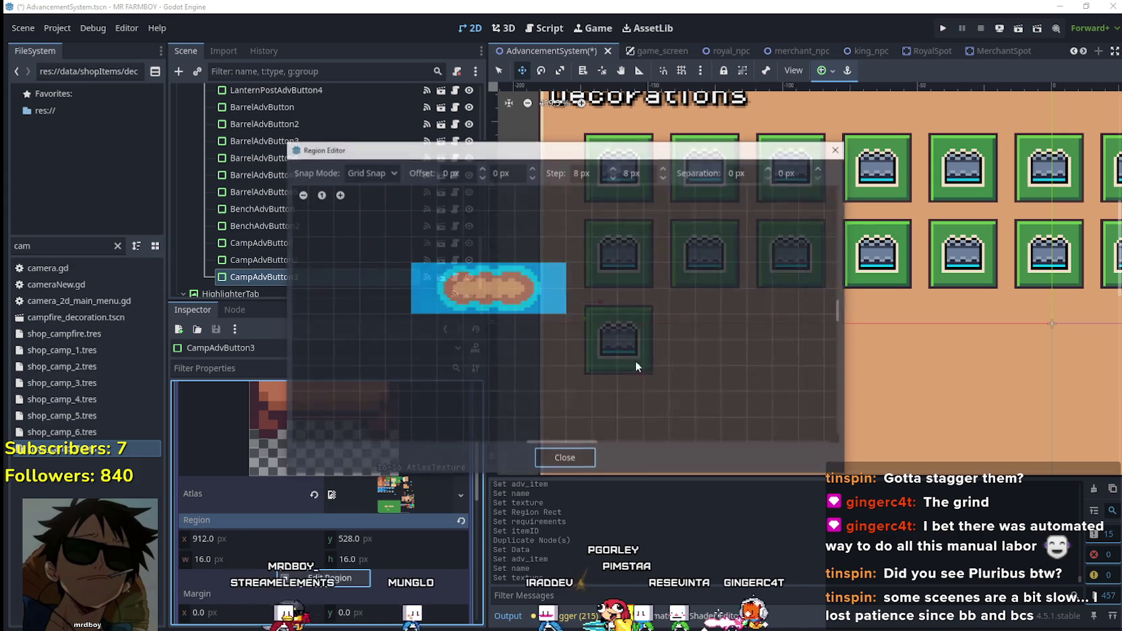
scroll(678, 334, down, 8)
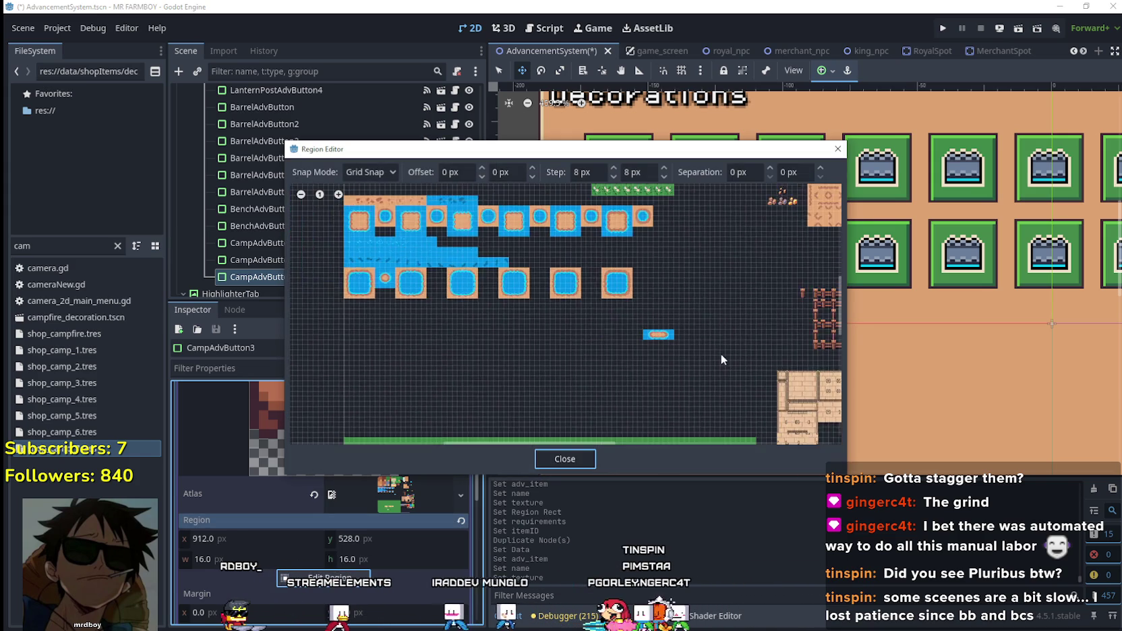
scroll(602, 330, up, 6)
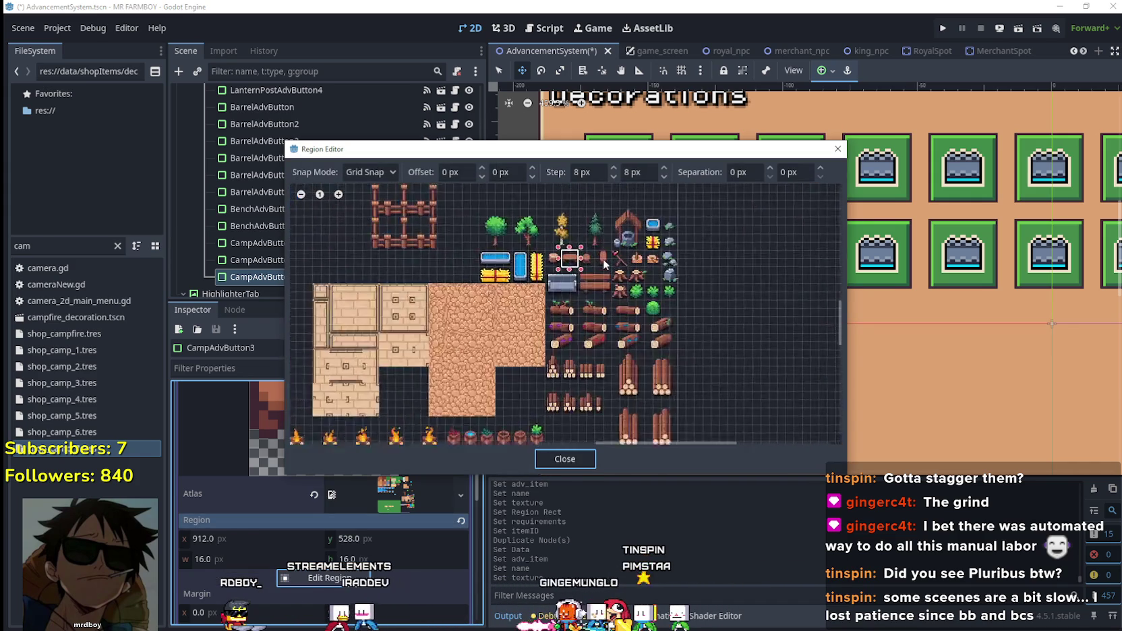
drag(593, 267, 563, 241)
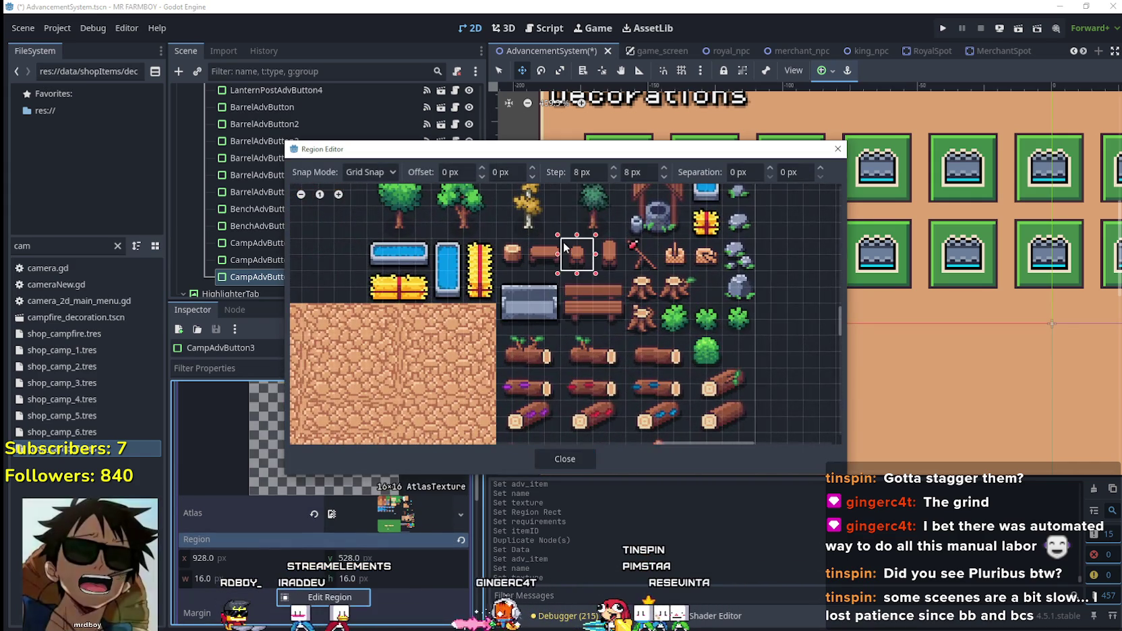
click(562, 462)
click(391, 414)
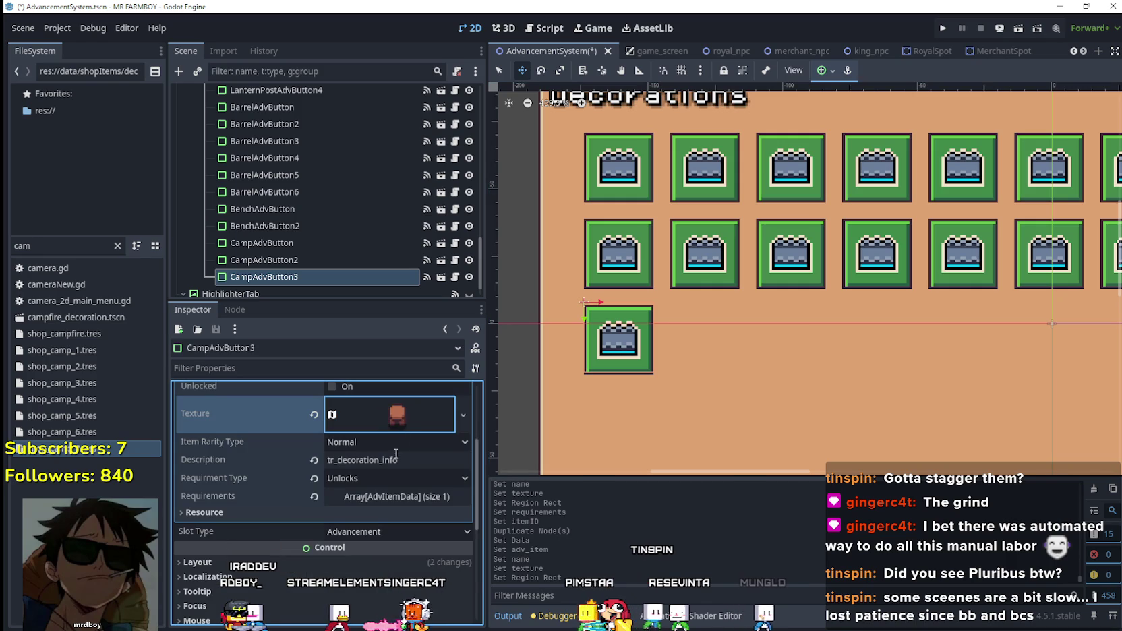
- Make the requirement unique, set its Item Id to Camp 3 Deco, and save
click(385, 496)
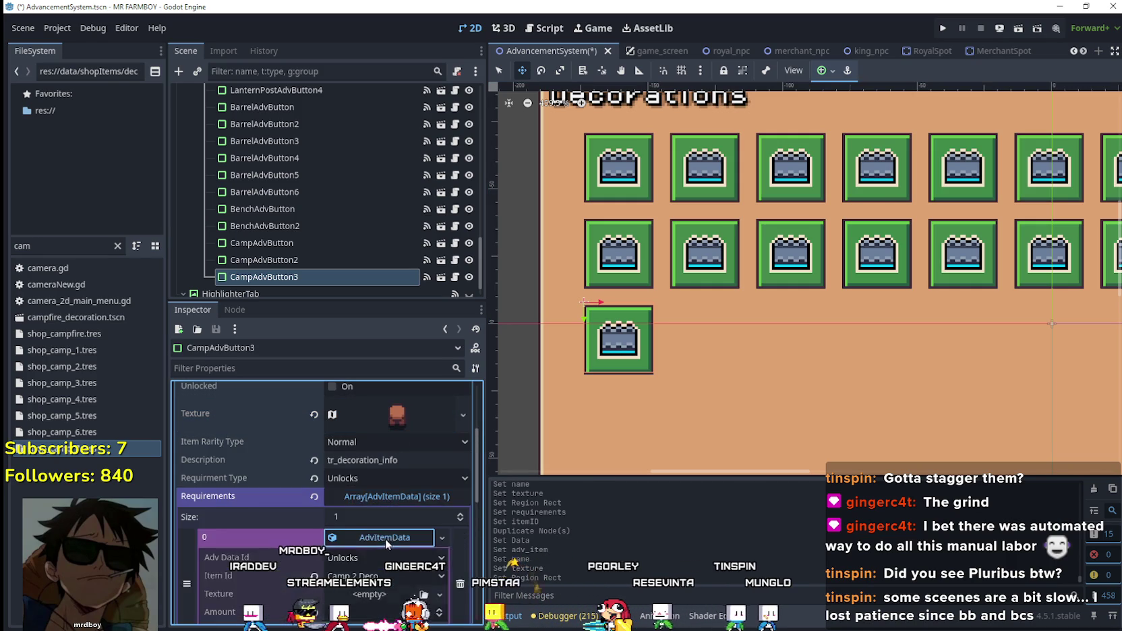
click(385, 539)
right_click(384, 475)
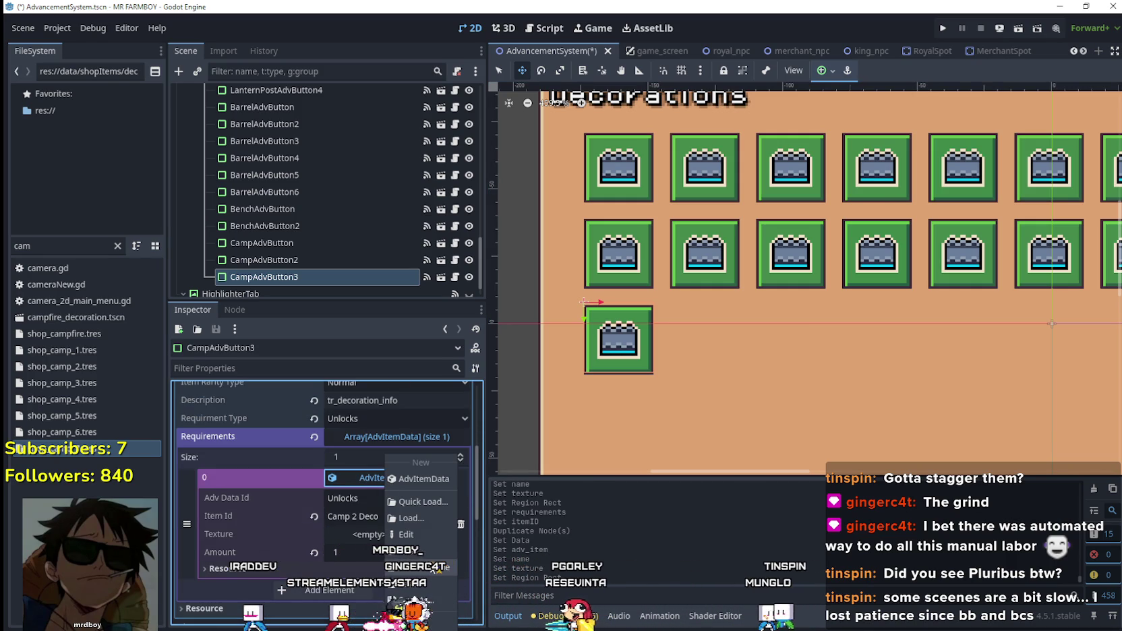
click(371, 536)
click(370, 516)
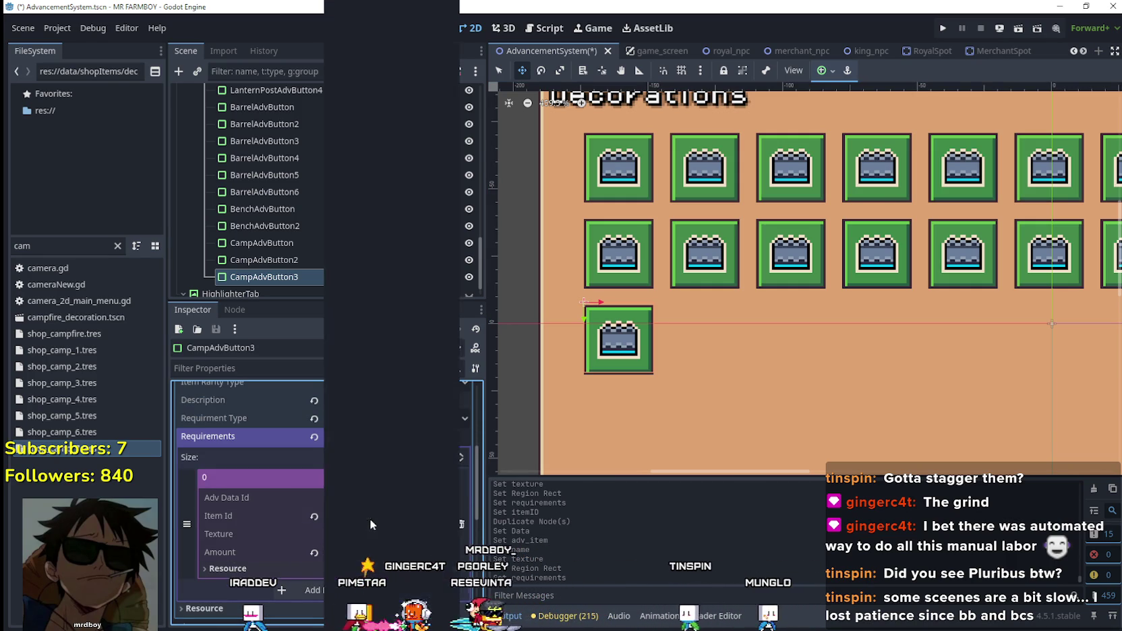
drag(456, 115, 462, 565)
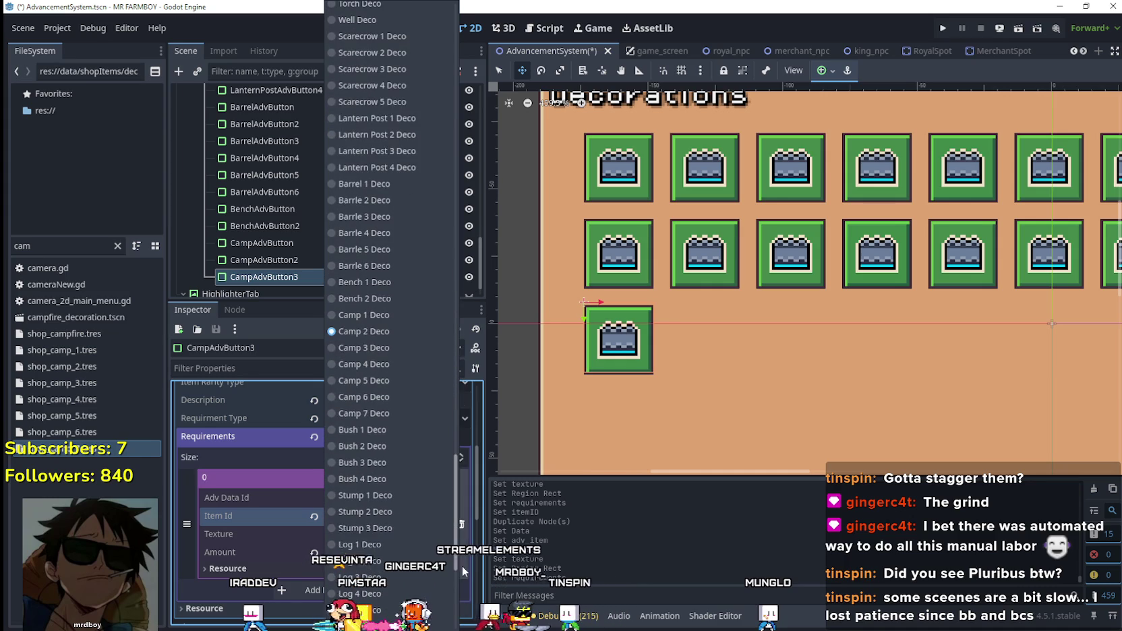
click(378, 348)
click(397, 478)
key(ctrl+s)
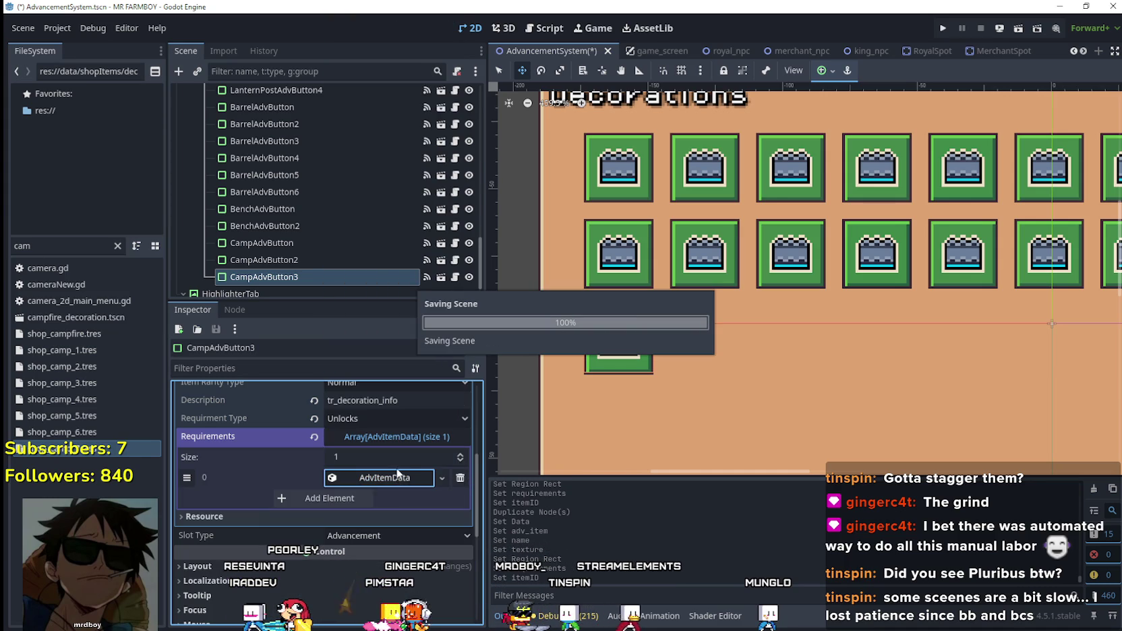
- Duplicate CampAdvButton3 as CampAdvButton4 and make its advancement data unique
right_click(304, 277)
click(357, 377)
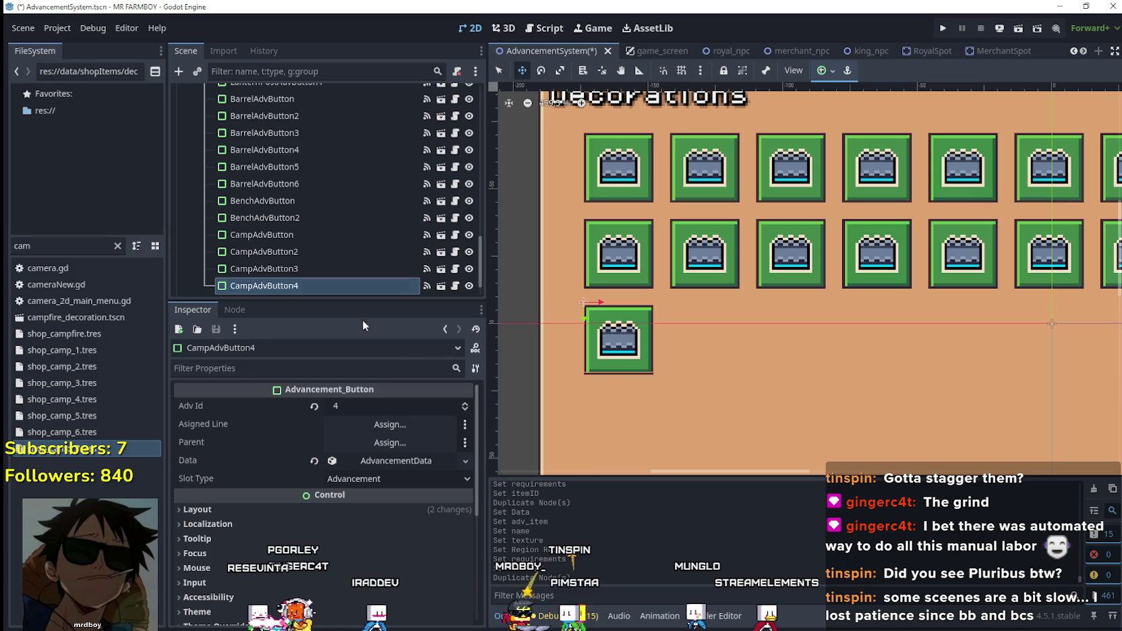
click(398, 461)
right_click(386, 462)
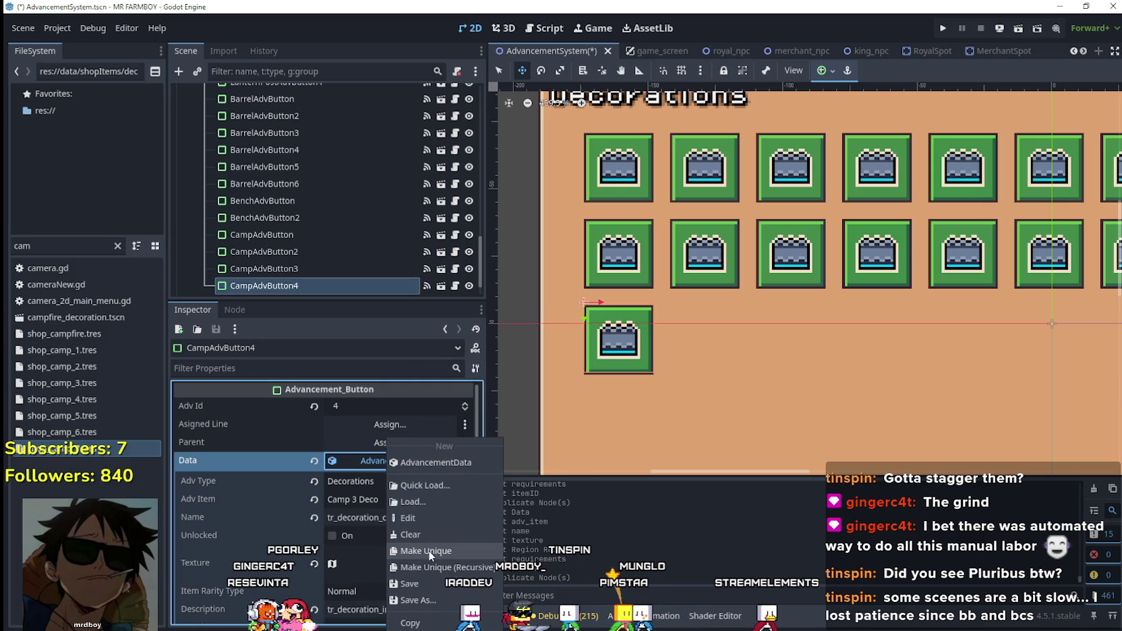
click(428, 550)
- Rename the item to tr_decoration_camp_4 and set the advancement item to Camp 4 Deco
click(411, 516)
key(BackSpace)
text(4)
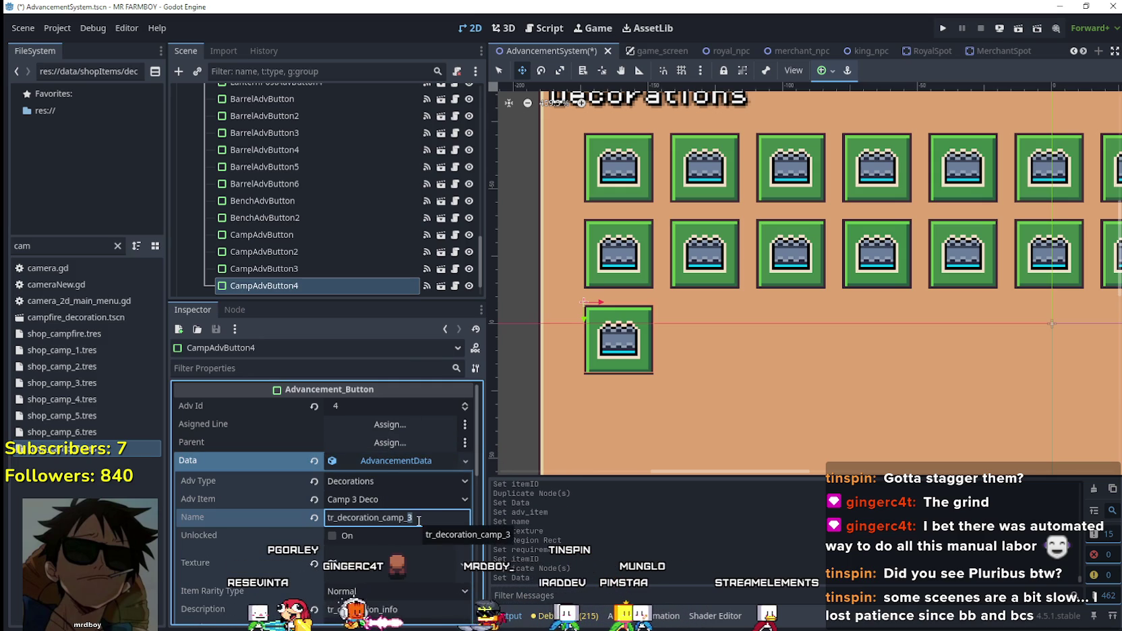
click(432, 497)
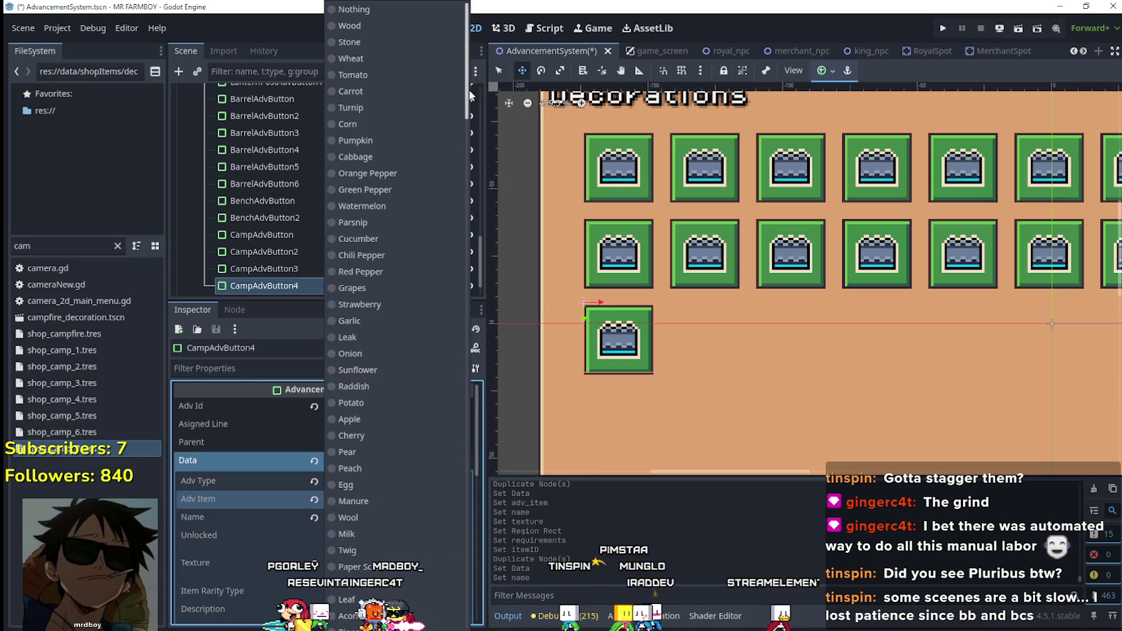
scroll(412, 439, down, 15)
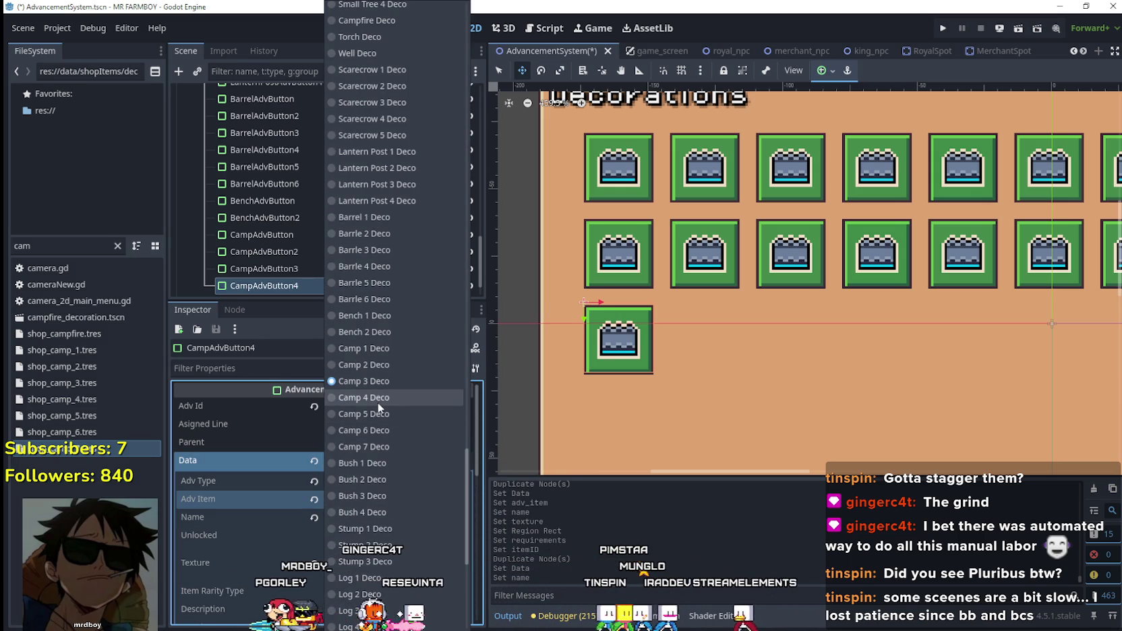
click(377, 402)
- Make the first requirement unique and set its required item to Camp 4 Deco
scroll(399, 512, down, 4)
click(401, 529)
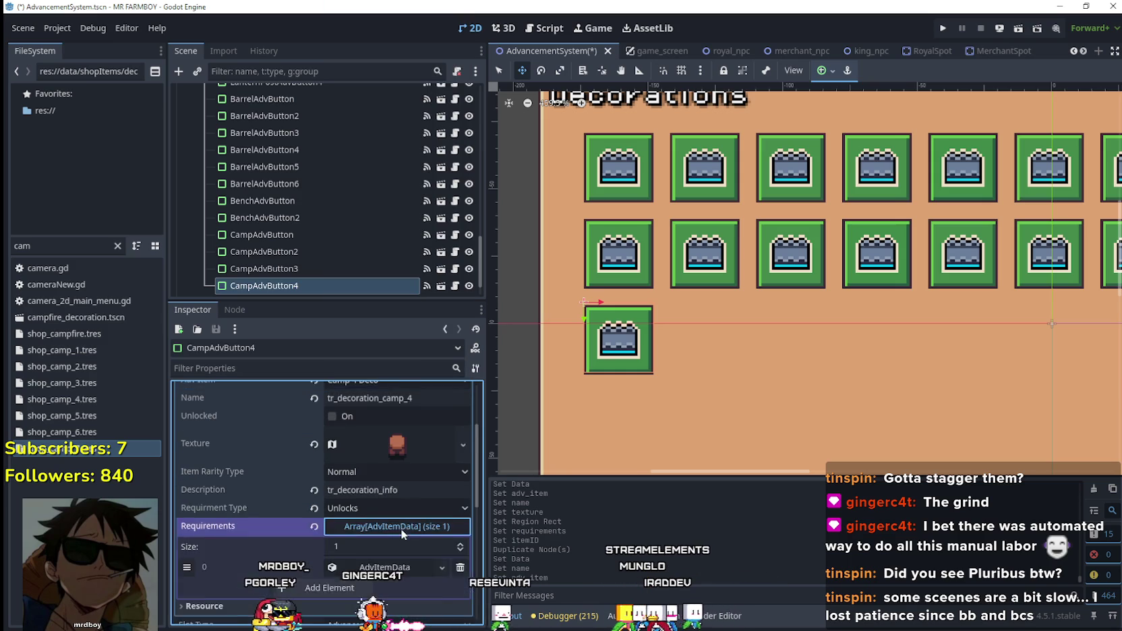
scroll(403, 513, down, 2)
click(403, 512)
scroll(385, 451, down, 2)
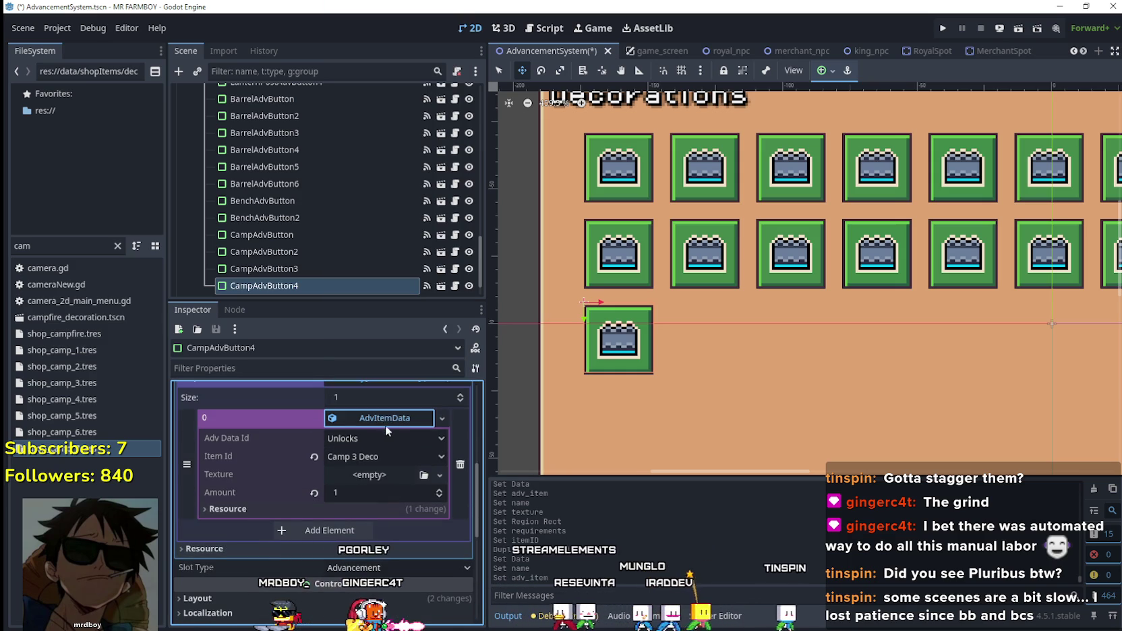
right_click(384, 422)
click(353, 456)
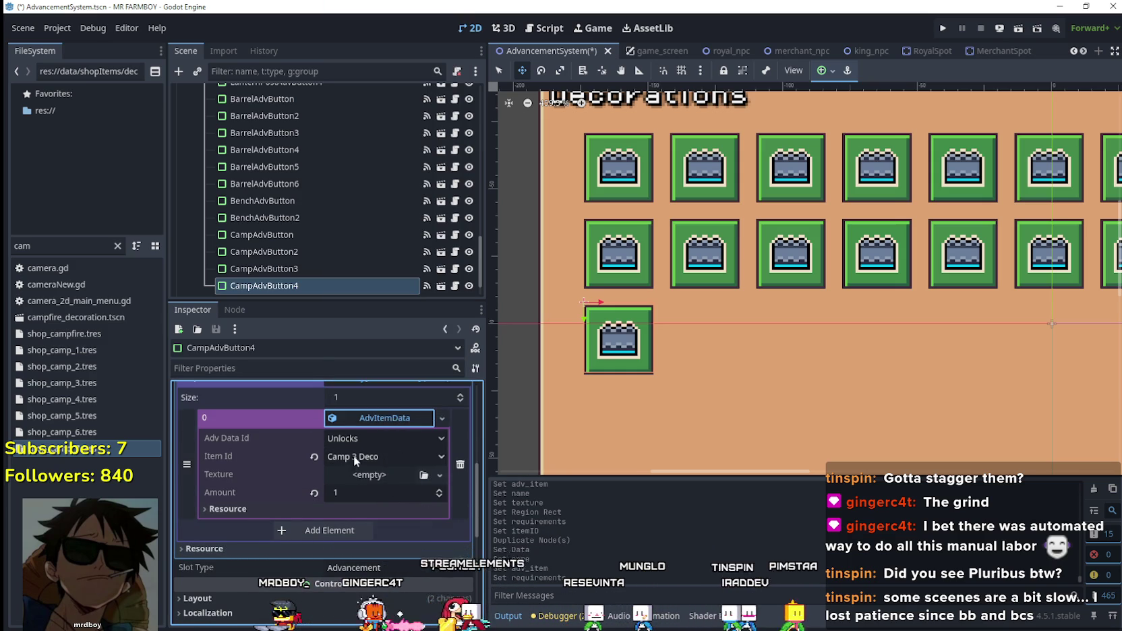
click(354, 455)
scroll(450, 445, down, 20)
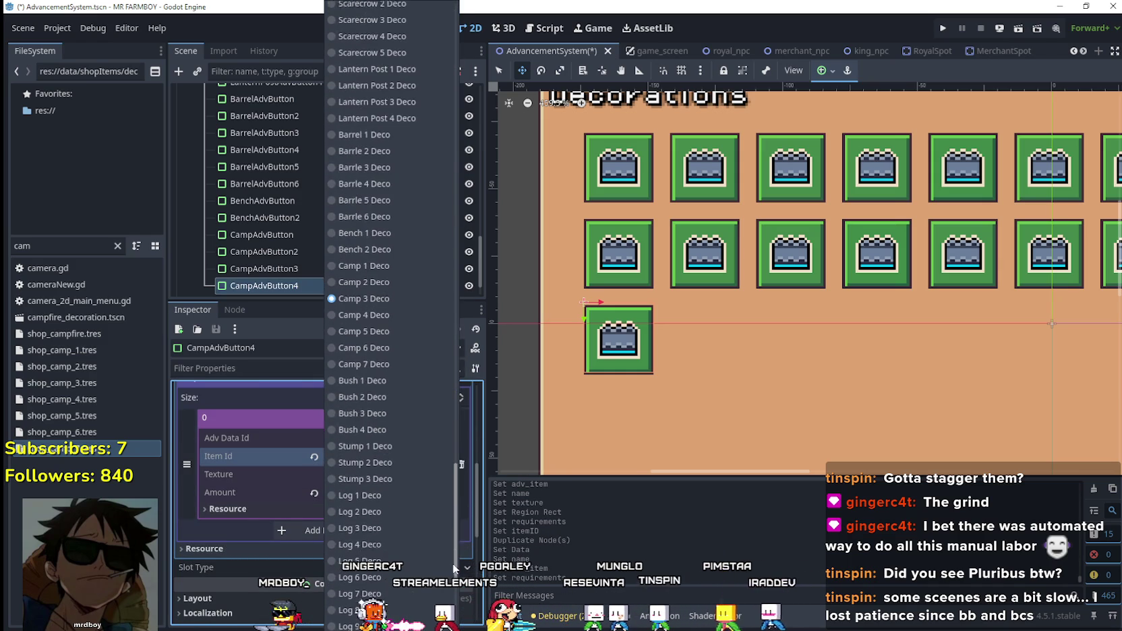
click(387, 307)
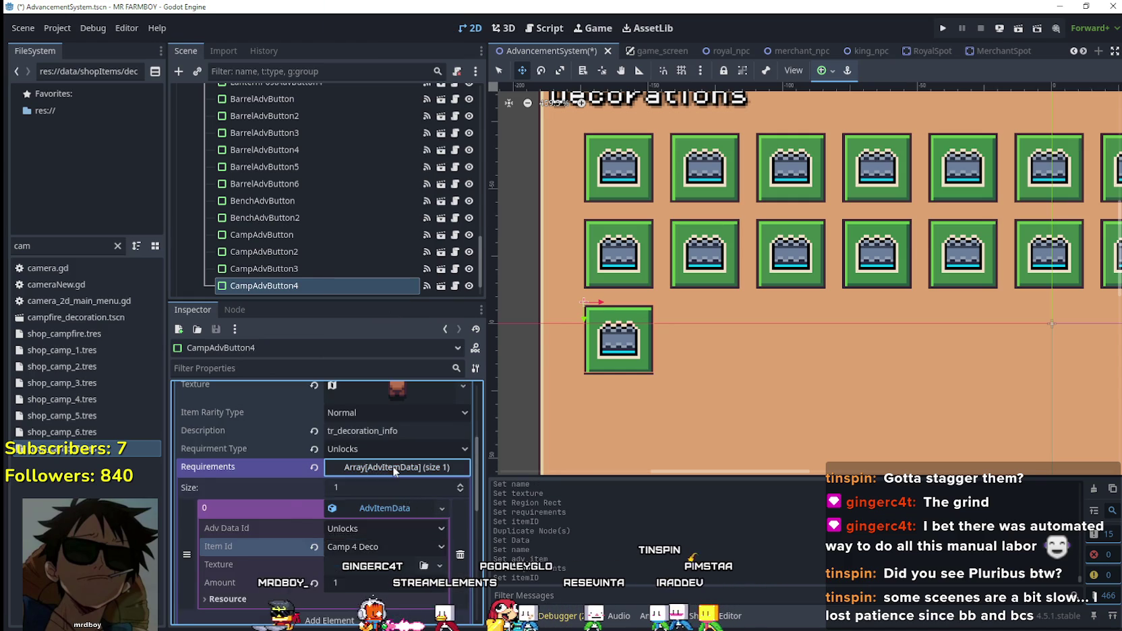
- Collapse the requirements list and save the scene
click(394, 468)
key(ctrl+s)
scroll(341, 286, down, 1)
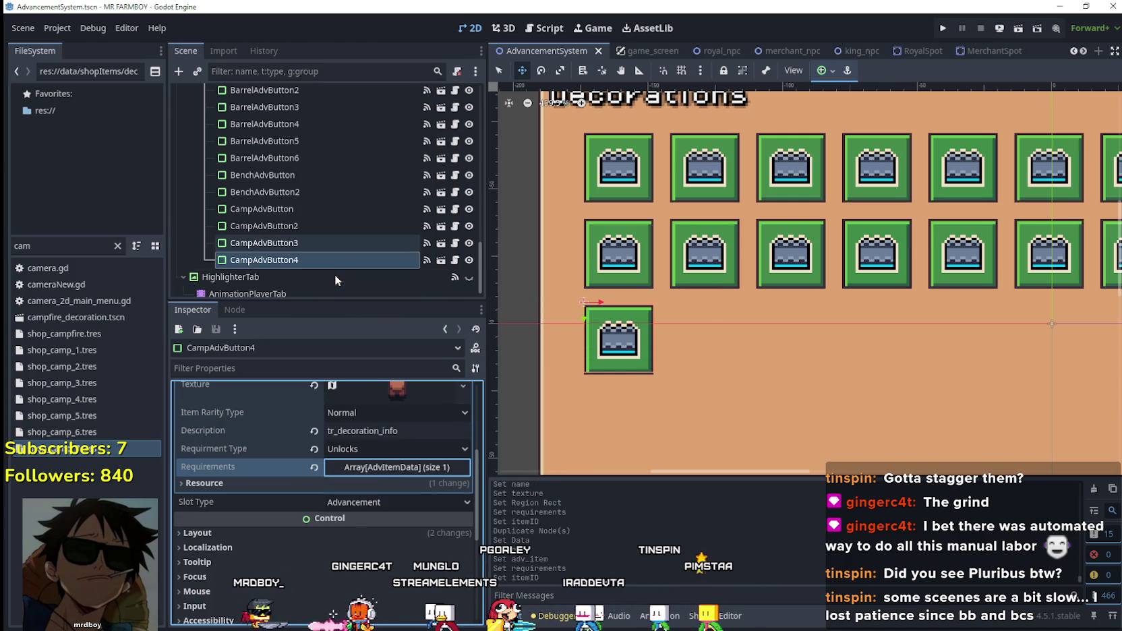
- Duplicate CampAdvButton4 as CampAdvButton5 and make its advancement data unique
key(ctrl+d)
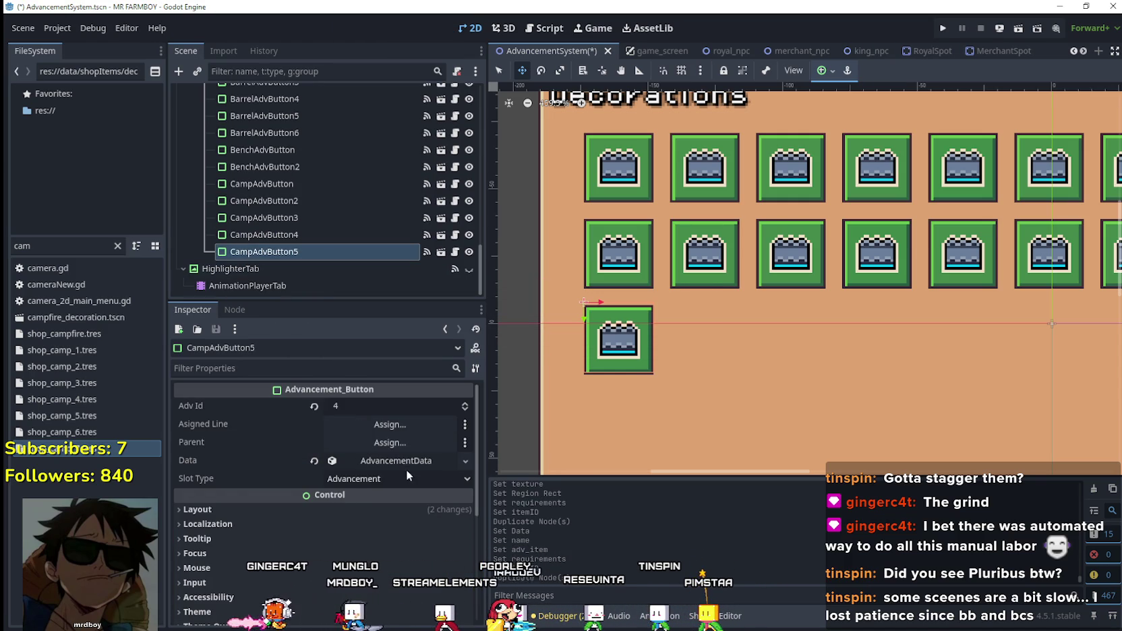
click(406, 459)
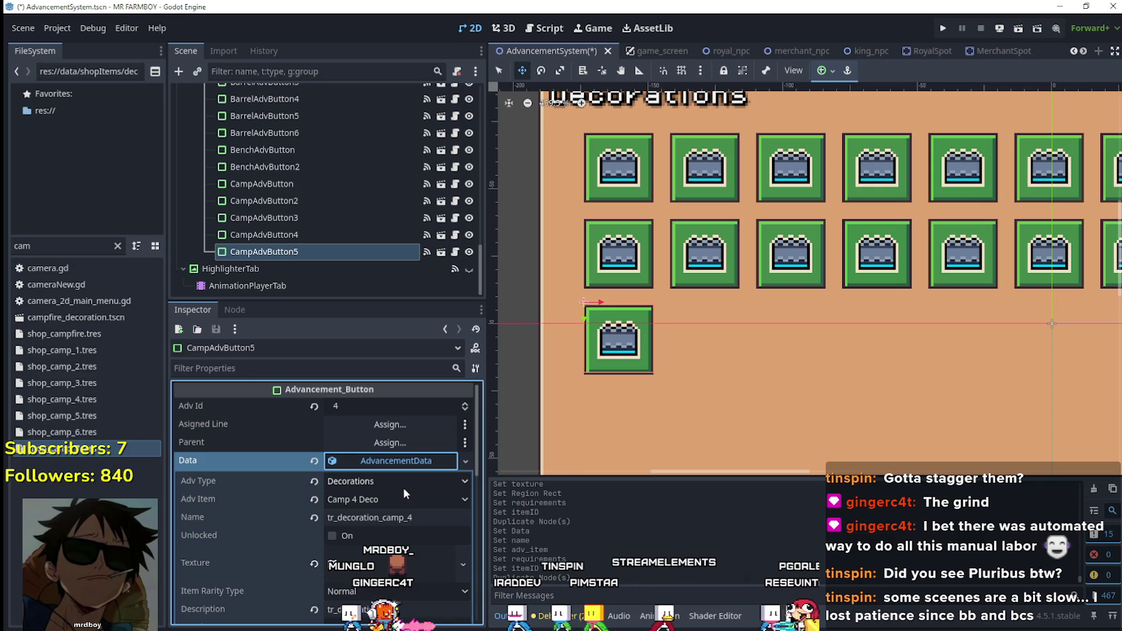
right_click(403, 460)
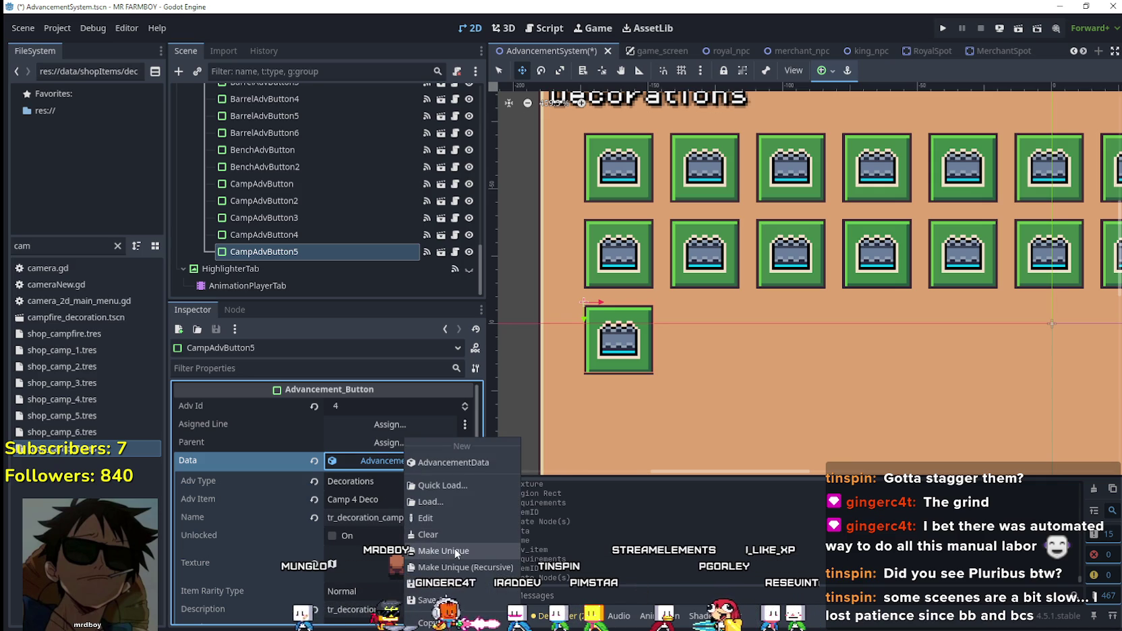
click(422, 546)
- Set the advancement item to Camp 5 Deco and rename it tr_decoration_camp_5
click(425, 499)
drag(476, 109, 470, 517)
scroll(467, 544, down, 5)
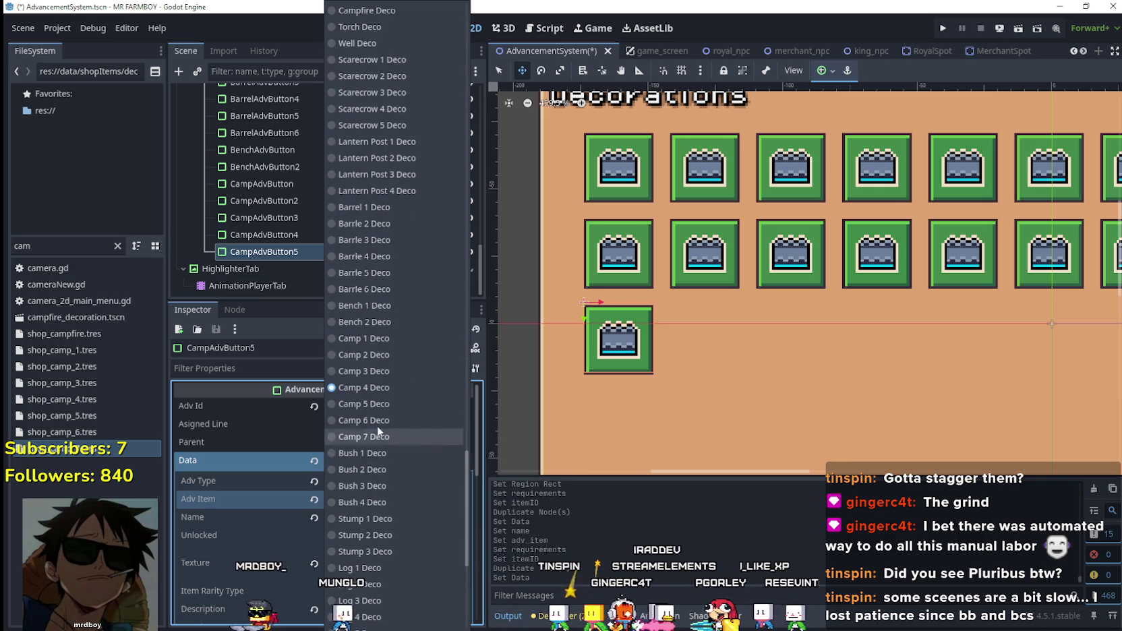
click(377, 425)
click(418, 521)
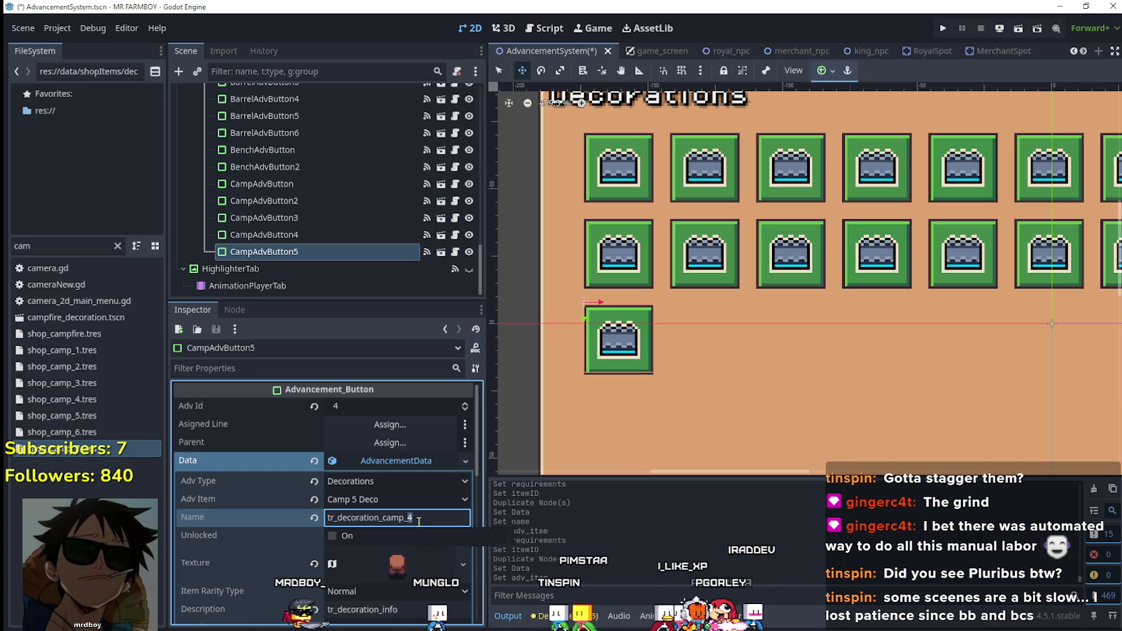
text(5)
- Make the icon texture unique and pick a new atlas region for CampAdvButton5's icon
scroll(406, 478, down, 2)
click(406, 476)
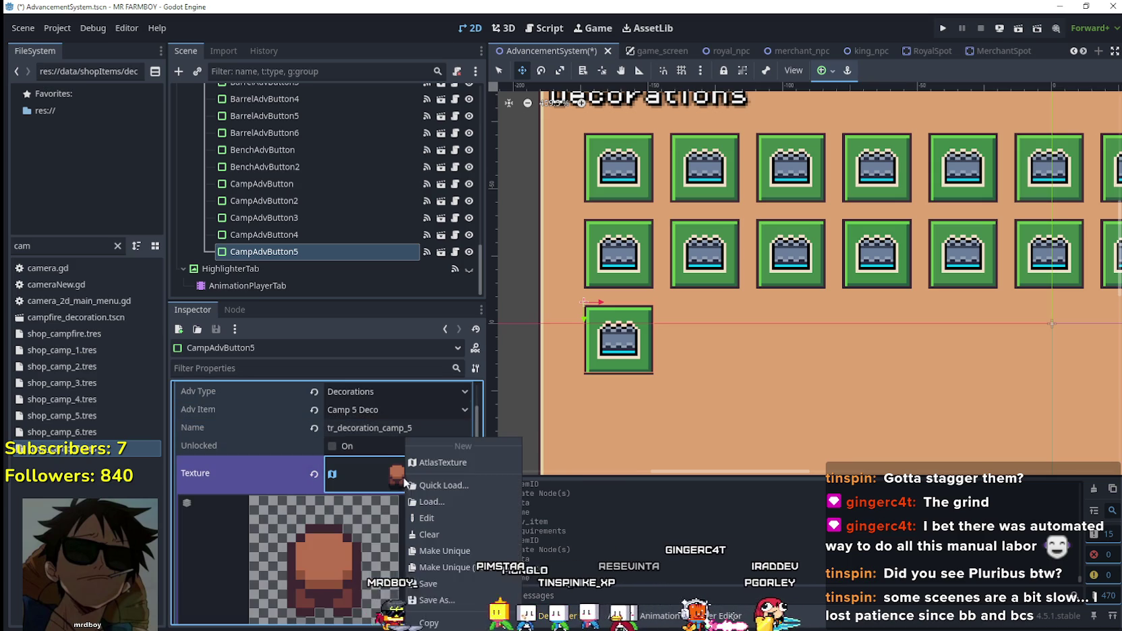
click(463, 557)
scroll(445, 522, down, 3)
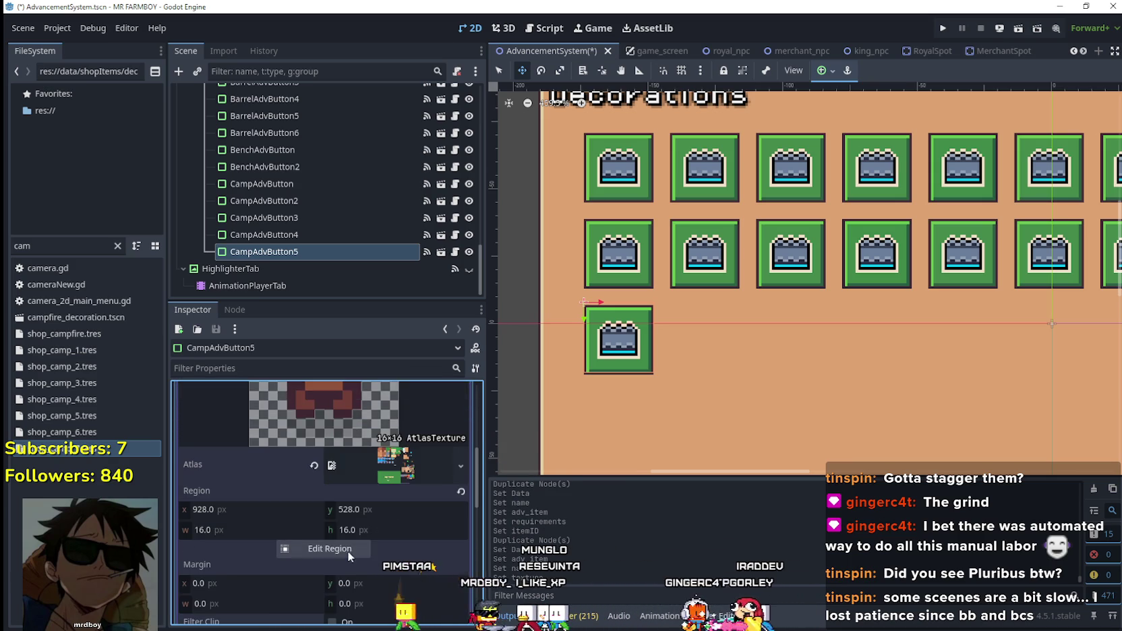
click(347, 549)
scroll(645, 331, down, 5)
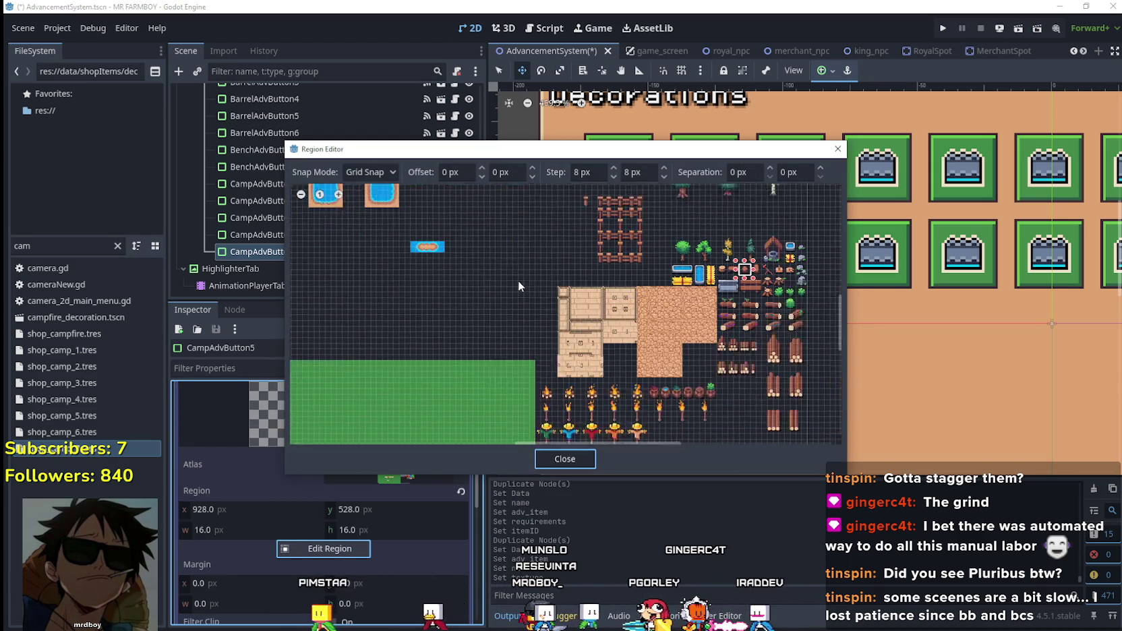
scroll(601, 353, down, 3)
scroll(605, 334, up, 5)
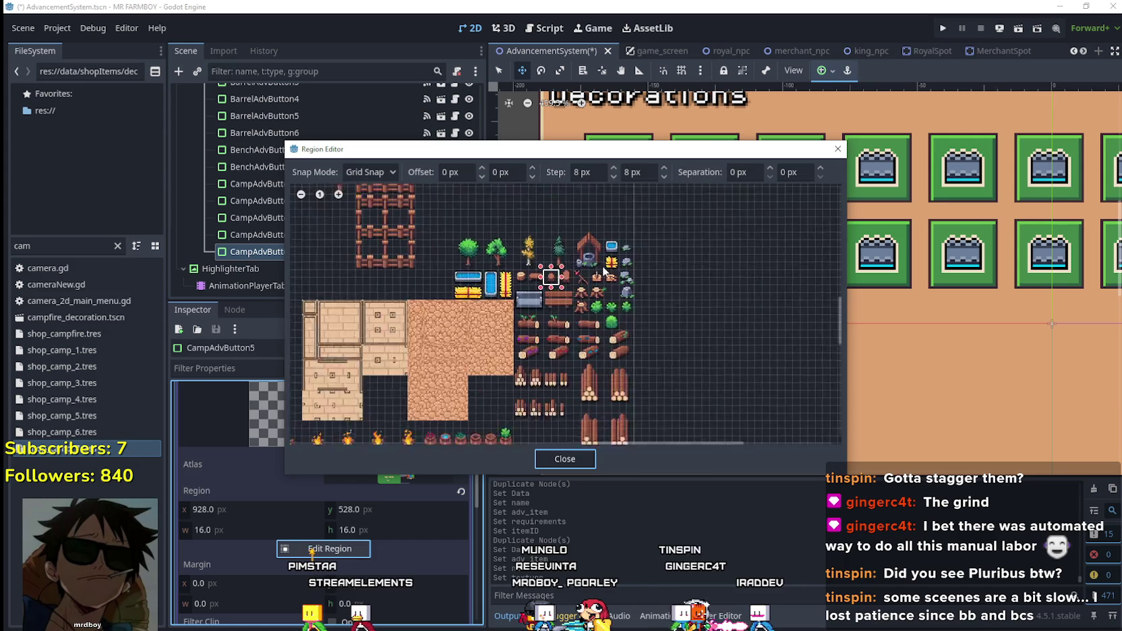
drag(547, 297, 524, 250)
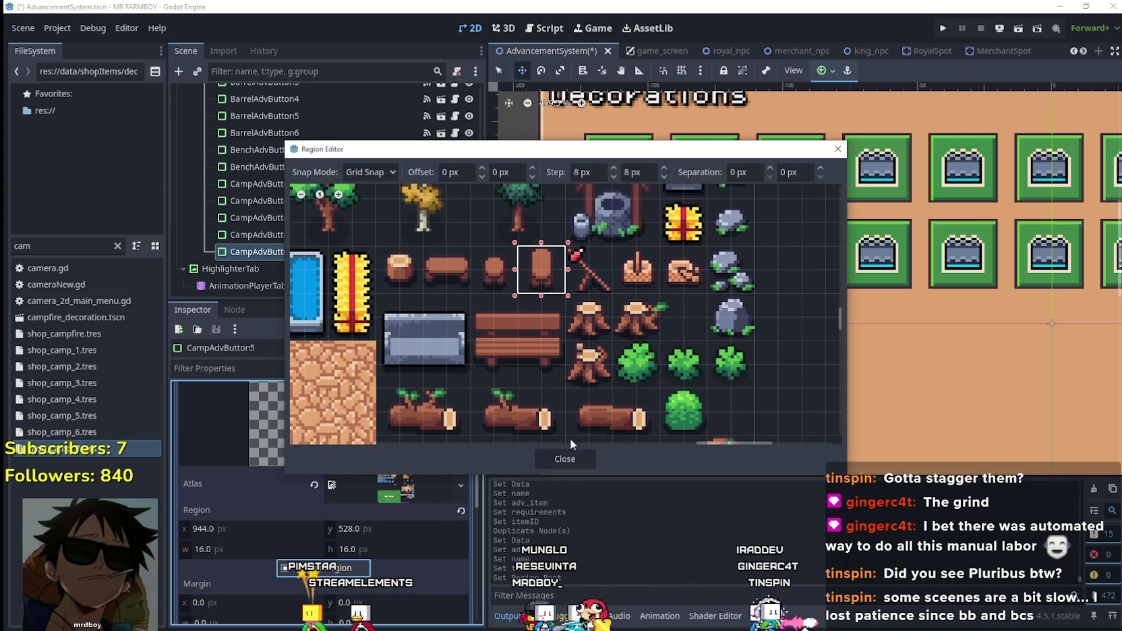
click(574, 458)
scroll(353, 475, up, 5)
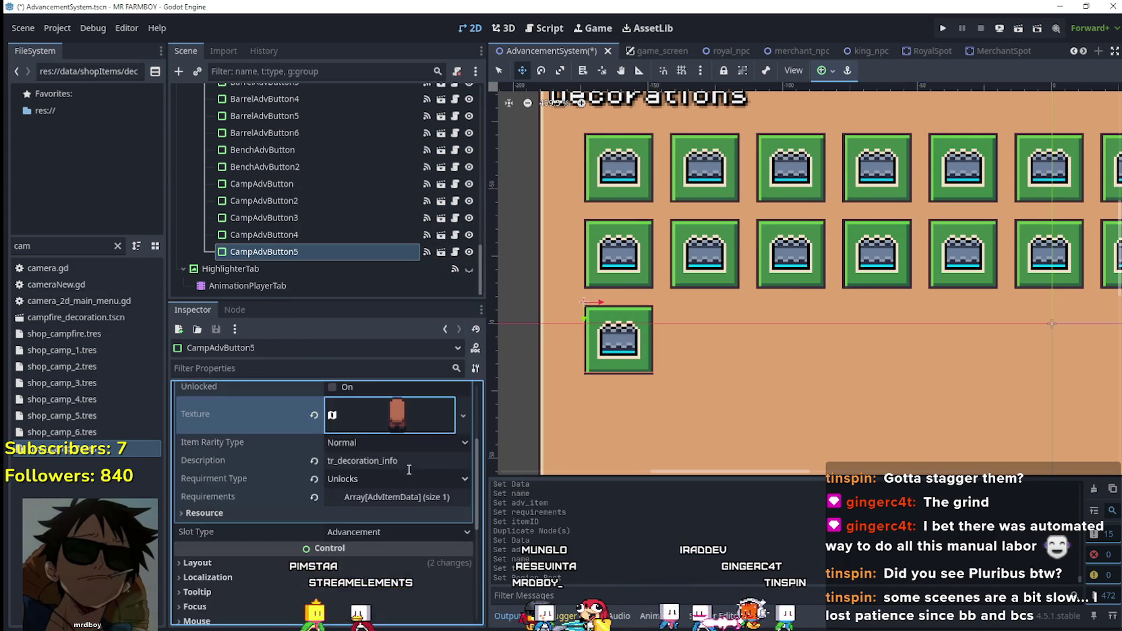
scroll(410, 479, down, 3)
- Make the requirement unique, set its required item to Camp 5 Deco, and save
click(401, 500)
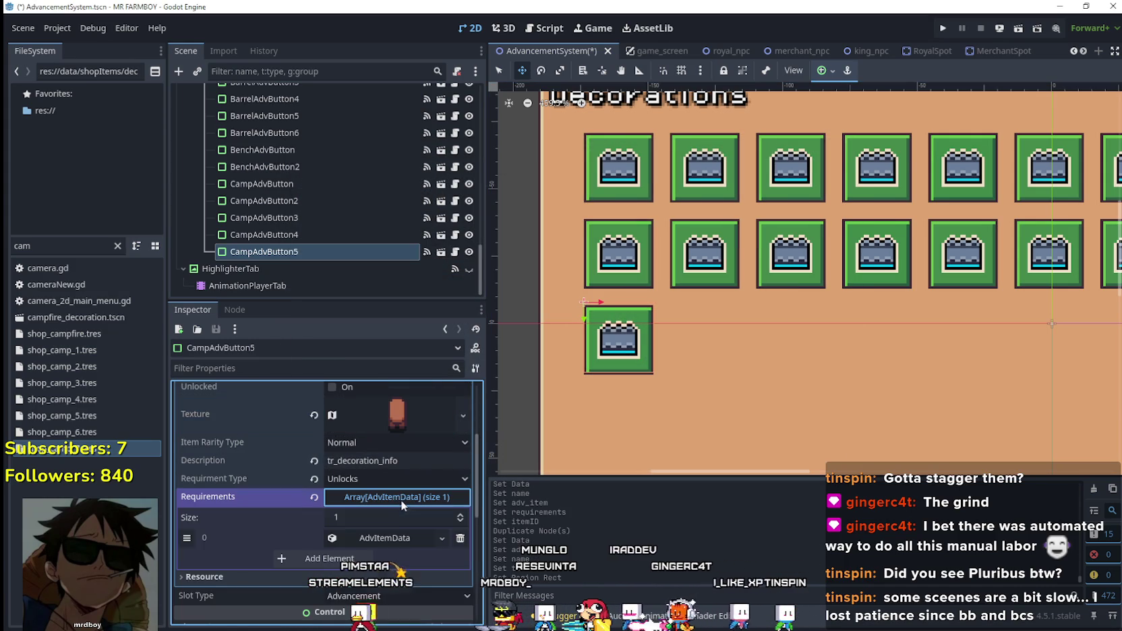
click(381, 538)
right_click(382, 539)
click(354, 576)
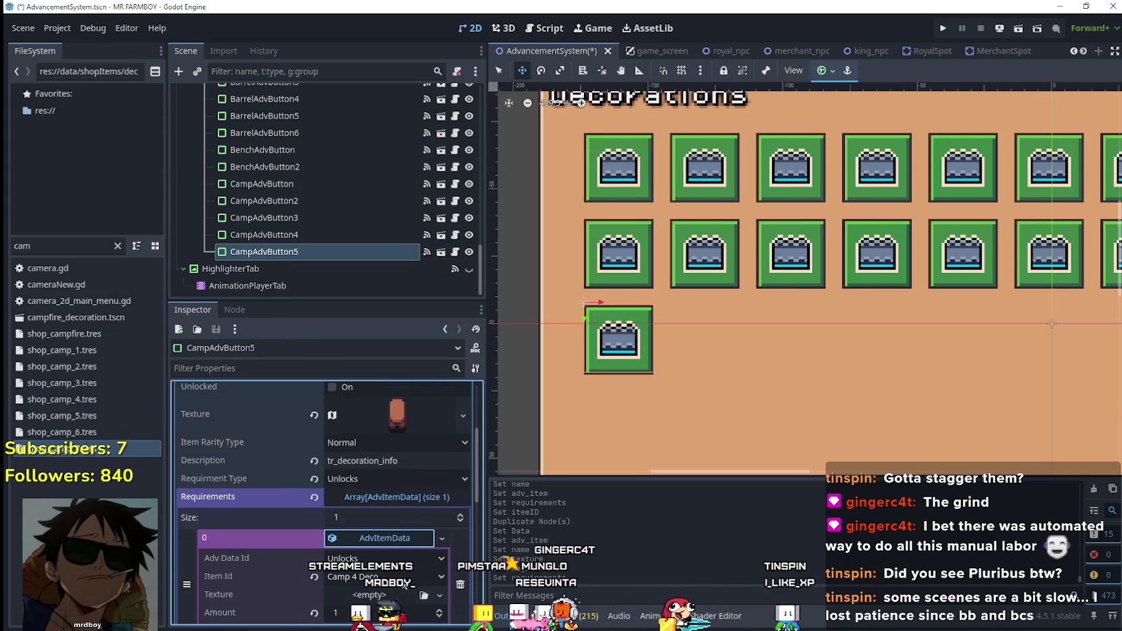
click(354, 577)
scroll(454, 512, down, 10)
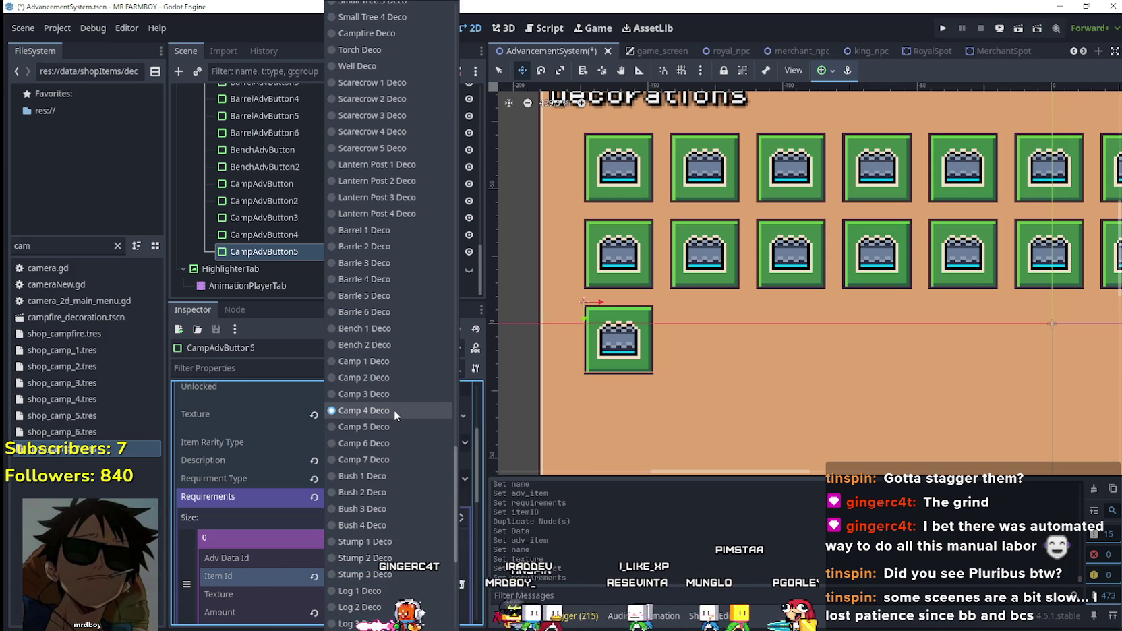
click(388, 428)
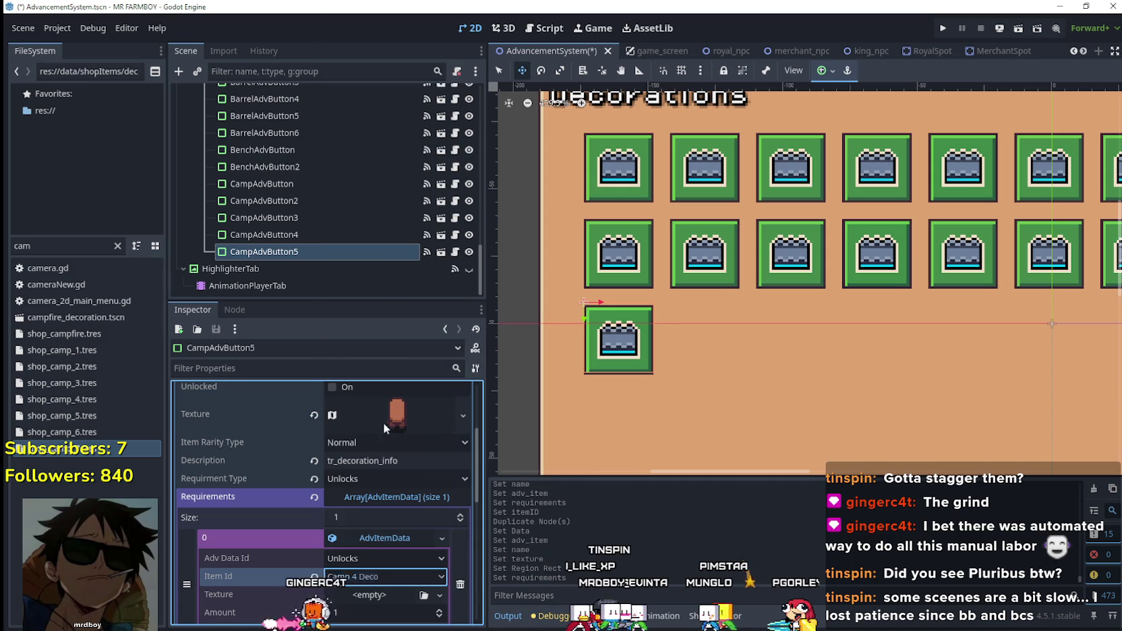
key(ctrl+s)
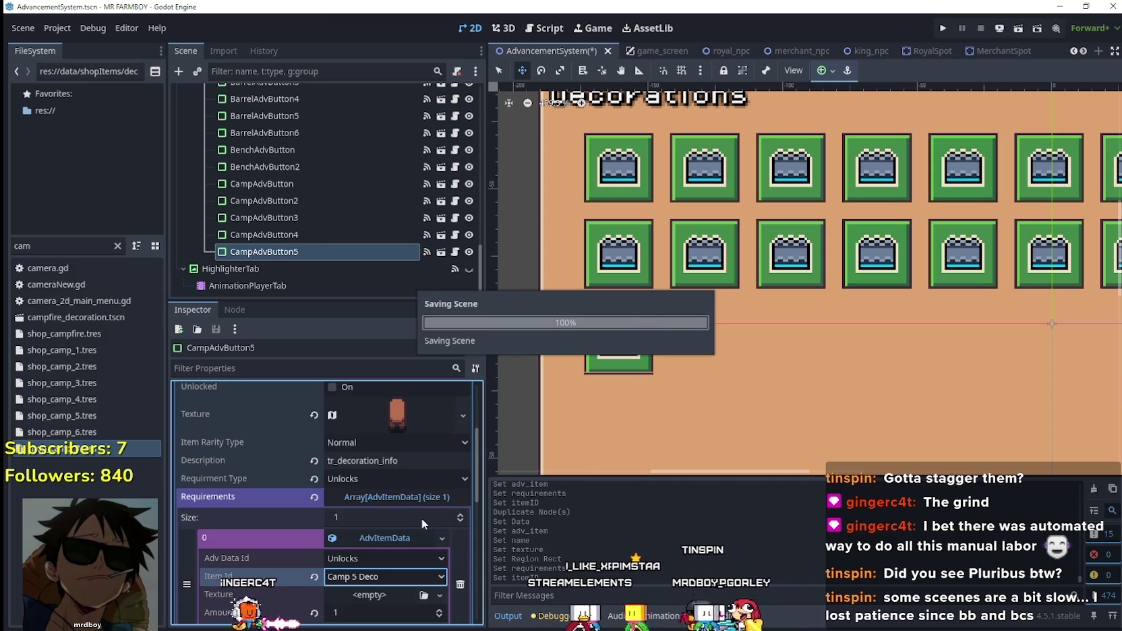
scroll(381, 572, down, 3)
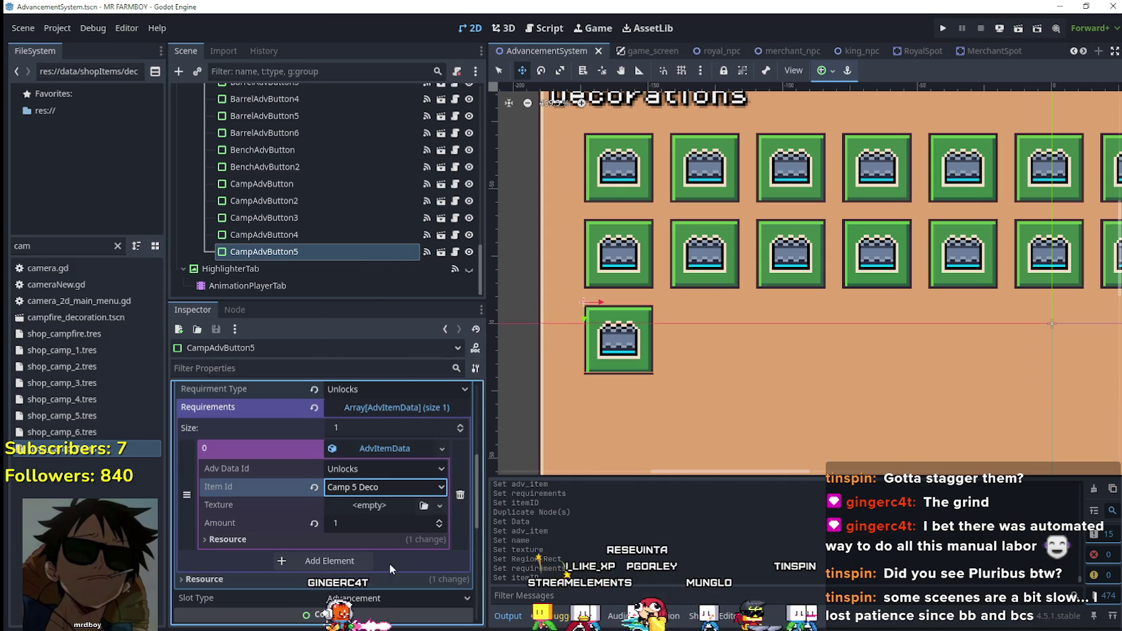
click(388, 448)
scroll(417, 540, up, 4)
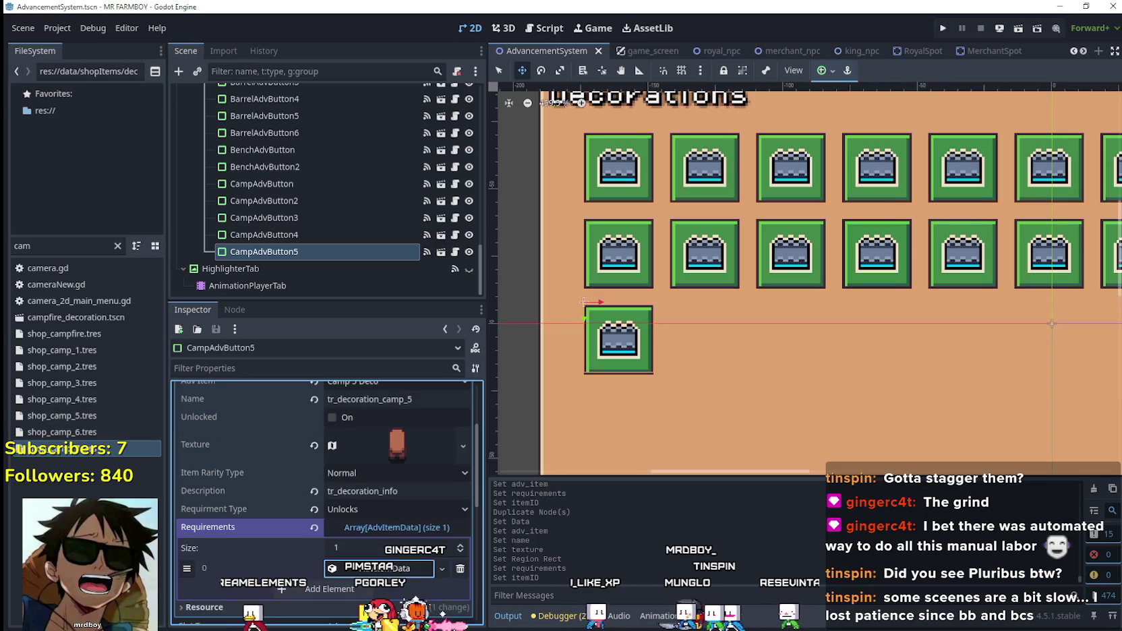
- Duplicate CampAdvButton5 as CampAdvButton6 and set its advancement item to Camp 6 Deco
key(ctrl+d)
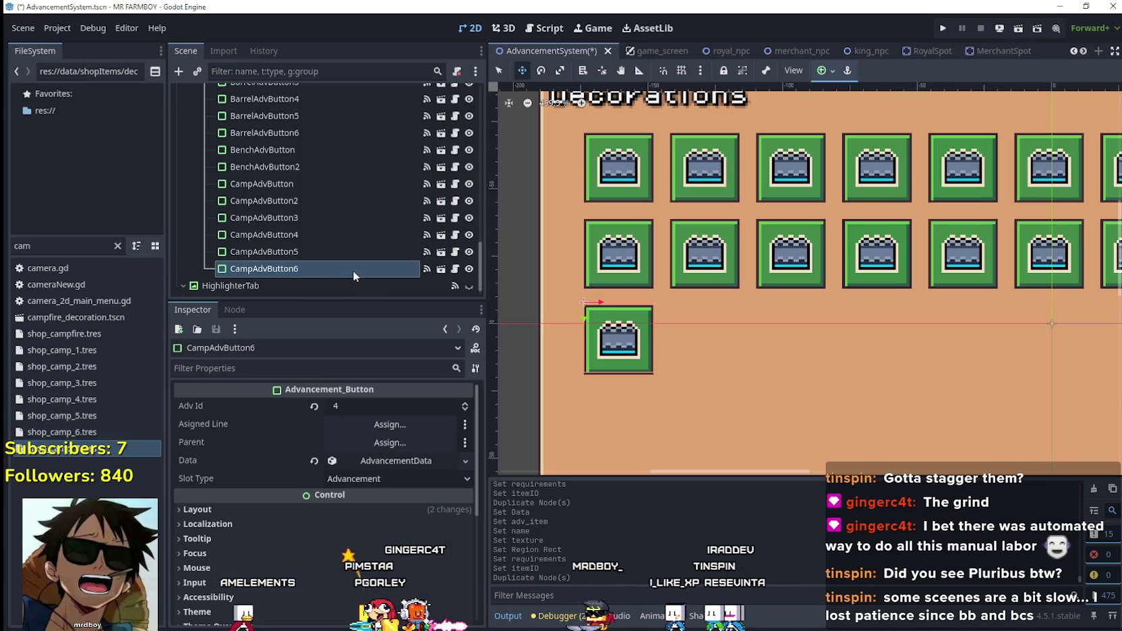
key(Escape)
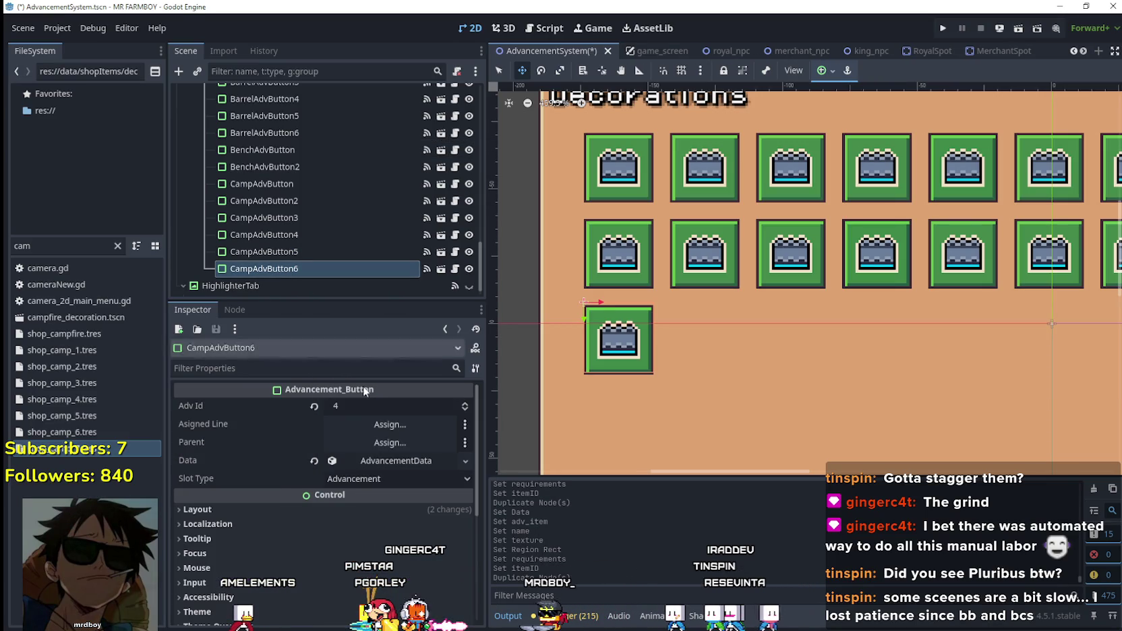
click(396, 461)
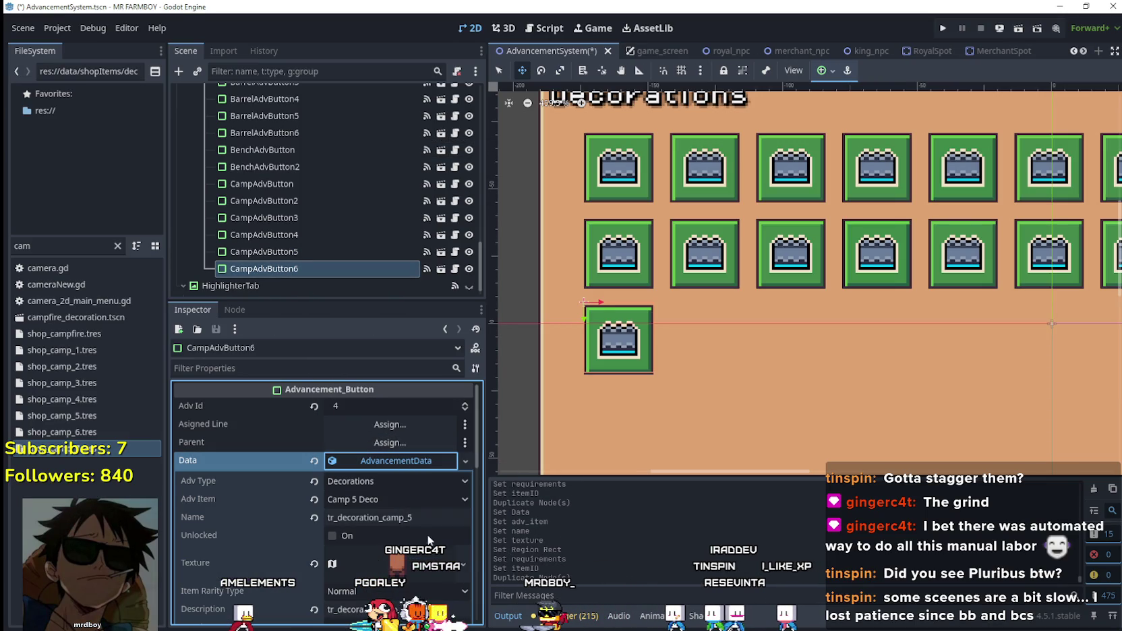
click(410, 502)
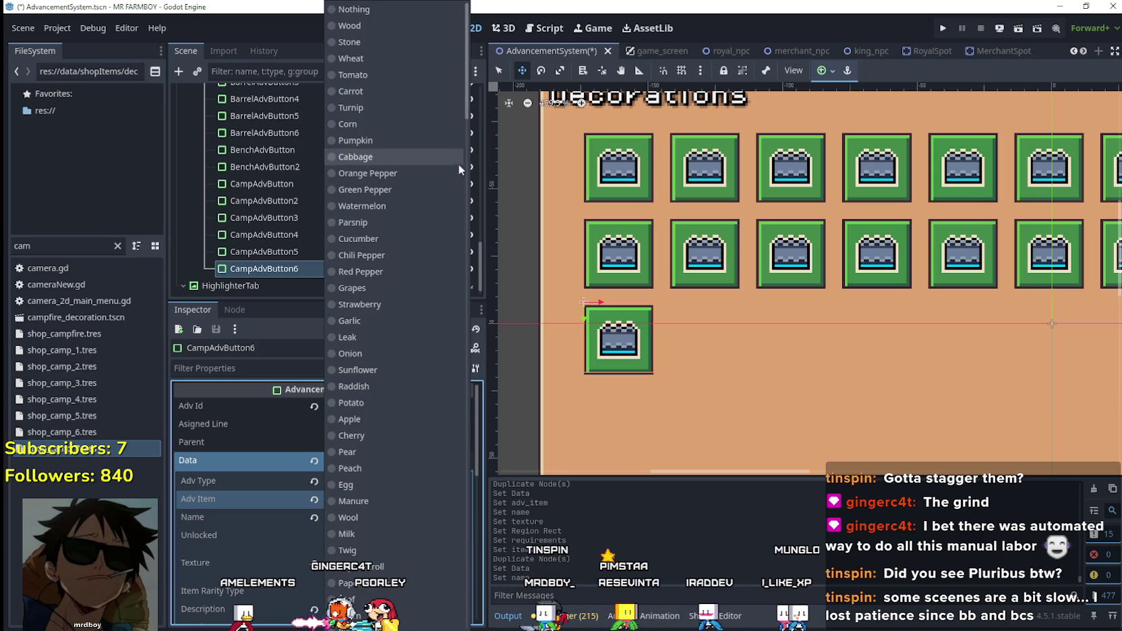
drag(466, 114, 466, 469)
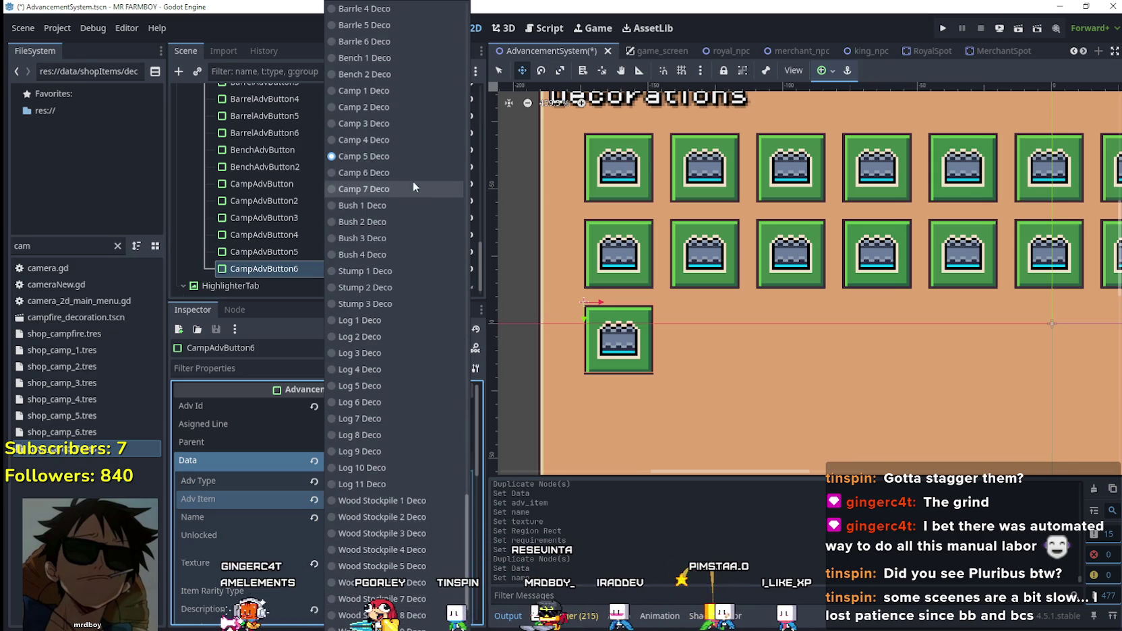
click(413, 181)
- Give CampAdvButton6 a unique texture using the pickaxe sprite region and uncheck Unlocked
right_click(385, 558)
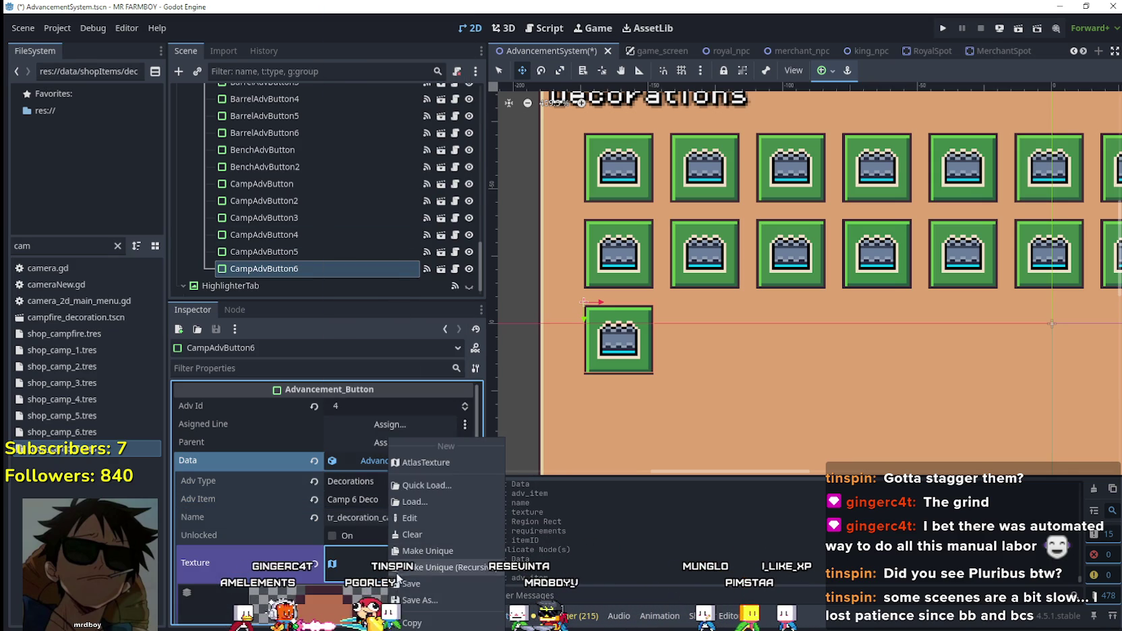
click(427, 556)
scroll(405, 547, down, 3)
click(337, 607)
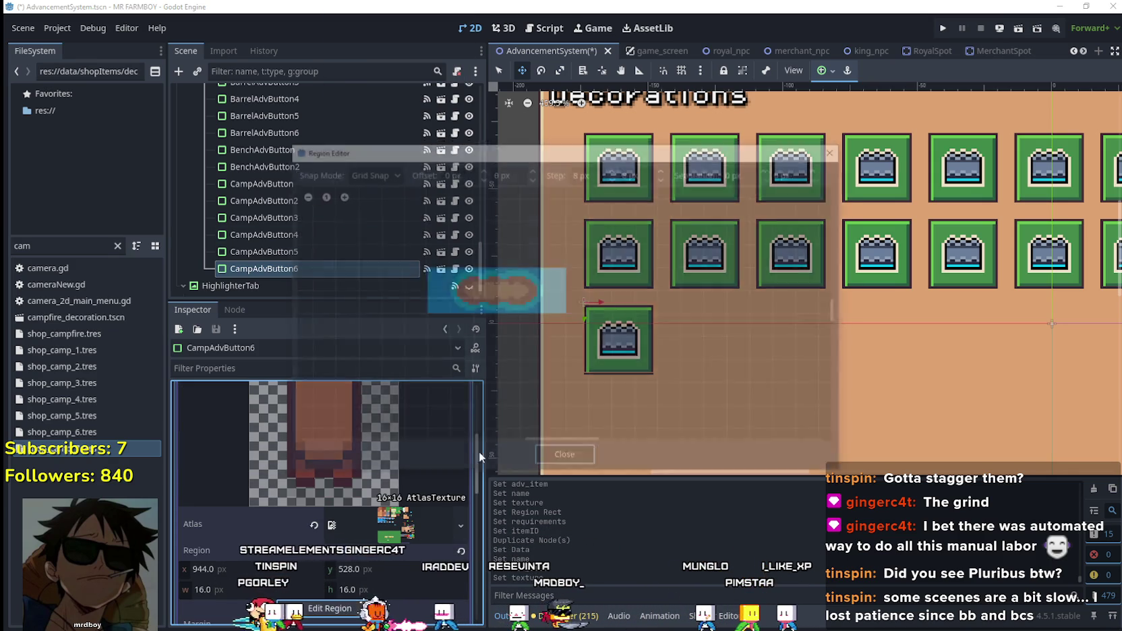
scroll(599, 309, down, 3)
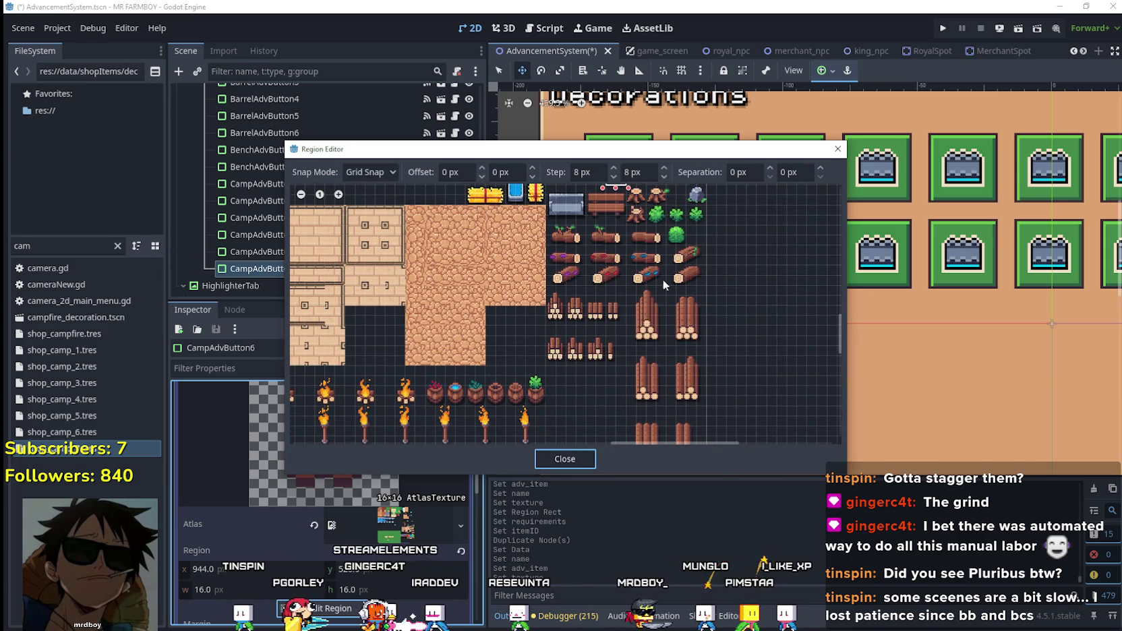
scroll(663, 279, up, 3)
drag(592, 247, 555, 209)
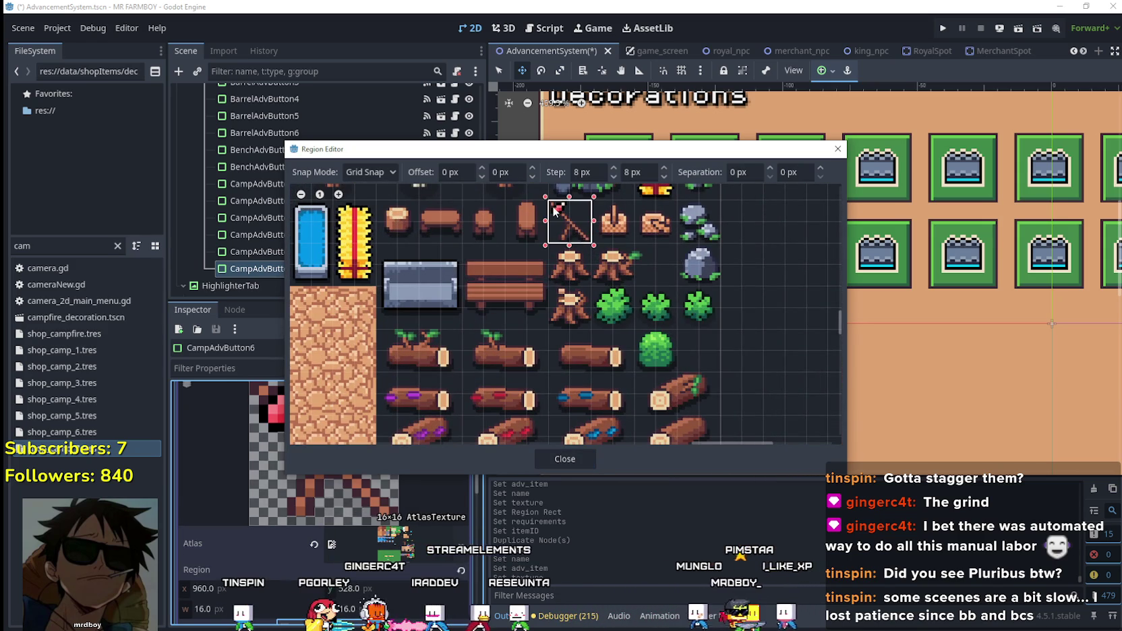
click(565, 459)
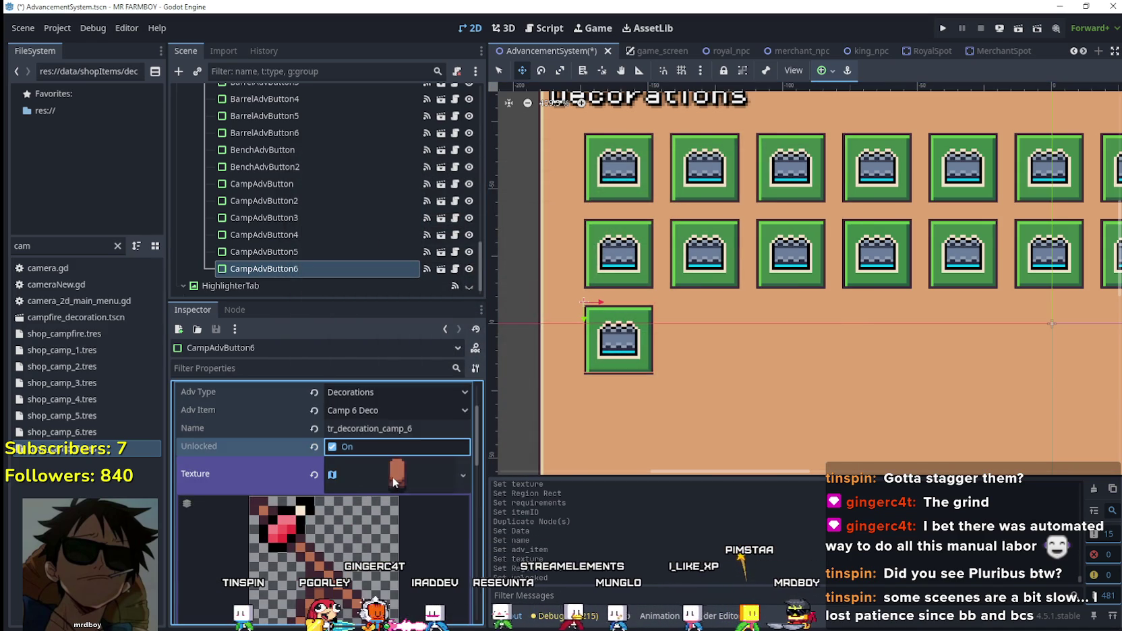
click(386, 457)
click(348, 450)
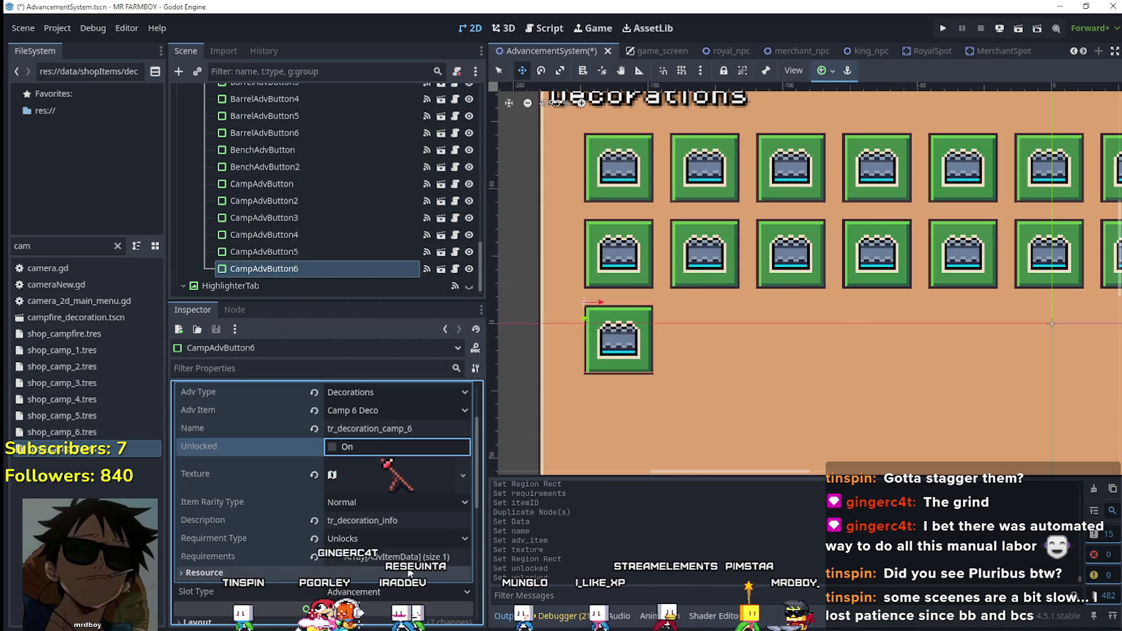
- Make the requirement unique, set its required item to Camp 6 Deco, and save
click(398, 557)
click(401, 598)
right_click(389, 537)
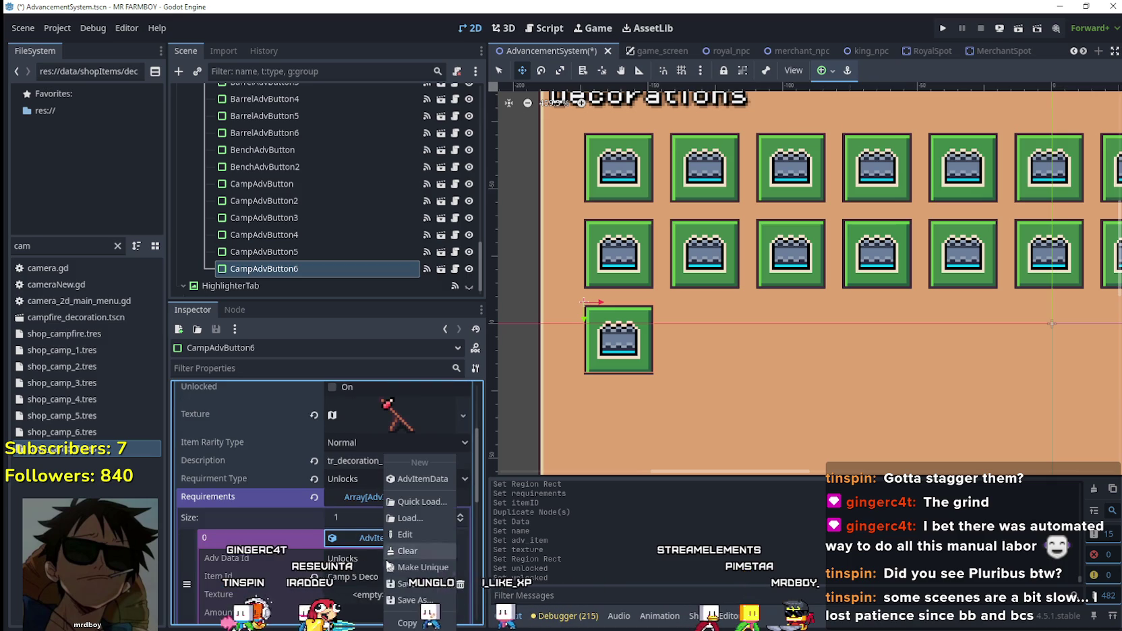
click(420, 565)
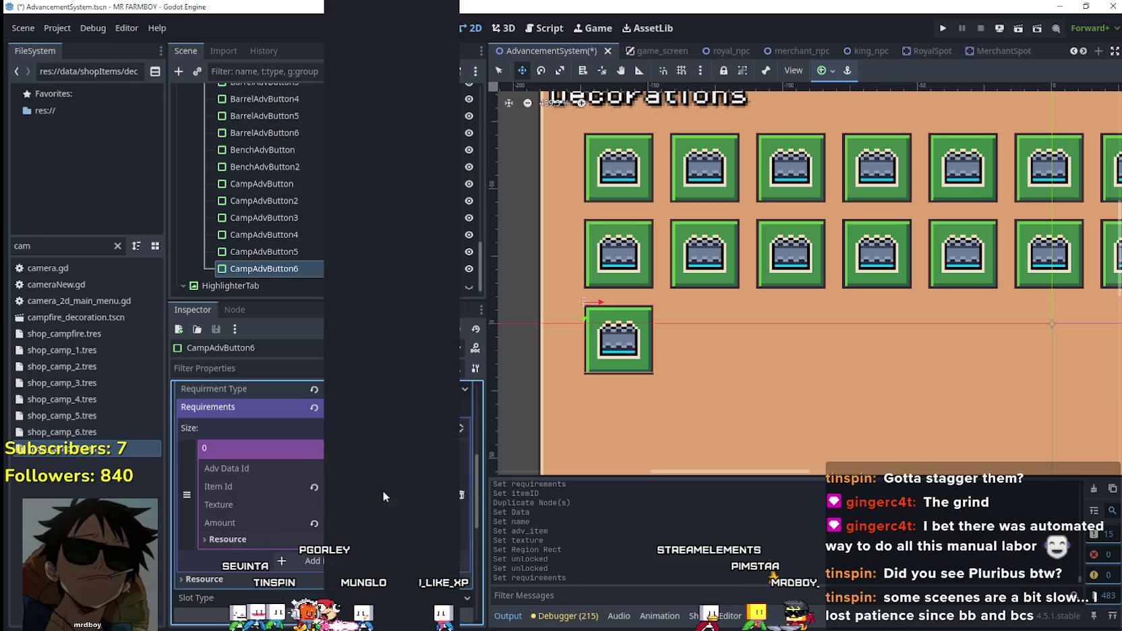
click(383, 490)
drag(456, 61, 470, 585)
click(371, 165)
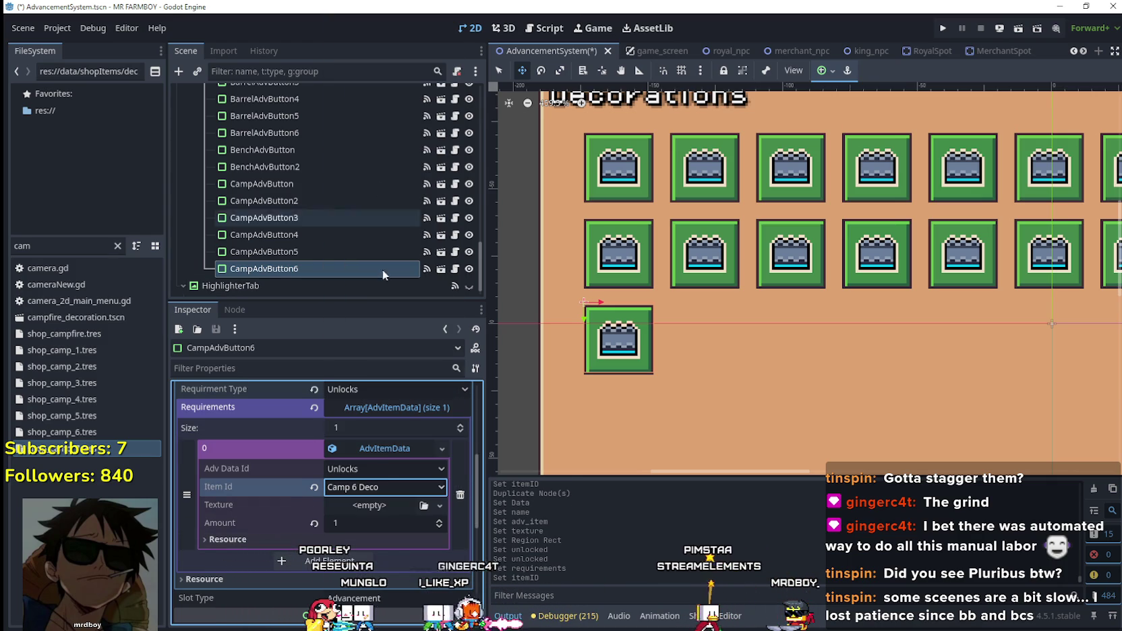
click(392, 451)
key(ctrl+s)
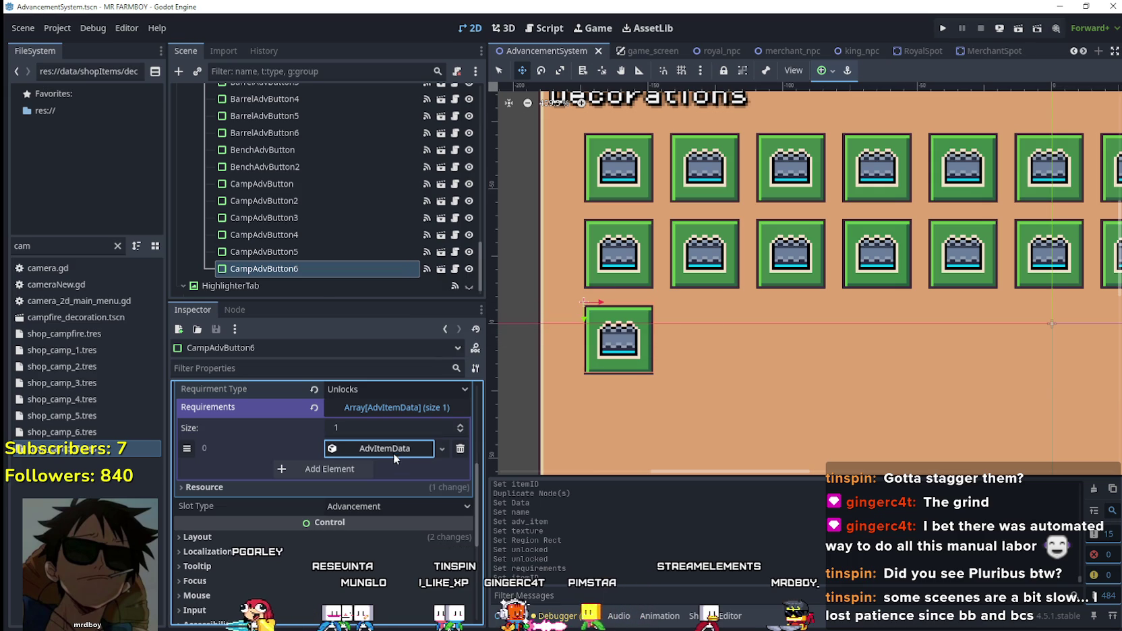
scroll(400, 485, up, 2)
scroll(400, 485, up, 2)
right_click(310, 268)
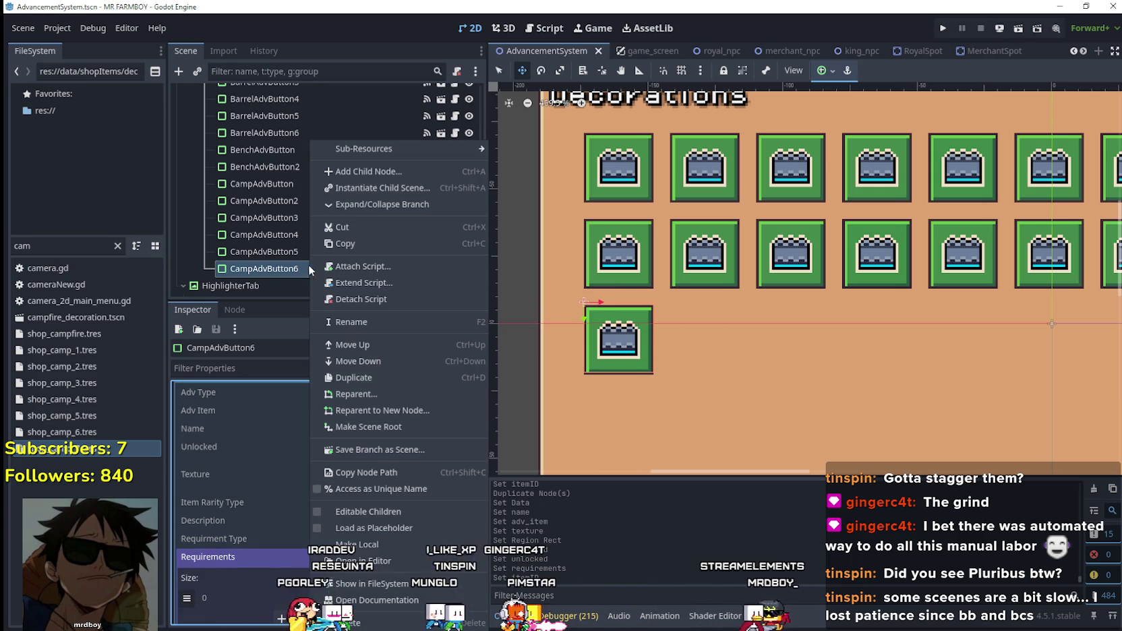
- Duplicate CampAdvButton6 as CampAdvButton7, make its advancement data unique, and rename its item to end in 7
click(333, 377)
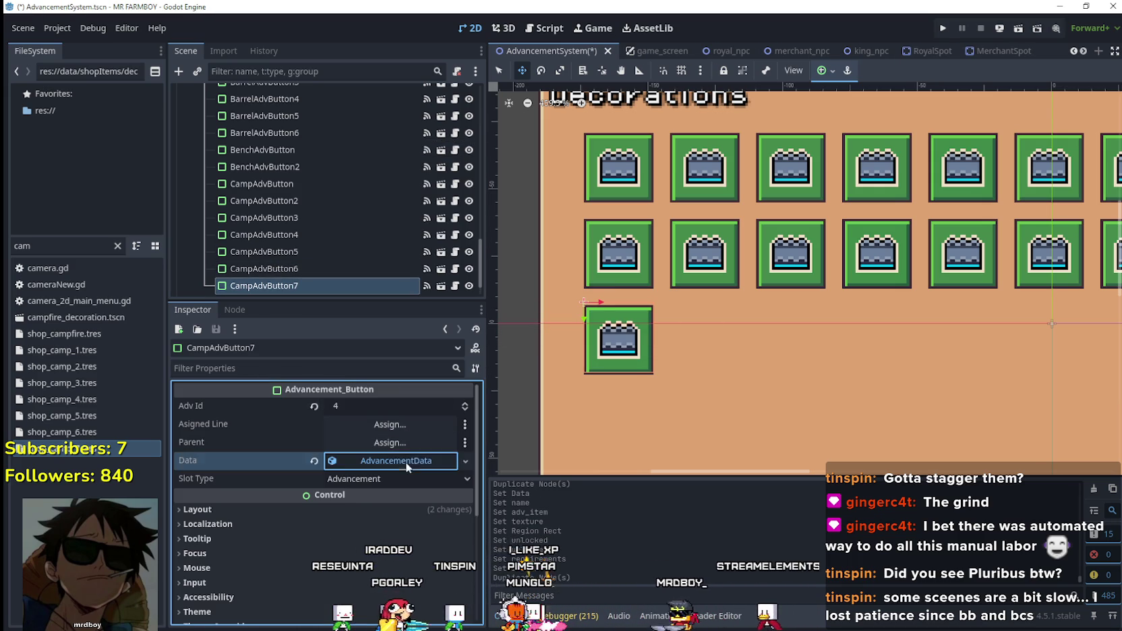
right_click(398, 462)
click(425, 551)
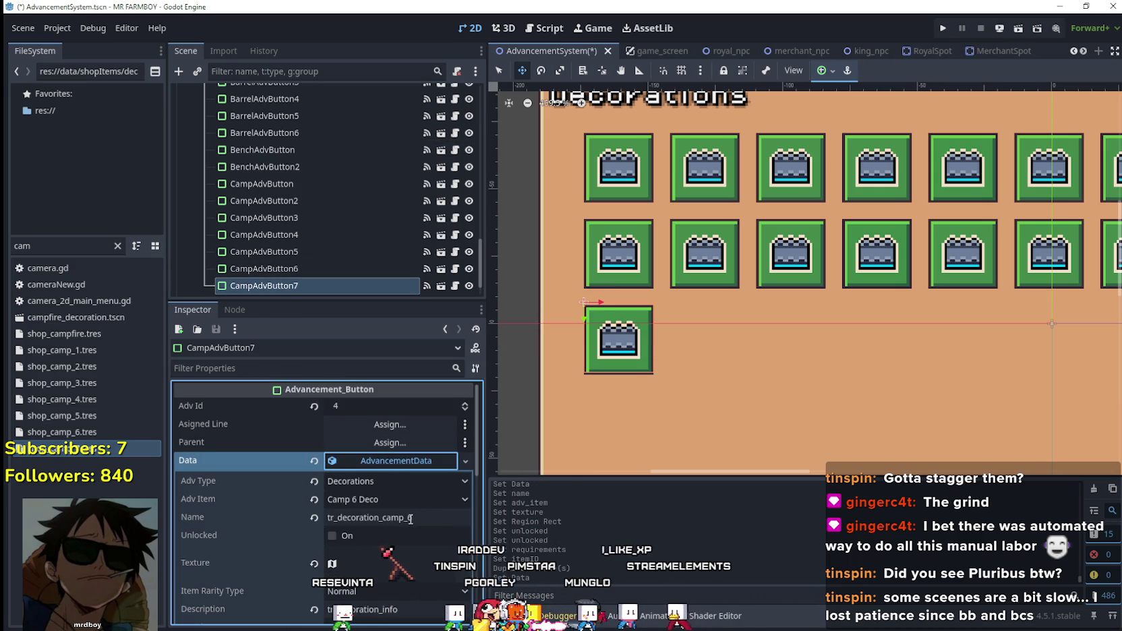
click(412, 518)
key(BackSpace)
text(7)
scroll(404, 486, down, 2)
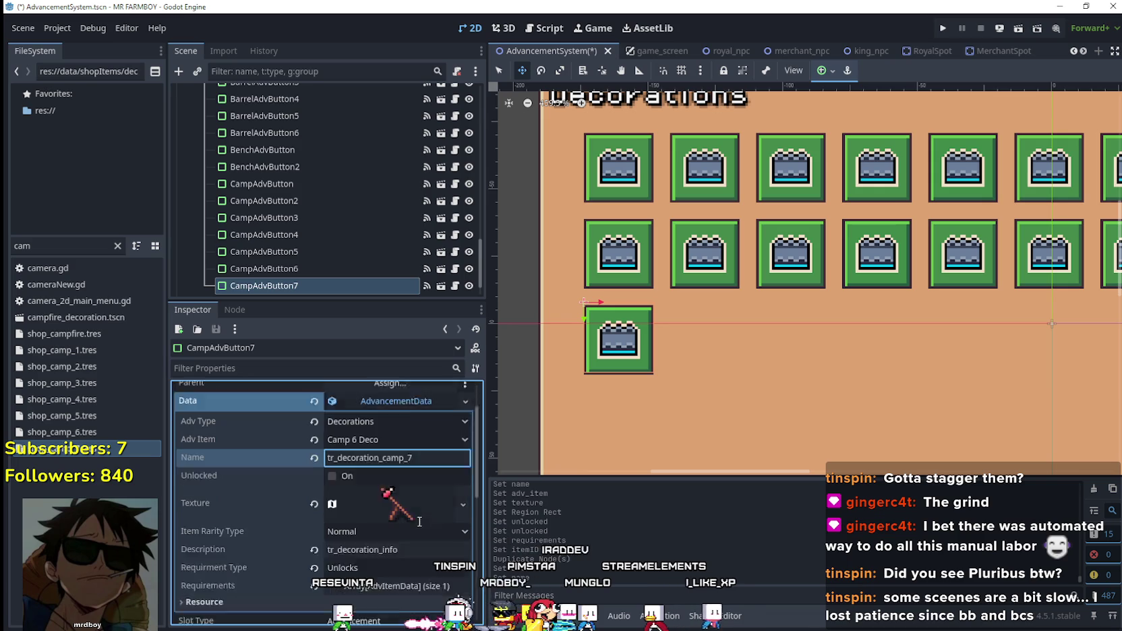
- Open the atlas region editor for CampAdvButton7's texture
click(364, 474)
right_click(394, 474)
click(418, 518)
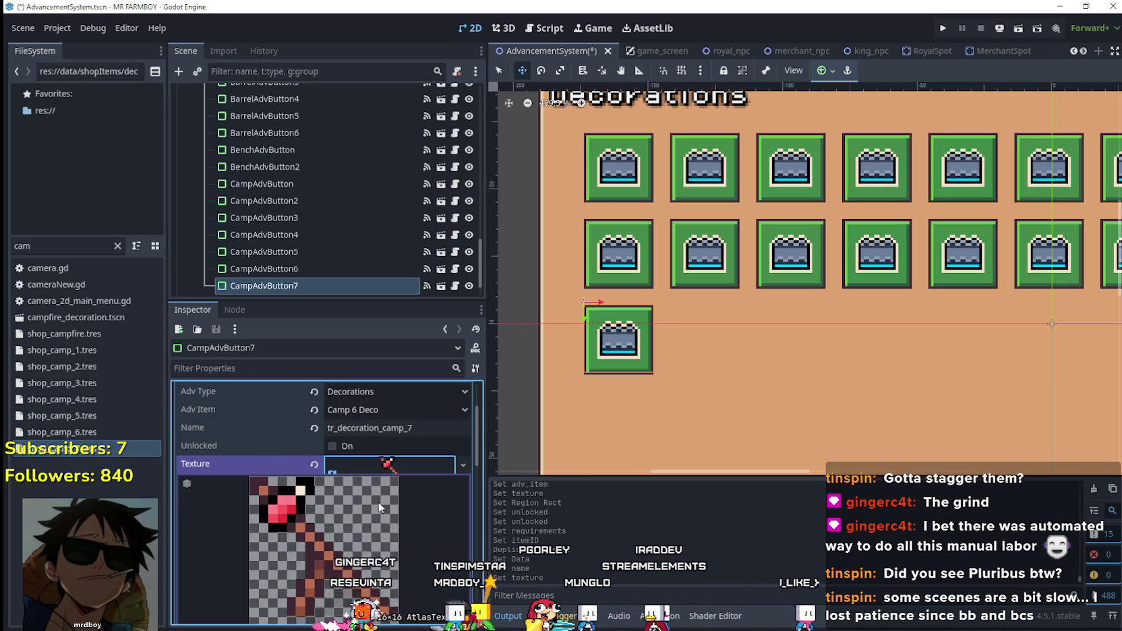
scroll(377, 495, down, 3)
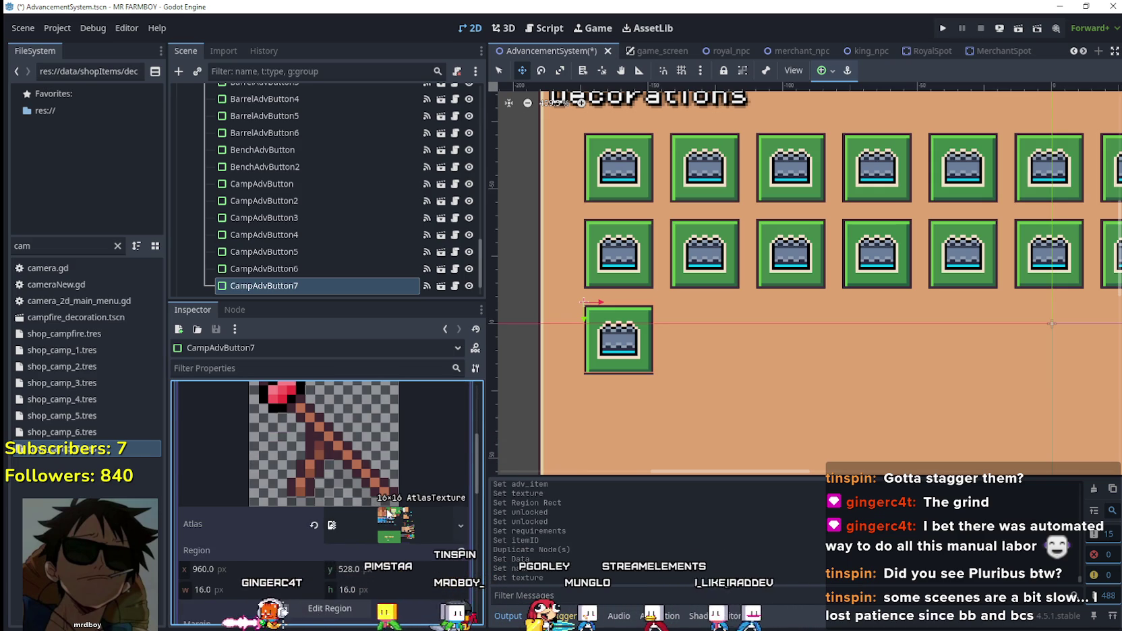
scroll(387, 514, up, 3)
scroll(361, 485, down, 3)
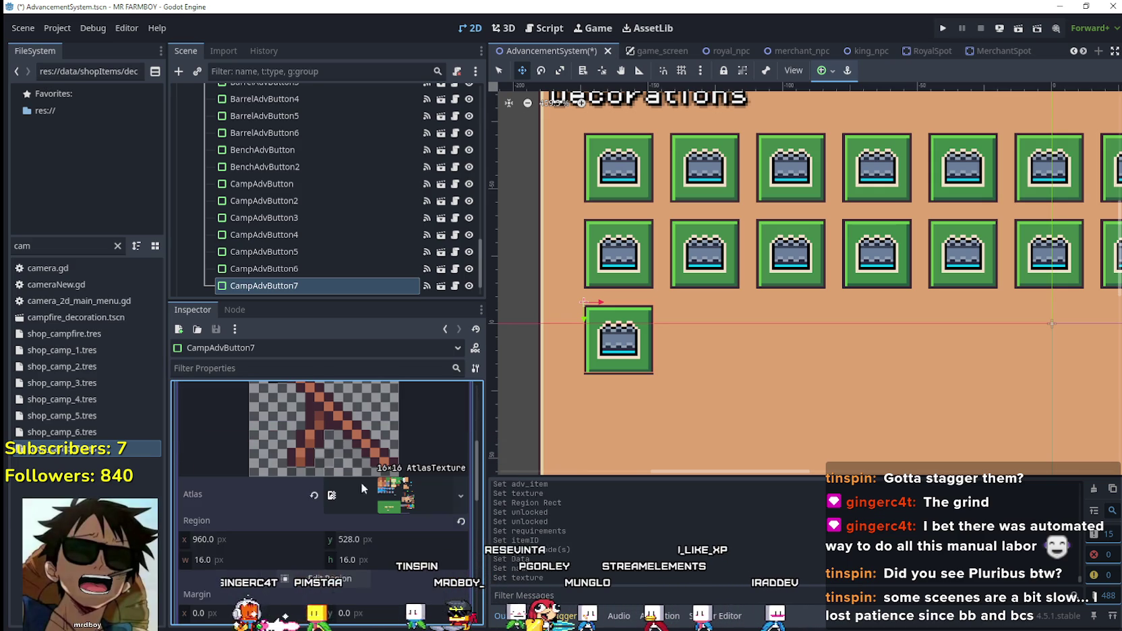
click(347, 585)
scroll(681, 365, down, 3)
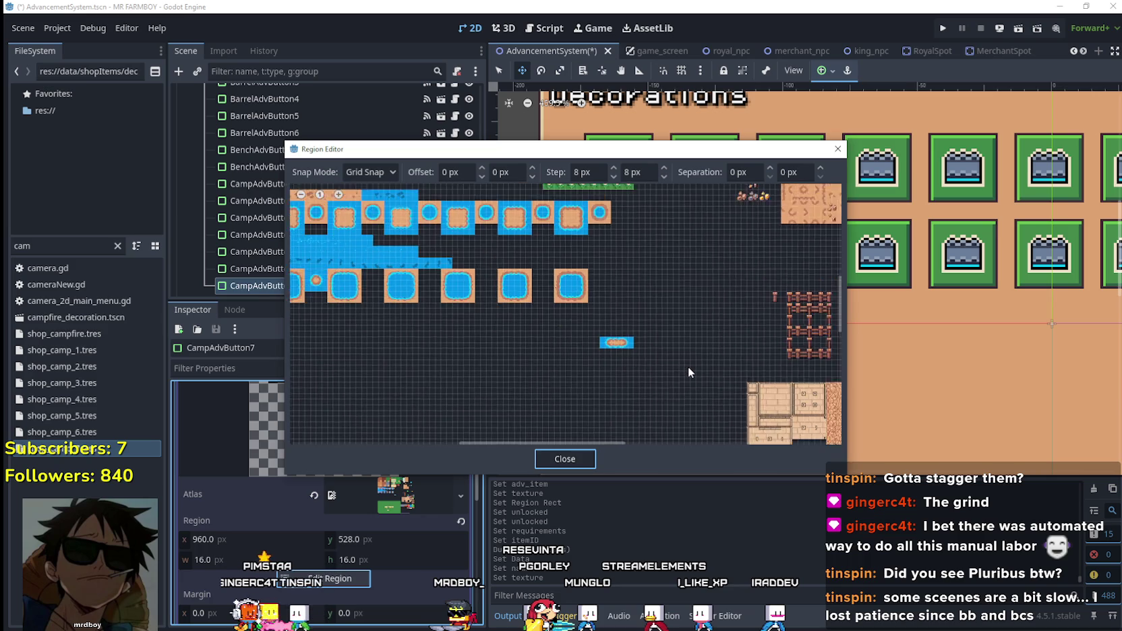
scroll(688, 368, right, 5)
scroll(675, 312, down, 2)
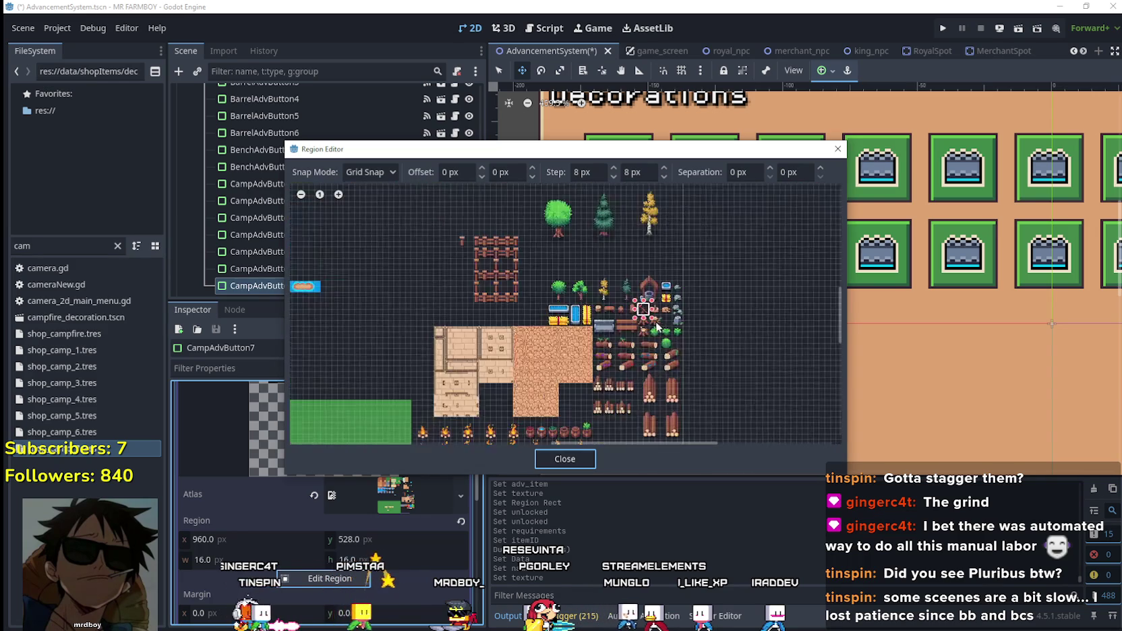
scroll(657, 326, up, 5)
- Select the basket tile as CampAdvButton7's icon region and save the scene
mouse_move(668, 296)
mouse_down()
mouse_move(646, 271)
mouse_move(678, 309)
mouse_up()
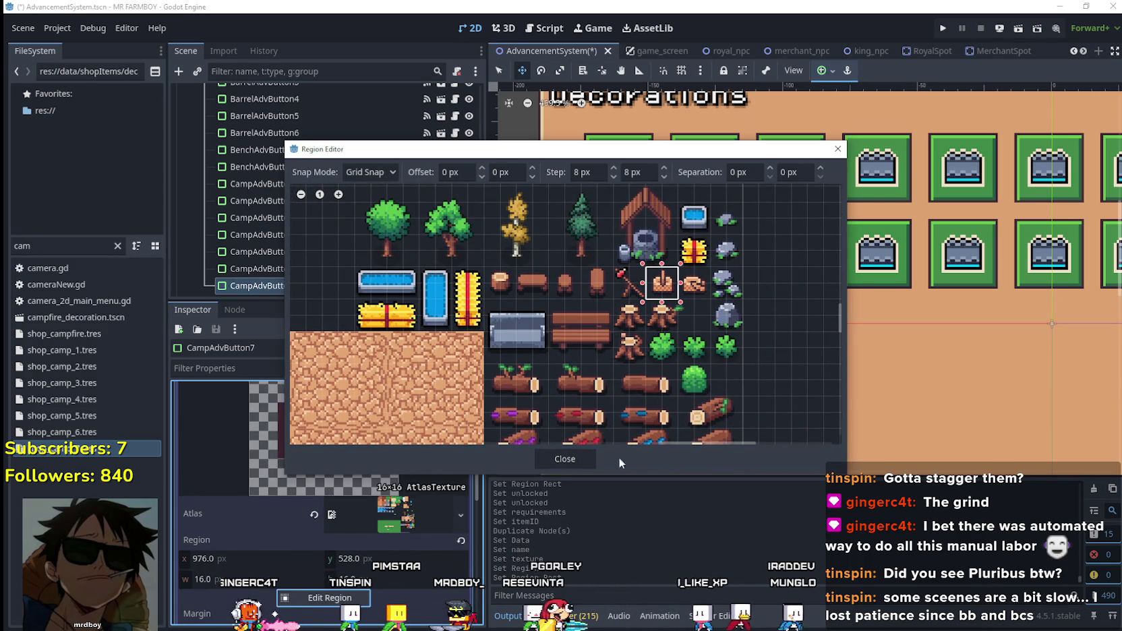
click(579, 458)
scroll(418, 459, up, 3)
click(410, 454)
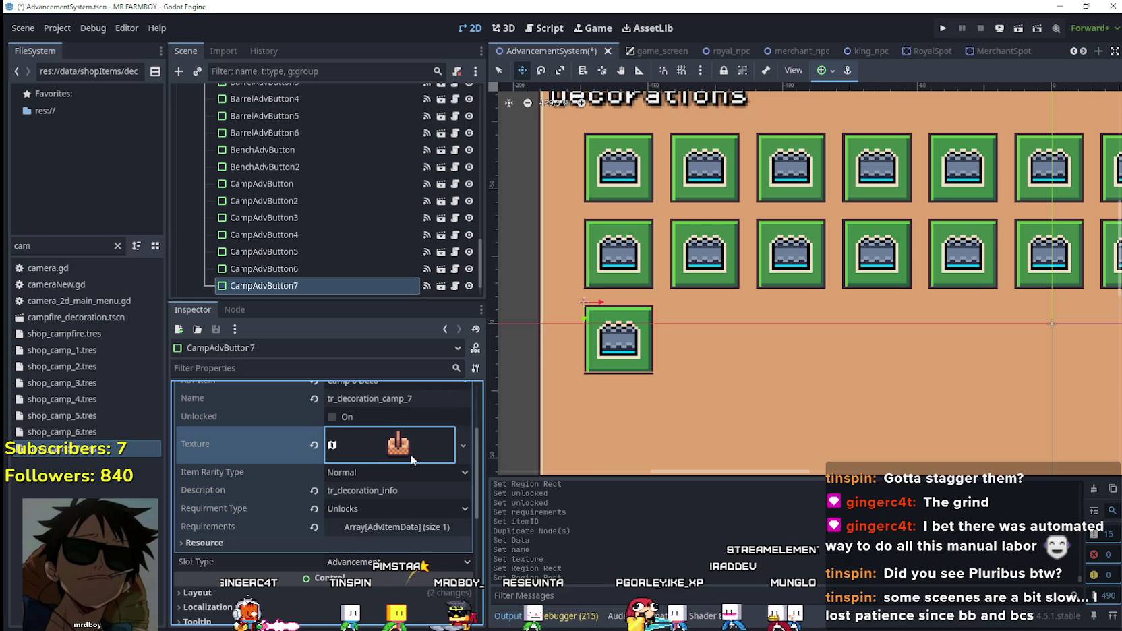
key(ctrl+s)
- Set the first Requirements entry's item to Camp 7 Deco and save
click(425, 543)
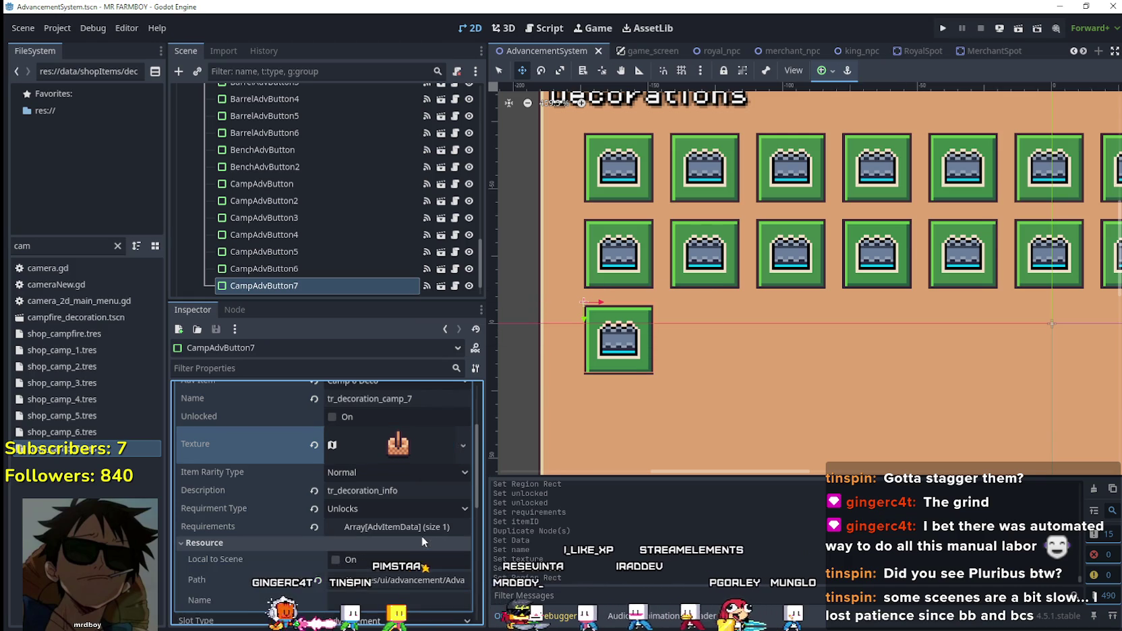
click(420, 535)
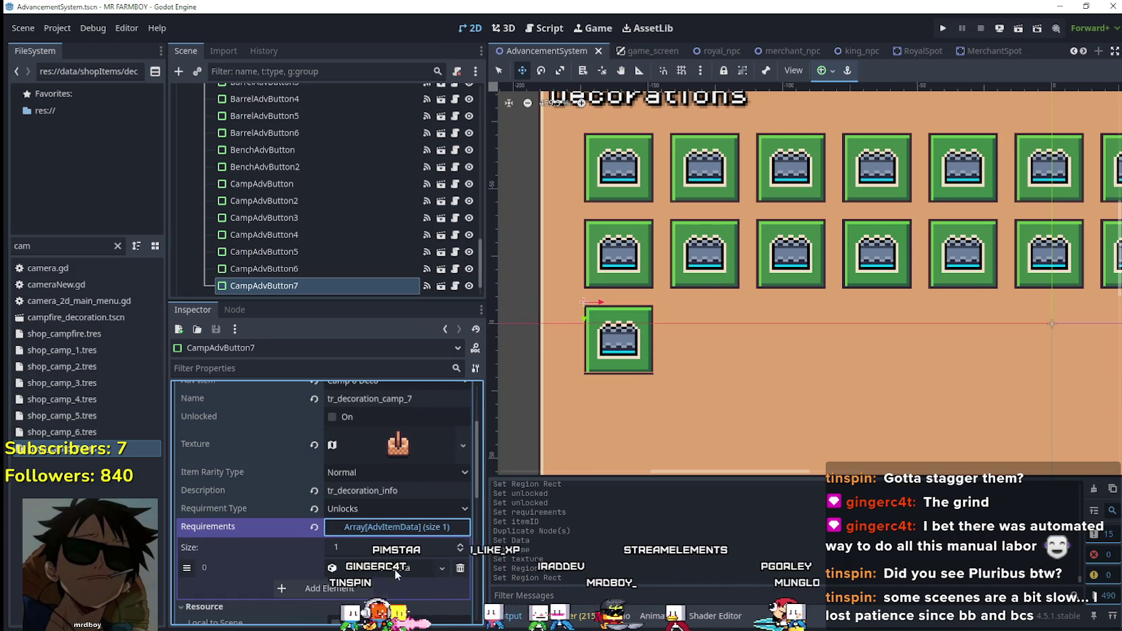
right_click(395, 570)
click(404, 506)
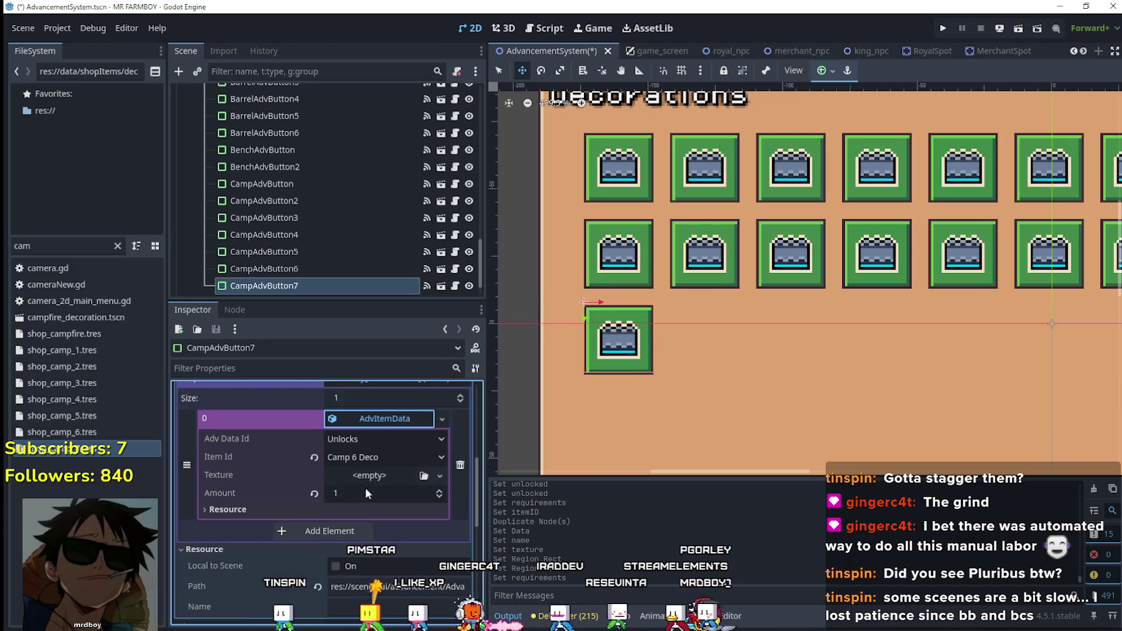
click(369, 458)
drag(455, 114, 477, 572)
click(372, 227)
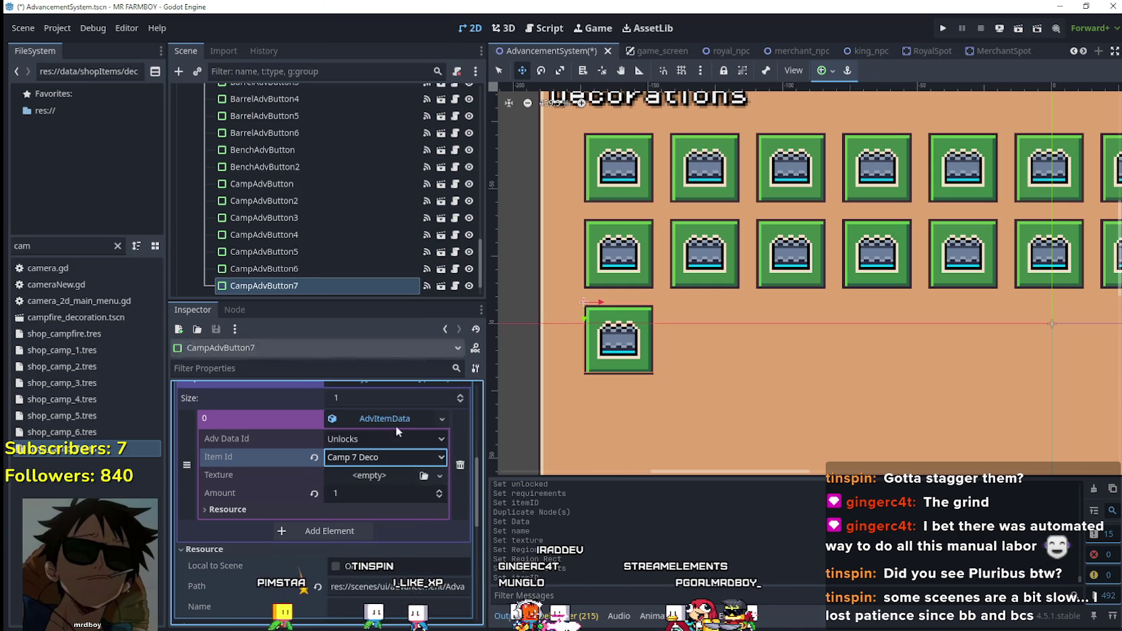
scroll(415, 479, up, 2)
key(ctrl+s)
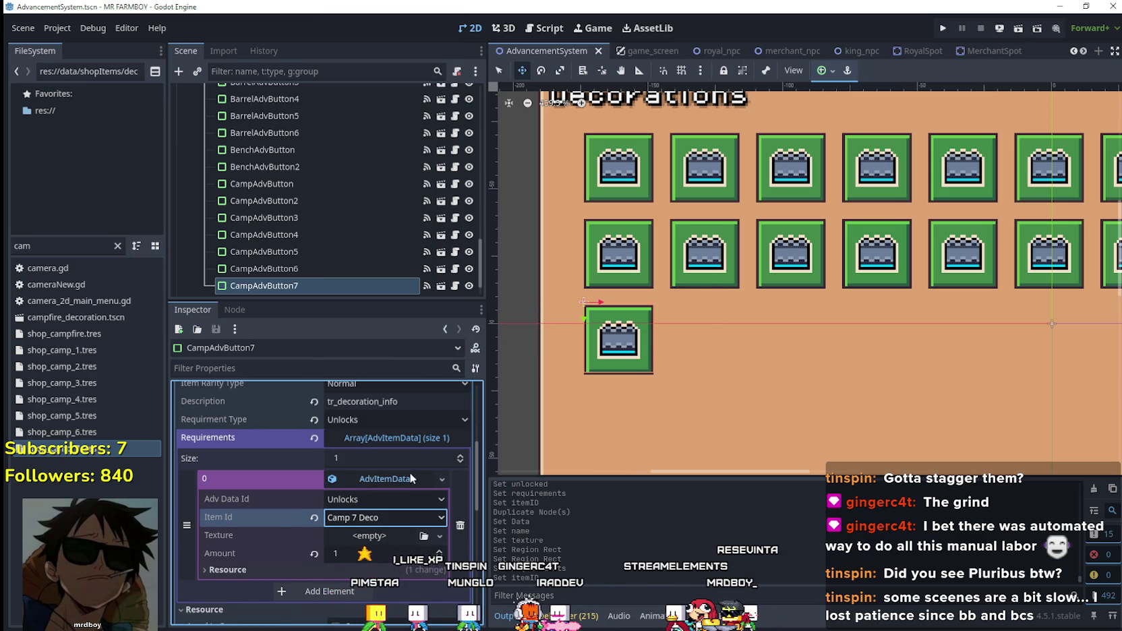
- Set CampAdvButton7's advancement item to Camp 7 Deco and save
scroll(432, 513, up, 5)
scroll(435, 533, up, 3)
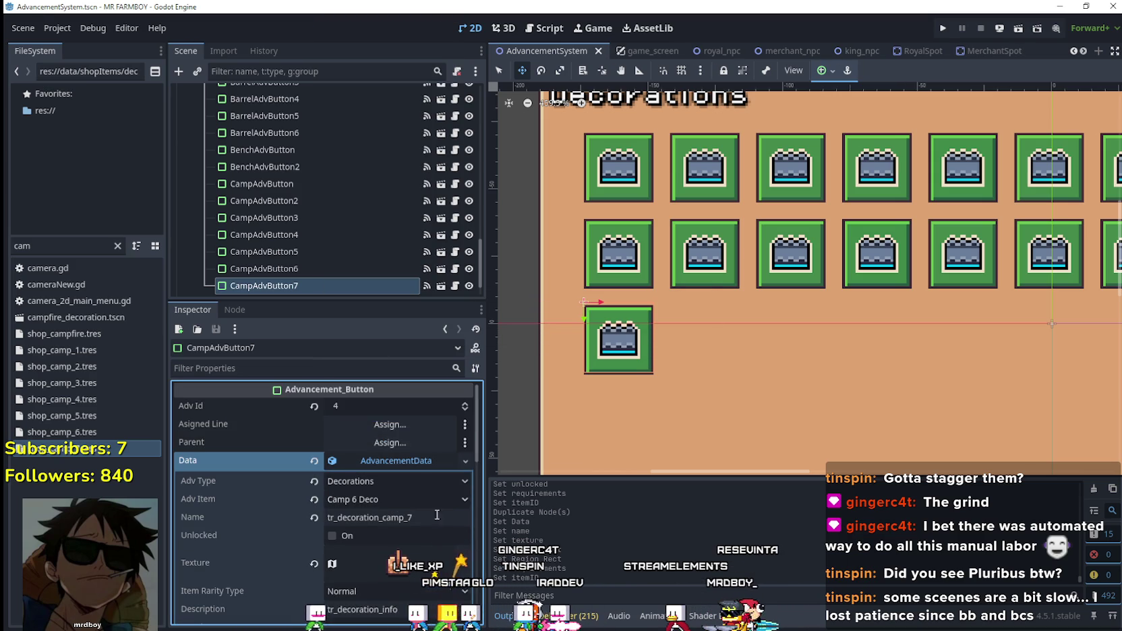
click(404, 499)
scroll(458, 199, down, 10)
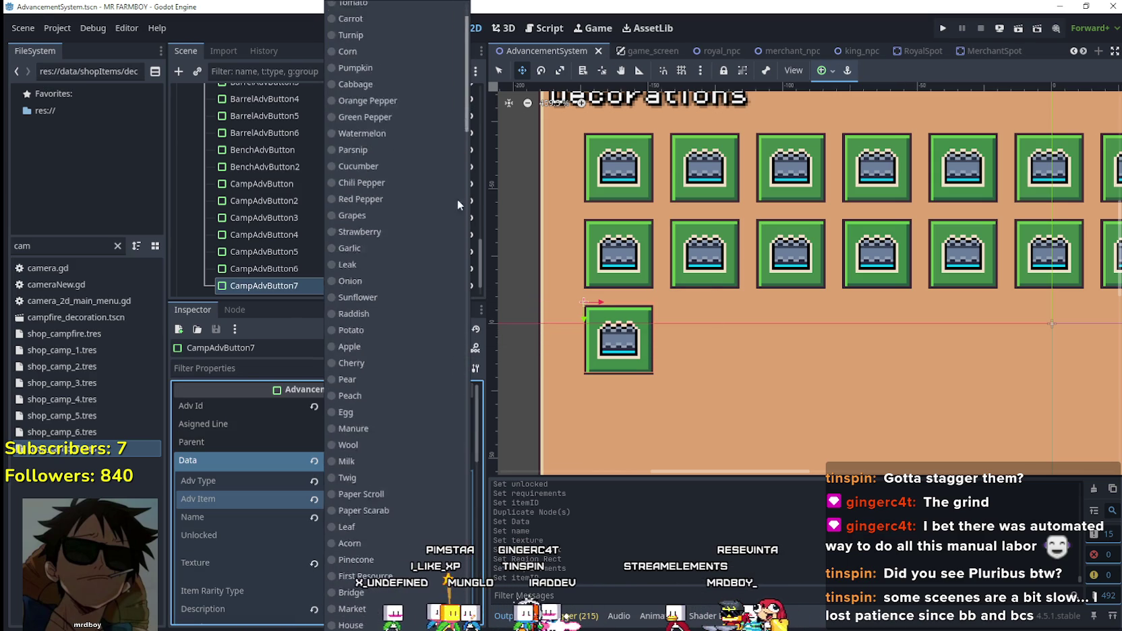
click(378, 274)
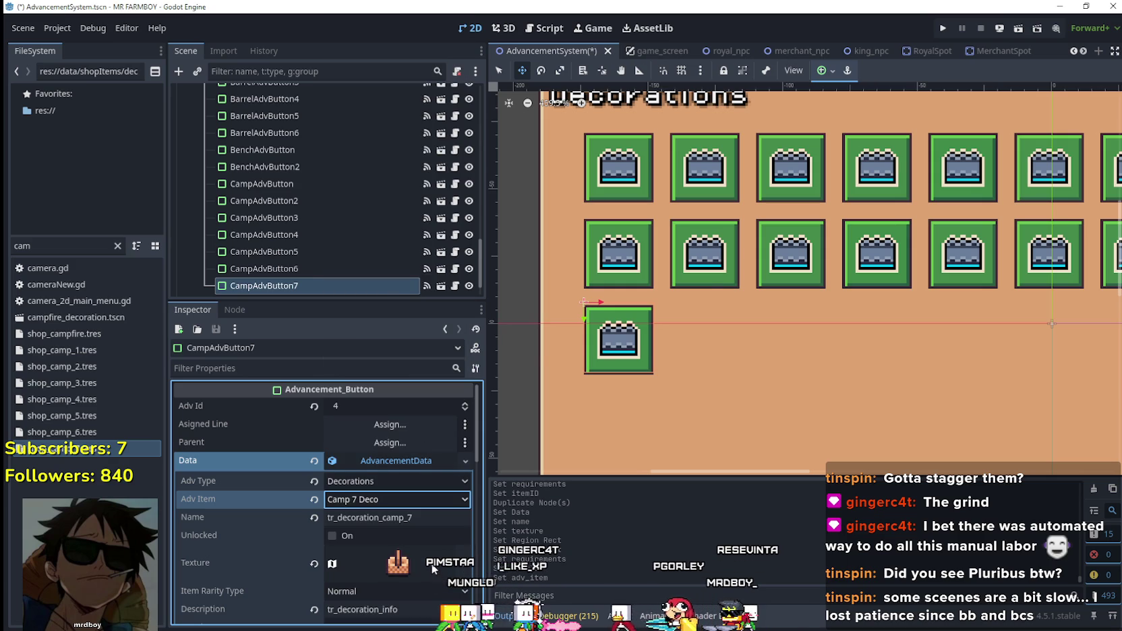
key(ctrl+s)
key(Tab)
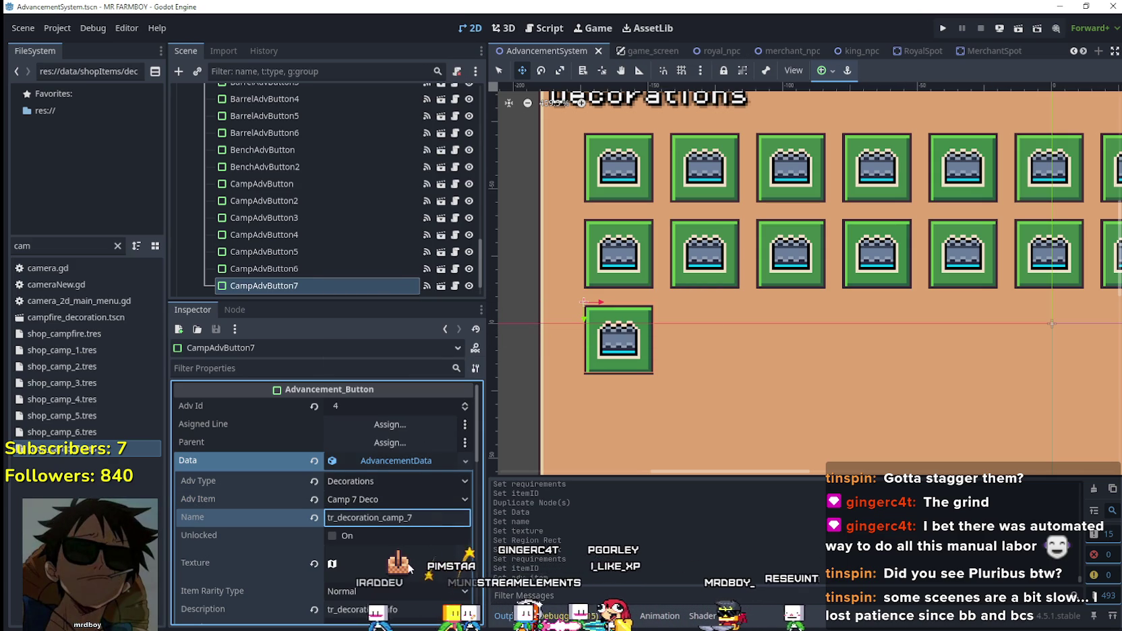
- Reopen the atlas region editor for CampAdvButton7's icon
scroll(400, 537, down, 3)
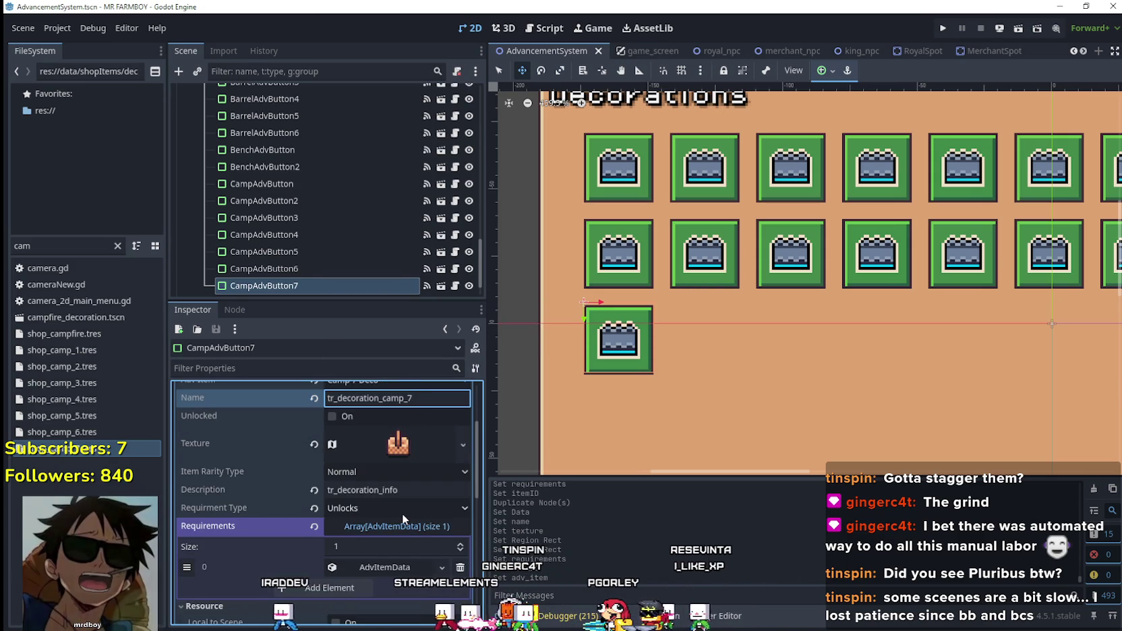
scroll(401, 513, up, 2)
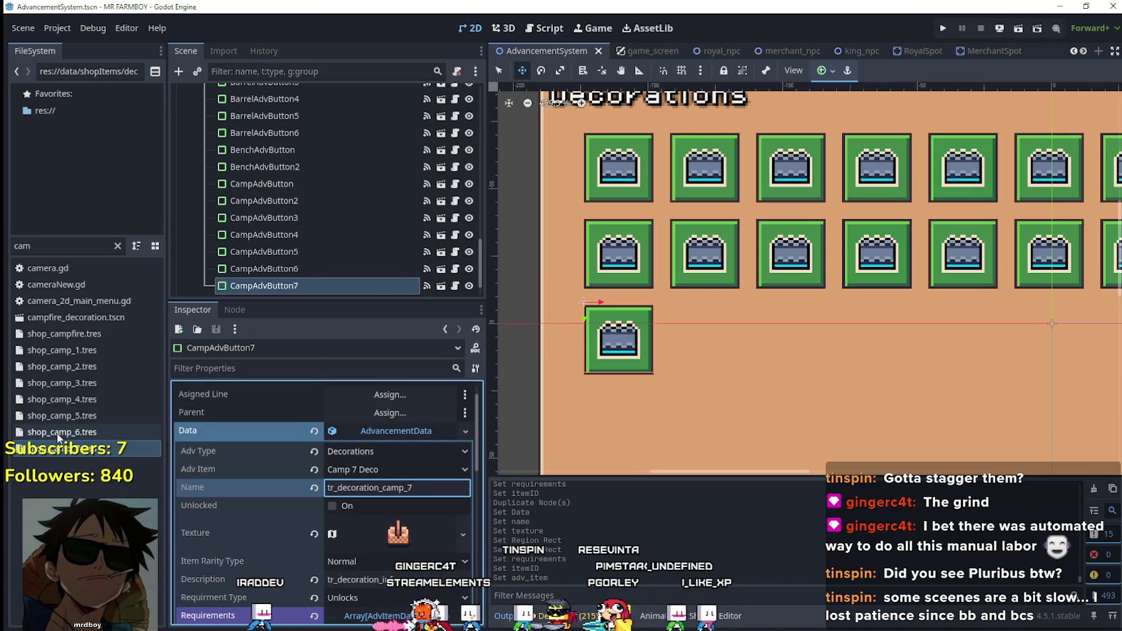
scroll(400, 508, down, 3)
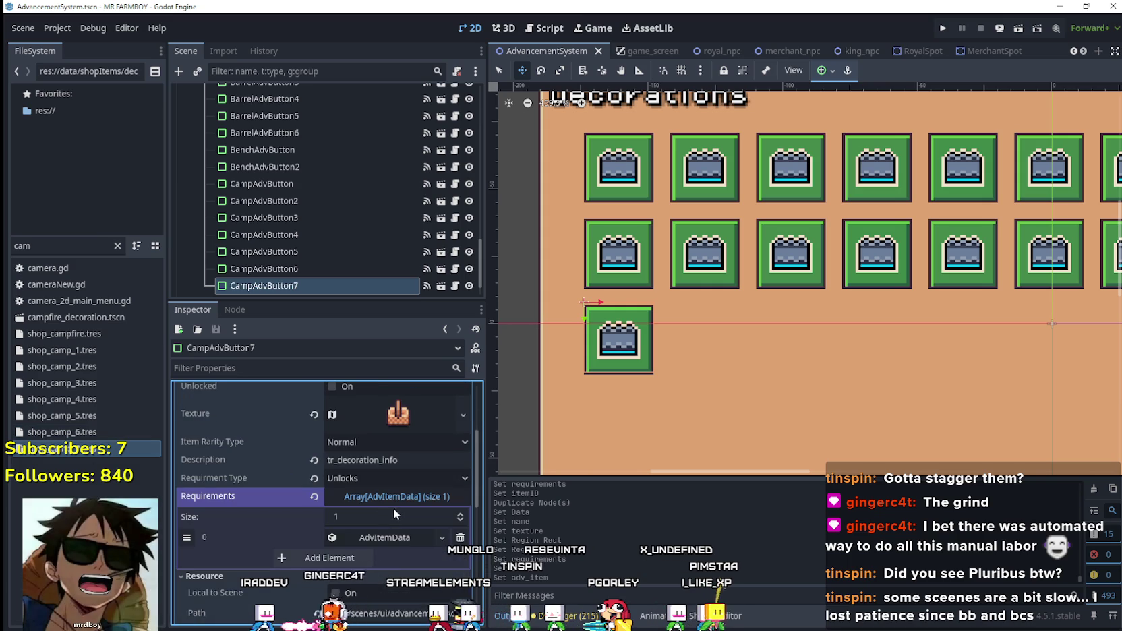
click(421, 408)
scroll(419, 410, down, 2)
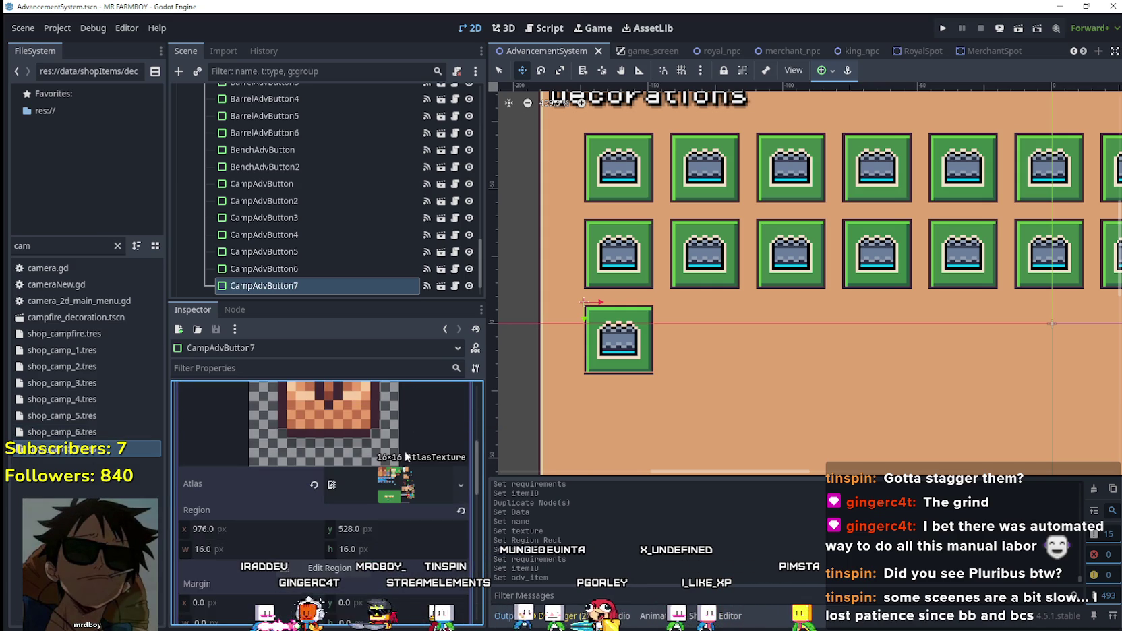
click(299, 566)
scroll(793, 382, down, 4)
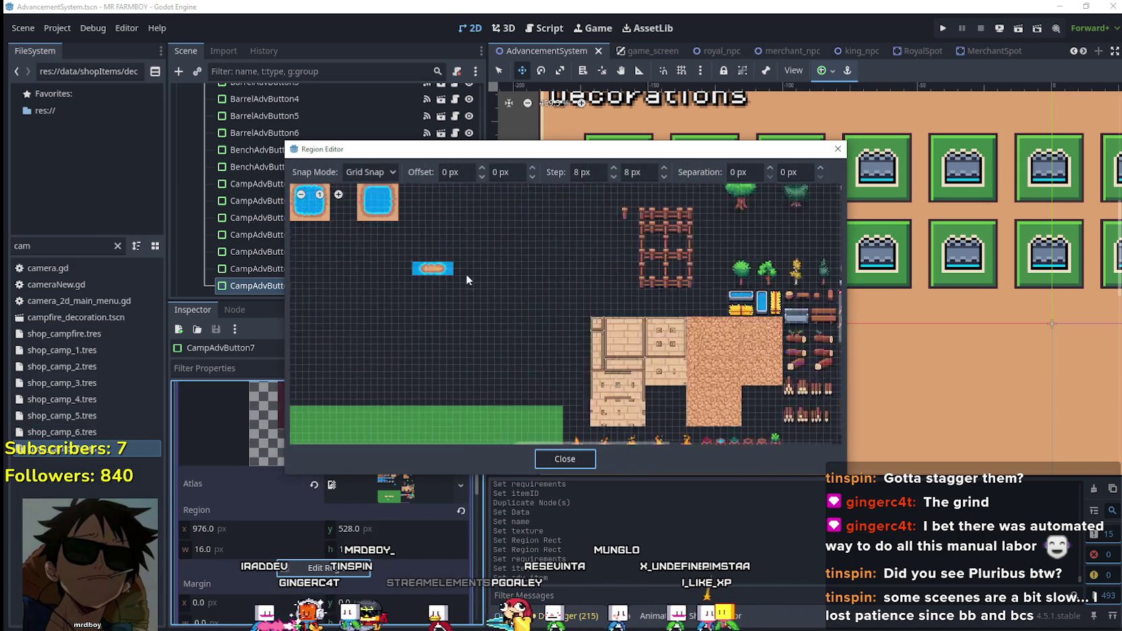
scroll(466, 274, up, 5)
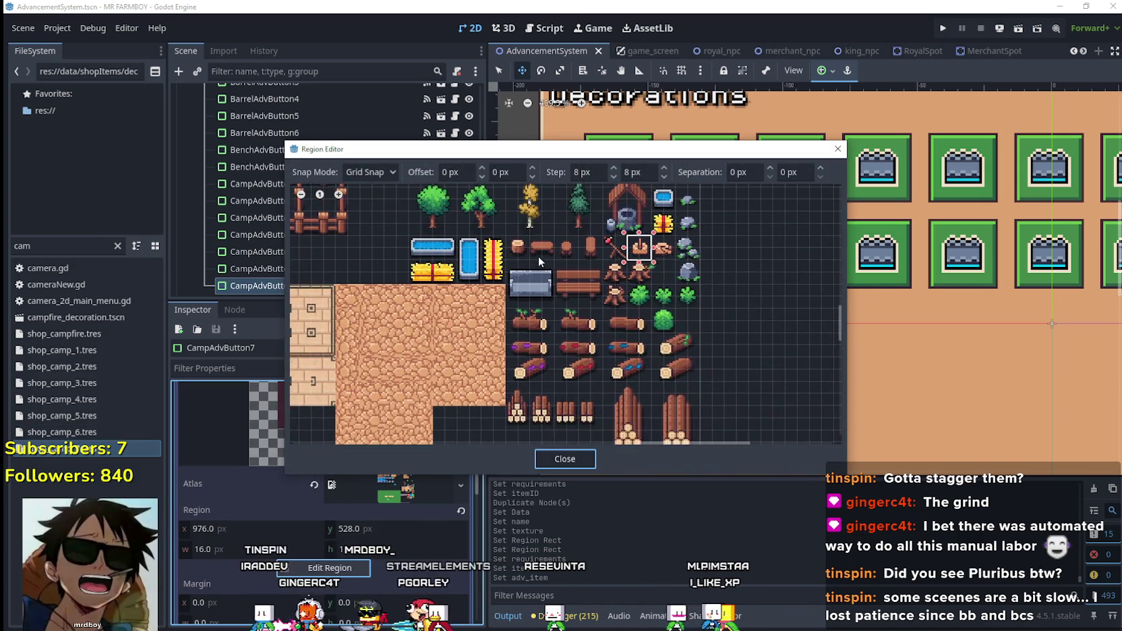
scroll(538, 256, up, 1)
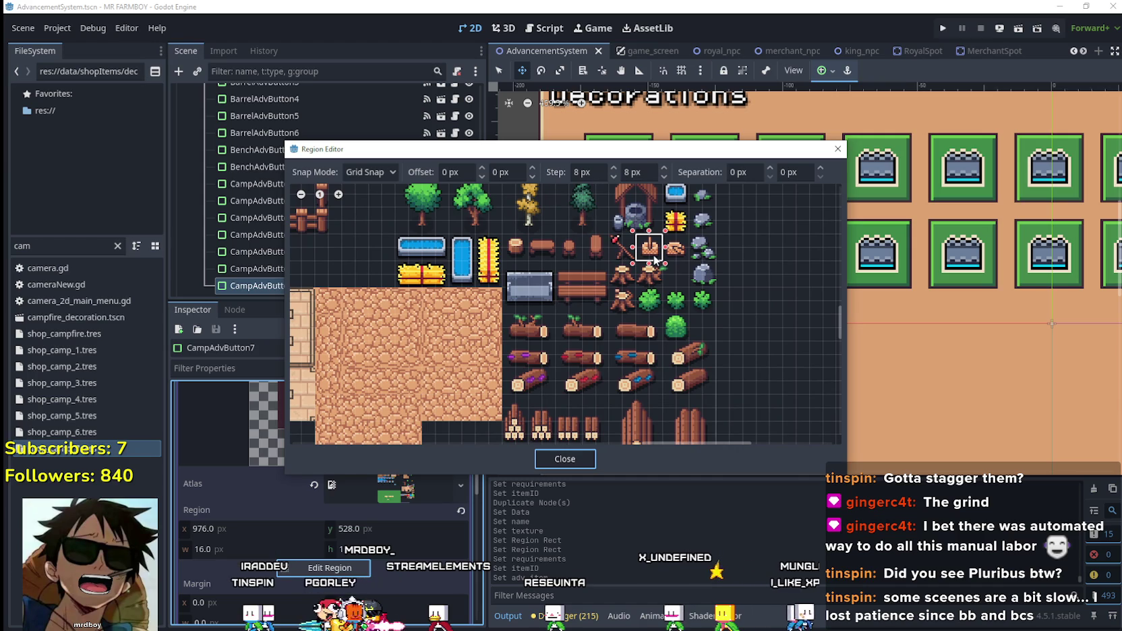
scroll(676, 256, up, 5)
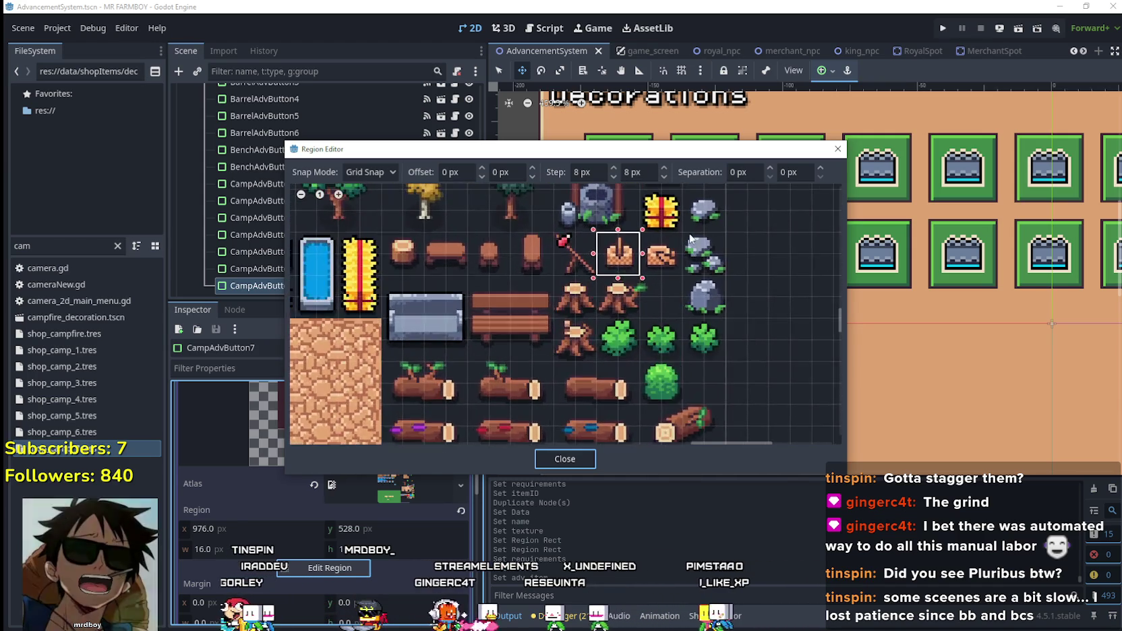
- Move the icon region one tile right, verify the requirement data, and save
click(671, 269)
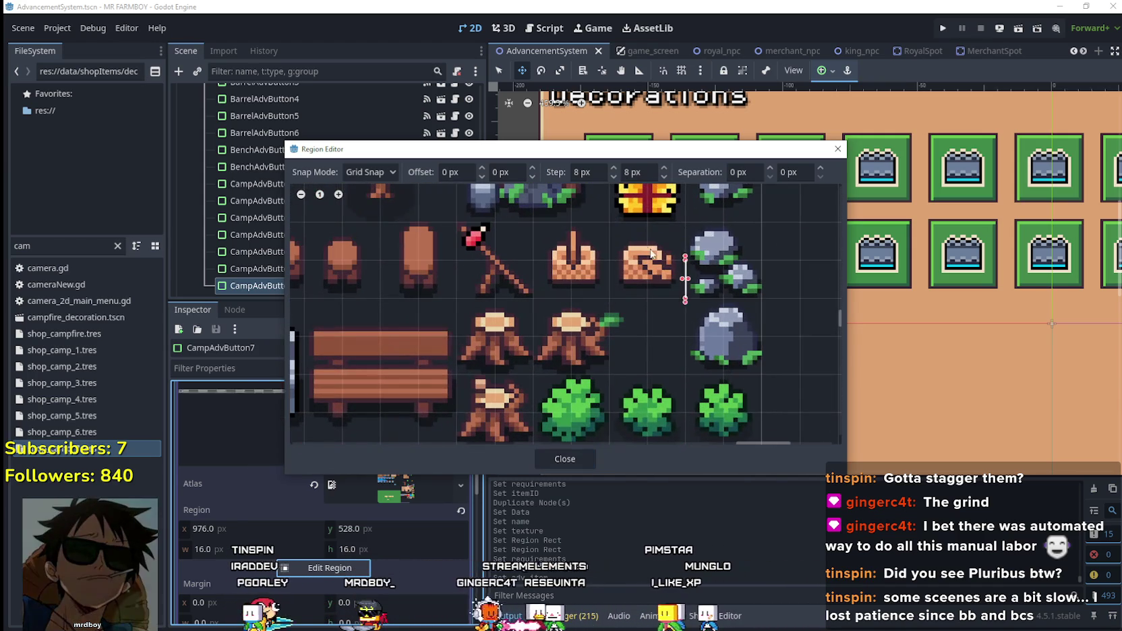
click(563, 459)
scroll(249, 499, up, 3)
click(396, 416)
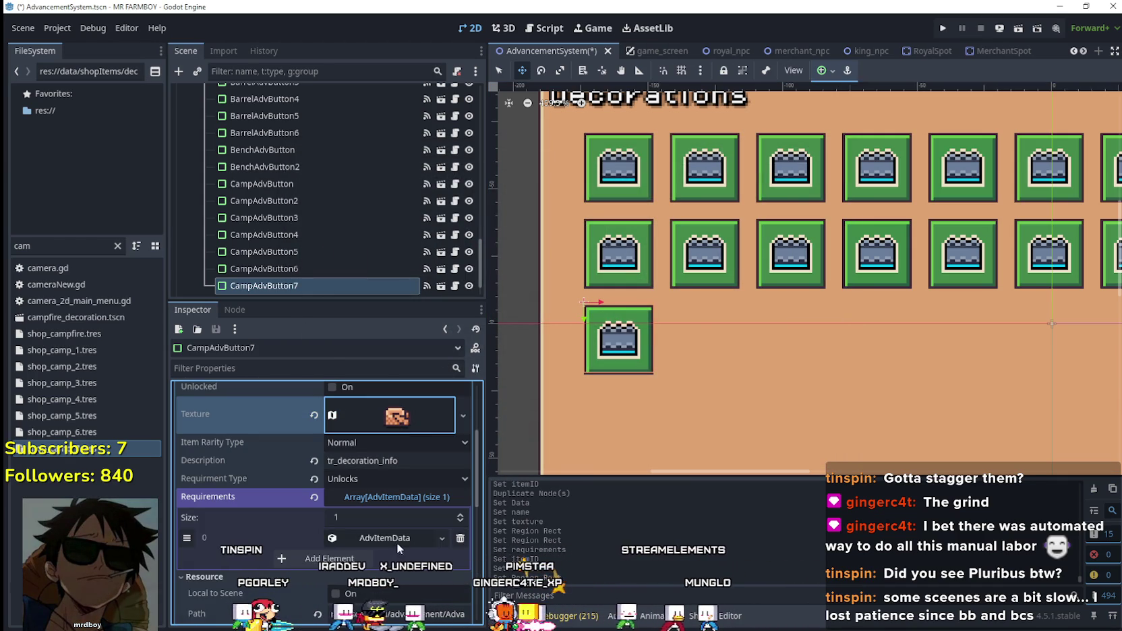
click(403, 538)
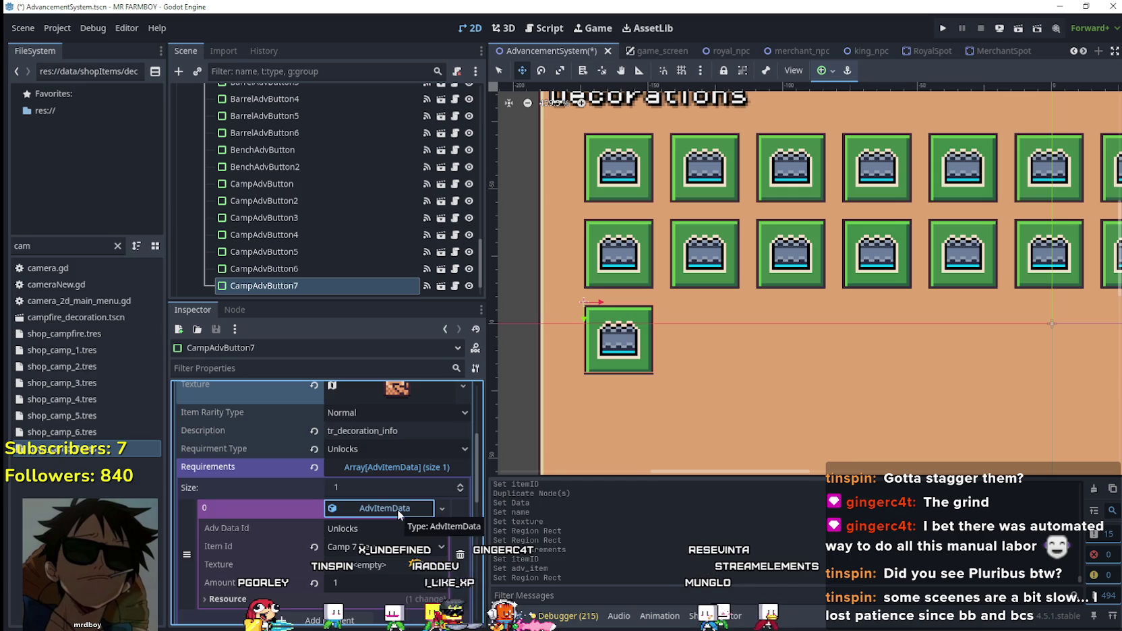
scroll(406, 505, up, 3)
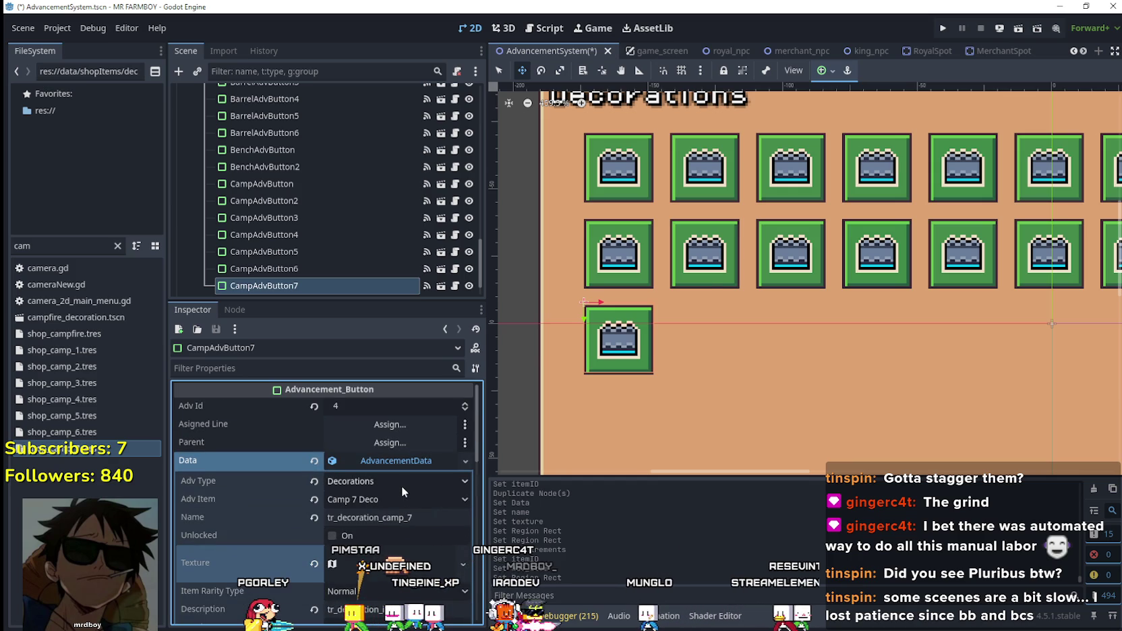
key(ctrl+s)
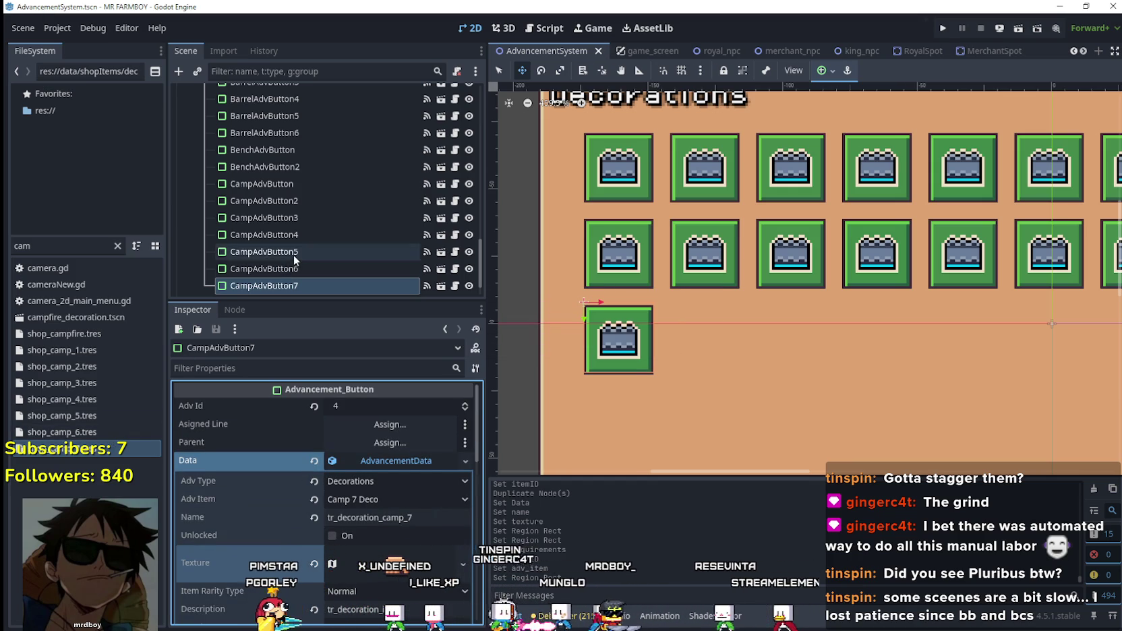
- Open CampAdvButton6's icon region editor and pan to see the whole atlas sheet
click(296, 269)
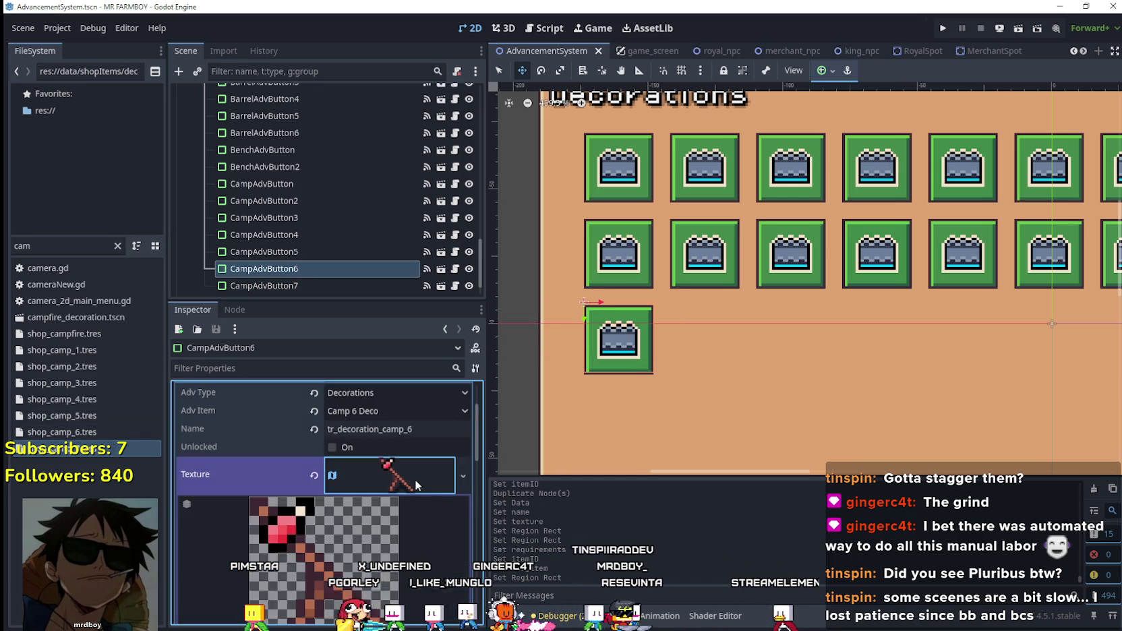
click(412, 476)
scroll(371, 495, down, 3)
click(335, 510)
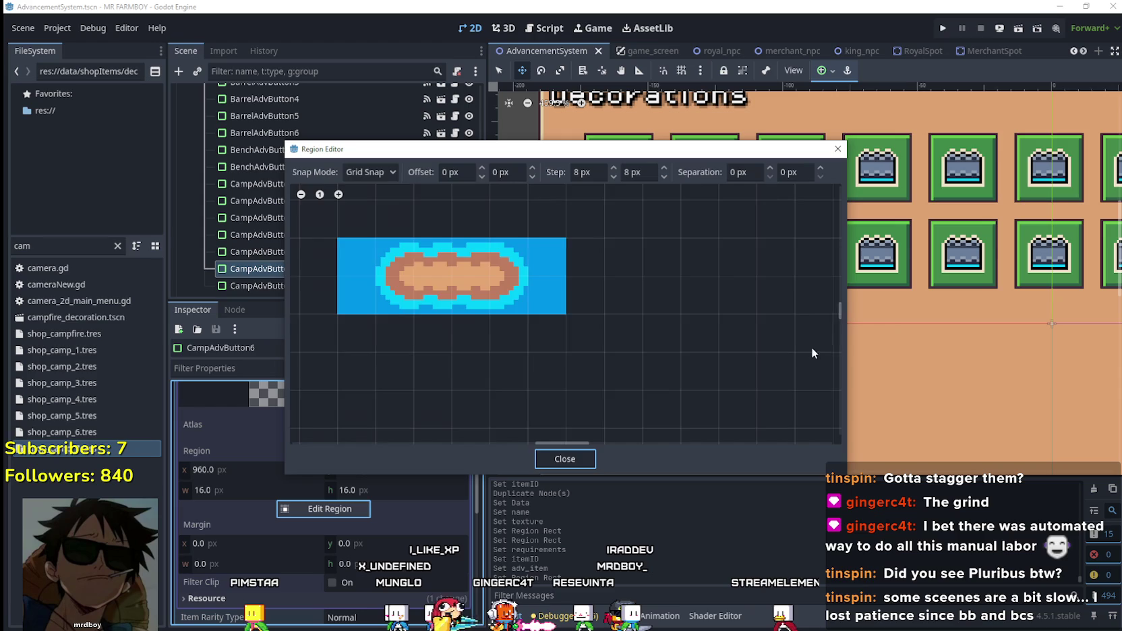
scroll(796, 357, down, 3)
drag(783, 366, 511, 335)
scroll(510, 335, down, 2)
scroll(537, 326, right, 5)
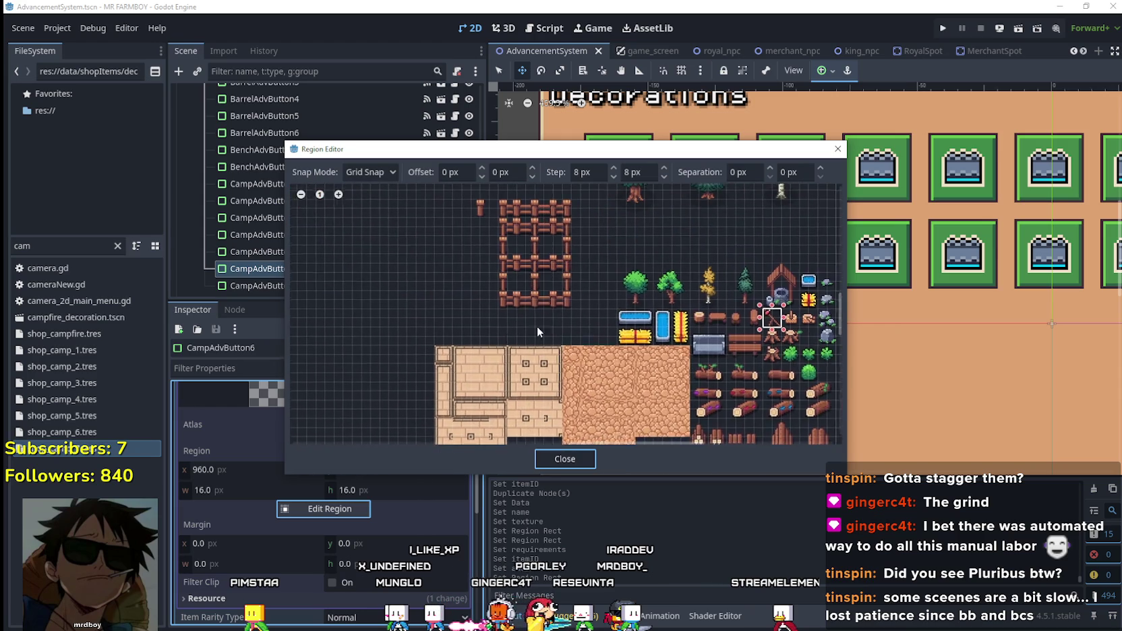
scroll(573, 337, down, 3)
scroll(613, 355, up, 3)
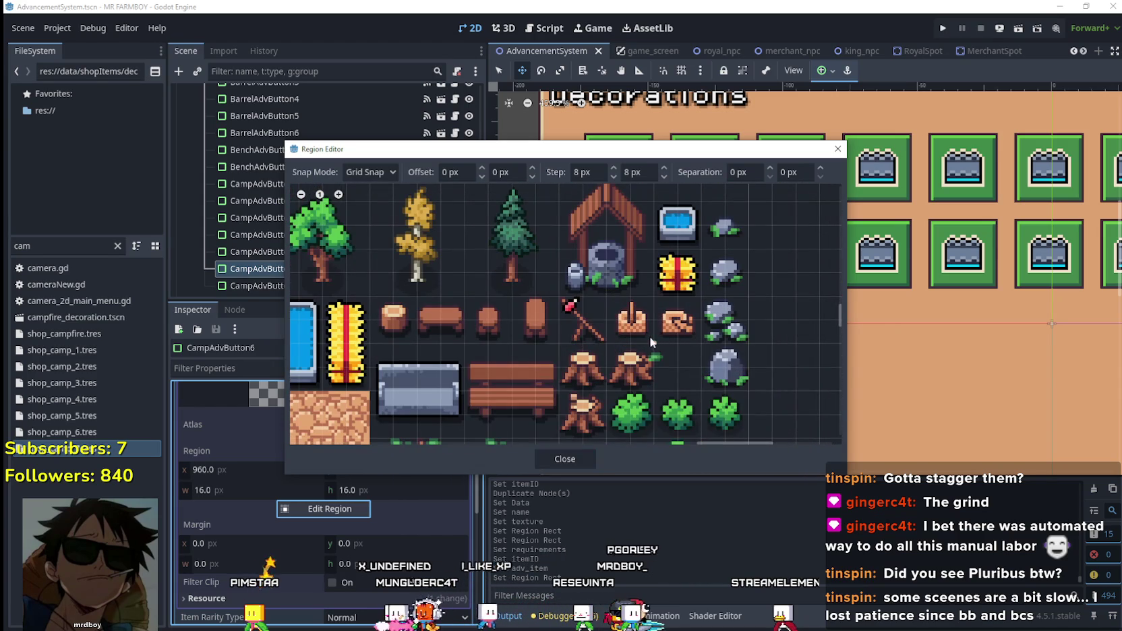
- Select the stump sprite tile as CampAdvButton6's icon and save the scene
drag(651, 342, 606, 298)
click(574, 459)
scroll(351, 473, up, 2)
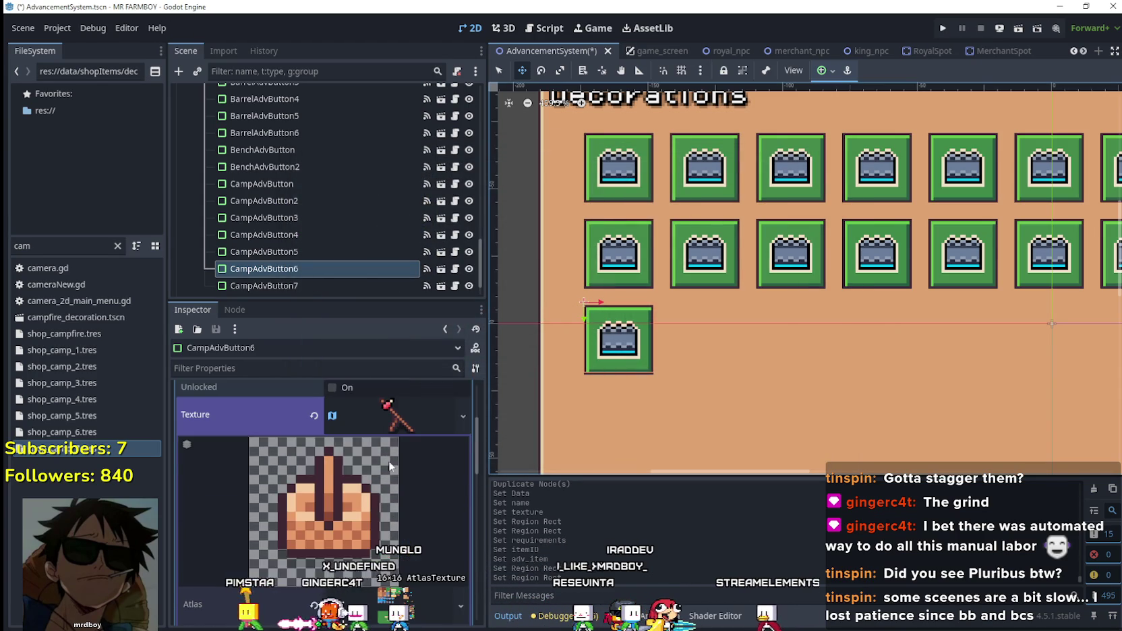
click(383, 432)
key(ctrl+s)
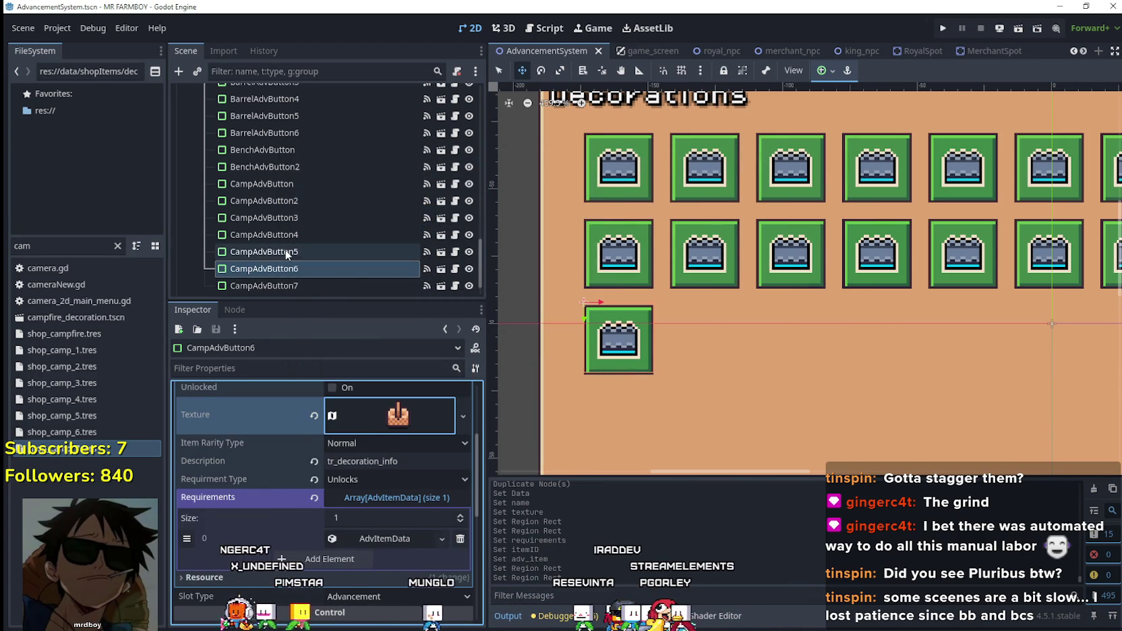
- Shift CampAdvButton5's texture region one tile right onto the pickaxe sprite
click(290, 252)
click(402, 431)
scroll(404, 437, down, 5)
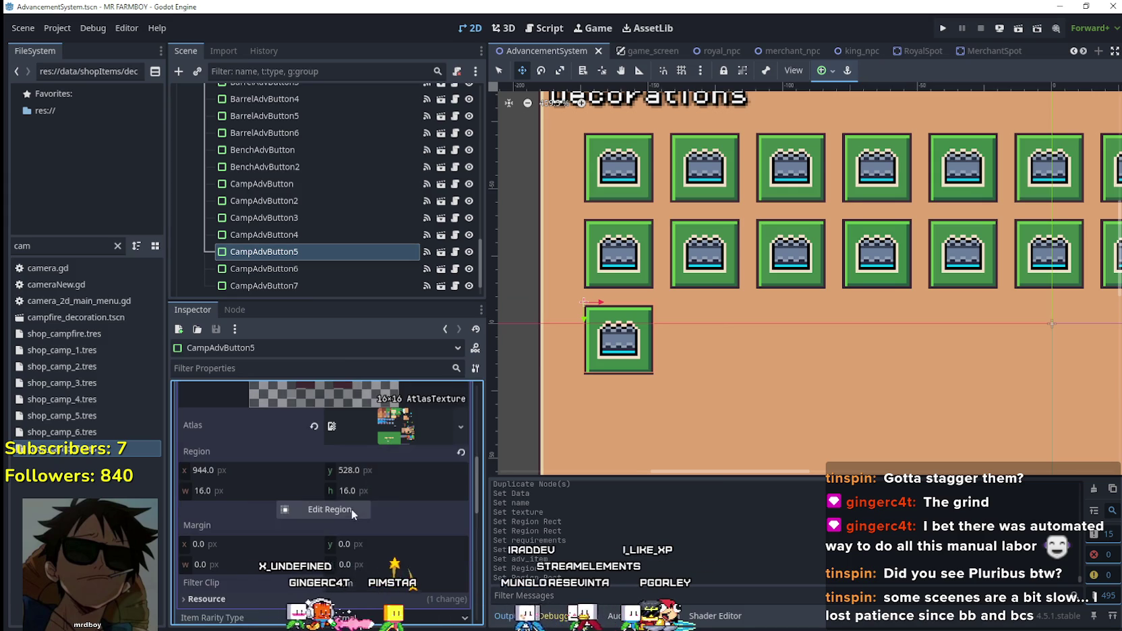
click(352, 508)
scroll(559, 294, down, 3)
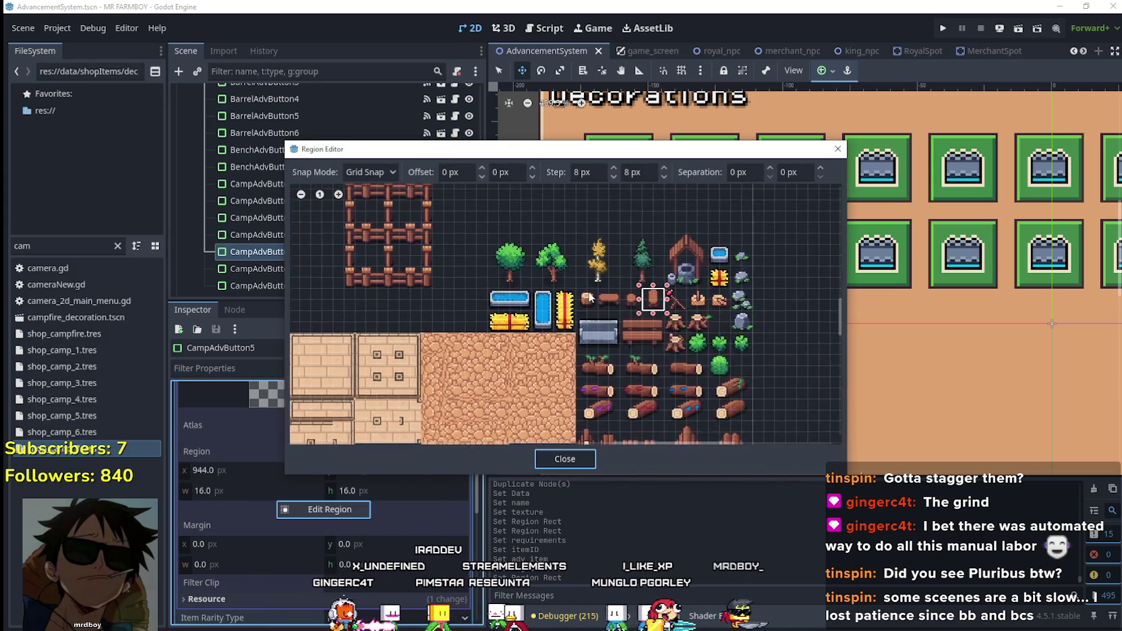
drag(677, 322, 646, 283)
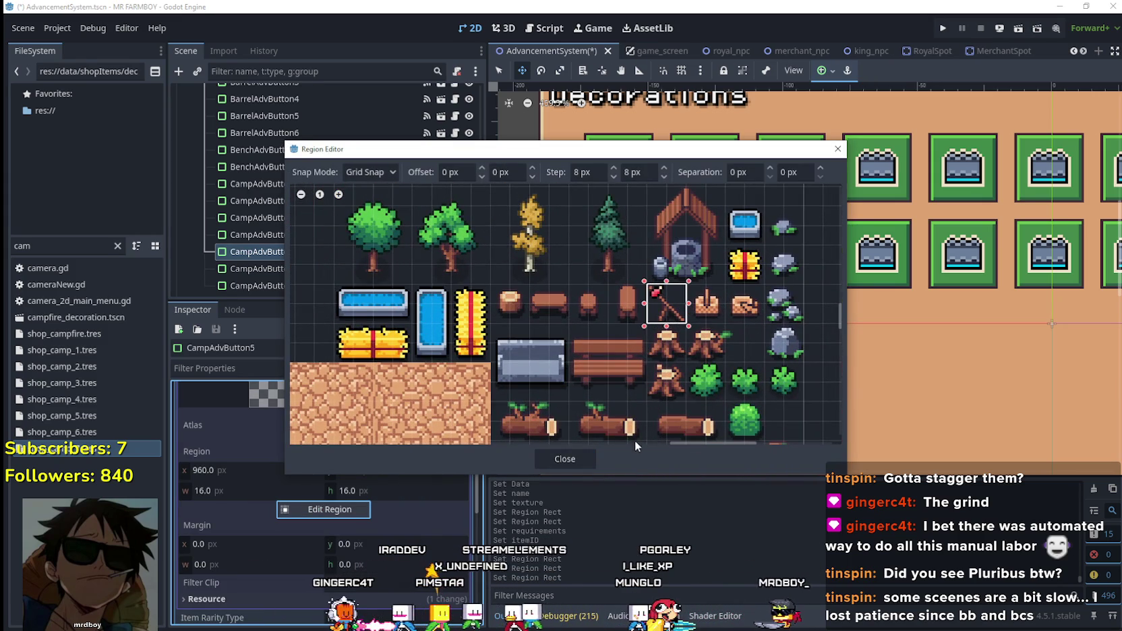
click(565, 459)
- Select CampAdvButton4 and make its atlas texture unique
click(390, 415)
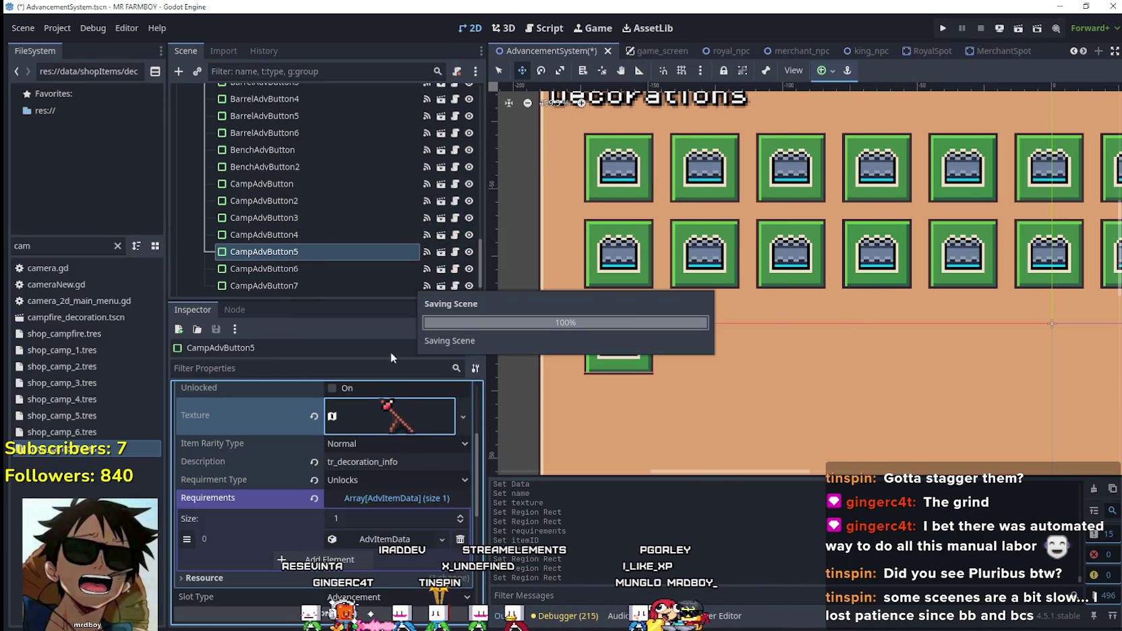
click(317, 237)
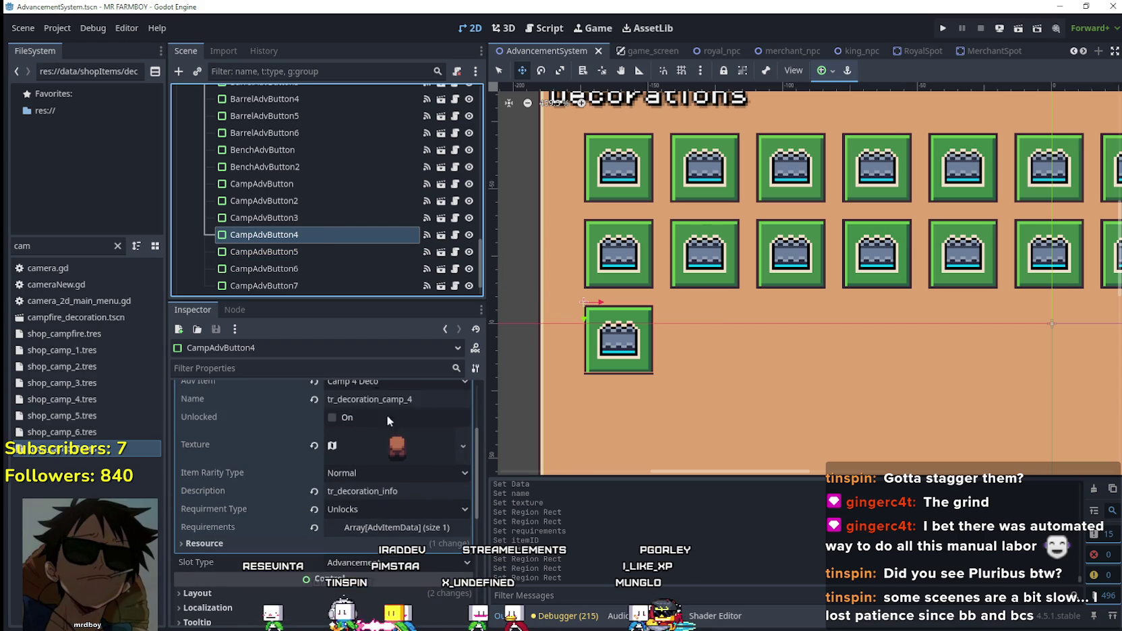
click(317, 214)
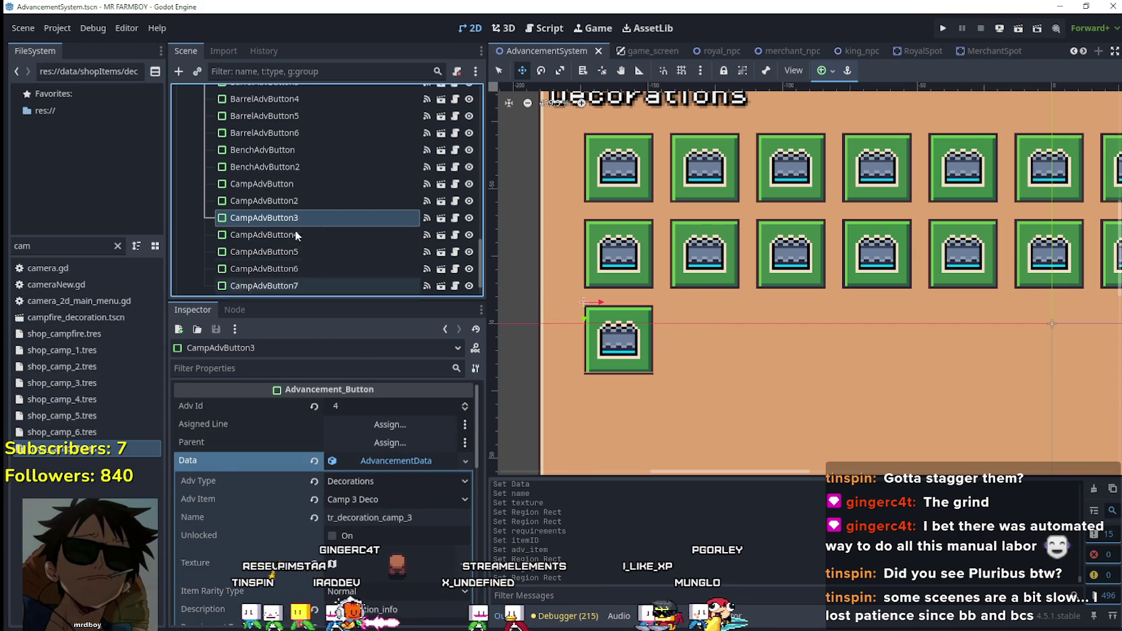
click(296, 232)
click(377, 442)
scroll(382, 480, down, 3)
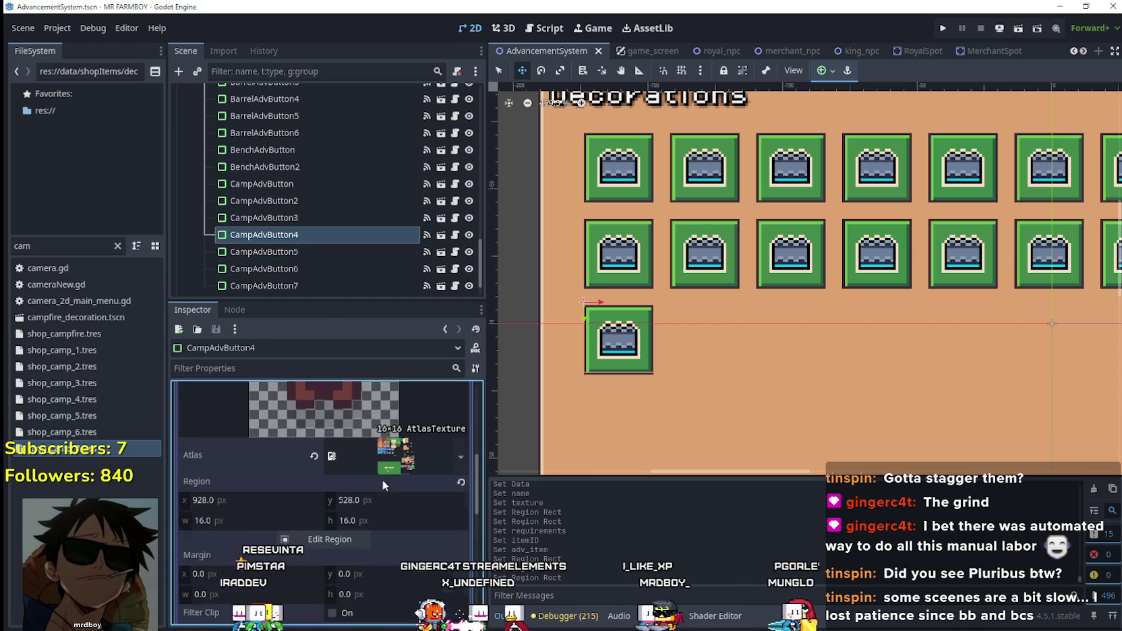
scroll(391, 405, up, 2)
right_click(401, 449)
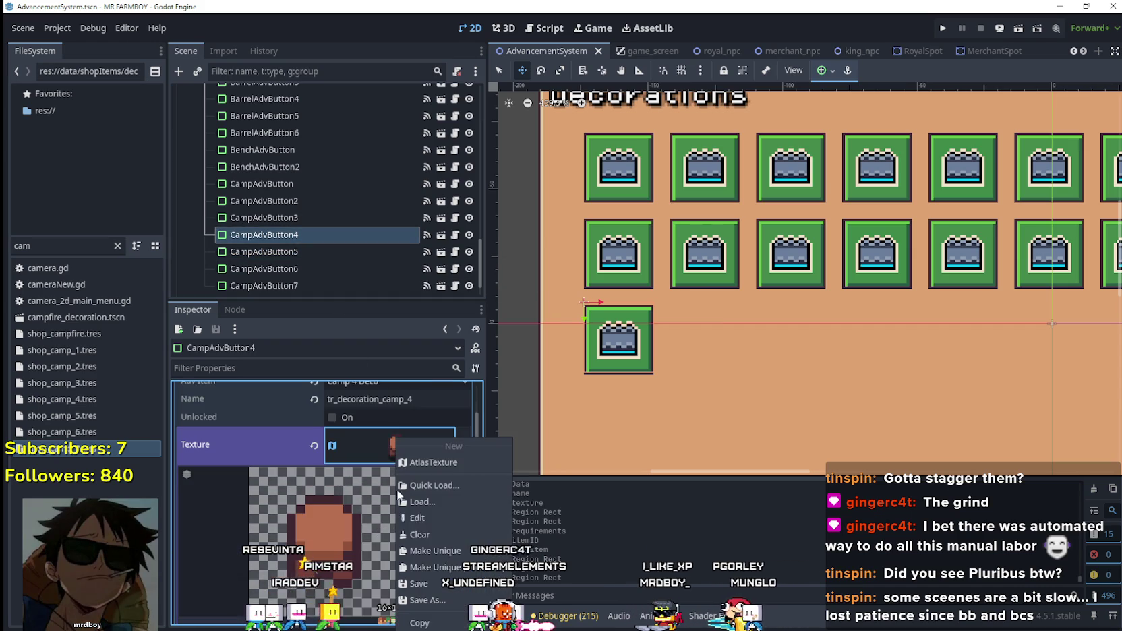
click(432, 548)
- Move CampAdvButton4's icon region from x 928 to 944 and save the scene
scroll(373, 520, down, 2)
click(329, 549)
scroll(750, 317, down, 5)
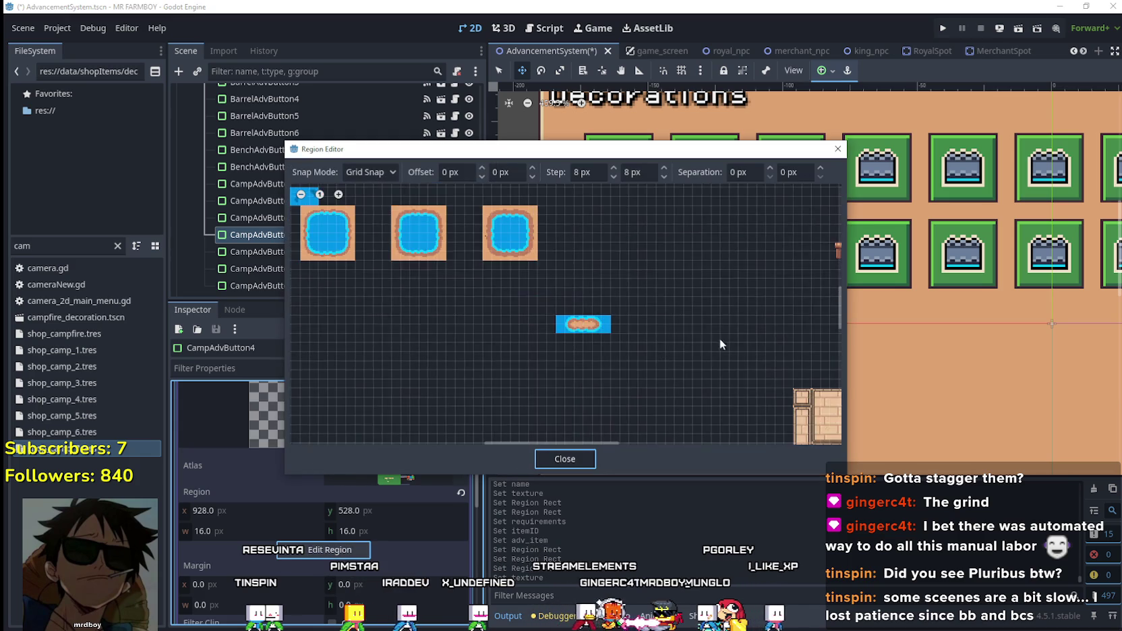
scroll(751, 317, up, 1)
drag(739, 317, 760, 311)
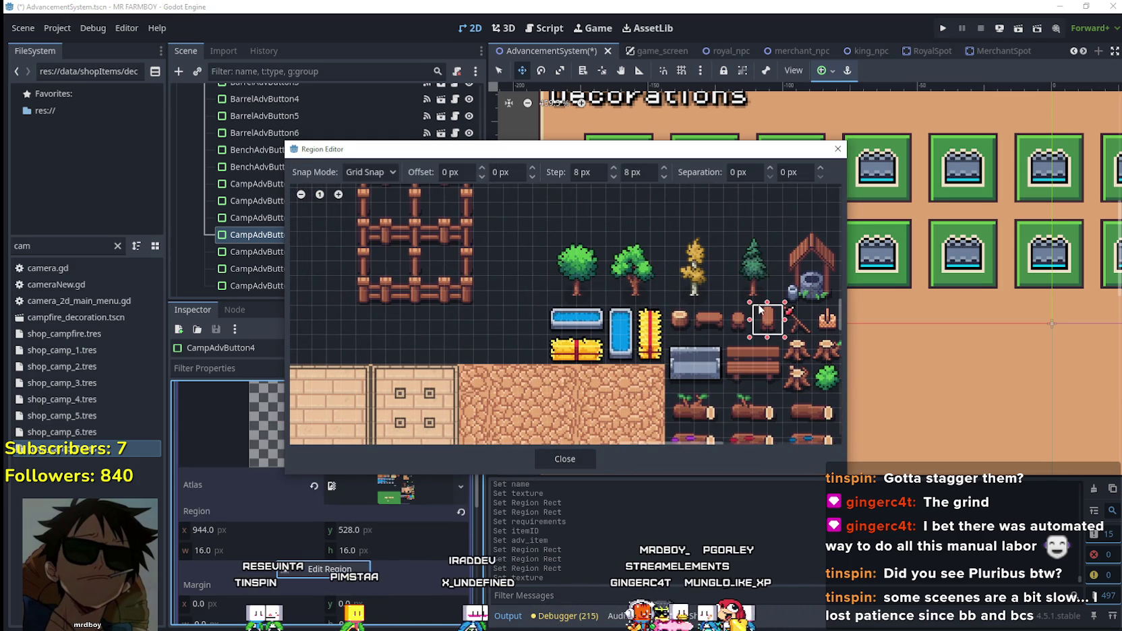
click(566, 460)
scroll(405, 499, up, 5)
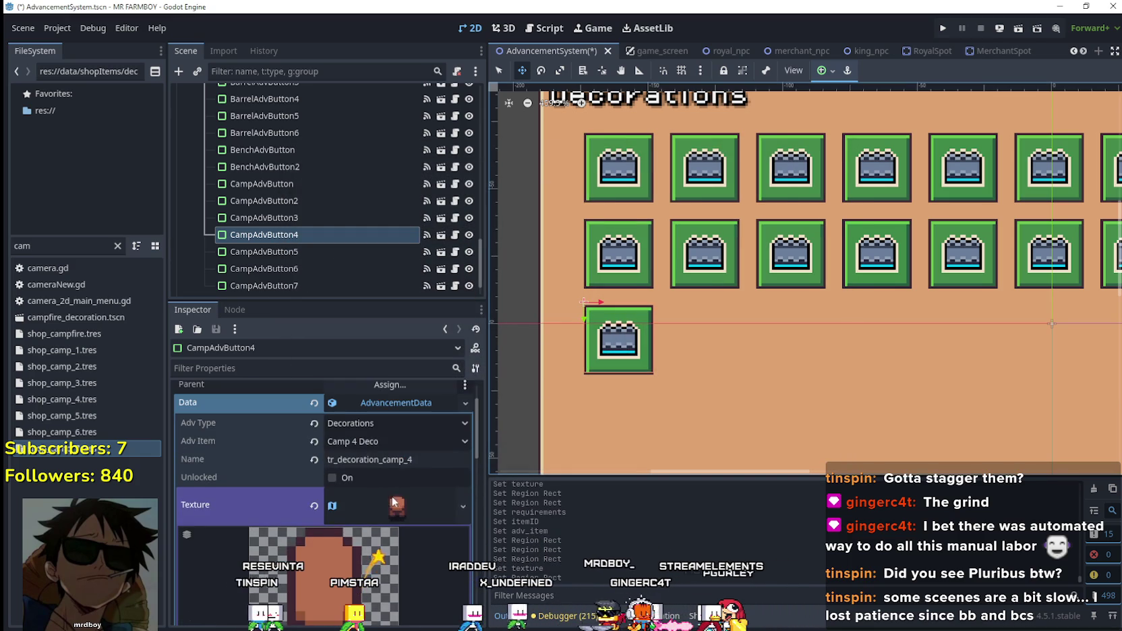
key(ctrl+s)
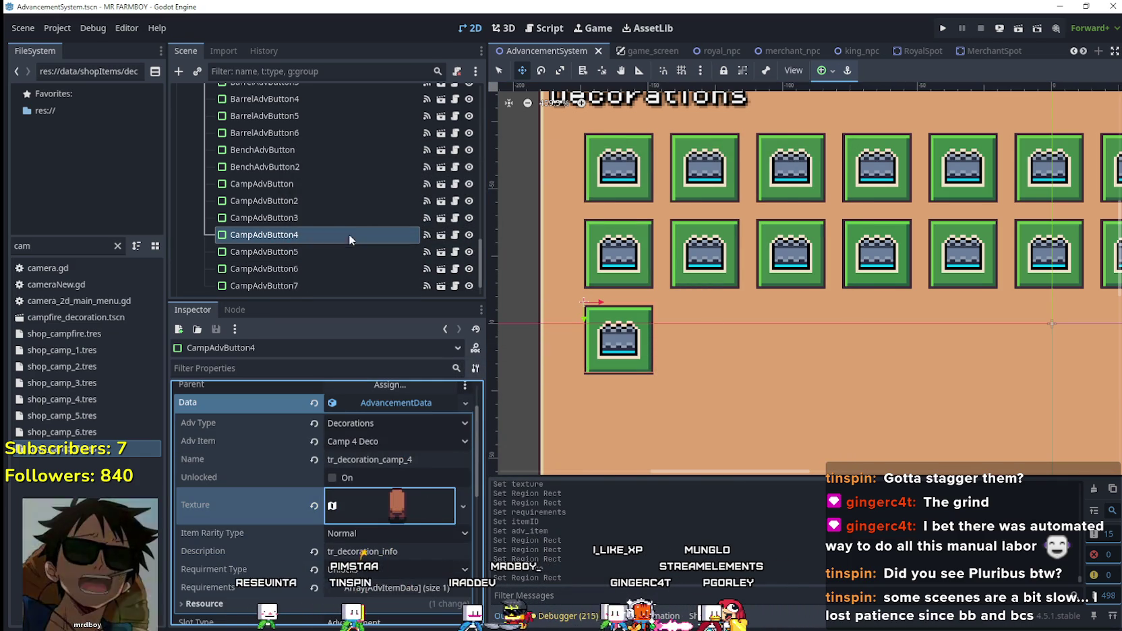
- Check CampAdvButton3 and CampAdvButton4, then select the first CampAdvButton node
click(347, 218)
click(344, 232)
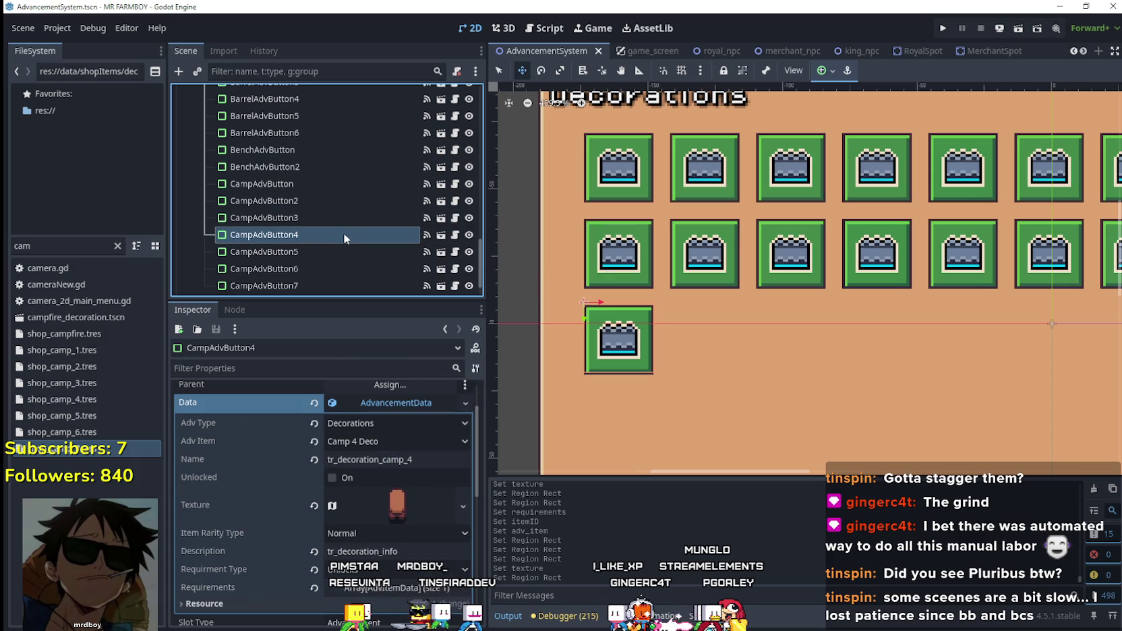
scroll(328, 241, down, 1)
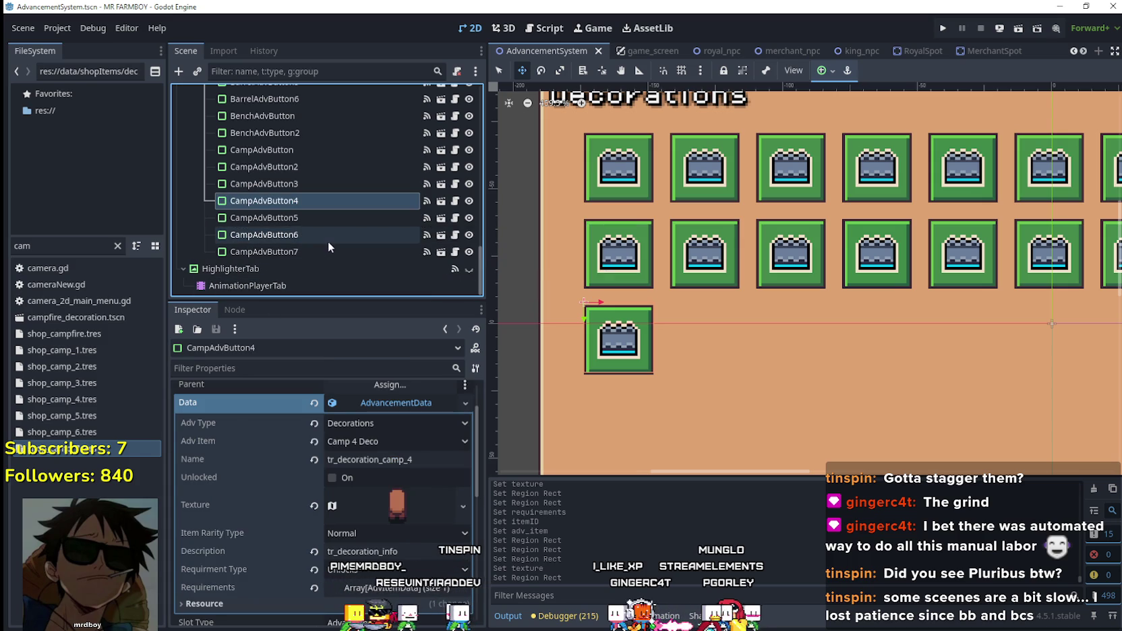
click(311, 151)
- Nudge CampAdvButton2 right until it sits beside the first camp button
click(342, 172)
scroll(633, 342, up, 3)
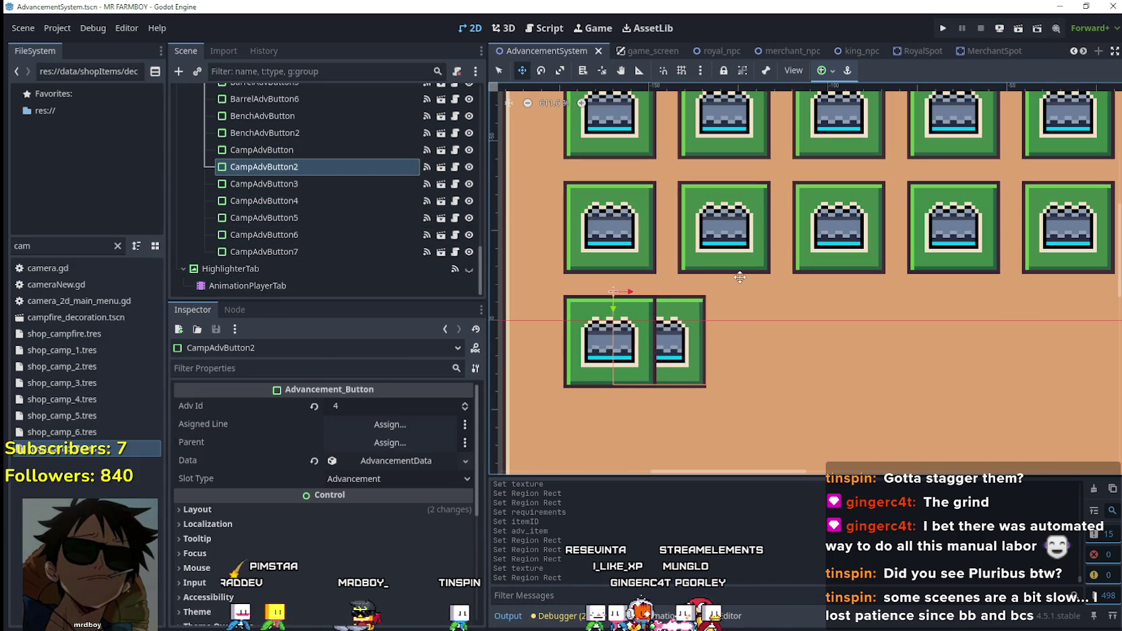
key(Right)
key(Right)
key(Right)
key(Left)
key(Left)
key(Left)
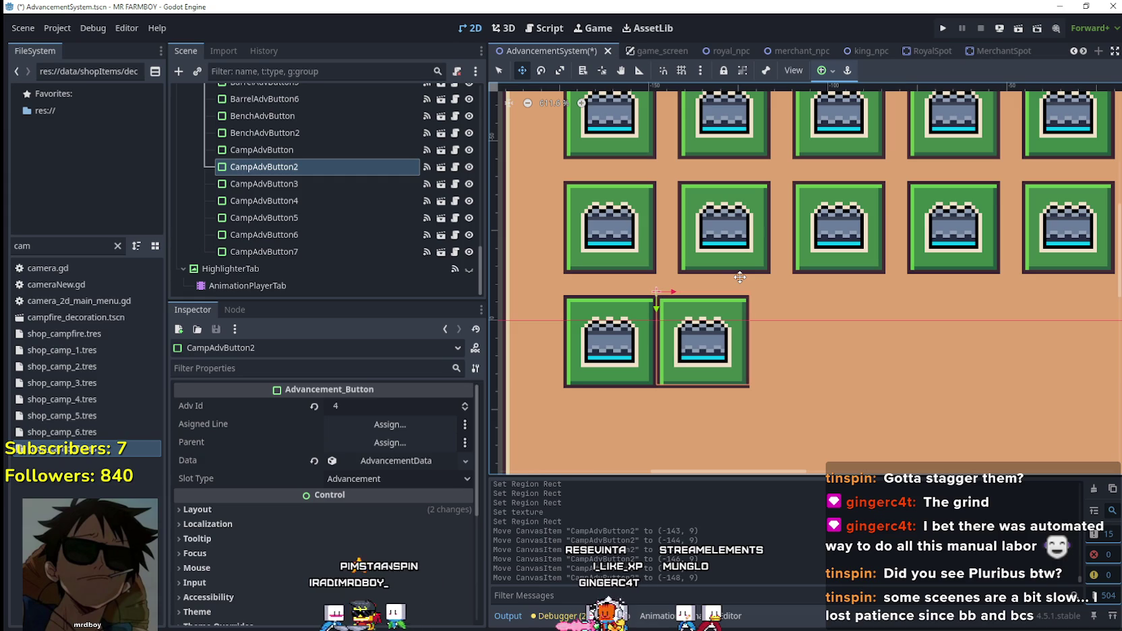
key(Right)
key(Right)
key(Right)
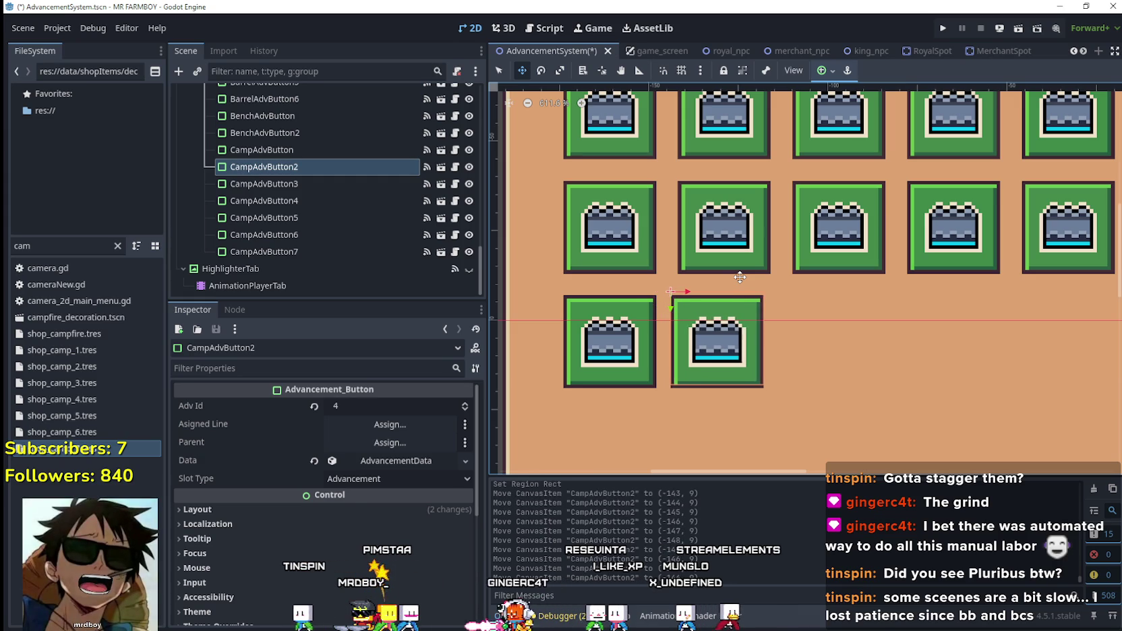
- Slide CampAdvButton3 right next to CampAdvButton2 with even spacing
click(283, 183)
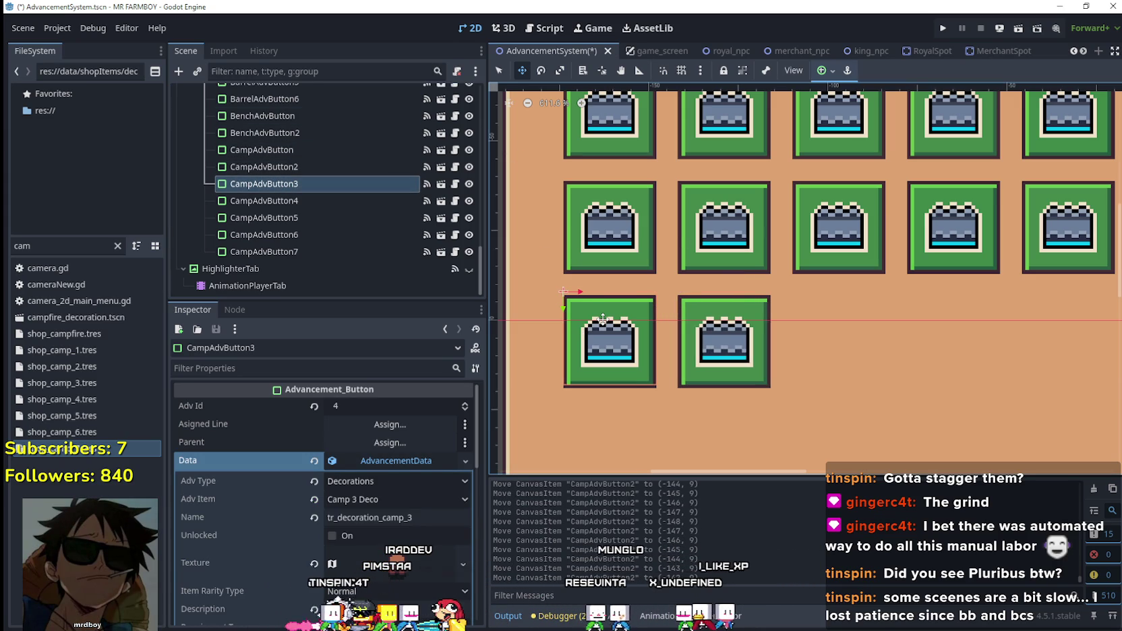
key(Right)
key(Right)
key(Right)
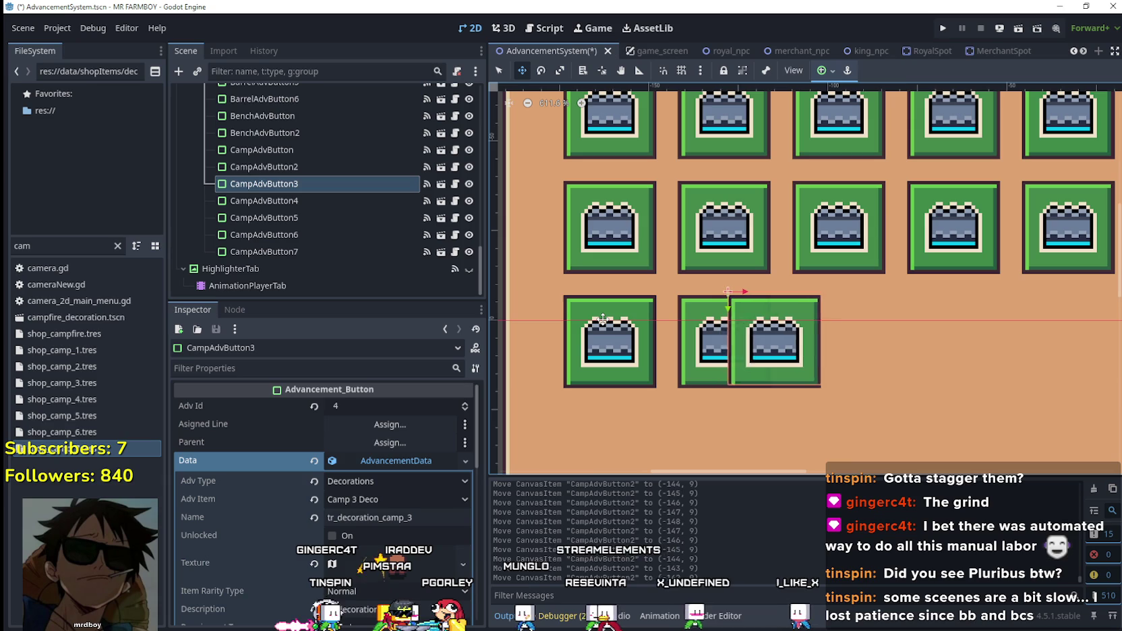
key(Left)
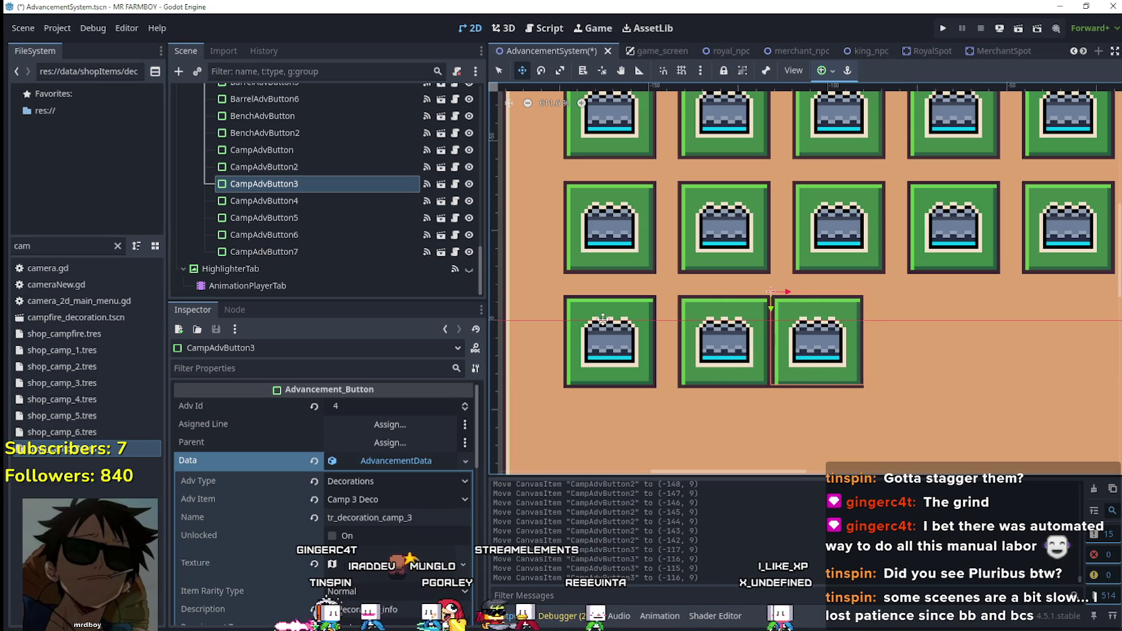
key(Right)
key(Right)
key(Right)
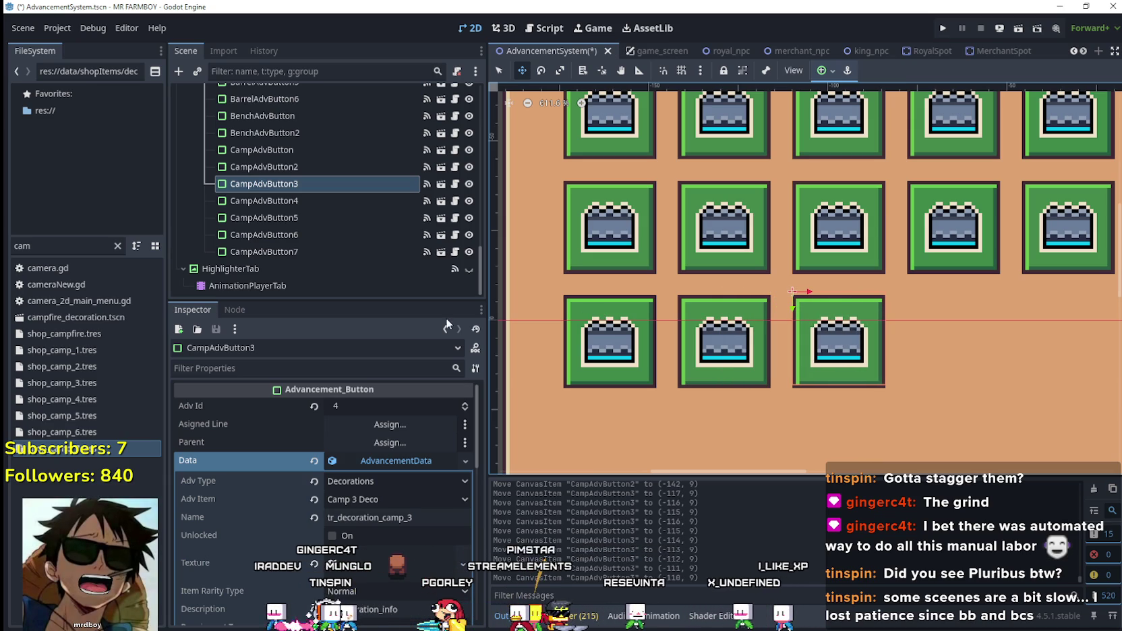
- Move CampAdvButton4 right into place beside CampAdvButton3
click(306, 200)
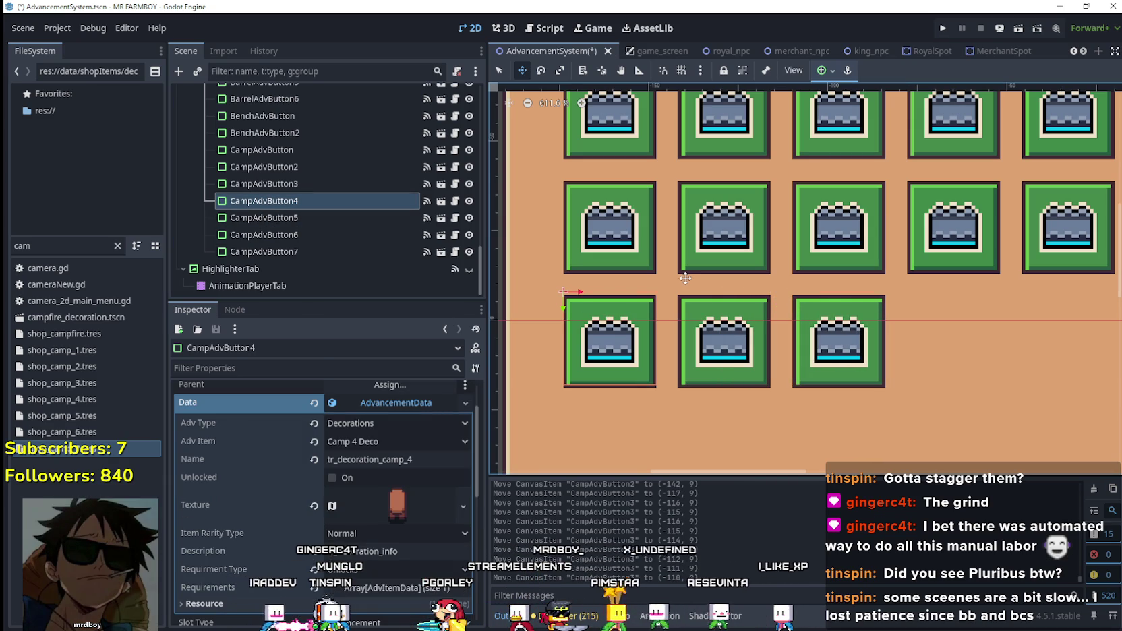
key(Right)
key(Right)
key(Right)
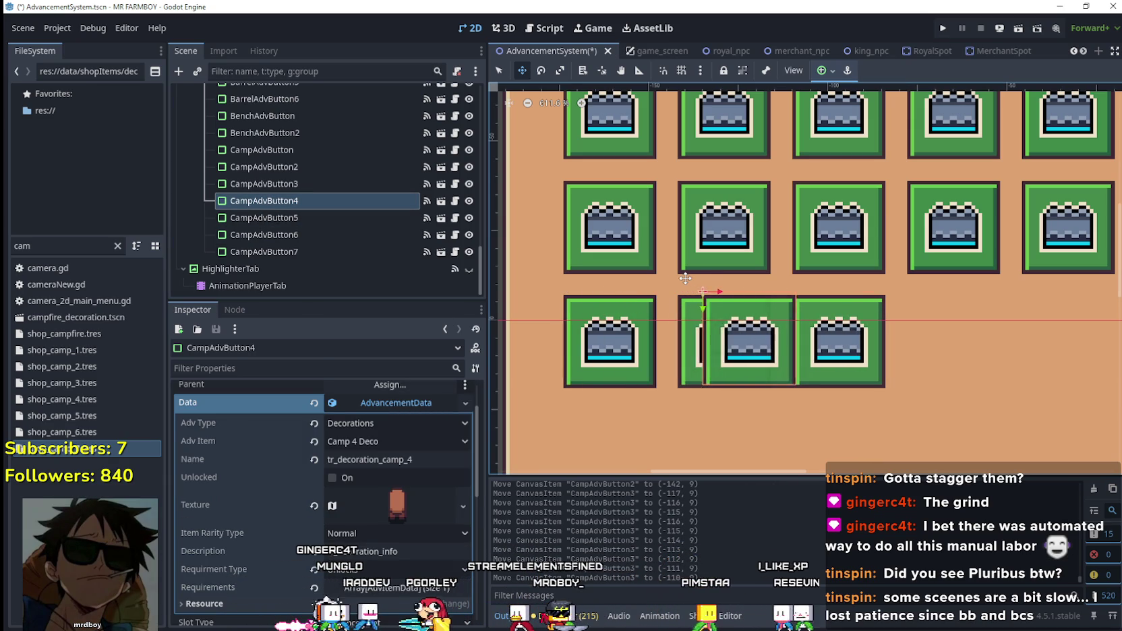
key(Right)
key(Right)
key(Right)
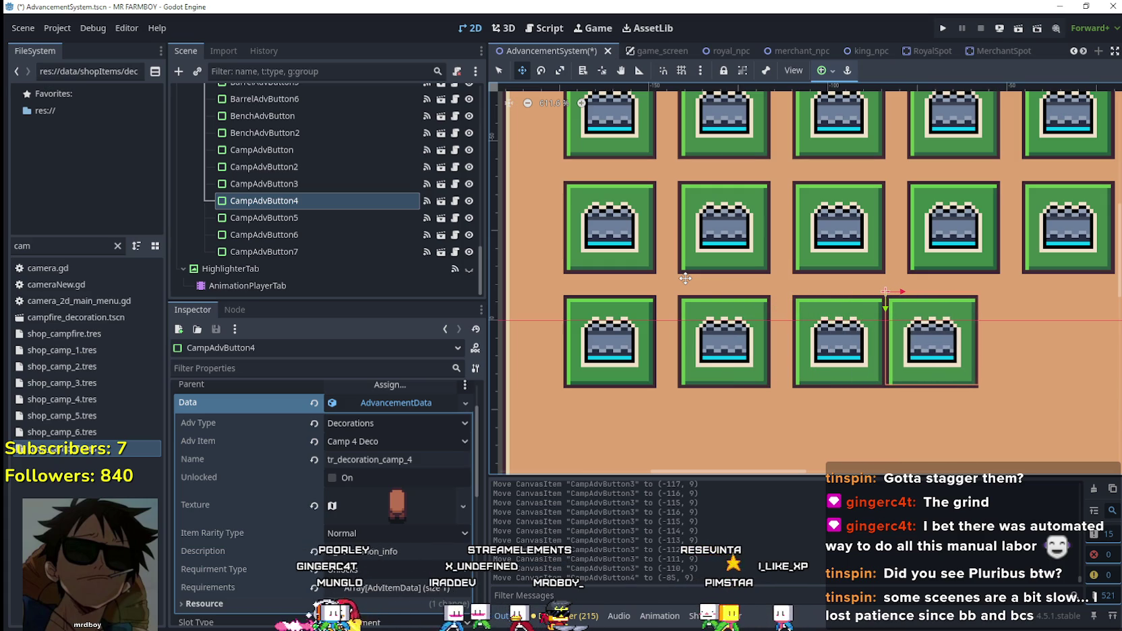
key(Right)
key(Right)
key(Right)
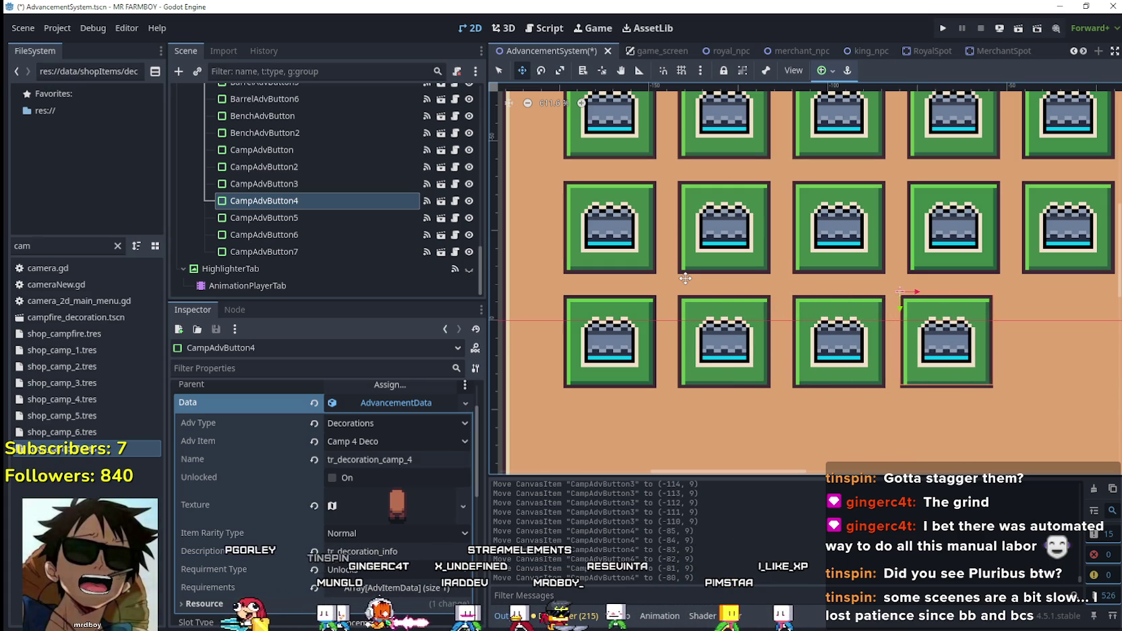
scroll(743, 253, down, 5)
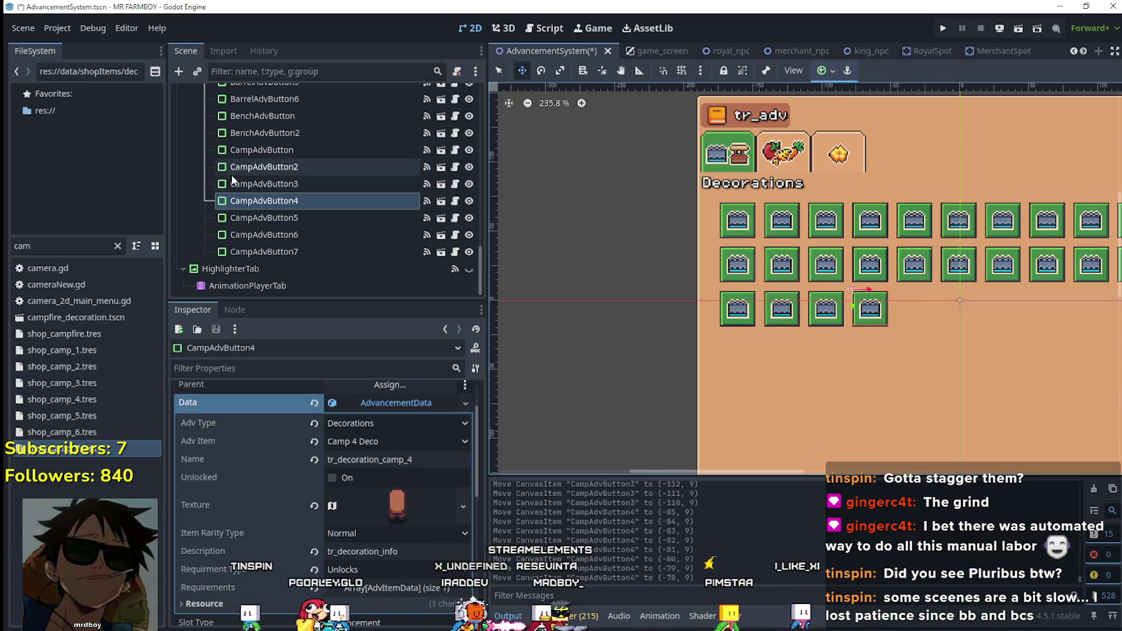
click(263, 217)
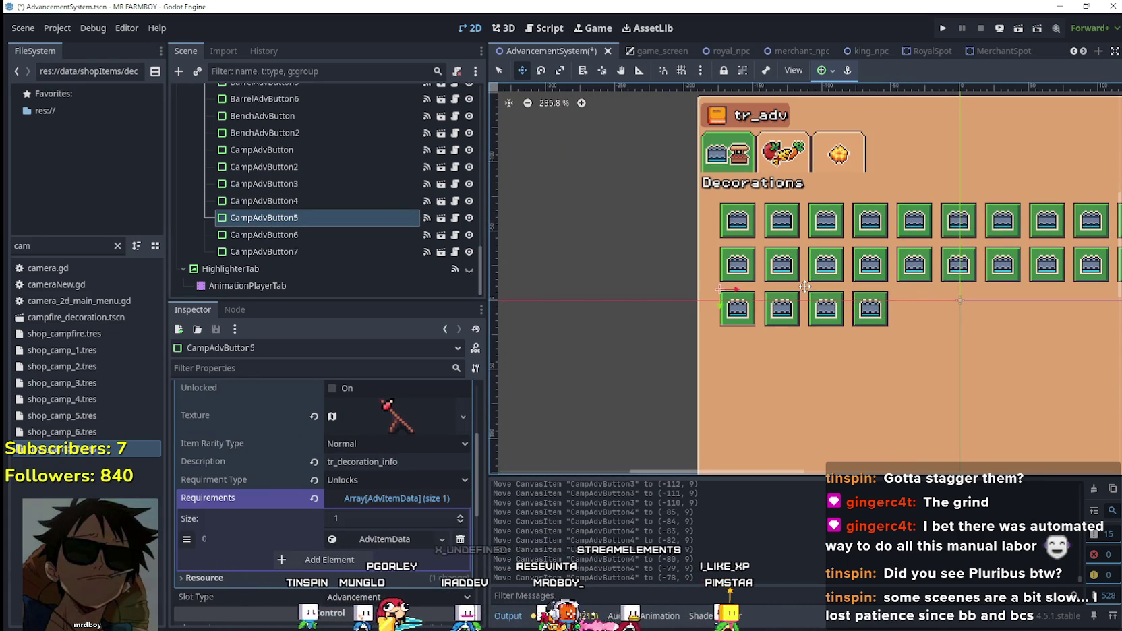
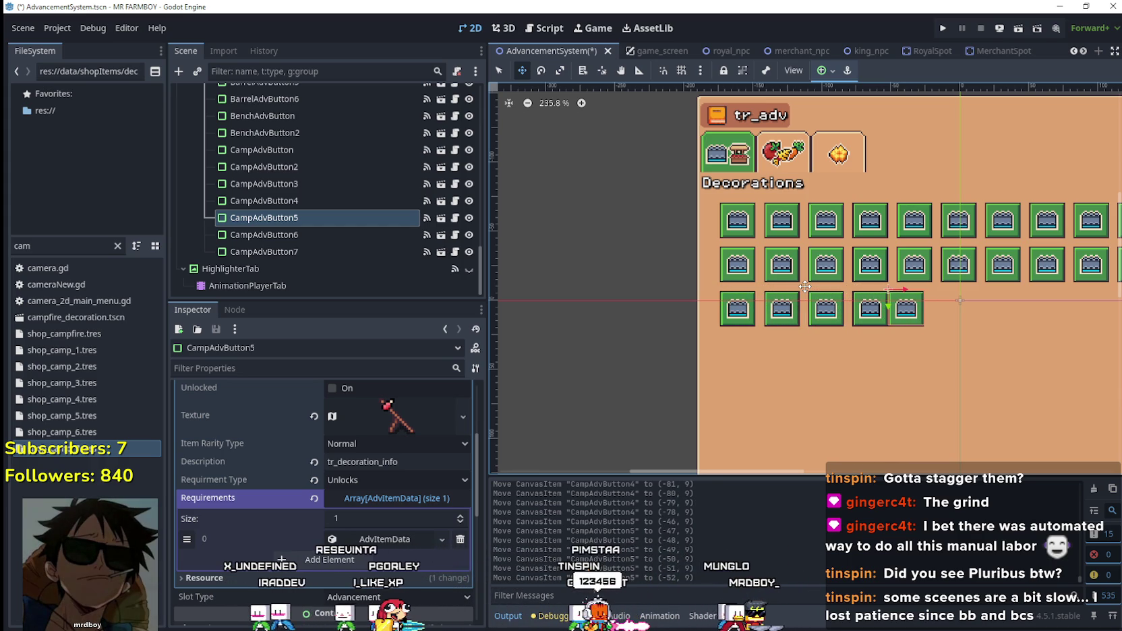
- Nudge CampAdvButton5 one step right in the third Decorations row
key(Right)
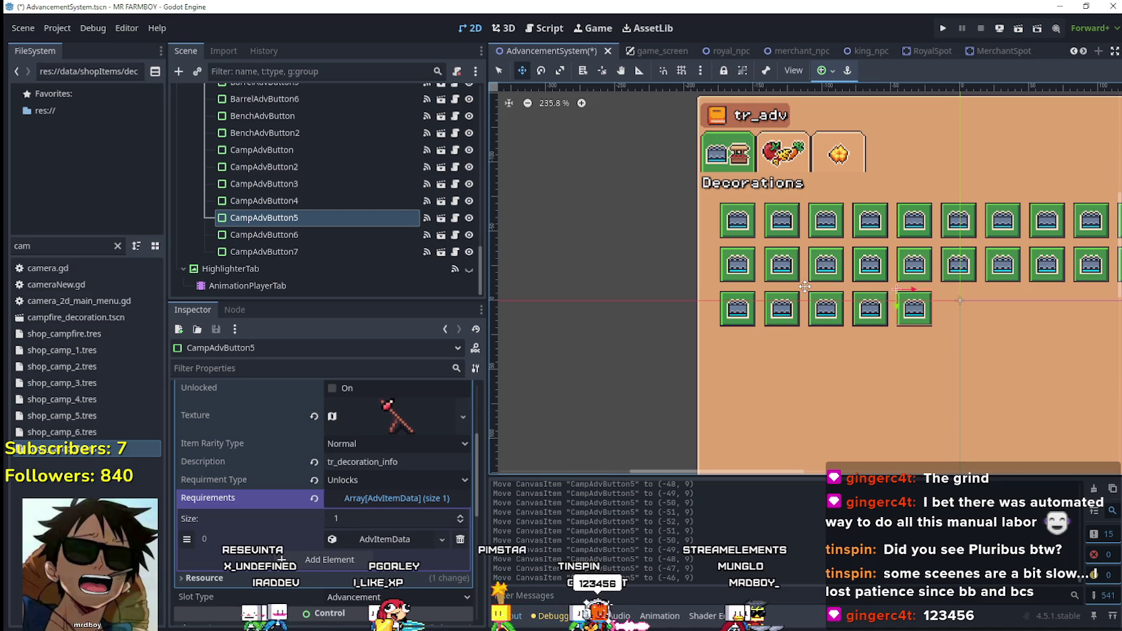
scroll(884, 309, up, 5)
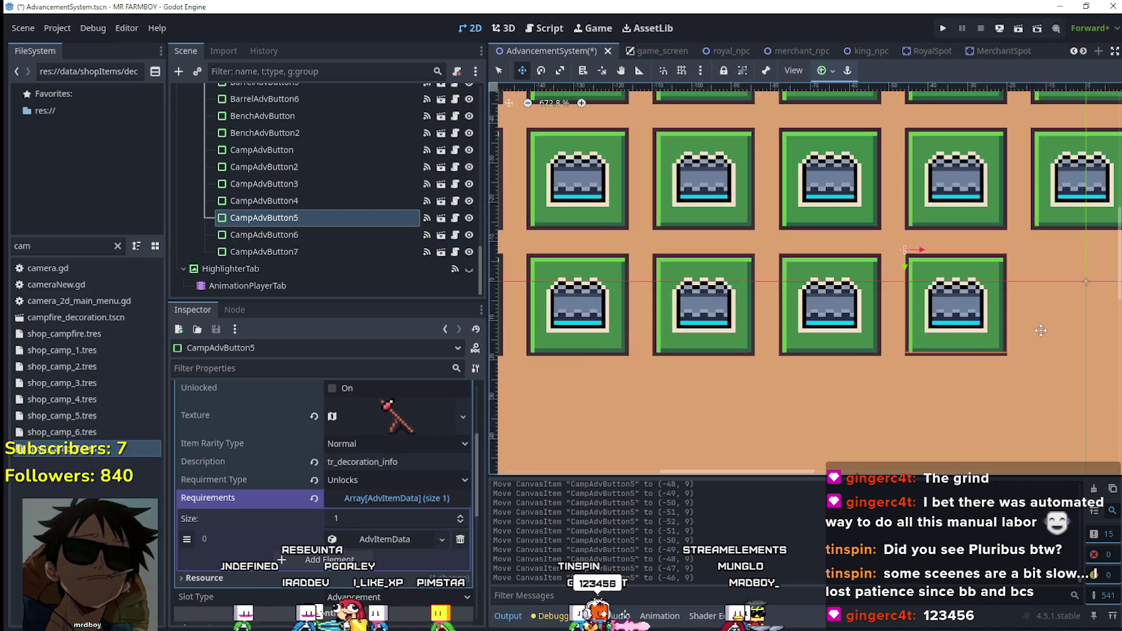
scroll(1009, 328, down, 3)
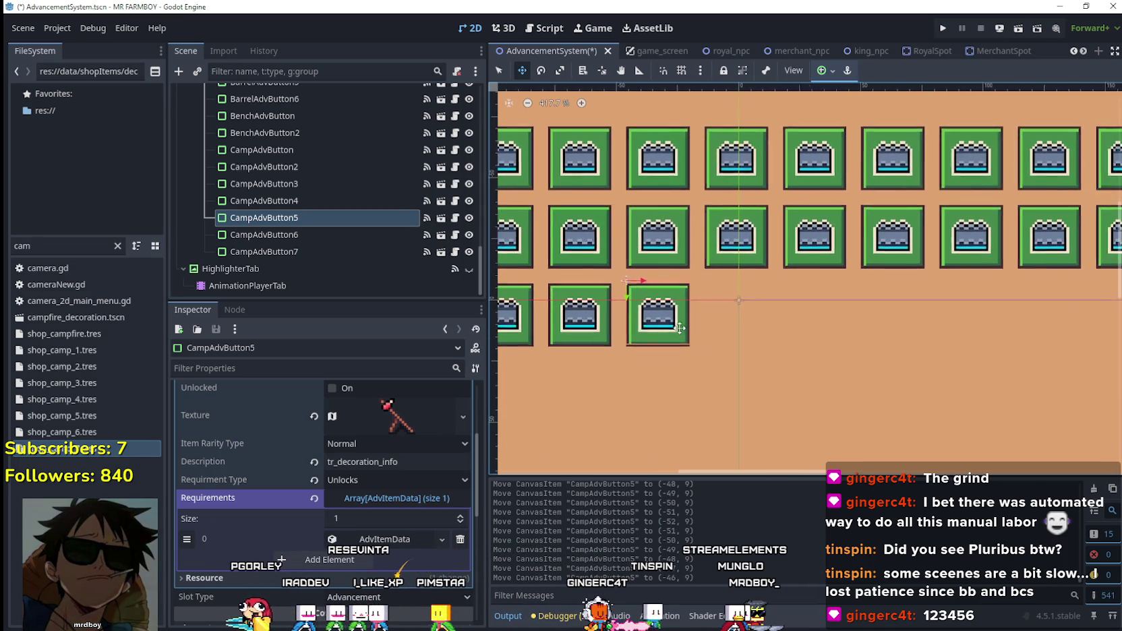
scroll(695, 320, up, 2)
- Shift CampAdvButton6 right until it sits evenly beside CampAdvButton5
key(Down)
scroll(654, 366, down, 4)
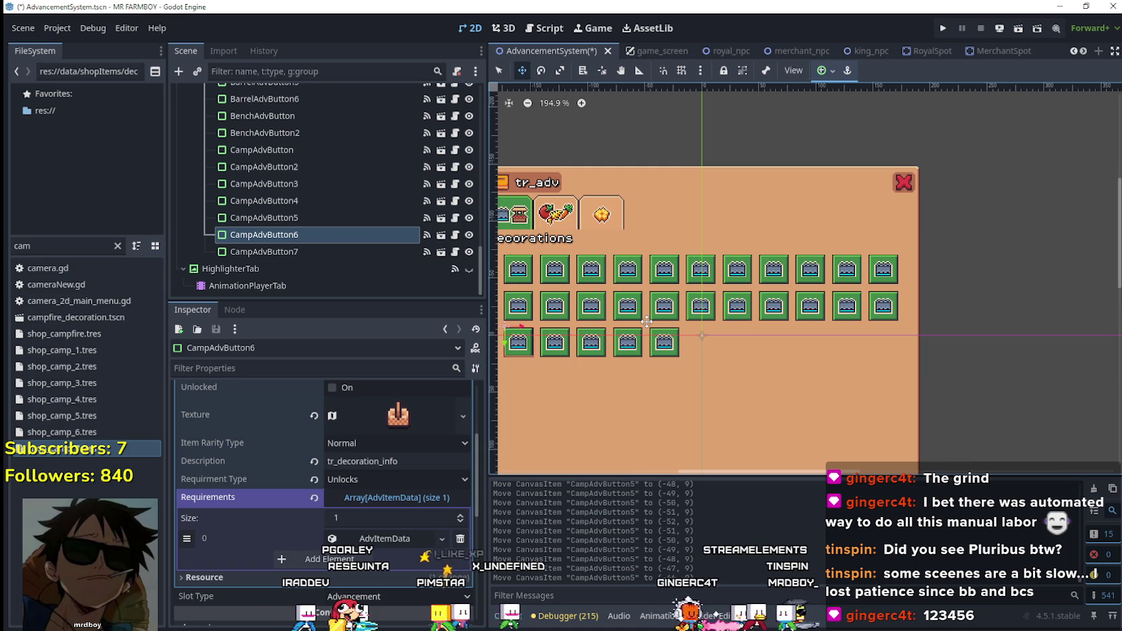
key(Right)
key(Right)
key(Right)
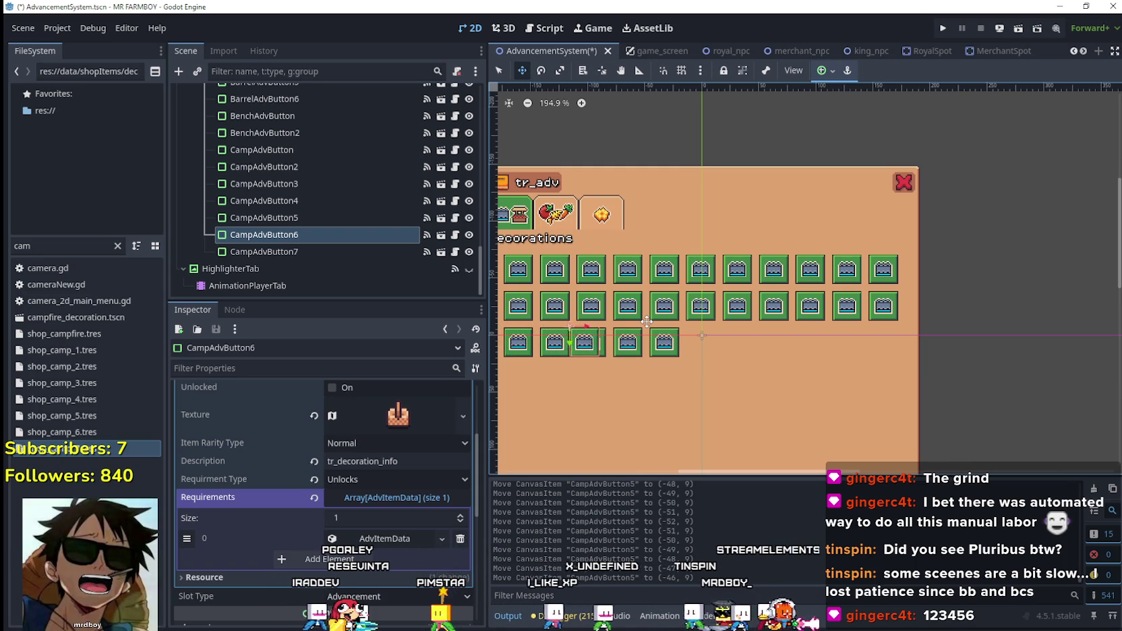
key(Right)
key(Right)
key(Right)
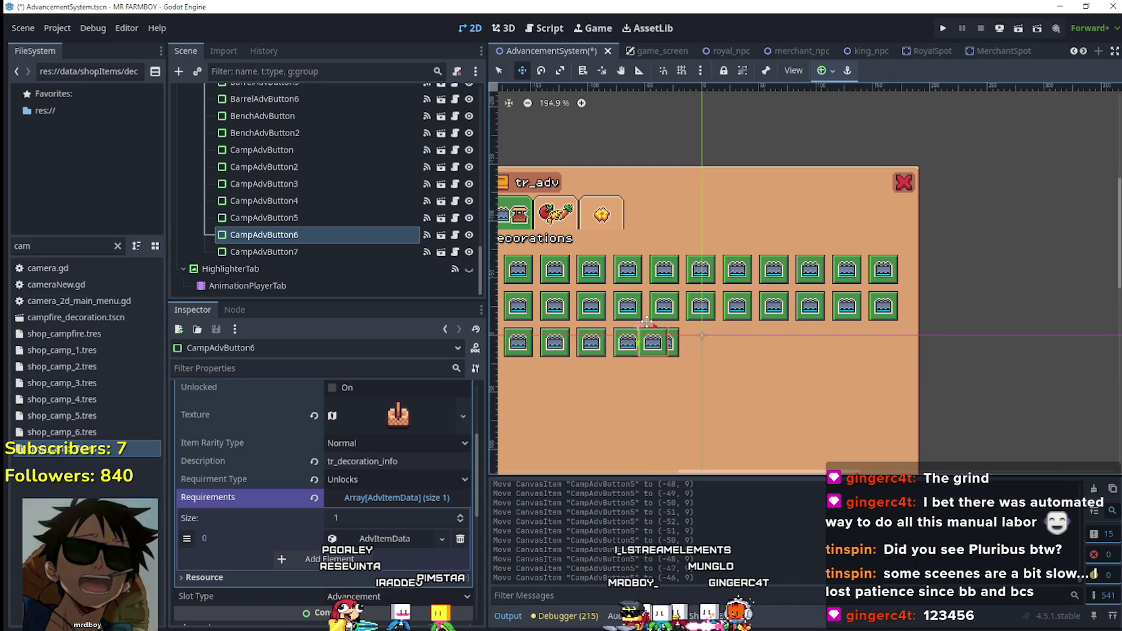
key(Right)
key(Right)
key(Right)
scroll(682, 317, up, 5)
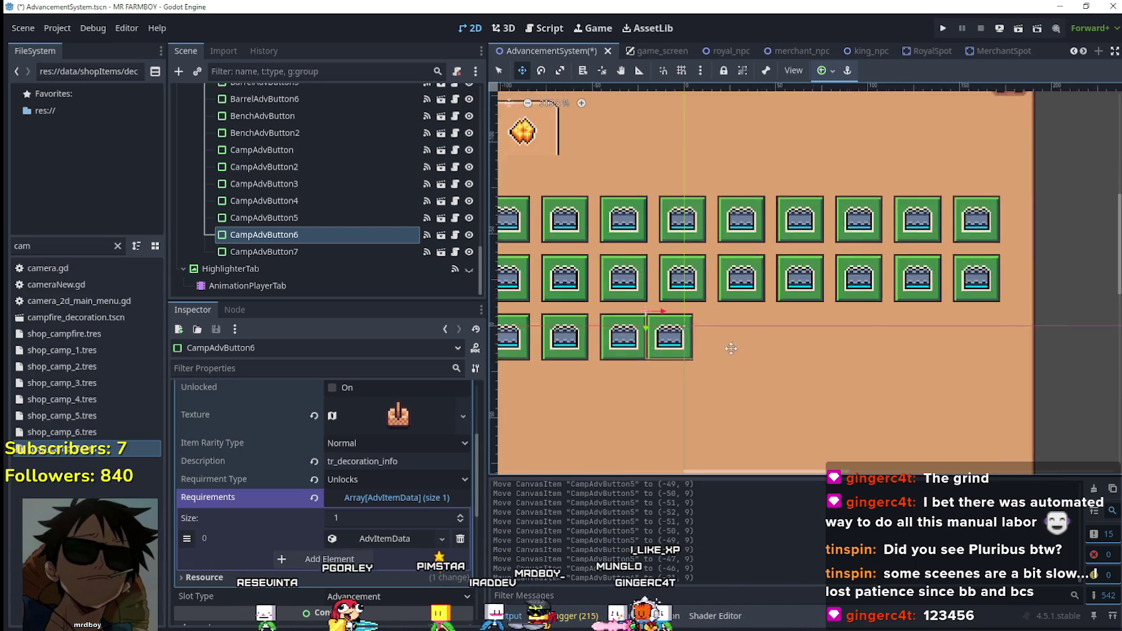
key(Right)
key(Right)
key(Right)
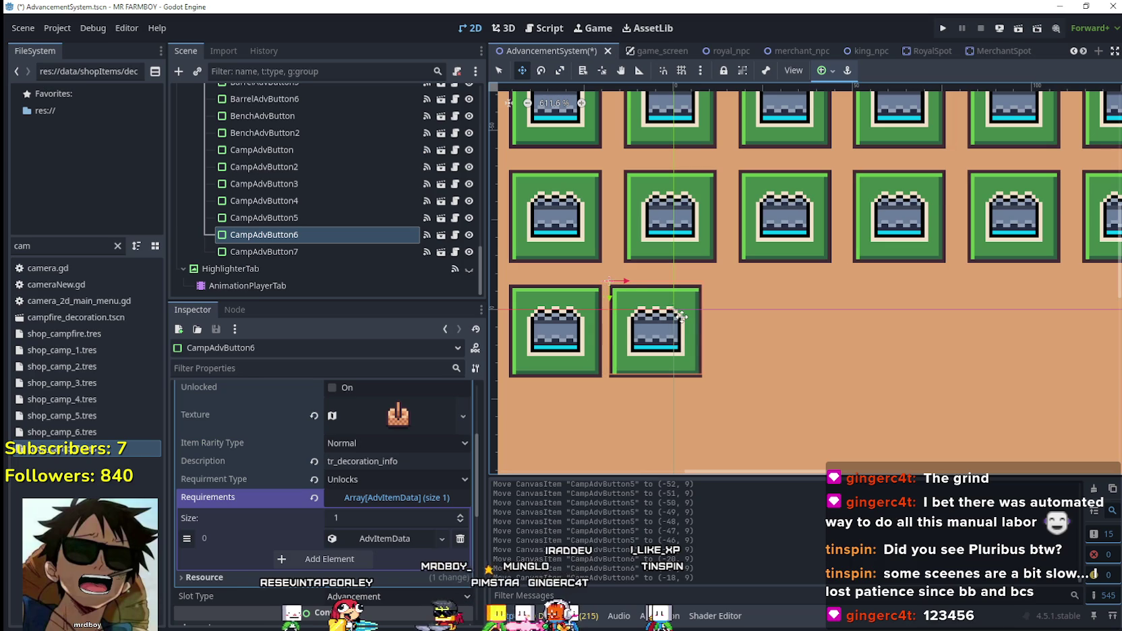
key(Right)
key(Right)
key(Right)
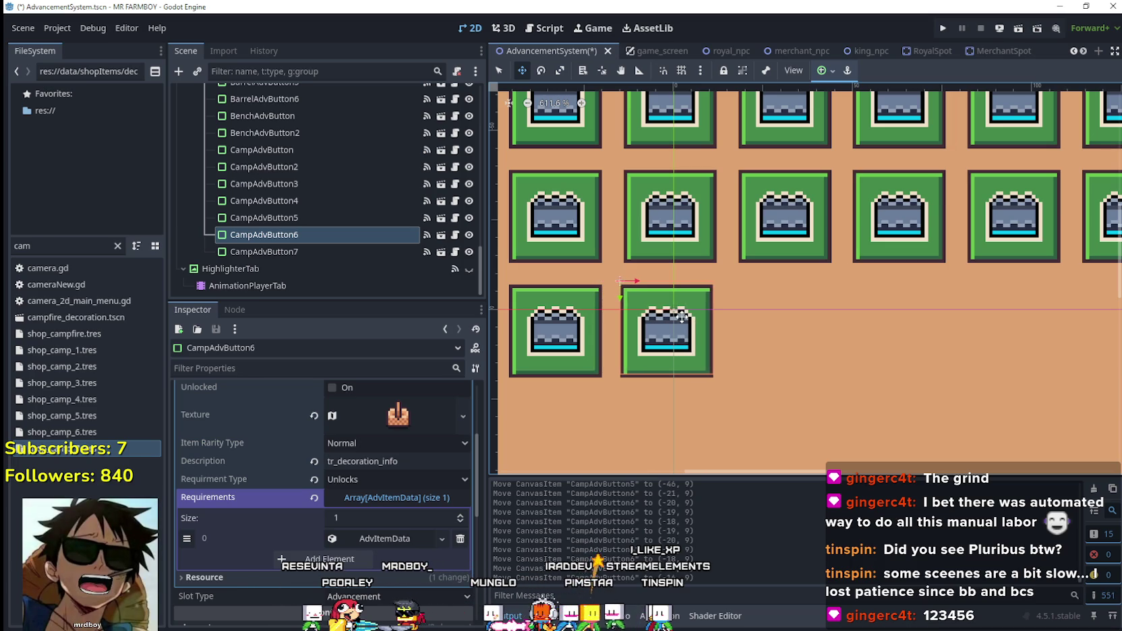
- Move CampAdvButton7 to the end of the third row and fine-tune its alignment
click(264, 252)
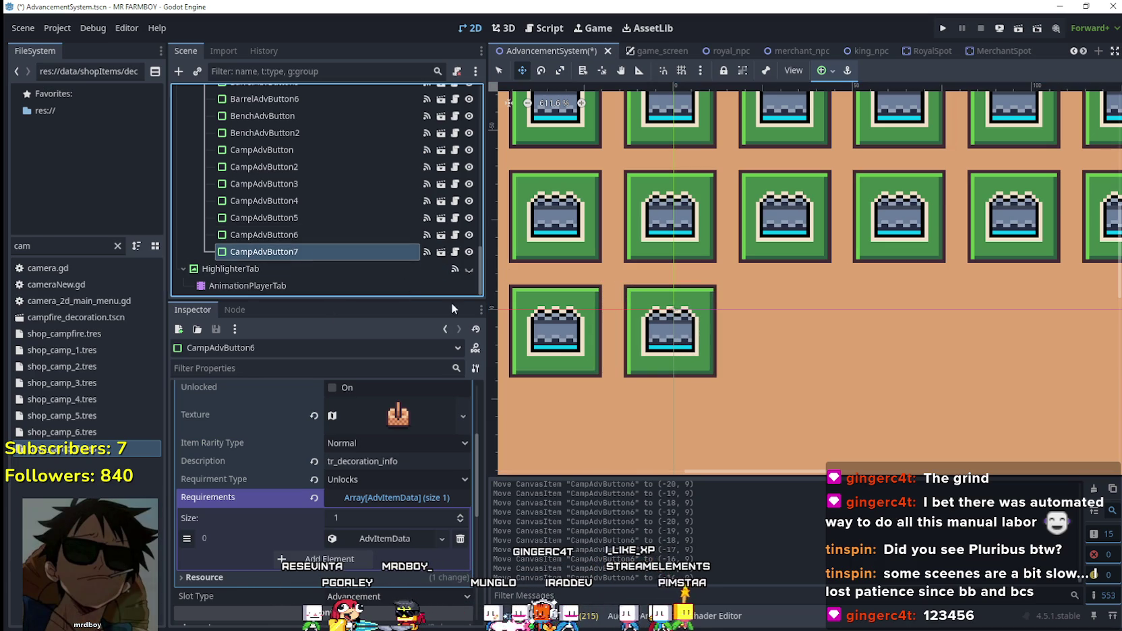
scroll(574, 343, down, 4)
scroll(575, 344, down, 5)
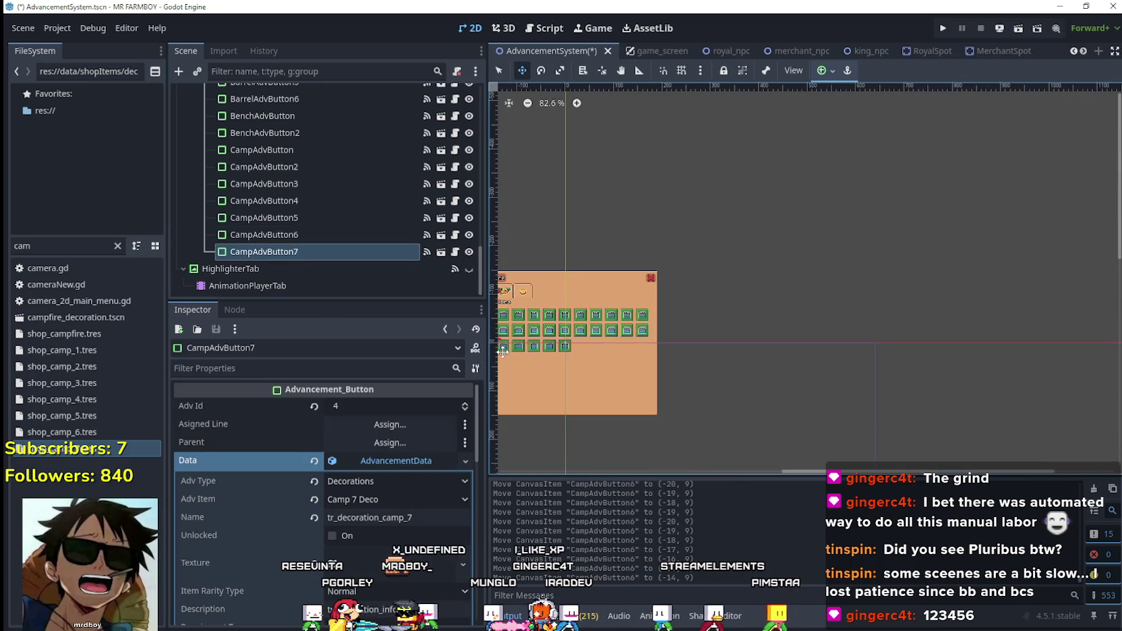
scroll(599, 353, up, 4)
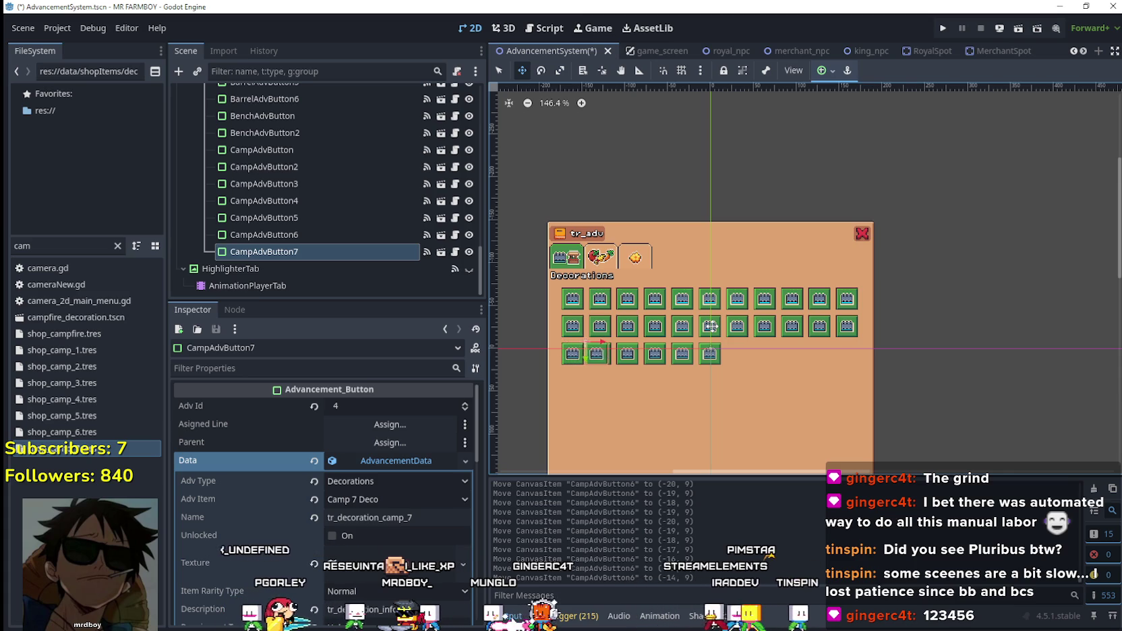
drag(599, 343, 614, 344)
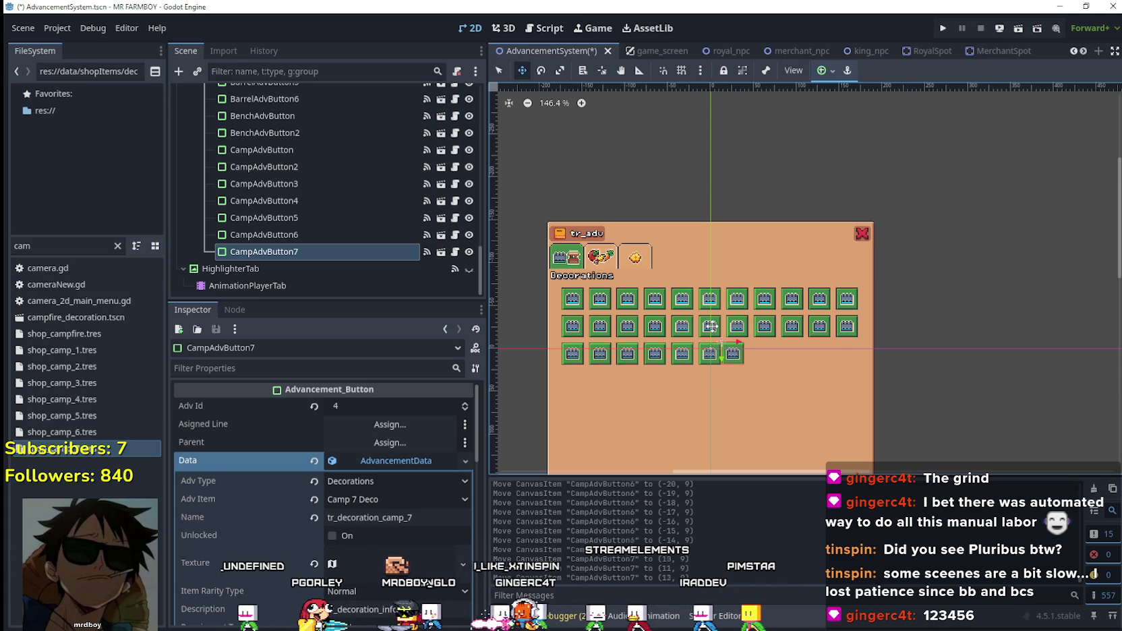
scroll(746, 364, up, 6)
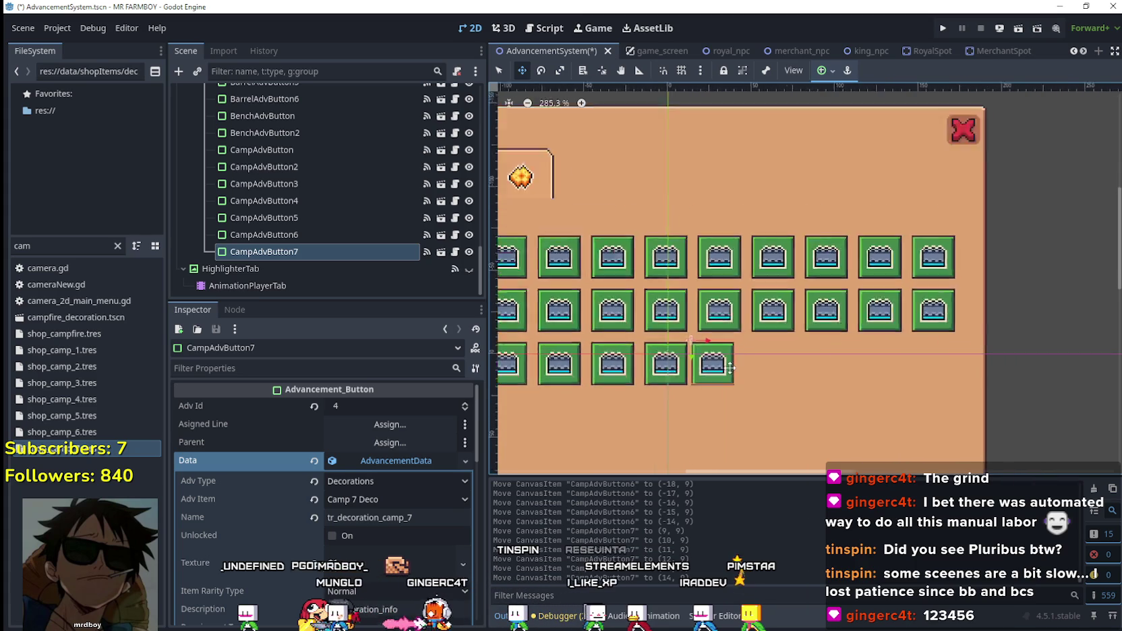
scroll(746, 368, up, 4)
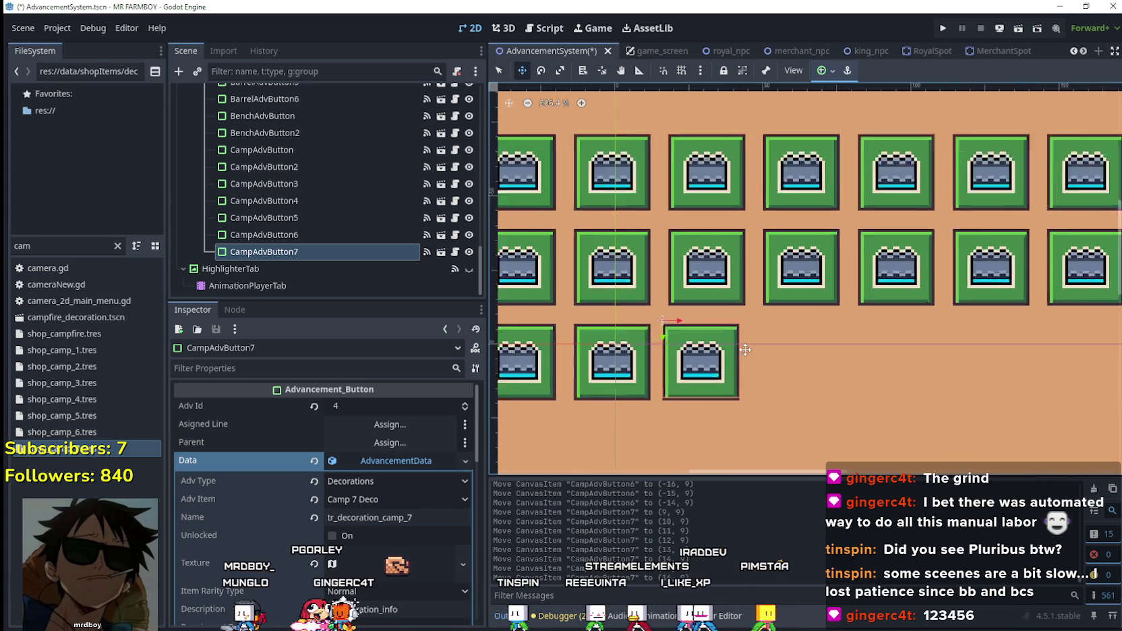
scroll(742, 348, down, 2)
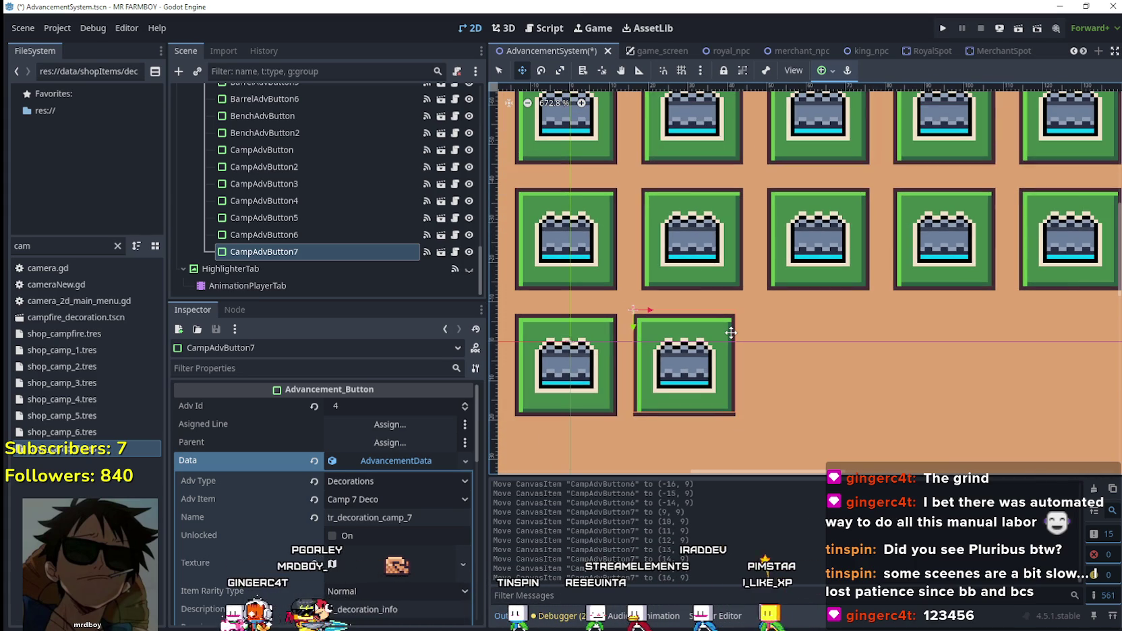
key(Left)
key(Left)
key(Left)
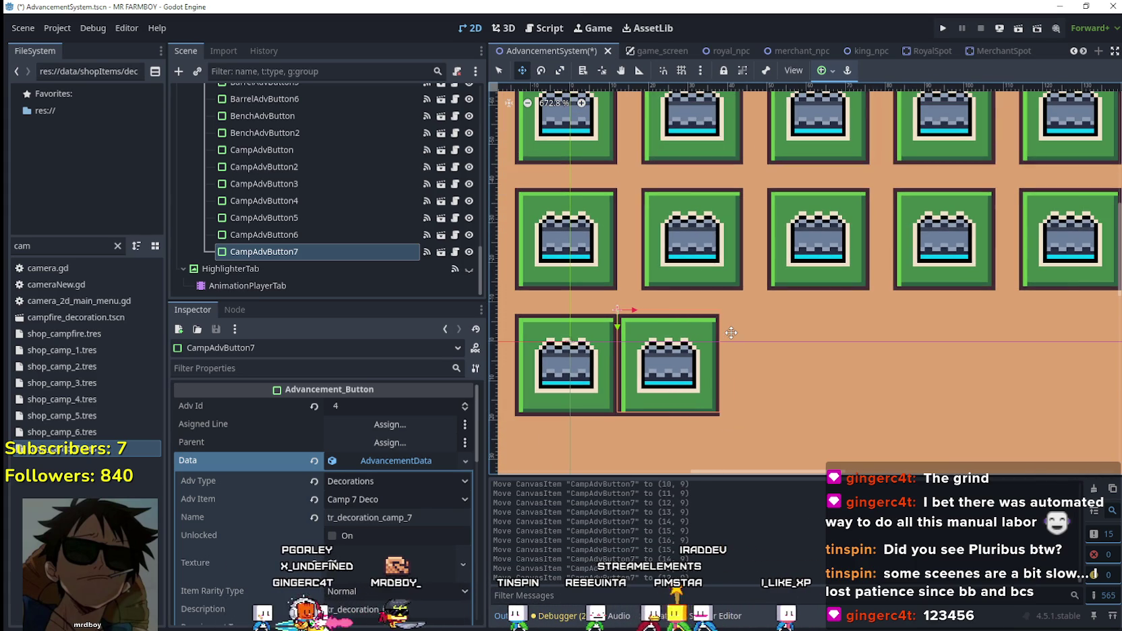
key(Right)
key(Right)
key(Right)
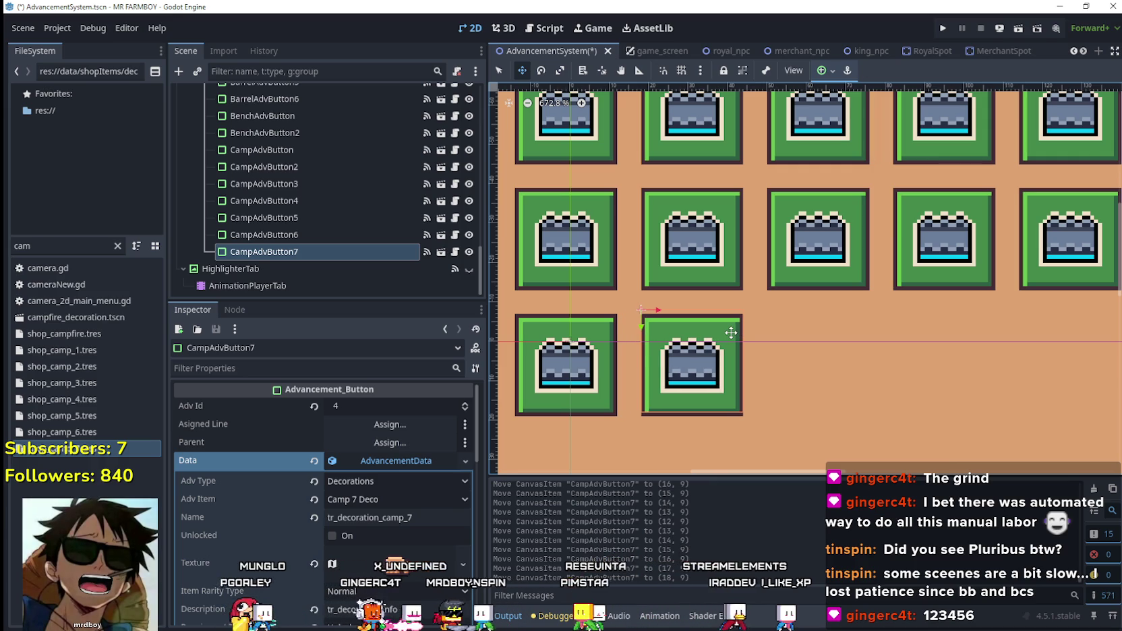
scroll(731, 333, down, 1)
- Save the AdvancementSystem scene and collapse CampAdvButton7's Data resource details
key(ctrl+s)
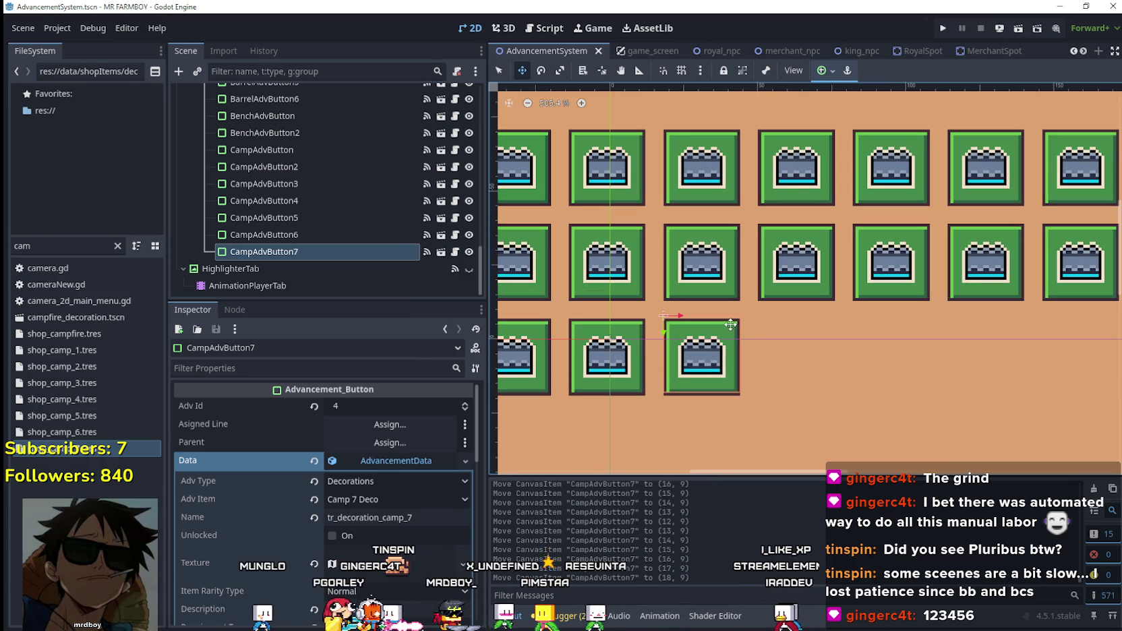
scroll(732, 324, down, 6)
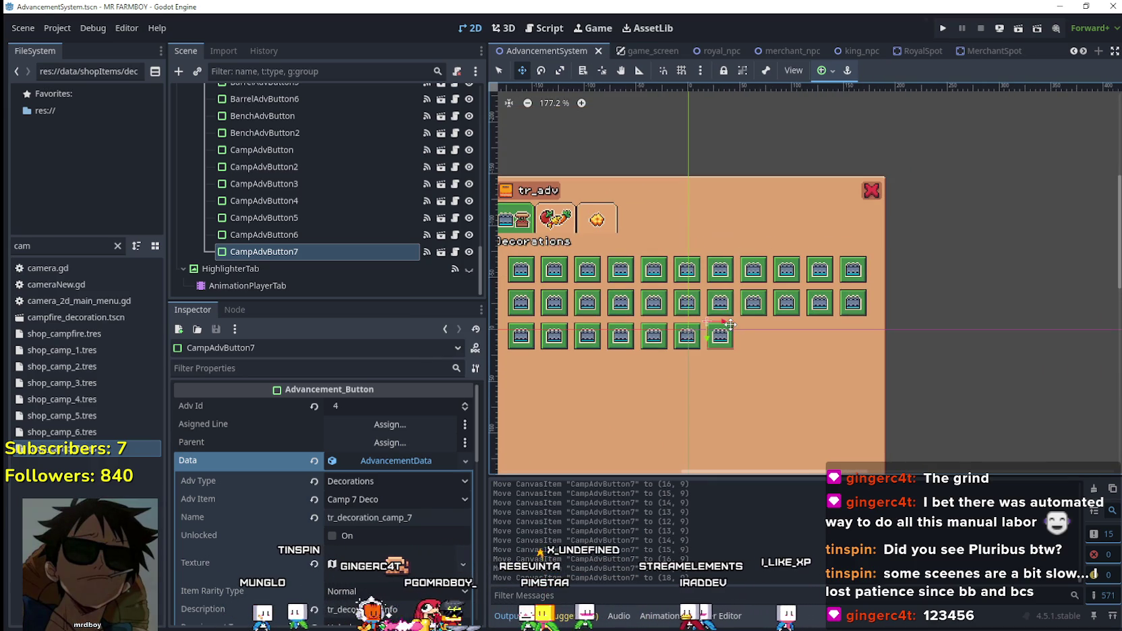
scroll(725, 311, up, 4)
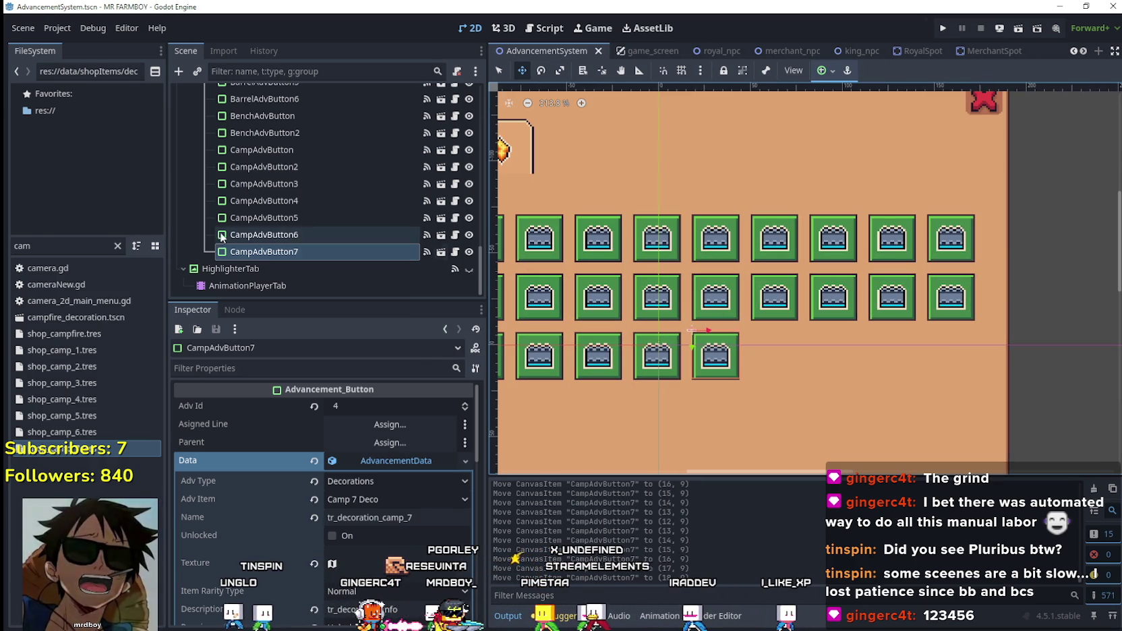
click(317, 252)
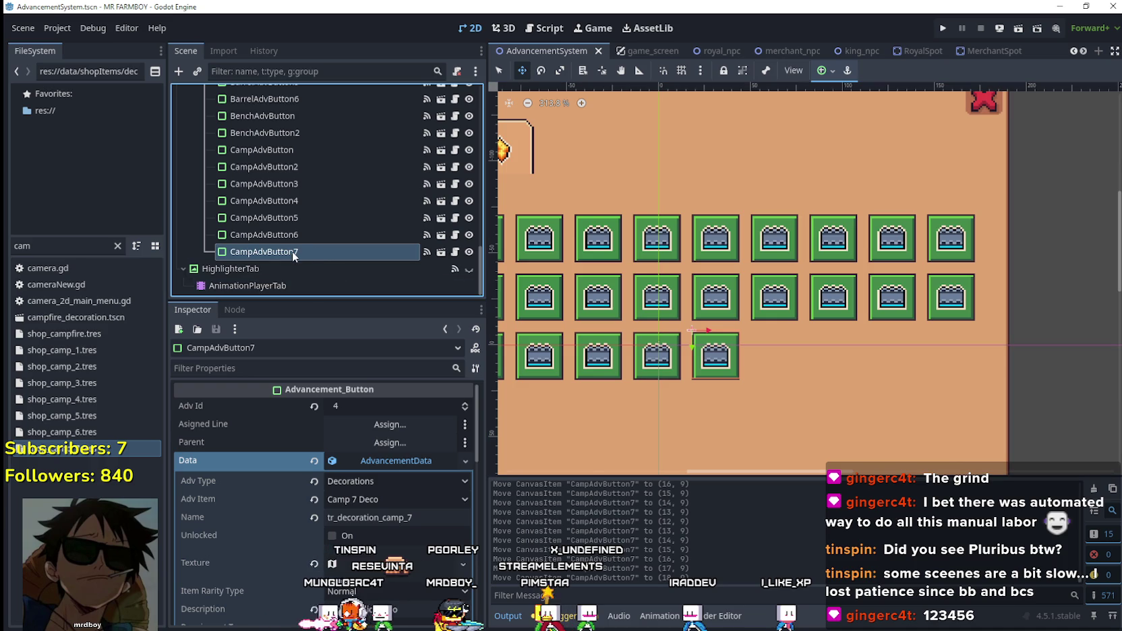
click(389, 460)
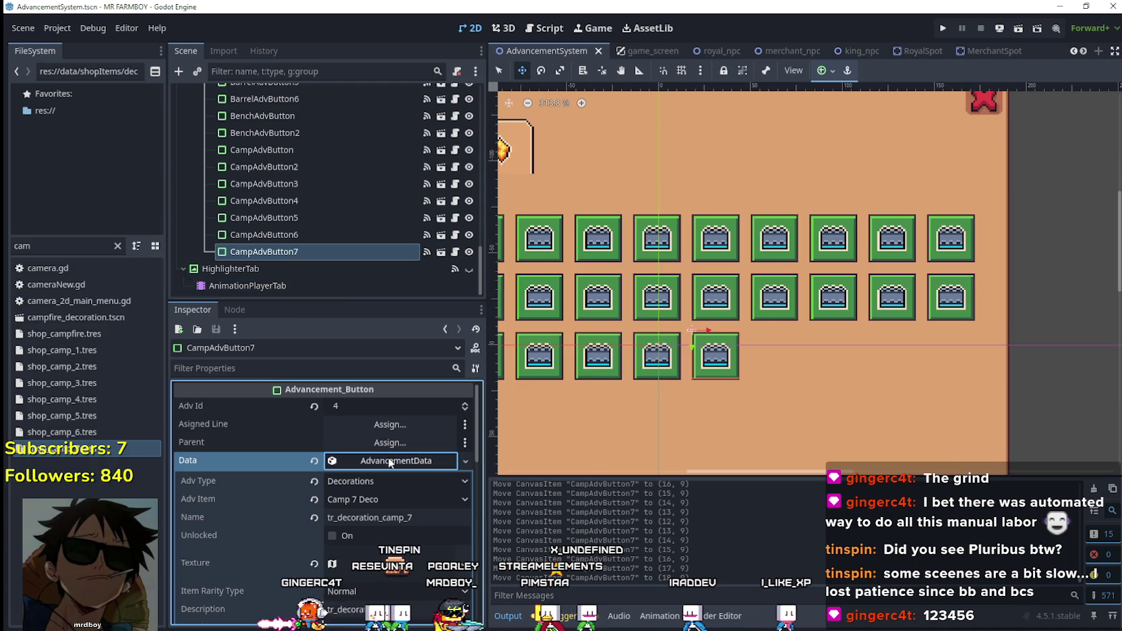
- Duplicate CampAdvButton7 into CampAdvButton8 and set its Adv Item to Bush 1 Deco
click(307, 252)
key(ctrl+d)
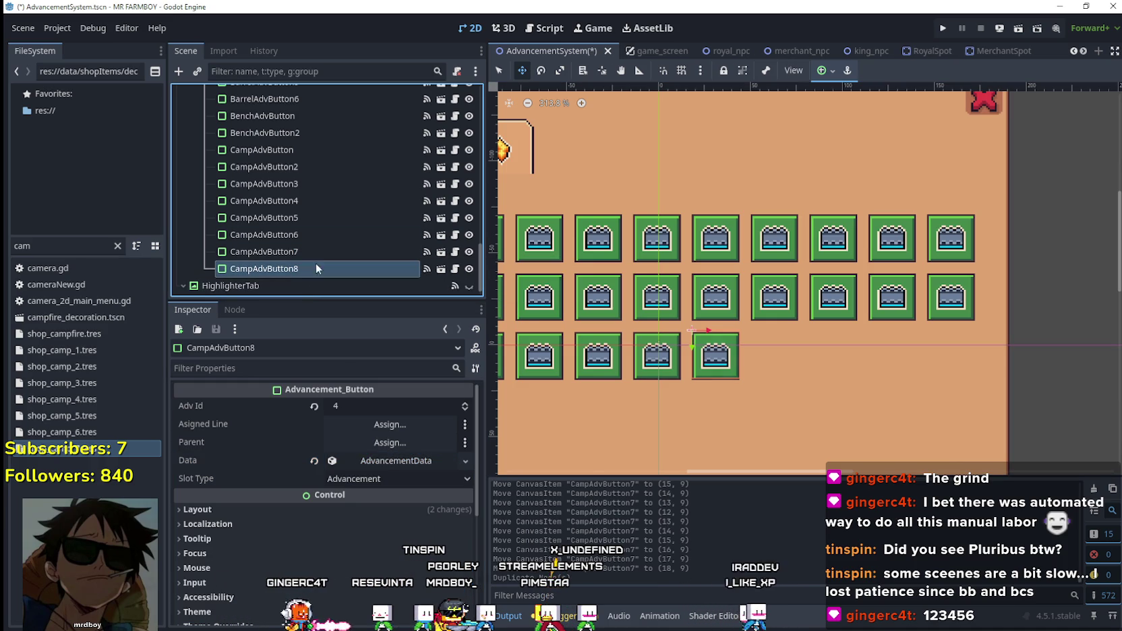
click(387, 462)
right_click(386, 461)
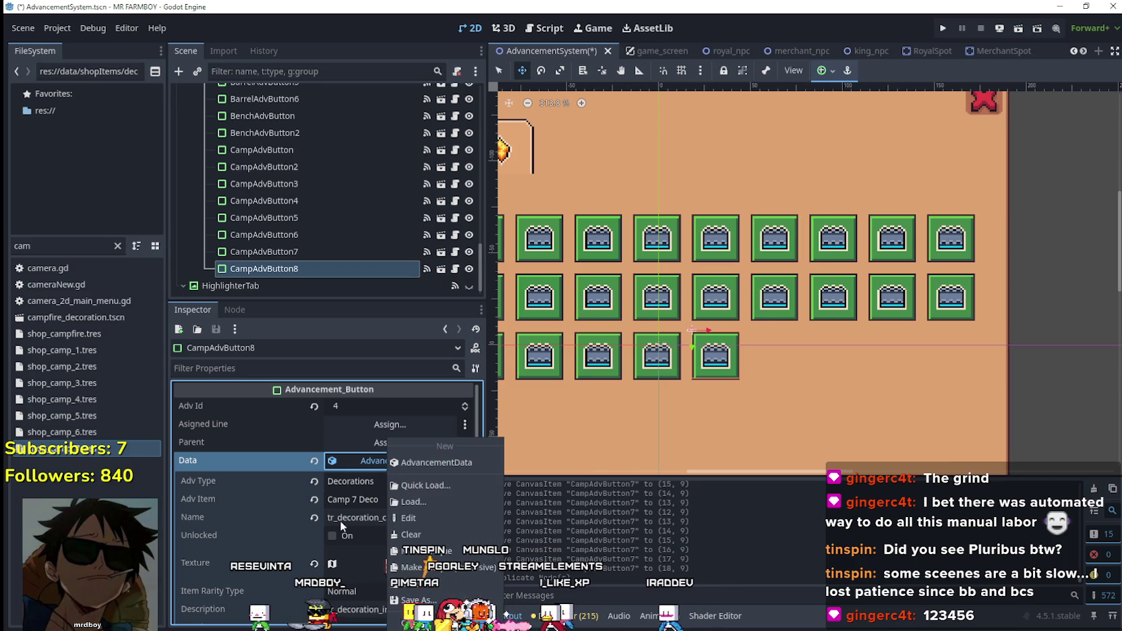
click(397, 592)
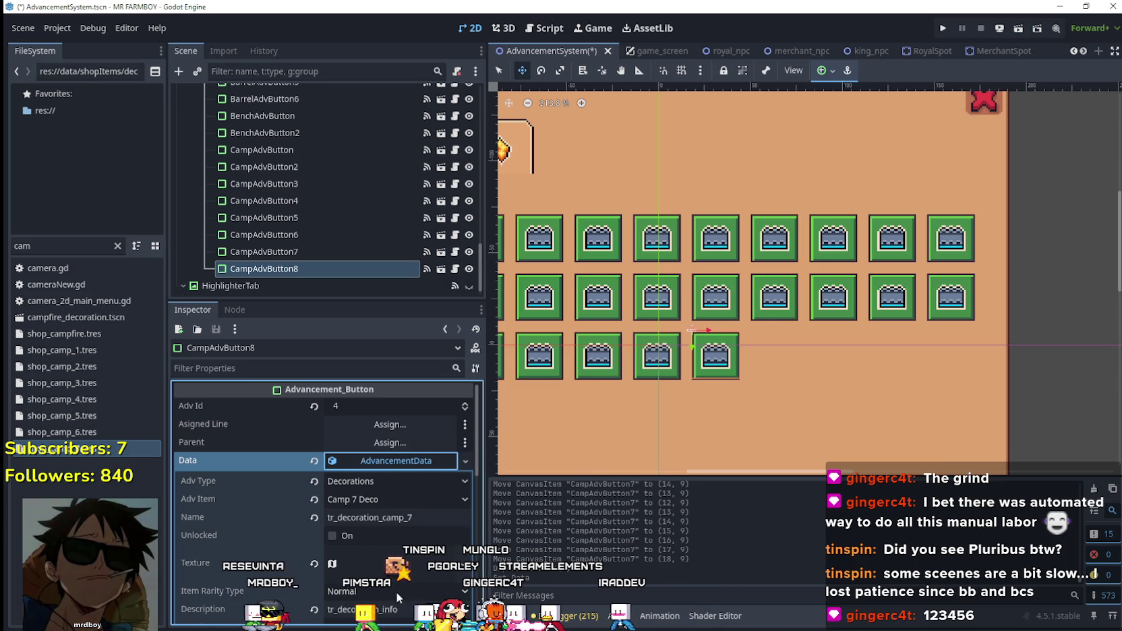
click(394, 501)
scroll(439, 162, up, 5)
scroll(454, 467, down, 10)
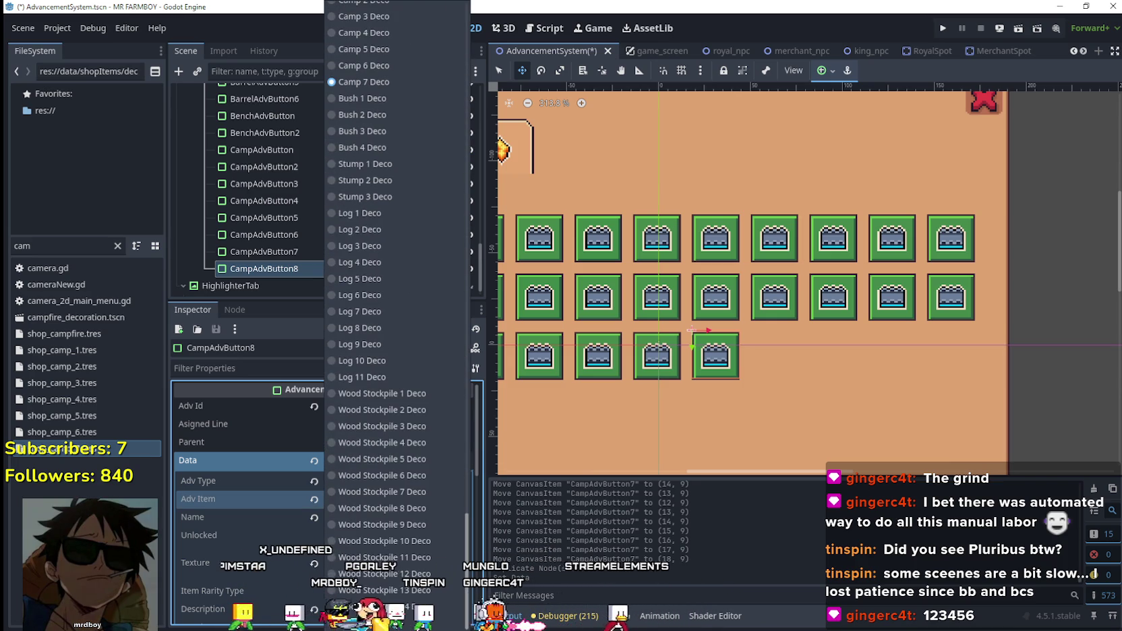
click(378, 99)
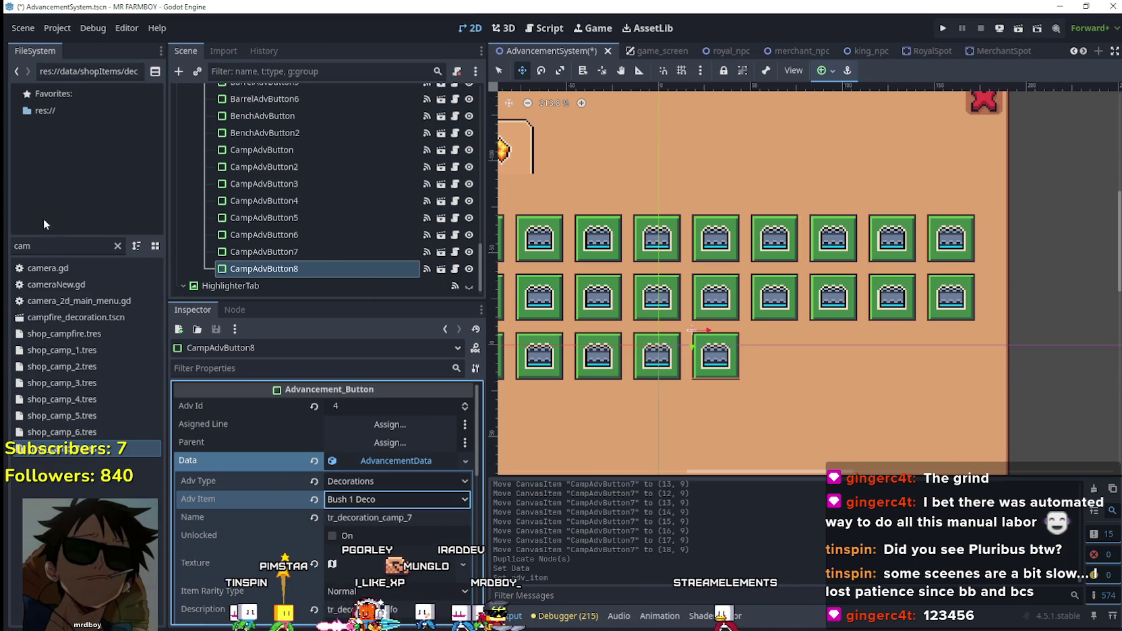
- Filter FileSystem for 'bush' and rename shop_bush_1's Name to tr_decoration_bush_1
double_click(41, 246)
text(bush)
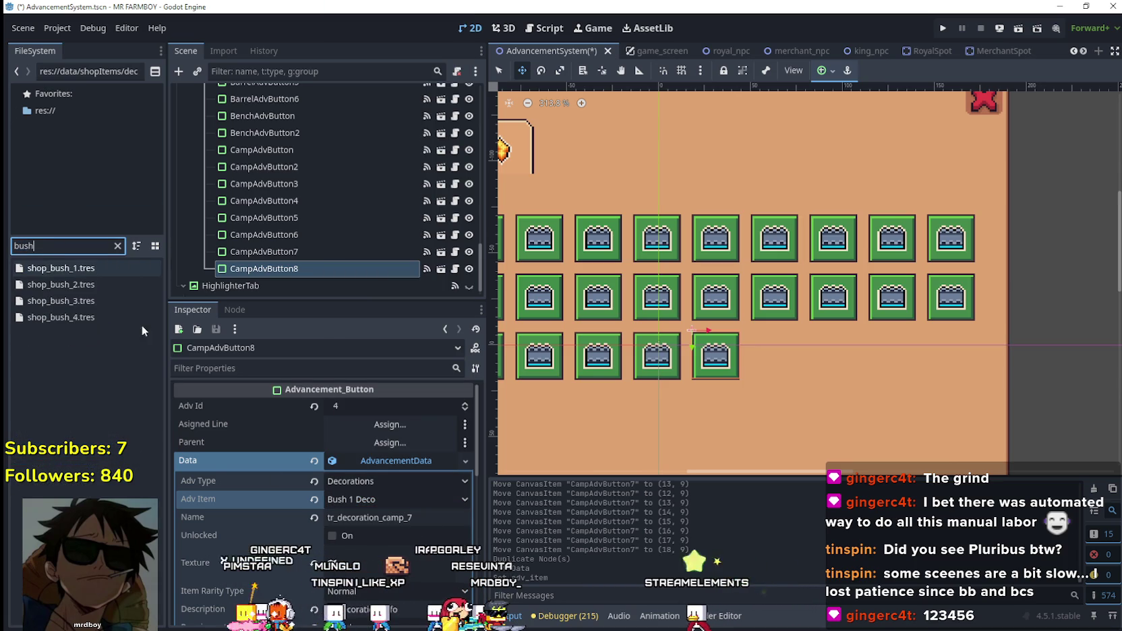
click(67, 268)
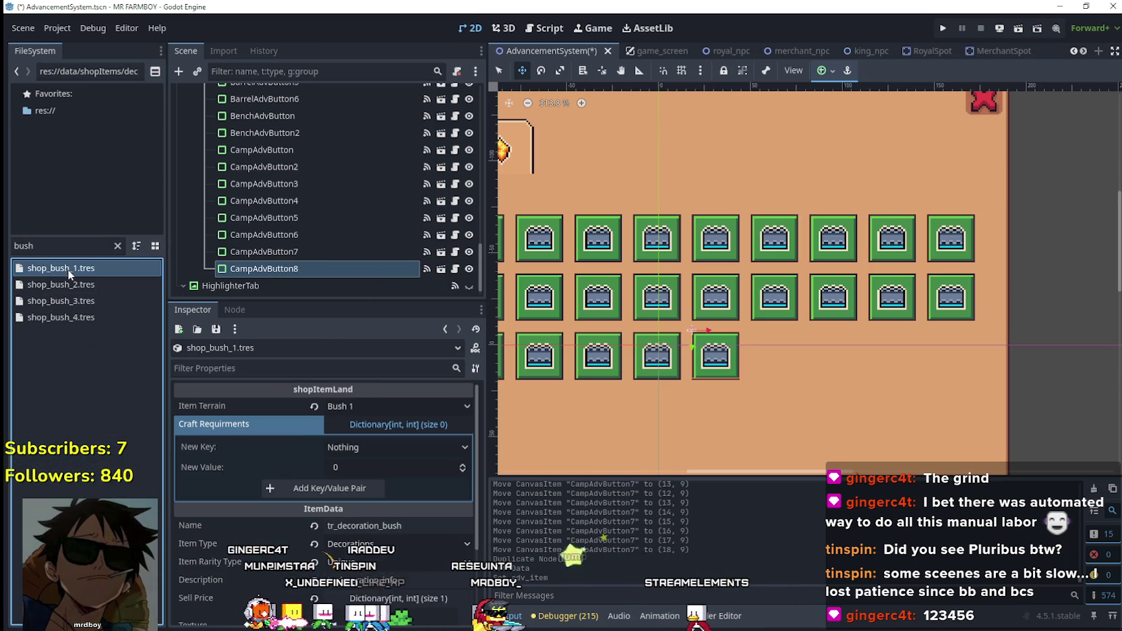
click(396, 527)
text(_1)
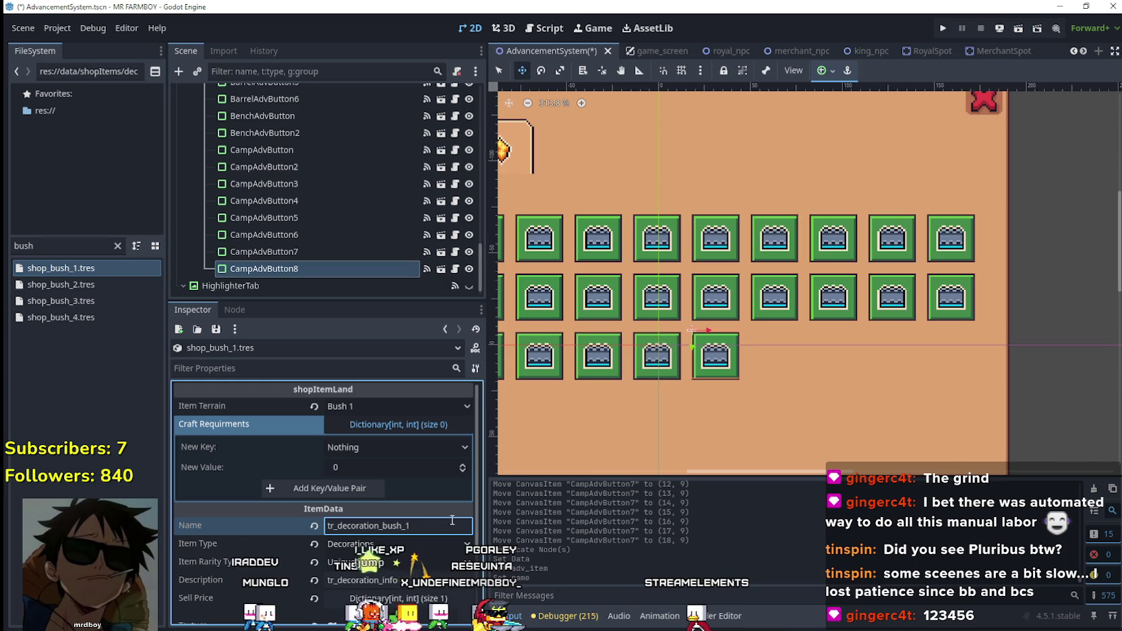
double_click(383, 526)
key(ctrl+c)
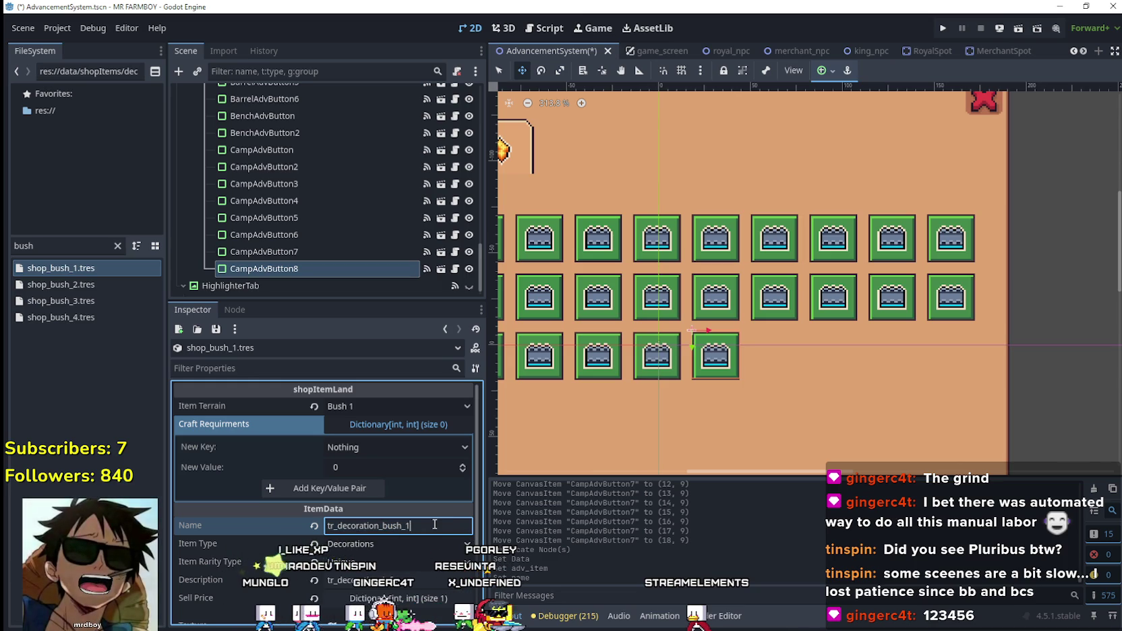
- Paste tr_decoration_bush_1 as CampAdvButton8's Name and inspect its texture sprite
click(307, 265)
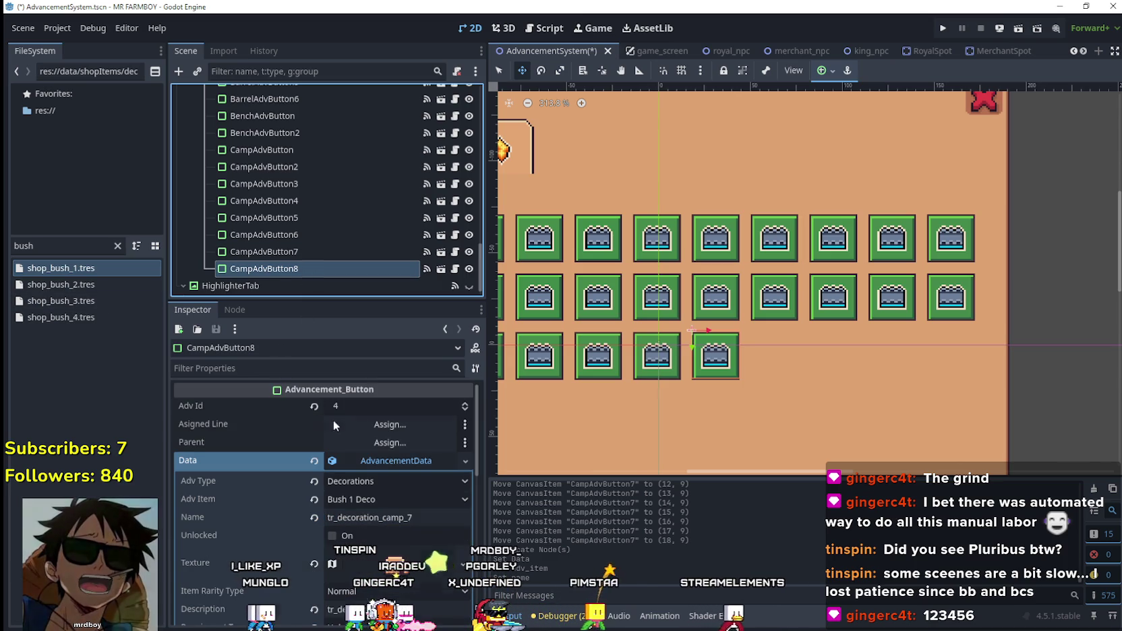
double_click(412, 518)
key(ctrl+v)
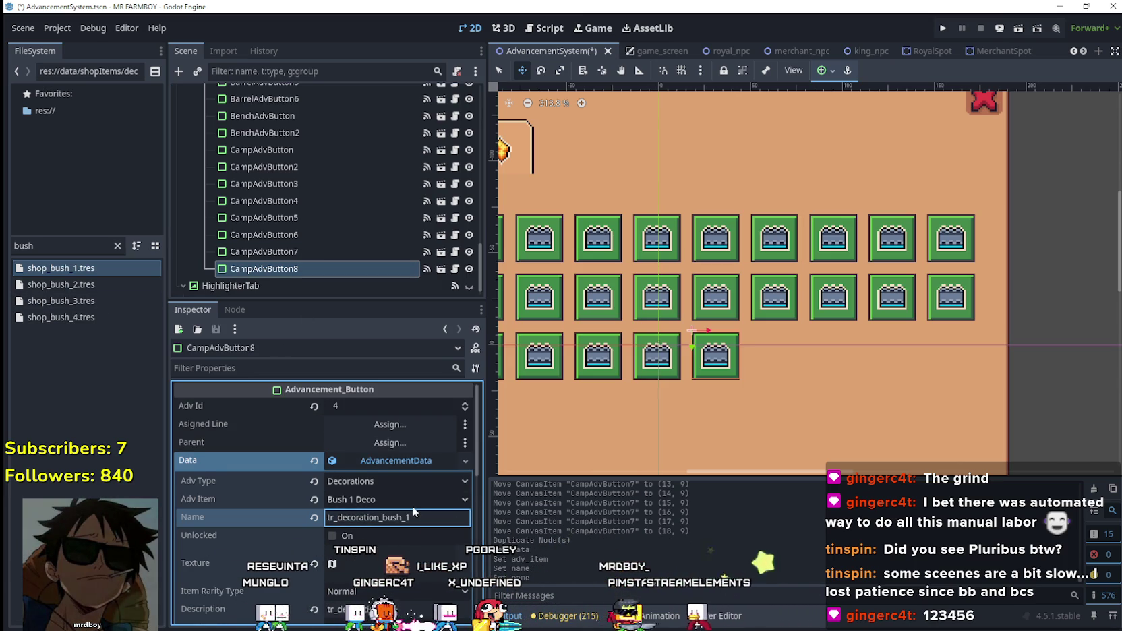
scroll(412, 506, down, 3)
right_click(398, 474)
click(366, 464)
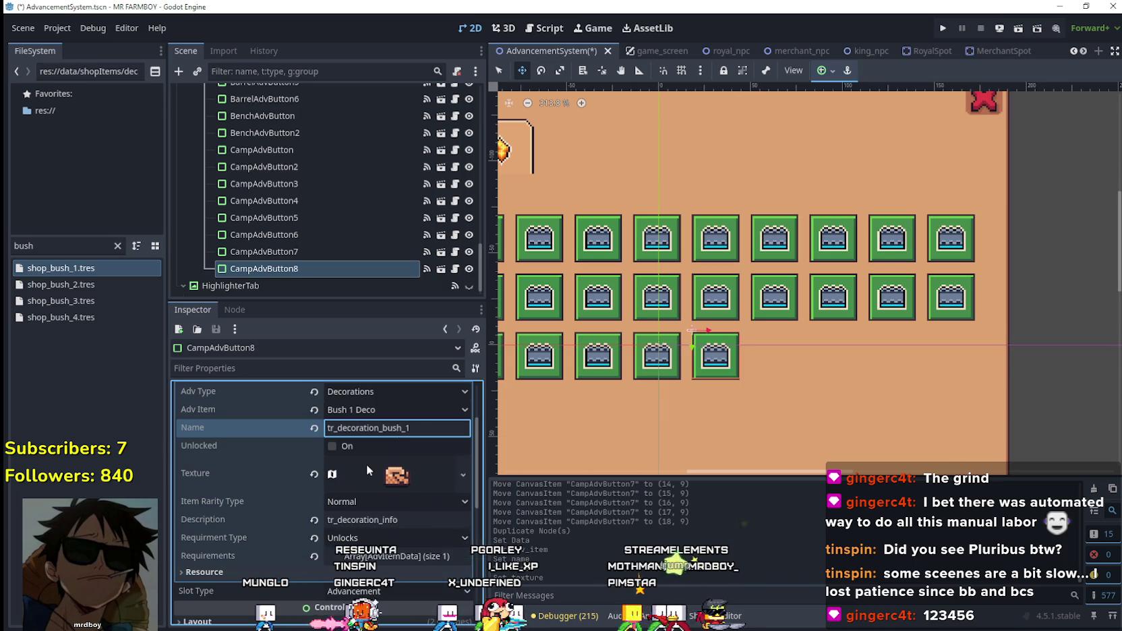
click(368, 470)
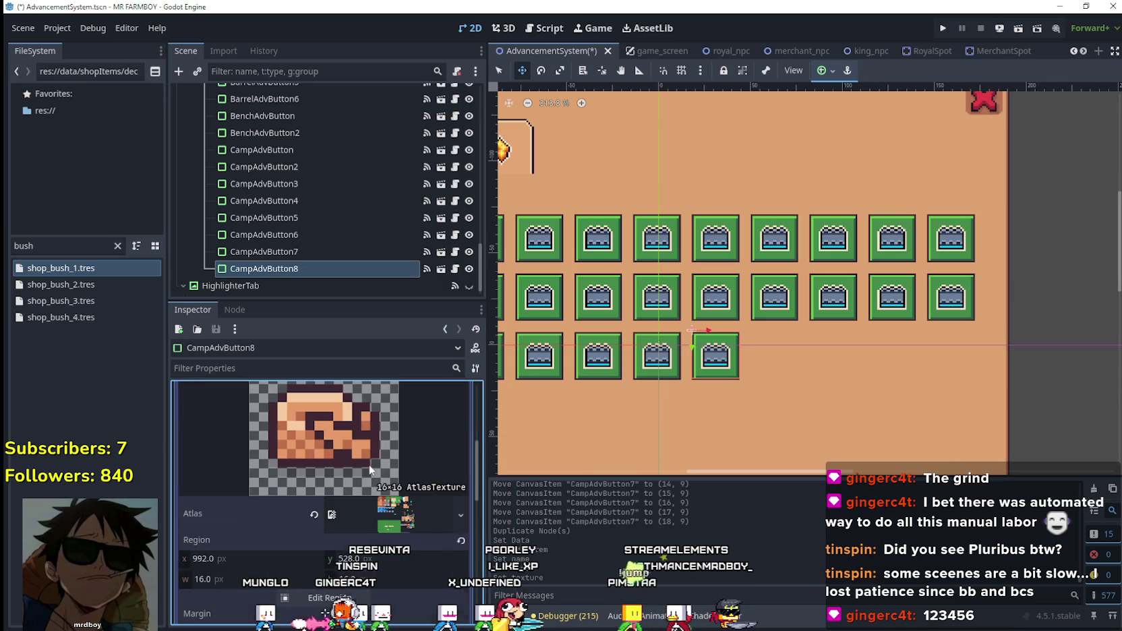
- Add _2, _3 and _4 suffixes to the shop_bush_2–4 Names, saving each
click(99, 286)
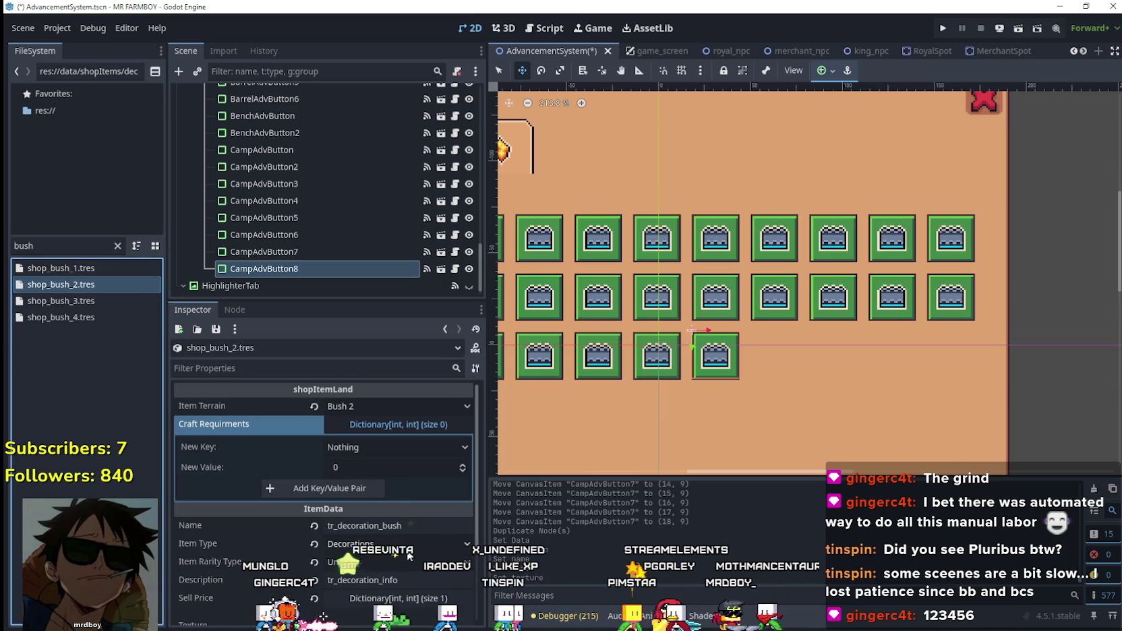
click(430, 524)
text(_2)
key(ctrl+s)
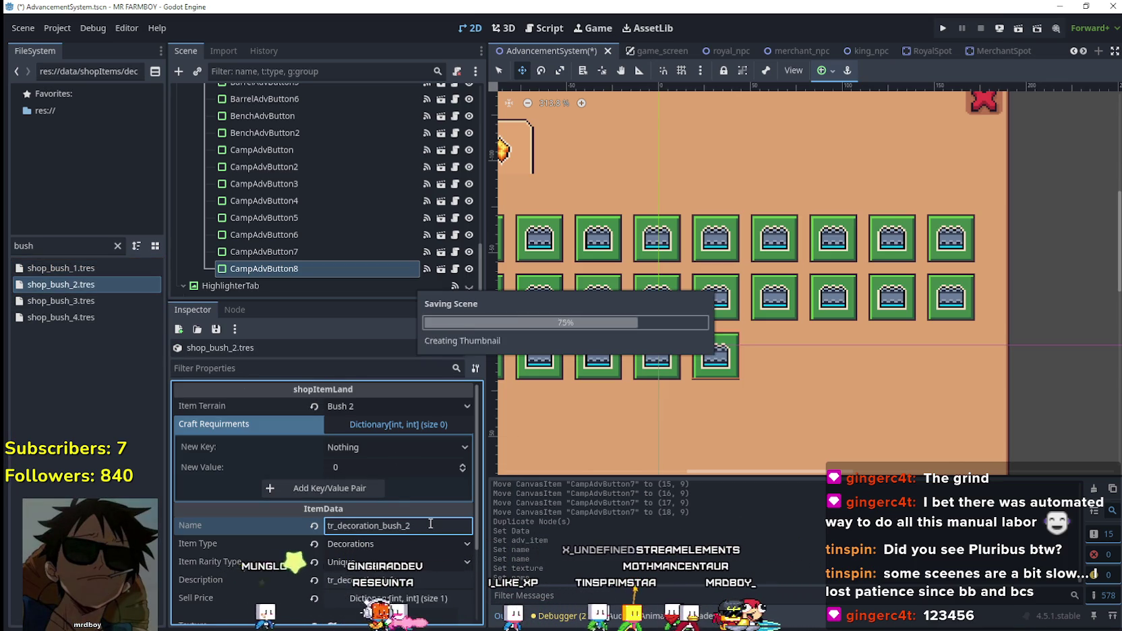
click(59, 300)
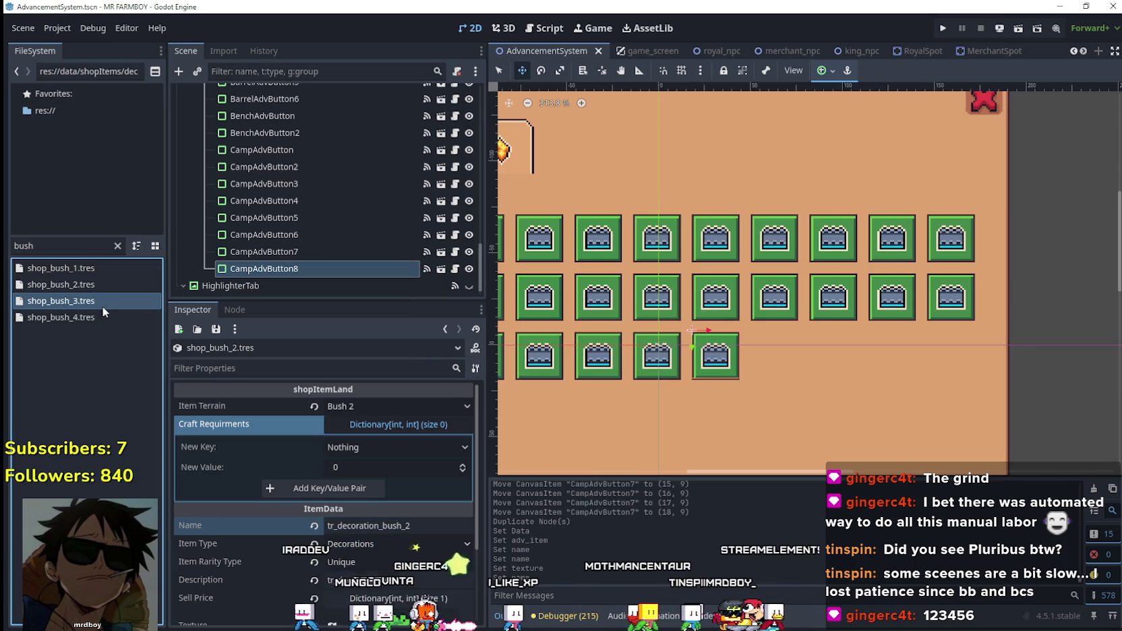
click(421, 526)
text(_3)
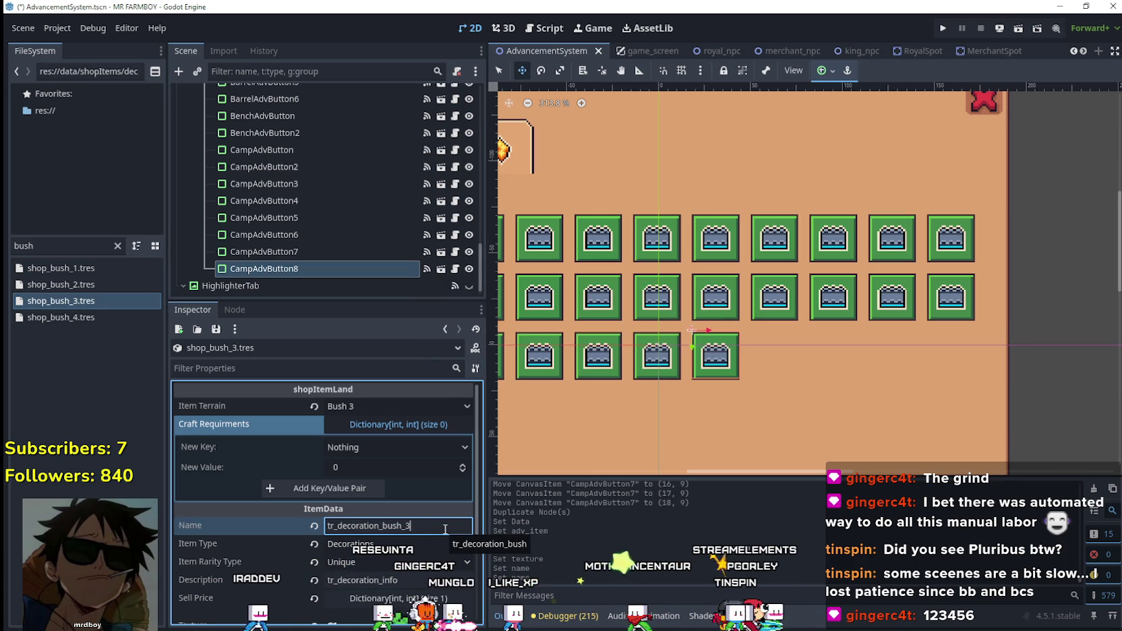
key(ctrl+s)
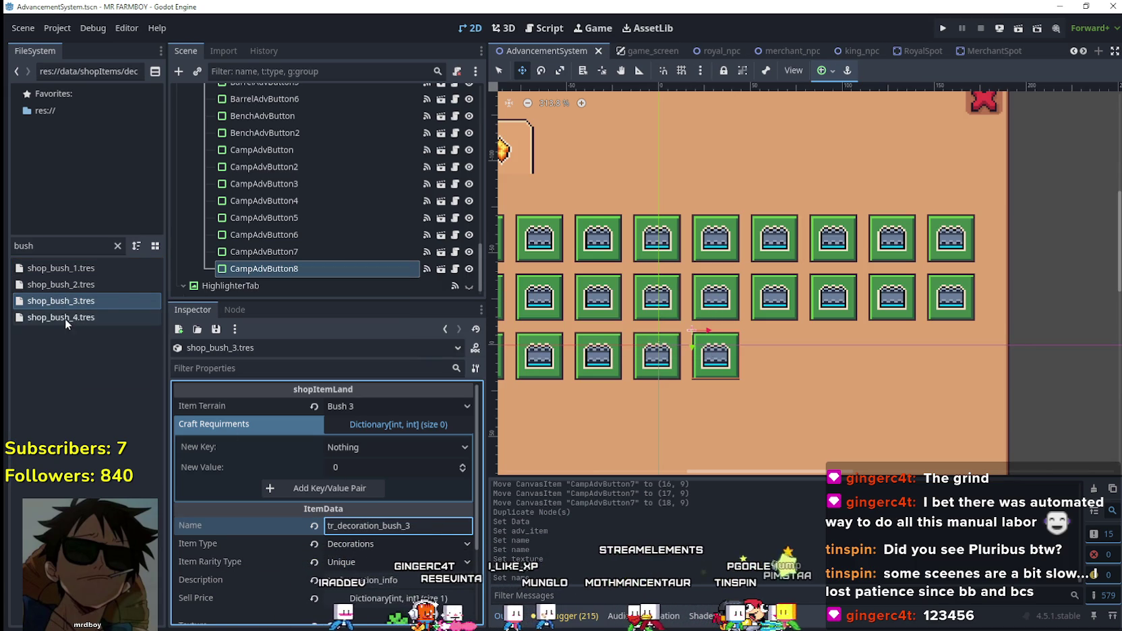
click(65, 318)
click(418, 524)
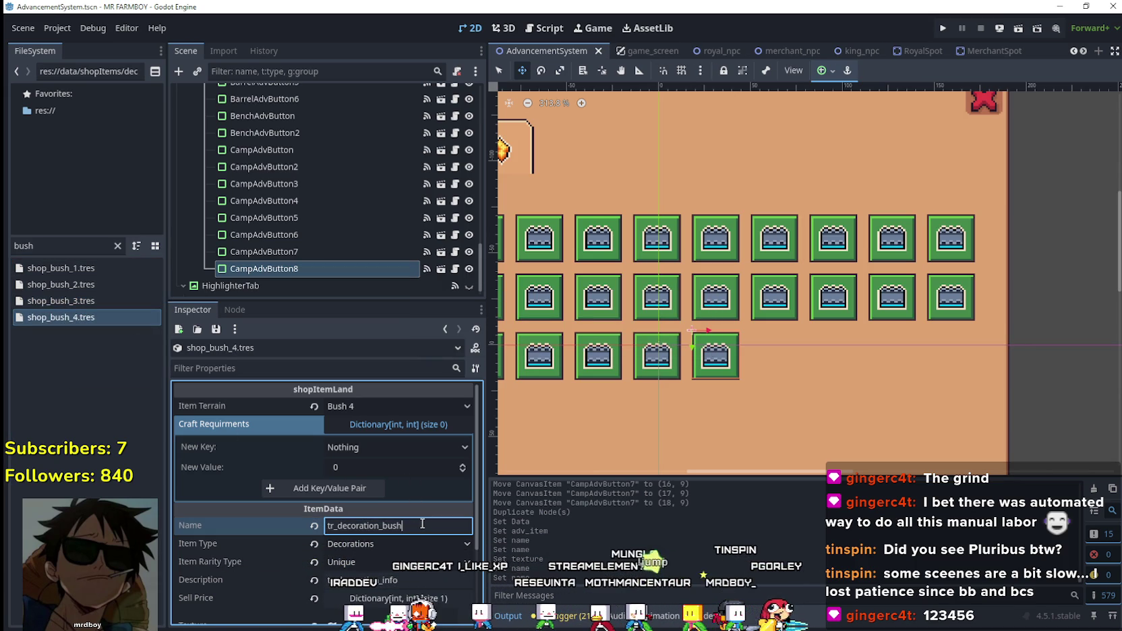
text(_4)
key(ctrl+s)
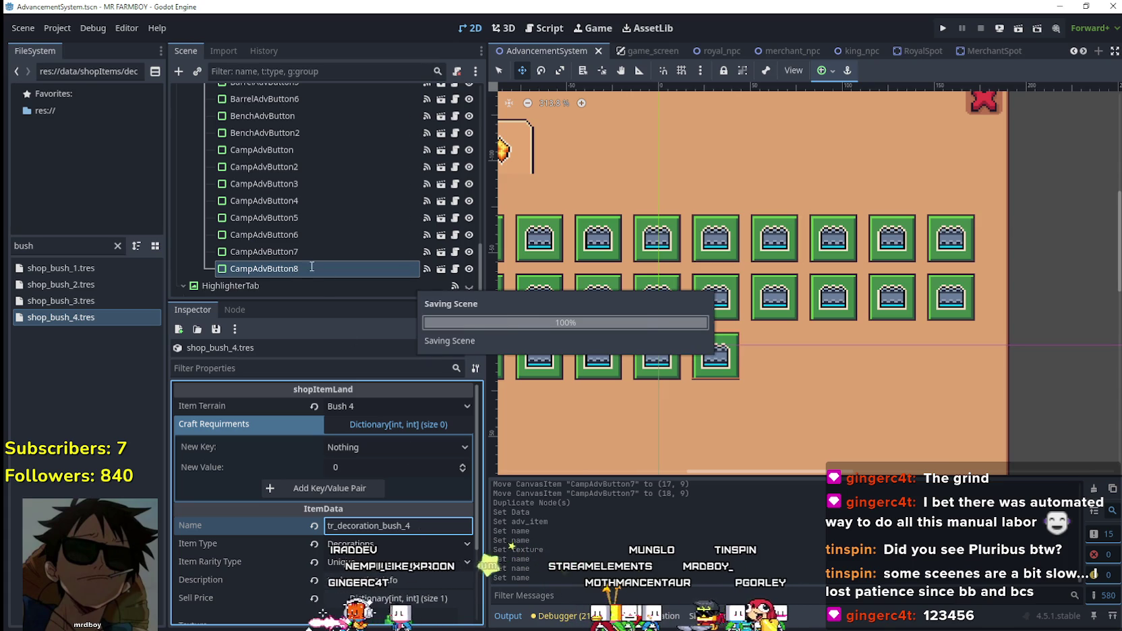
click(311, 267)
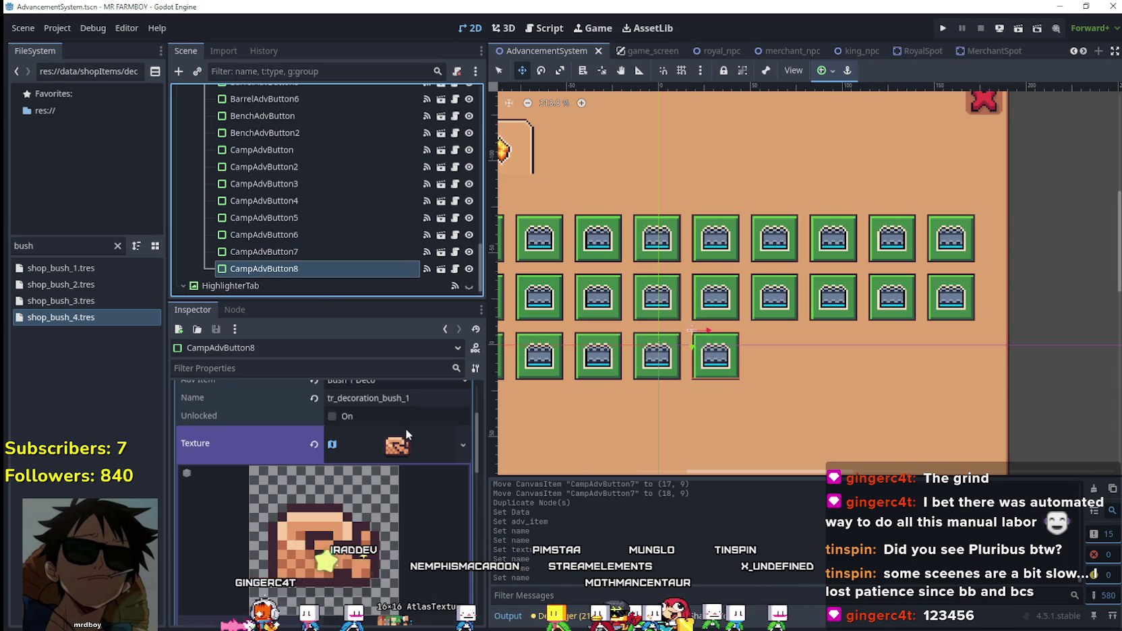
- Make CampAdvButton8's texture unique, set its region to the bush tile, and save
right_click(398, 446)
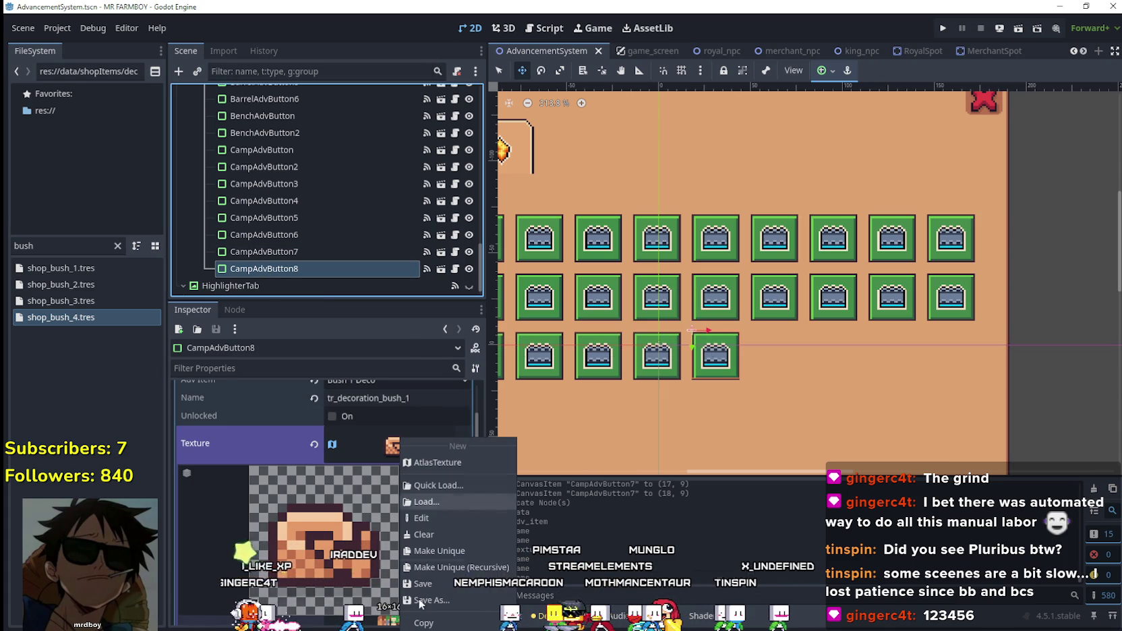
click(463, 552)
click(317, 609)
scroll(595, 373, down, 6)
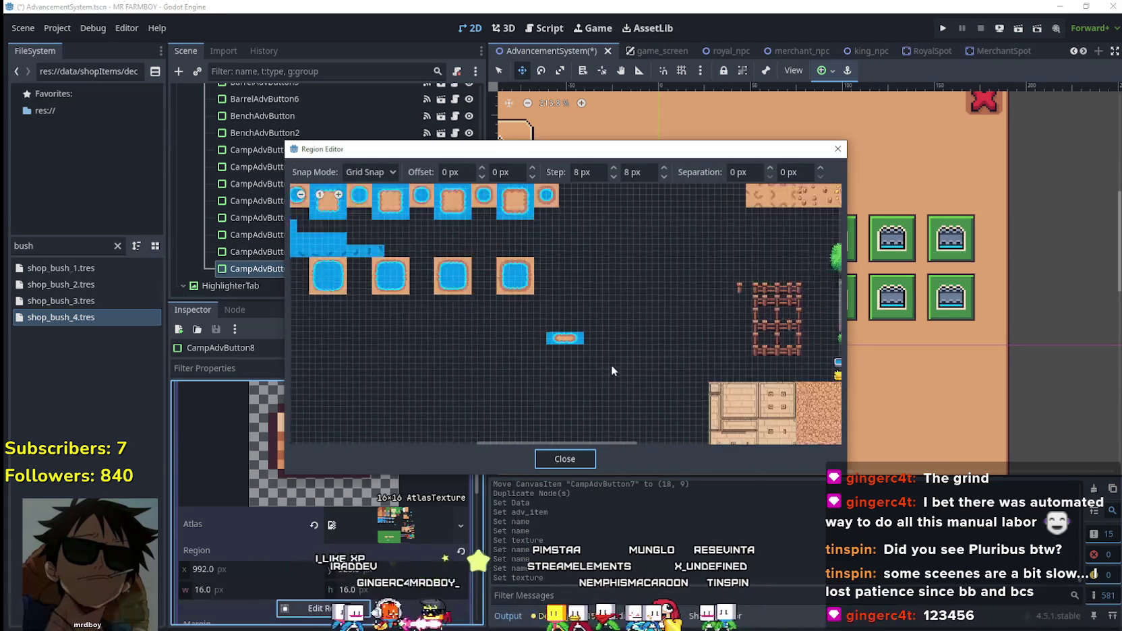
scroll(508, 361, up, 6)
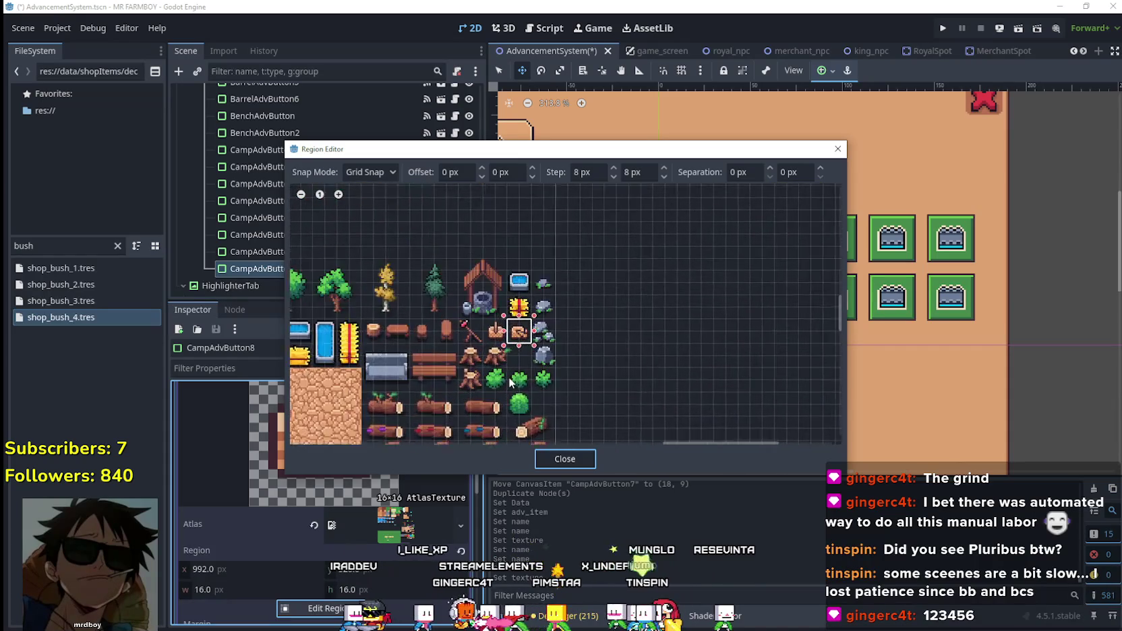
drag(474, 364, 501, 403)
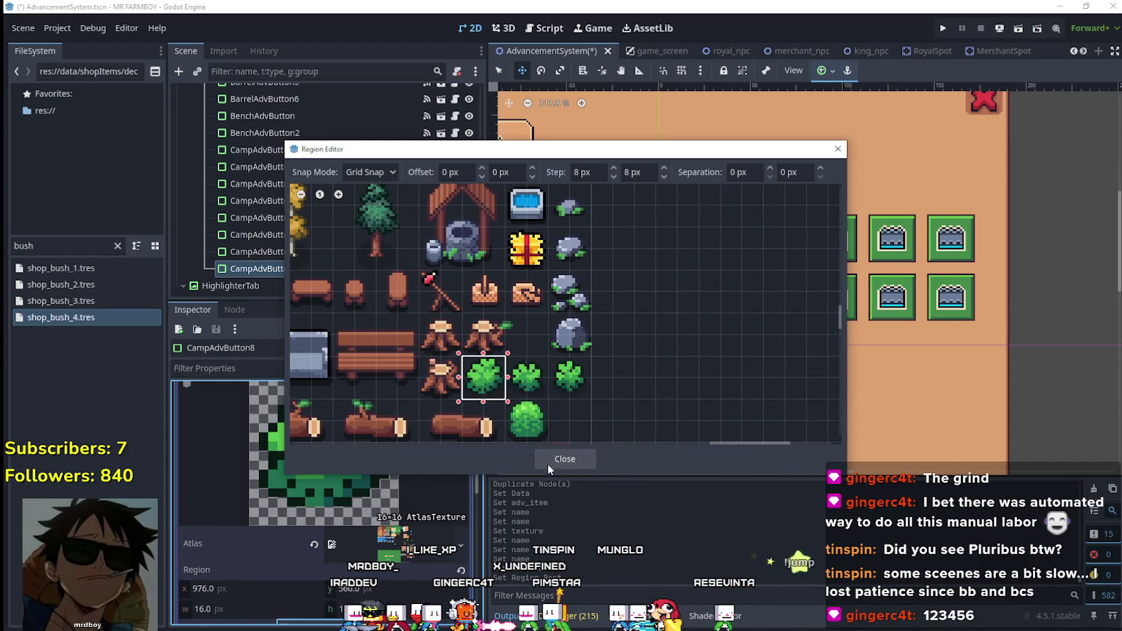
scroll(574, 407, down, 2)
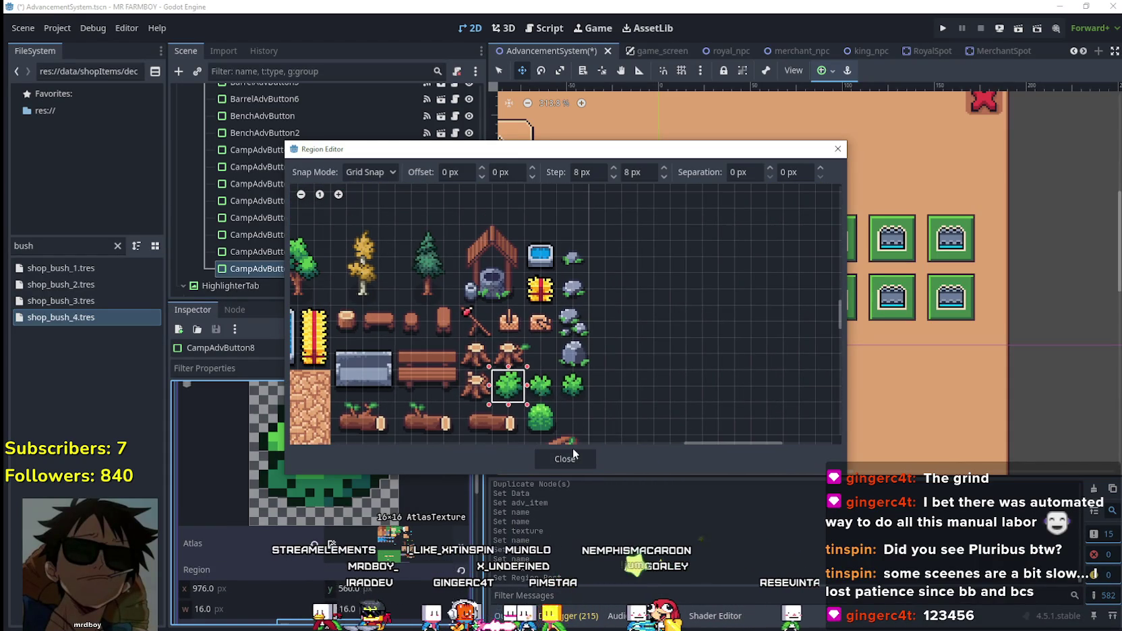
click(568, 460)
click(401, 457)
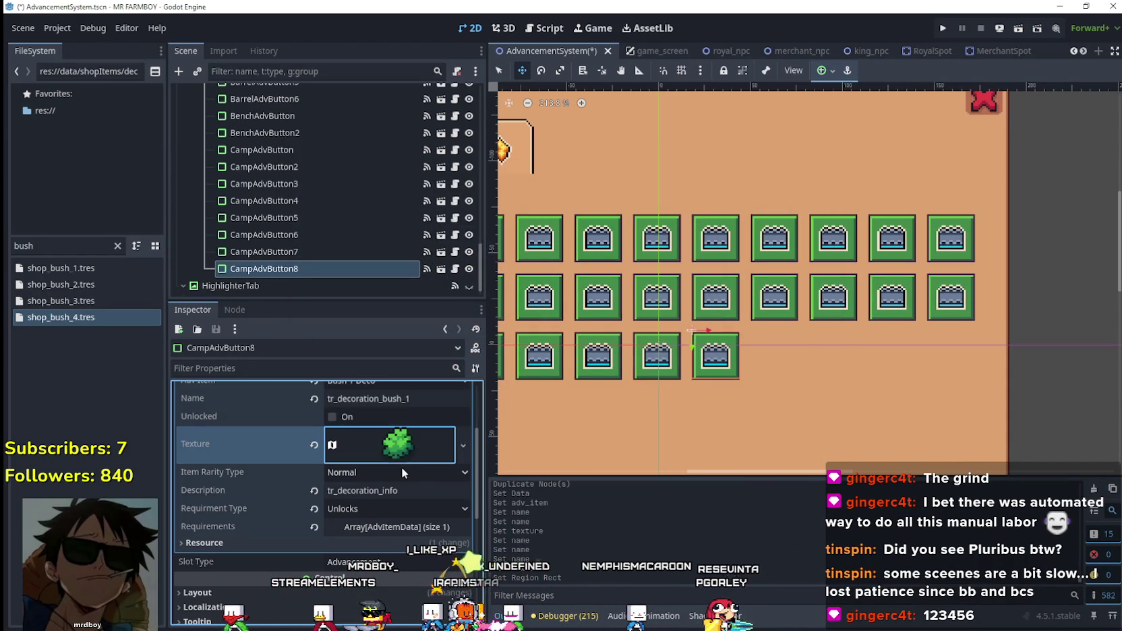
key(ctrl+s)
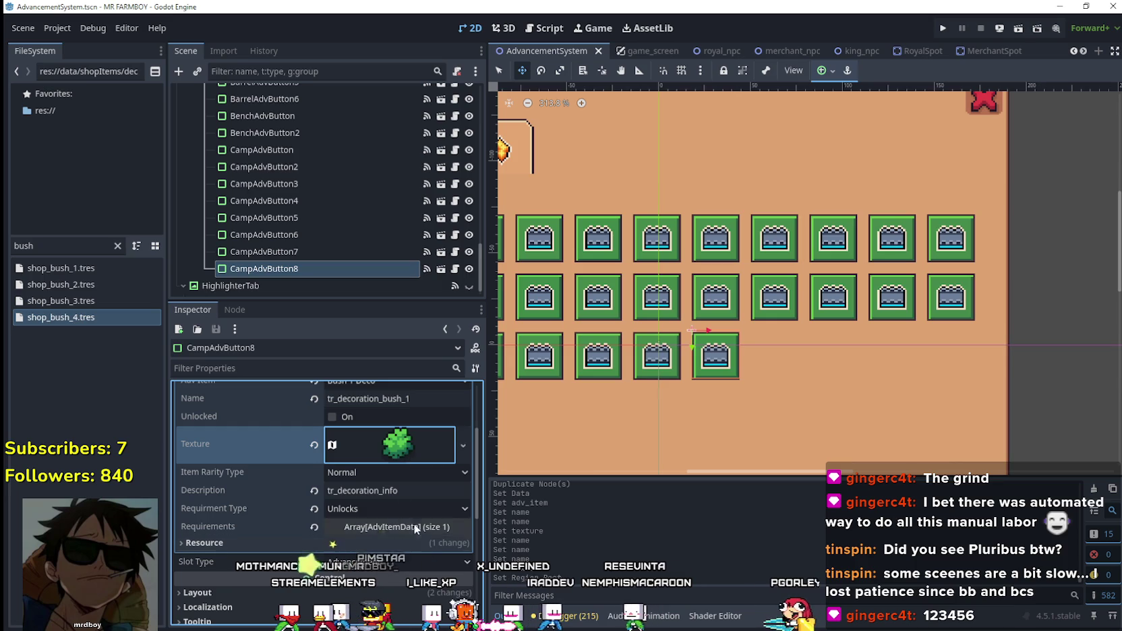
- Make requirement element 0 unique, set its Item Id to Bush 1 Deco, and save
click(403, 526)
right_click(388, 567)
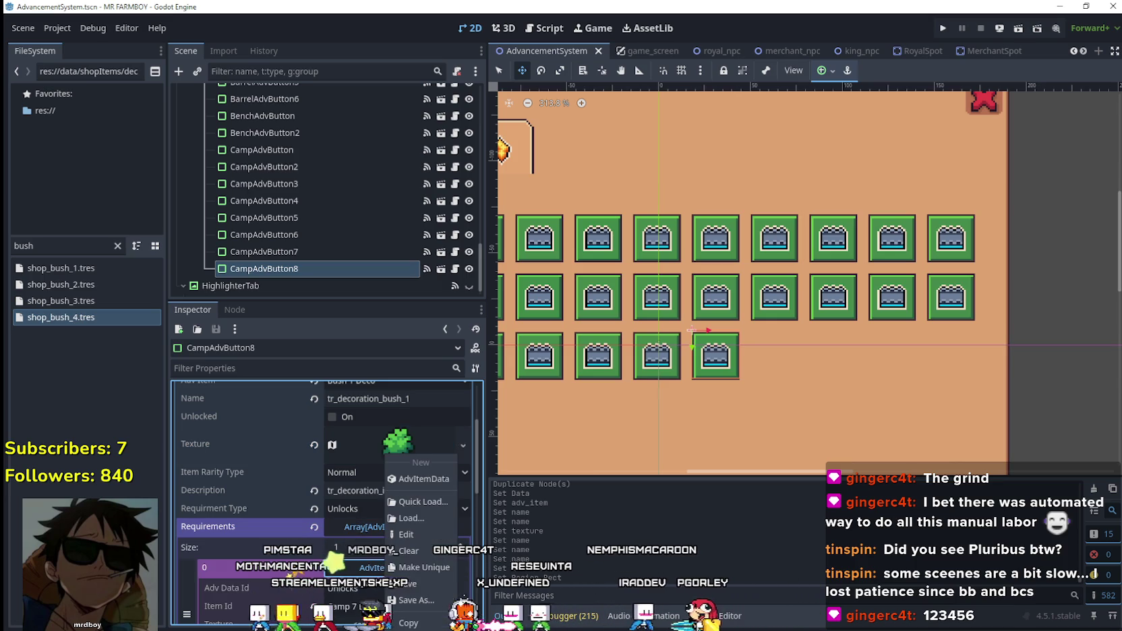
click(413, 568)
click(391, 564)
click(368, 523)
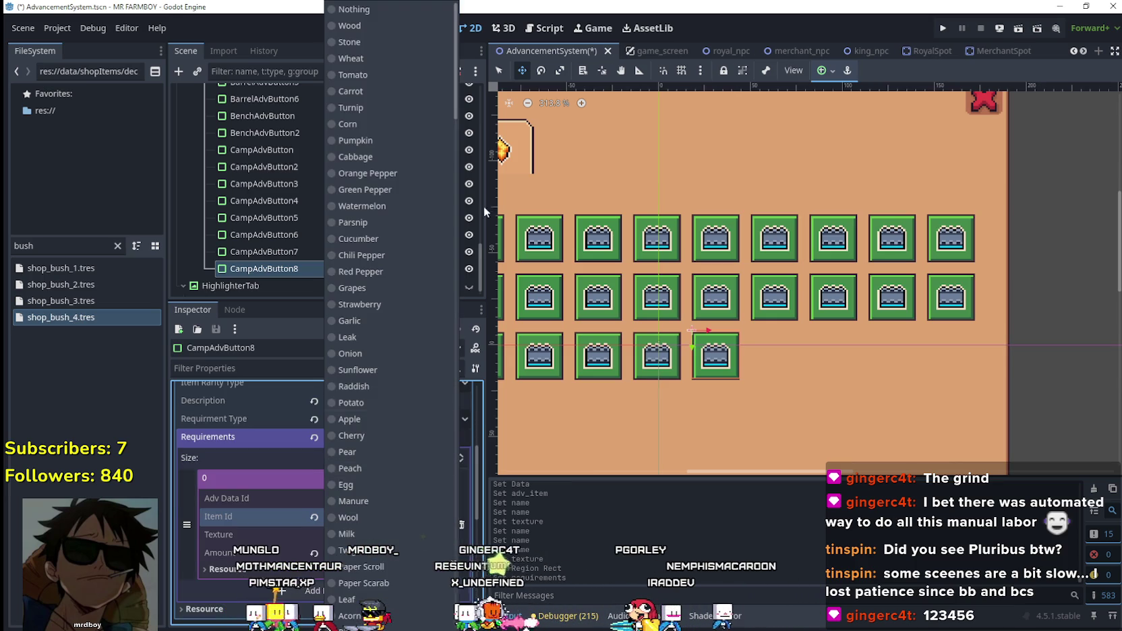
drag(463, 96, 475, 614)
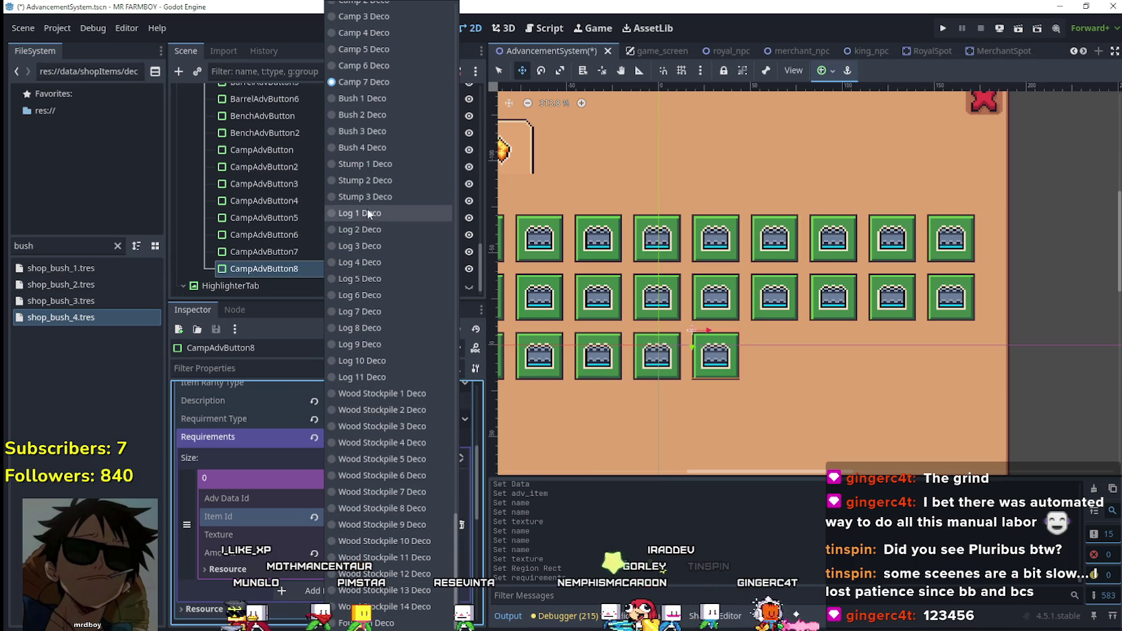
click(370, 102)
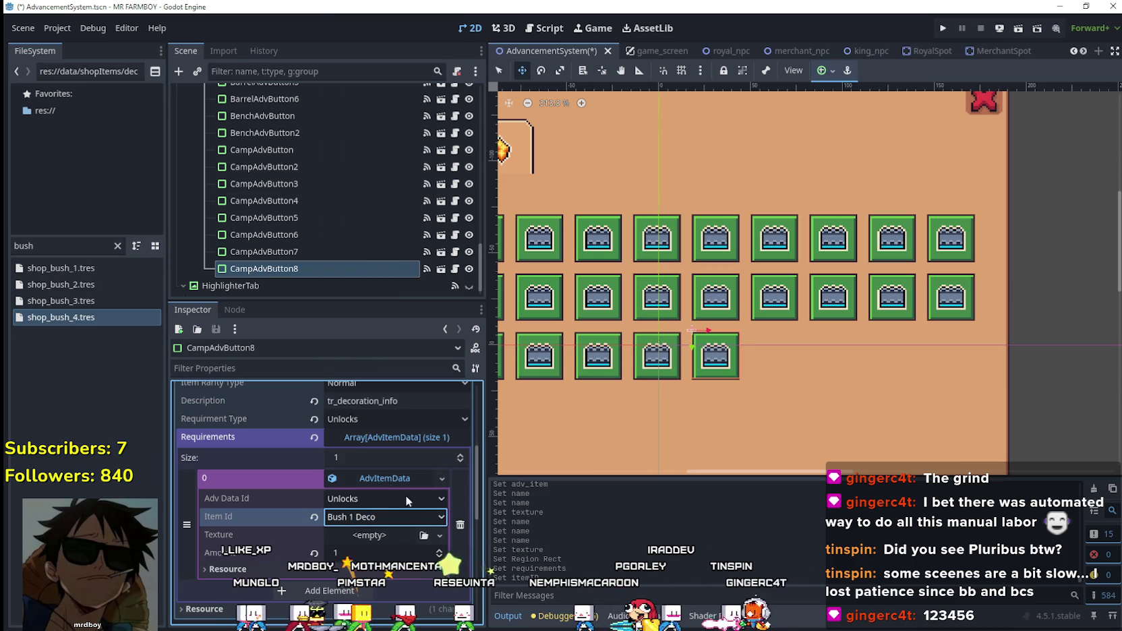
key(ctrl+s)
scroll(385, 481, up, 5)
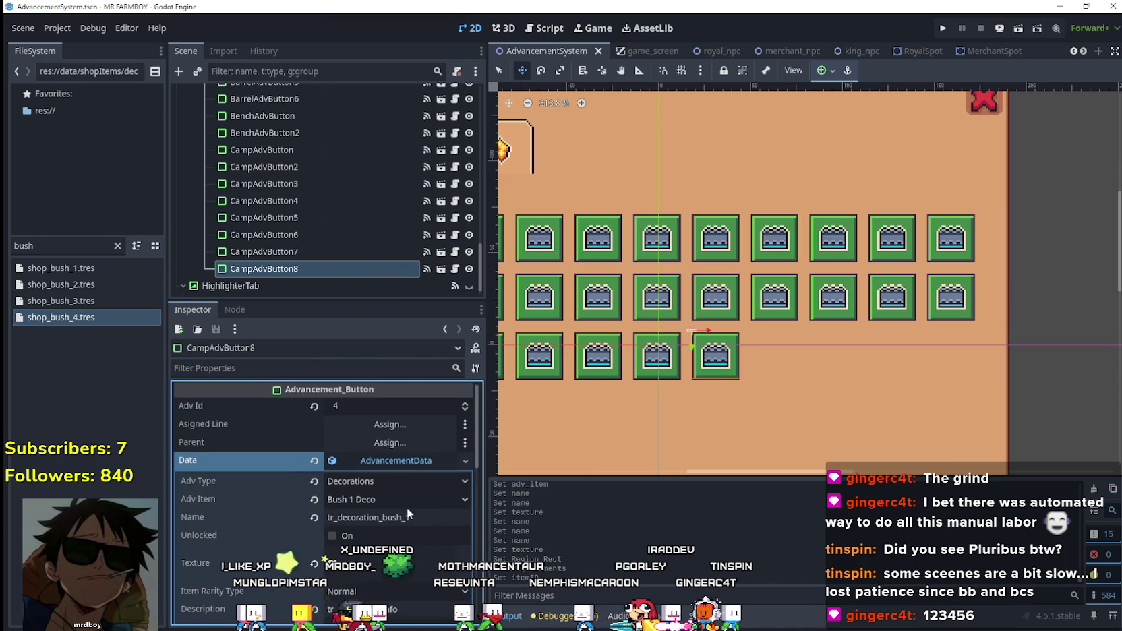
click(406, 466)
- Rename node CampAdvButton8 to BushAdvButton
click(261, 269)
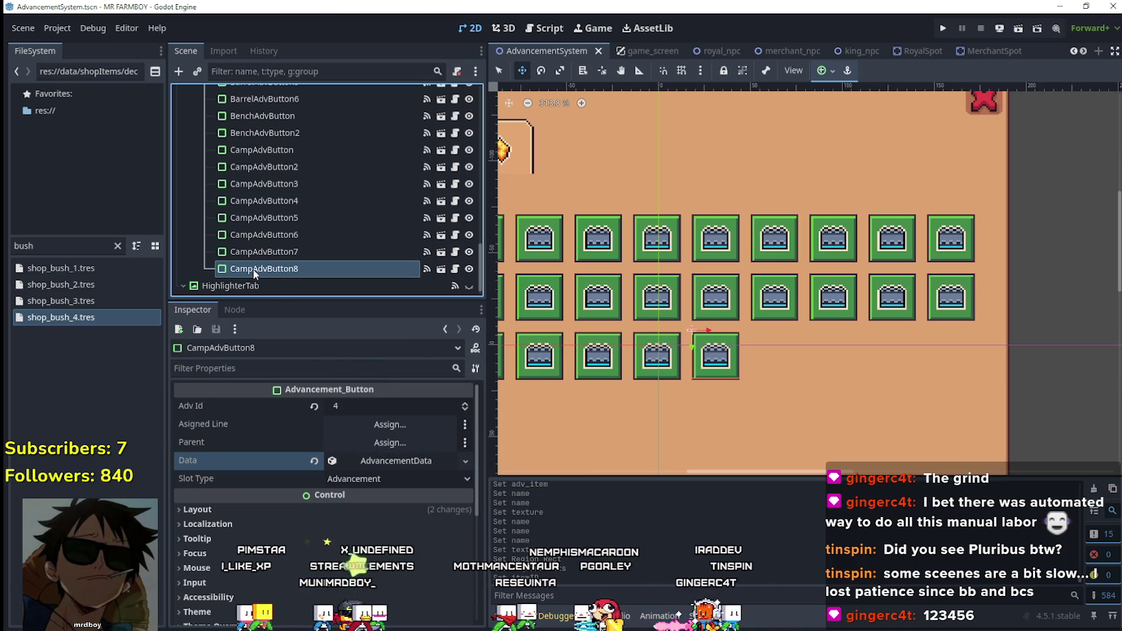
key(BackSpace)
key(BackSpace)
key(BackSpace)
text(Bush)
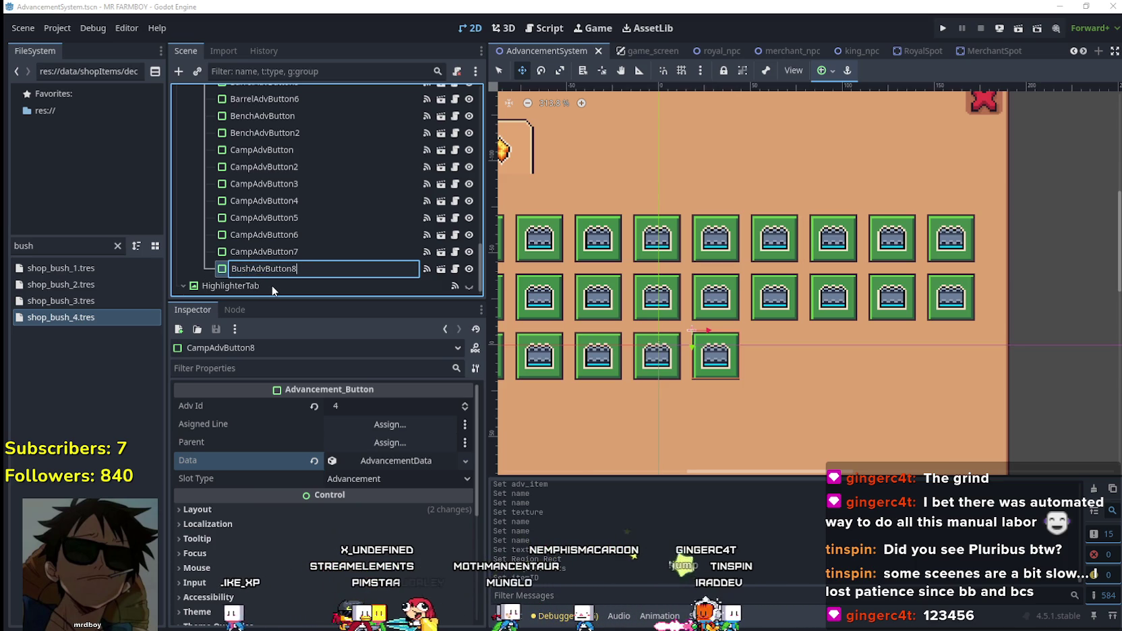
key(BackSpace)
key(Return)
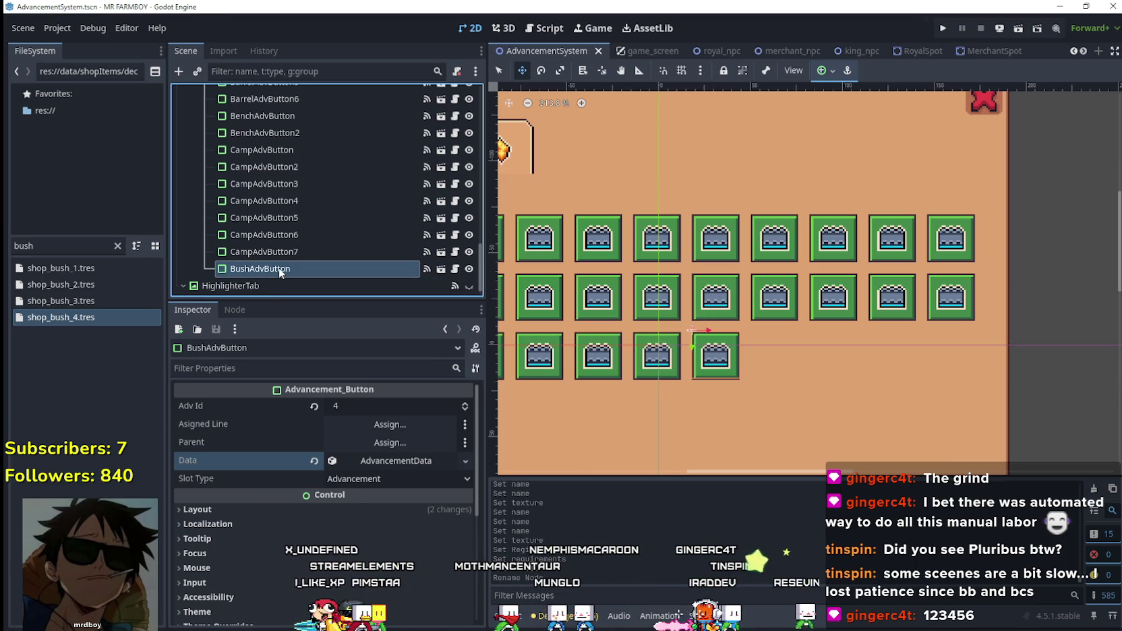
- Duplicate it as BushAdvButton2, linked to Bush 2 Deco and named tr_decoration_bush_2
key(ctrl+d)
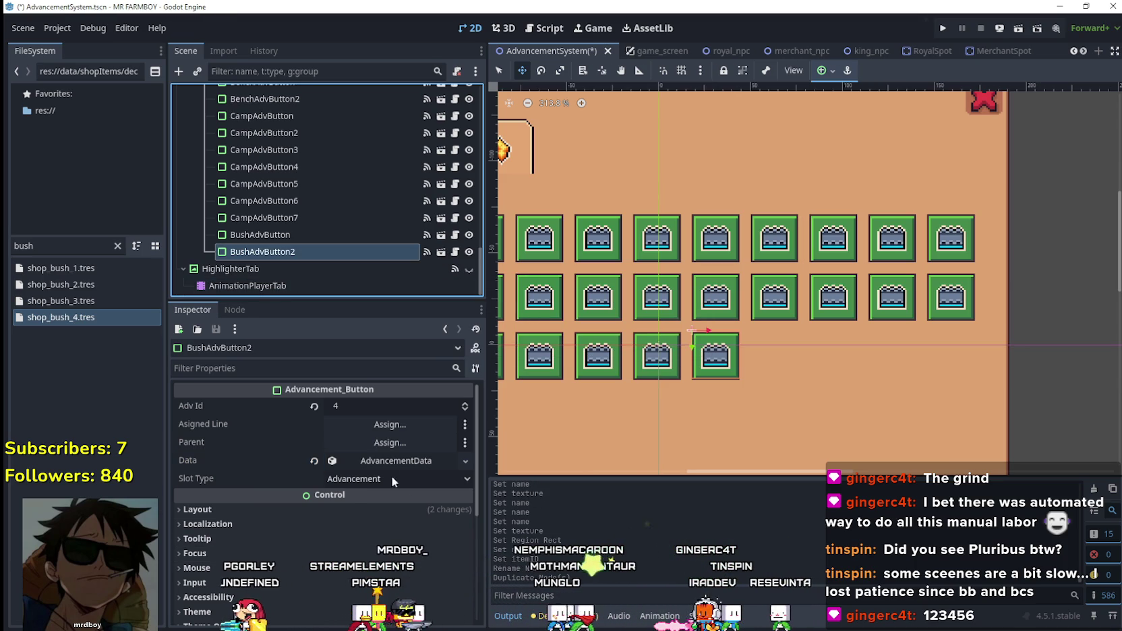
click(389, 461)
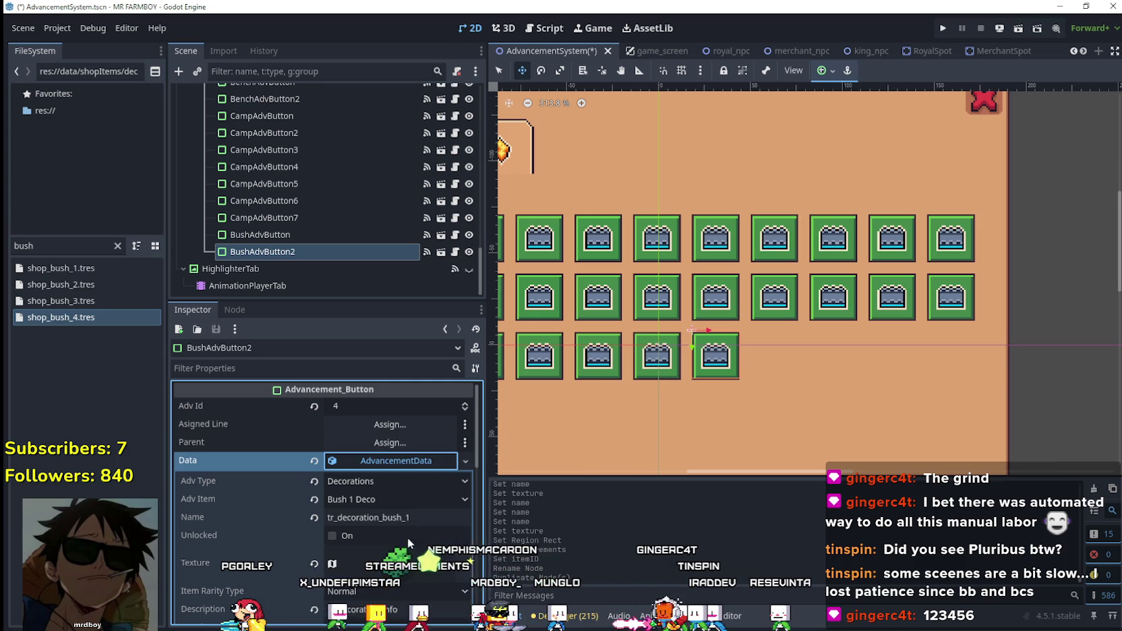
click(382, 499)
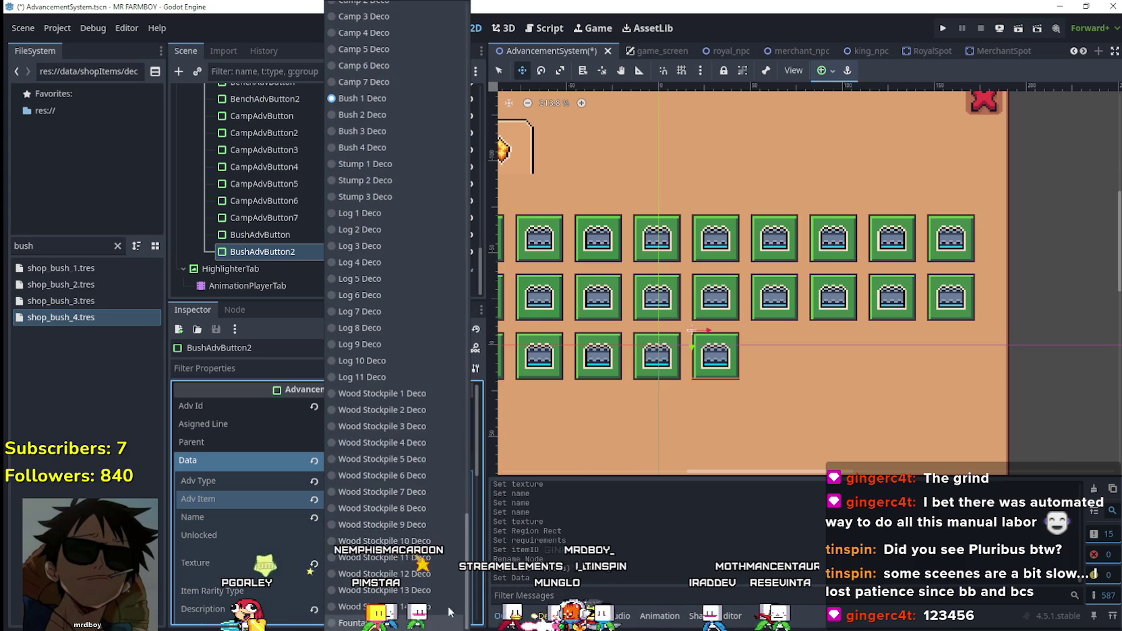
click(365, 114)
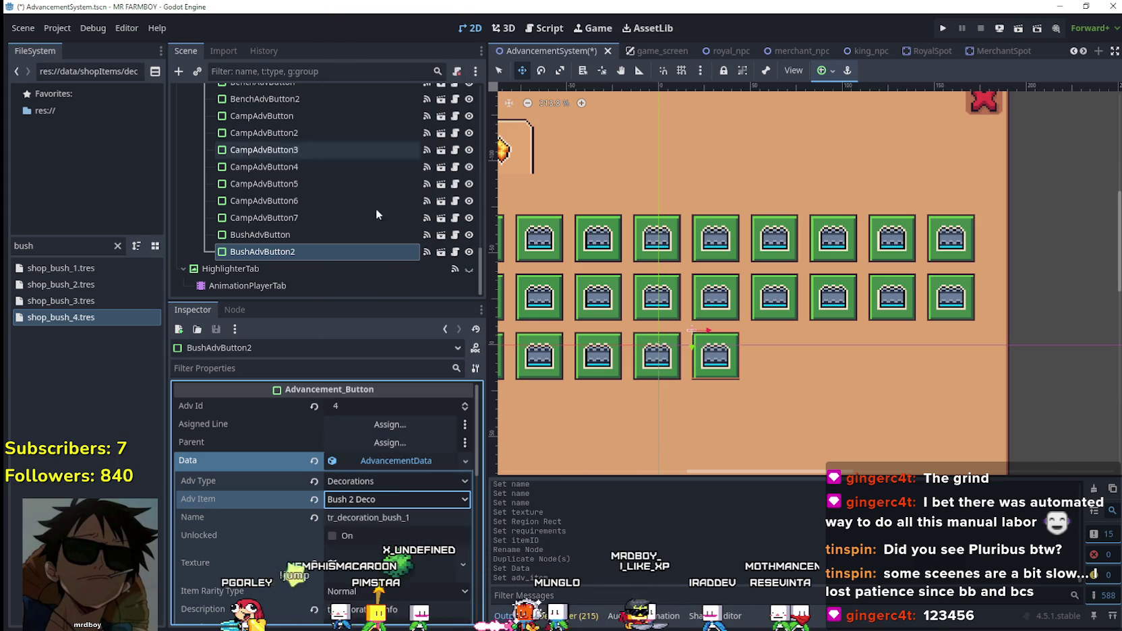
click(419, 515)
key(BackSpace)
text(2)
- Make BushAdvButton2's texture unique and set its region to the second bush sprite
scroll(396, 506, down, 2)
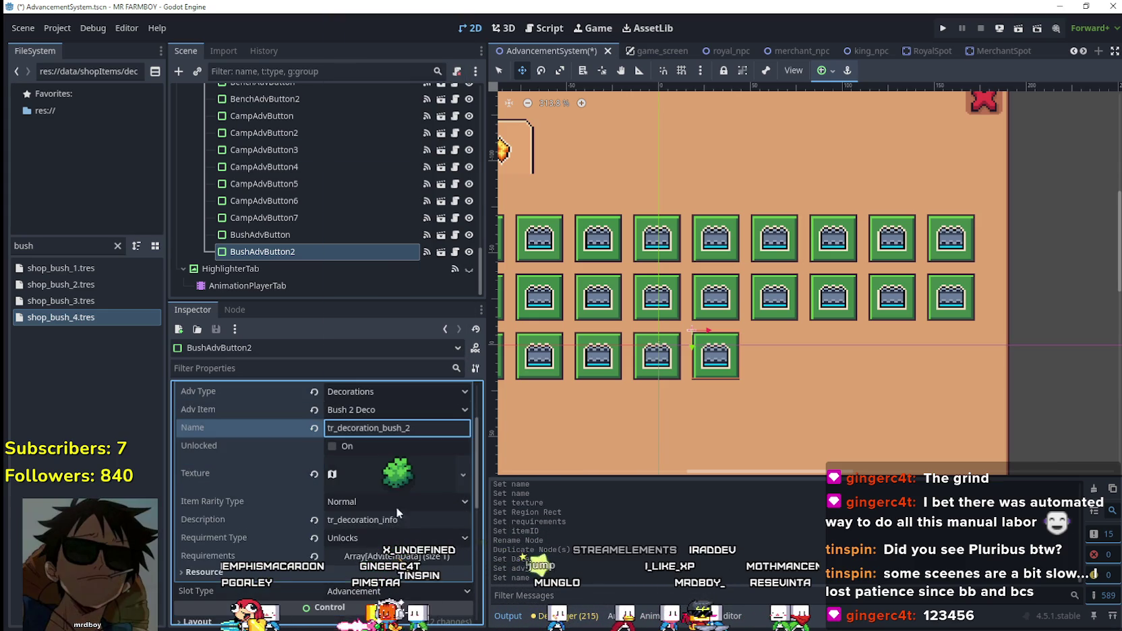
click(378, 473)
right_click(396, 473)
click(437, 556)
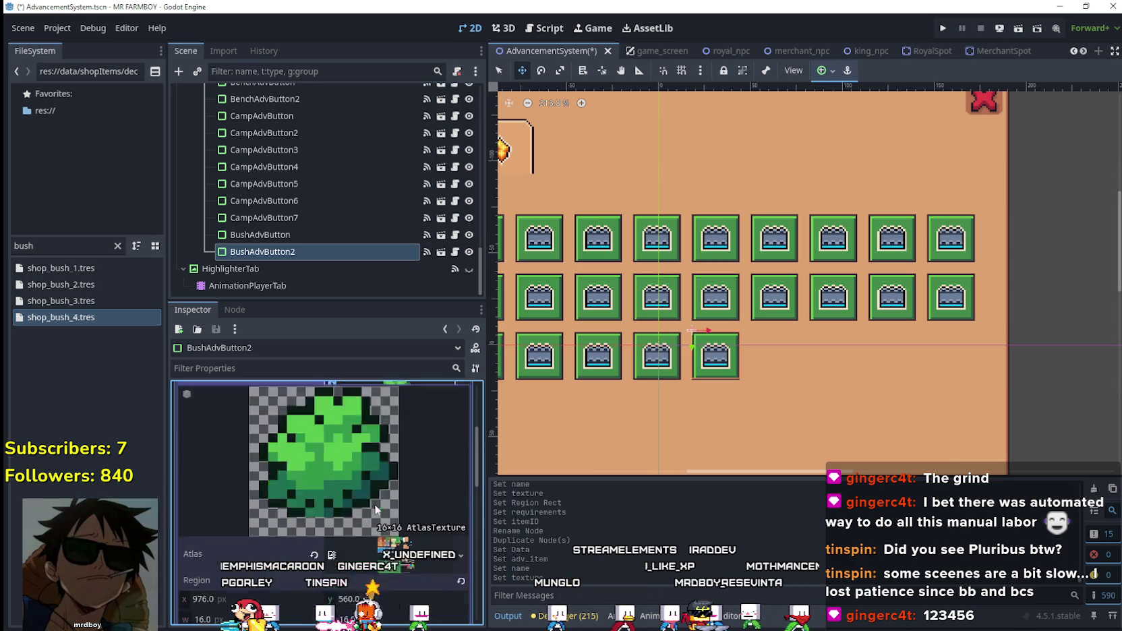
scroll(374, 505, down, 3)
click(362, 520)
scroll(609, 313, down, 6)
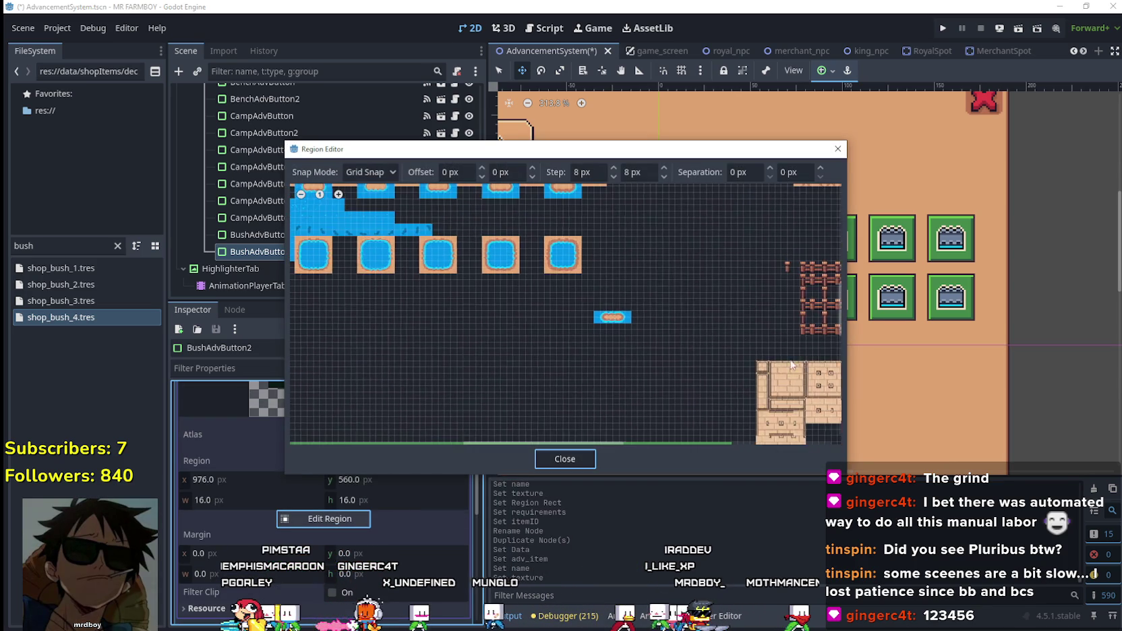
scroll(725, 338, up, 3)
scroll(725, 336, up, 3)
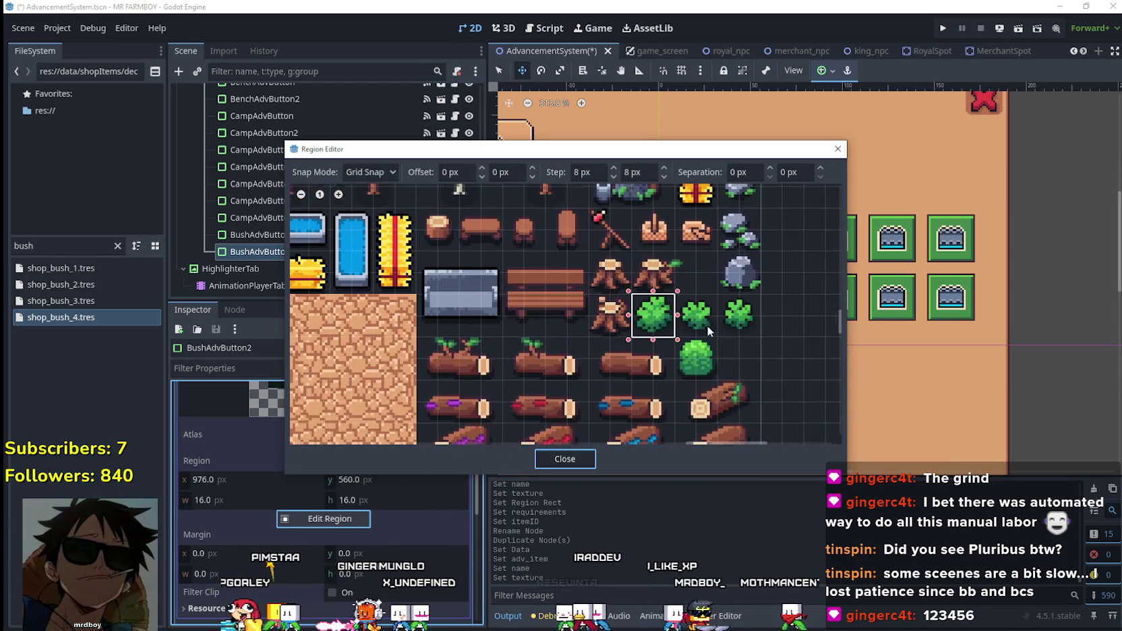
drag(719, 292, 674, 338)
scroll(734, 337, up, 2)
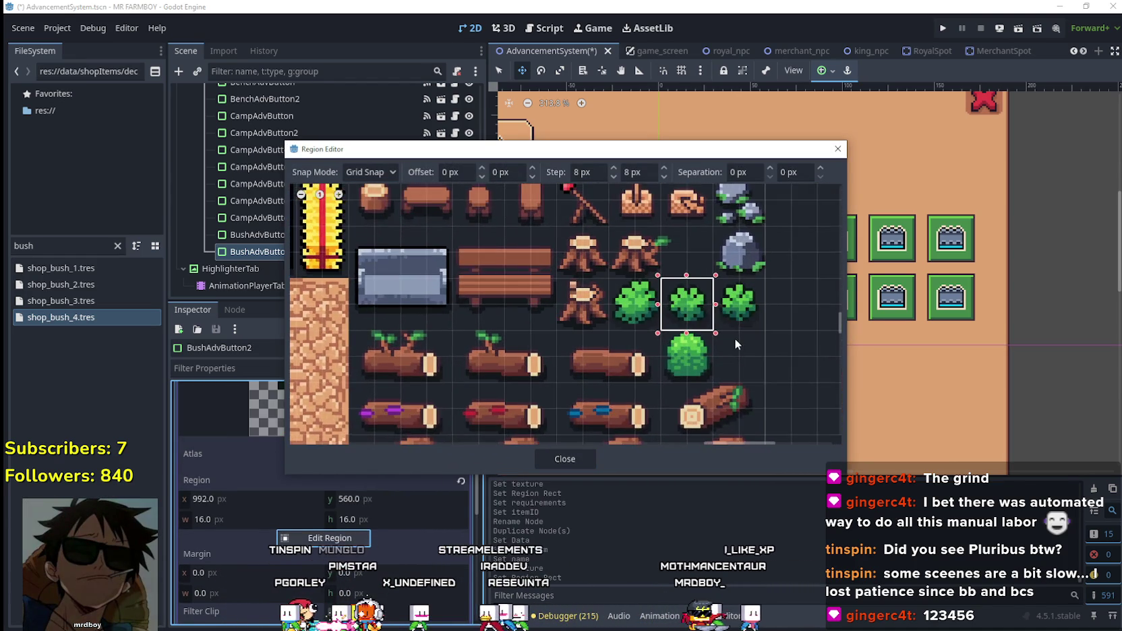
scroll(621, 378, down, 2)
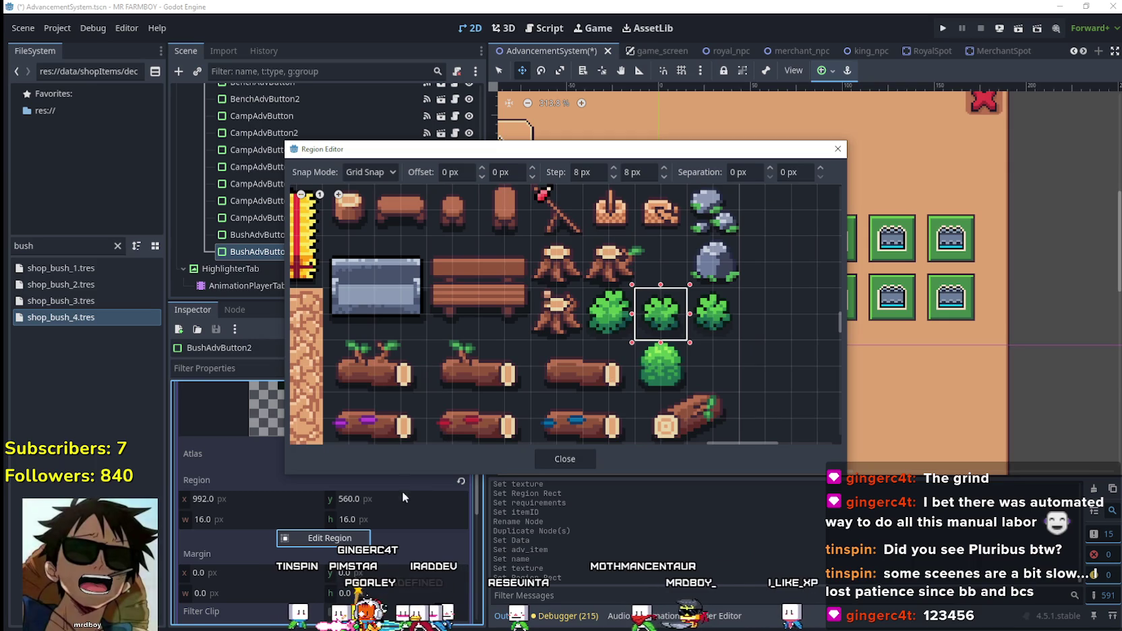
click(549, 459)
click(416, 421)
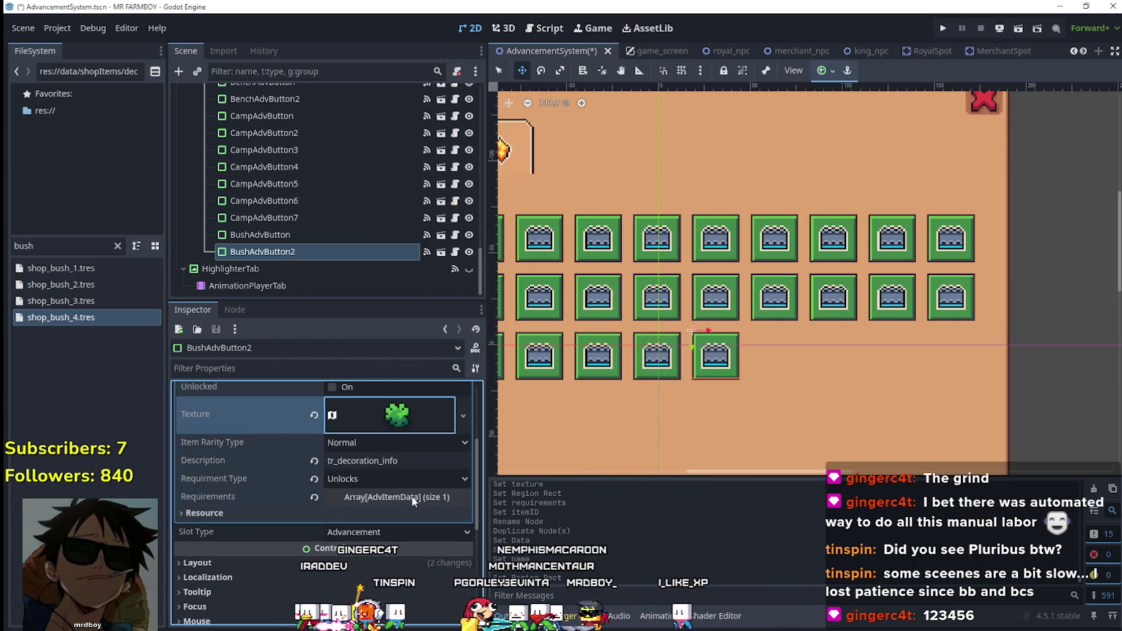
- Set the first requirement's Item Id to Bush 2 Deco and save the scene
click(410, 496)
click(386, 539)
right_click(389, 538)
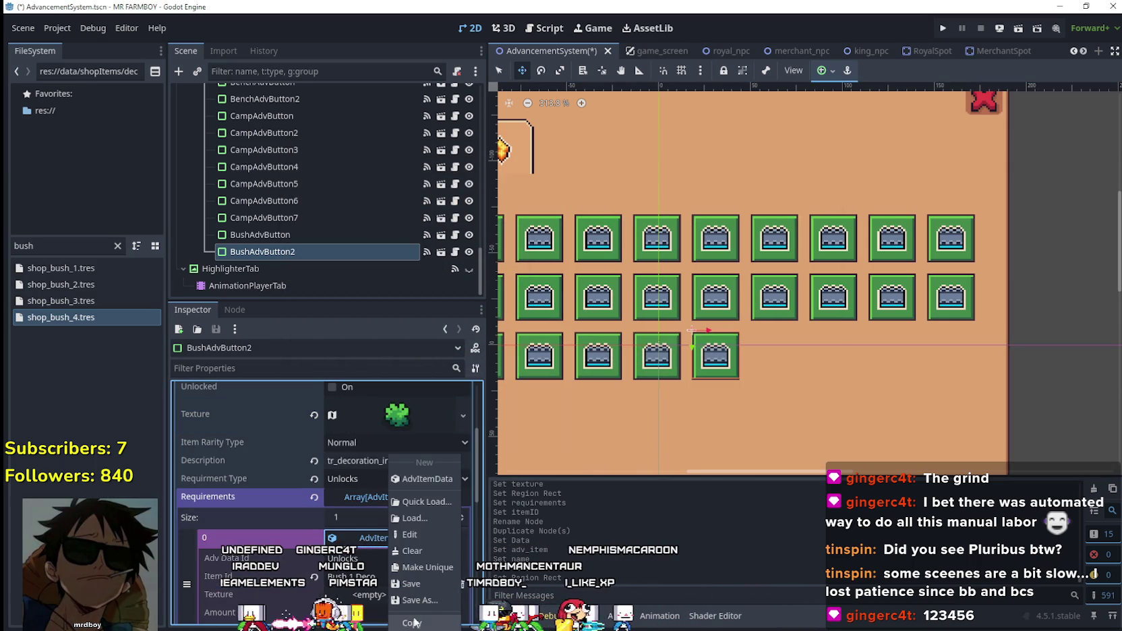
key(Escape)
scroll(378, 513, down, 3)
click(386, 485)
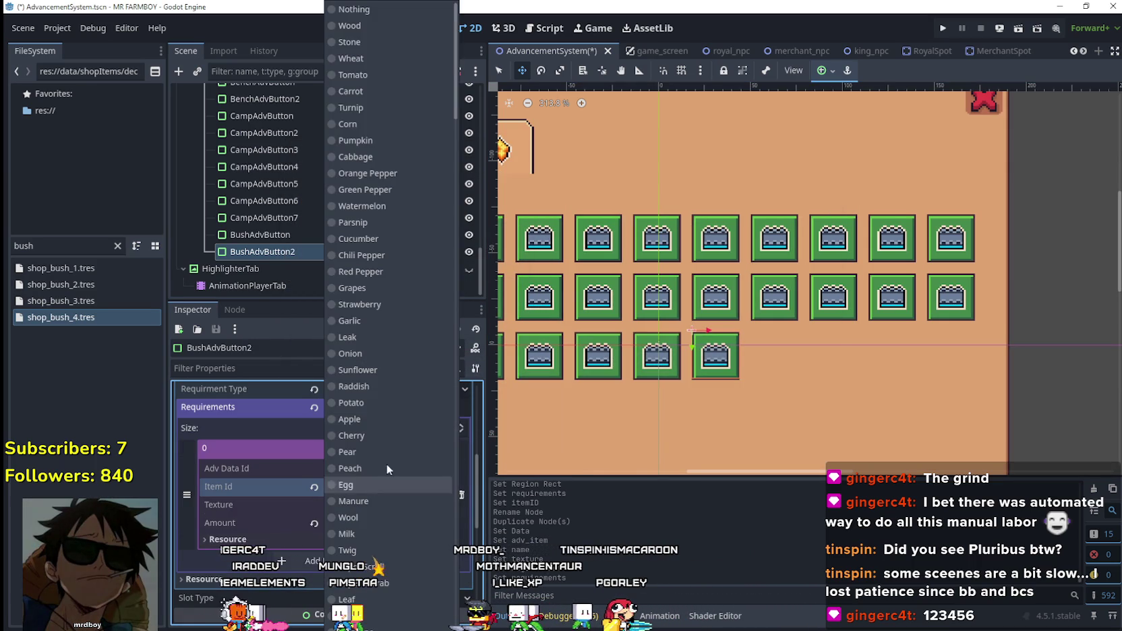
drag(450, 110, 414, 567)
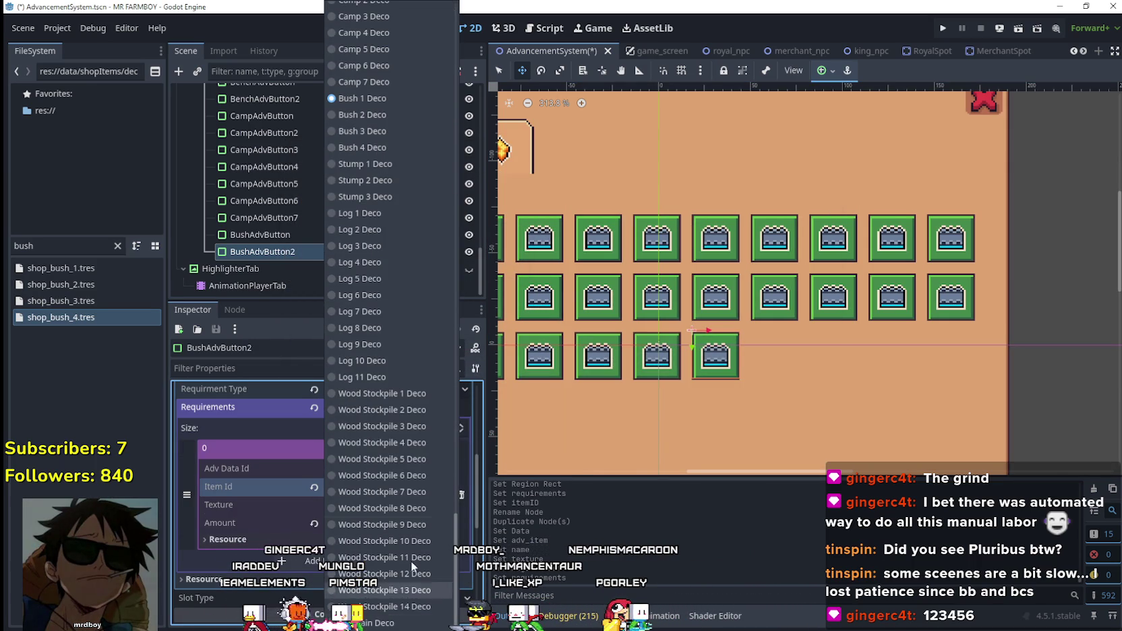
click(378, 114)
click(371, 449)
key(ctrl+s)
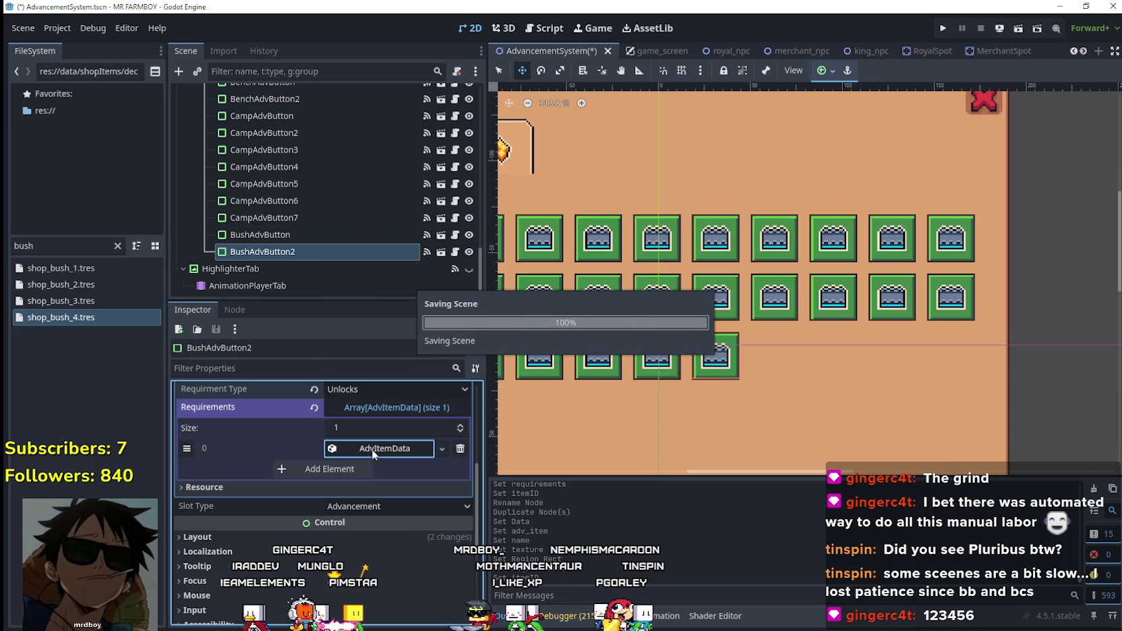
scroll(373, 445, up, 5)
click(375, 437)
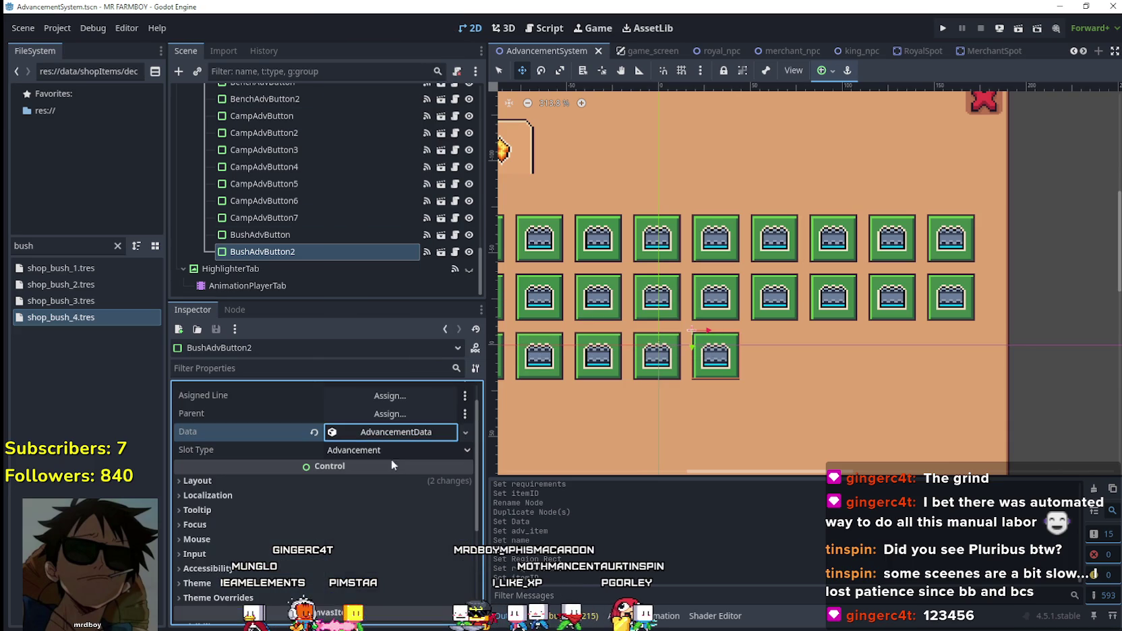
- Duplicate the second bush button to create BushAdvButton3
click(290, 250)
right_click(290, 250)
click(353, 377)
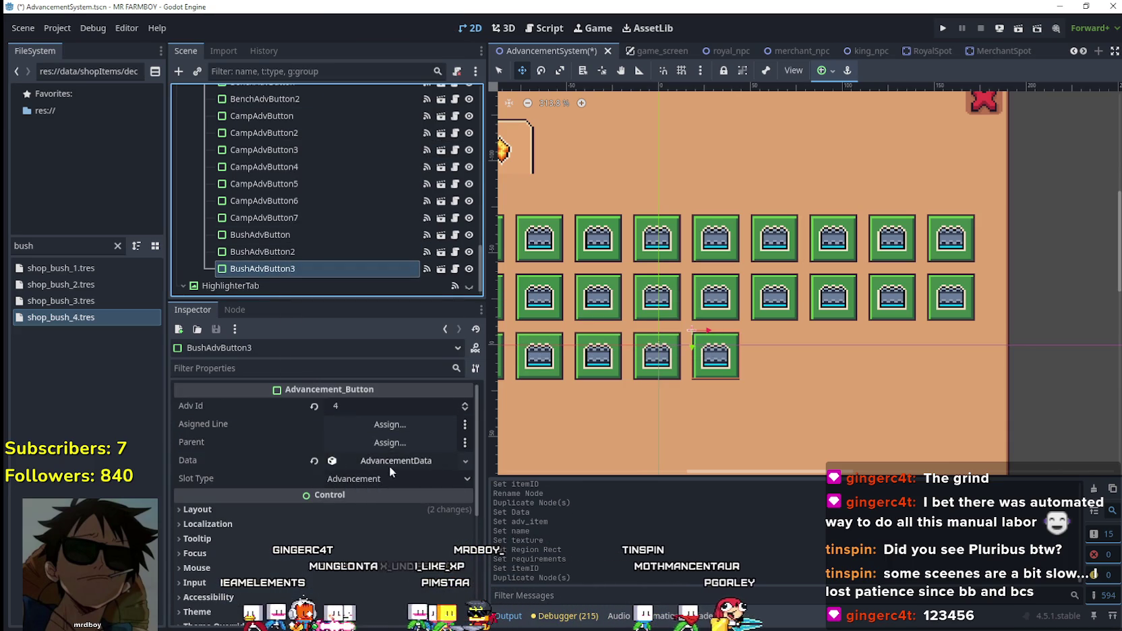
- Link BushAdvButton3 to Bush 3 Deco and change its name's trailing number to 3
click(410, 462)
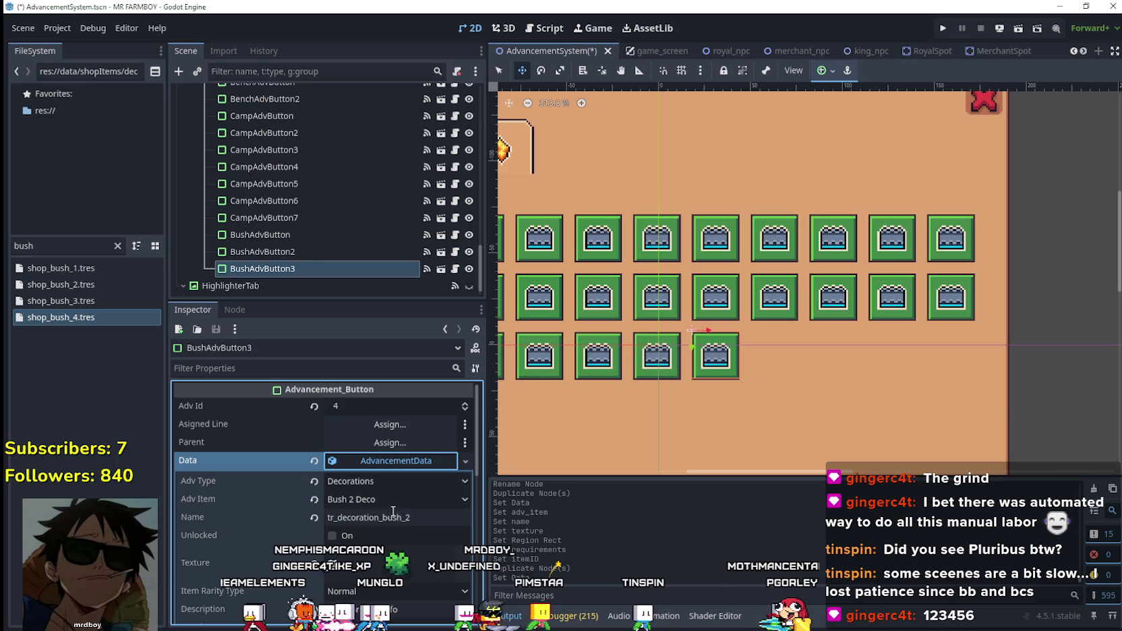
click(393, 502)
scroll(452, 513, down, 10)
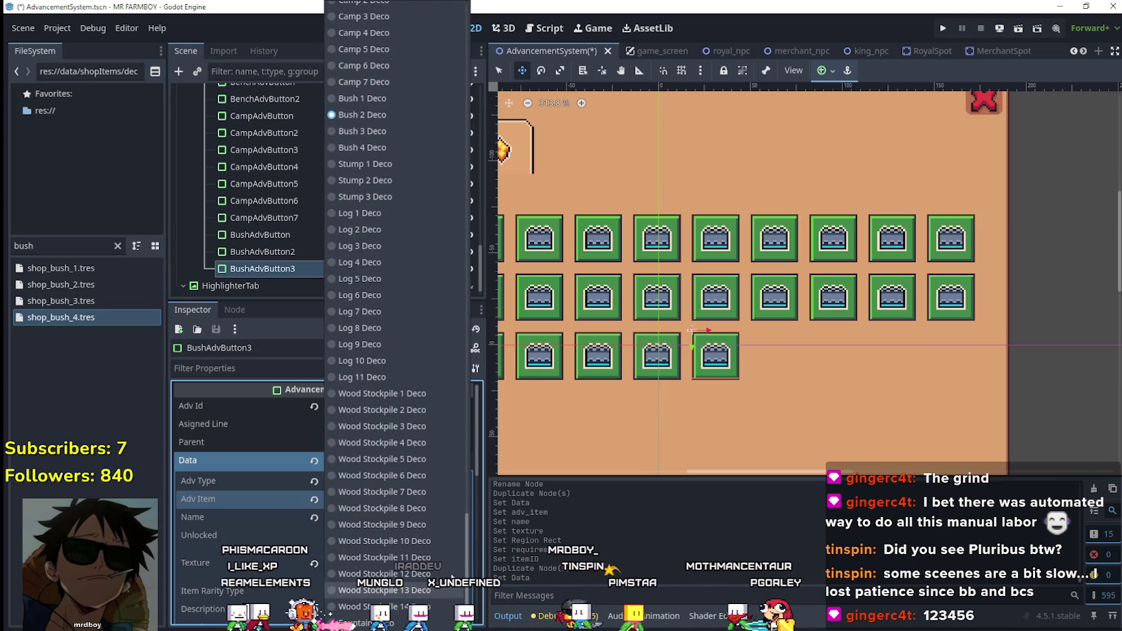
click(391, 130)
click(420, 517)
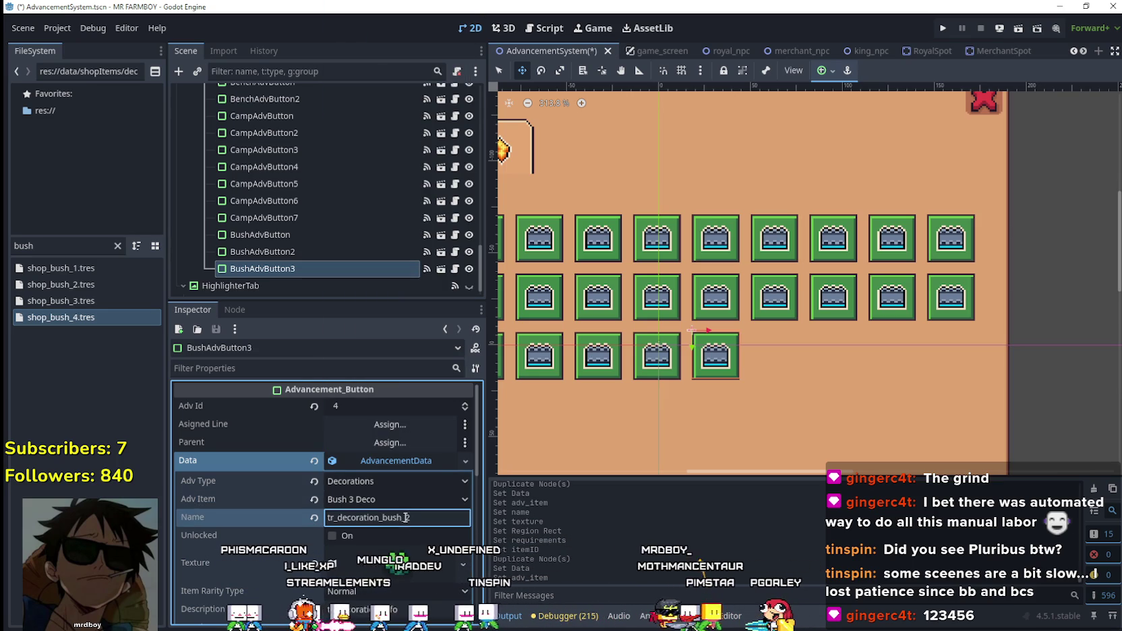
key(BackSpace)
text(3)
- Move the button's atlas texture region onto the next bush sprite
scroll(401, 472, down, 2)
right_click(400, 466)
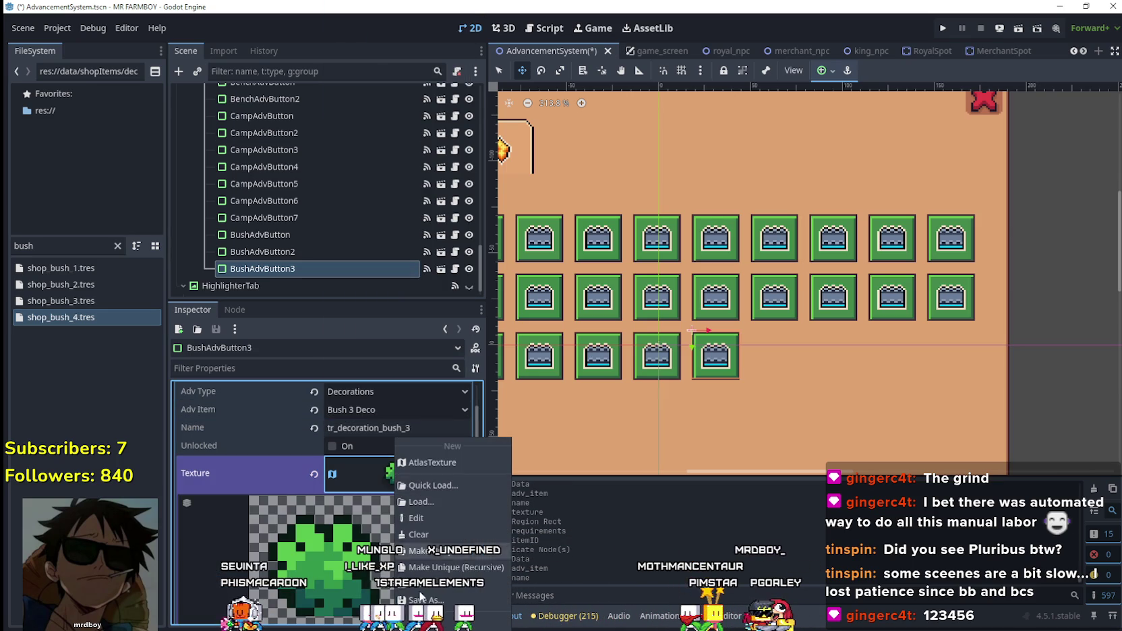
click(396, 520)
scroll(370, 533, down, 3)
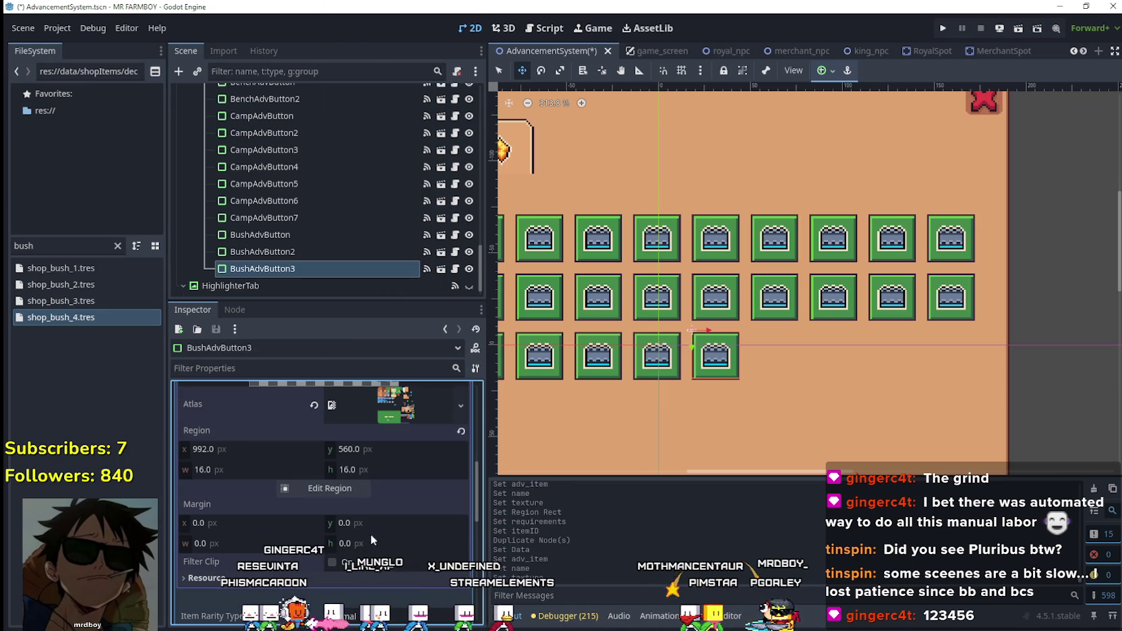
click(336, 490)
scroll(618, 271, down, 3)
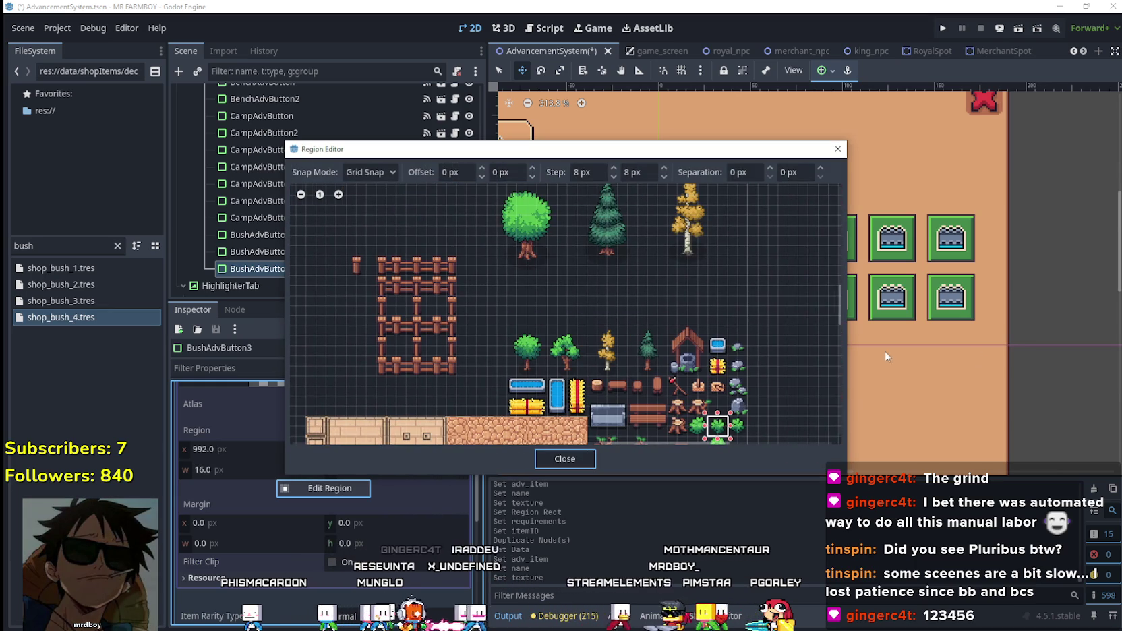
scroll(708, 301, up, 4)
click(674, 371)
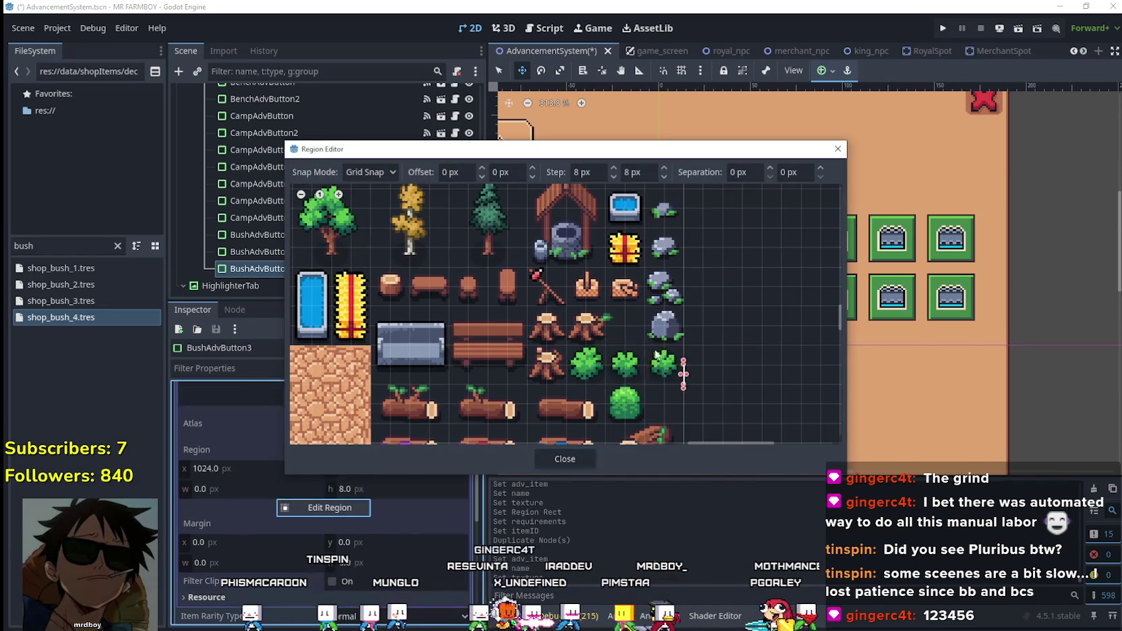
click(590, 459)
click(384, 442)
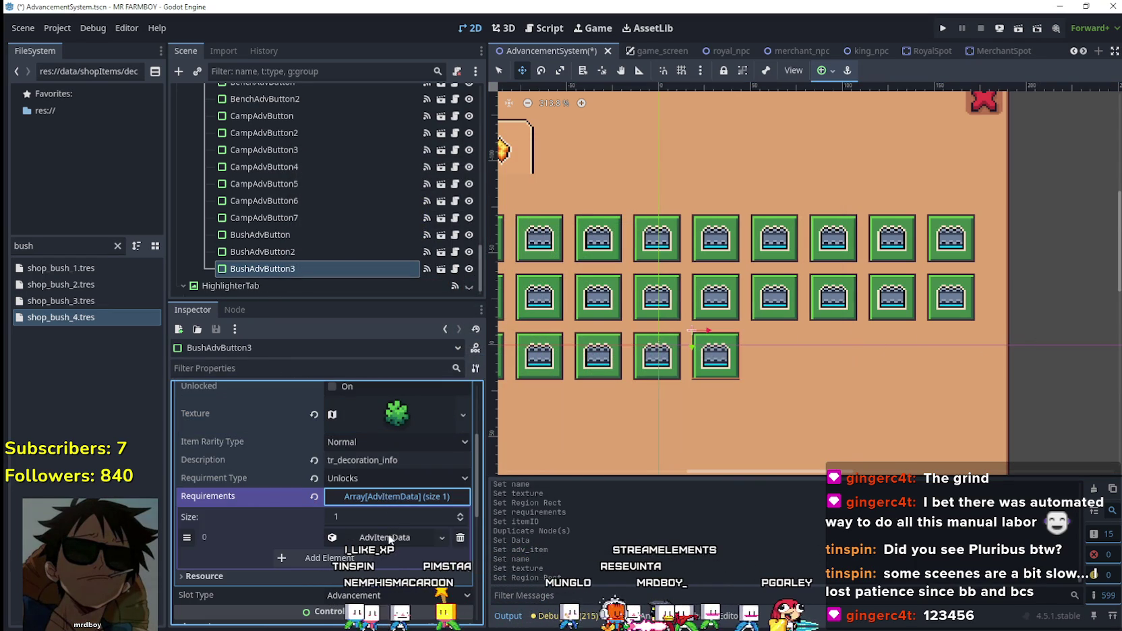
- Set the first requirement's item id to Bush 3 Deco and save the scene
right_click(378, 537)
click(403, 569)
scroll(403, 568, down, 2)
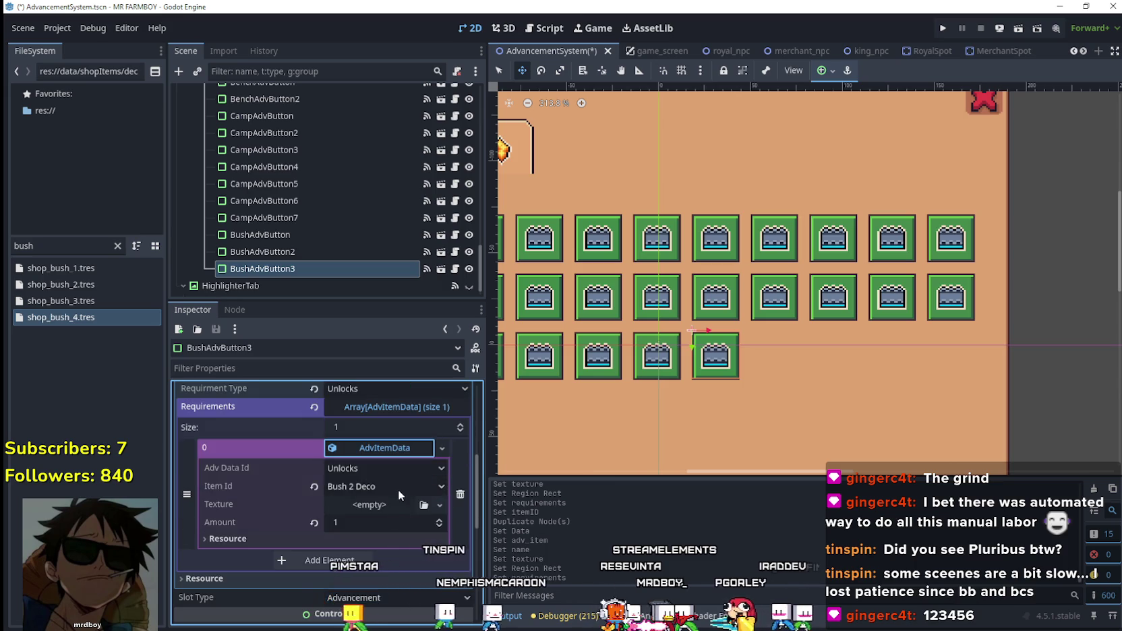
click(398, 489)
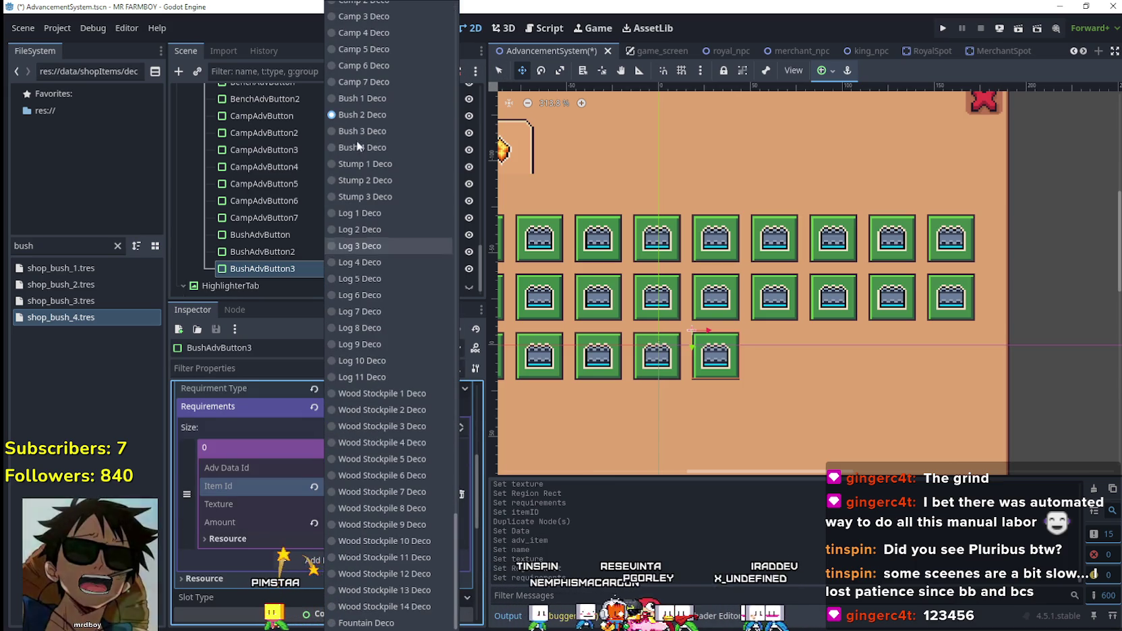
click(356, 130)
key(ctrl+s)
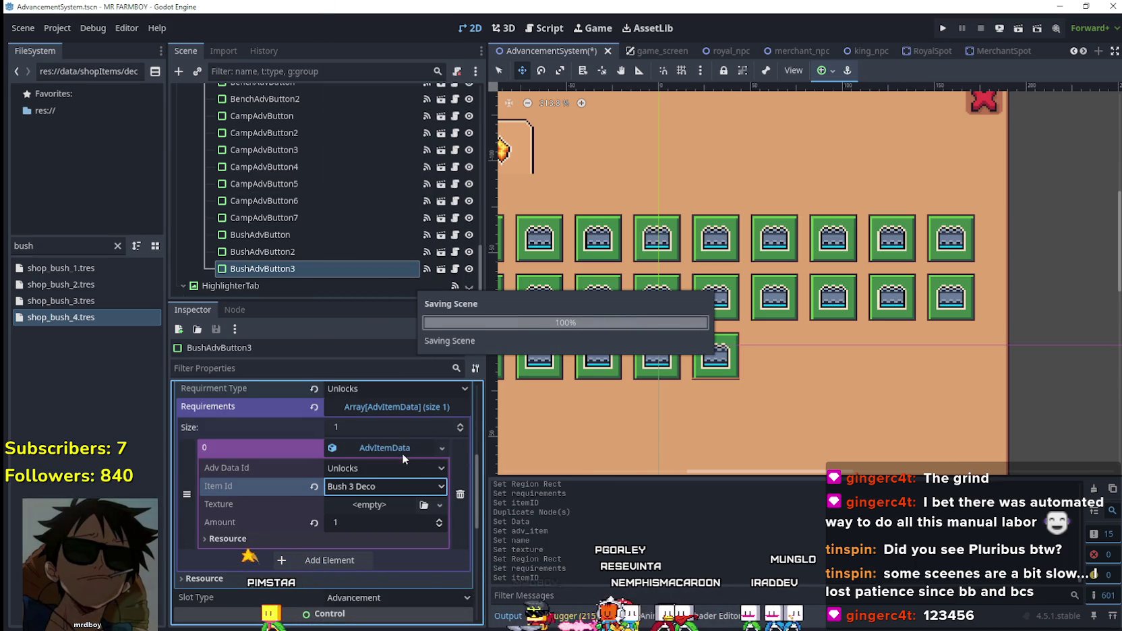
- Collapse the advancement data and select BushAdvButton3 in the scene tree
scroll(414, 508, up, 3)
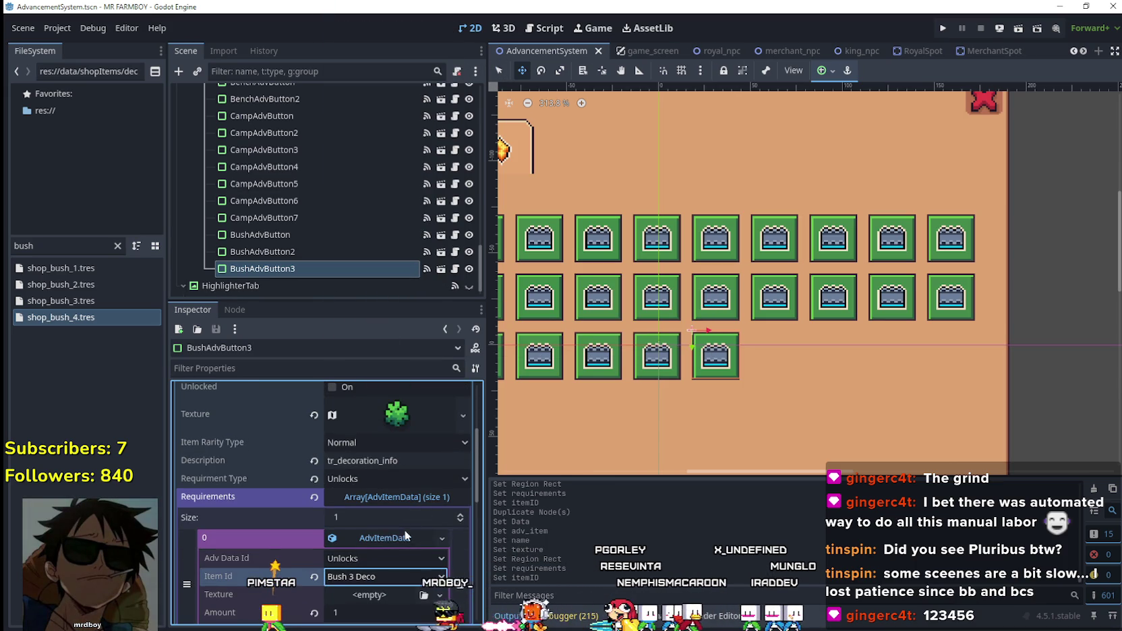
scroll(397, 500, up, 3)
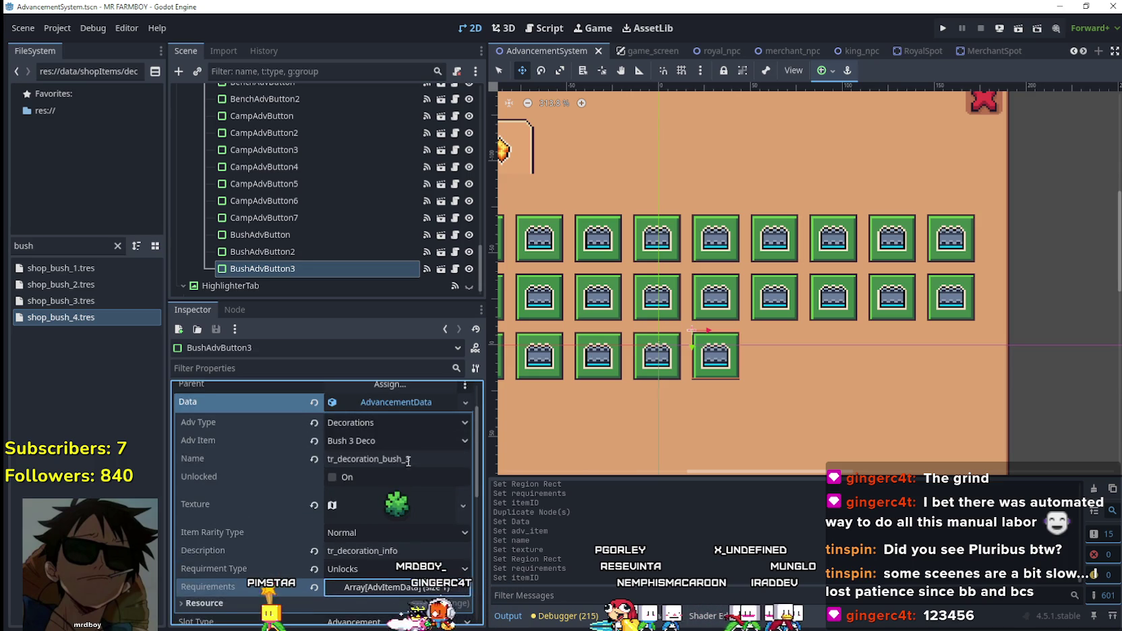
scroll(407, 459, up, 1)
click(406, 432)
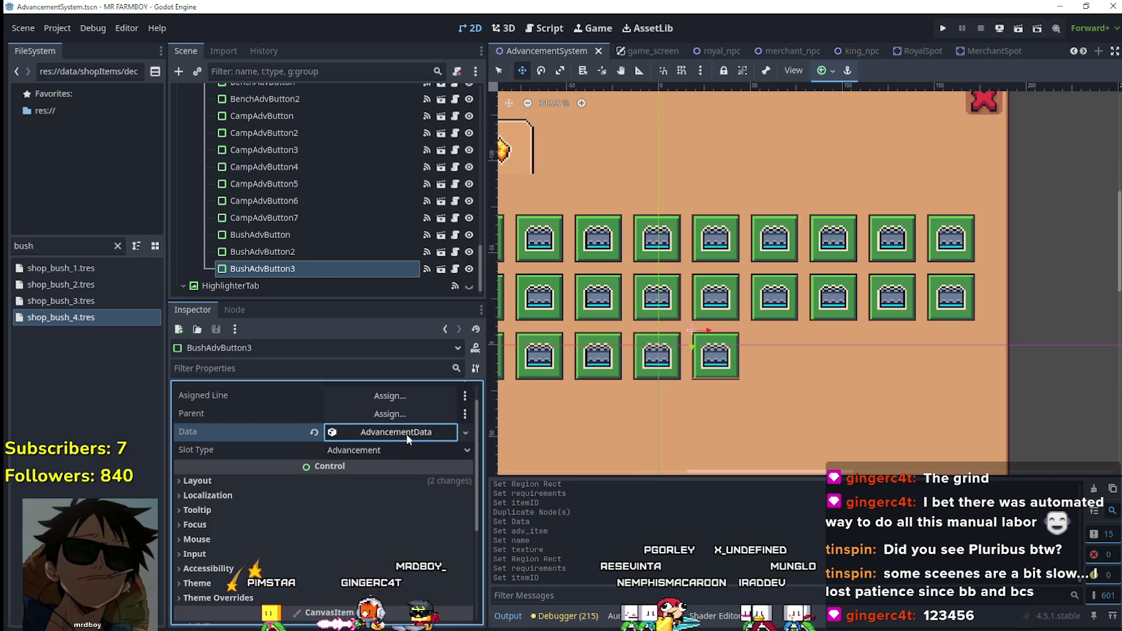
click(316, 269)
- Duplicate BushAdvButton3 as BushAdvButton4 and rename it tr_decoration_bush_4
key(ctrl+d)
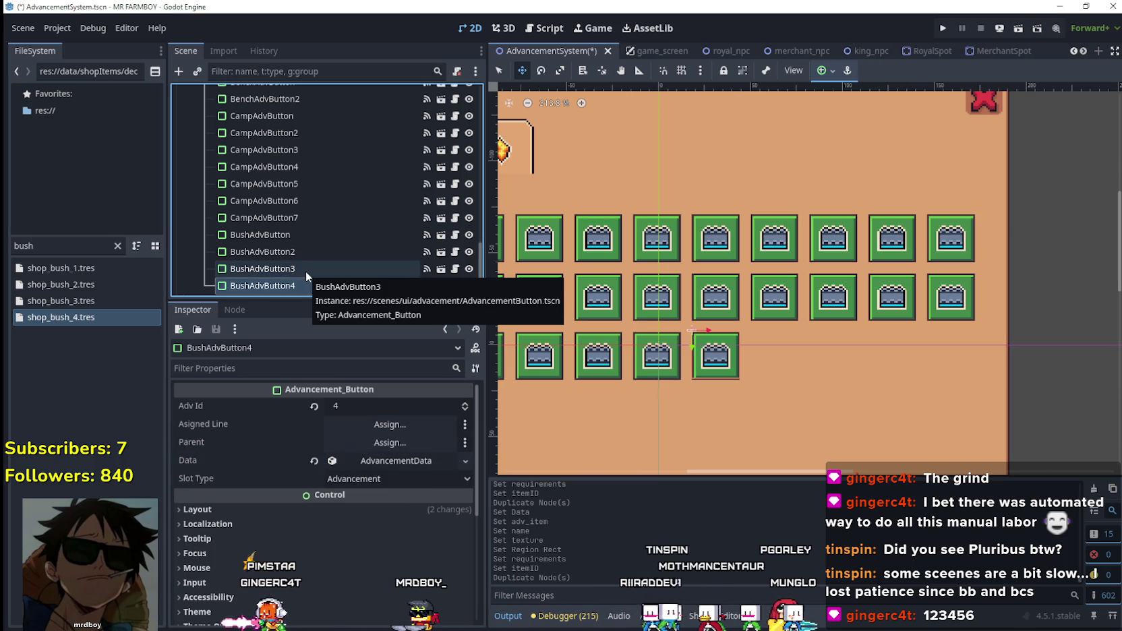
click(391, 460)
click(413, 520)
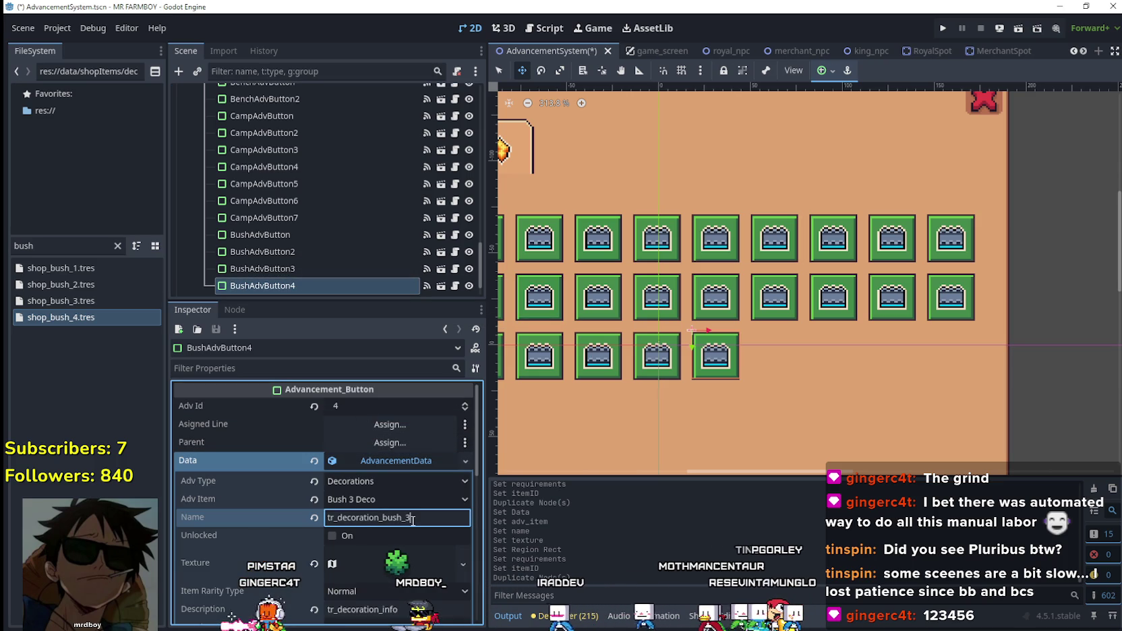
right_click(407, 461)
click(416, 519)
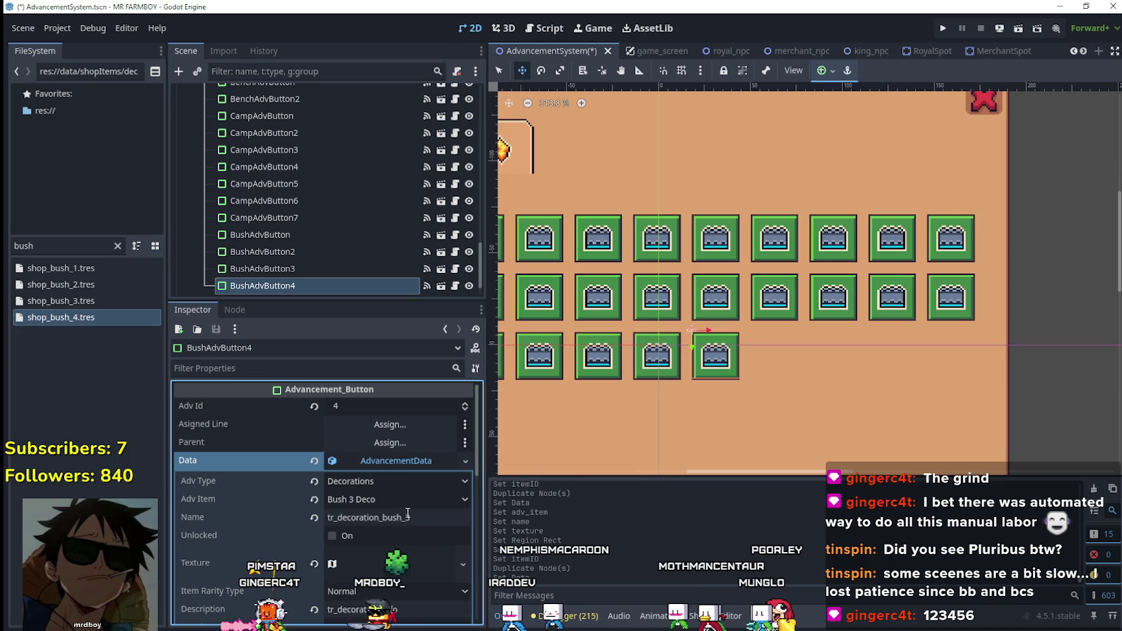
key(BackSpace)
text(4)
- Set BushAdvButton4's advancement item to Bush 4 Deco and save
click(395, 501)
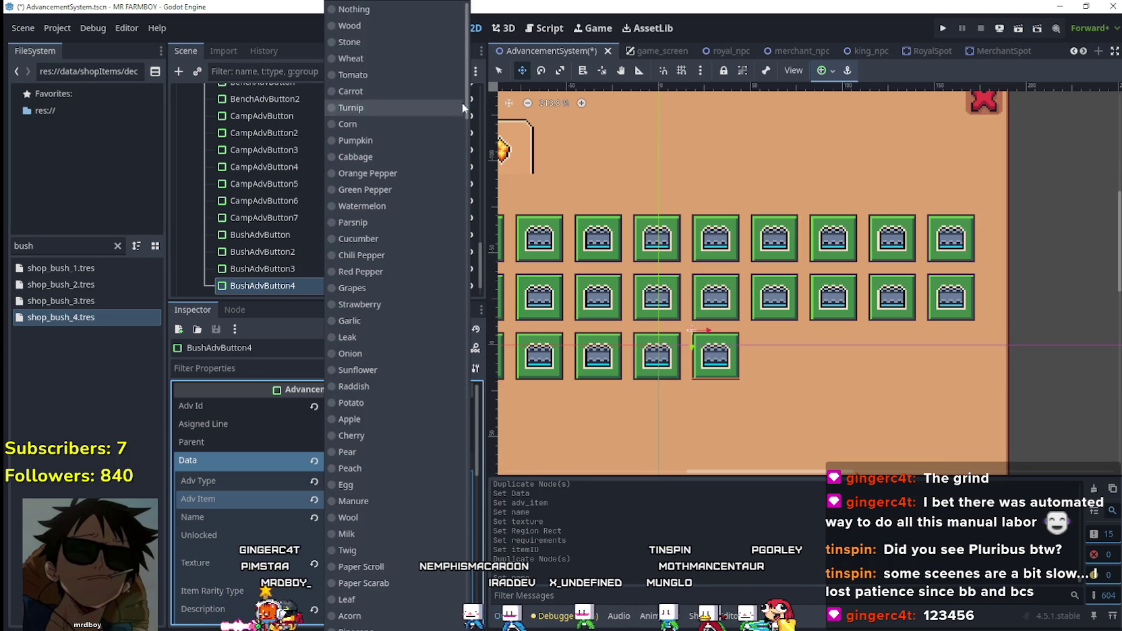
scroll(464, 115, down, 15)
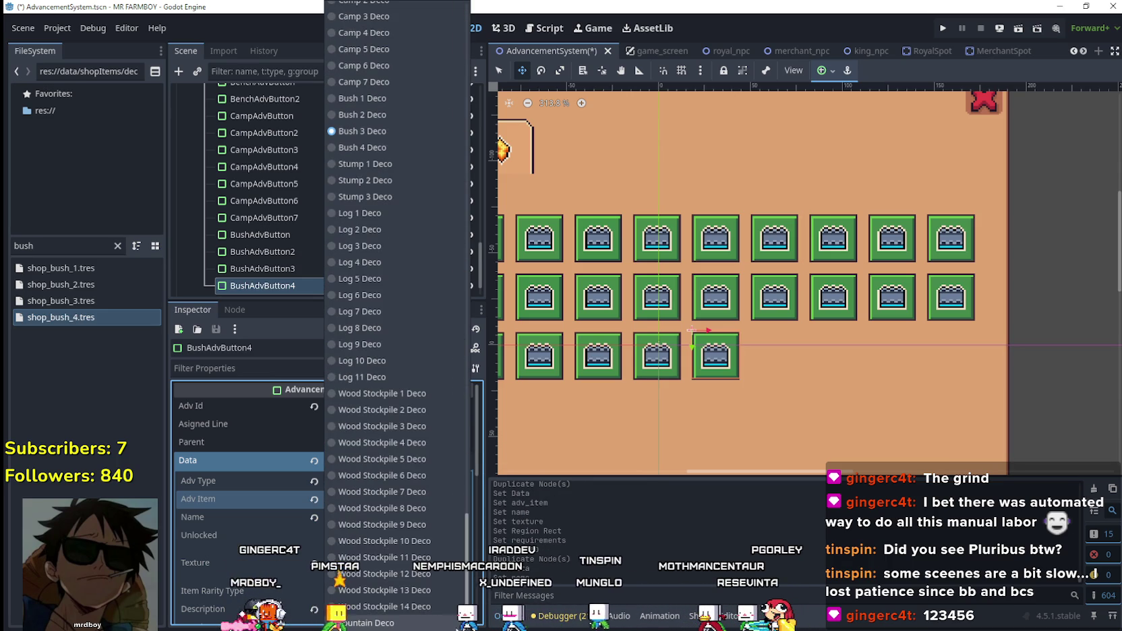
click(379, 148)
key(ctrl+s)
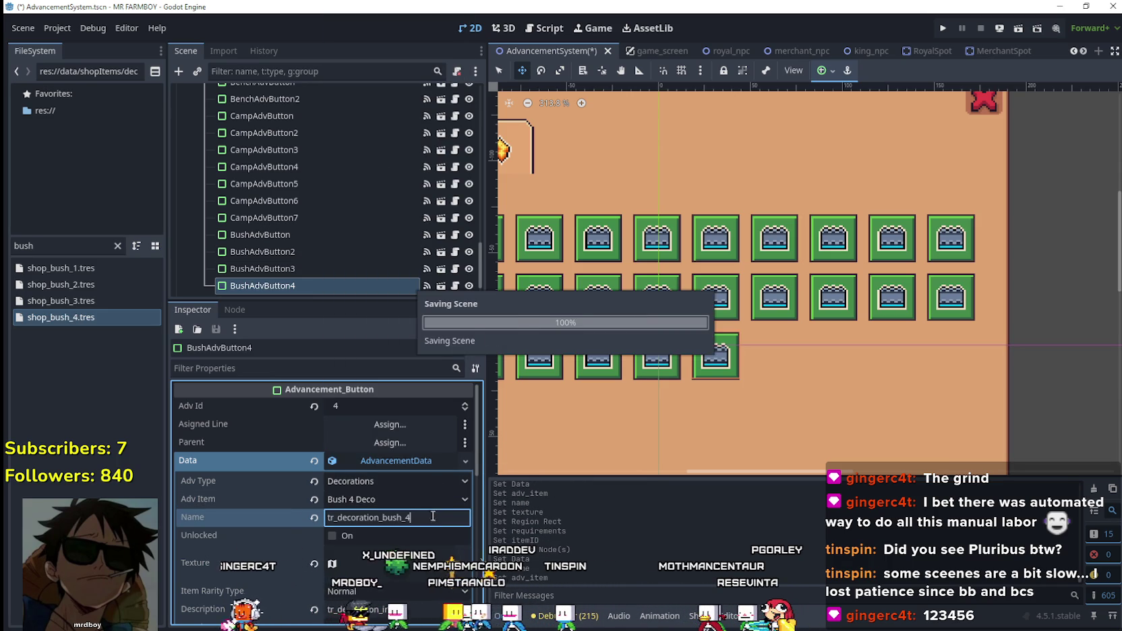
- Make BushAdvButton4's texture unique, set its region to the larger bush tile, and save
click(433, 563)
click(430, 551)
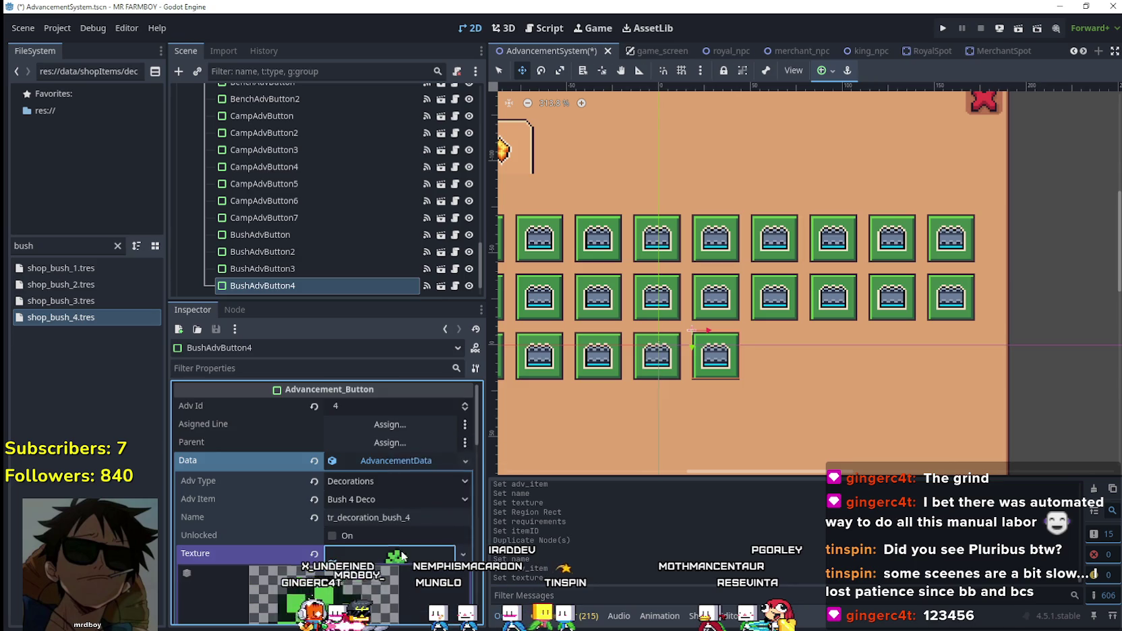
click(351, 567)
scroll(324, 512, down, 5)
click(317, 548)
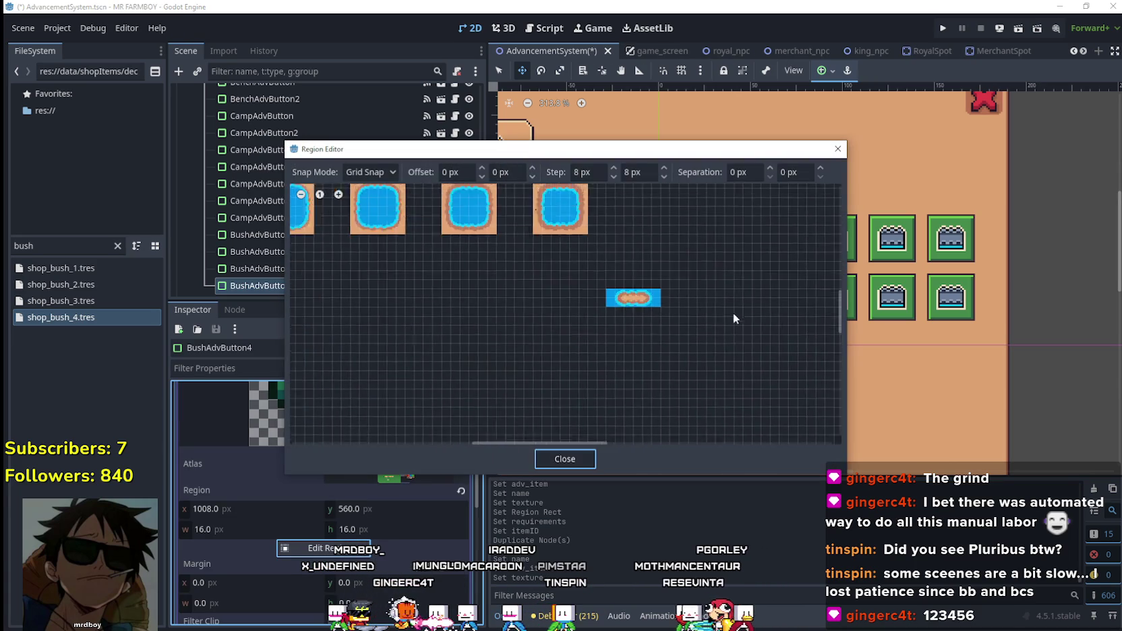
scroll(733, 312, down, 5)
scroll(735, 366, up, 5)
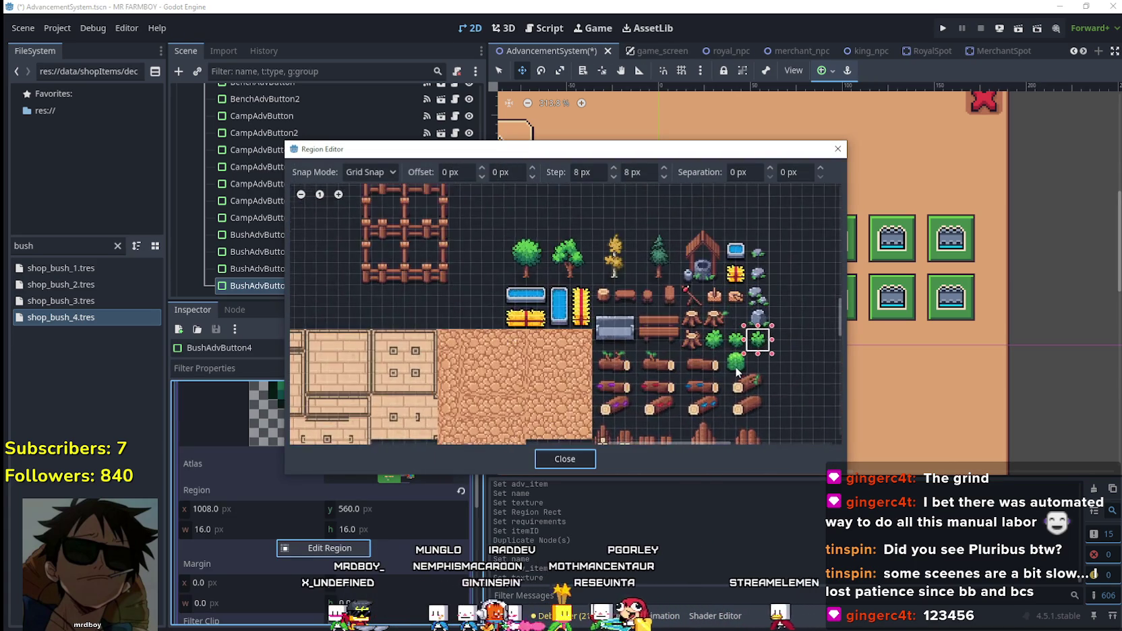
click(734, 354)
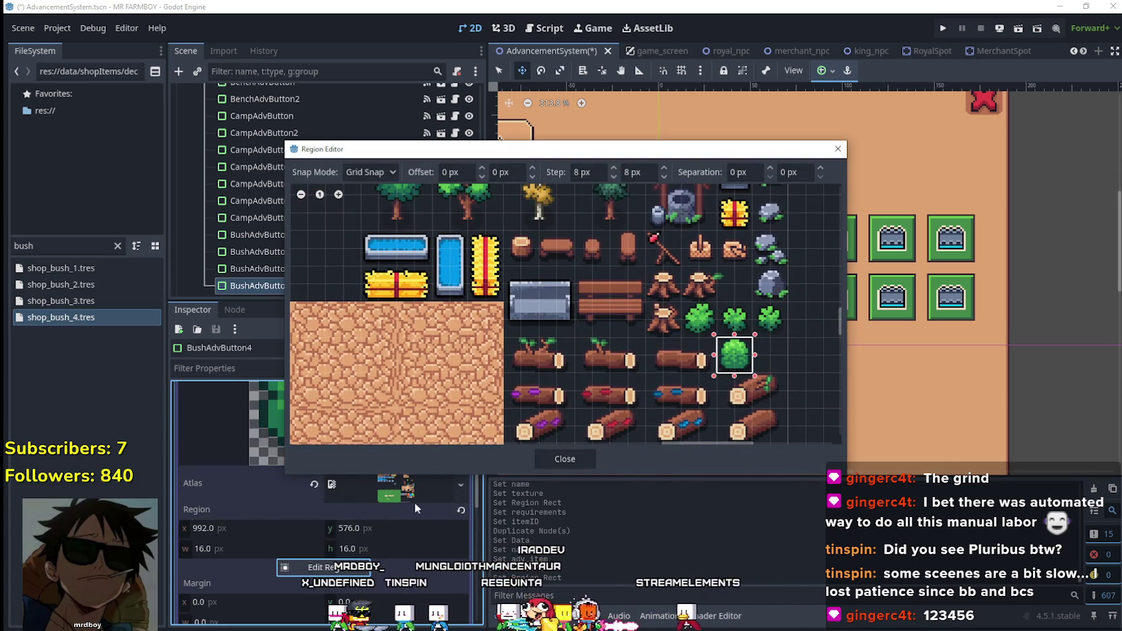
click(549, 461)
click(397, 418)
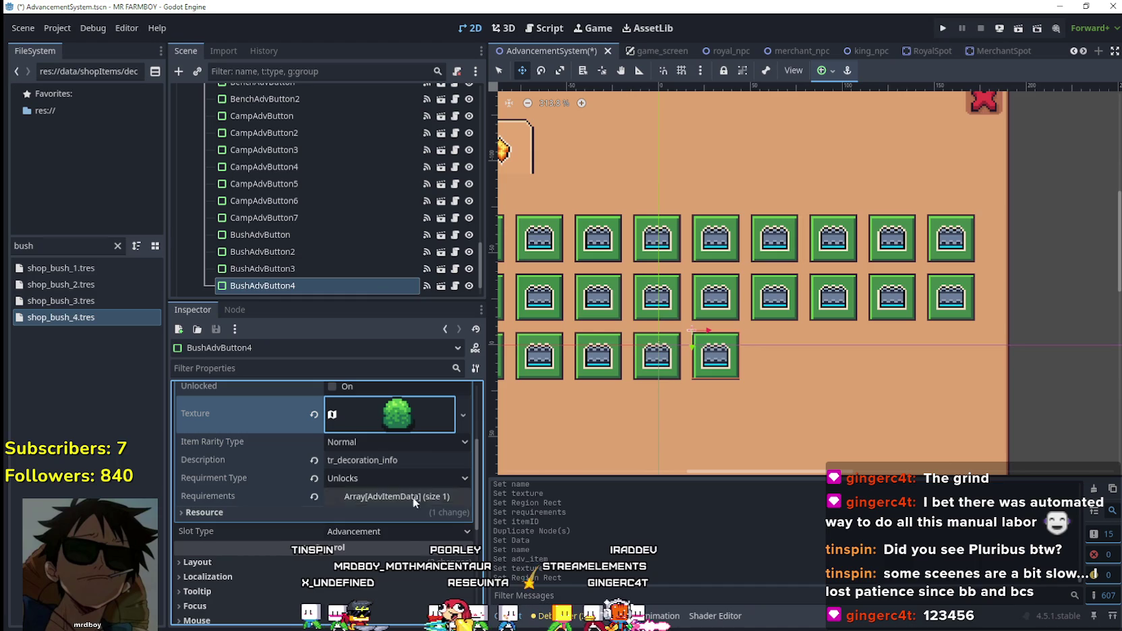
key(ctrl+s)
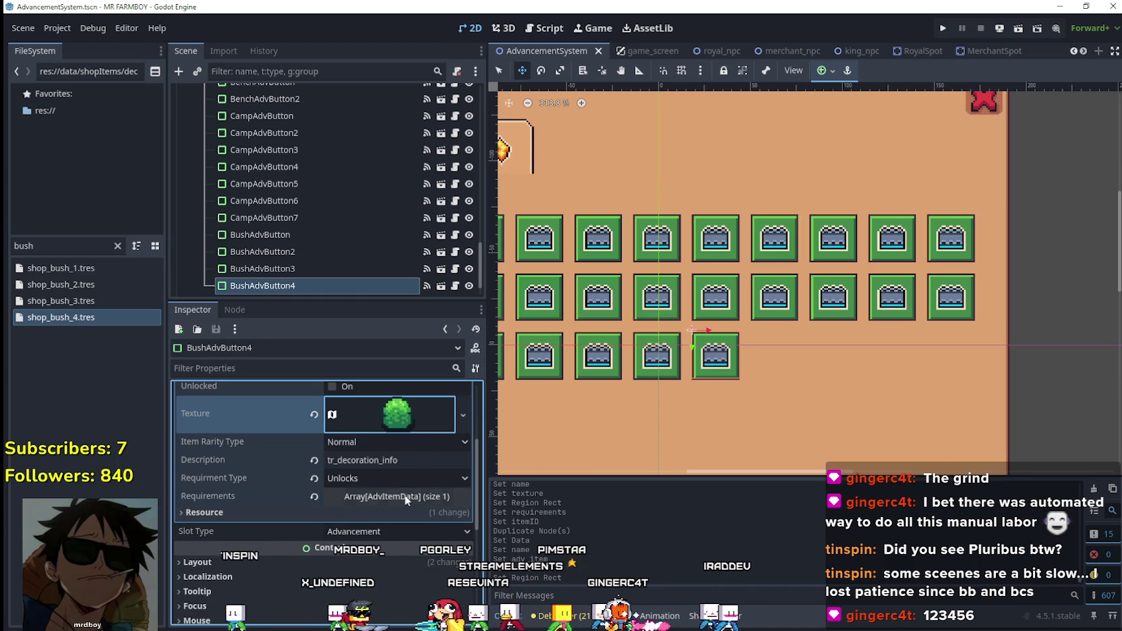
- Make the first requirement unique, require Bush 4 Deco, and save the scene
click(405, 496)
click(358, 538)
click(464, 537)
click(418, 568)
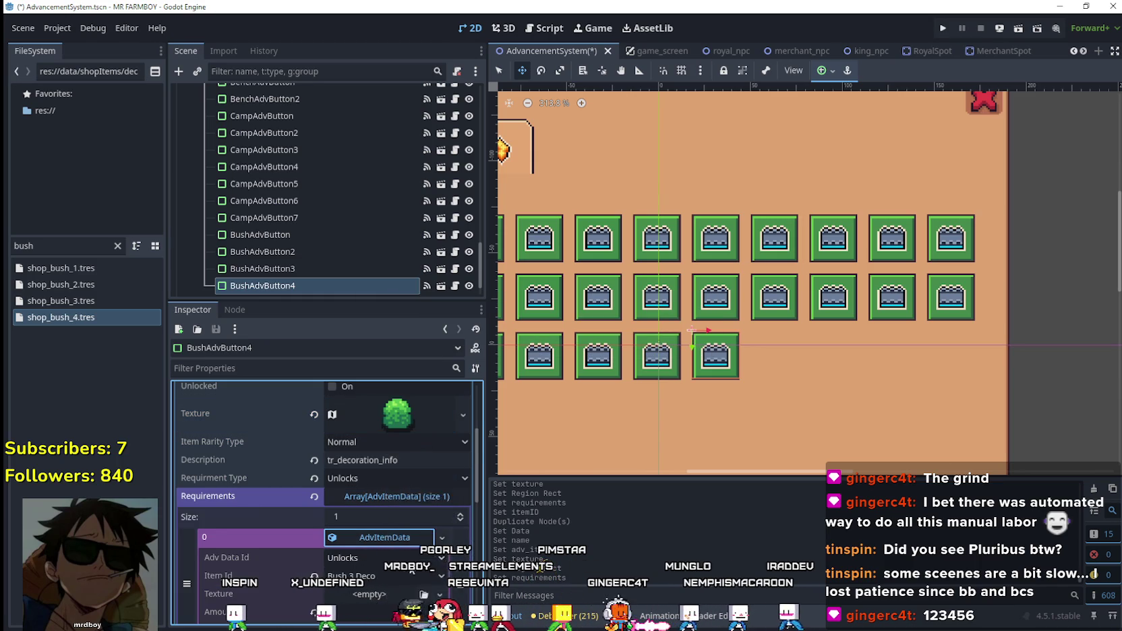
scroll(383, 495, down, 3)
click(384, 487)
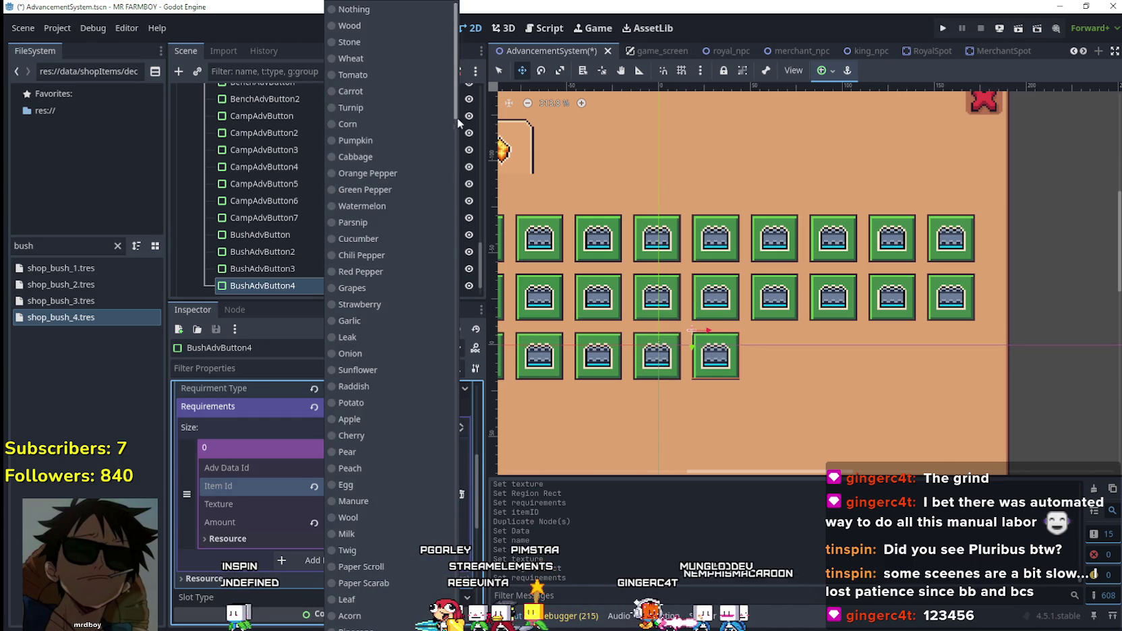
scroll(457, 123, down, 10)
click(348, 147)
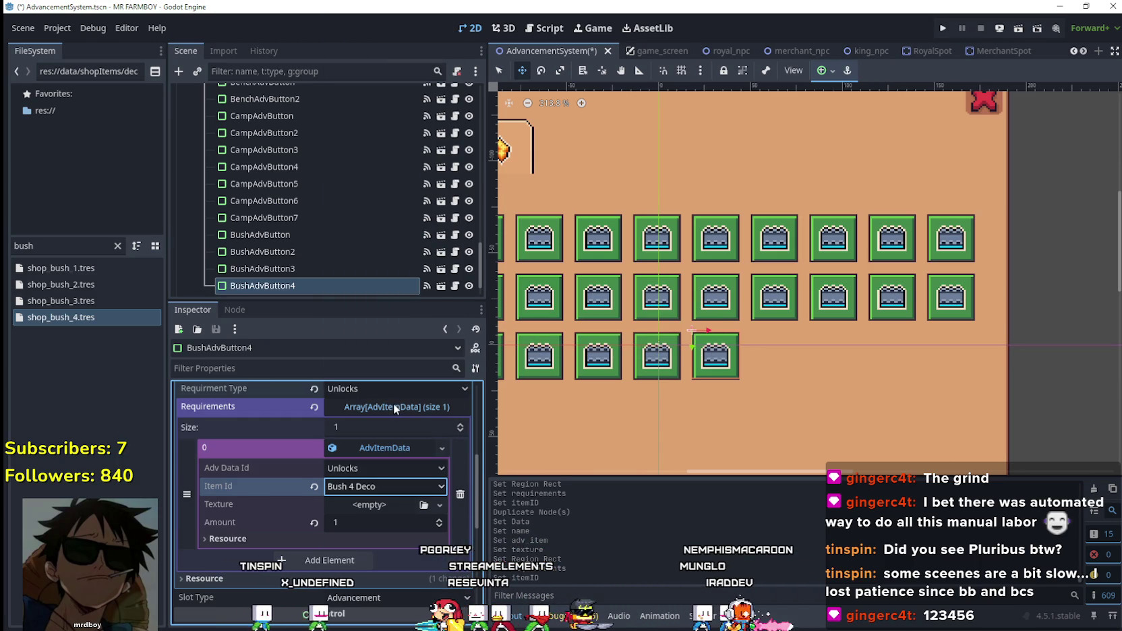
key(ctrl+s)
- Collapse the requirement and review the button's description and Name values
click(395, 450)
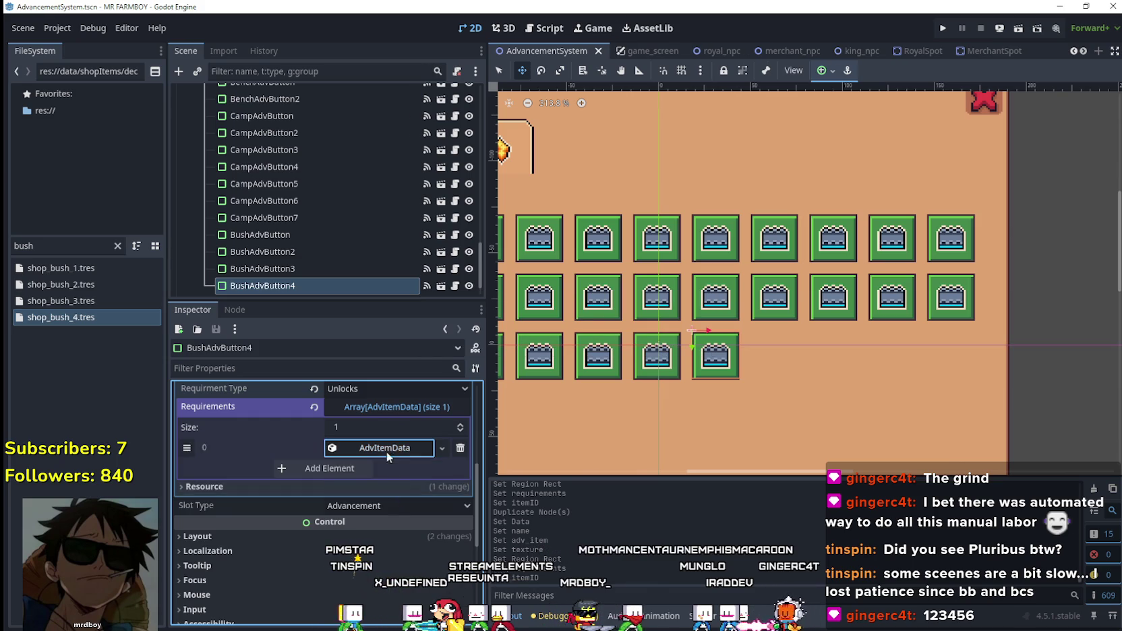
scroll(388, 456, up, 3)
click(411, 456)
scroll(411, 465, up, 2)
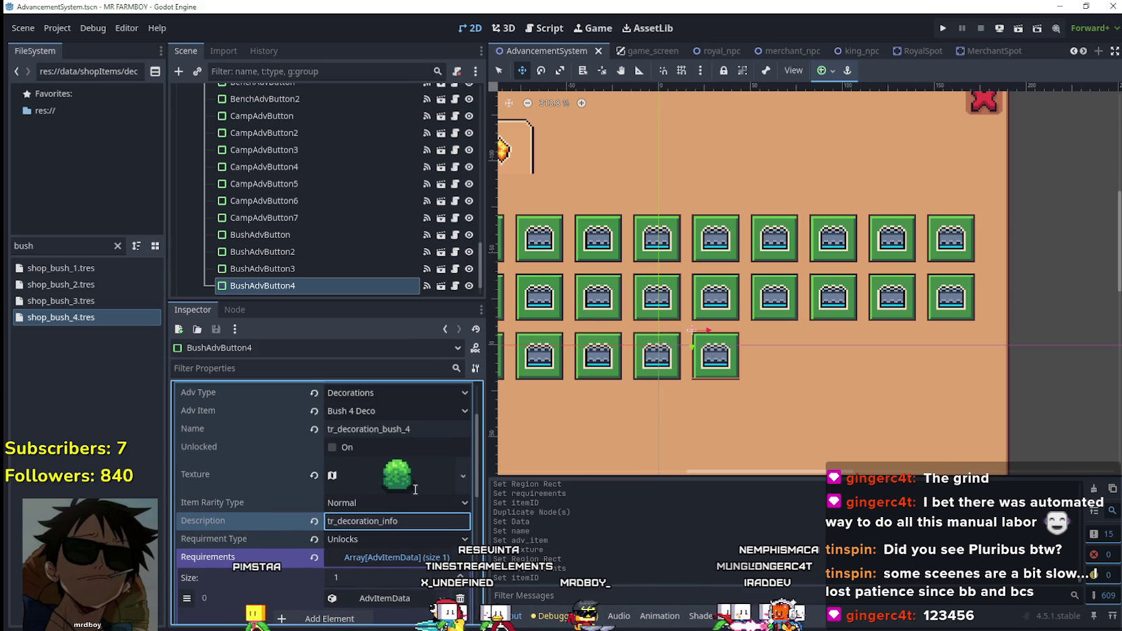
click(426, 430)
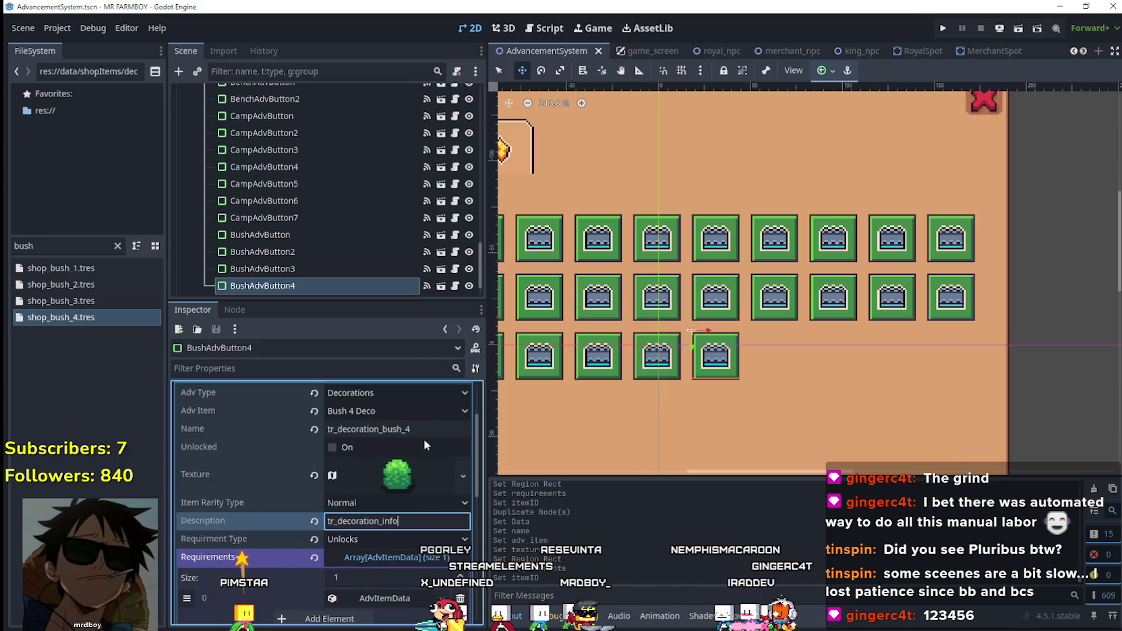
click(100, 497)
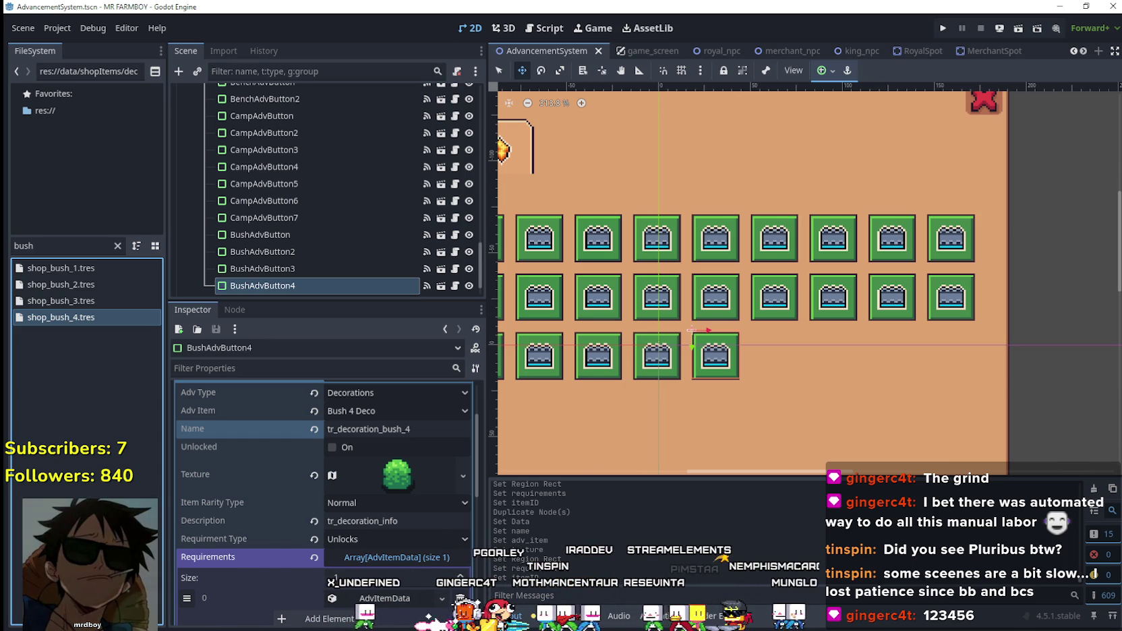
- Make the requirement resource unique again, keeping Bush 4 Deco as the required item
click(393, 588)
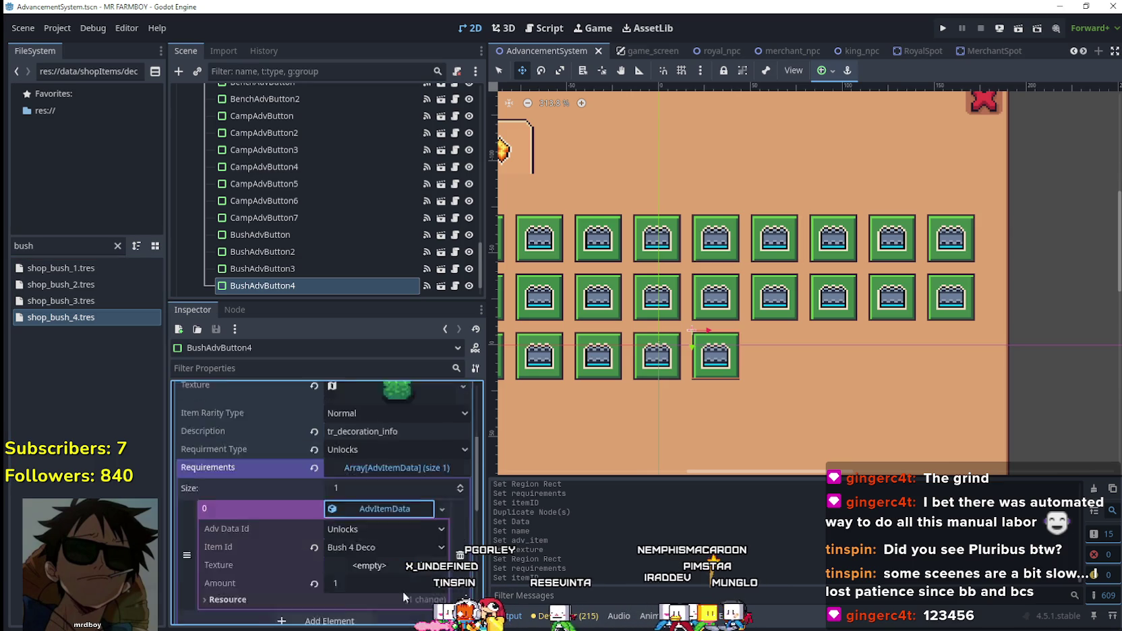
right_click(379, 423)
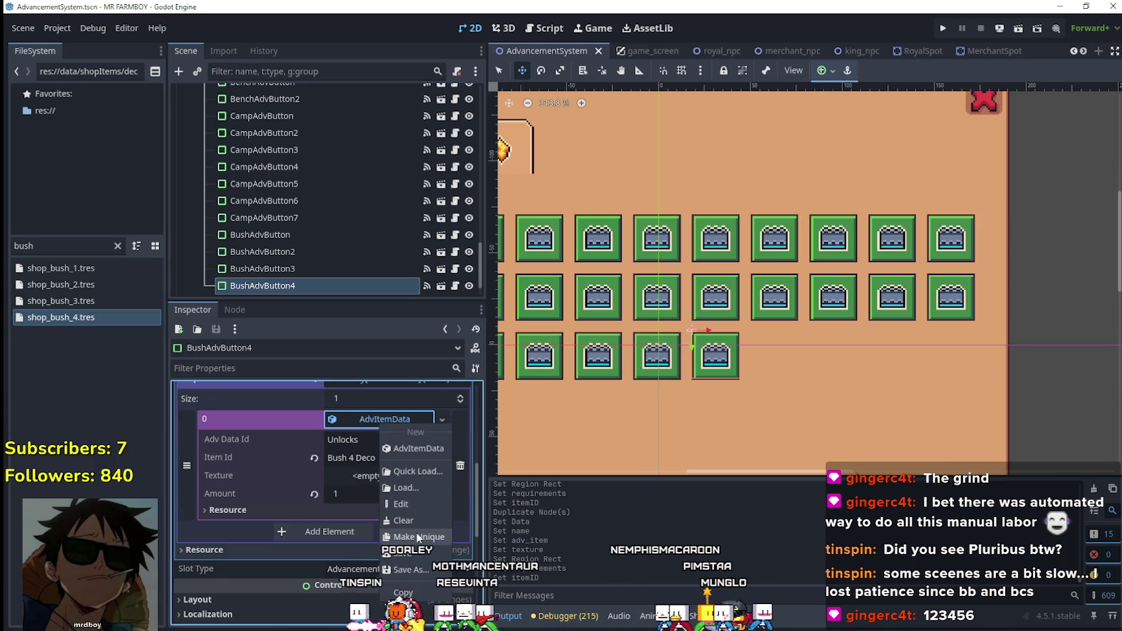
click(417, 533)
click(371, 457)
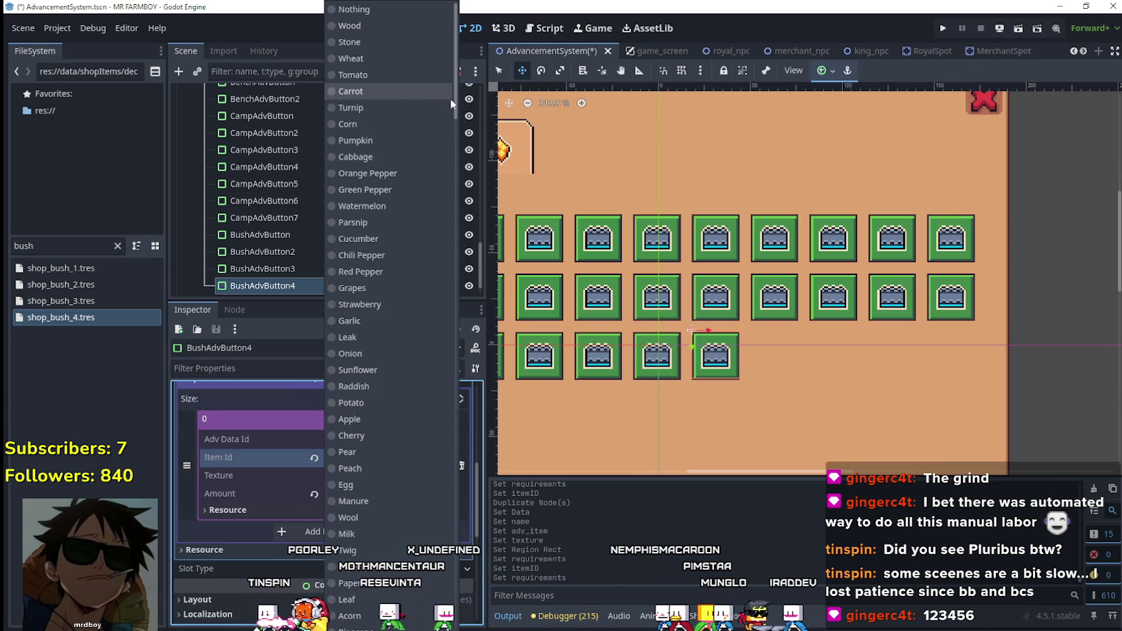
mouse_move(456, 101)
mouse_down()
mouse_move(500, 522)
mouse_move(494, 597)
mouse_up()
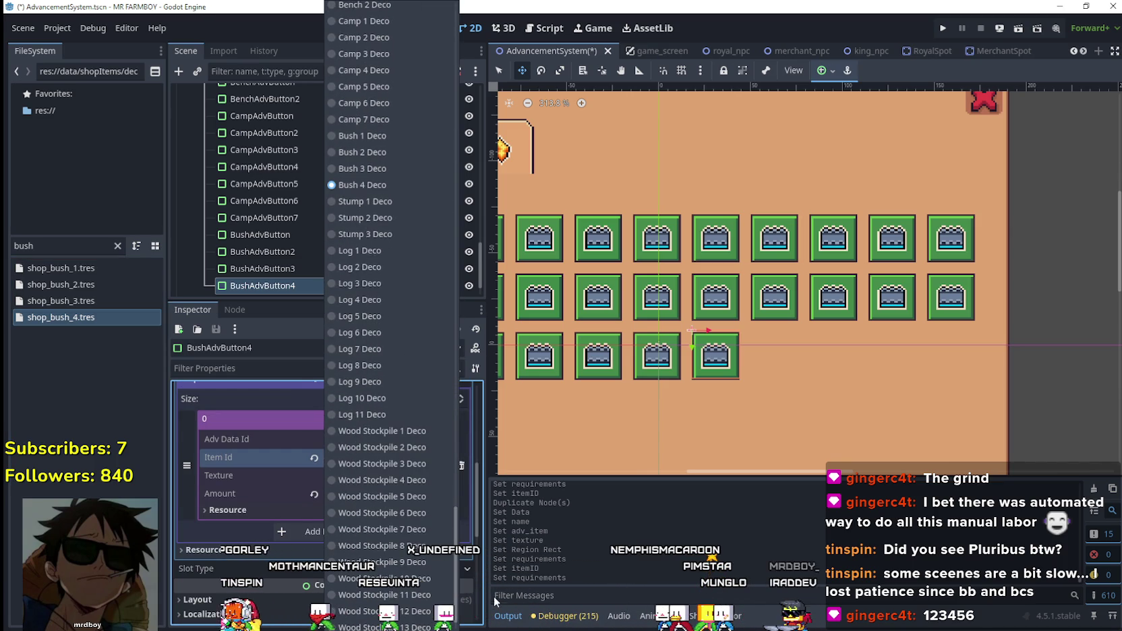
click(380, 186)
click(376, 442)
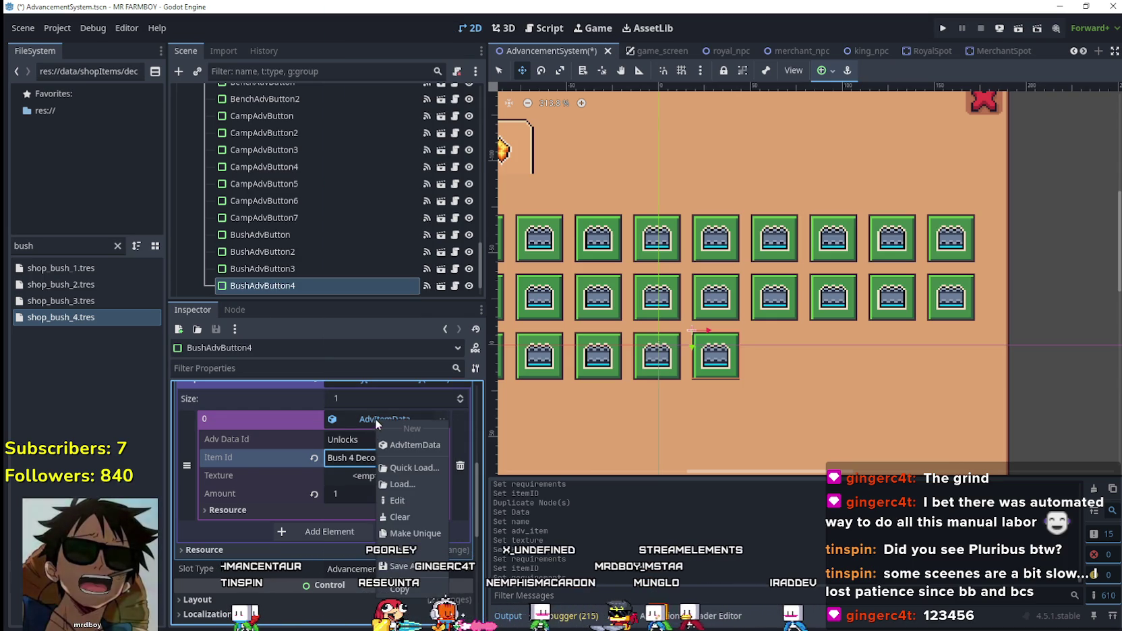
click(412, 531)
scroll(408, 479, up, 6)
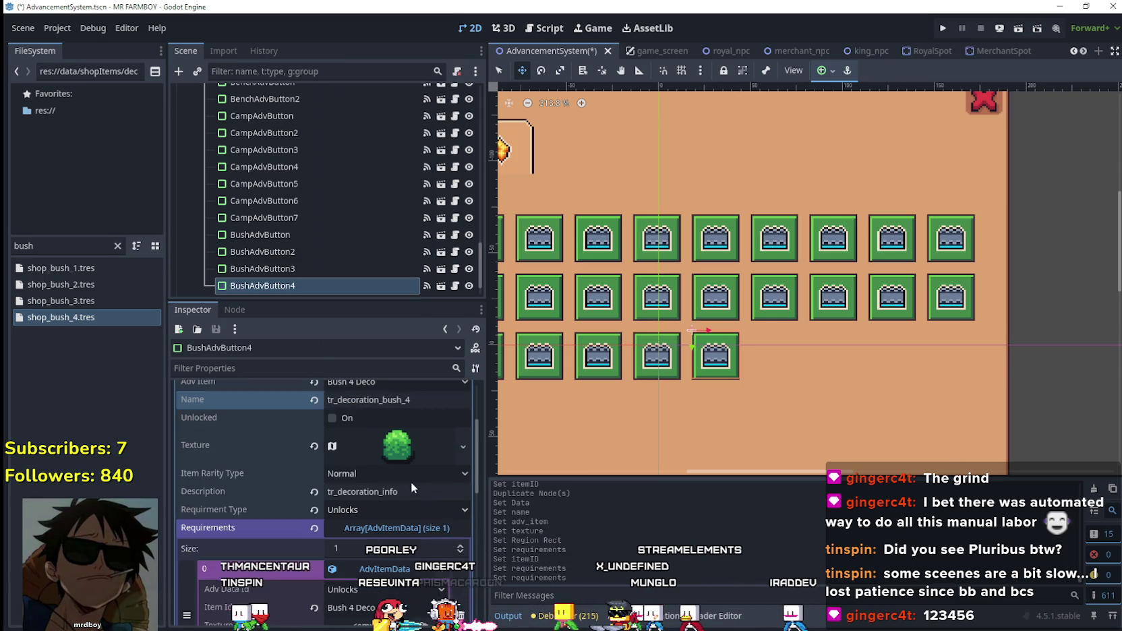
scroll(421, 512, down, 2)
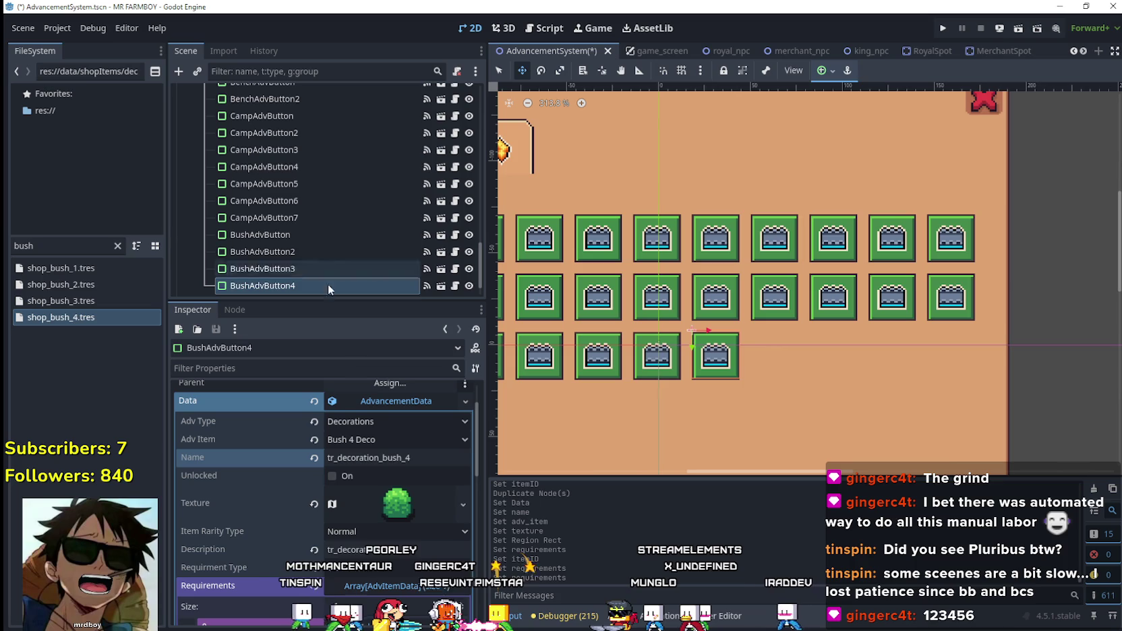
- Inspect BushAdvButton3's advancement data and first requirement
double_click(351, 269)
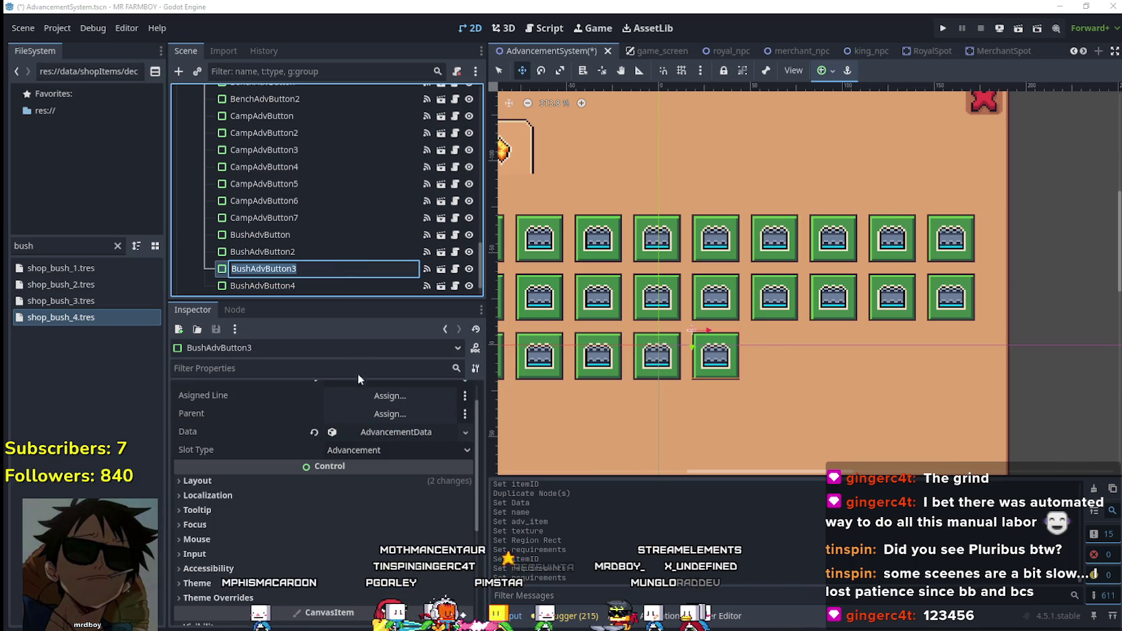
click(396, 431)
scroll(405, 533, down, 3)
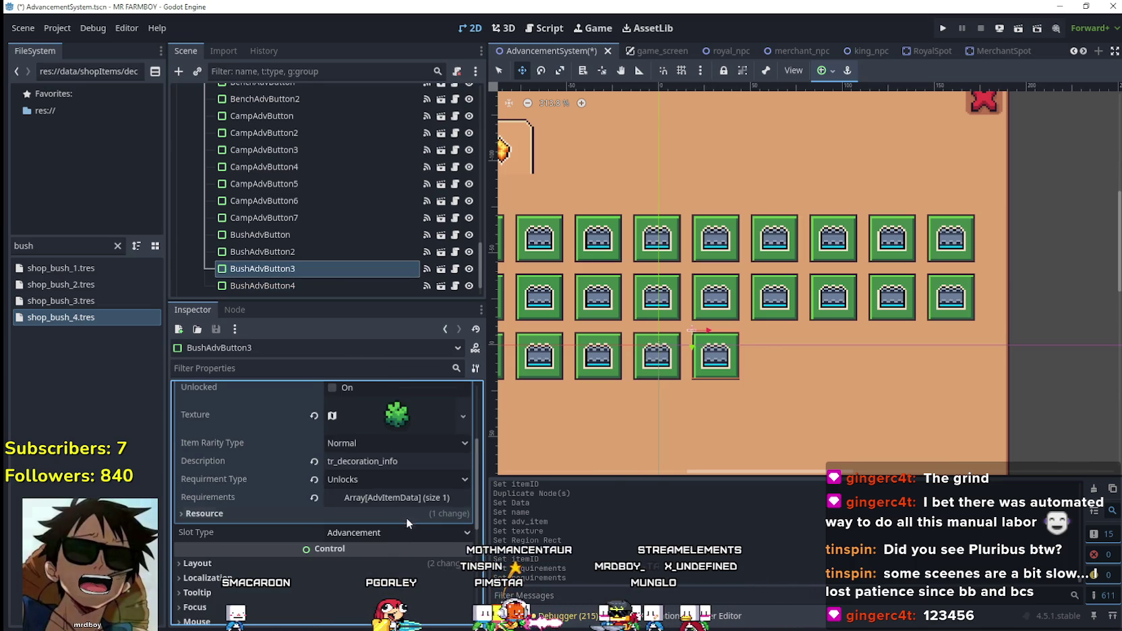
click(404, 499)
click(402, 534)
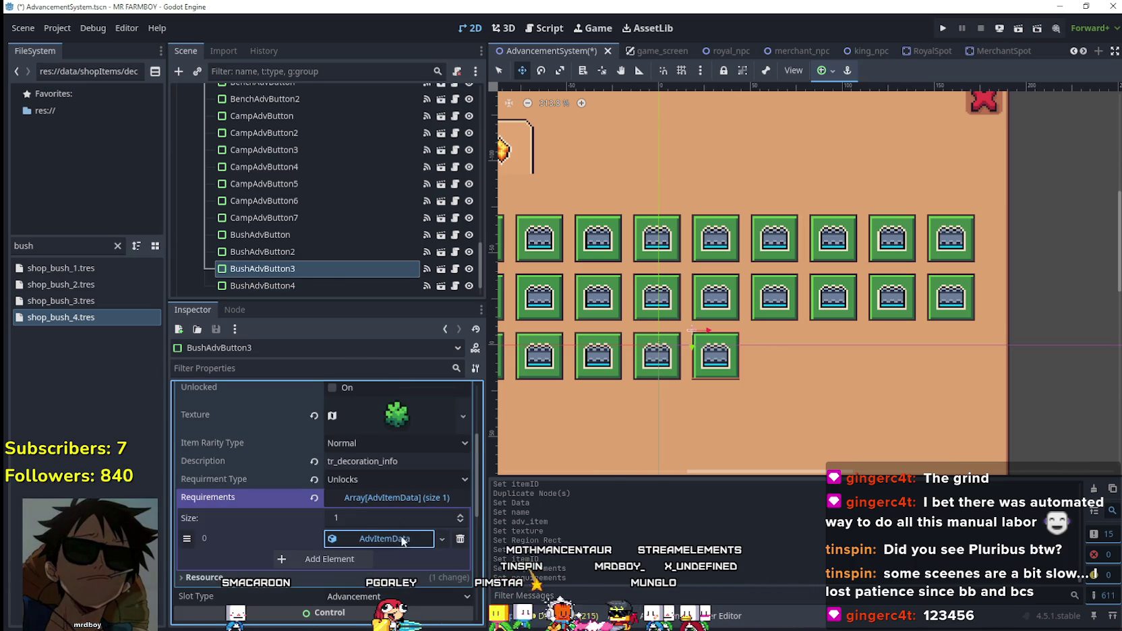
- Inspect BushAdvButton2's advancement data and its first requirement's item
click(299, 251)
click(382, 428)
scroll(393, 507, down, 3)
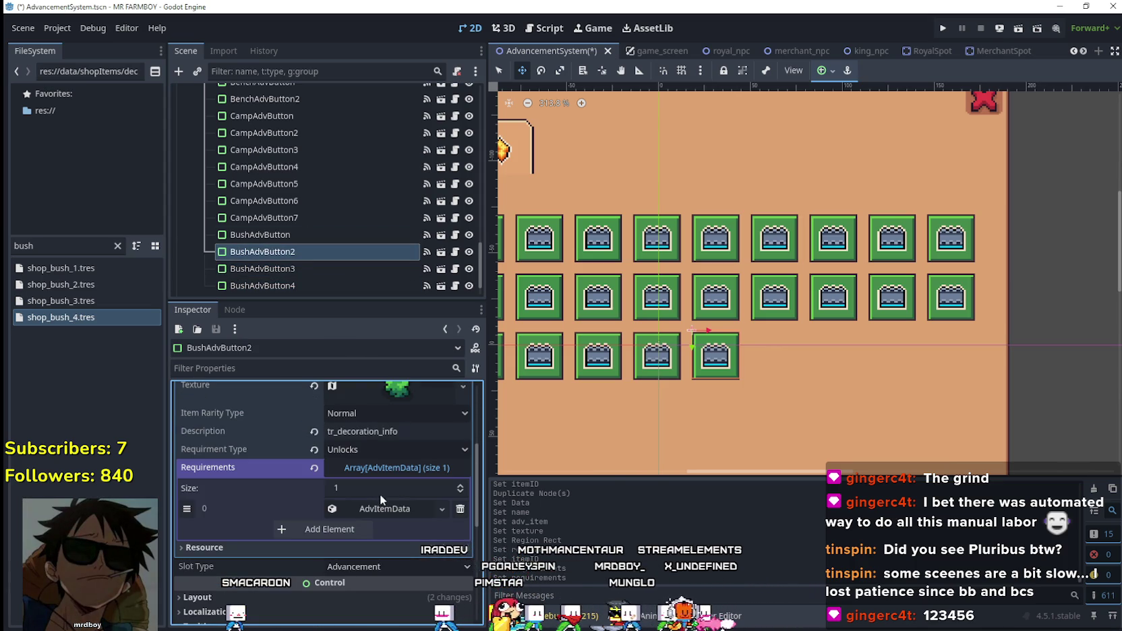
click(394, 505)
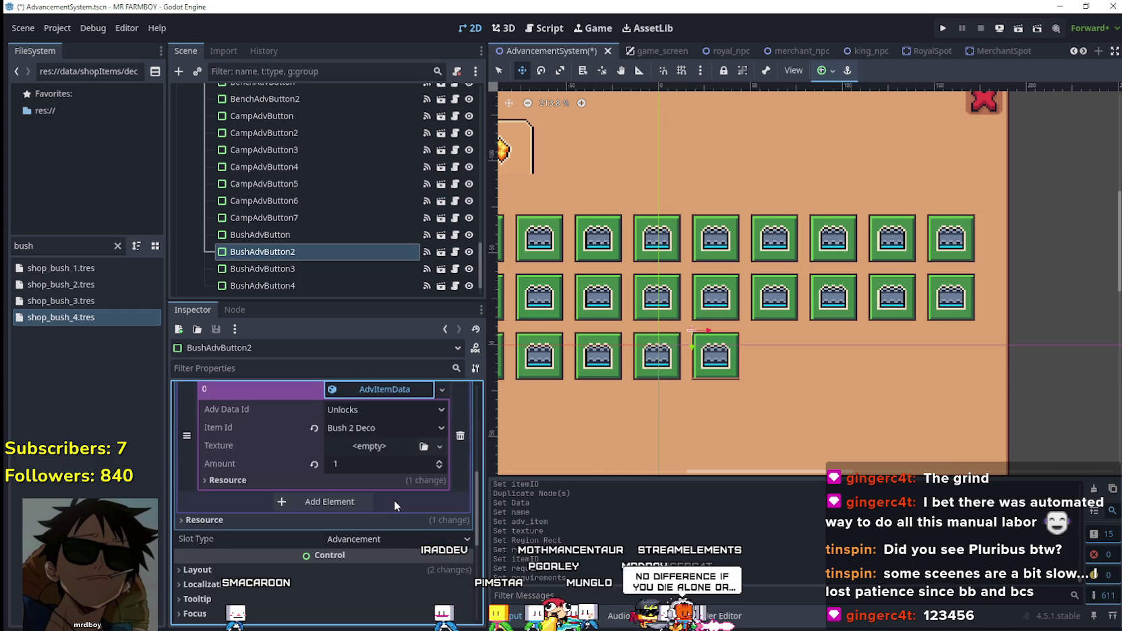
scroll(316, 237, down, 1)
- Check BushAdvButton4's data, save the scene, and select BushAdvButton2
click(308, 250)
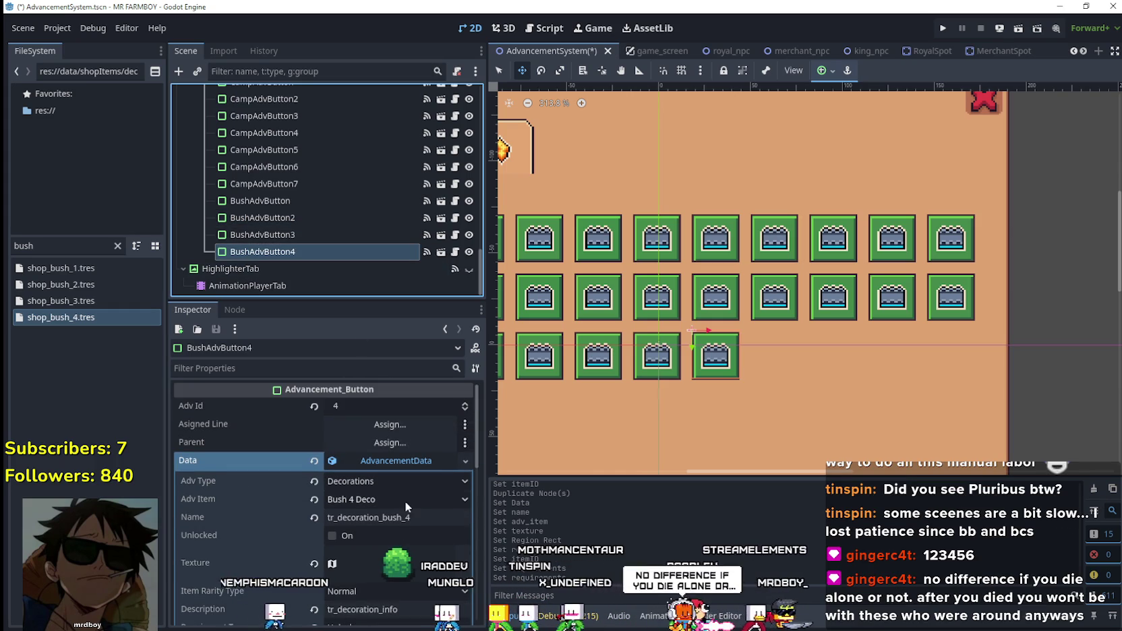
scroll(407, 494, down, 5)
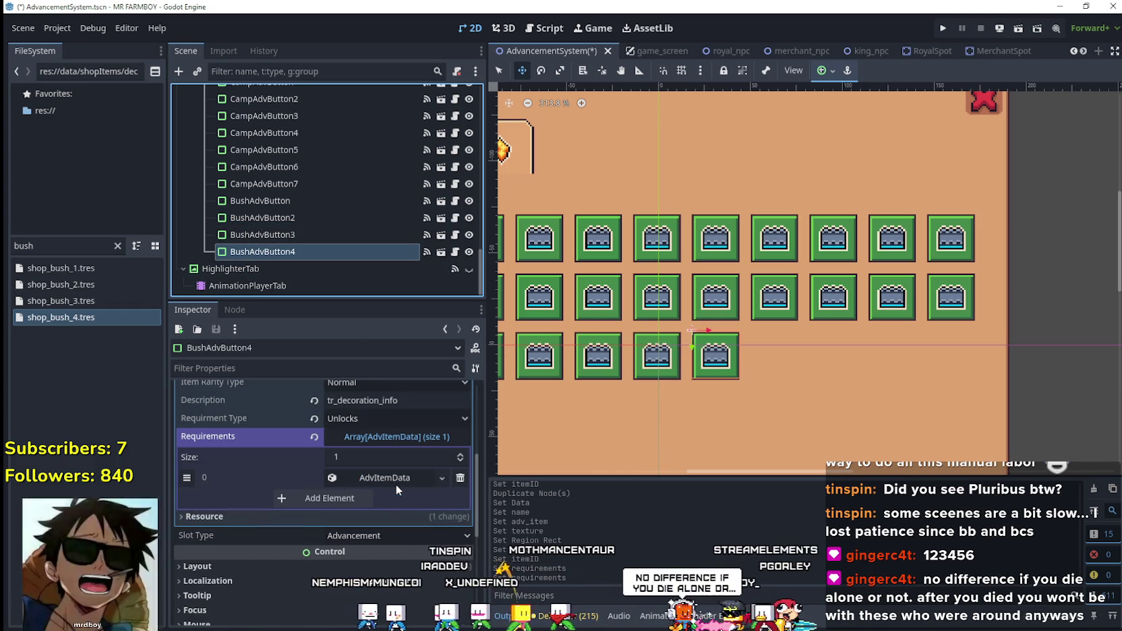
key(ctrl+s)
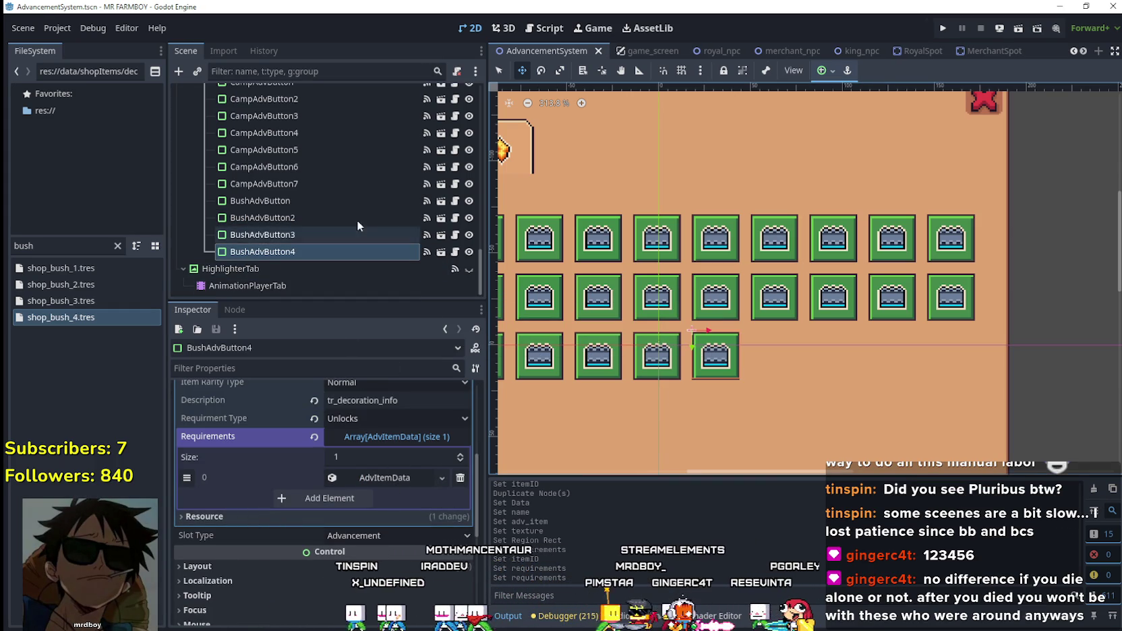
click(300, 216)
- Place BushAdvButton after the last button in row three, nudged slightly right
double_click(355, 222)
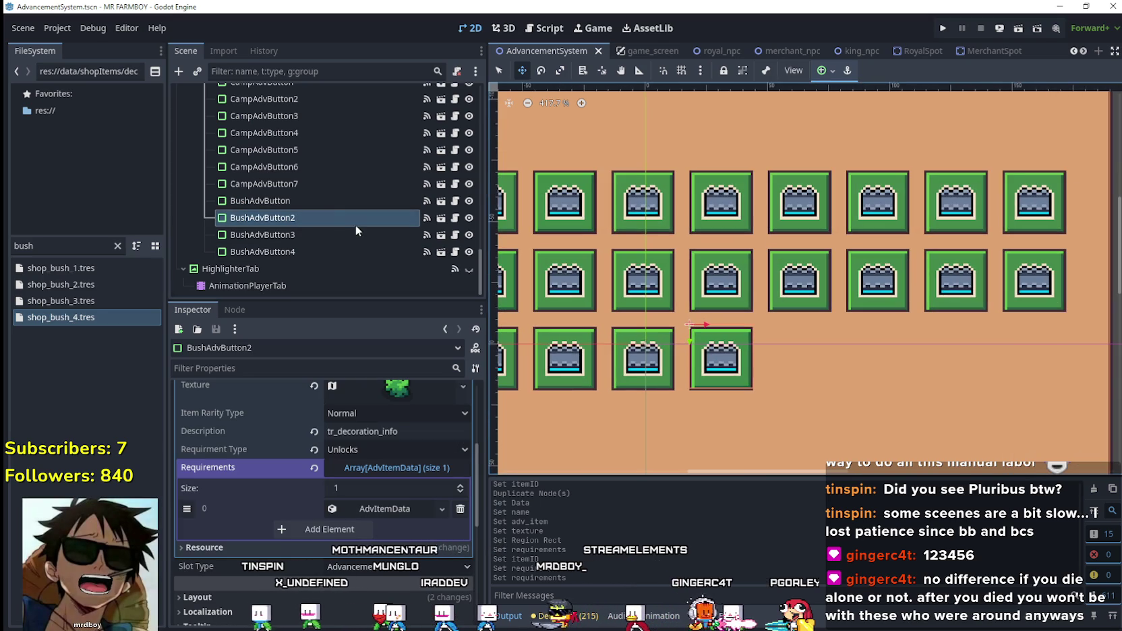
click(335, 200)
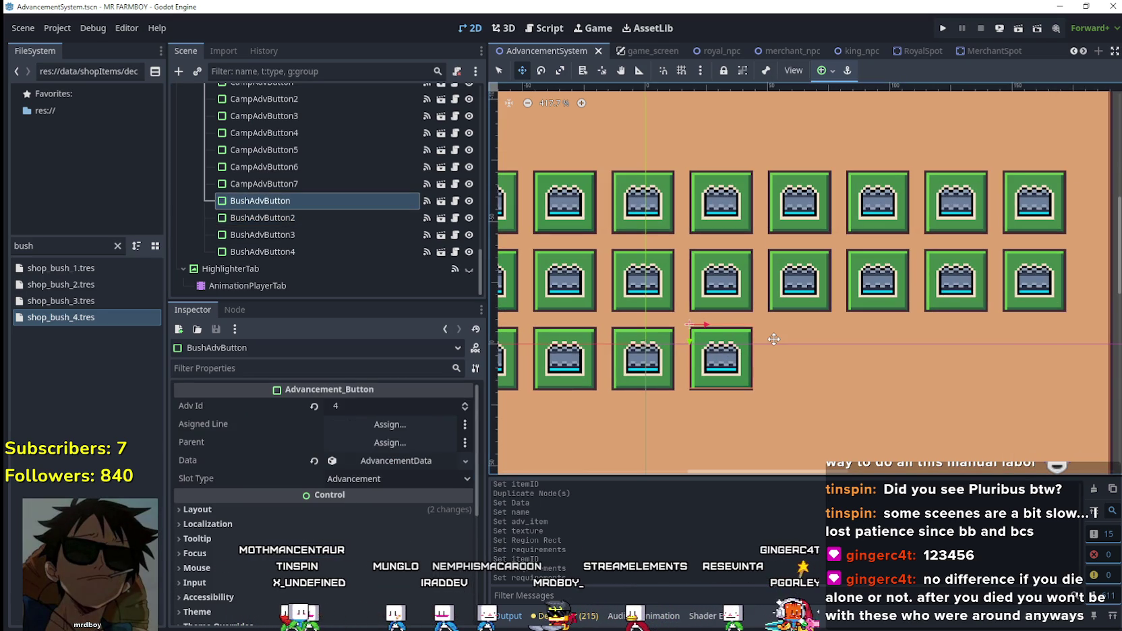
drag(773, 340, 774, 340)
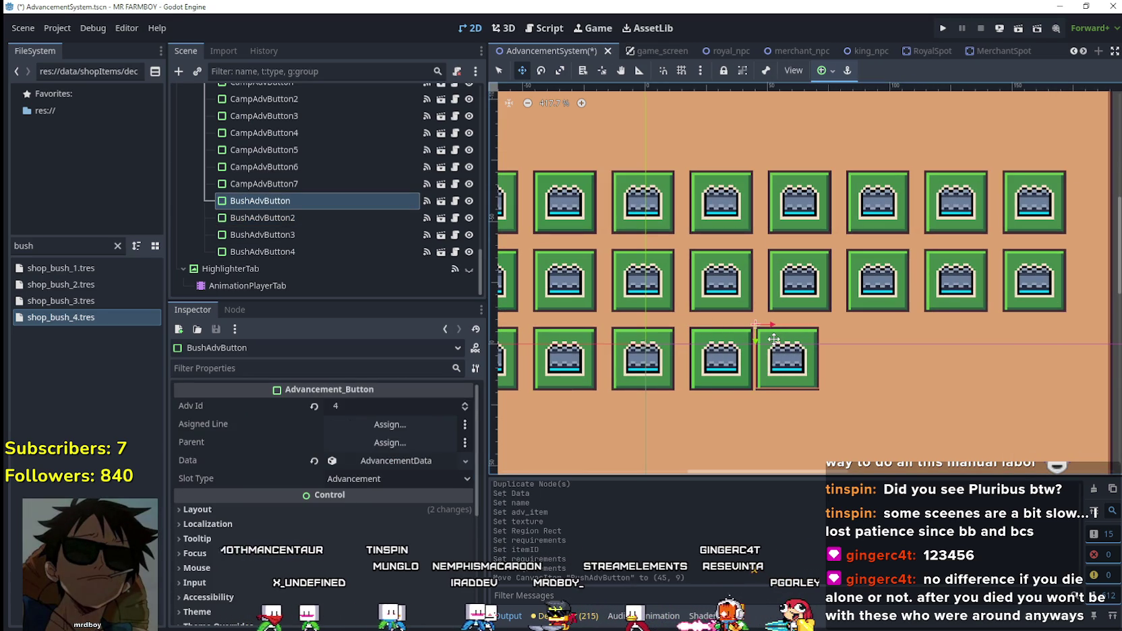
key(Right)
key(Right)
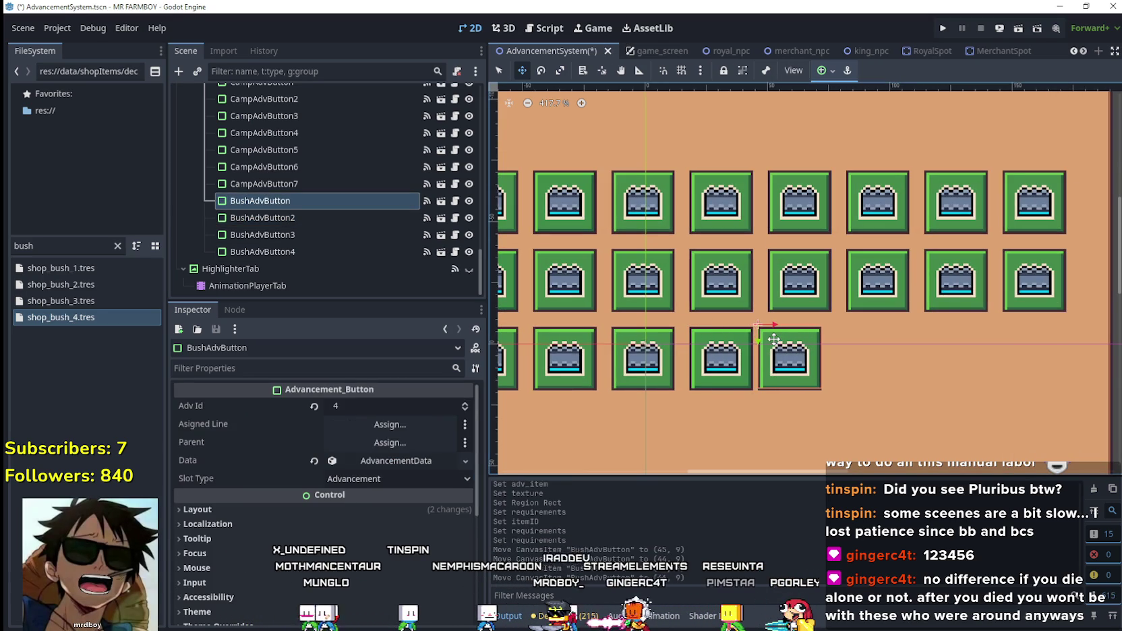
key(Right)
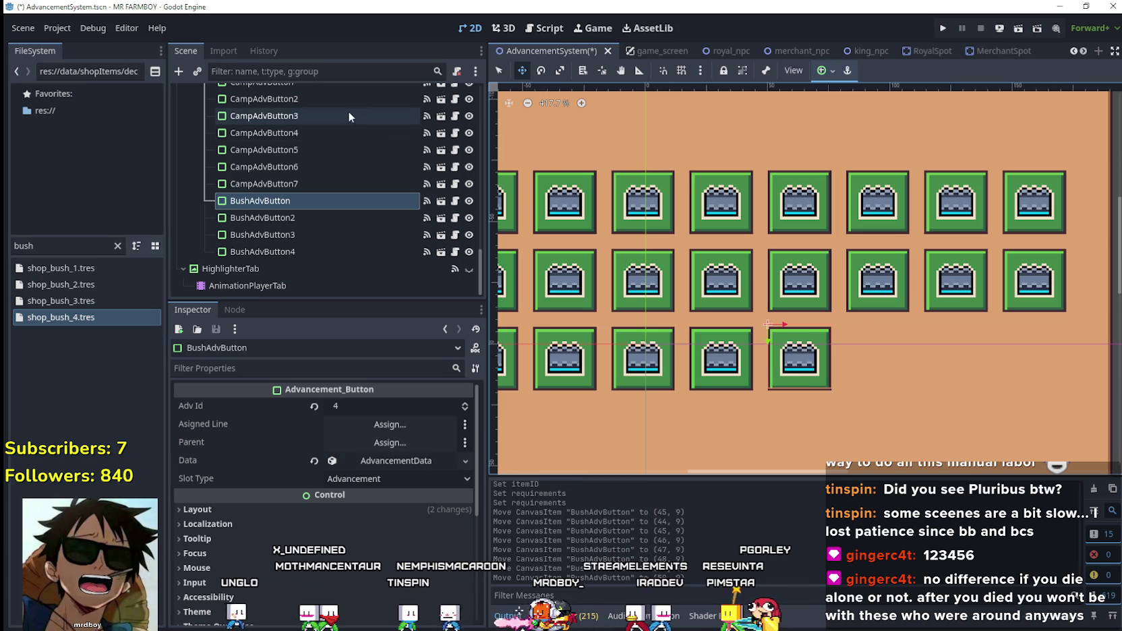
- Nudge BushAdvButton2 and BushAdvButton3 right into evenly spaced slots
click(305, 216)
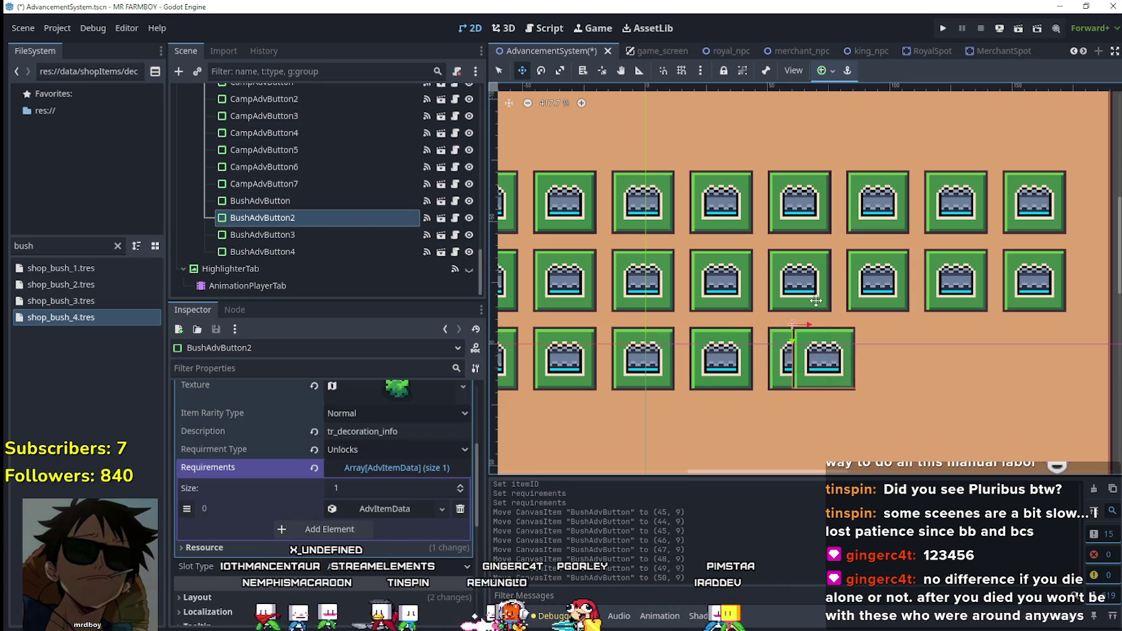
key(Right)
key(Right)
key(Right)
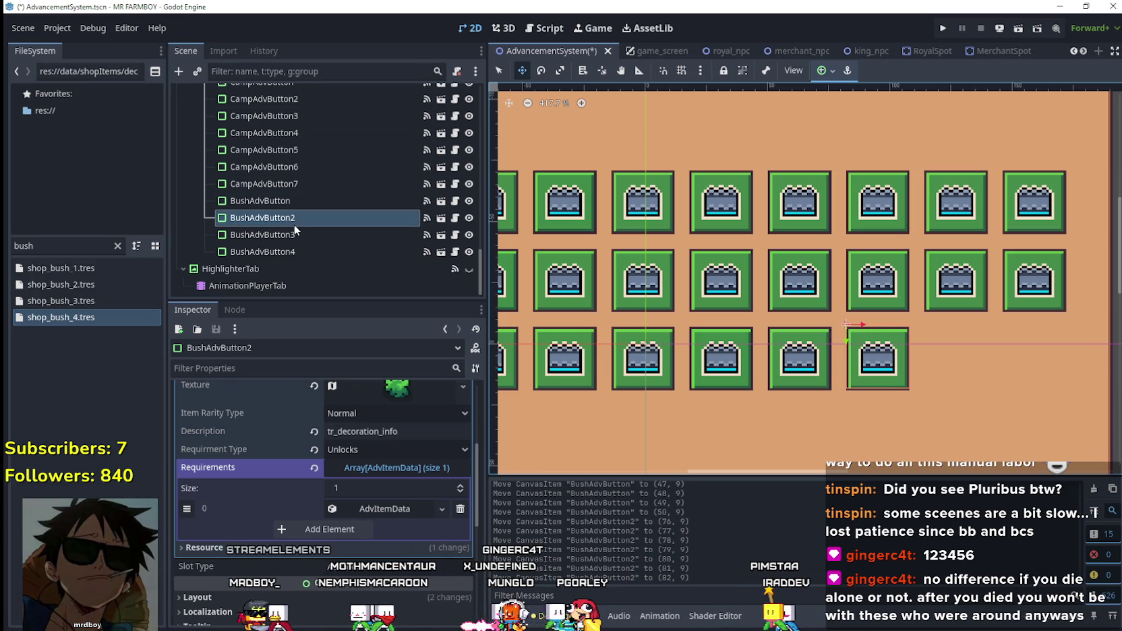
click(357, 235)
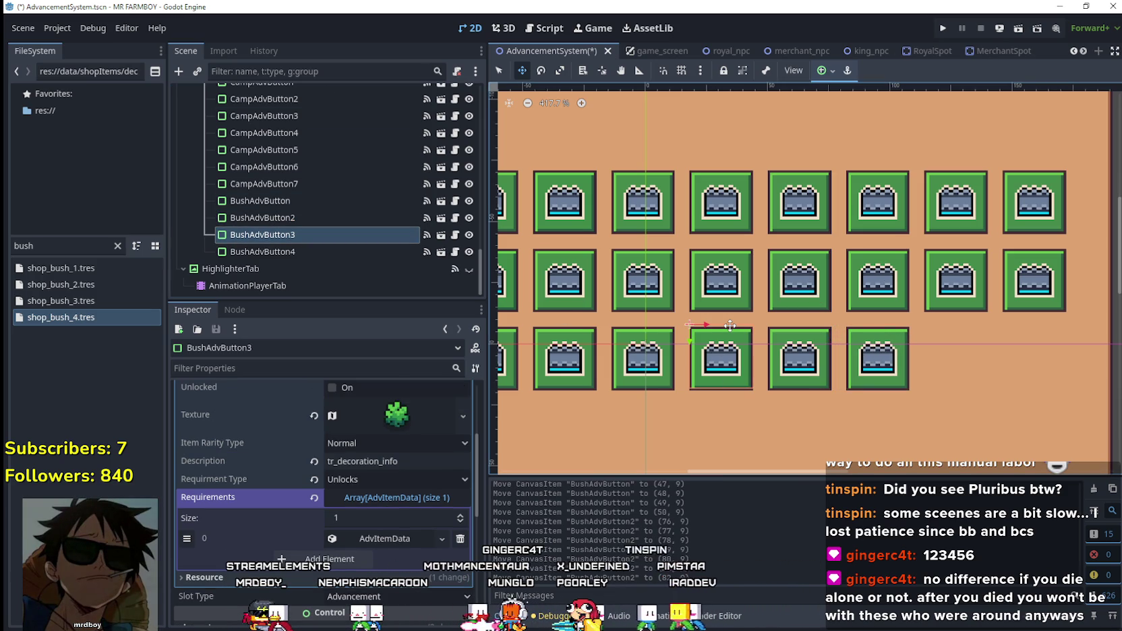
key(Right)
key(Right)
key(Right)
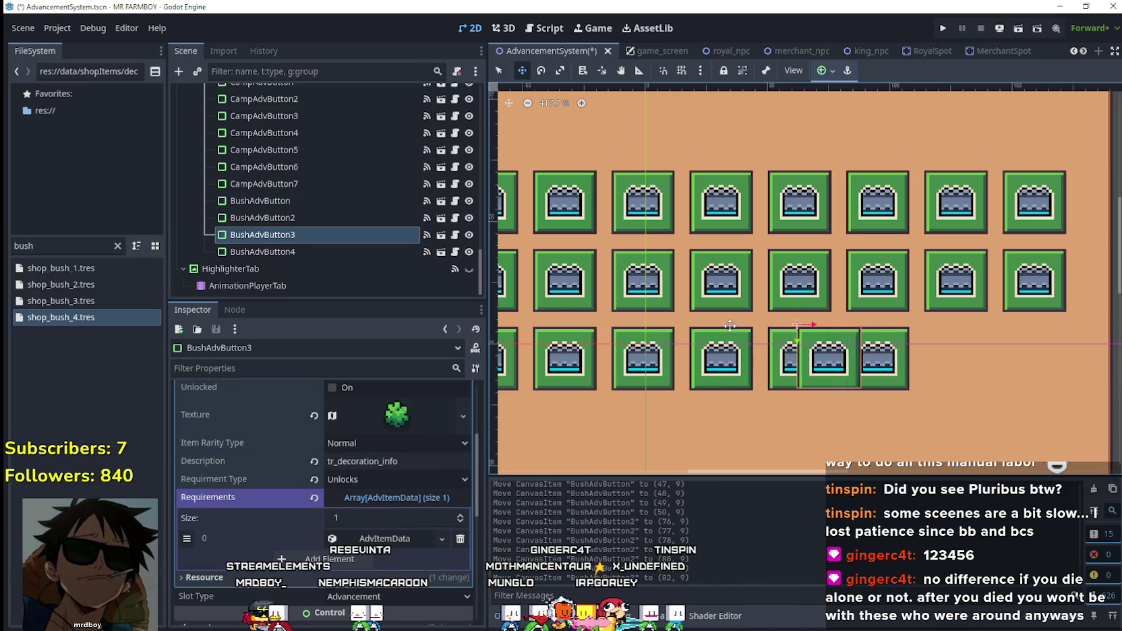
key(Right)
key(Right)
key(Right)
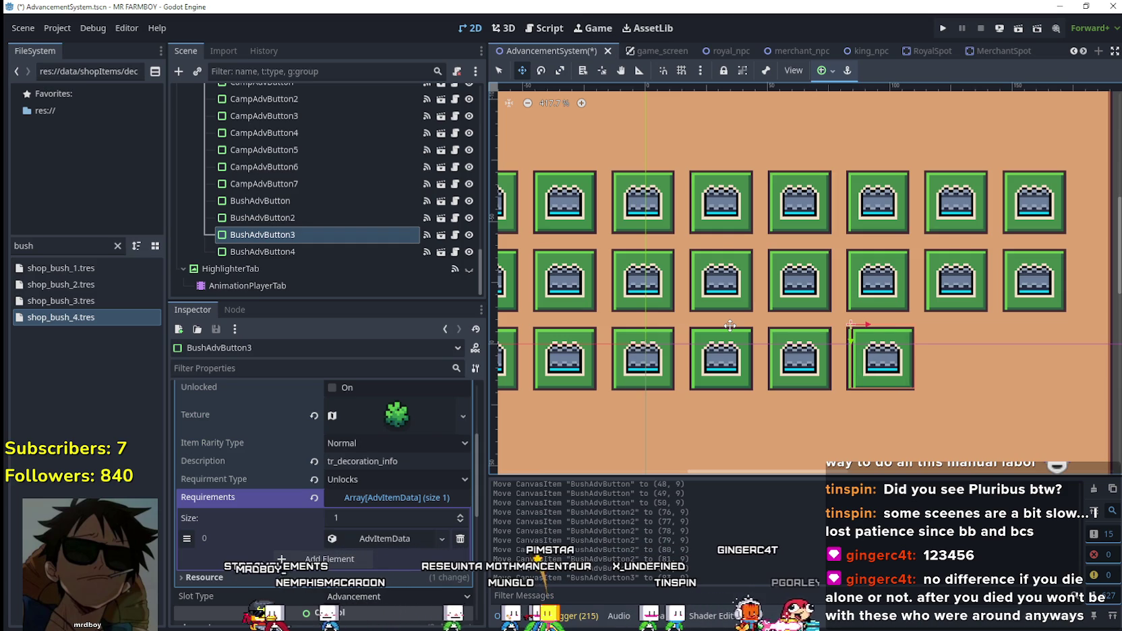
key(Right)
key(Right)
key(Right)
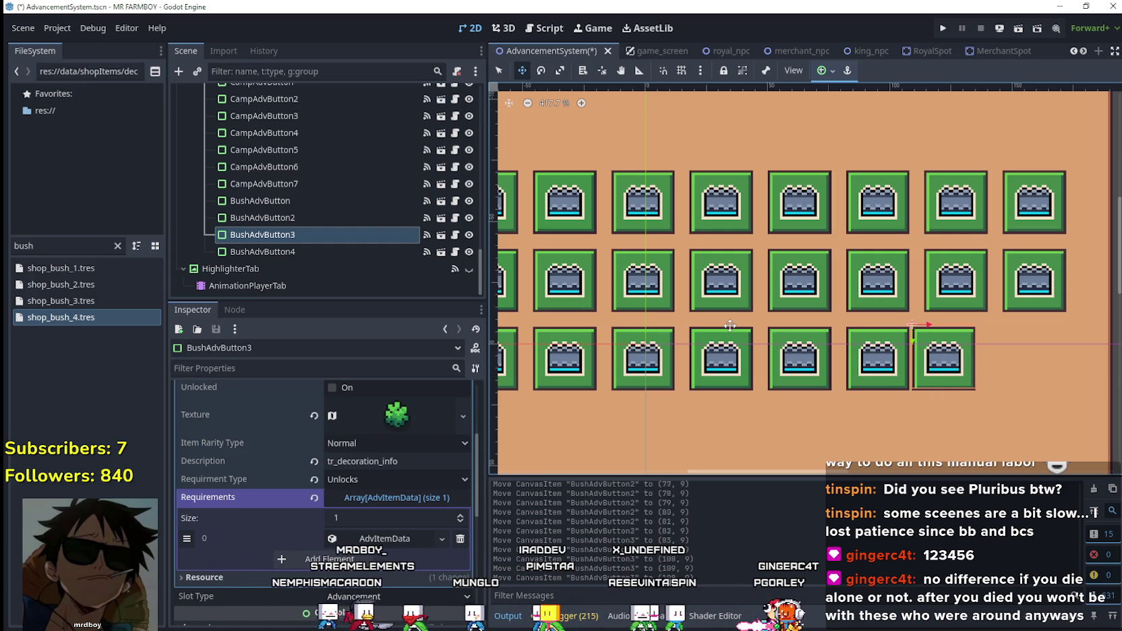
key(Right)
key(Right)
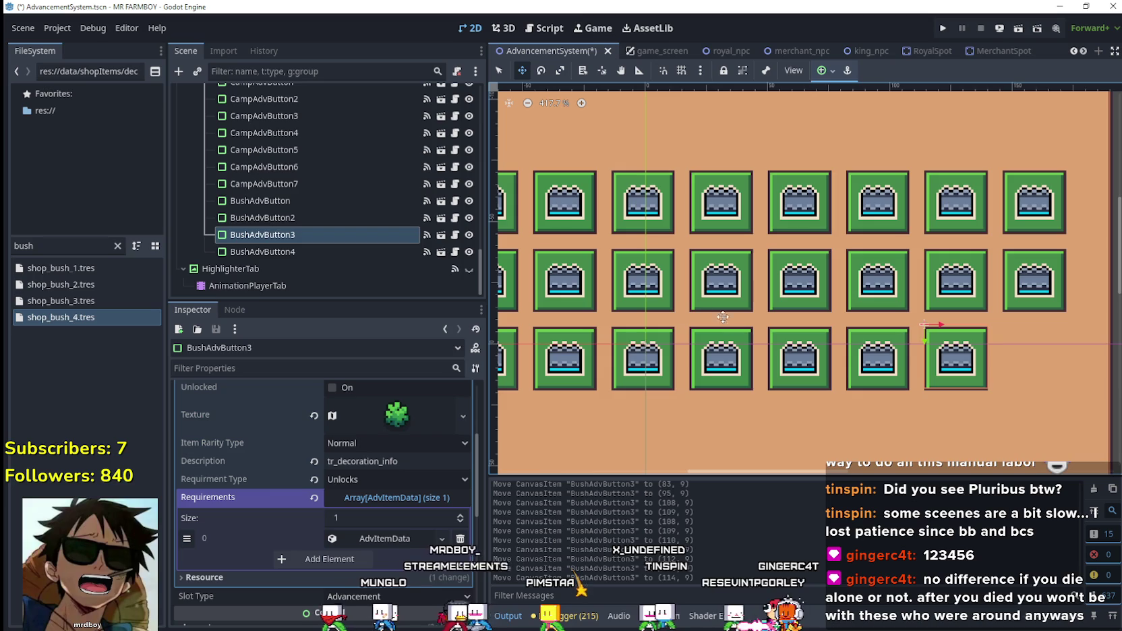
- Nudge BushAdvButton4 right to the end of the row and save the scene
click(721, 354)
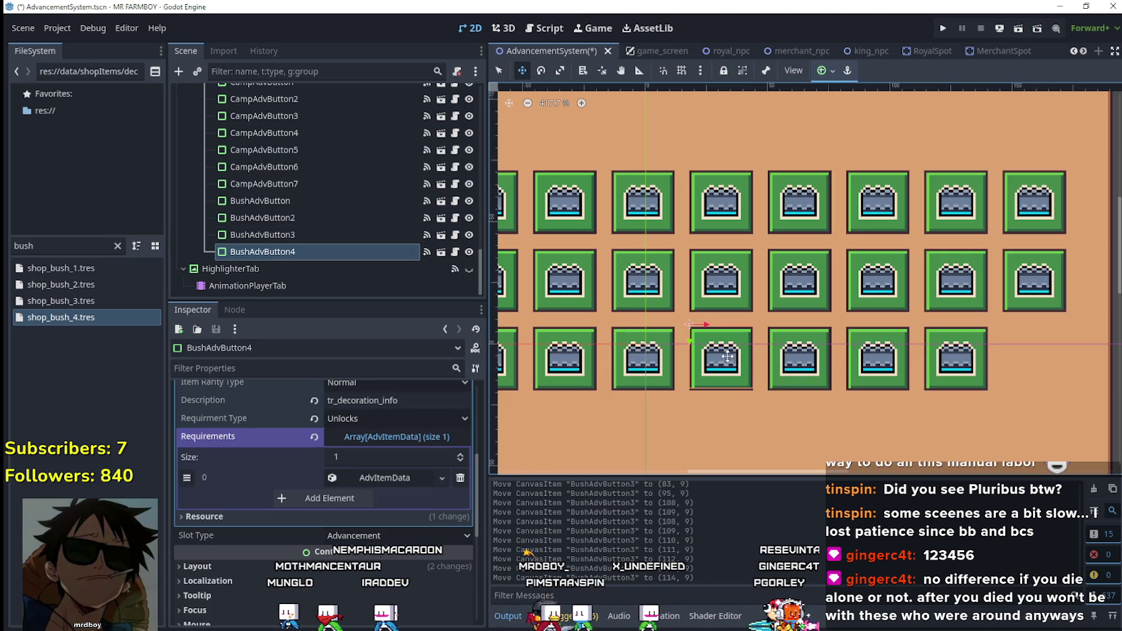
key(Right)
key(Right)
key(Right)
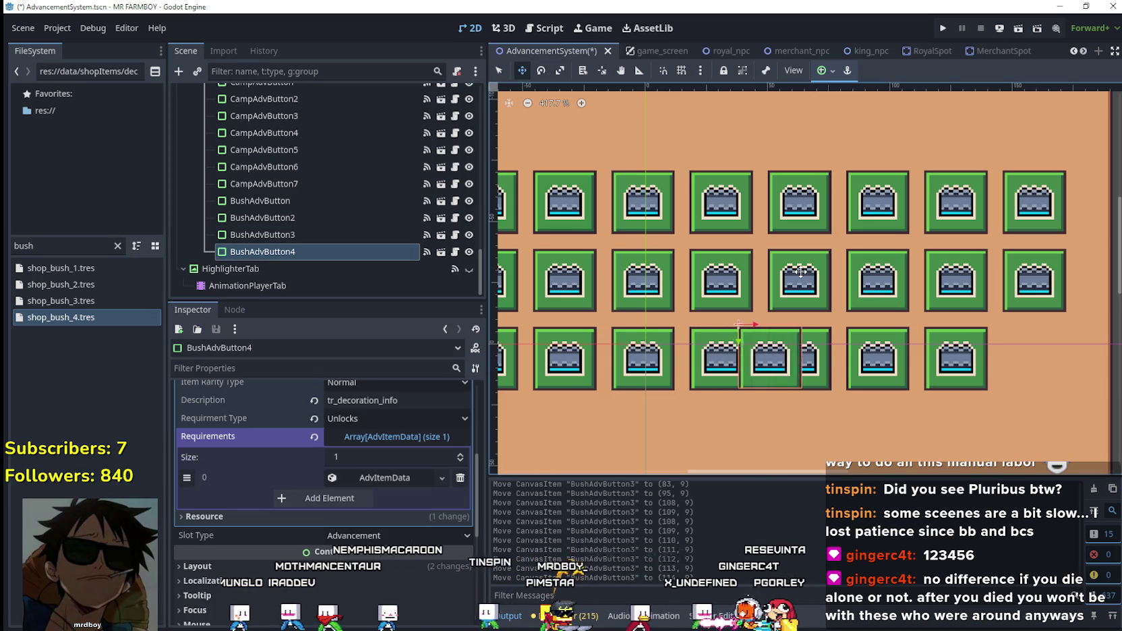
key(Right)
key(Right)
key(Right)
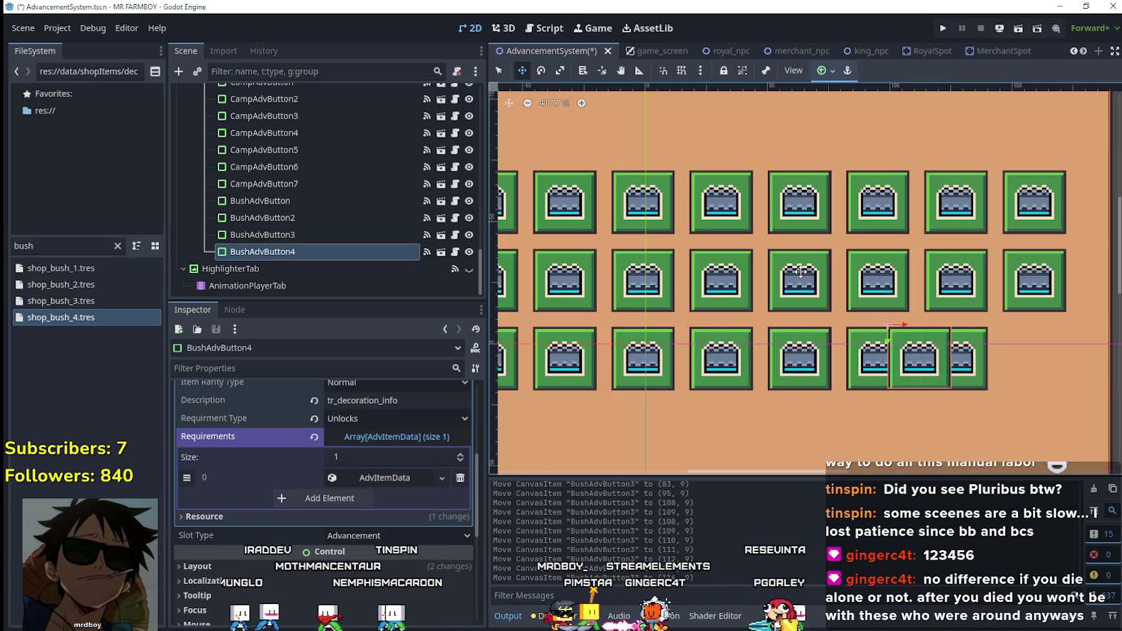
key(Right)
key(Right)
key(Right)
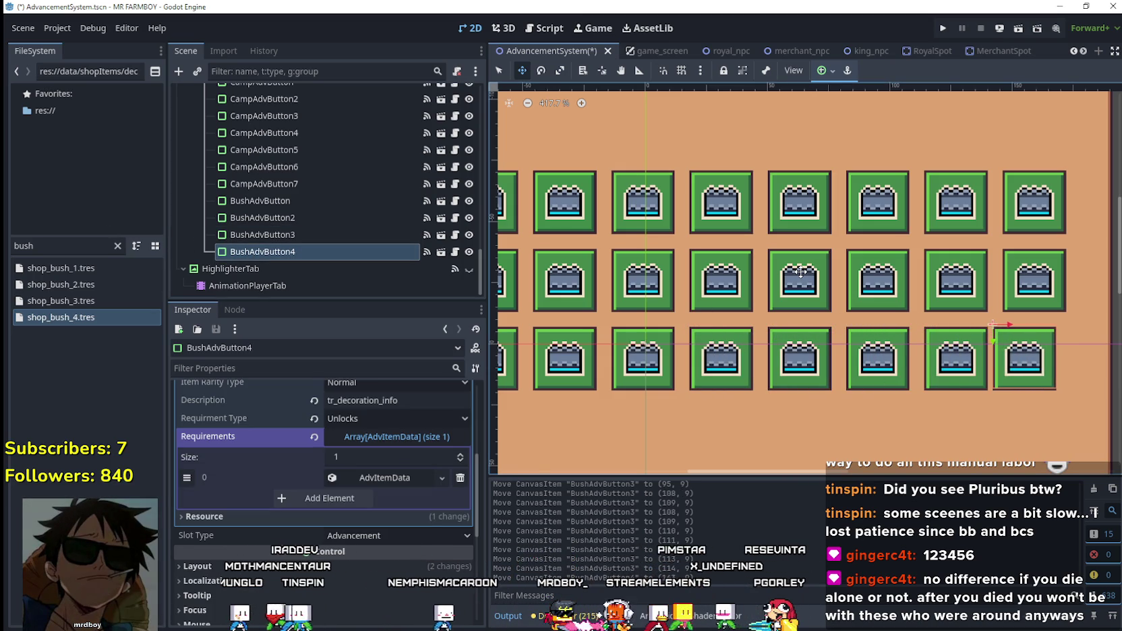
key(Right)
key(Right)
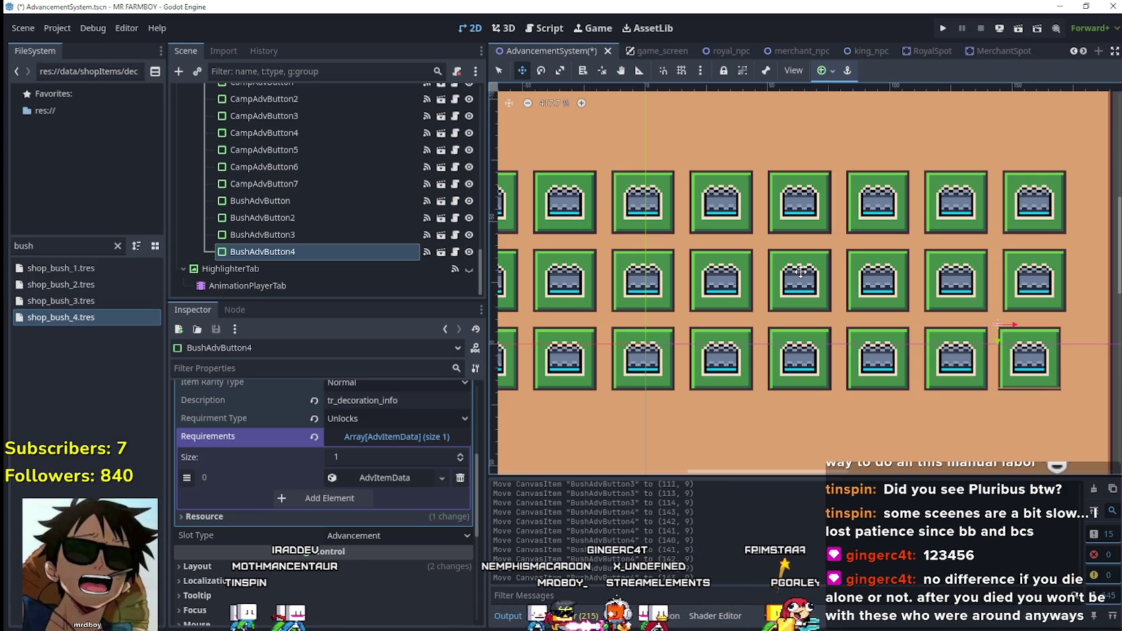
key(ctrl+s)
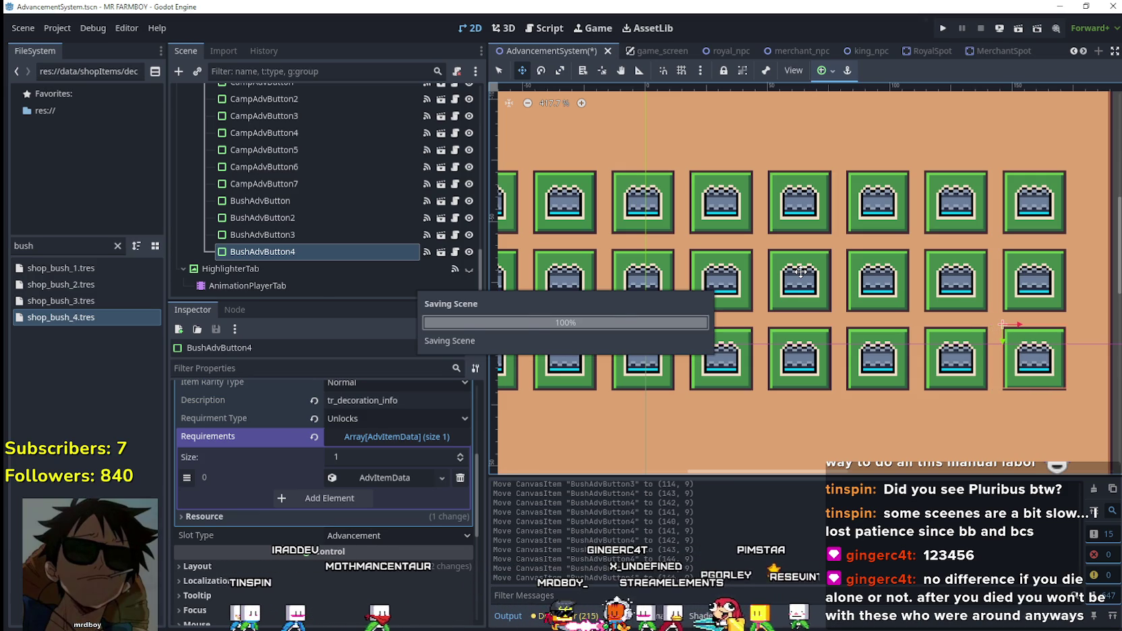
- Pan to view the whole tr_adv panel and collapse BushAdvButton4's Data properties
scroll(681, 226, down, 3)
scroll(683, 290, down, 2)
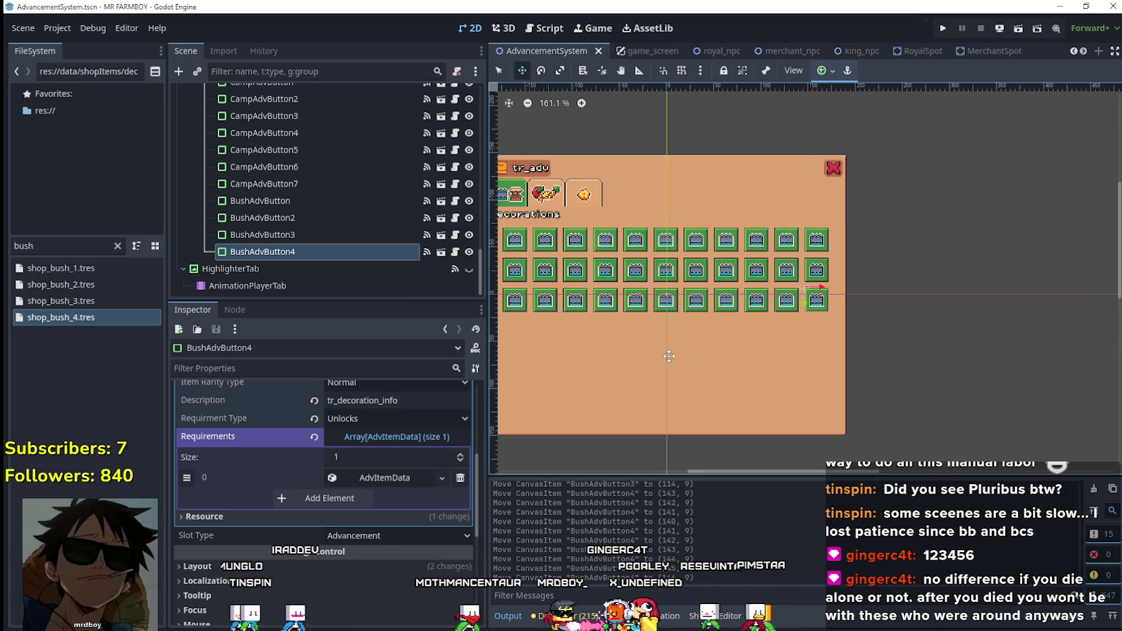
scroll(742, 398, down, 1)
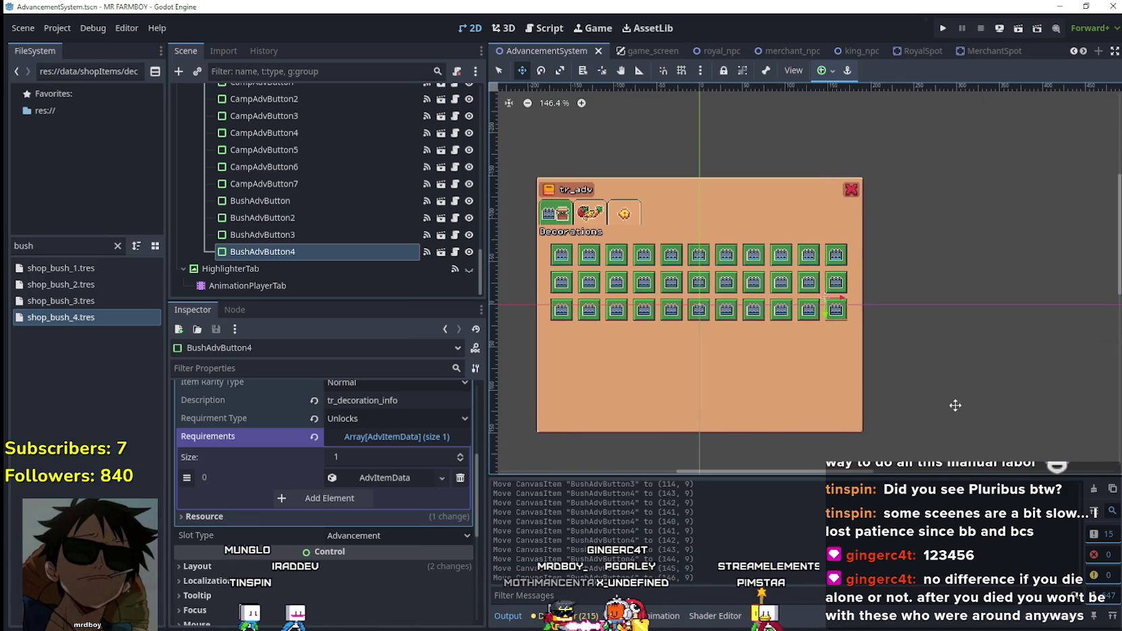
scroll(944, 368, up, 3)
mouse_move(956, 331)
mouse_down()
mouse_move(1008, 328)
mouse_move(1046, 370)
mouse_up()
scroll(1038, 367, down, 1)
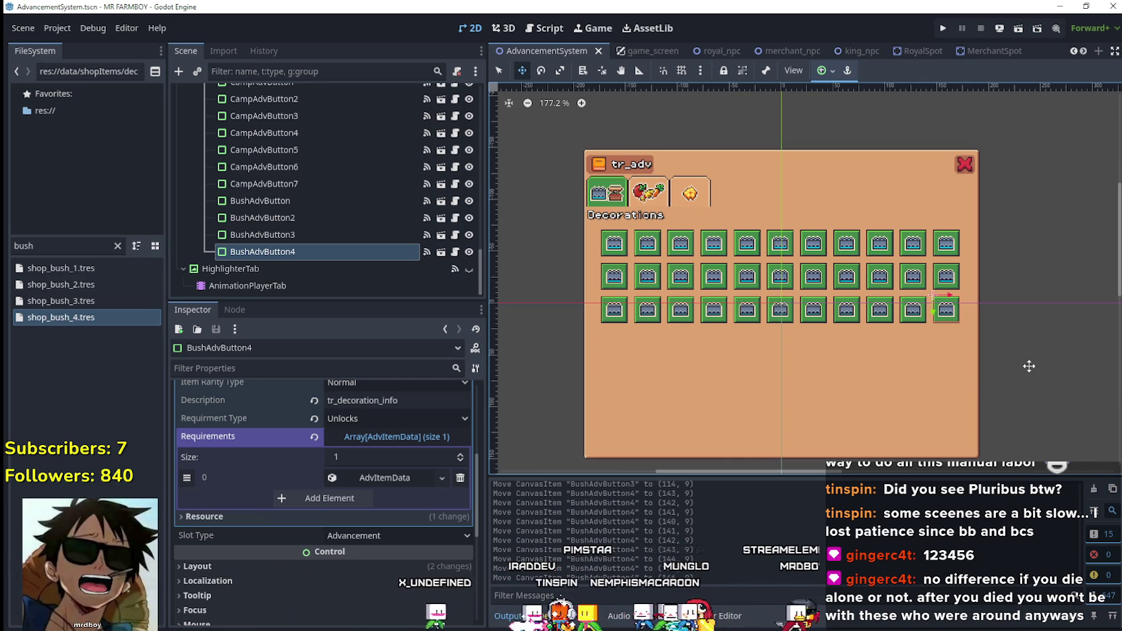
scroll(423, 479, up, 5)
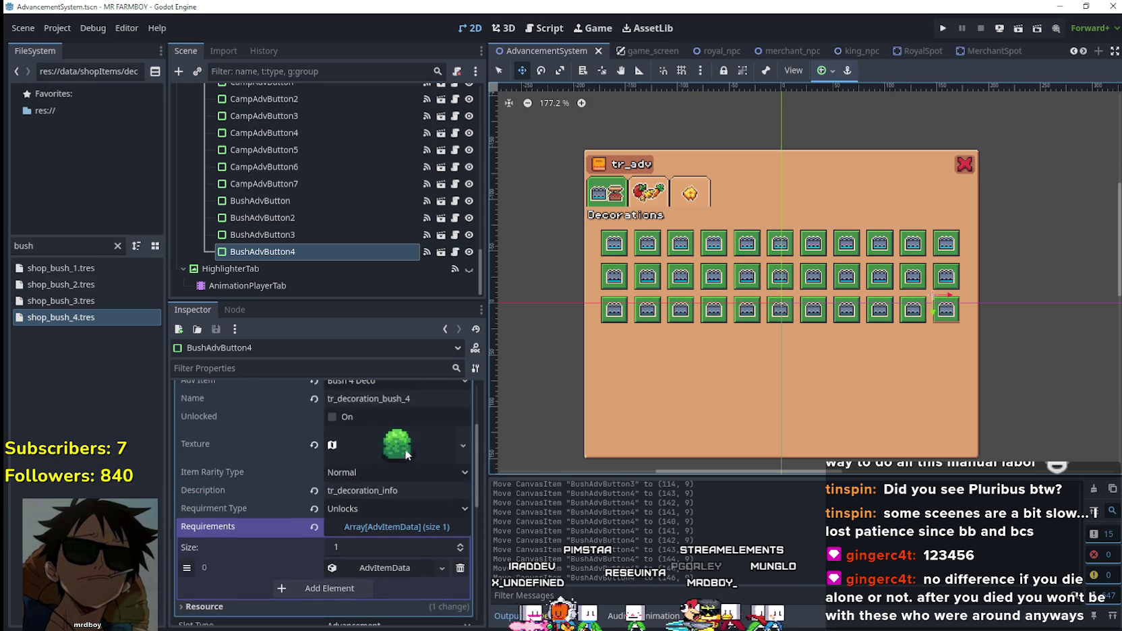
click(432, 402)
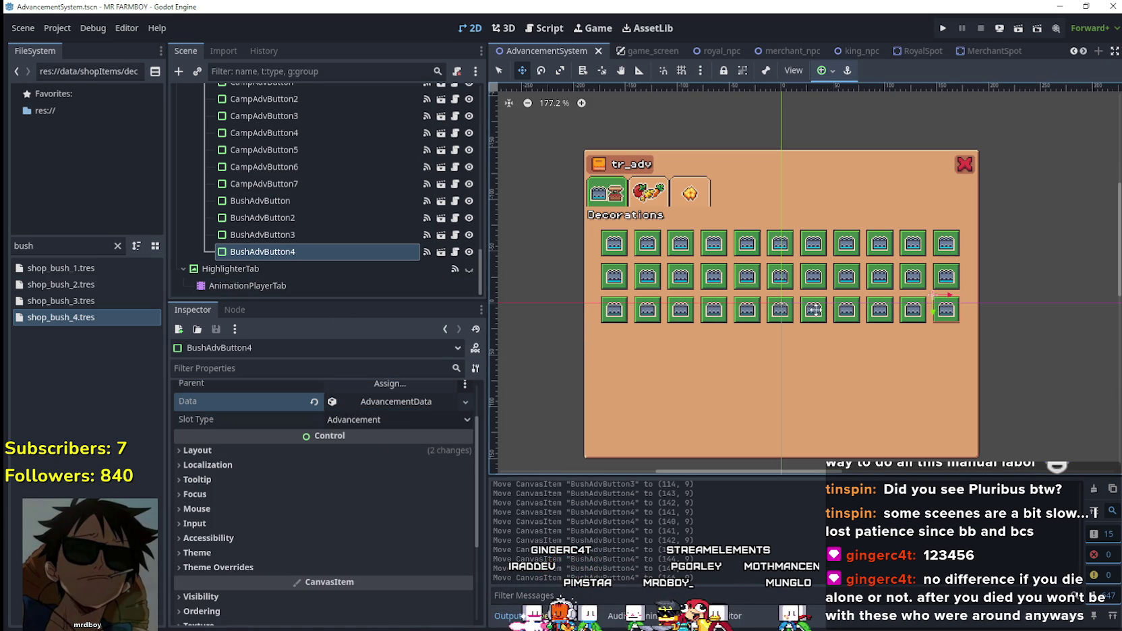
- Duplicate BushAdvButton4 as BushAdvButton5, place it under the first column, and save
key(ctrl+d)
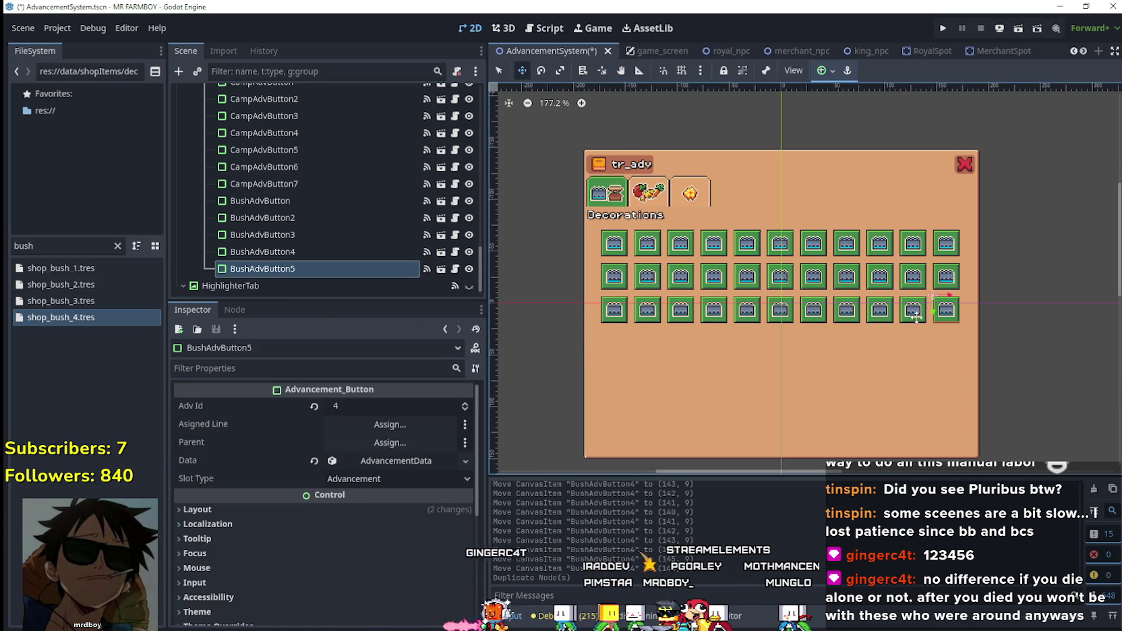
scroll(937, 312, up, 2)
scroll(945, 322, down, 1)
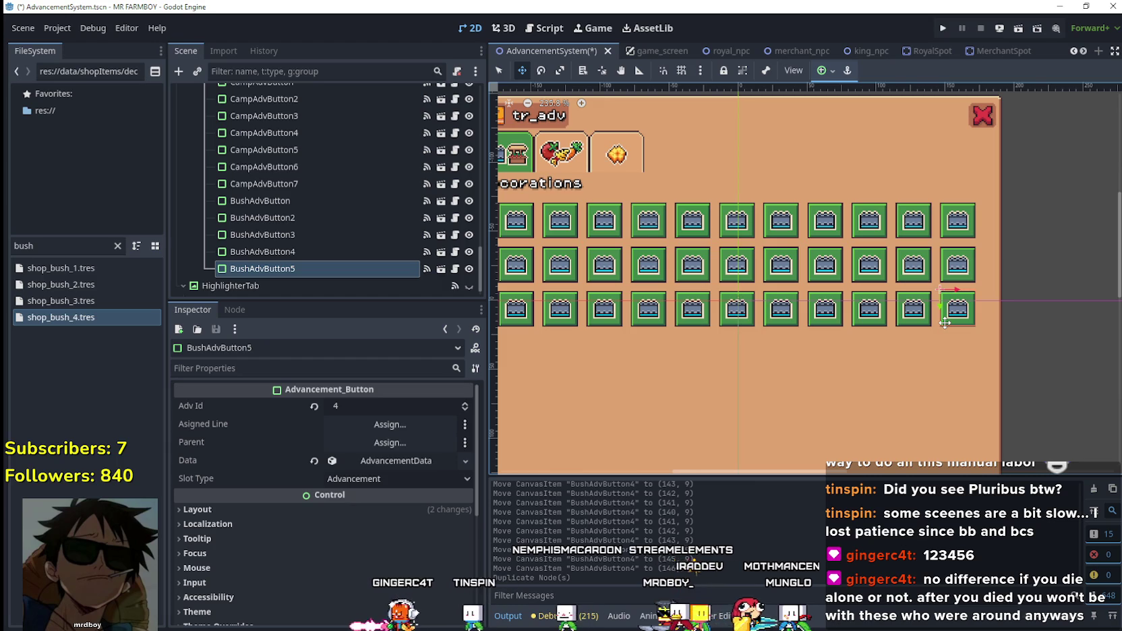
mouse_move(945, 323)
mouse_down()
mouse_move(673, 388)
mouse_move(584, 396)
mouse_up()
mouse_move(864, 360)
mouse_down()
mouse_move(811, 350)
mouse_move(786, 323)
mouse_up()
scroll(782, 312, up, 6)
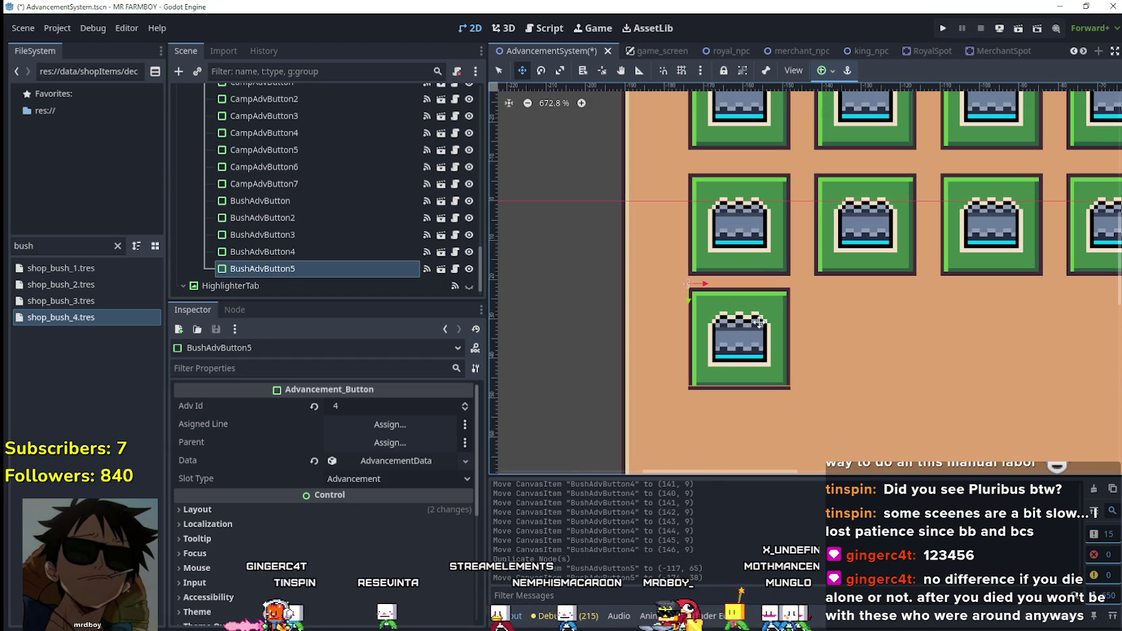
key(Up)
key(Up)
key(Up)
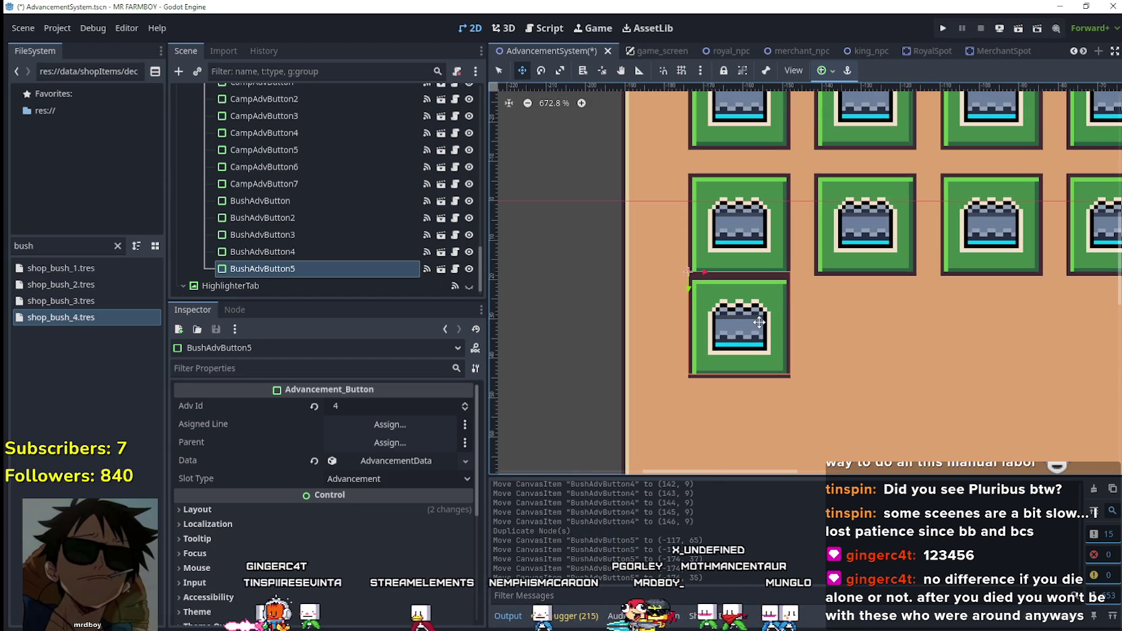
key(Down)
key(Down)
key(Down)
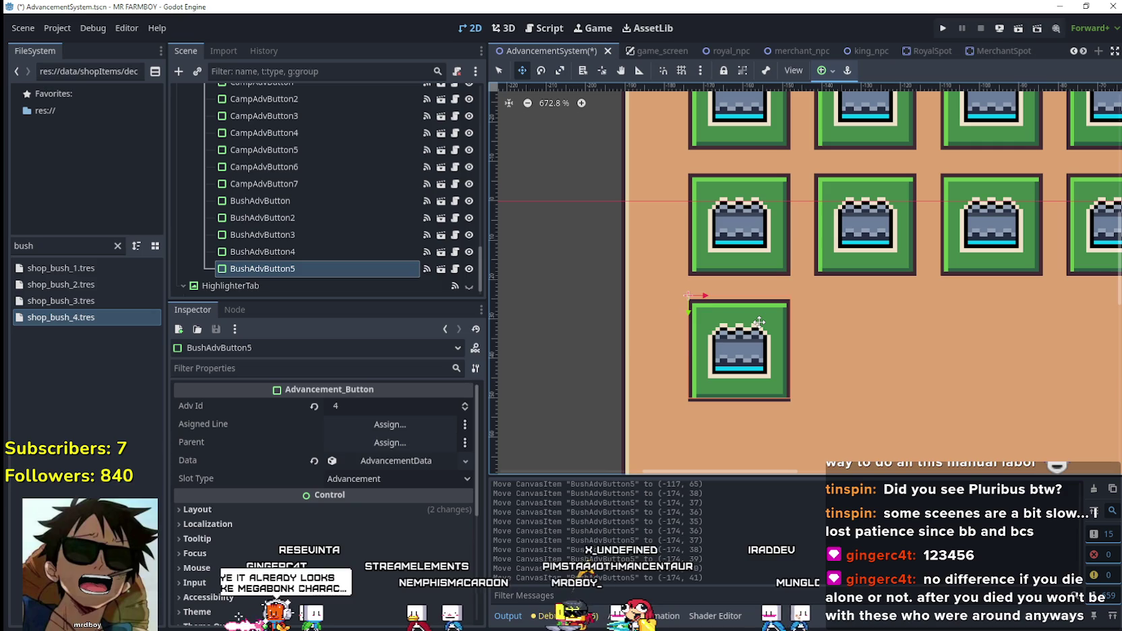
key(ctrl+s)
- Link BushAdvButton5 to Stump 1 Deco and type 'stum' to find the stump items
scroll(761, 322, down, 2)
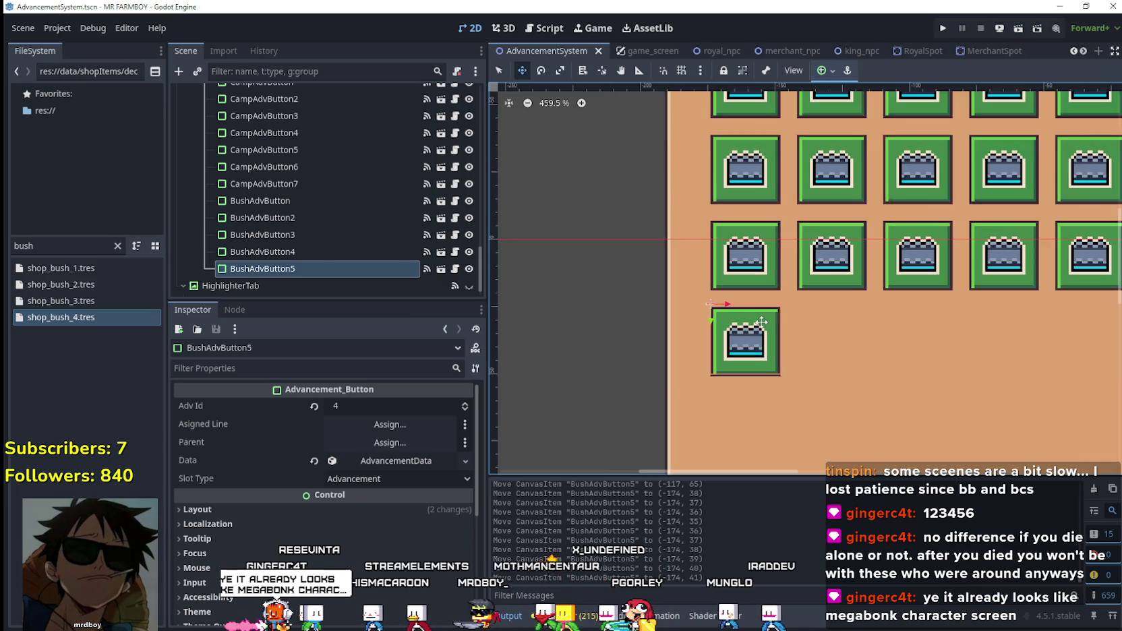
scroll(769, 342, down, 1)
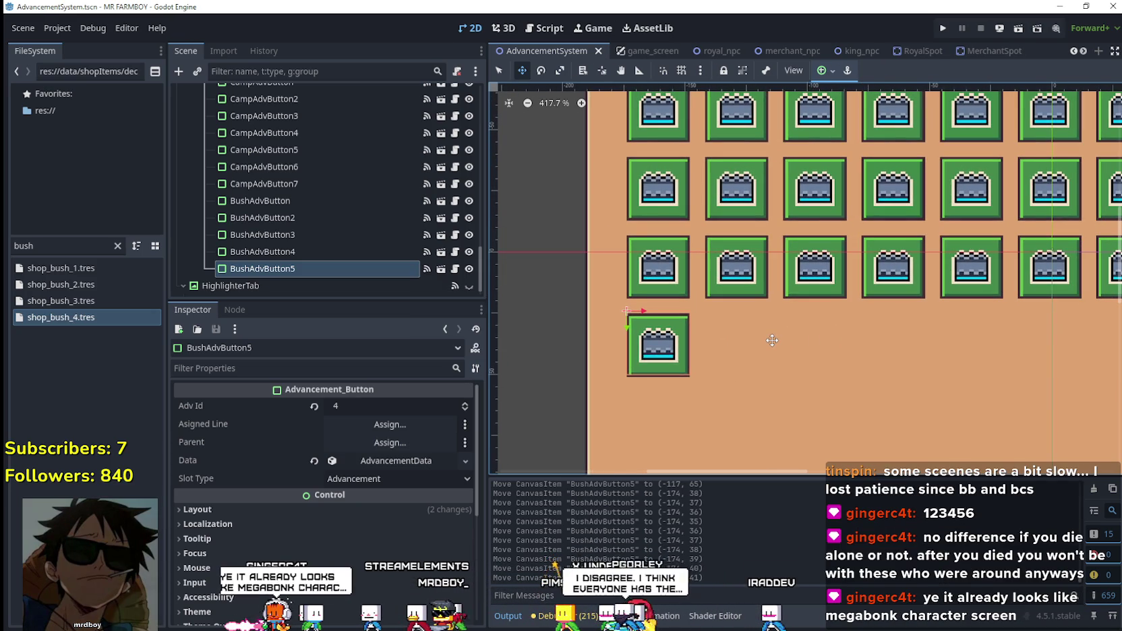
scroll(773, 339, up, 1)
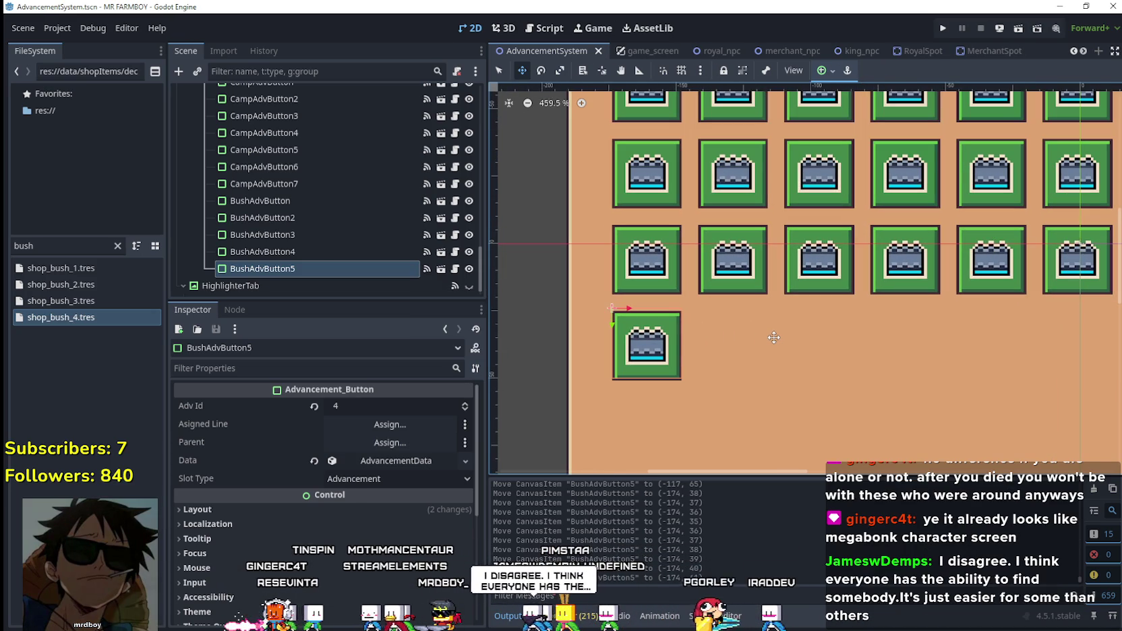
click(283, 268)
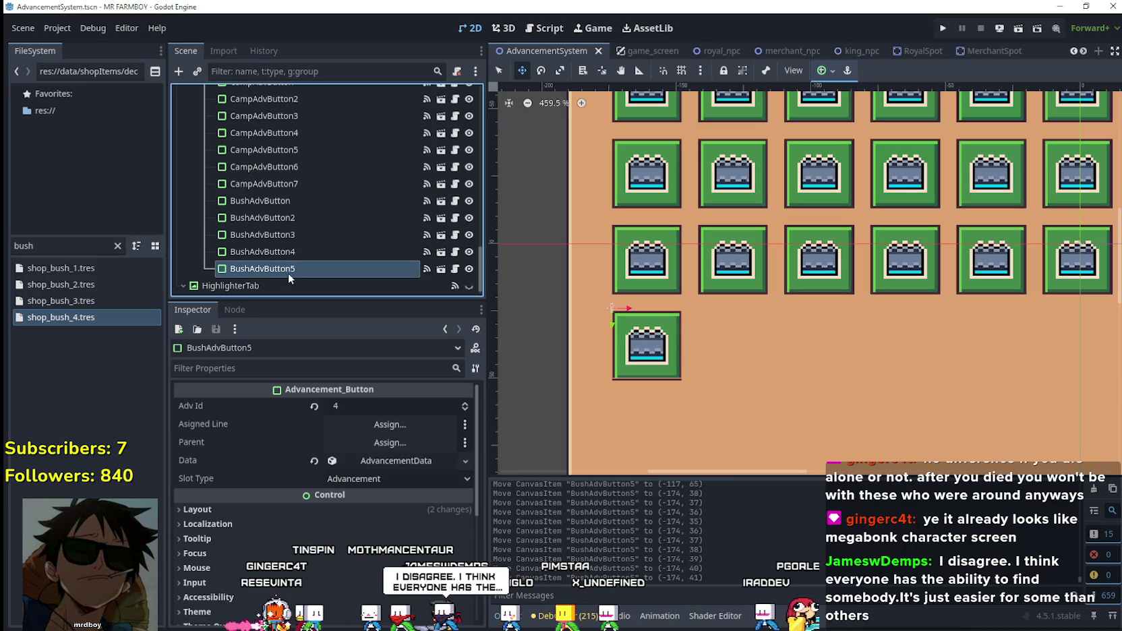
click(410, 466)
right_click(405, 464)
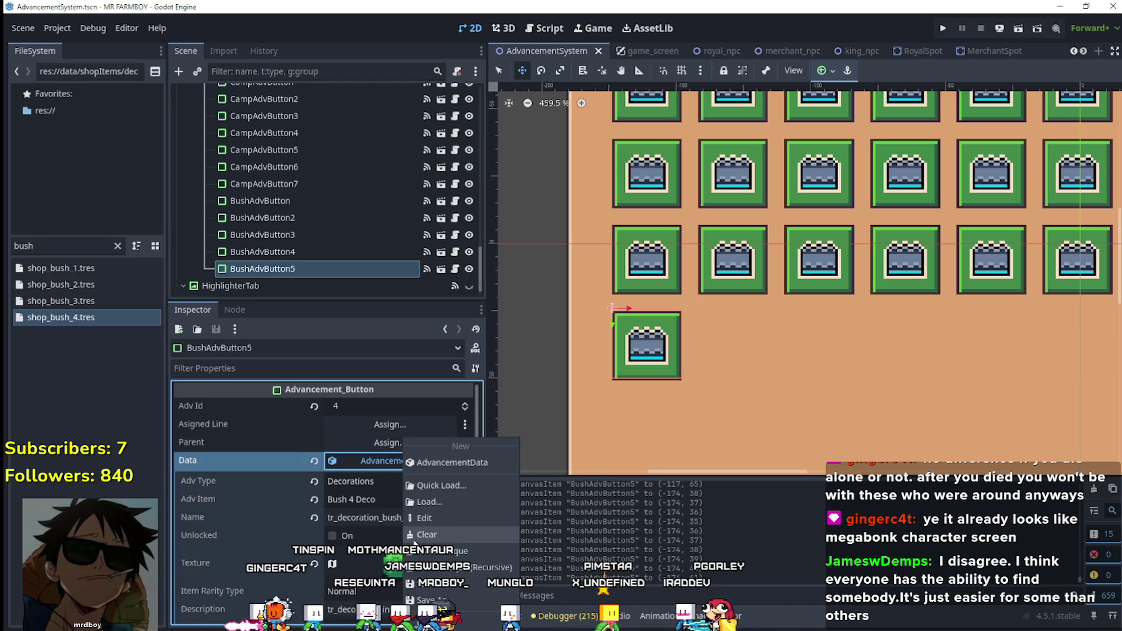
click(369, 499)
click(369, 499)
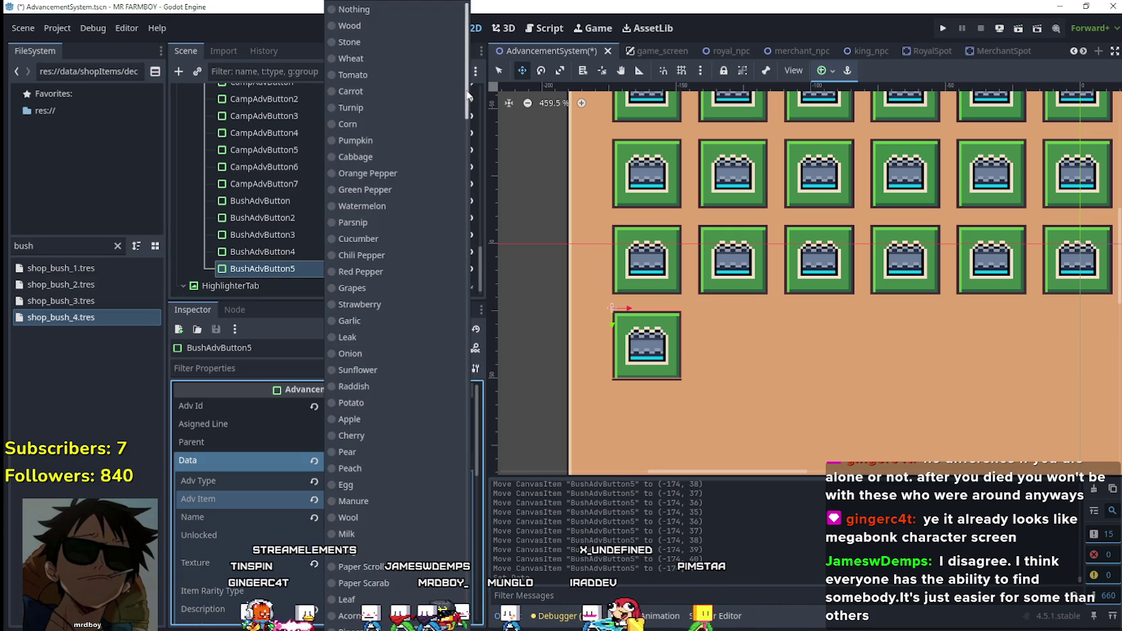
drag(468, 96, 455, 462)
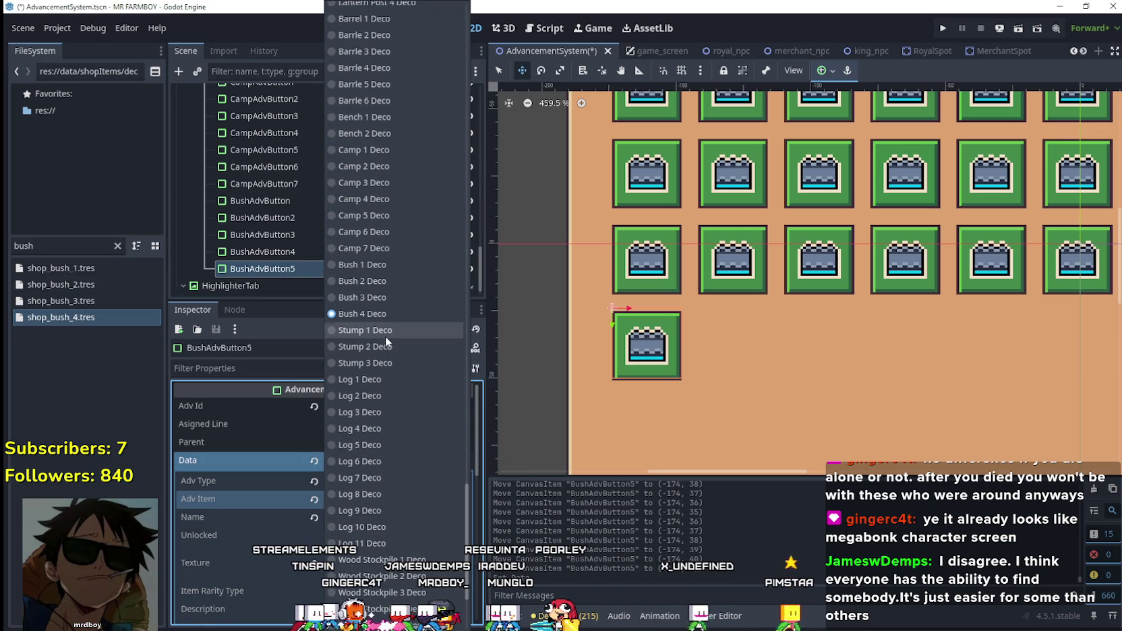
click(385, 332)
click(408, 518)
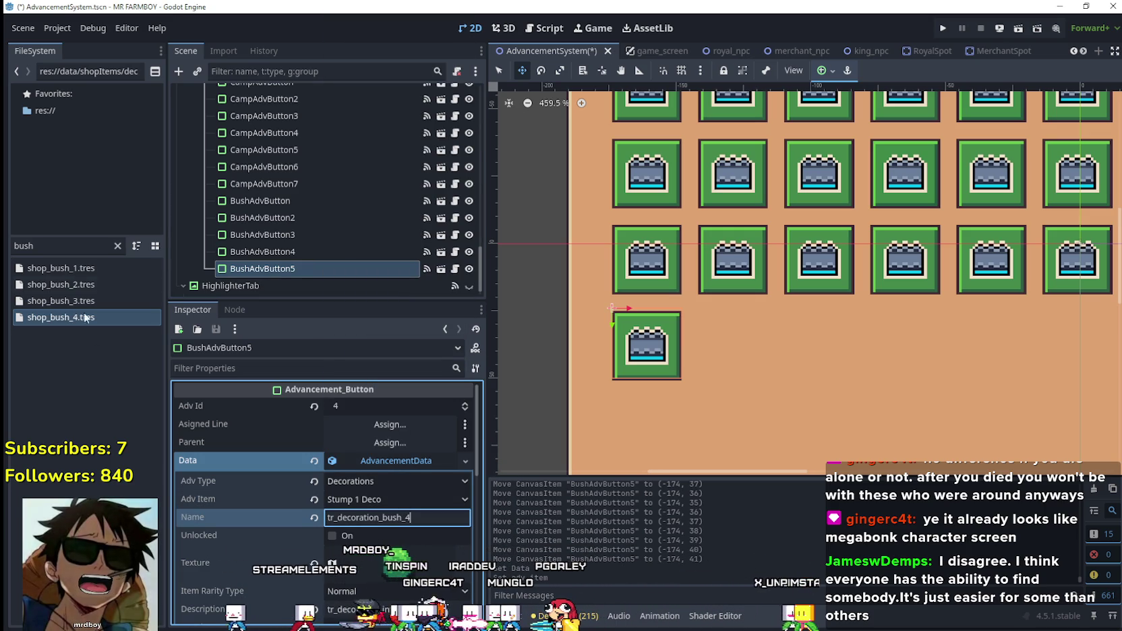
text(stum)
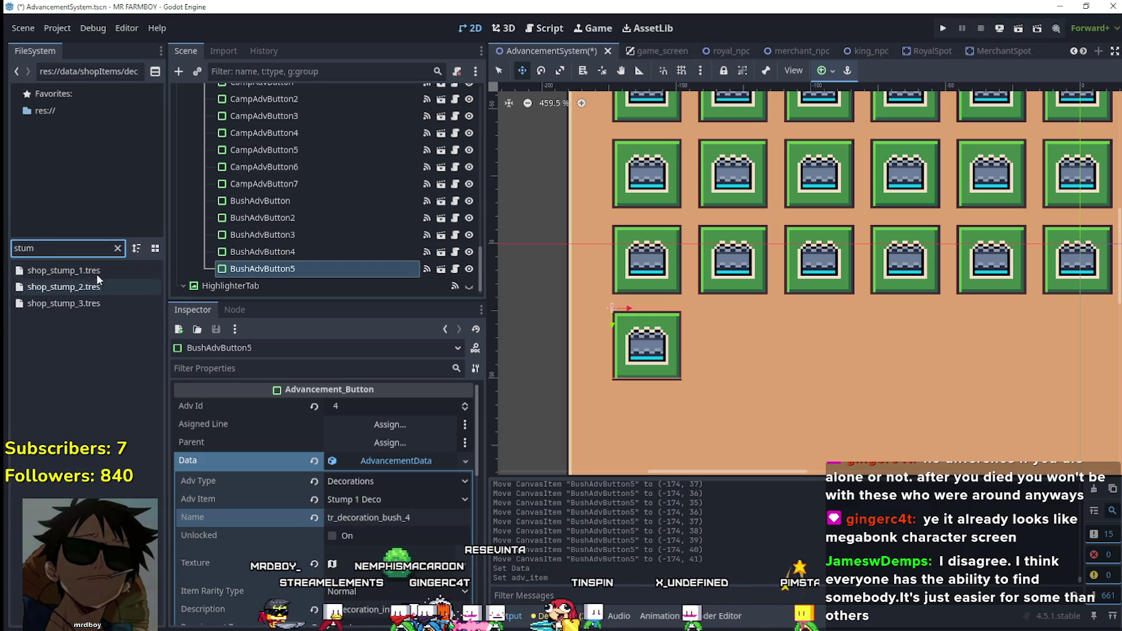
- Name the shop_stump_1/2/3.tres items tr_decoration_stump_1, _2 and _3, and save
click(76, 272)
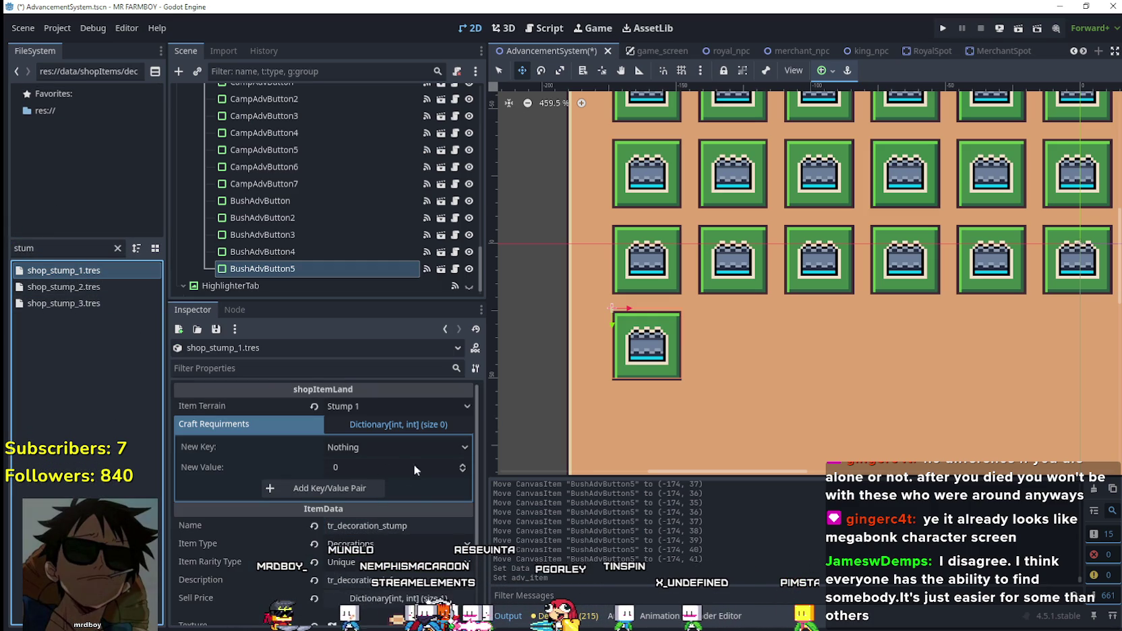
click(443, 528)
text(_1)
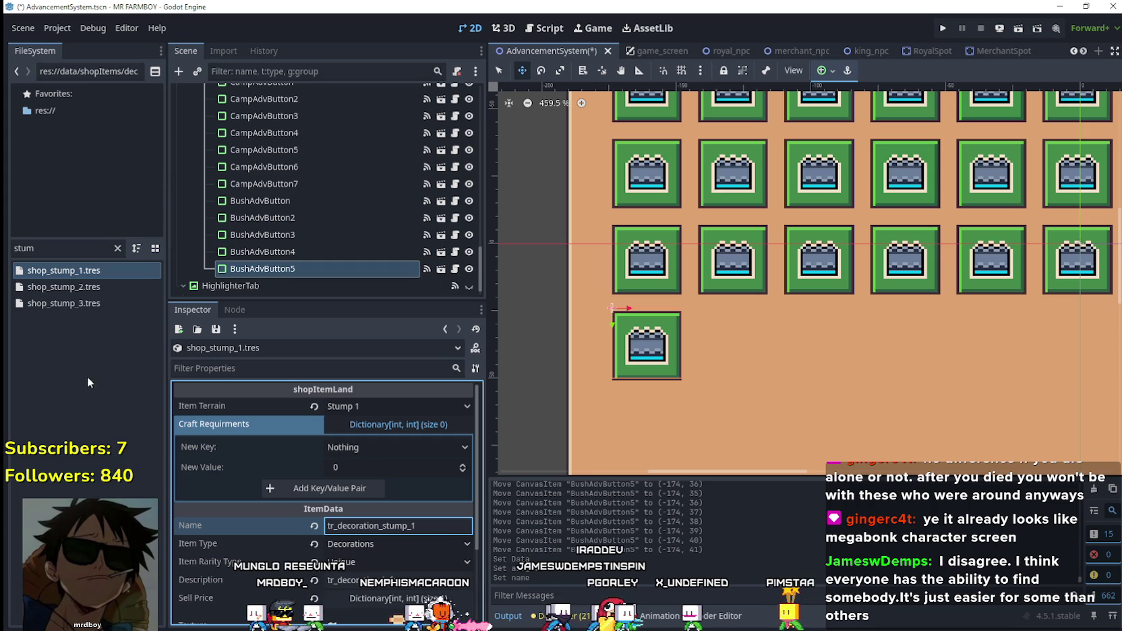
key(ctrl+a)
key(ctrl+c)
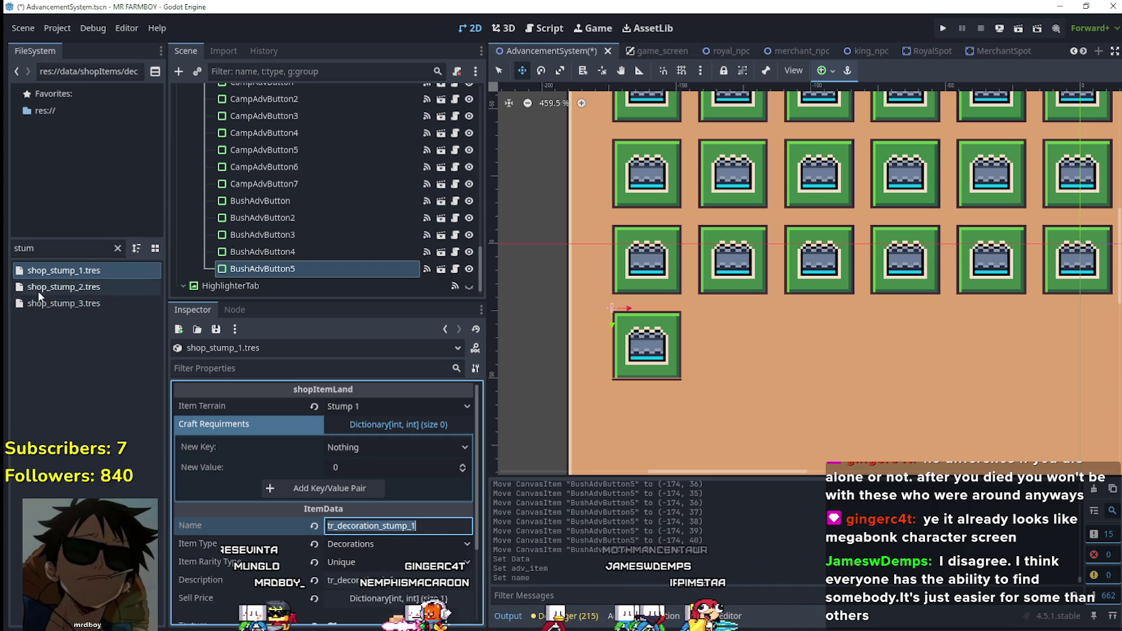
click(95, 289)
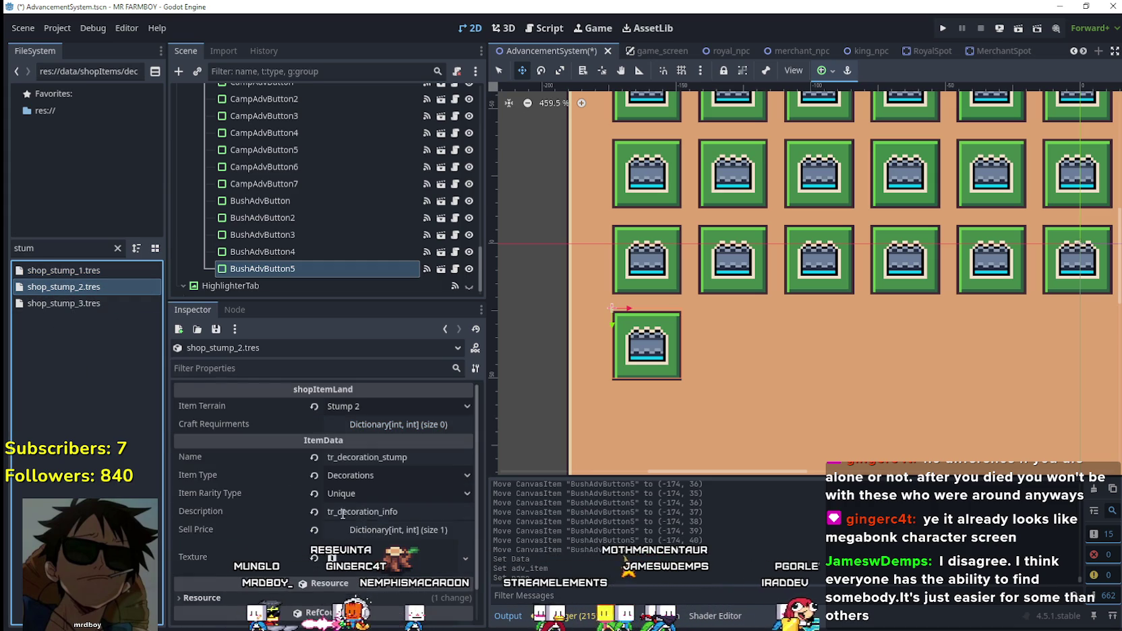
click(392, 452)
text(_2)
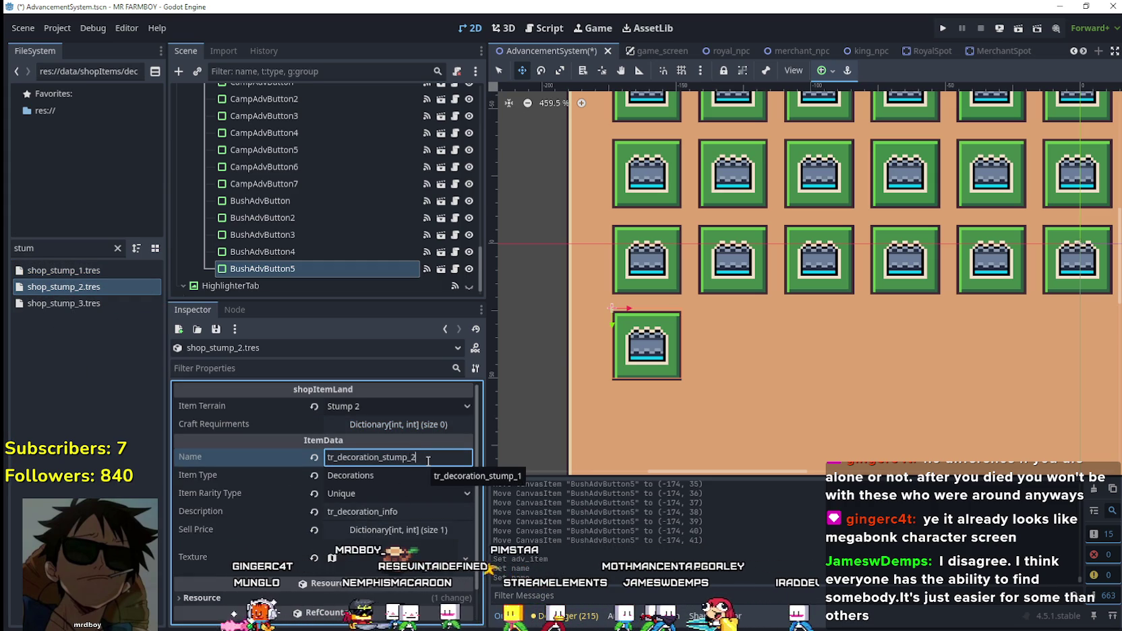
key(ctrl+s)
click(68, 304)
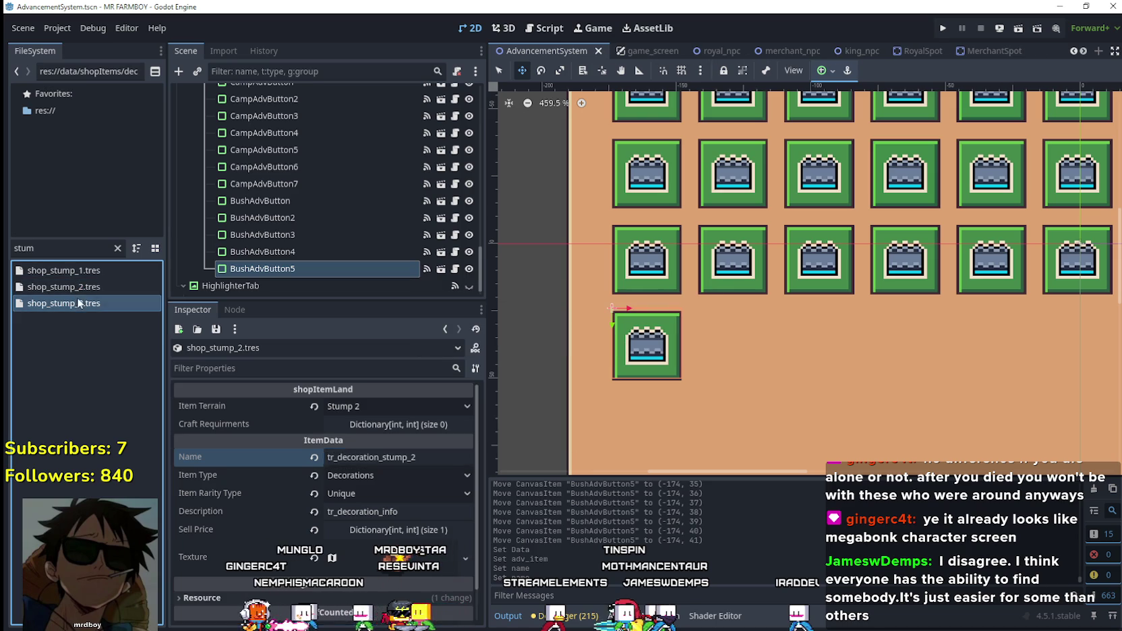
click(378, 425)
click(412, 524)
text(_3)
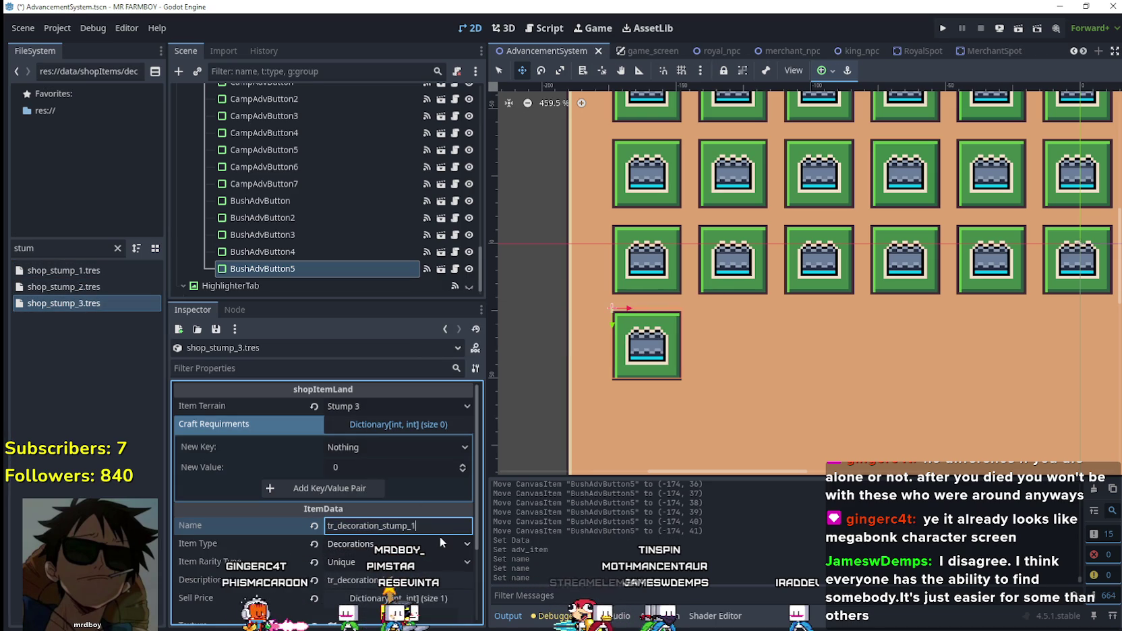
key(ctrl+s)
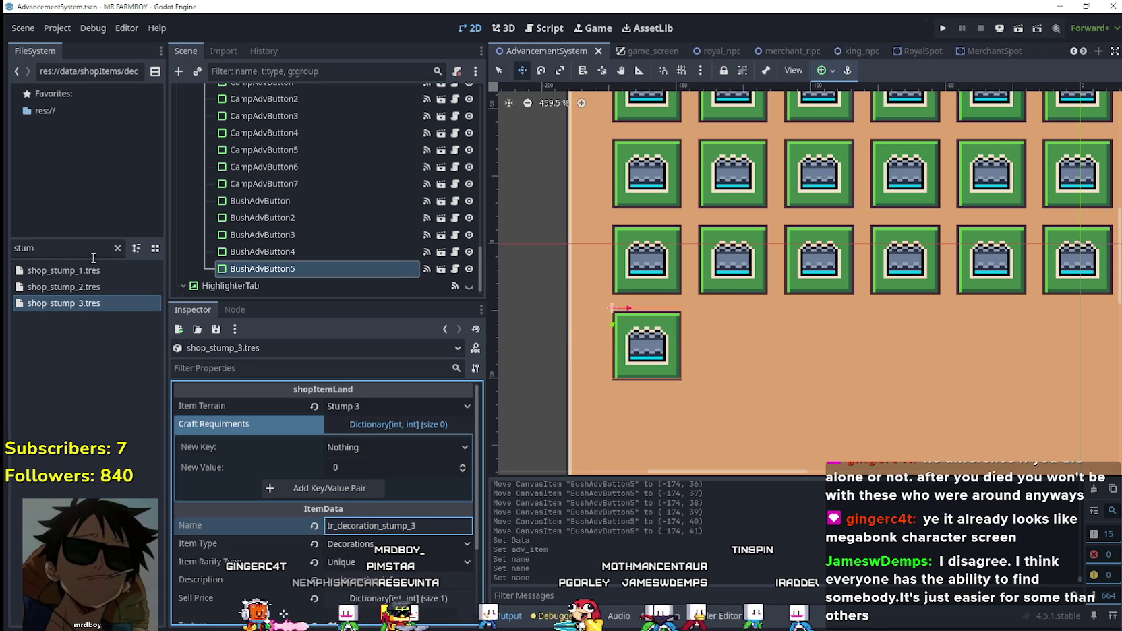
- Copy tr_decoration_stump_1 into BushAdvButton5's Name property and save the scene
click(65, 270)
click(429, 526)
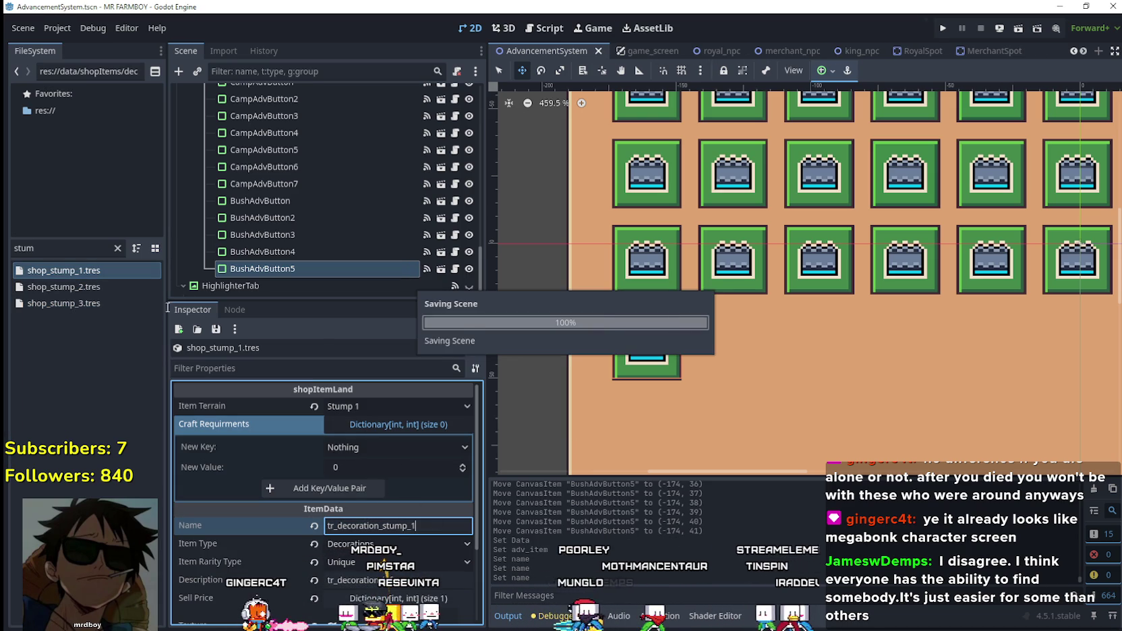
click(300, 267)
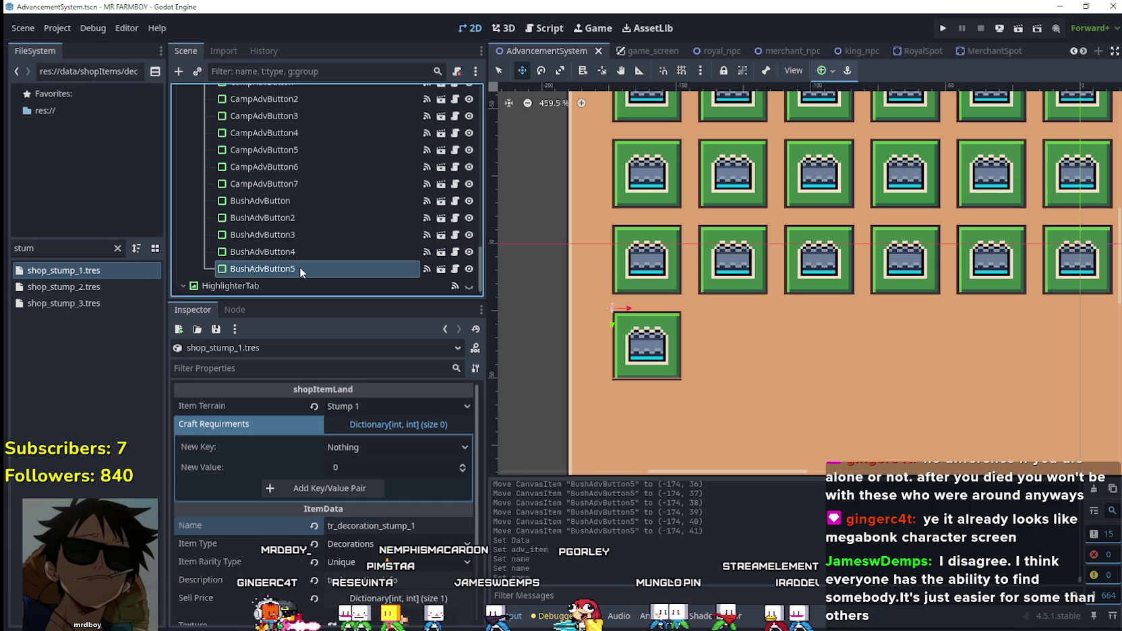
double_click(392, 525)
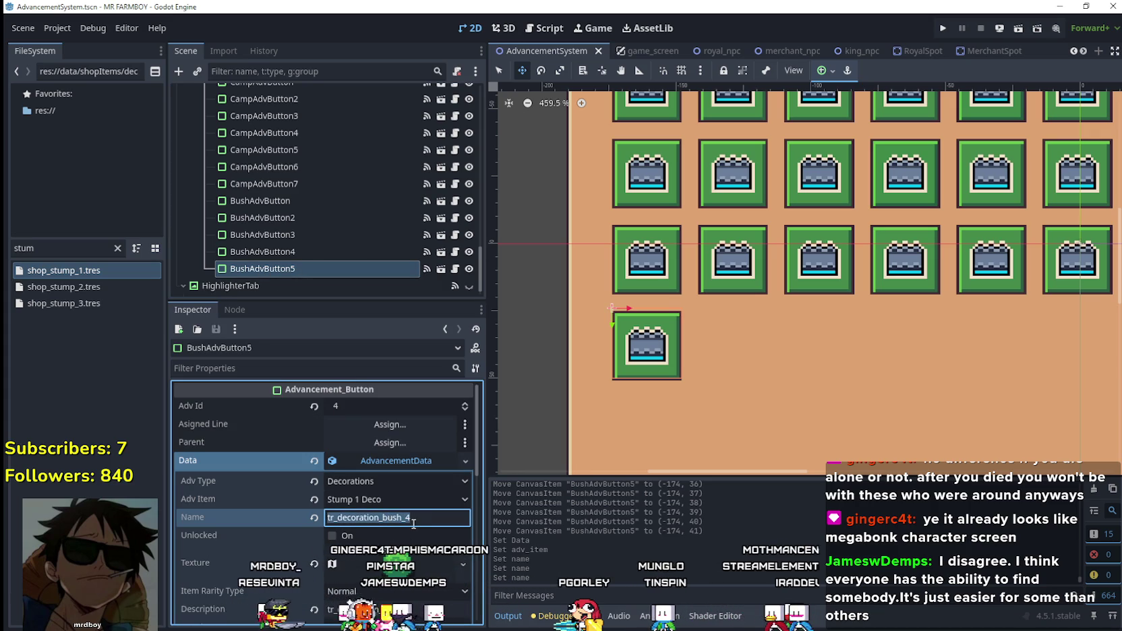
key(ctrl+v)
key(Return)
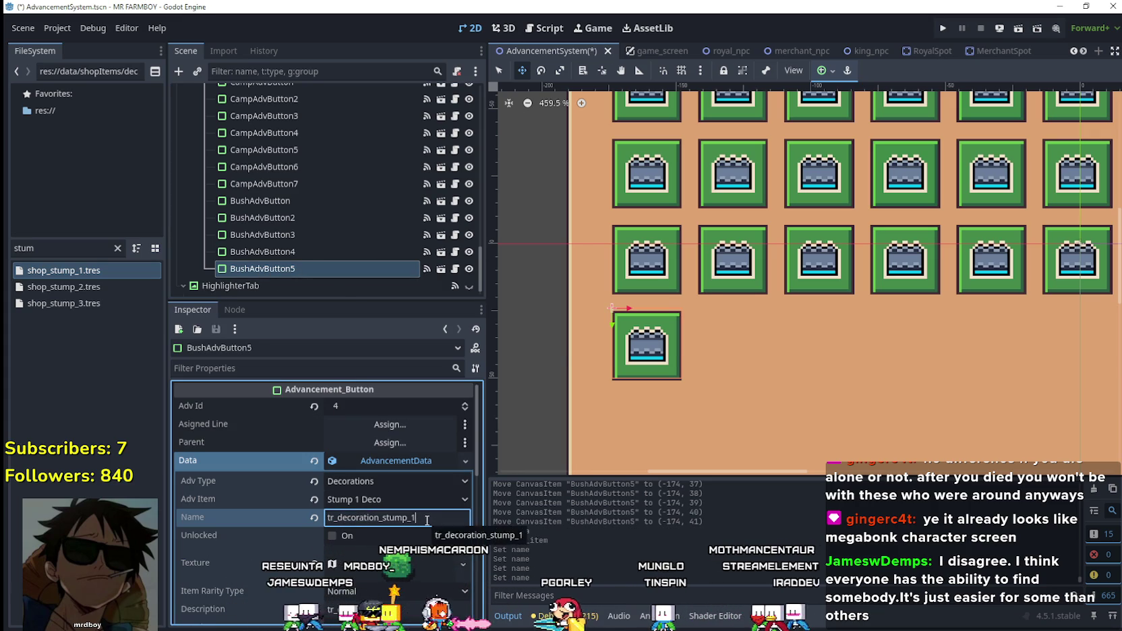
key(ctrl+s)
- Rename the BushAdvButton5 node to StumpAdvButton and save
click(279, 269)
click(257, 269)
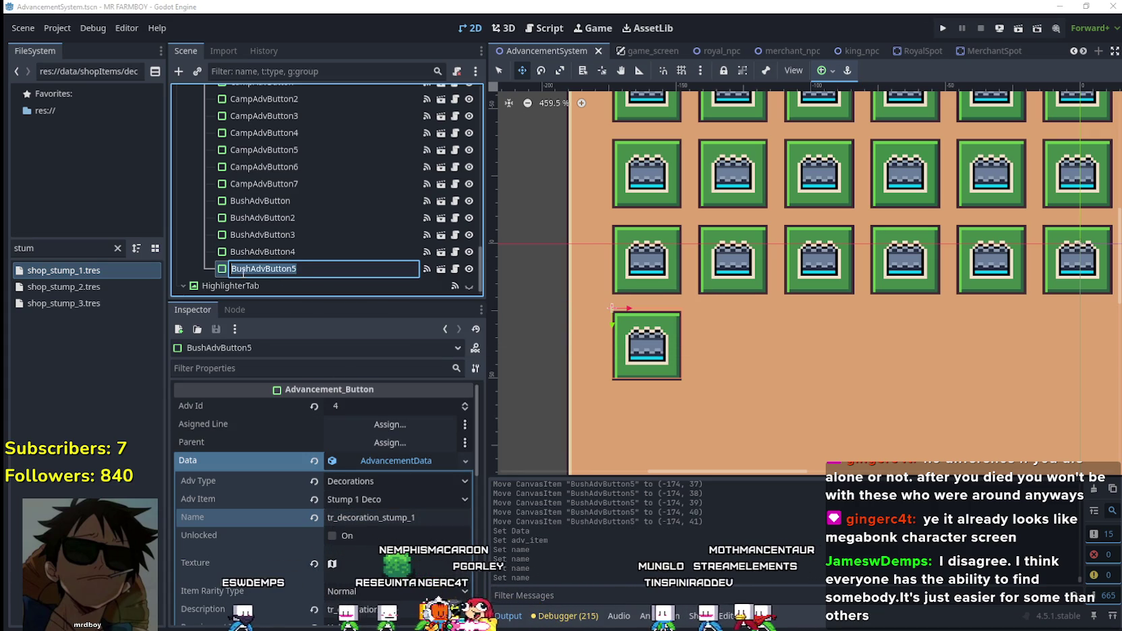
text(Stump)
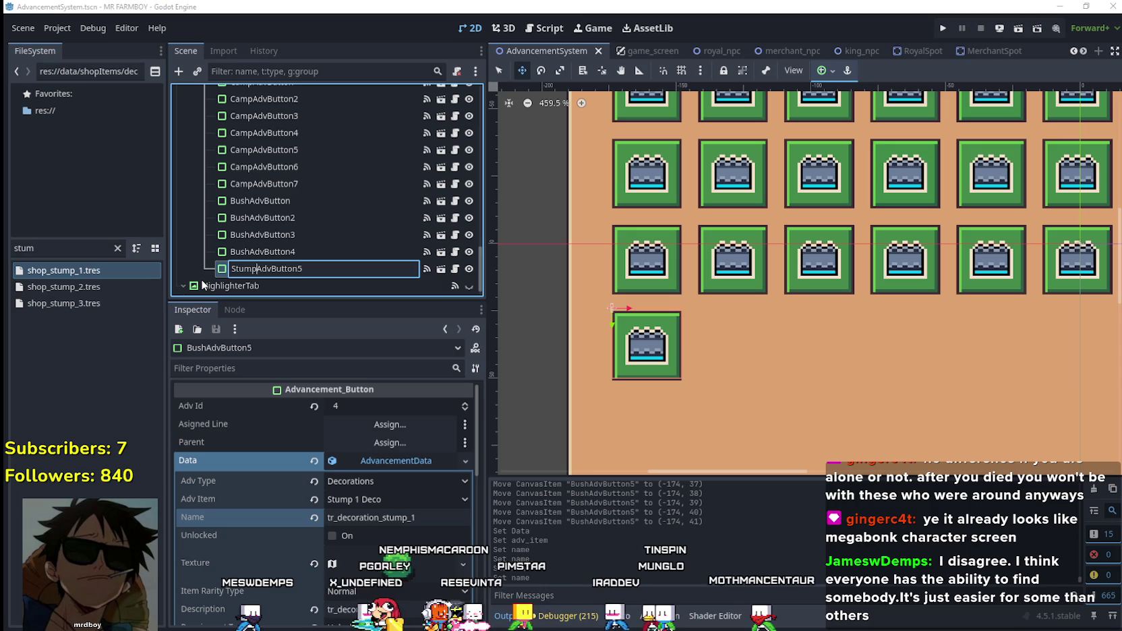
key(BackSpace)
key(Return)
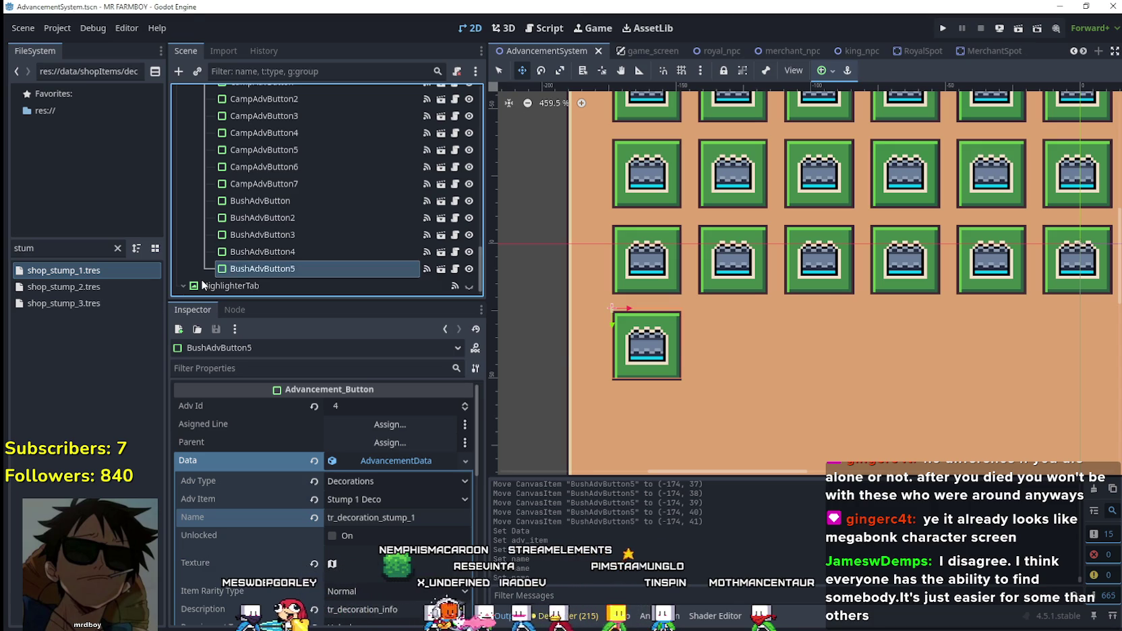
key(ctrl+s)
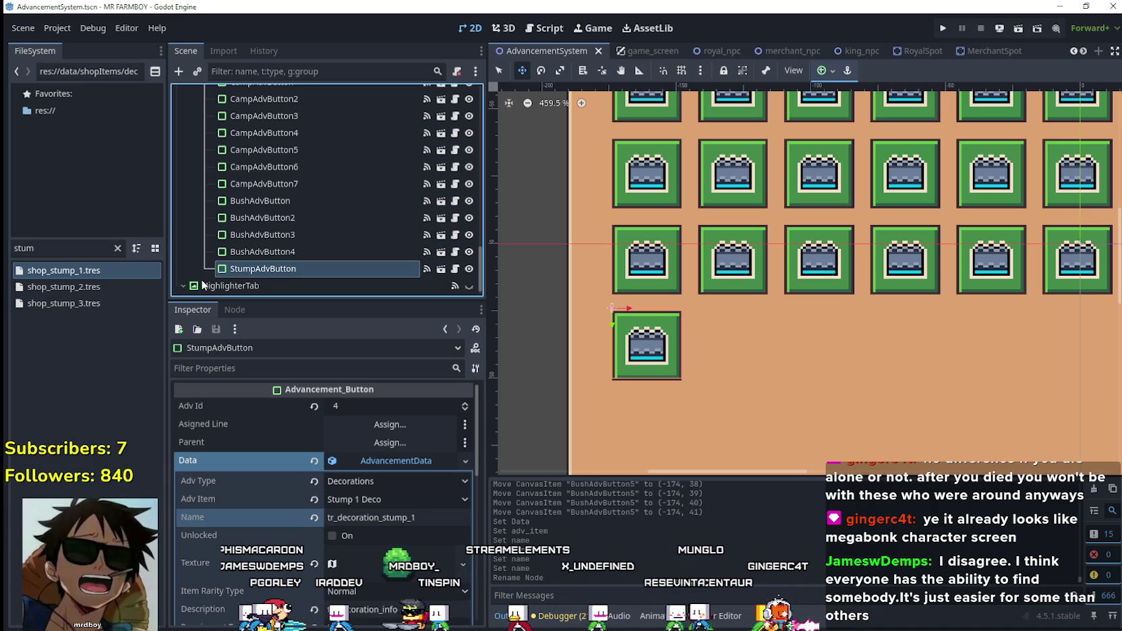
- Expand the button's Texture preview and bring up its texture options
scroll(403, 538, down, 2)
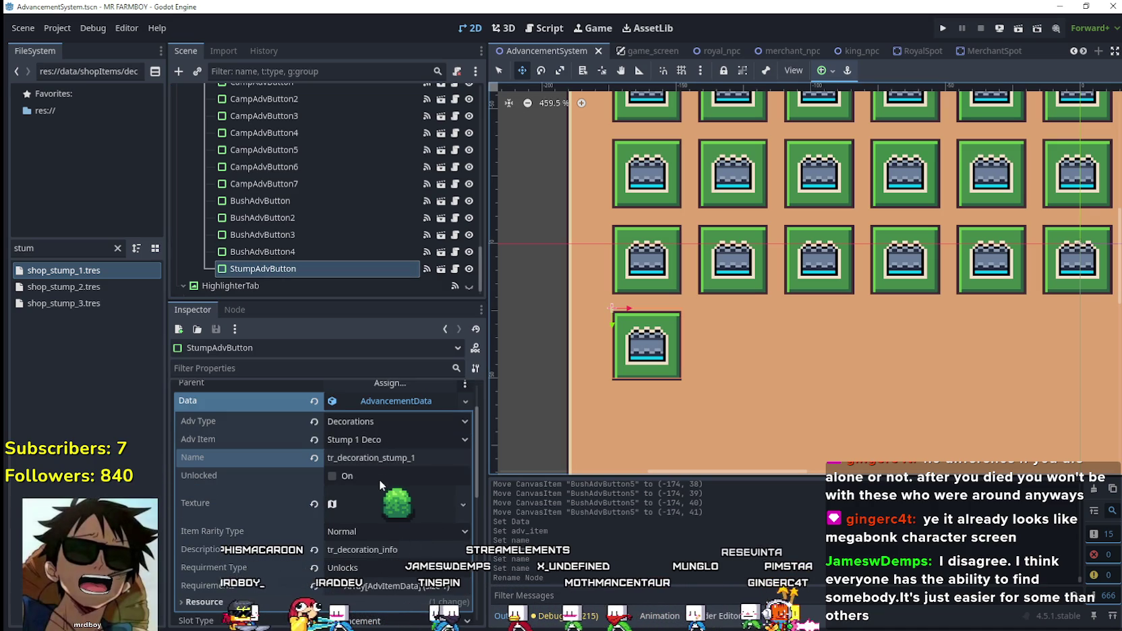
click(392, 507)
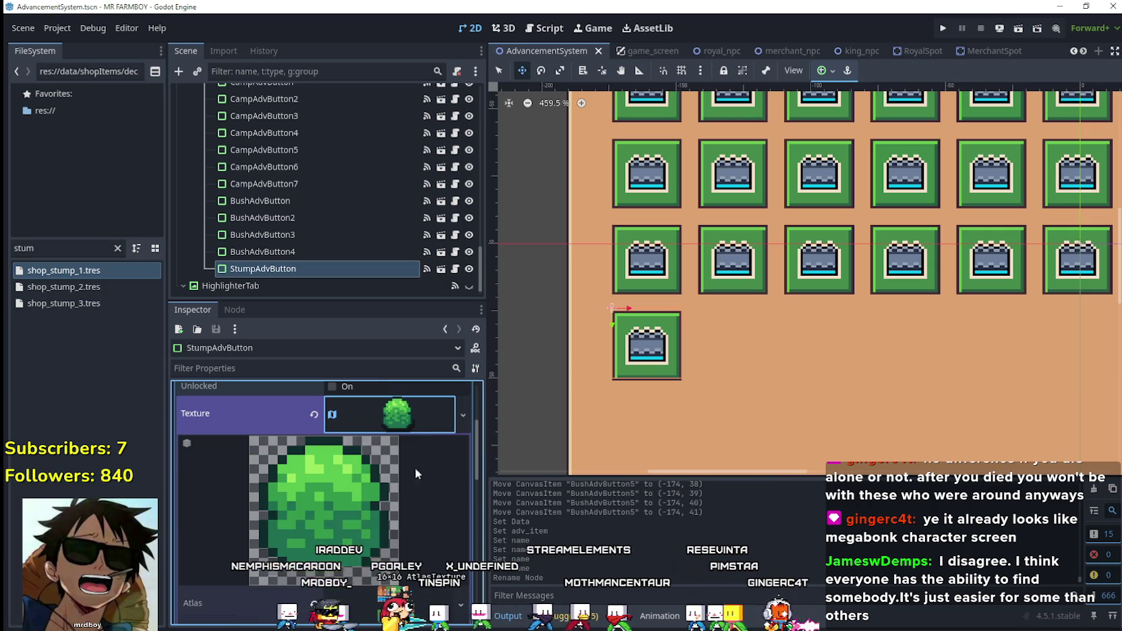
scroll(400, 485, up, 1)
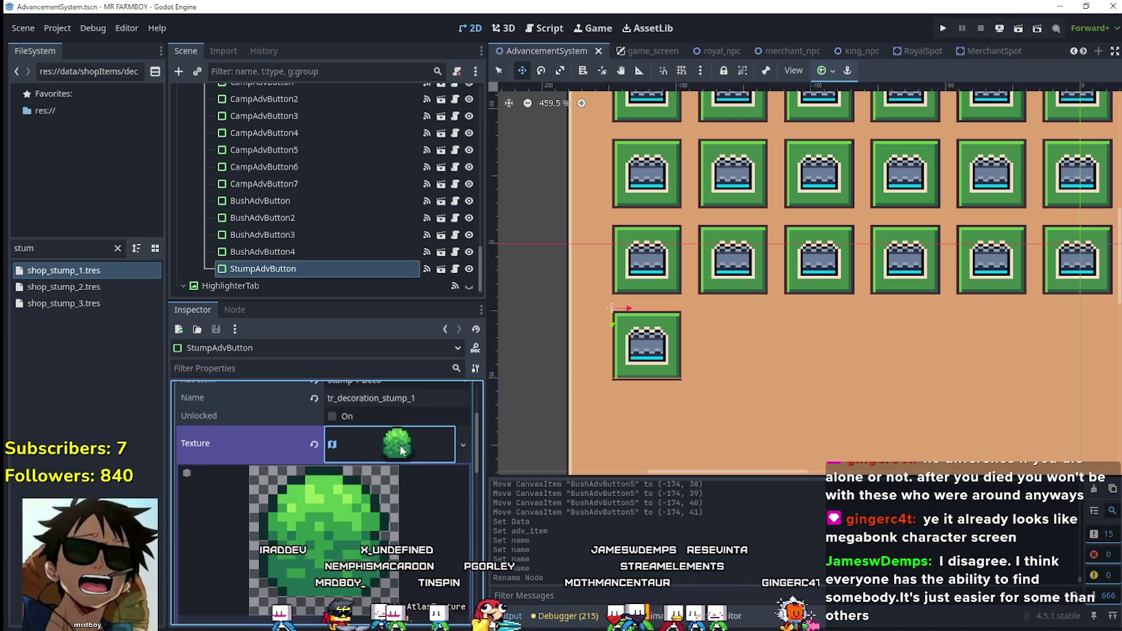
scroll(400, 496, down, 1)
scroll(400, 493, up, 1)
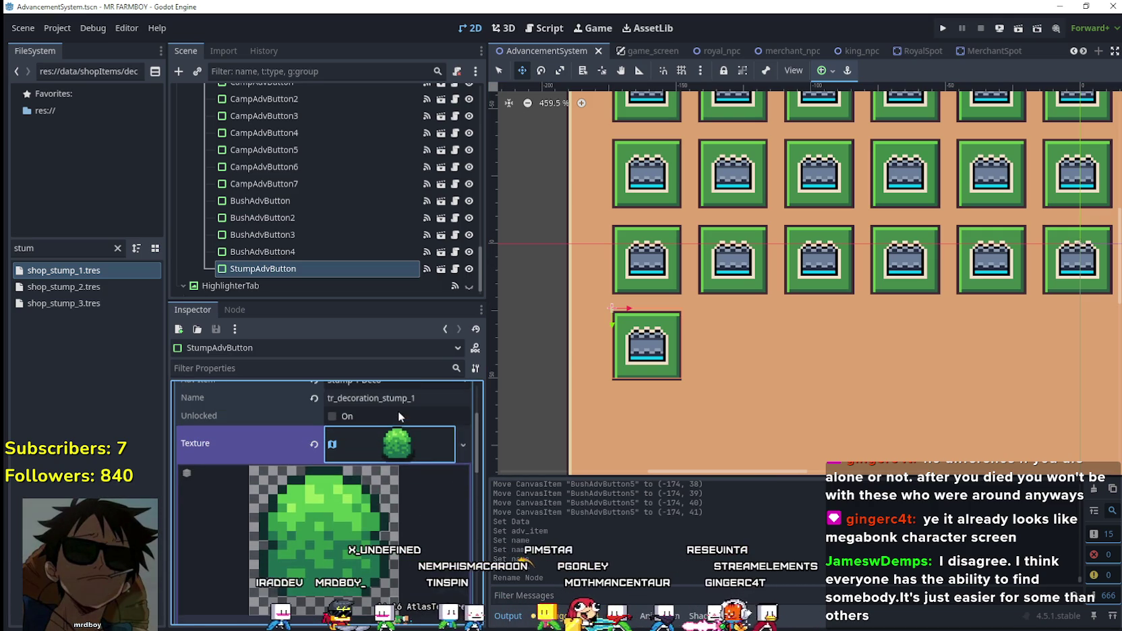
right_click(371, 440)
- Replace the texture with a new AtlasTexture whose region is the 16×16 stump tile at 960, 544, and save
click(425, 552)
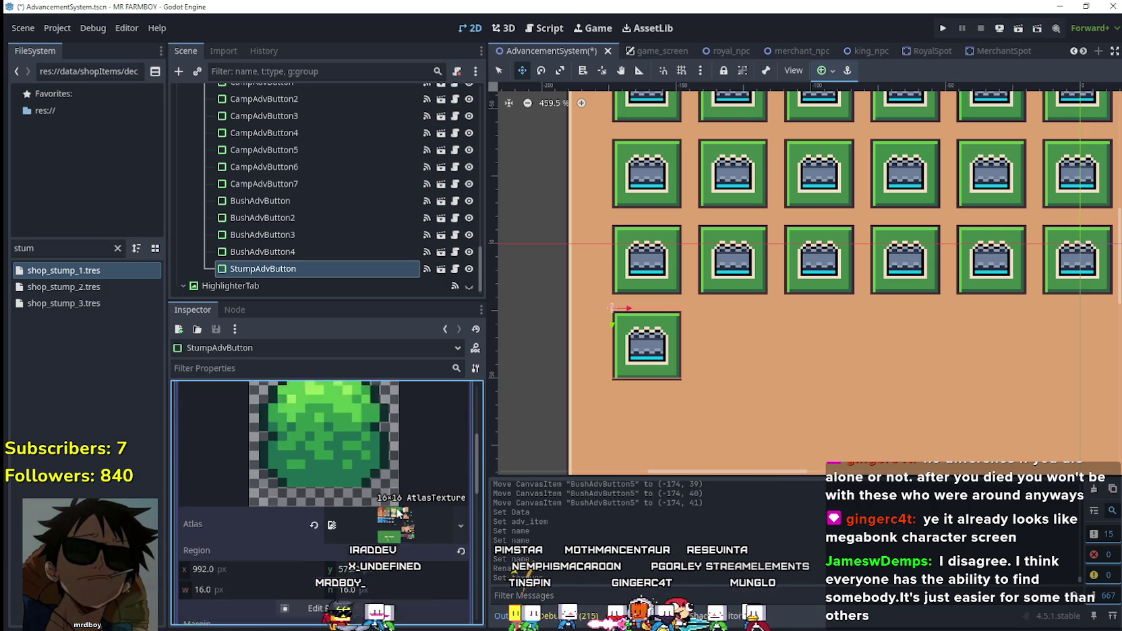
click(324, 579)
scroll(734, 327, down, 6)
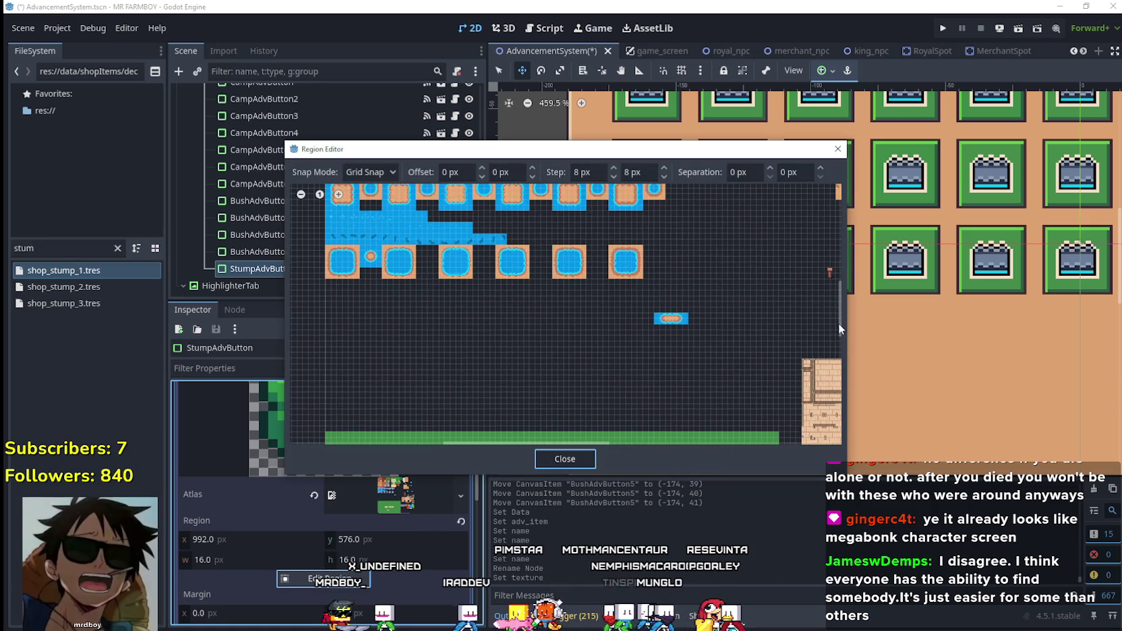
scroll(763, 417, up, 5)
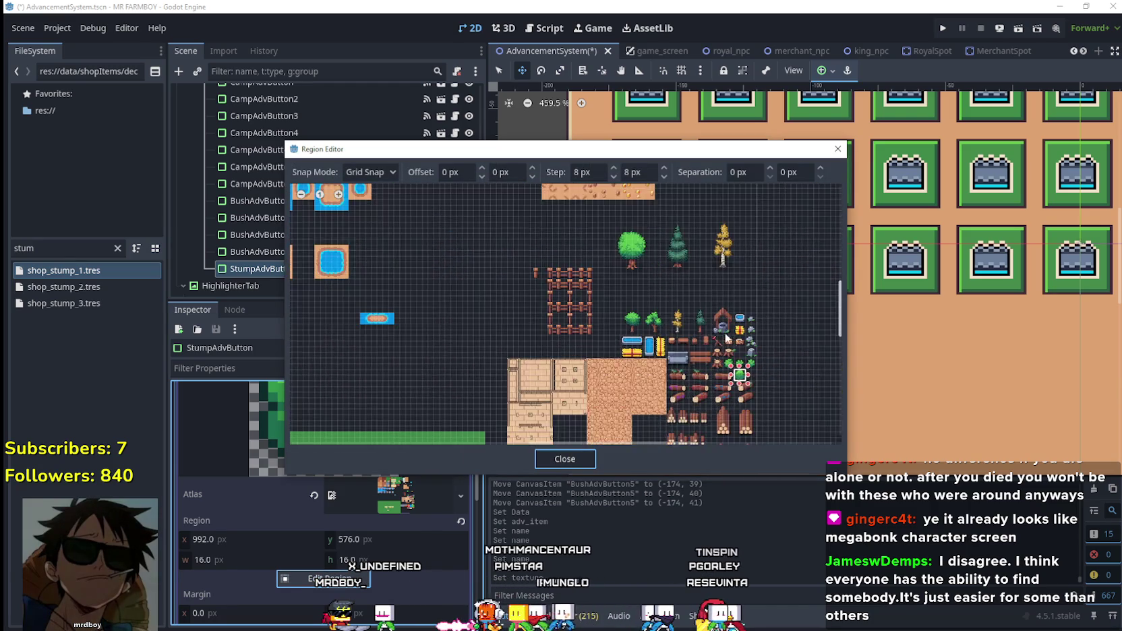
scroll(764, 417, down, 4)
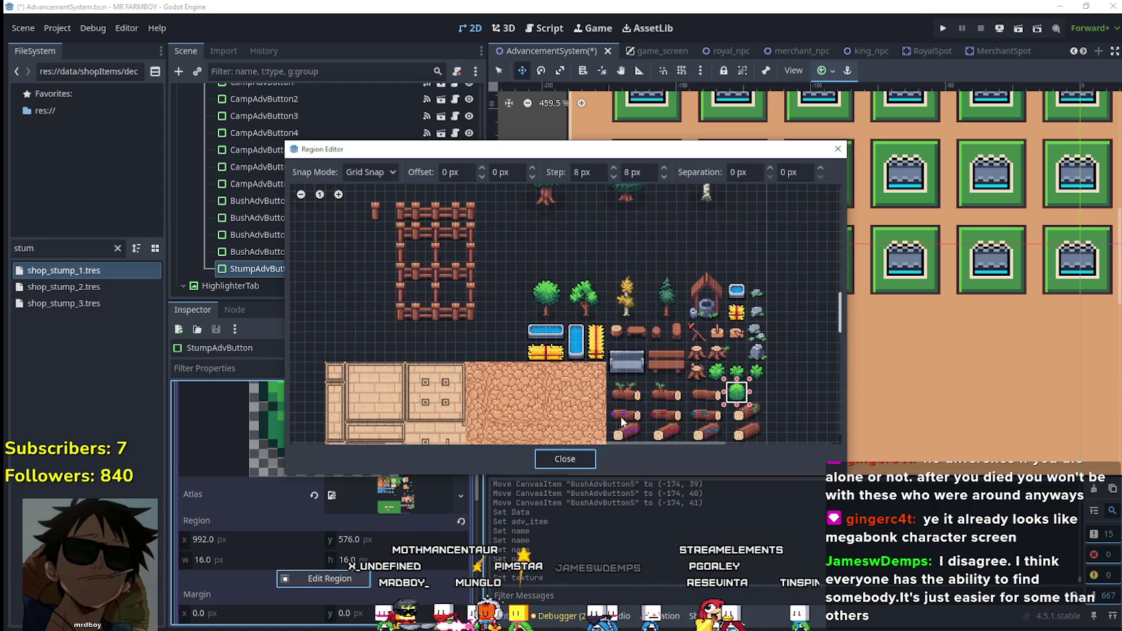
scroll(503, 274, up, 3)
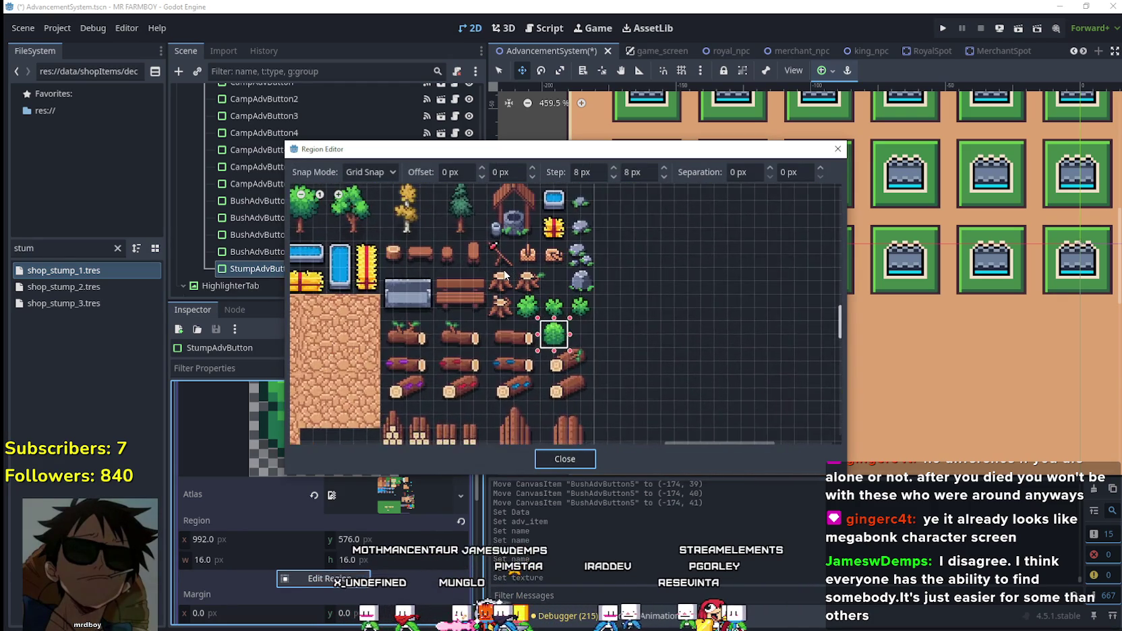
drag(479, 263, 524, 317)
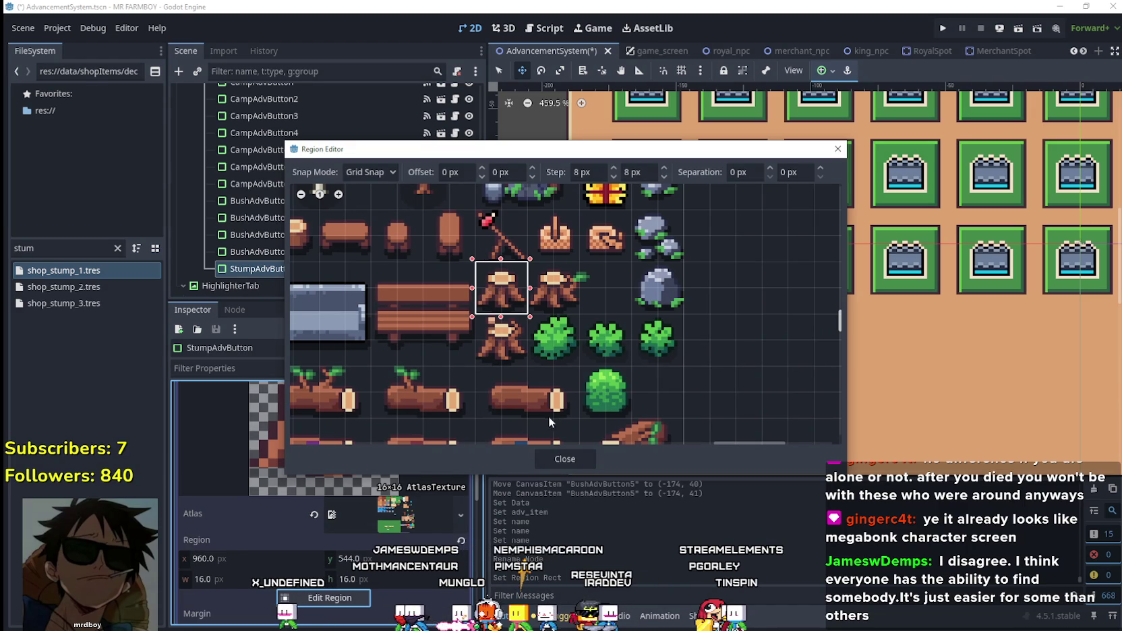
click(564, 460)
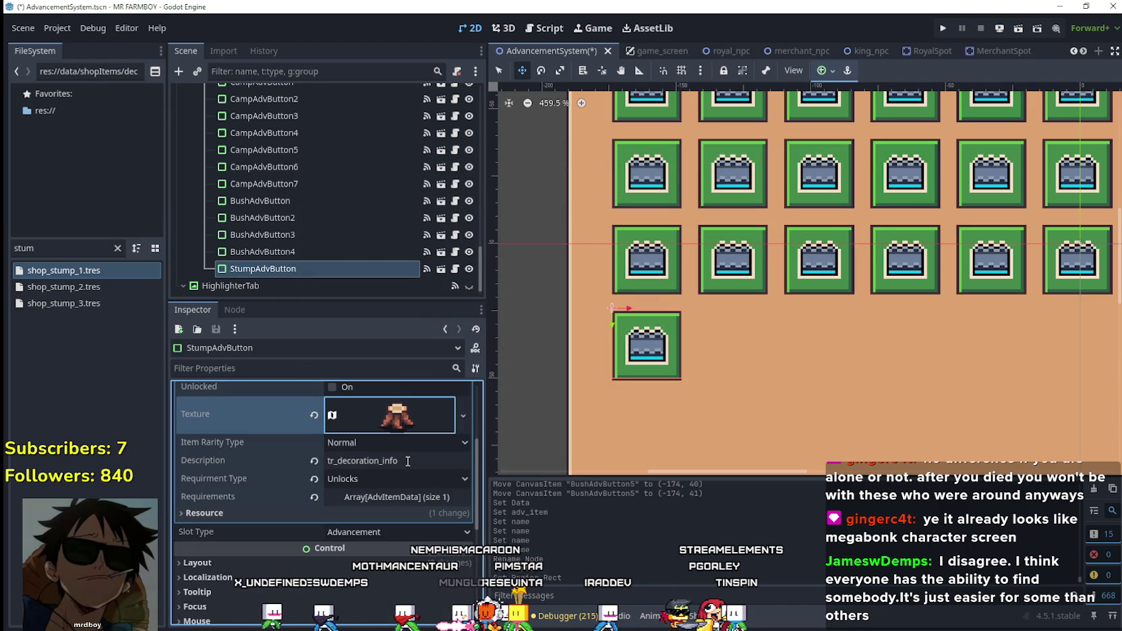
click(406, 459)
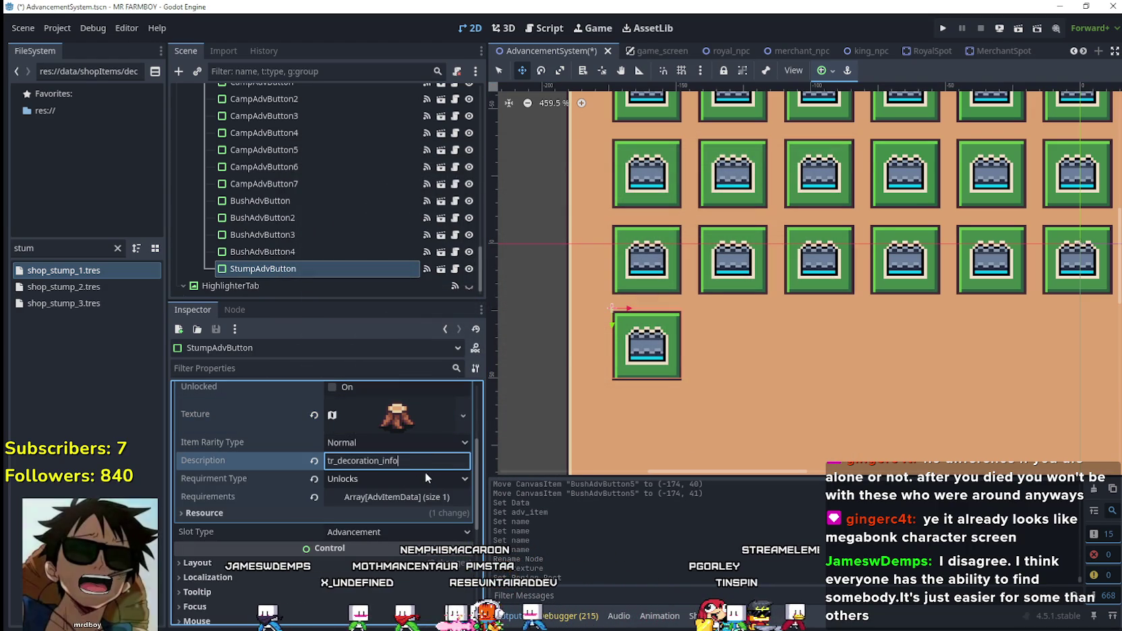
key(ctrl+s)
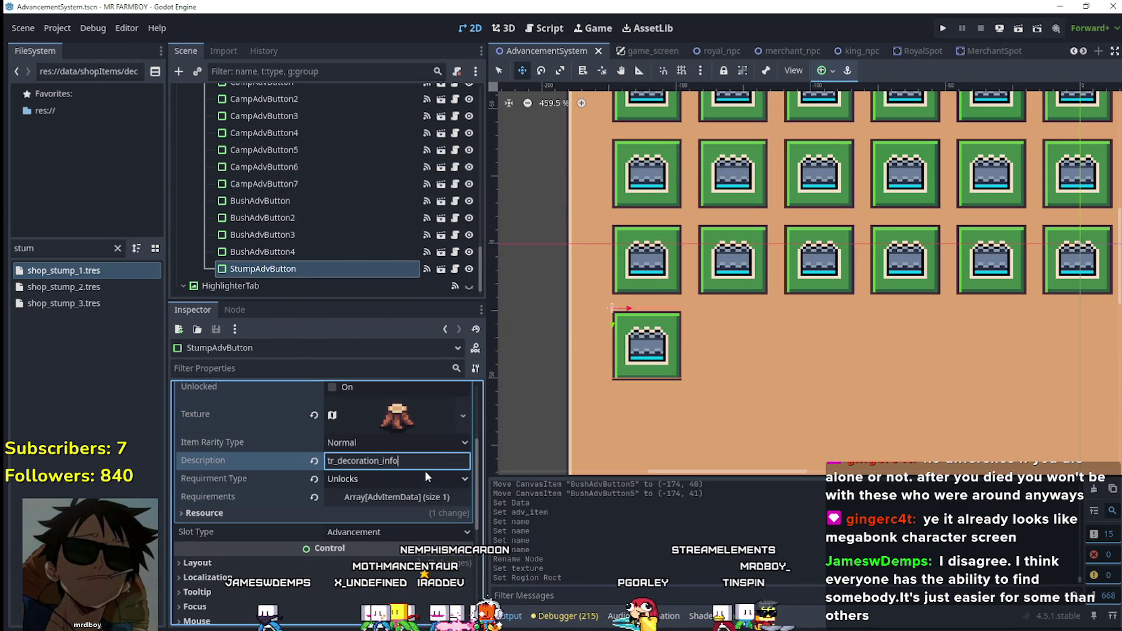
- Compare the stump texture preview with BushAdvButton4, then return to StumpAdvButton
scroll(894, 327, down, 1)
scroll(894, 327, down, 12)
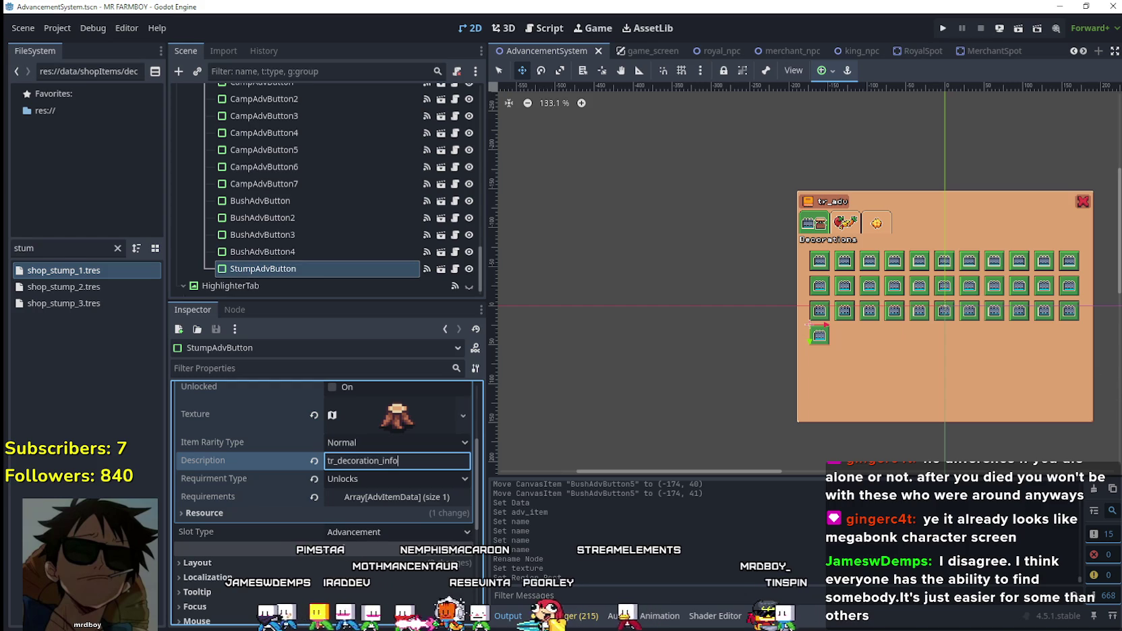
scroll(1104, 372, up, 5)
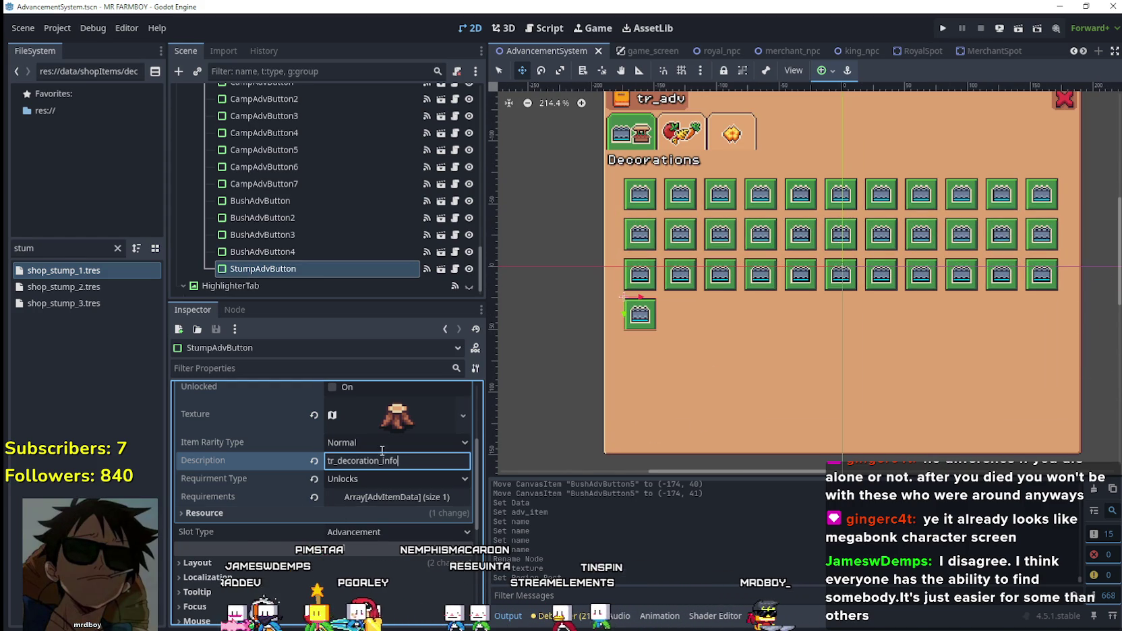
click(397, 415)
scroll(394, 530, up, 3)
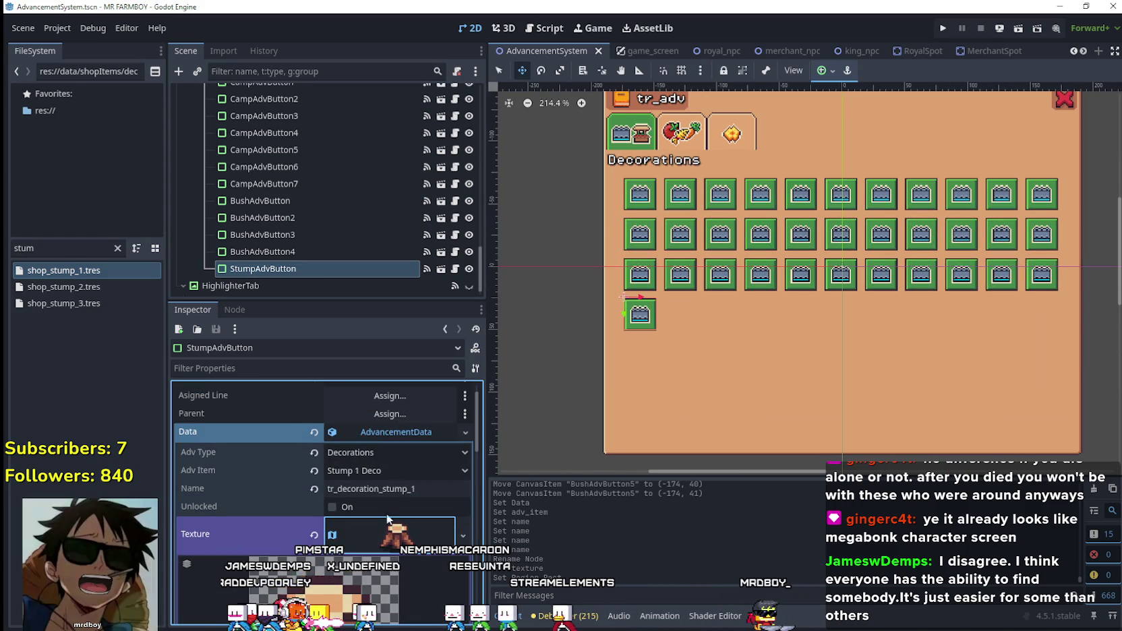
click(295, 254)
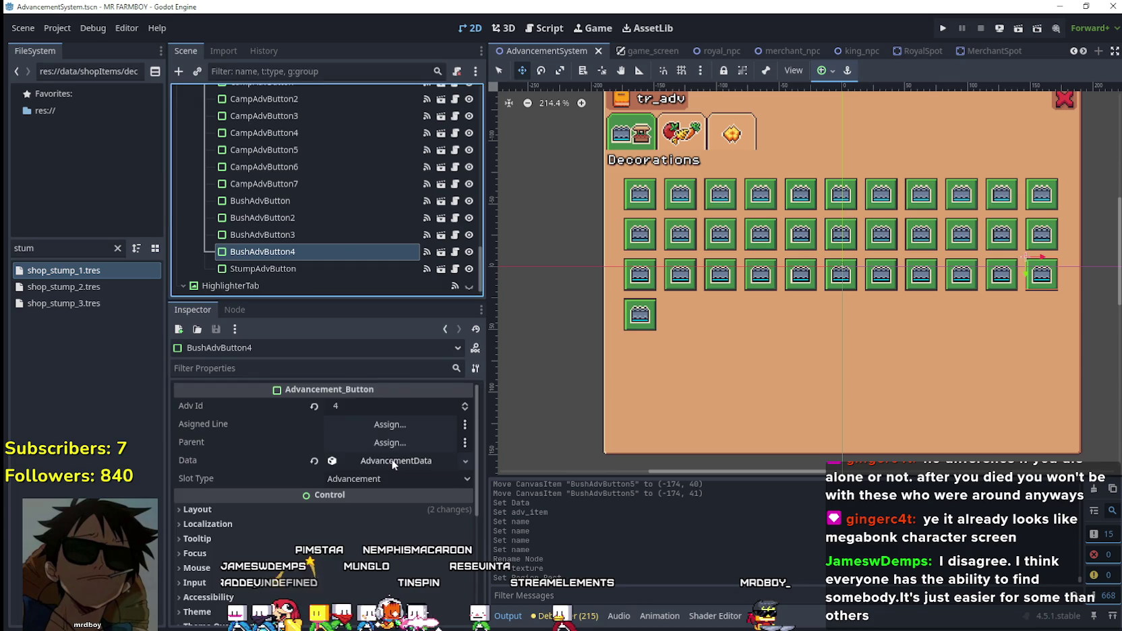
click(396, 461)
scroll(393, 509, down, 2)
click(283, 267)
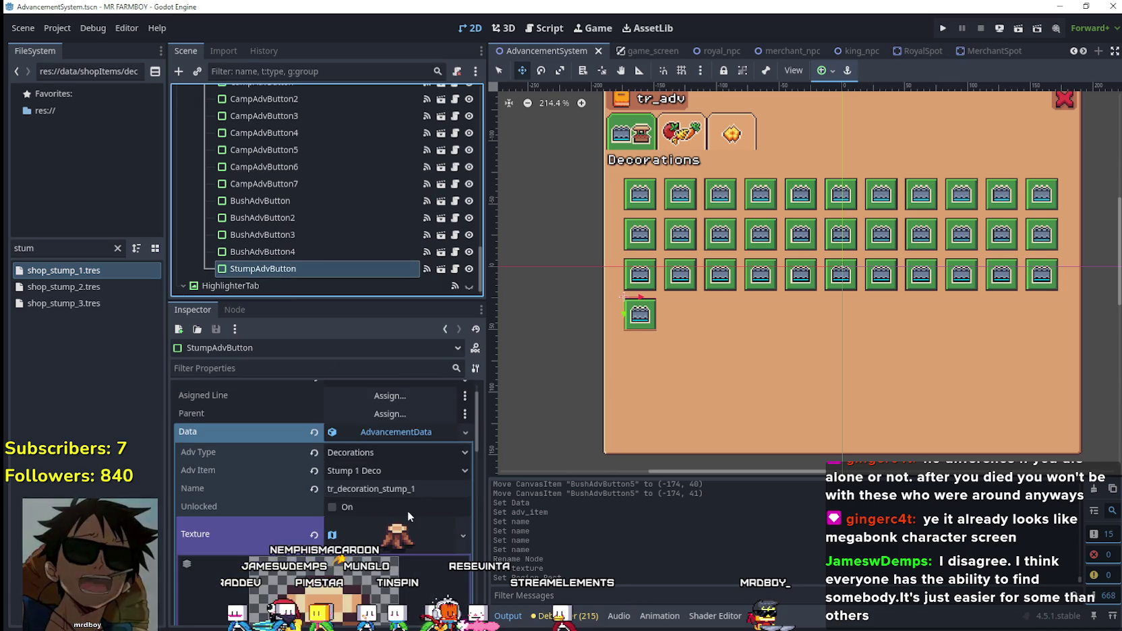
scroll(390, 526, down, 5)
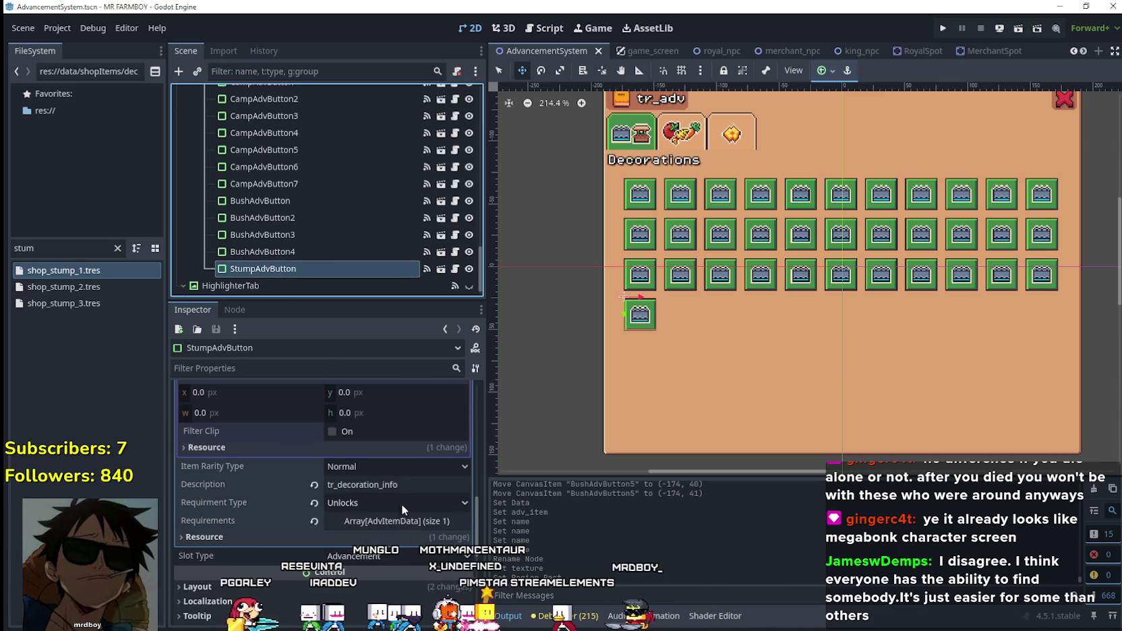
- Set StumpAdvButton's requirement Item Id to Stump 1 Deco and save
click(397, 521)
scroll(386, 524, down, 1)
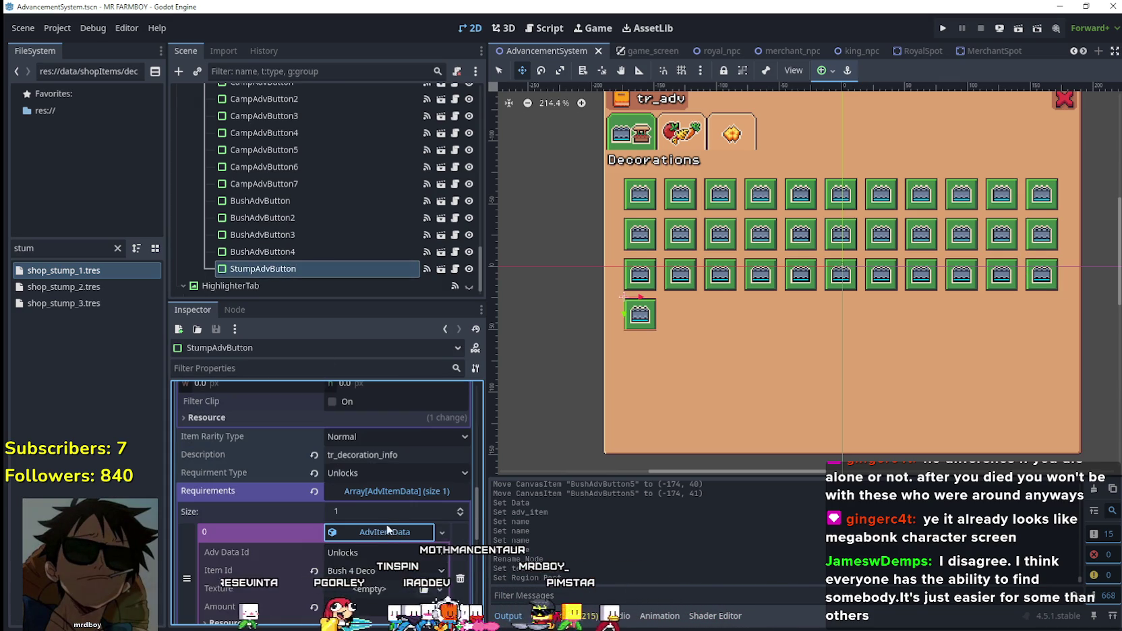
click(382, 532)
right_click(383, 532)
scroll(365, 529, down, 3)
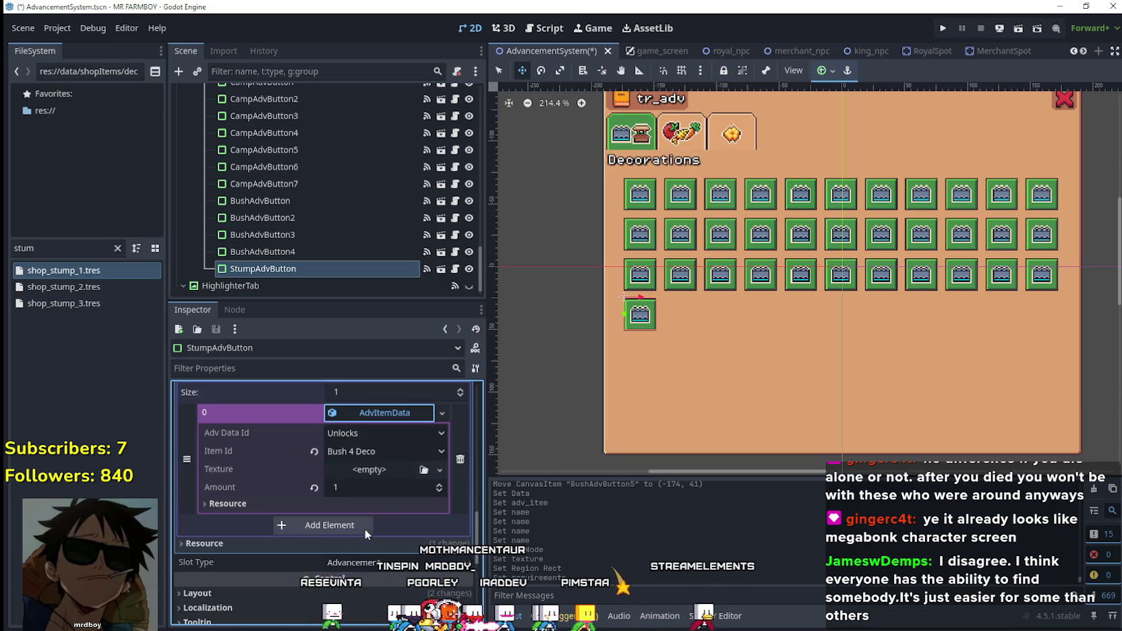
click(377, 452)
drag(450, 101, 454, 573)
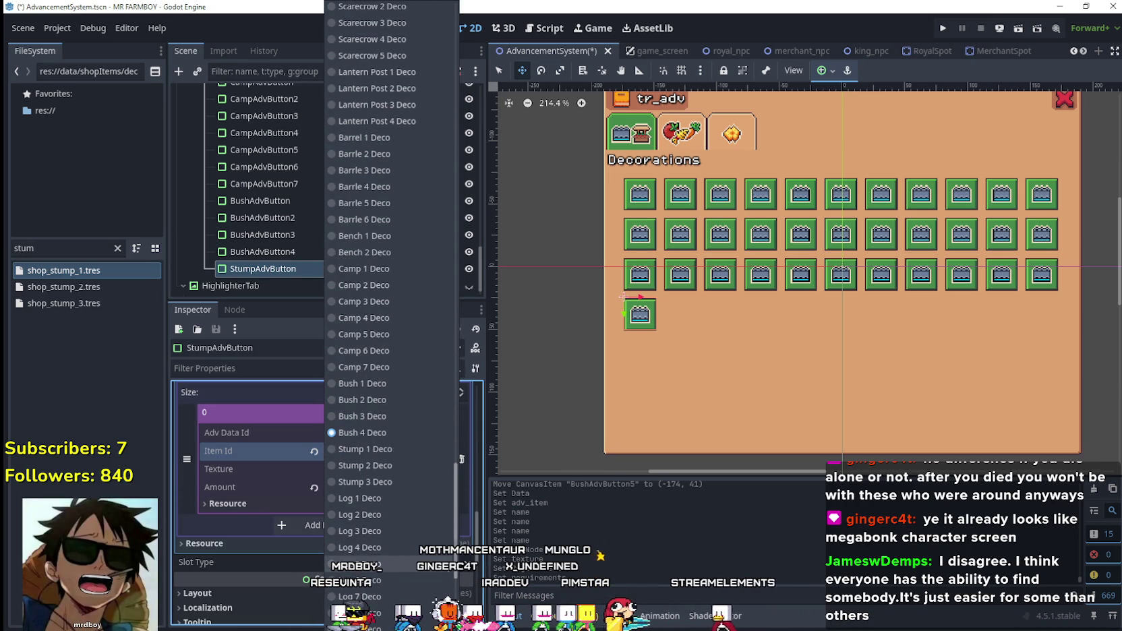
click(382, 460)
key(ctrl+s)
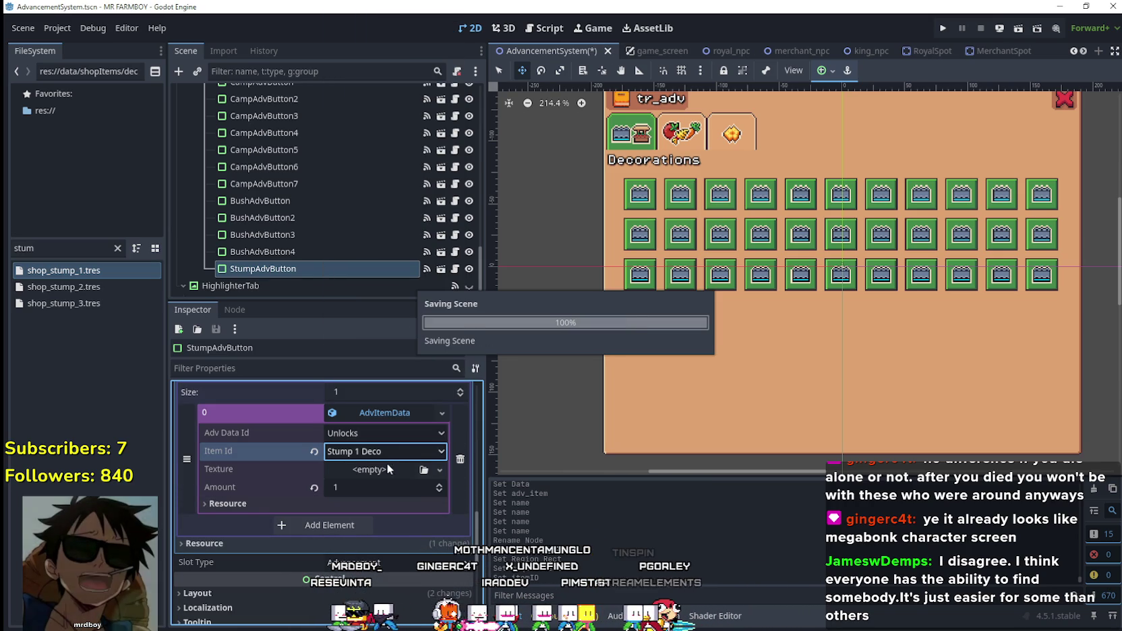
click(389, 408)
scroll(398, 459, up, 3)
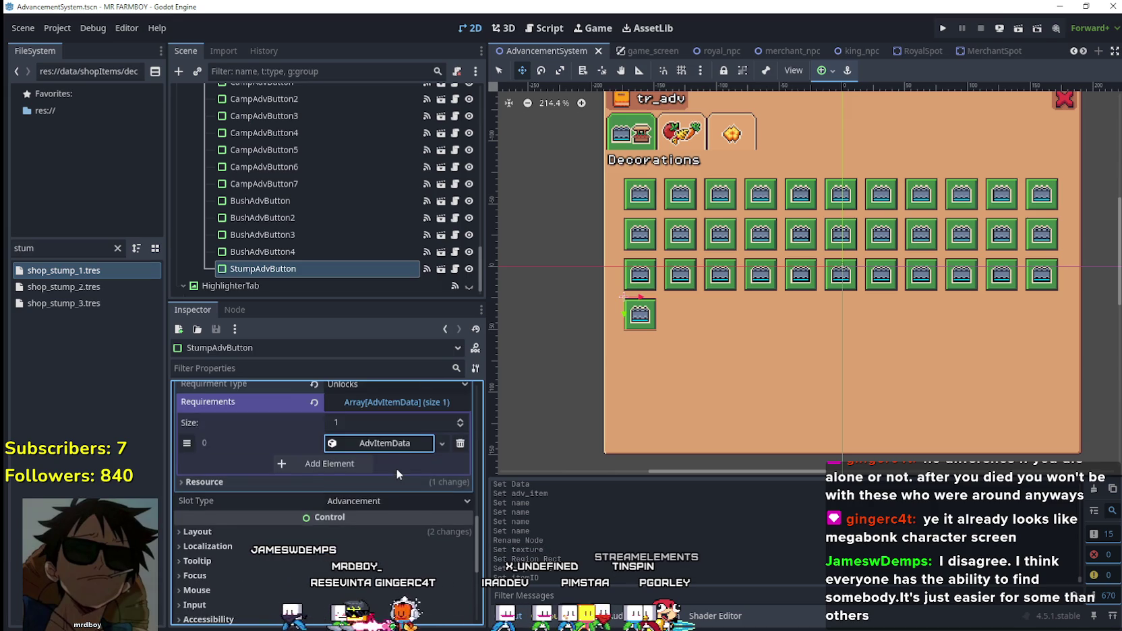
key(ctrl+s)
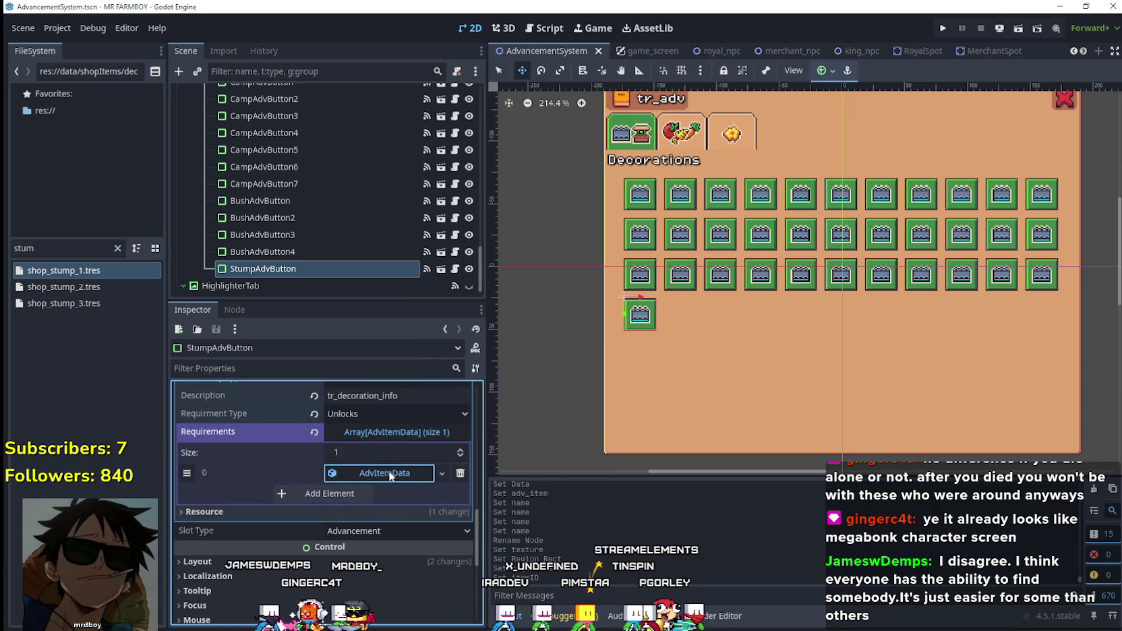
- Verify the requirement points to Stump 1 Deco, collapse the previews, and save
click(389, 473)
click(367, 511)
click(230, 286)
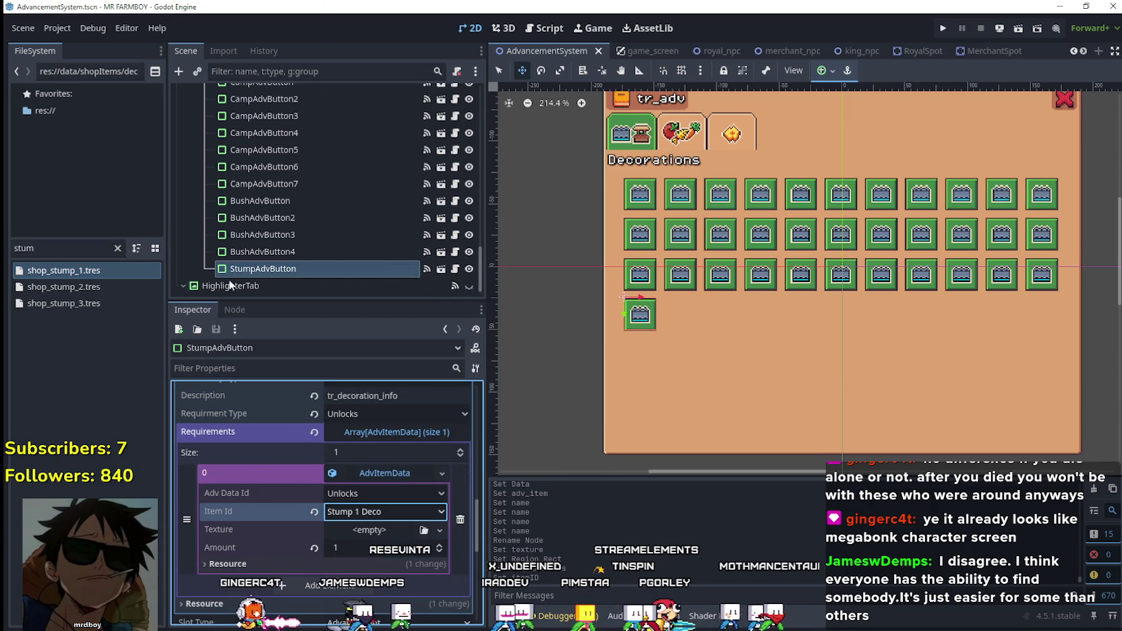
click(375, 475)
scroll(383, 465, up, 5)
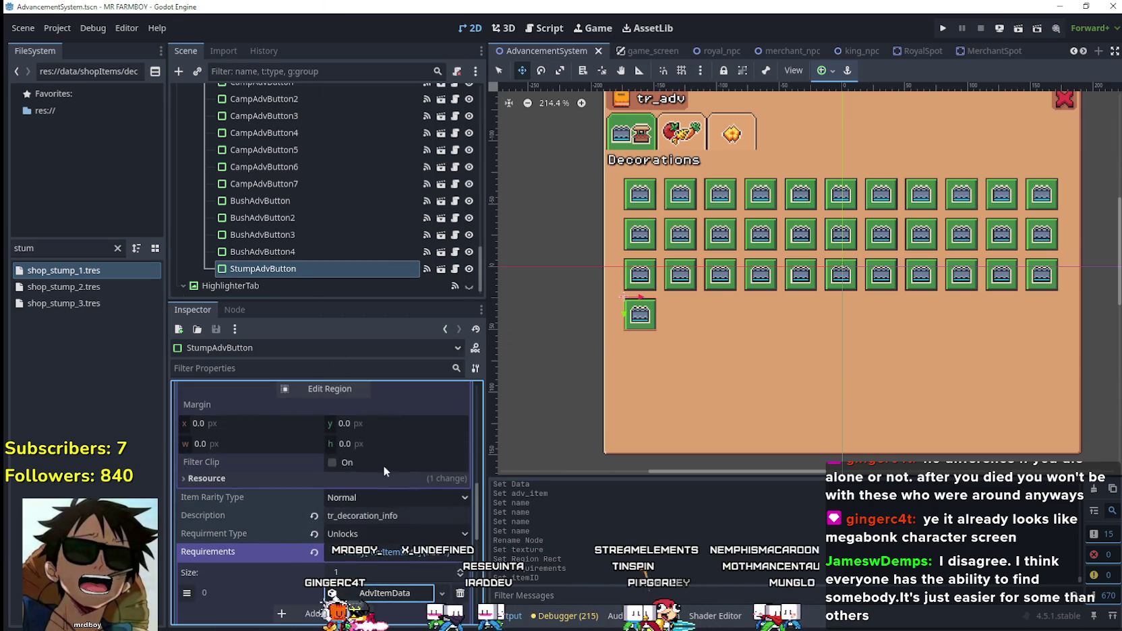
scroll(389, 476, up, 5)
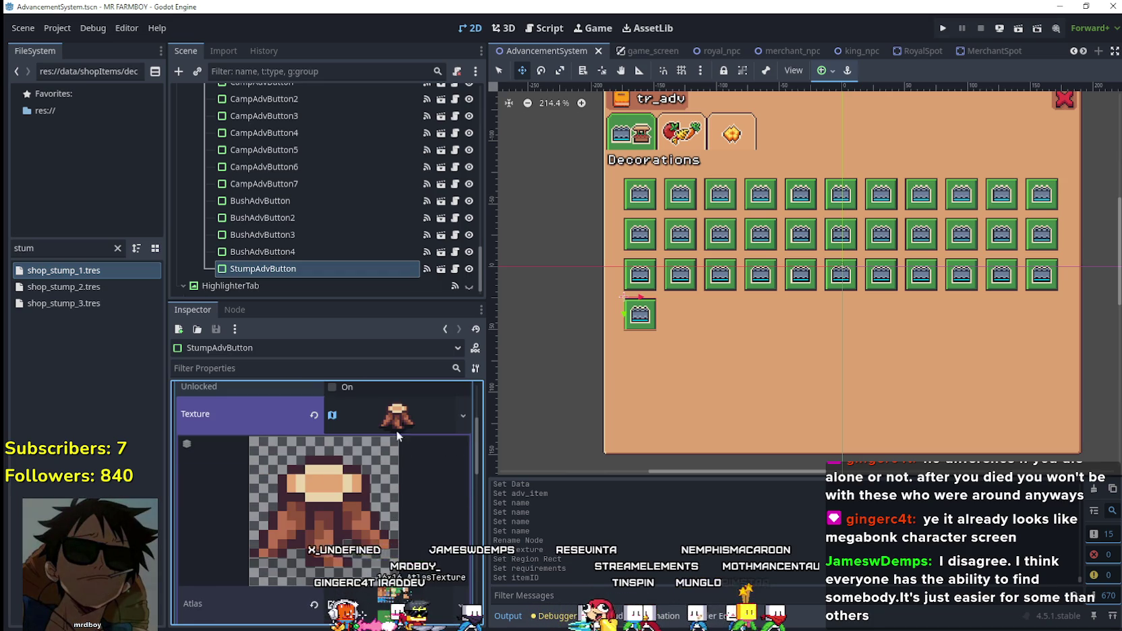
click(400, 420)
scroll(399, 435, up, 4)
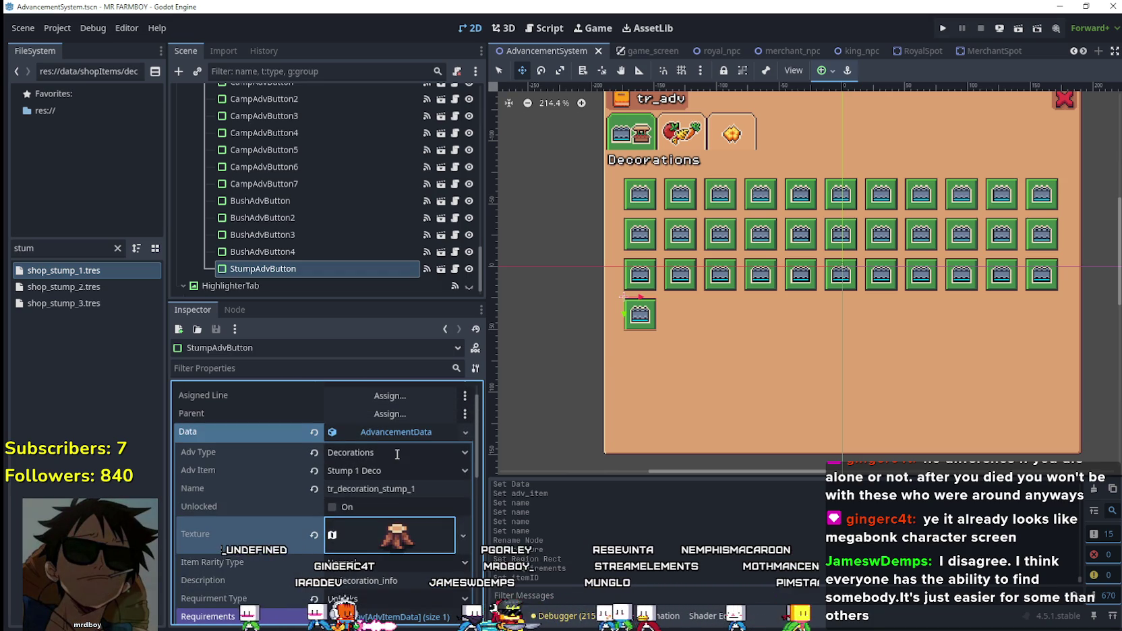
key(ctrl+s)
- Confirm the name tr_decoration_stump_1 and duplicate the StumpAdvButton node
right_click(298, 266)
click(243, 272)
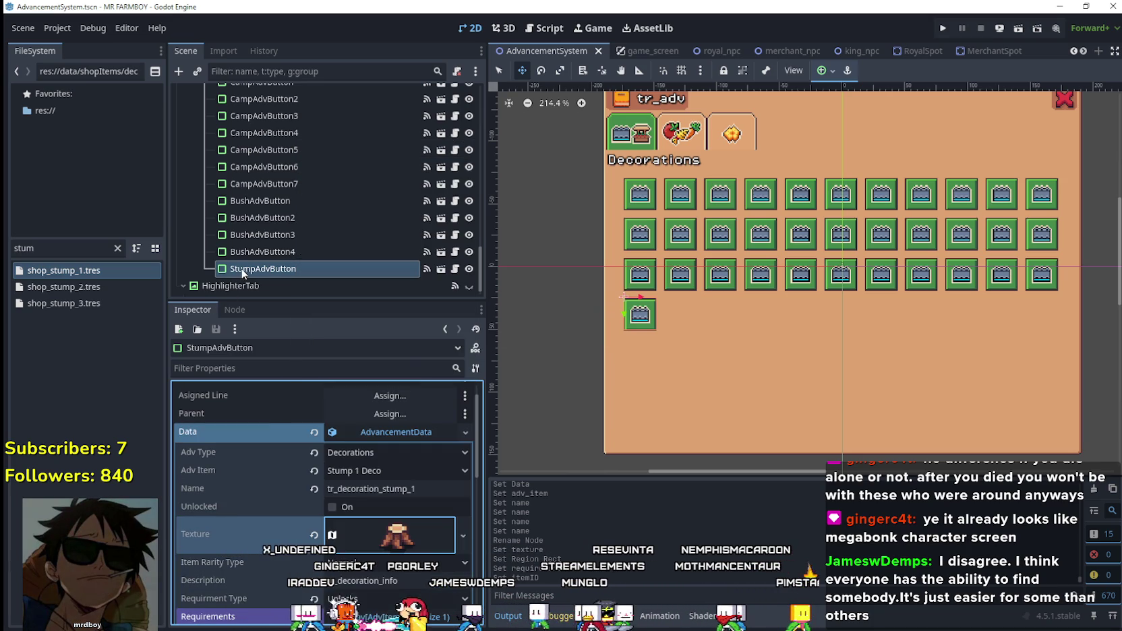
click(405, 490)
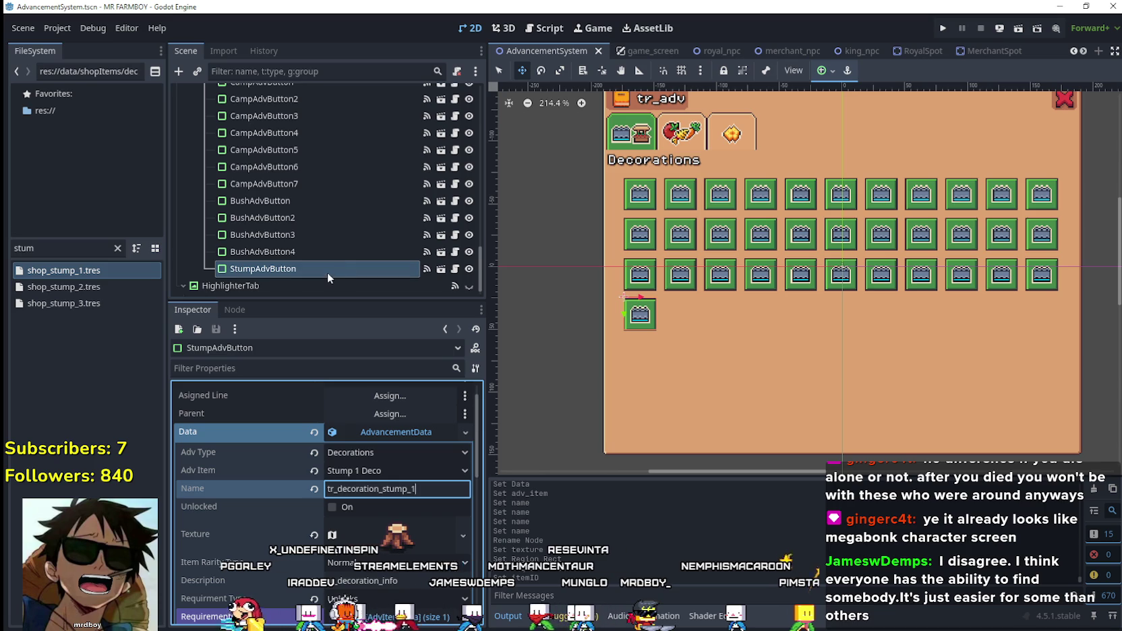
click(246, 270)
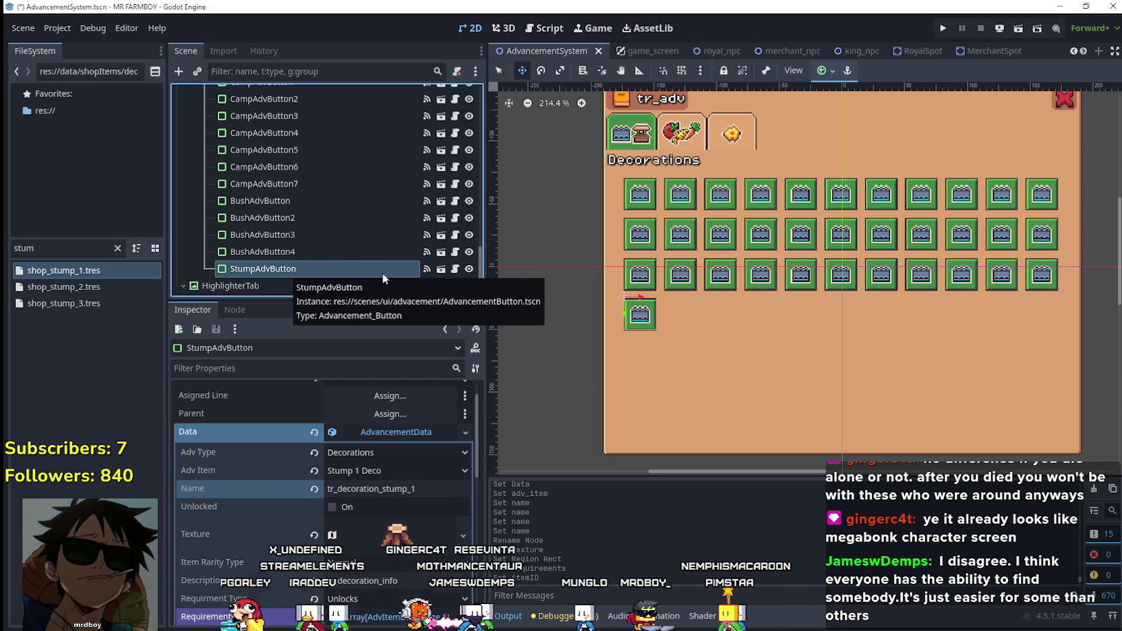
key(ctrl+d)
- Link StumpAdvButton2's advancement data to the Stump 2 Deco item
click(397, 461)
right_click(375, 470)
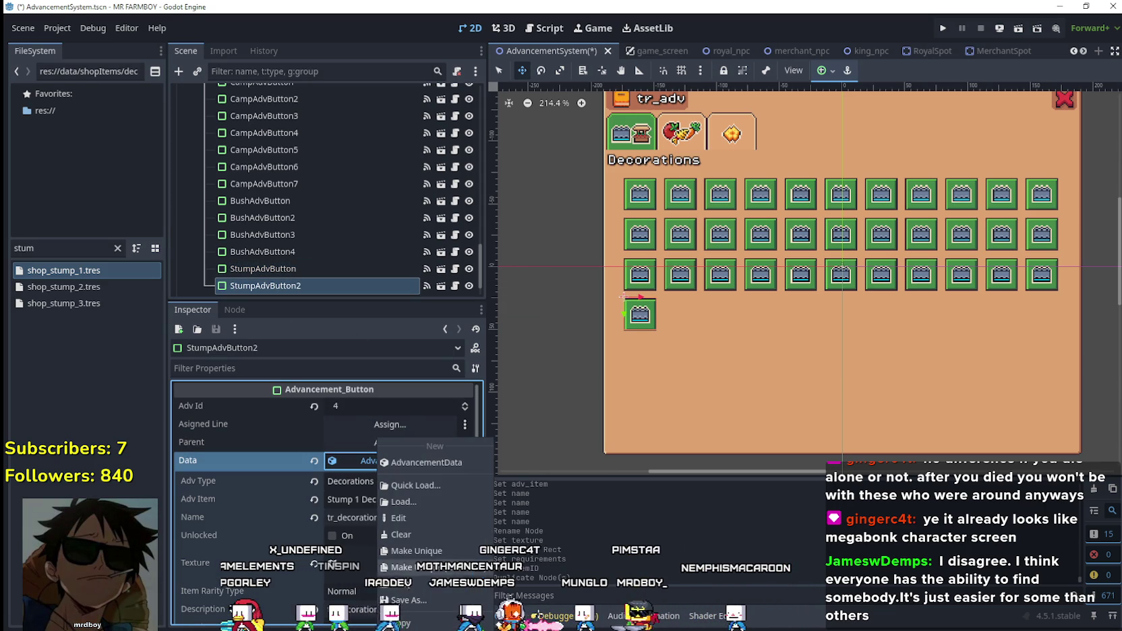
click(381, 503)
click(379, 499)
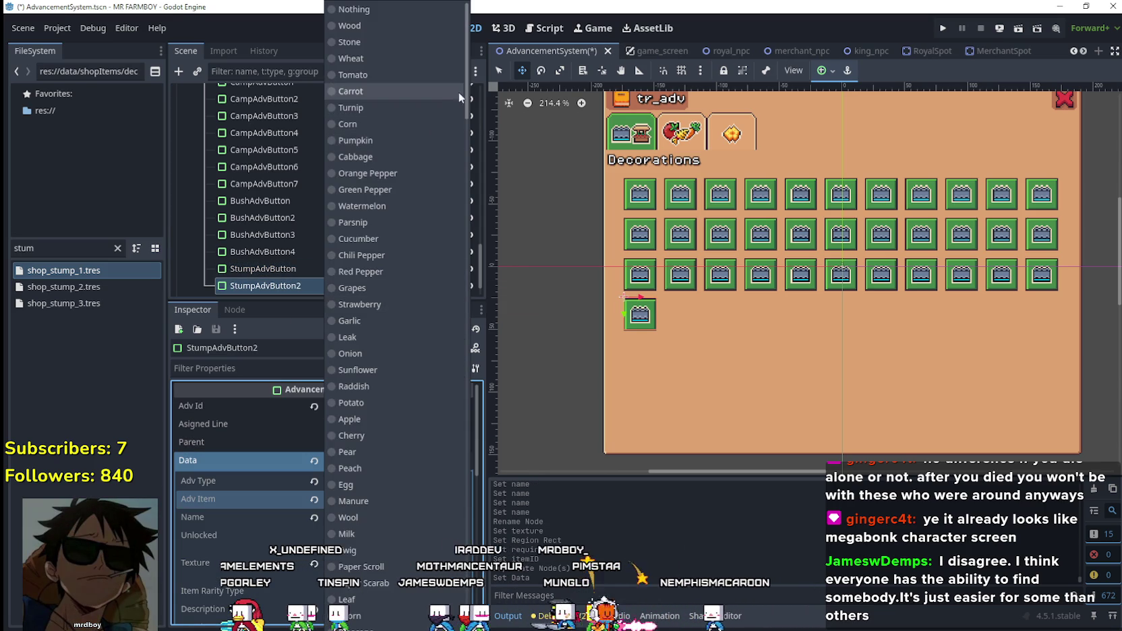
scroll(454, 521, down, 15)
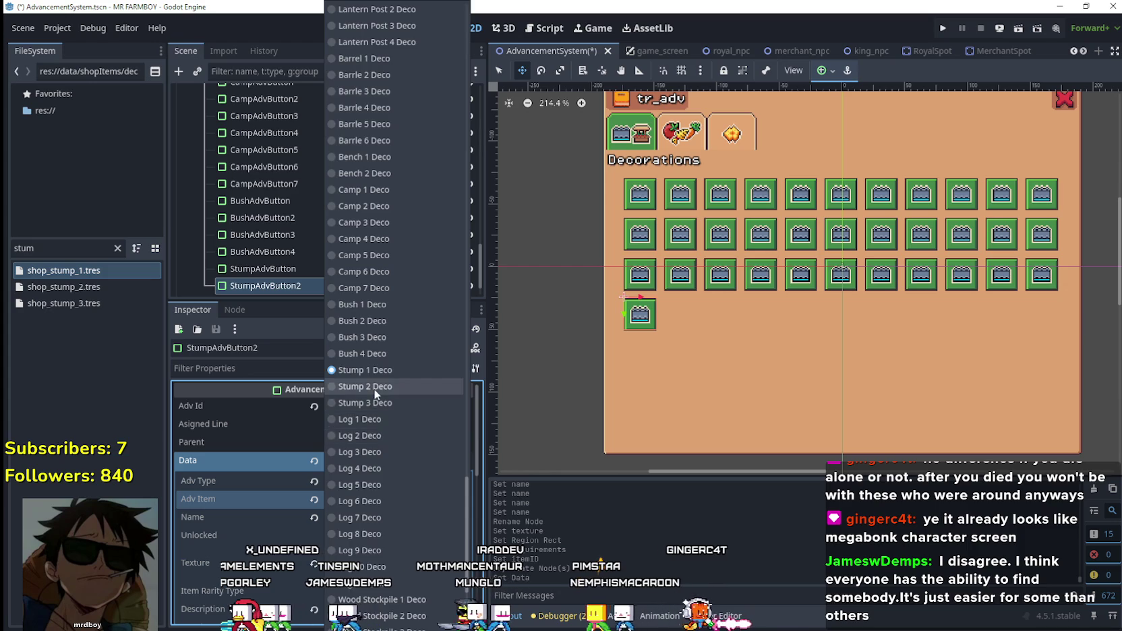
click(377, 386)
drag(410, 525, 425, 523)
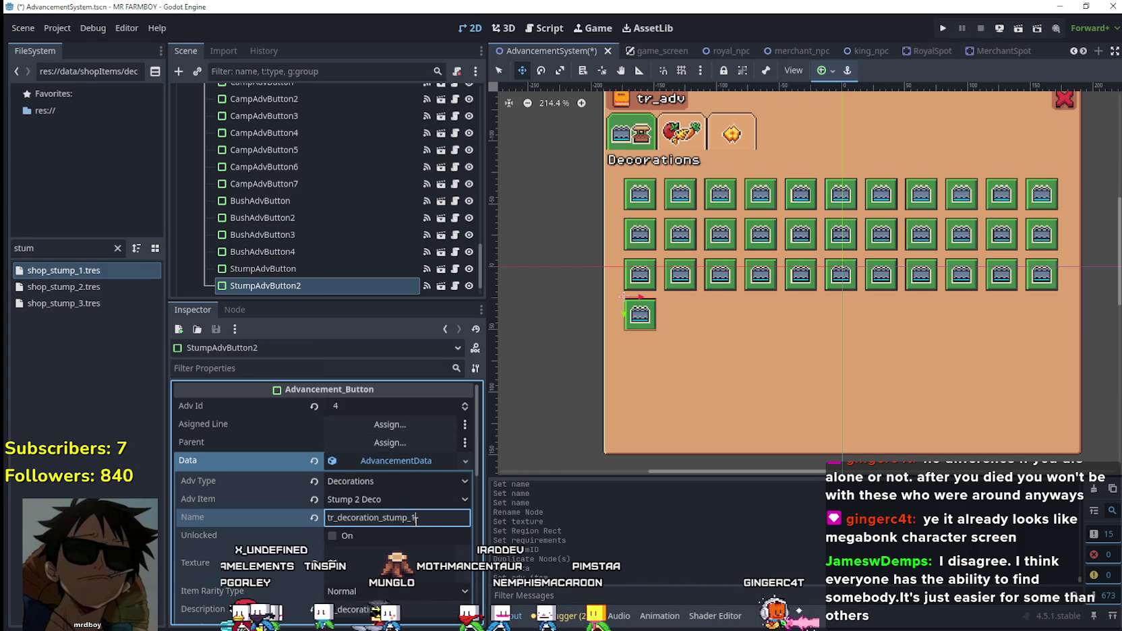
- Open the atlas region editor for the duplicated stump texture
scroll(419, 522, down, 2)
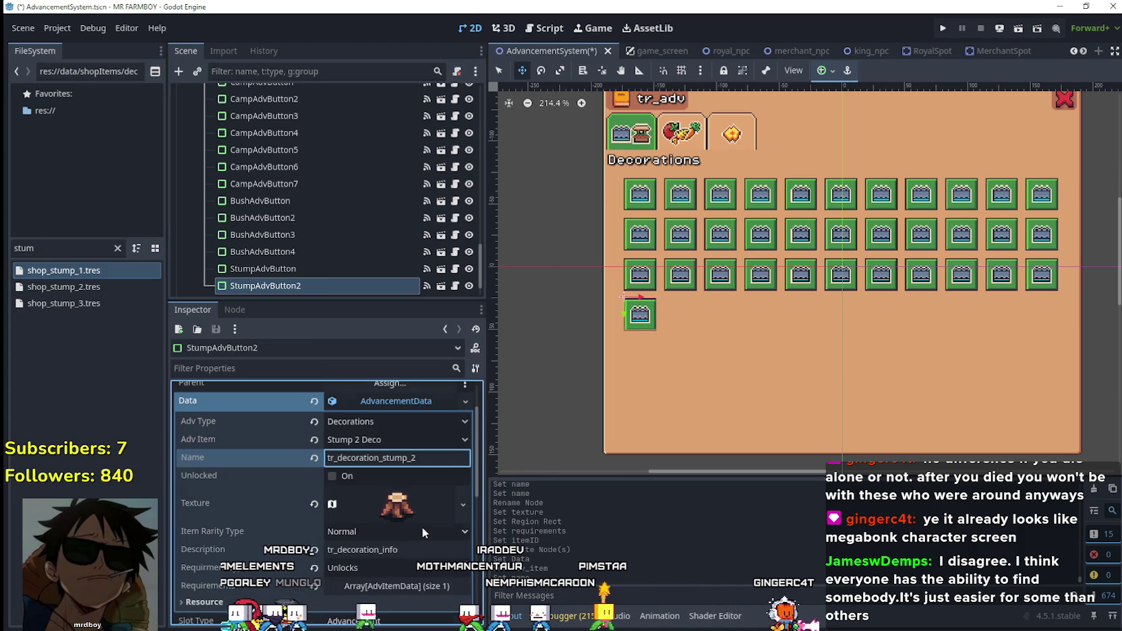
click(397, 508)
right_click(397, 508)
click(450, 547)
scroll(450, 548, down, 5)
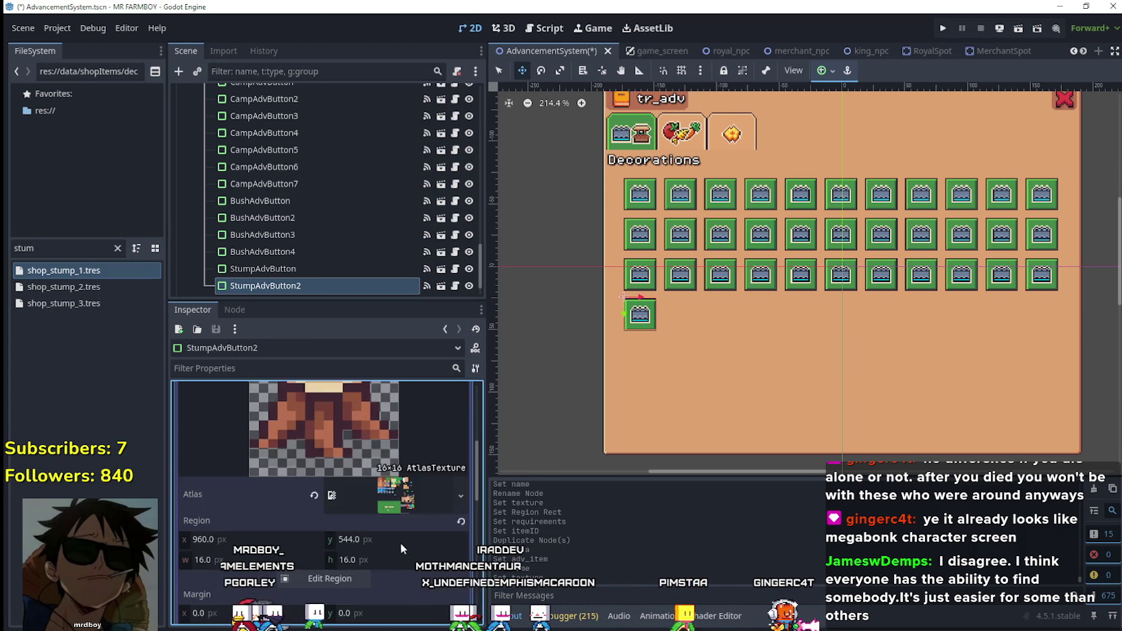
click(353, 522)
scroll(587, 304, down, 3)
scroll(400, 396, down, 3)
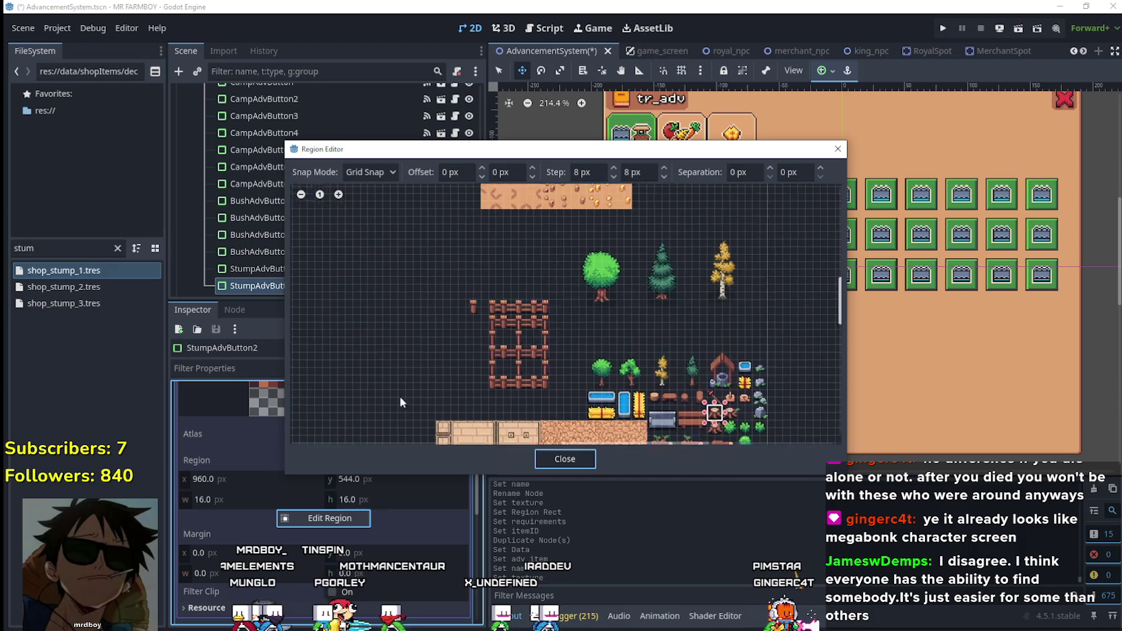
scroll(729, 436, up, 5)
scroll(715, 419, up, 1)
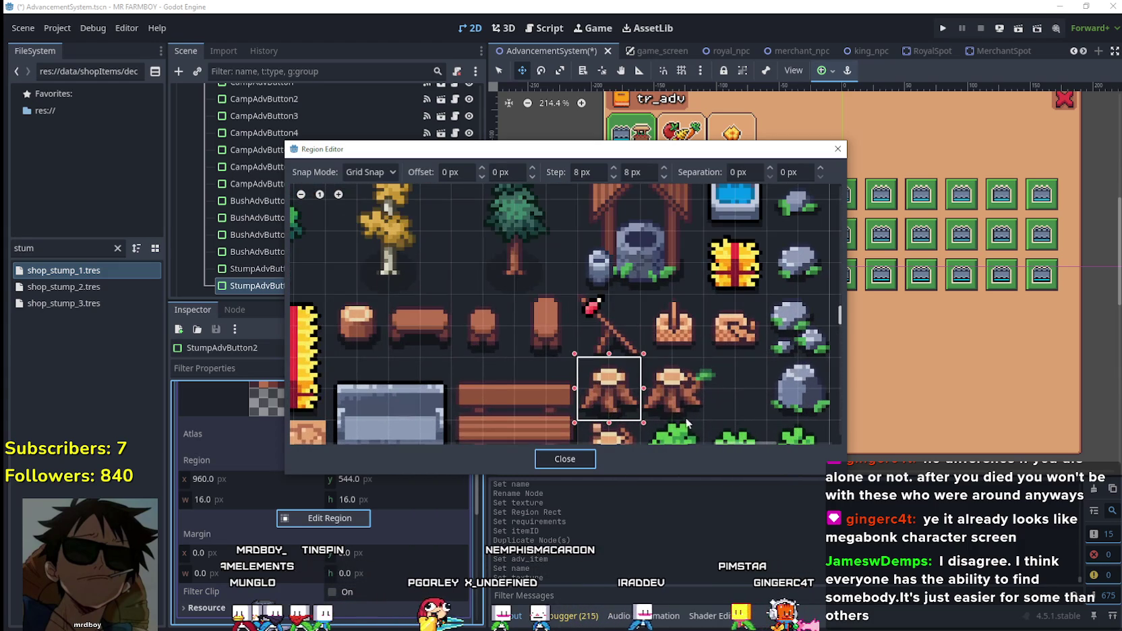
scroll(660, 414, up, 1)
- Move the region onto the second stump with pixel snapping, widened to include its leaf, and save
drag(676, 392, 722, 362)
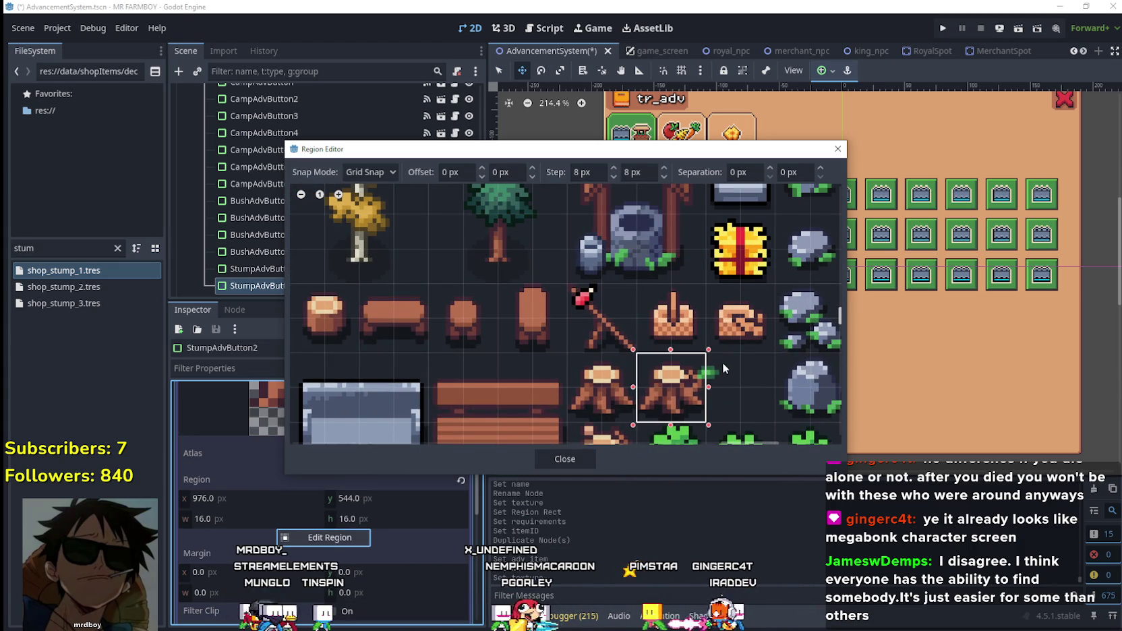
scroll(707, 385, up, 2)
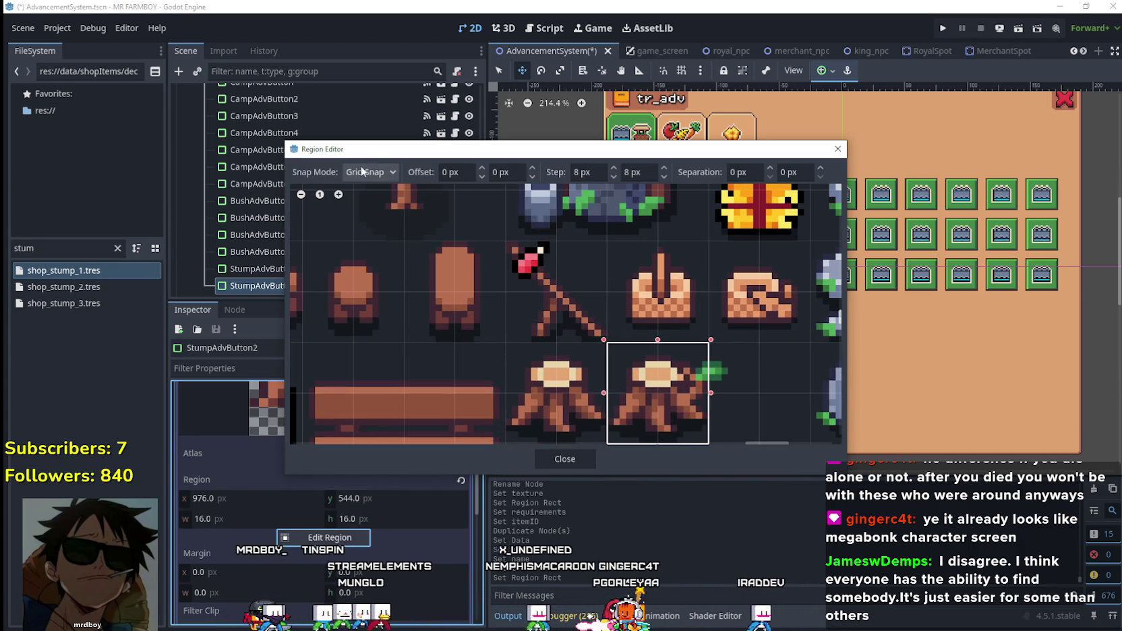
click(362, 171)
click(379, 204)
scroll(718, 396, up, 1)
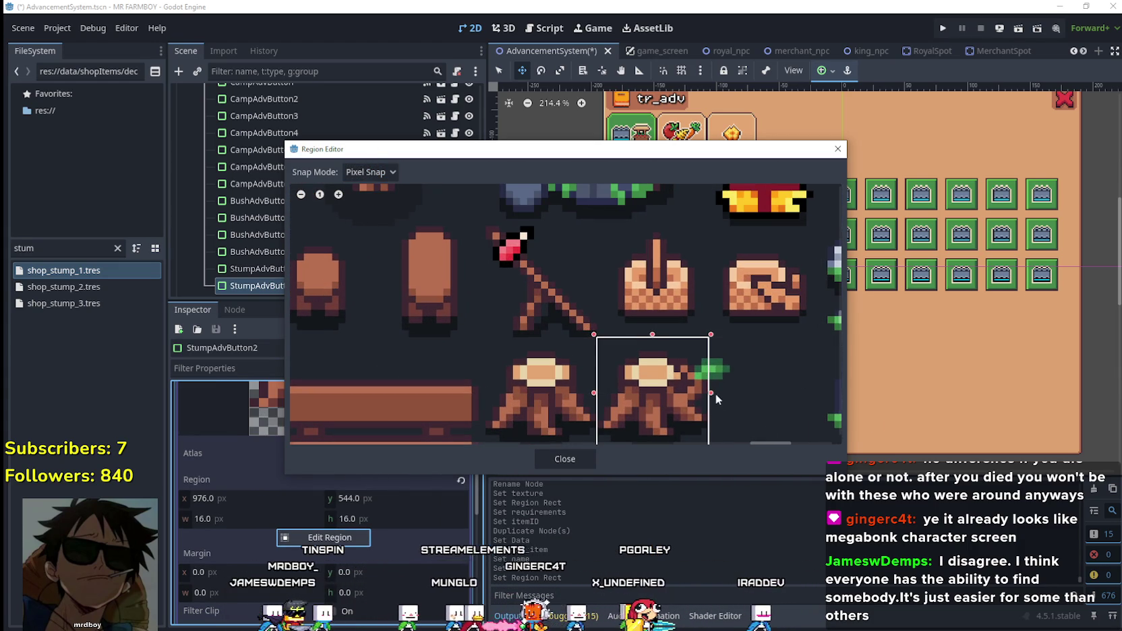
drag(715, 393, 733, 393)
click(565, 458)
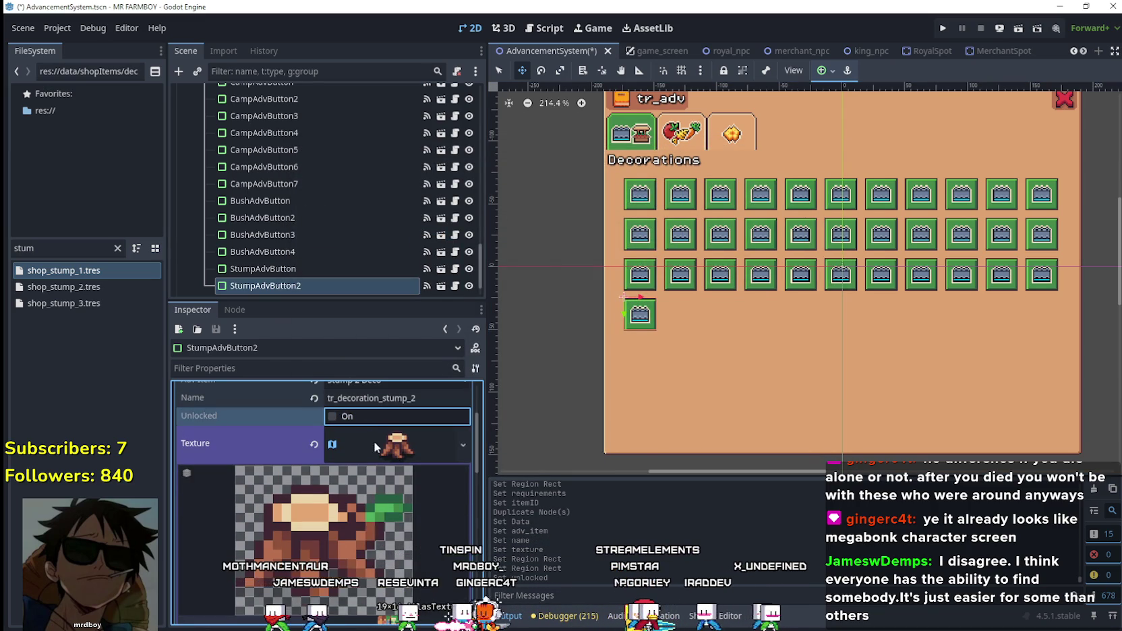
key(ctrl+s)
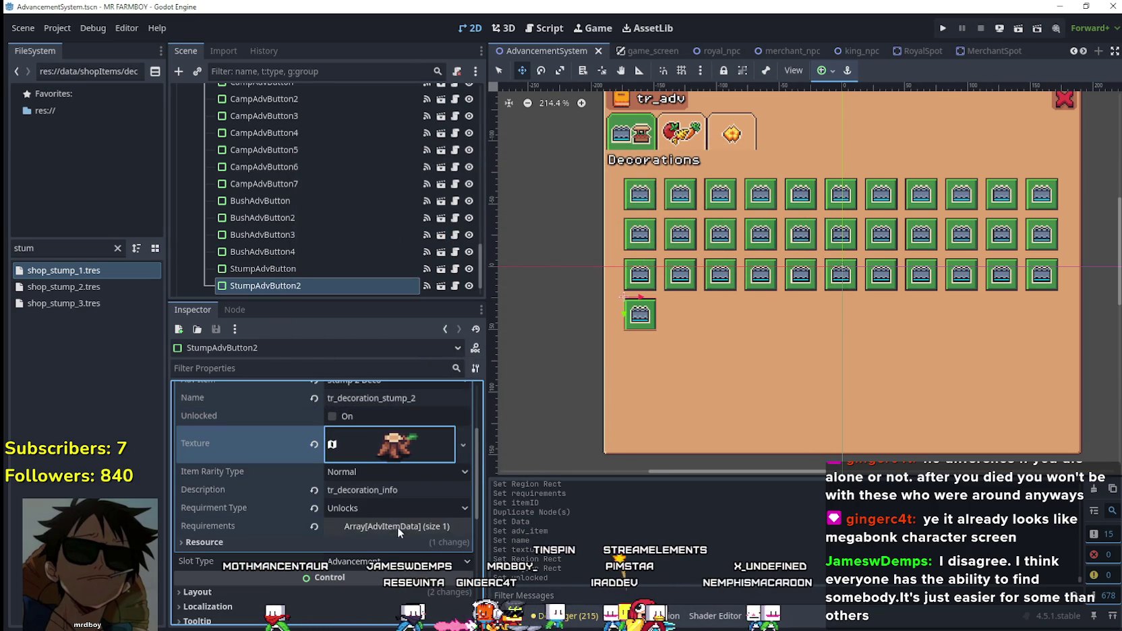
- Make the requirement data unique and set its required item to Stump 2 Deco
click(397, 527)
click(395, 507)
right_click(389, 508)
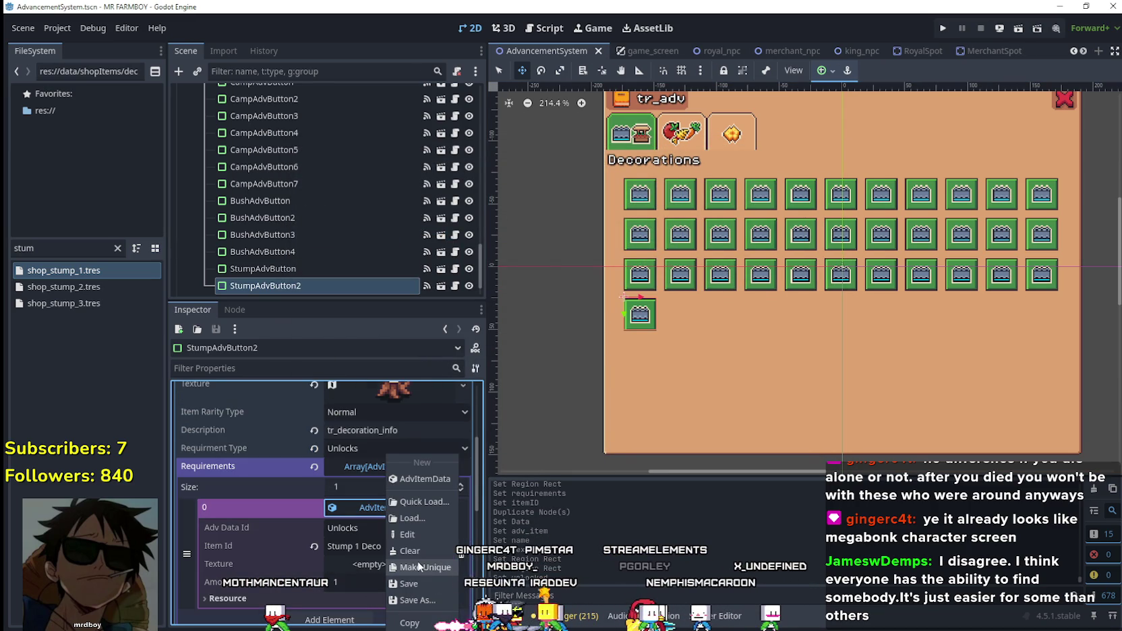
click(418, 566)
click(379, 546)
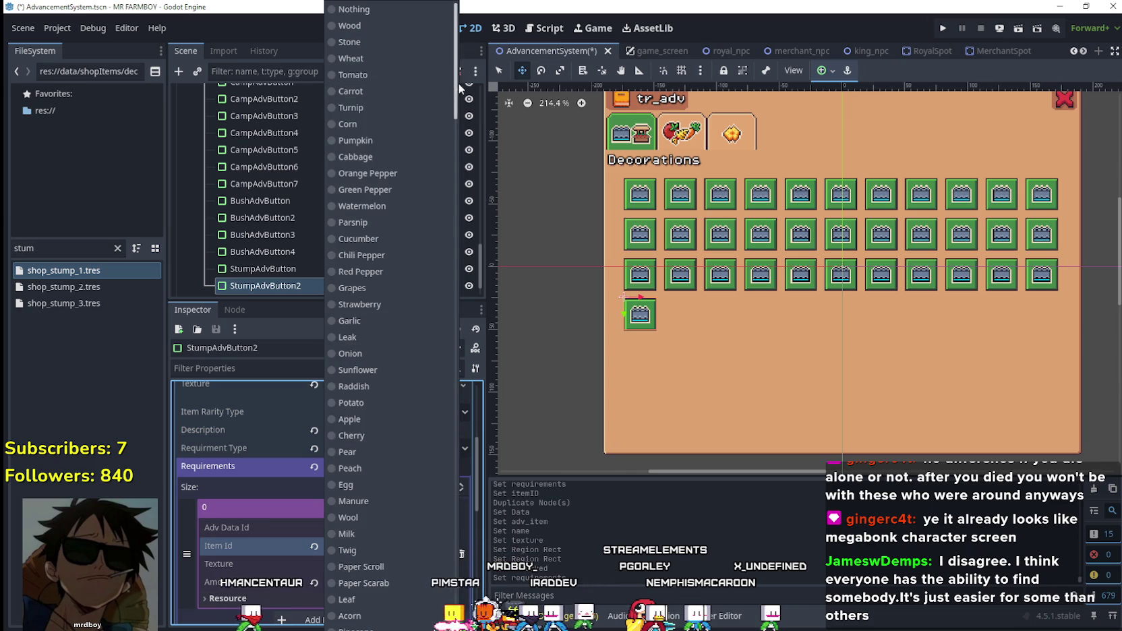
scroll(417, 389, down, 20)
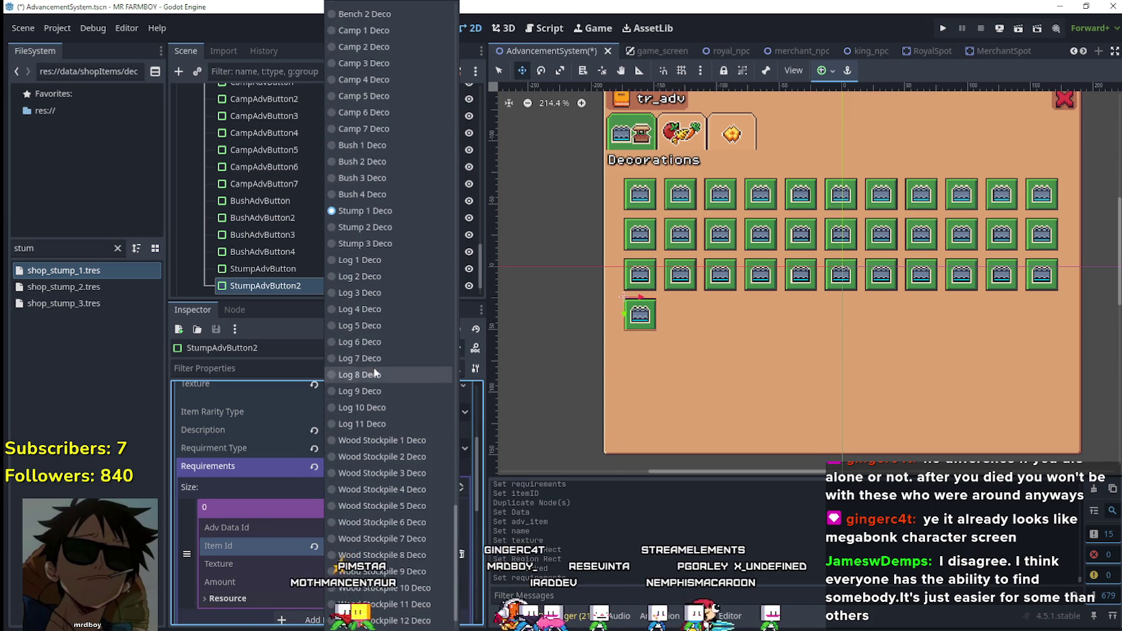
click(377, 225)
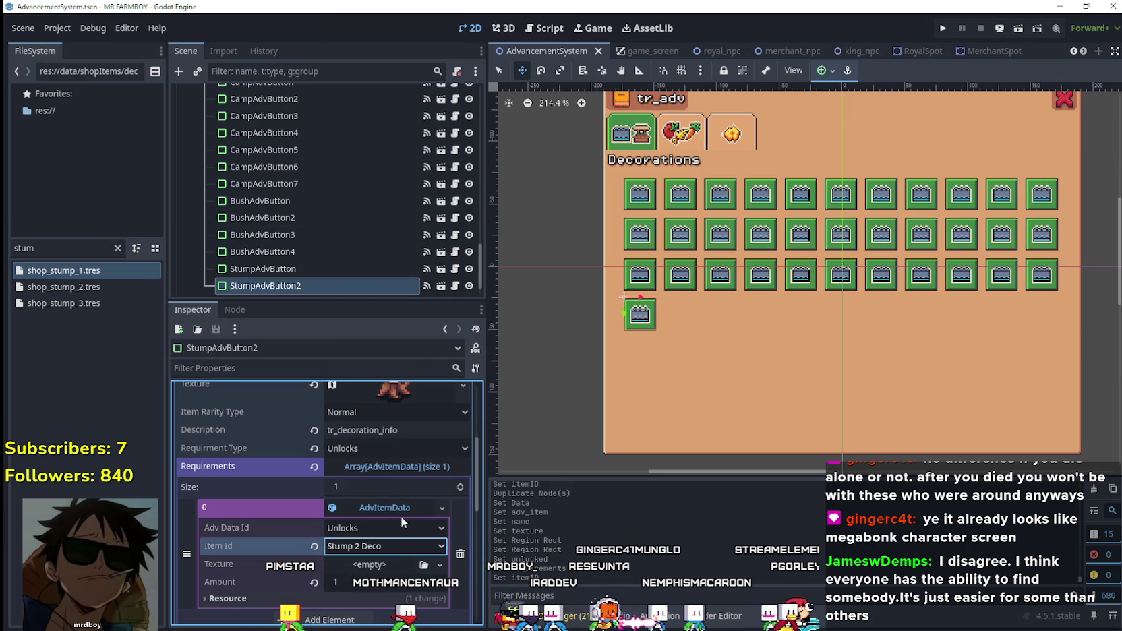
click(399, 506)
scroll(414, 533, up, 6)
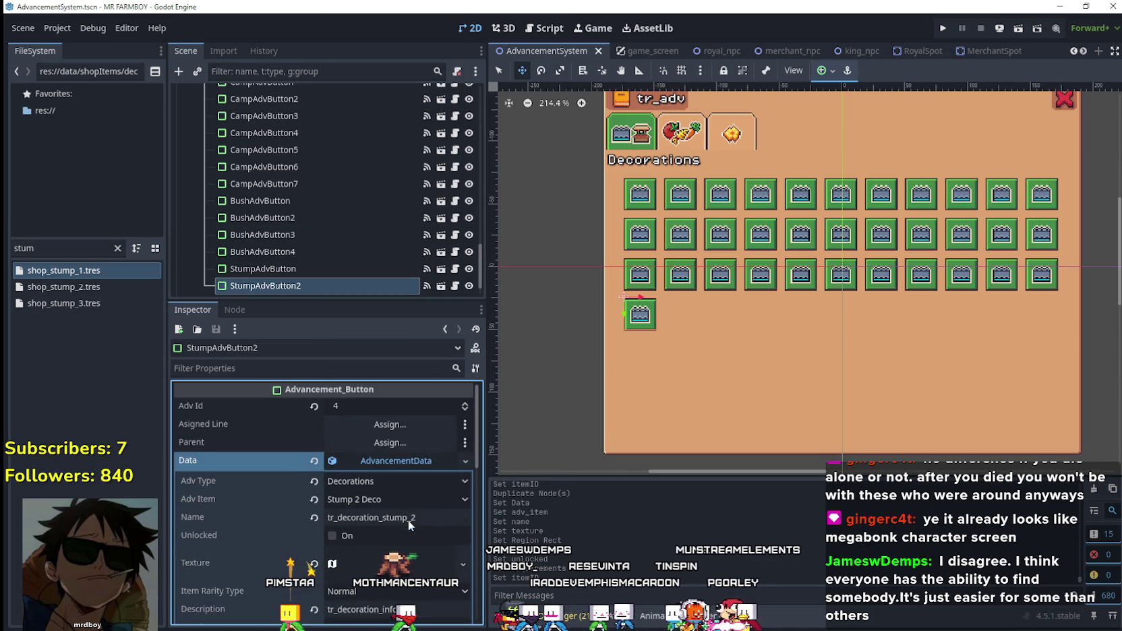
scroll(397, 479, down, 5)
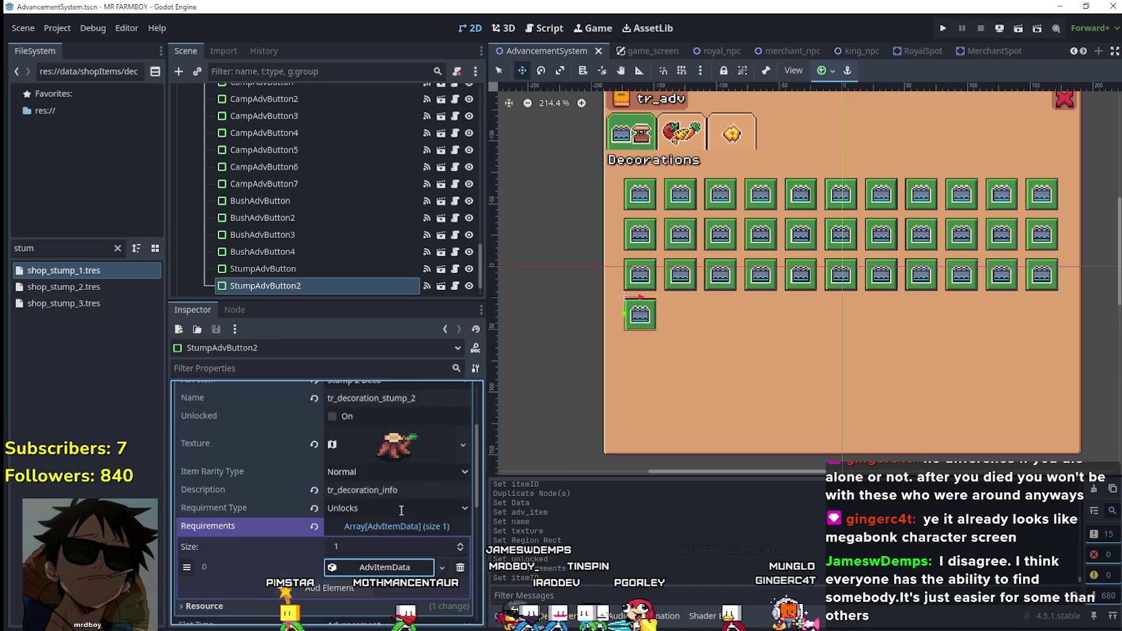
- Check both stump buttons' requirement entries, collapse them, and save the scene
click(386, 477)
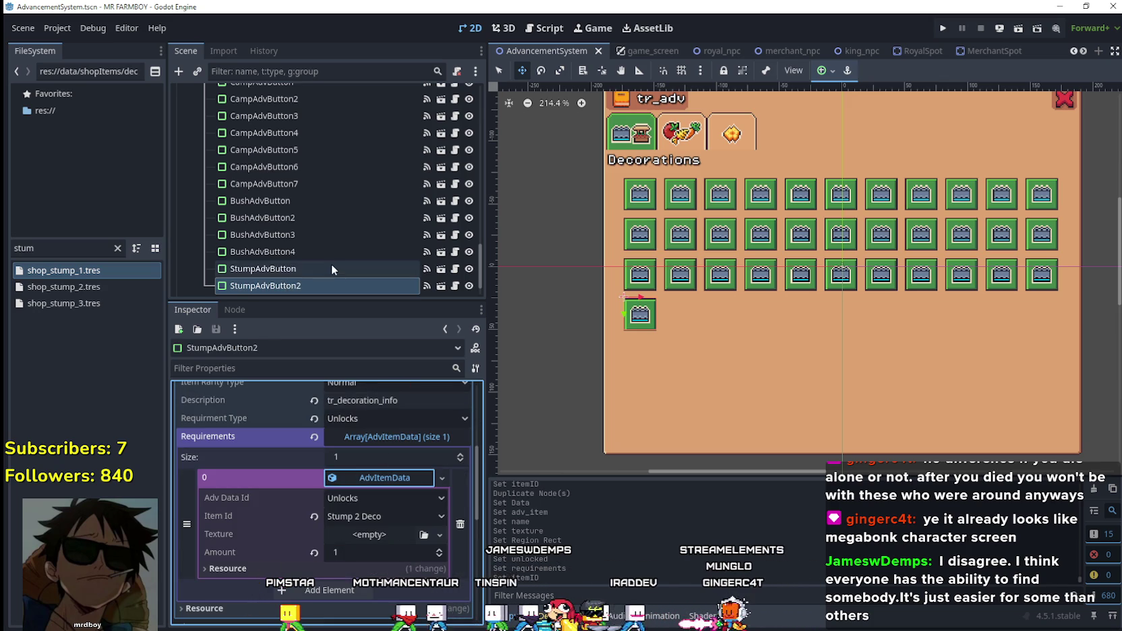
click(331, 269)
scroll(398, 533, down, 5)
click(373, 476)
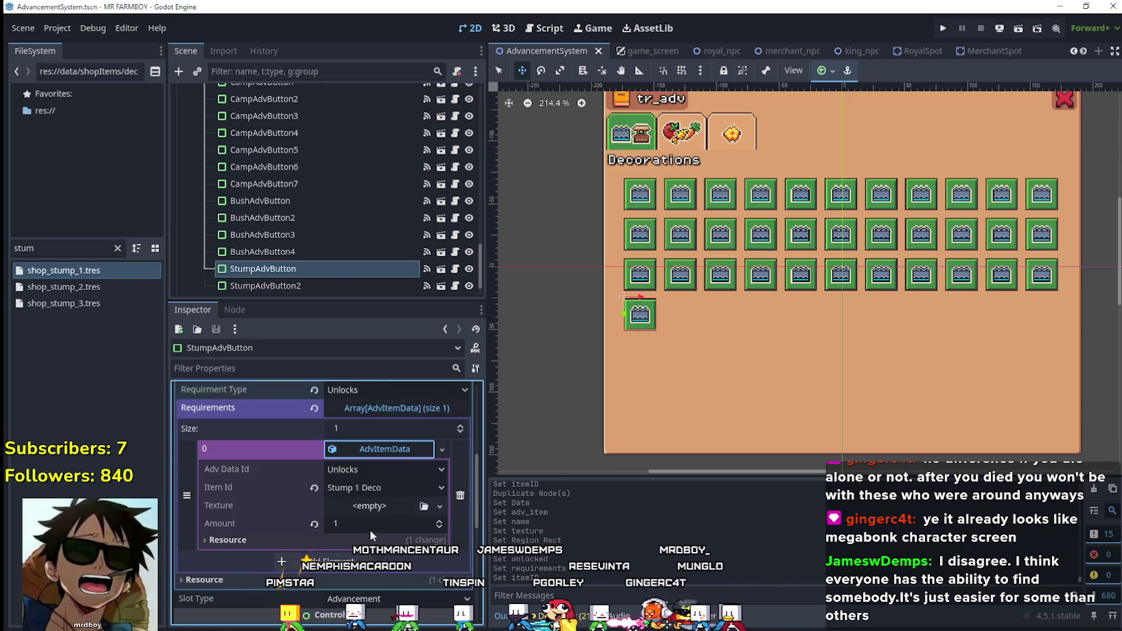
click(333, 285)
scroll(393, 526, down, 5)
click(382, 534)
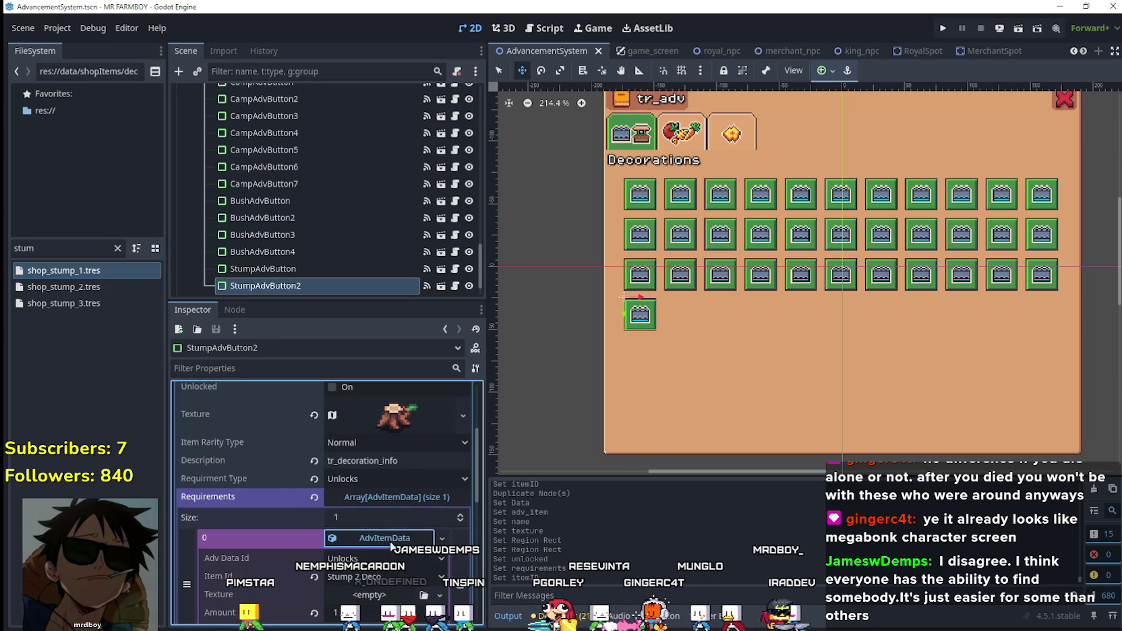
right_click(391, 537)
click(425, 566)
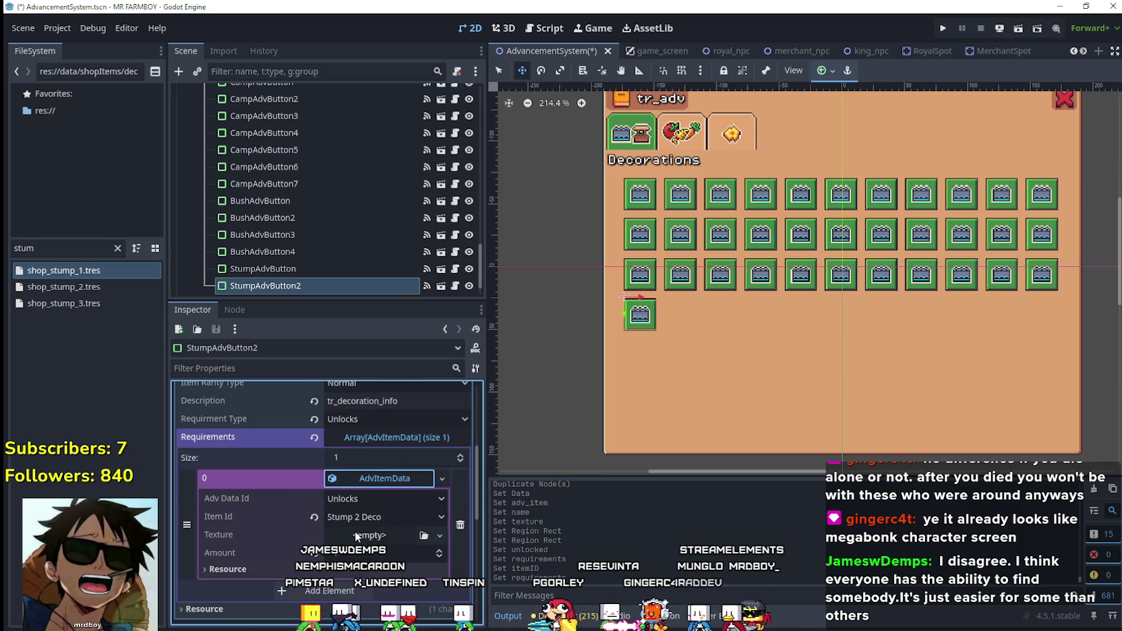
click(398, 478)
key(ctrl+s)
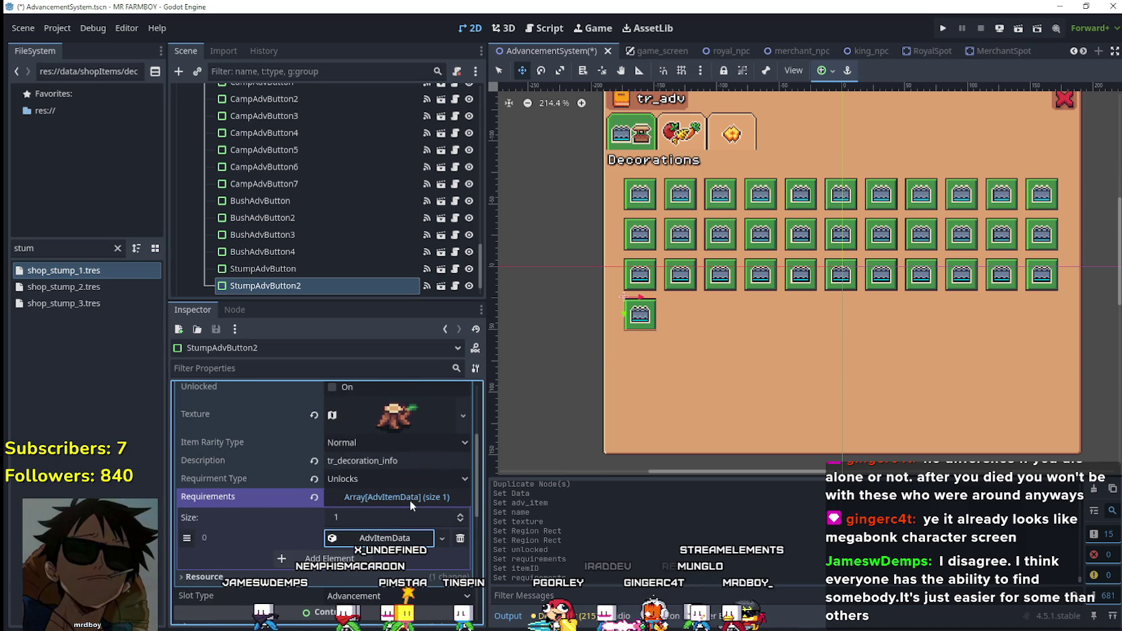
scroll(409, 495, up, 4)
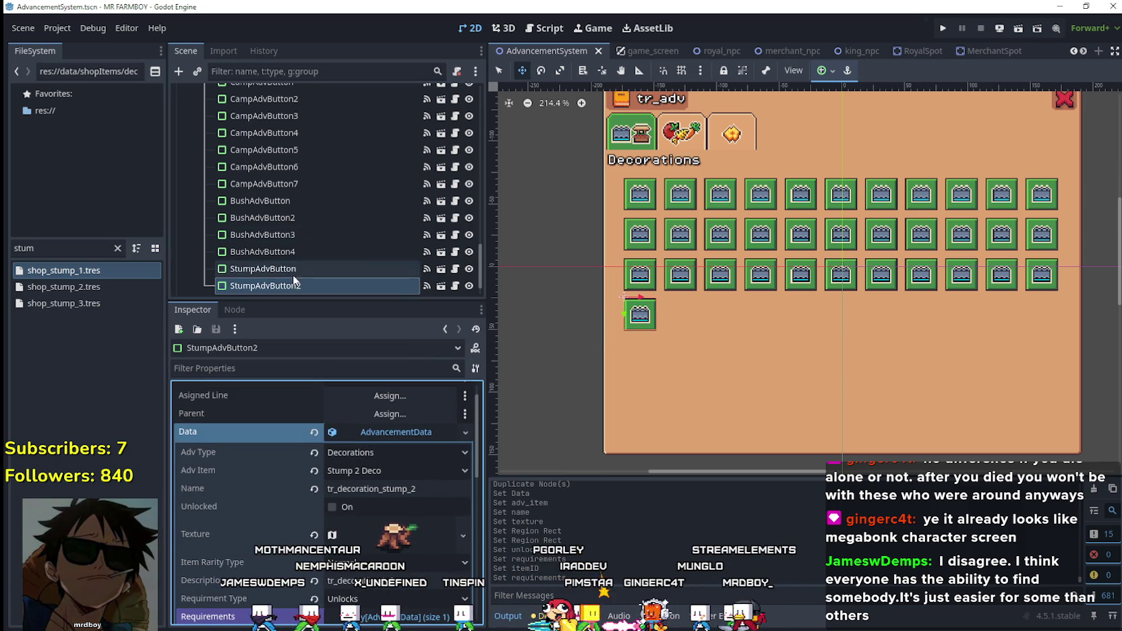
click(396, 432)
- Duplicate StumpAdvButton2 as StumpAdvButton3, make its data unique, and link it to Stump 3 Deco
right_click(304, 295)
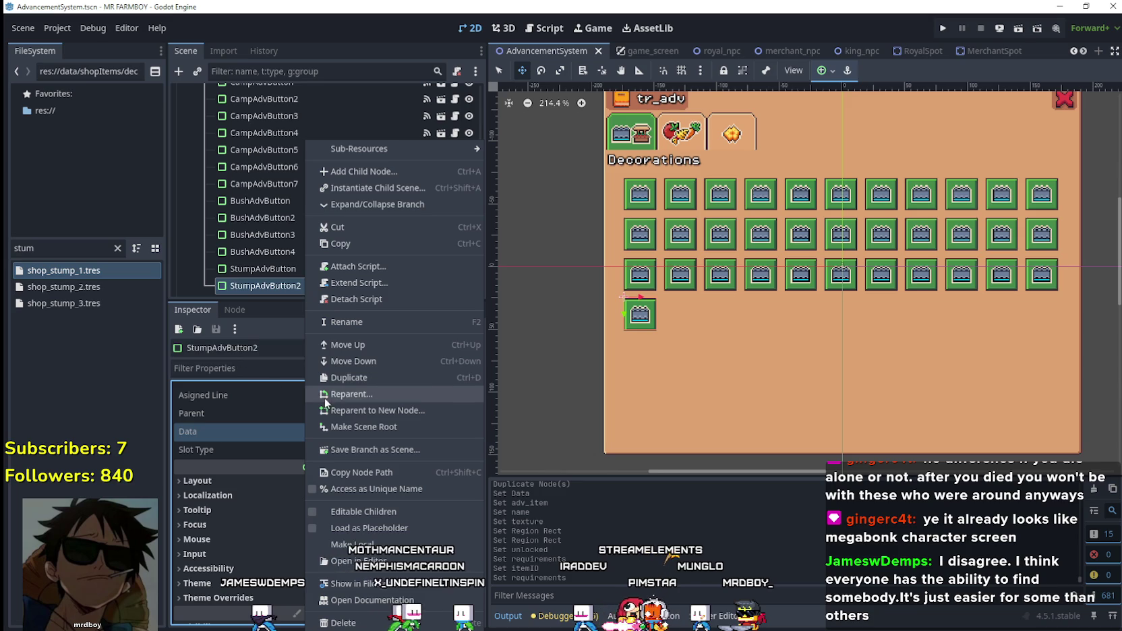
click(346, 377)
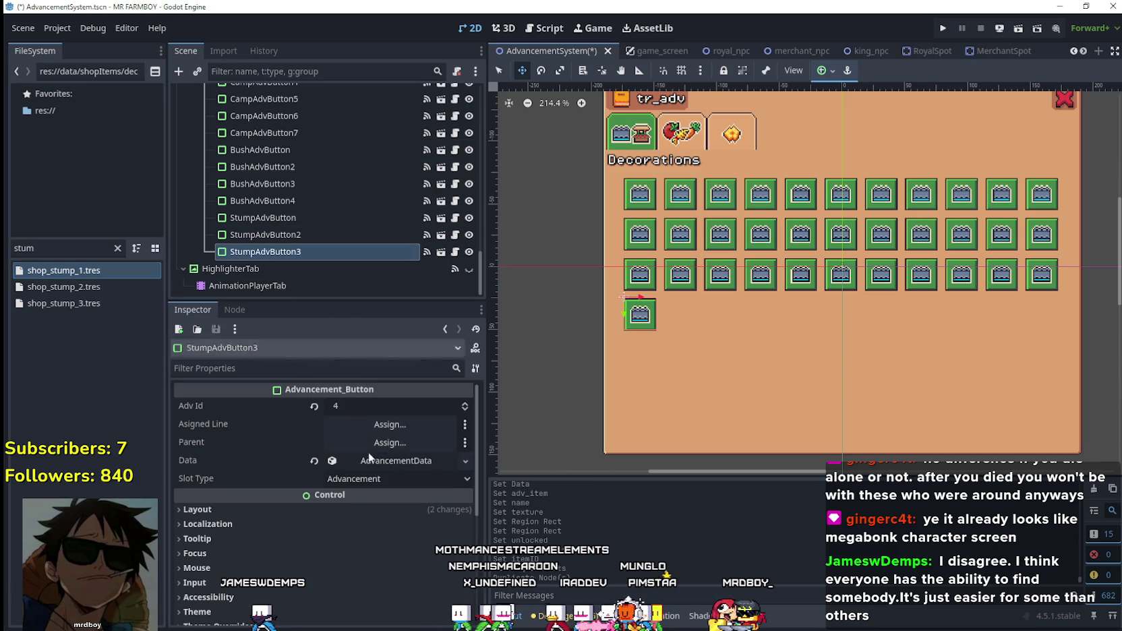
click(388, 460)
right_click(387, 461)
click(443, 567)
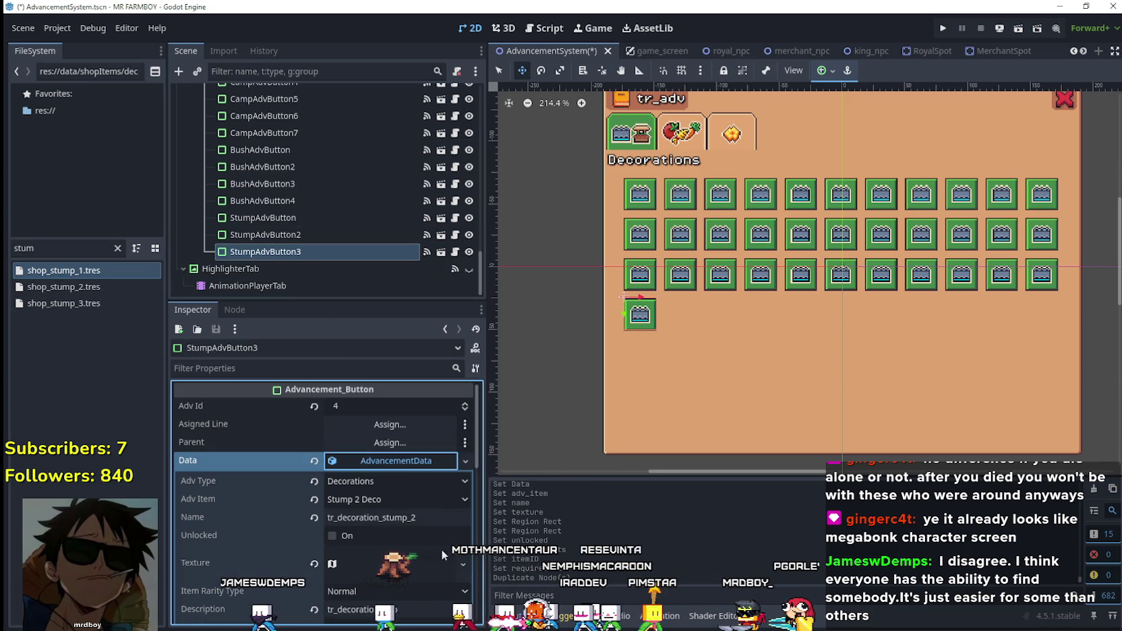
click(412, 517)
text(3)
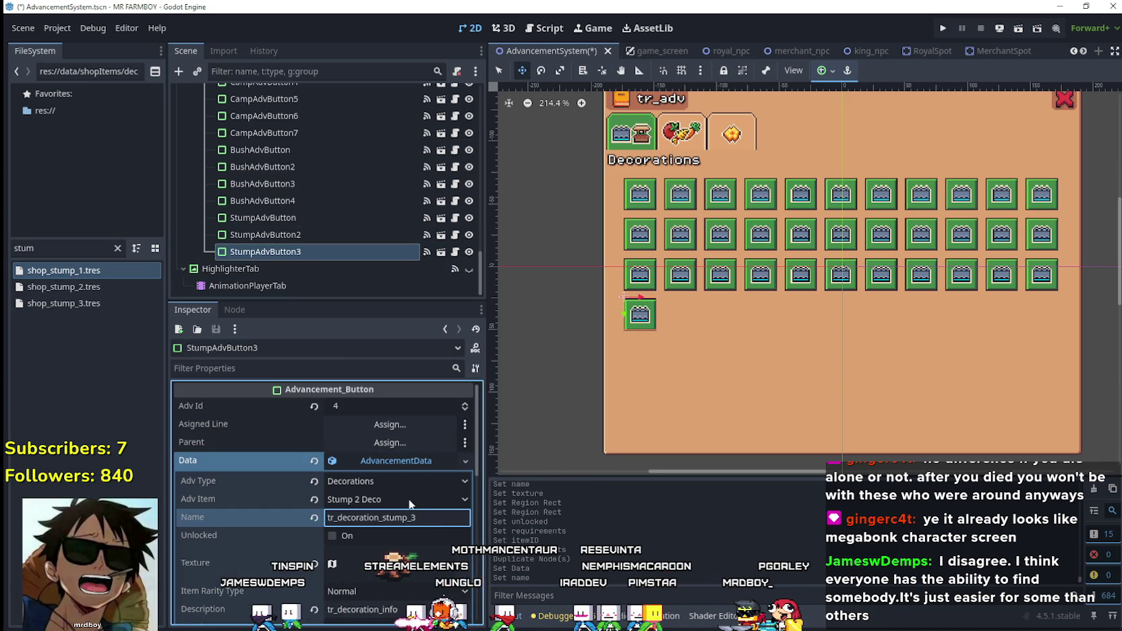
click(409, 500)
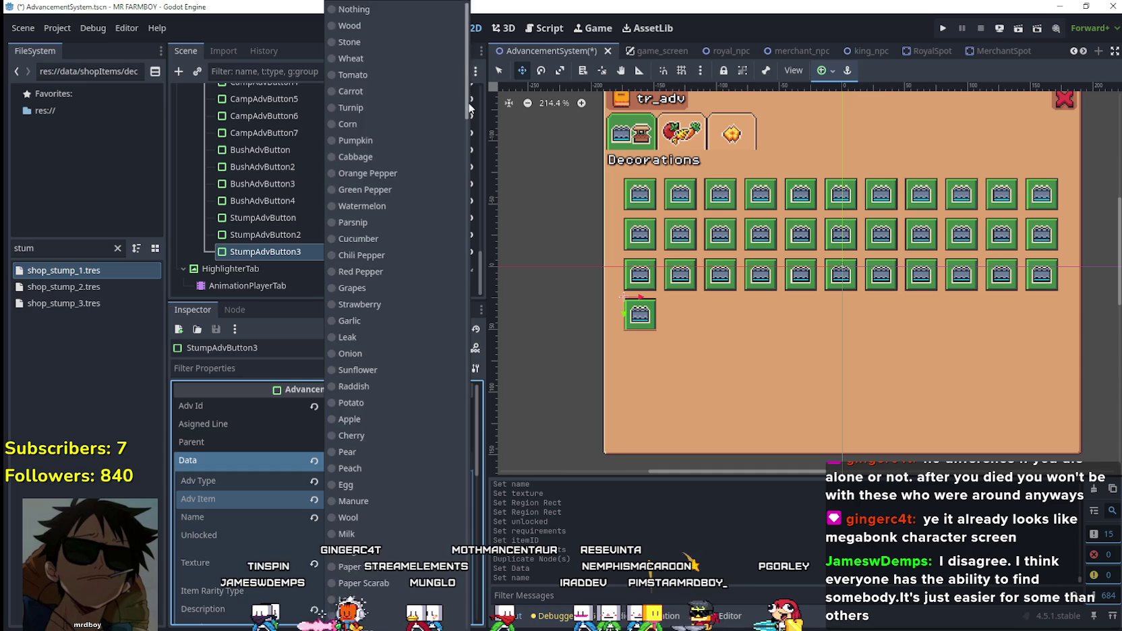
scroll(415, 549, down, 15)
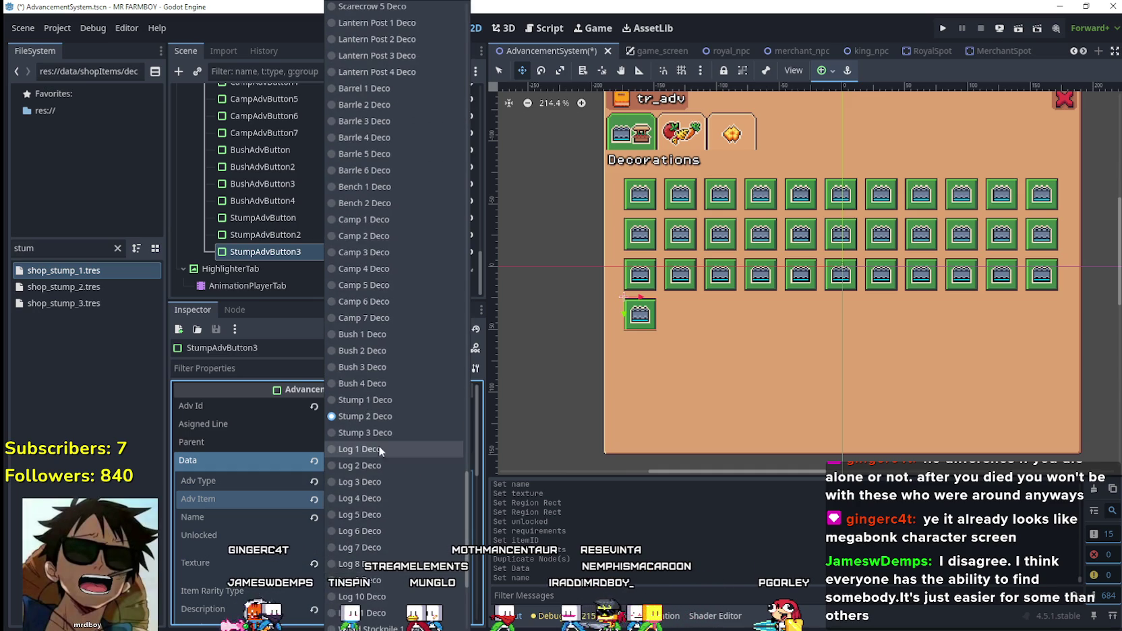
click(379, 432)
- Set the icon's atlas region to the third stump sprite using Grid Snap
click(464, 564)
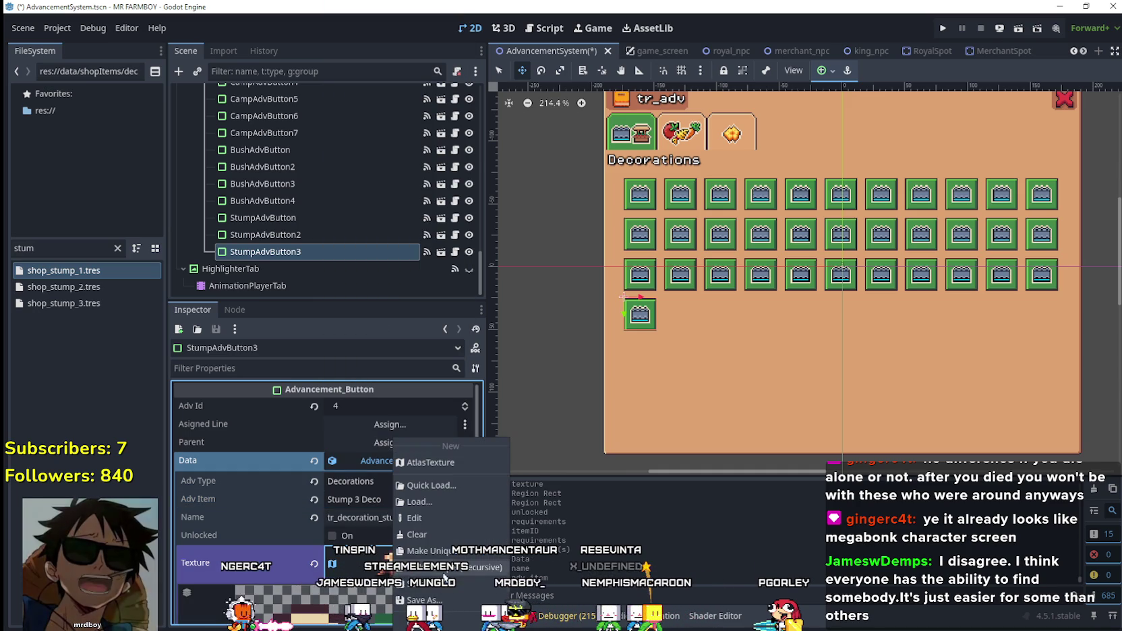
click(439, 483)
scroll(333, 572, down, 2)
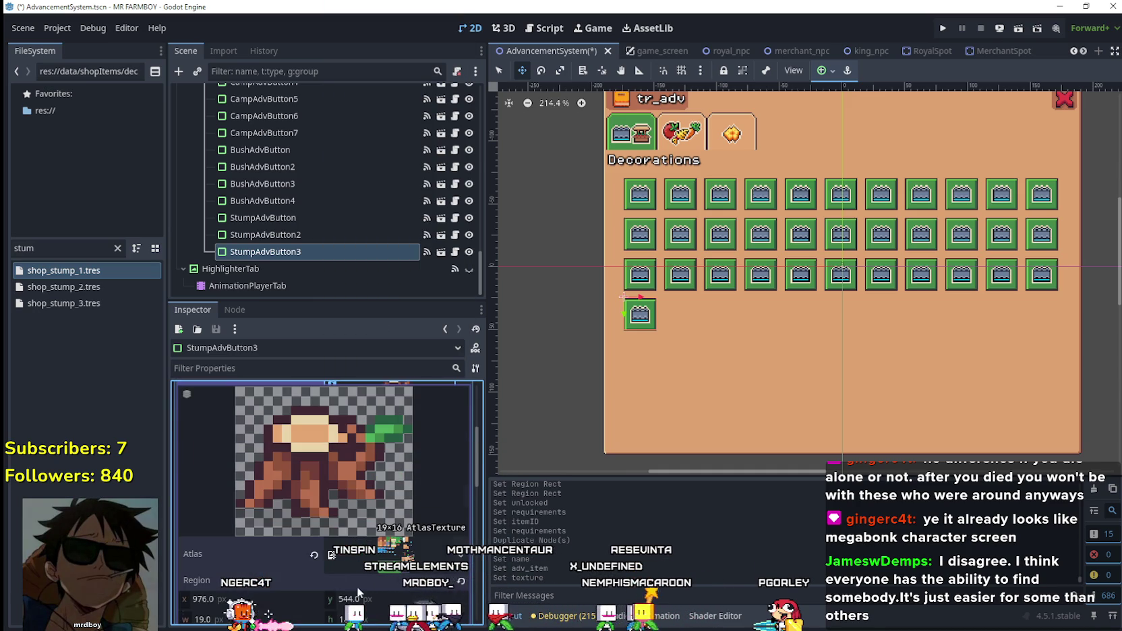
scroll(357, 591, down, 4)
click(340, 519)
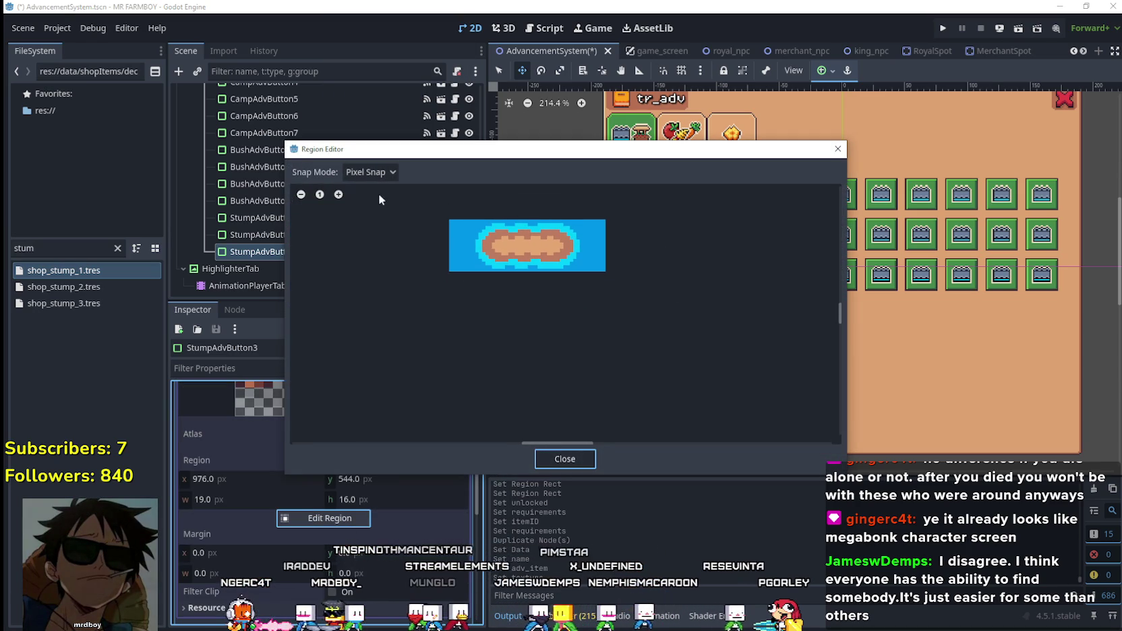
click(370, 172)
click(372, 223)
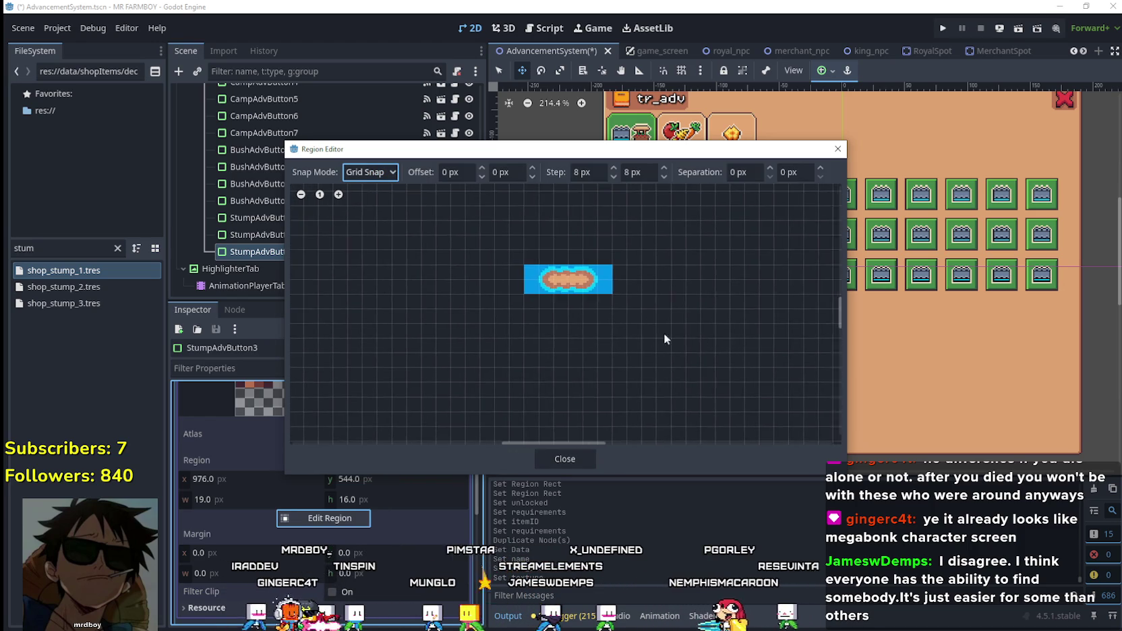
scroll(665, 335, down, 6)
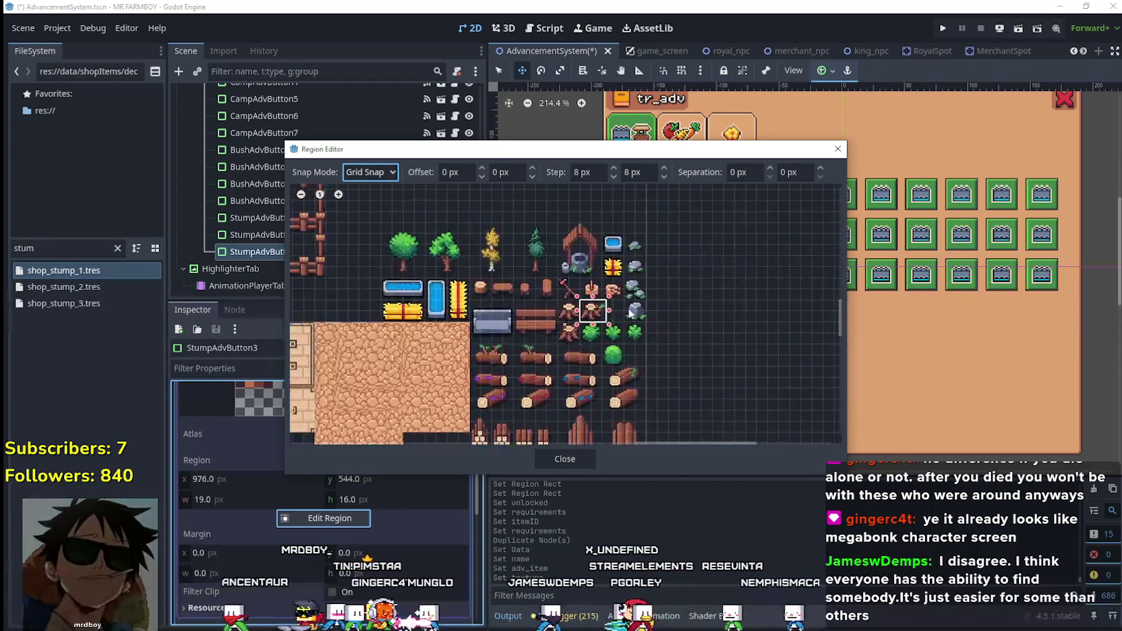
scroll(629, 313, up, 4)
drag(506, 321, 543, 377)
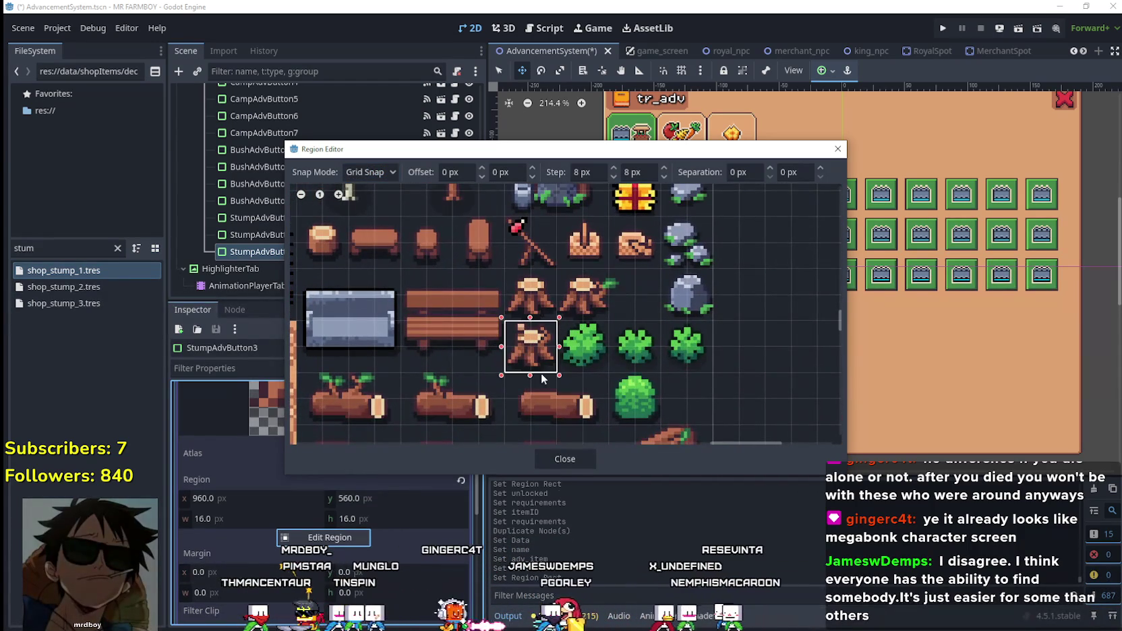
click(563, 458)
scroll(365, 452, up, 2)
- Make StumpAdvButton3's first requirement a unique copy requiring Stump 3 Deco, then save the scene
scroll(378, 478, down, 3)
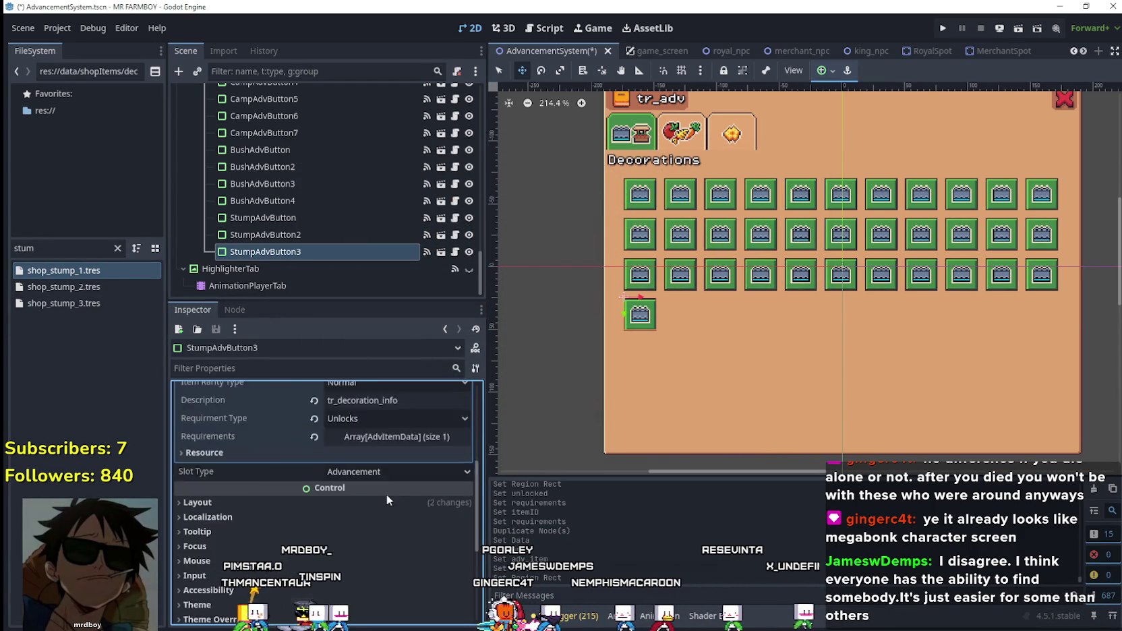
click(382, 417)
click(380, 450)
right_click(381, 448)
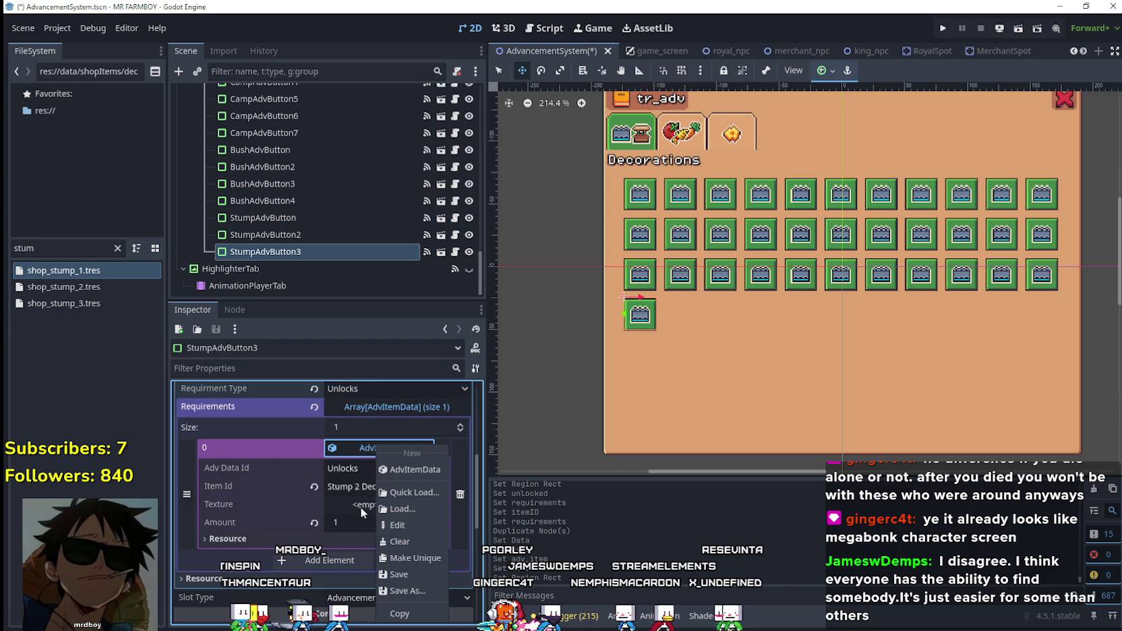
click(399, 520)
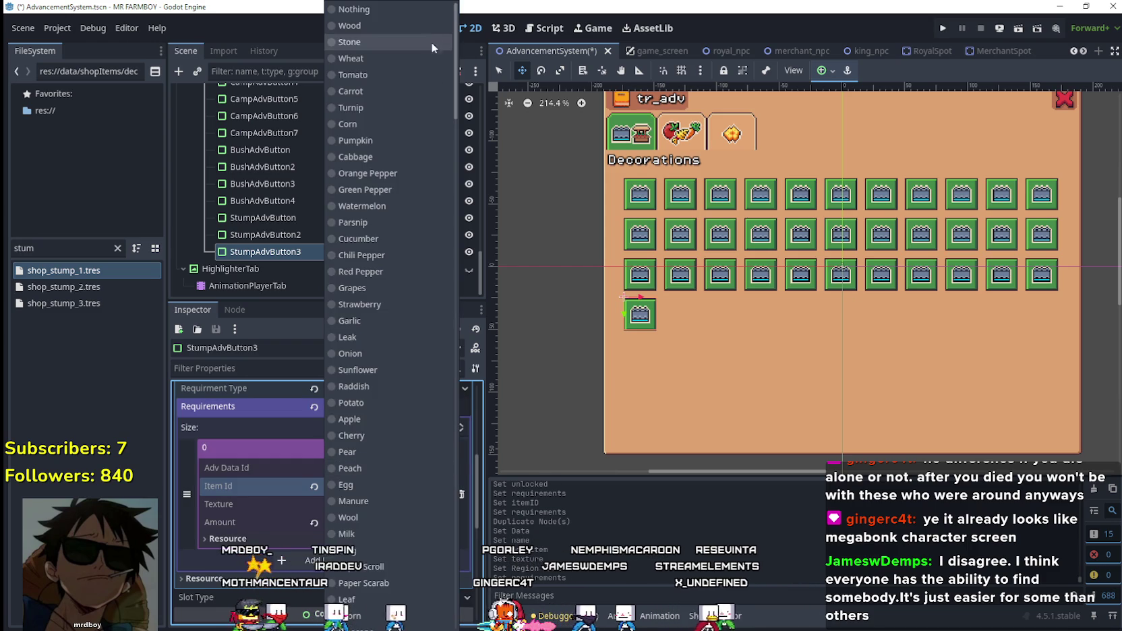
scroll(452, 107, down, 15)
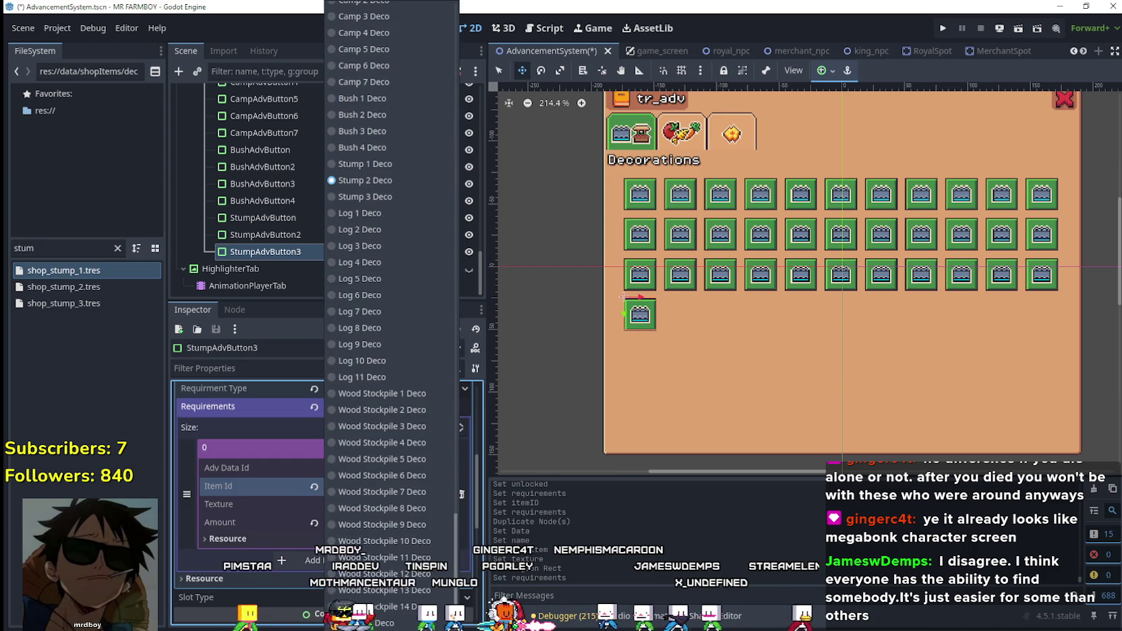
click(382, 201)
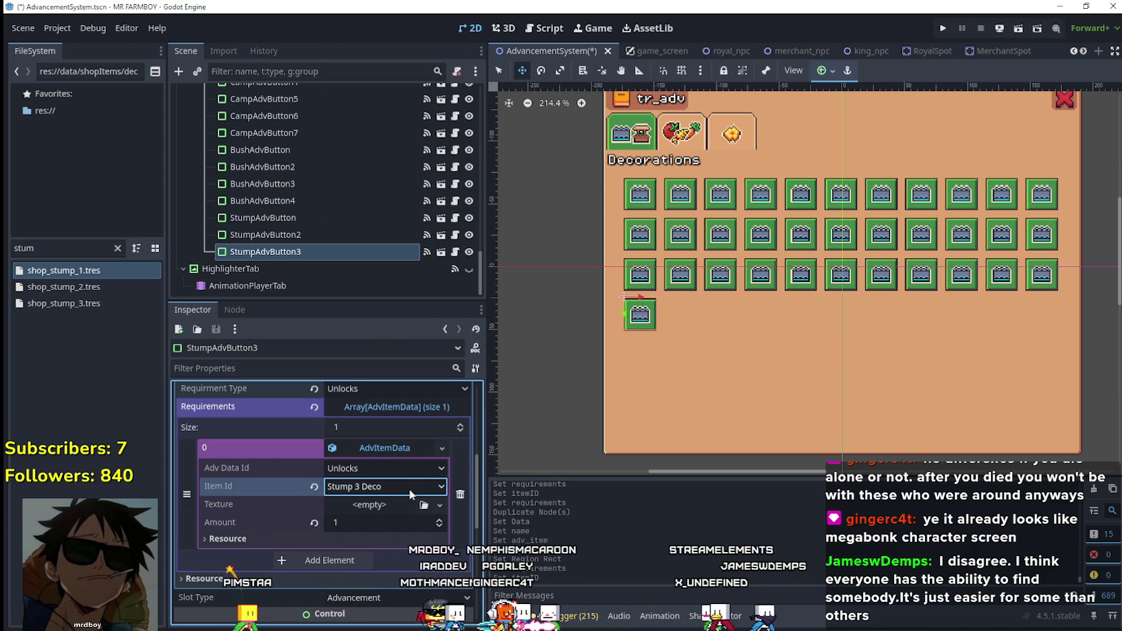
click(393, 449)
key(ctrl+s)
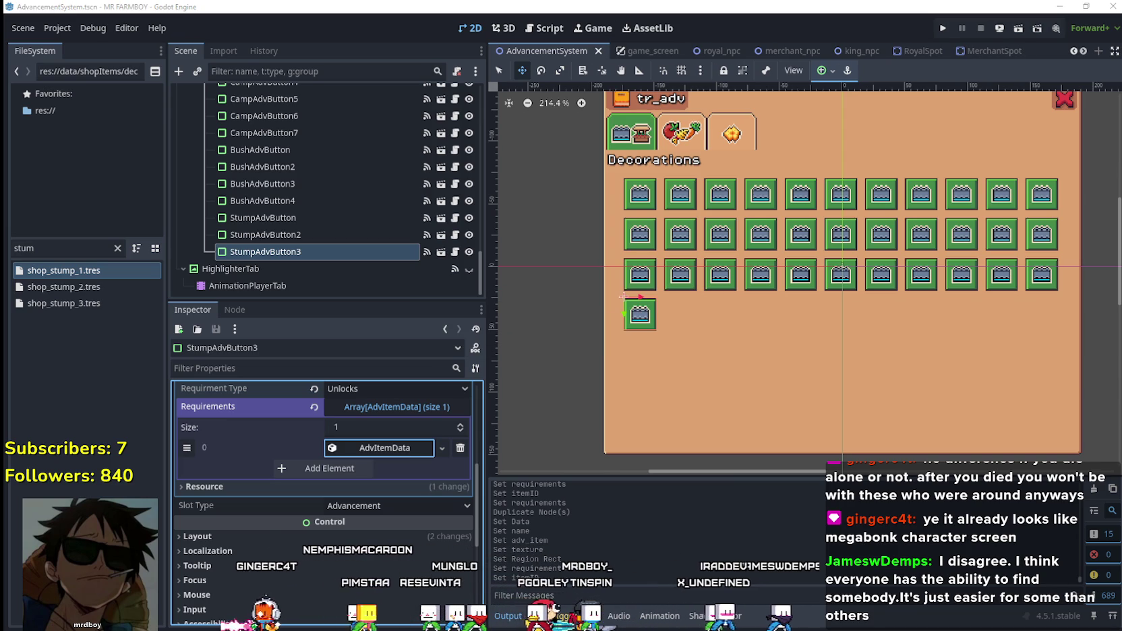
- Resize Spotify narrower and taller, and switch from Smart Shuffle to ordinary Shuffle for a reshuffled queue
key(alt+Tab)
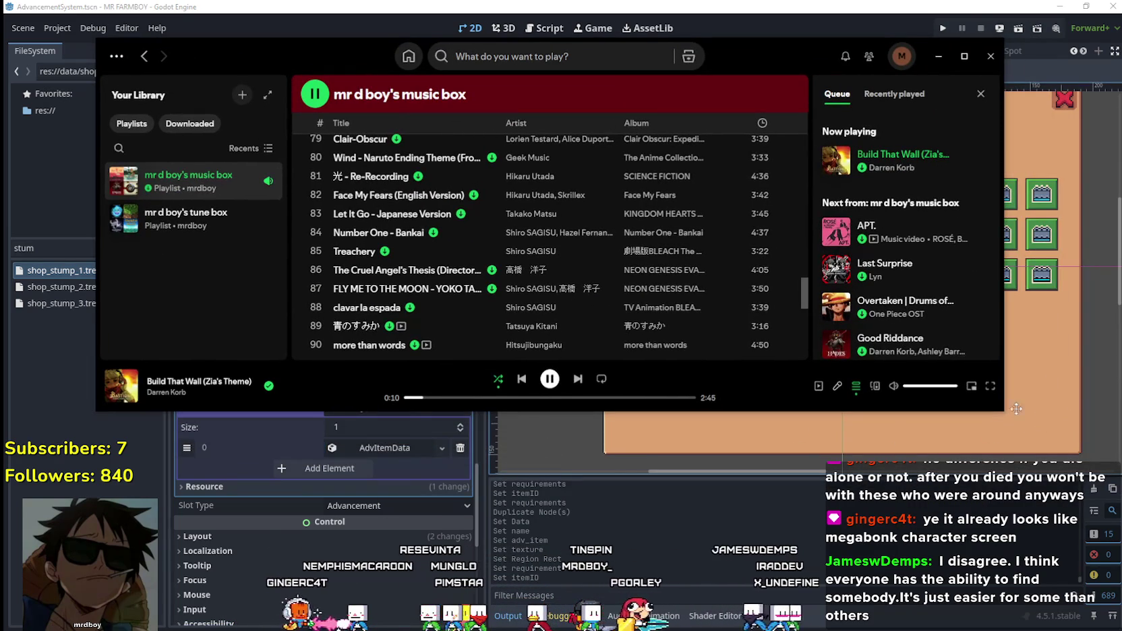
mouse_move(1003, 414)
mouse_down()
mouse_move(897, 413)
mouse_move(897, 572)
mouse_up()
click(445, 539)
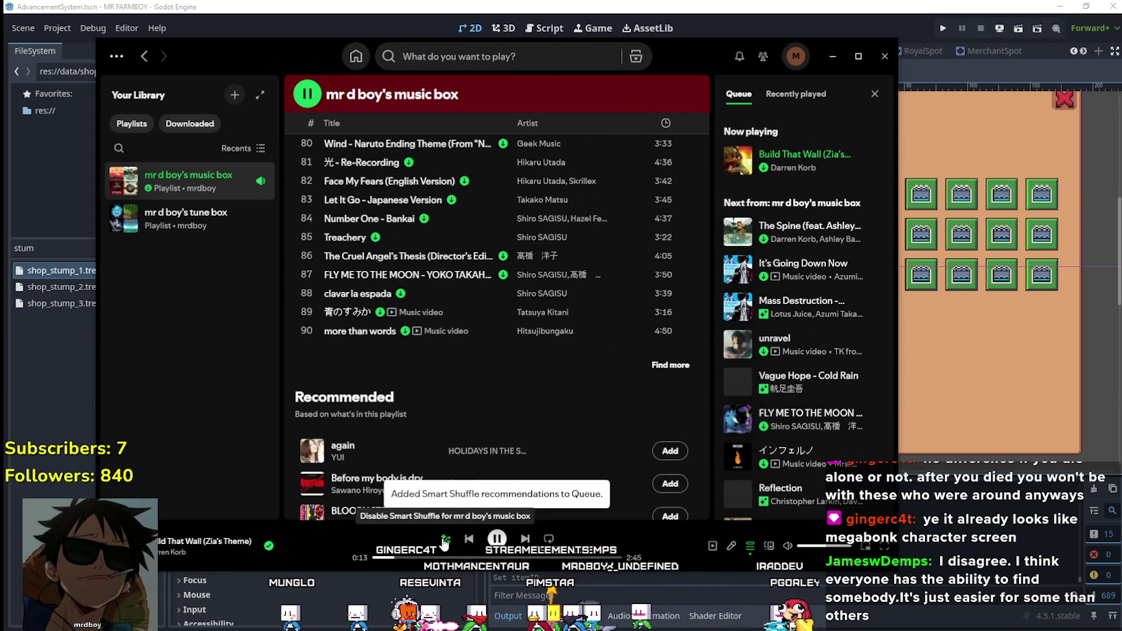
click(445, 540)
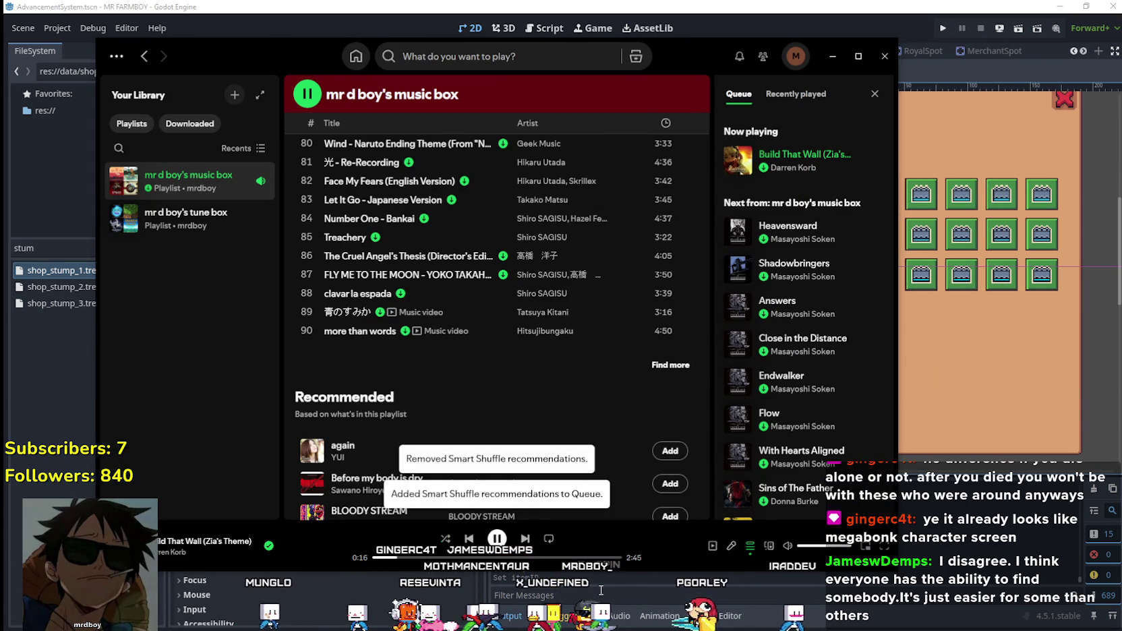
click(445, 540)
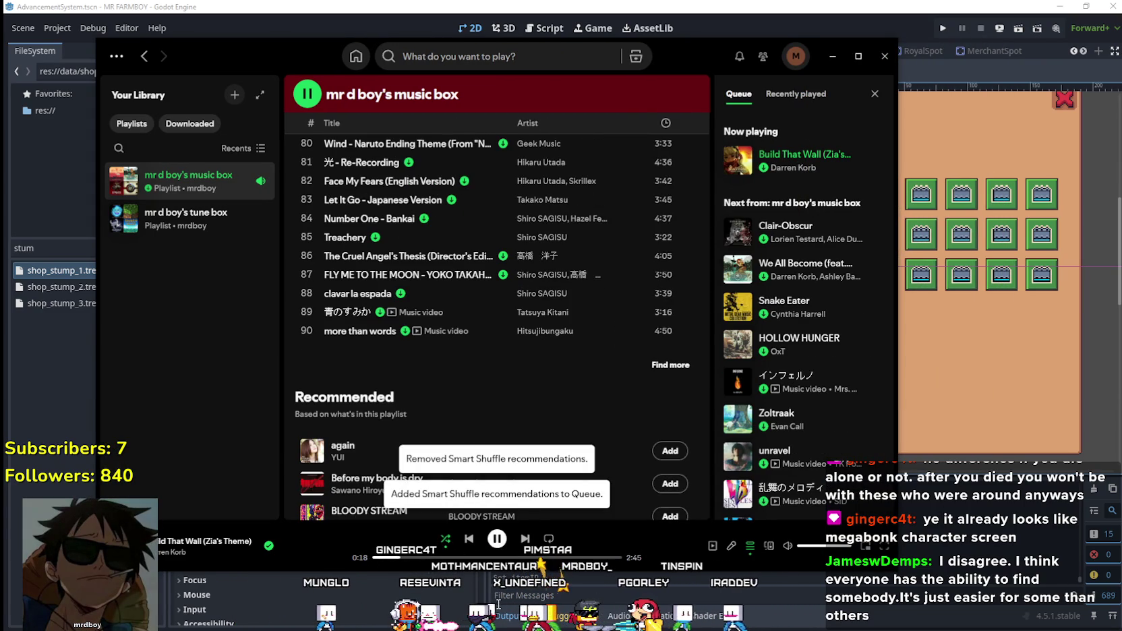
scroll(826, 415, down, 5)
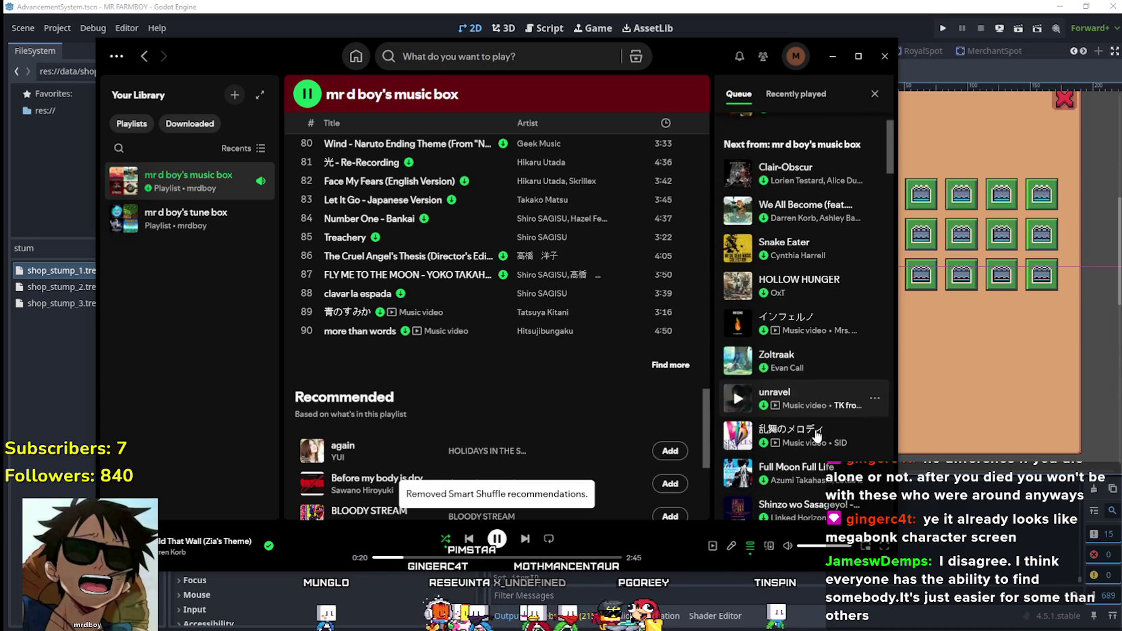
scroll(817, 435, up, 5)
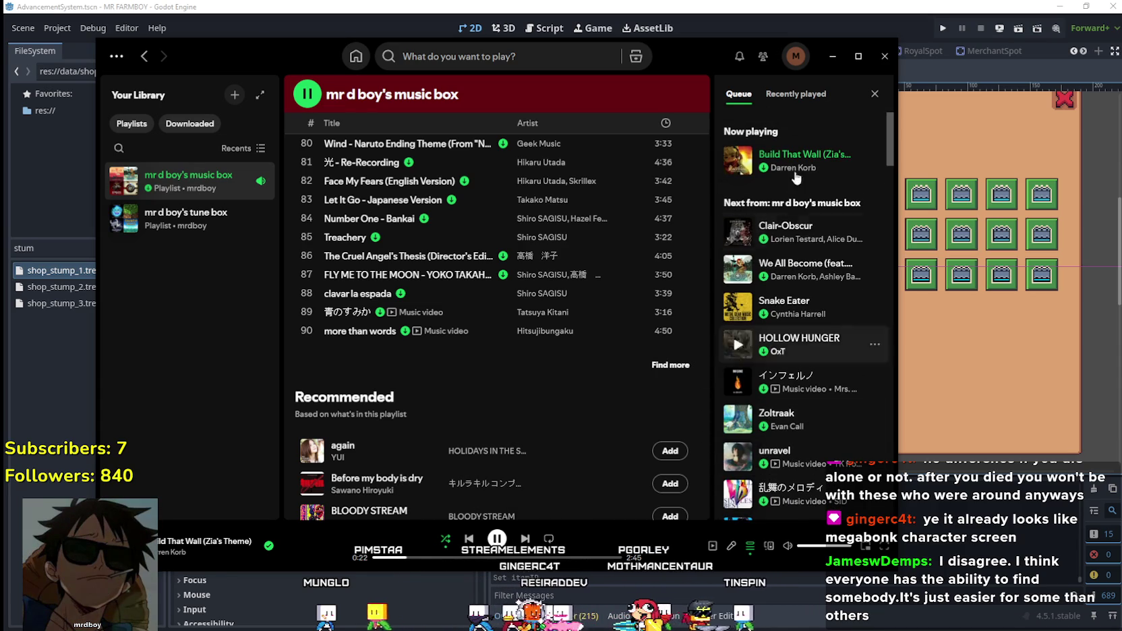
scroll(816, 432, down, 4)
scroll(896, 226, down, 5)
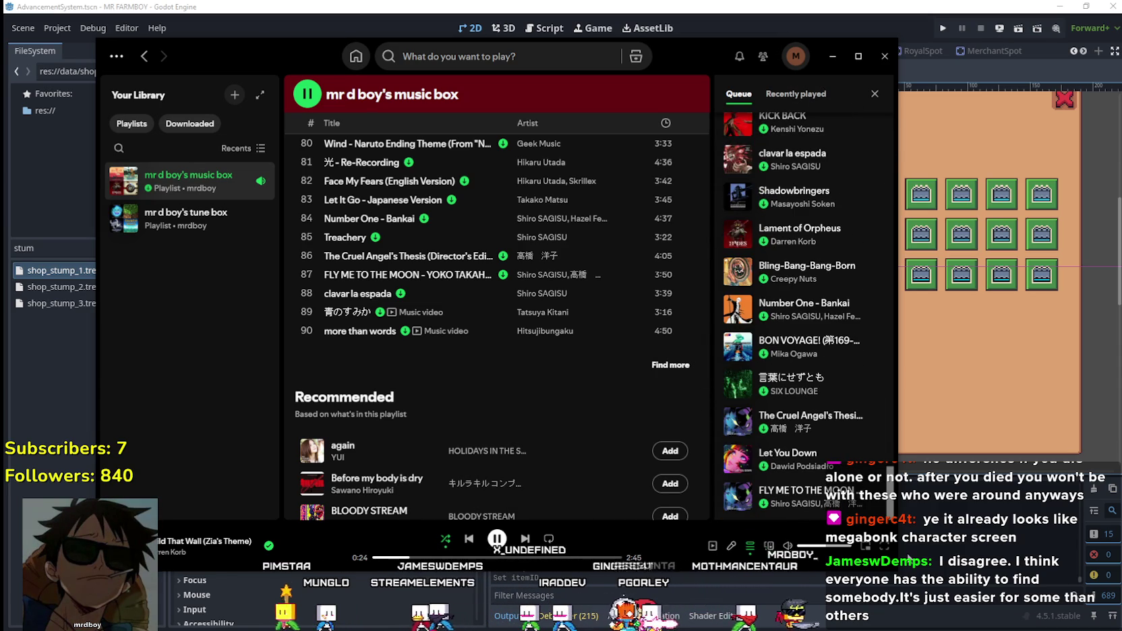